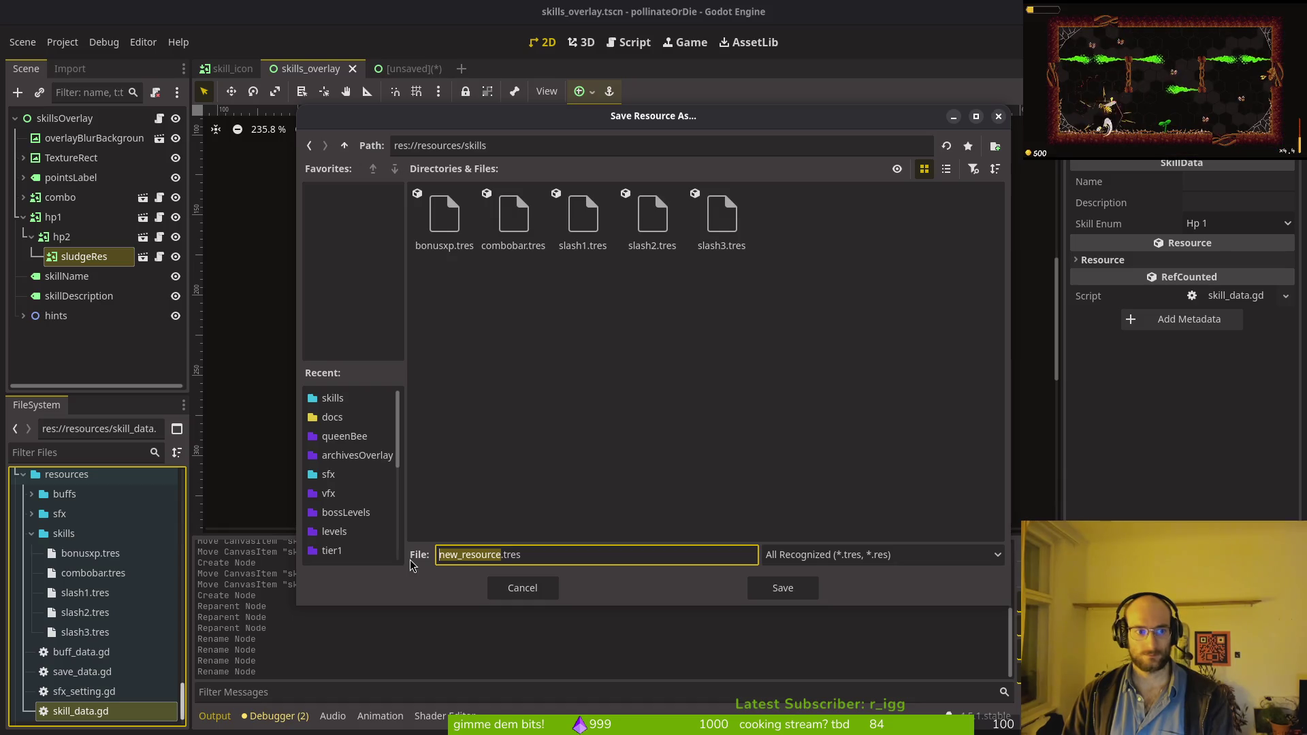
Step: Save the resource as hp1.tres, then create a SkillData resource saved as hp2.tres in skills
type("hp1")
key("Return")
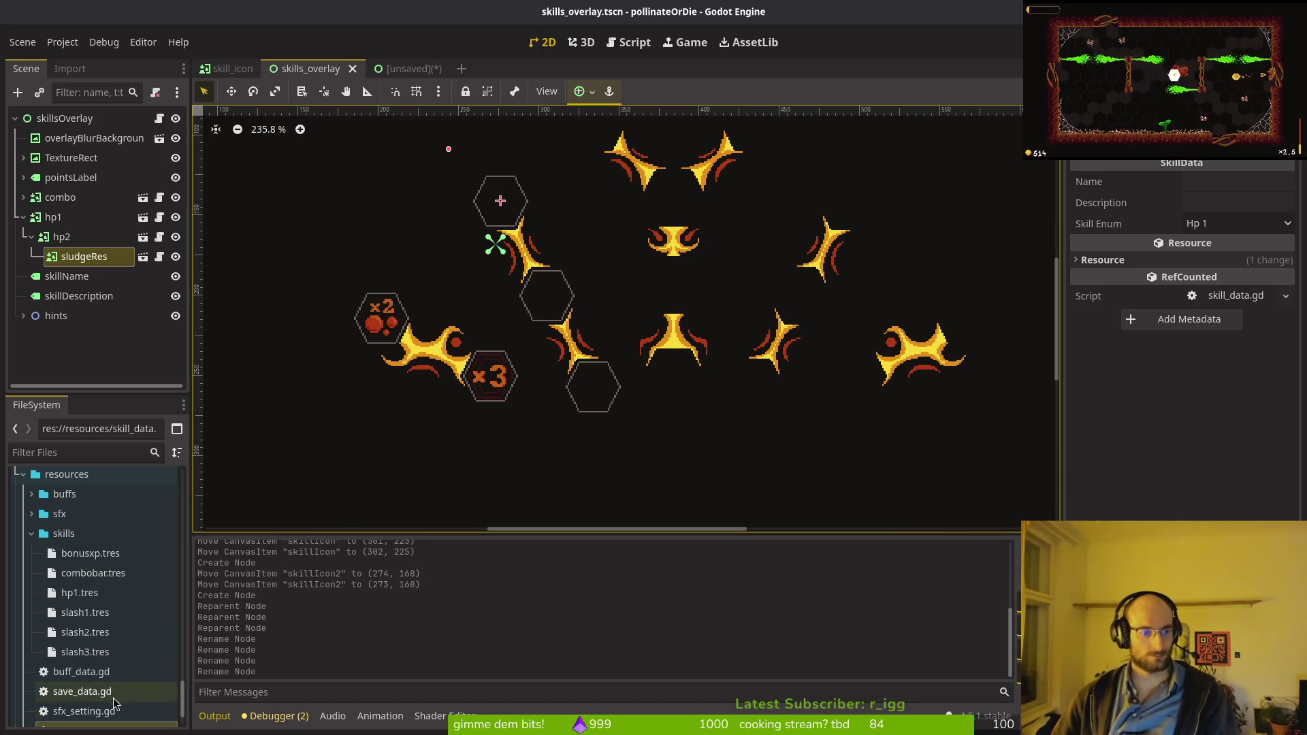
scroll(113, 652, "down", 1)
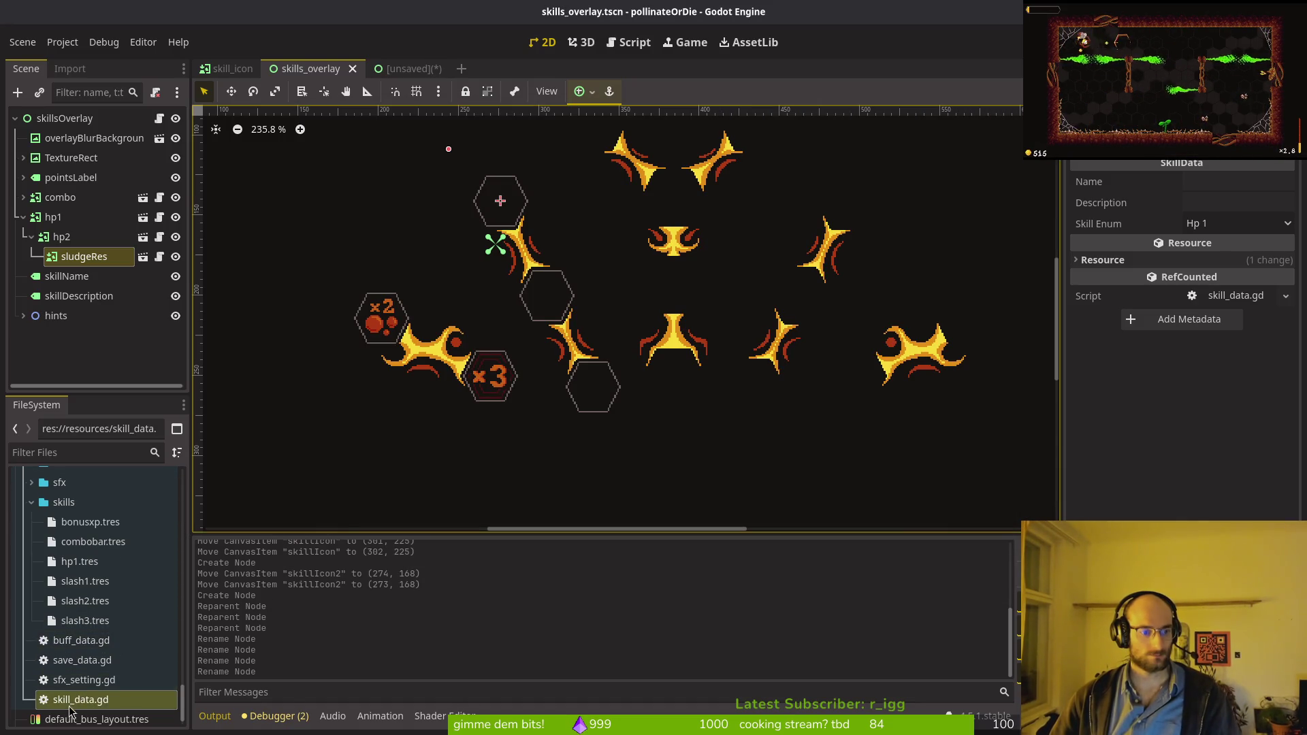
right_click(64, 502)
mouse_move(204, 499)
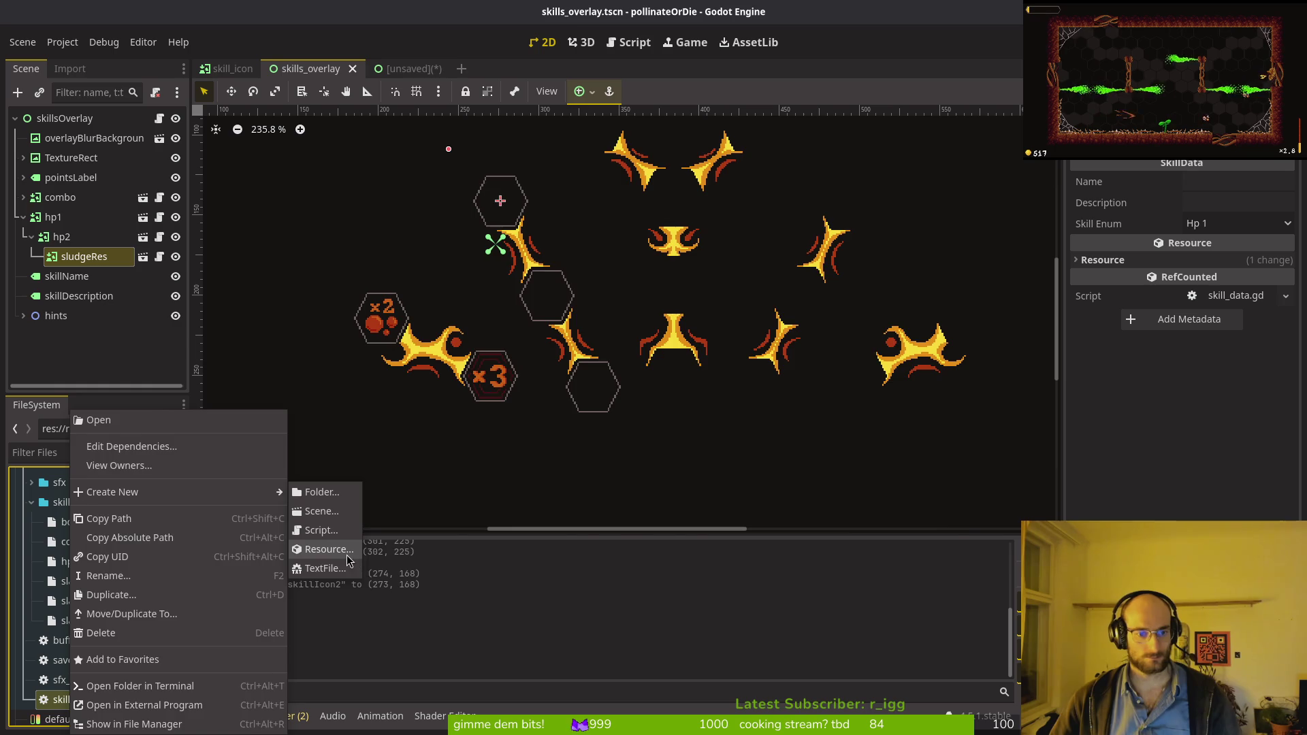
left_click(327, 549)
key("Return")
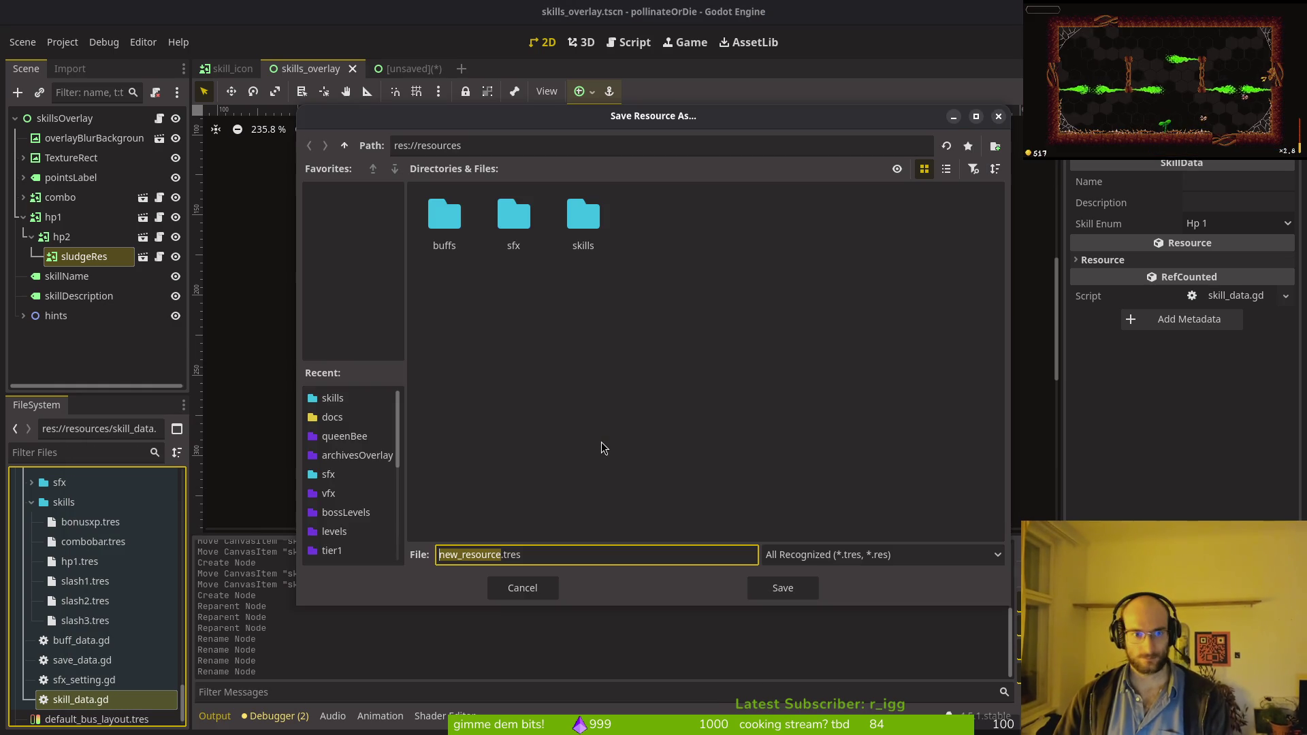
type("hp2")
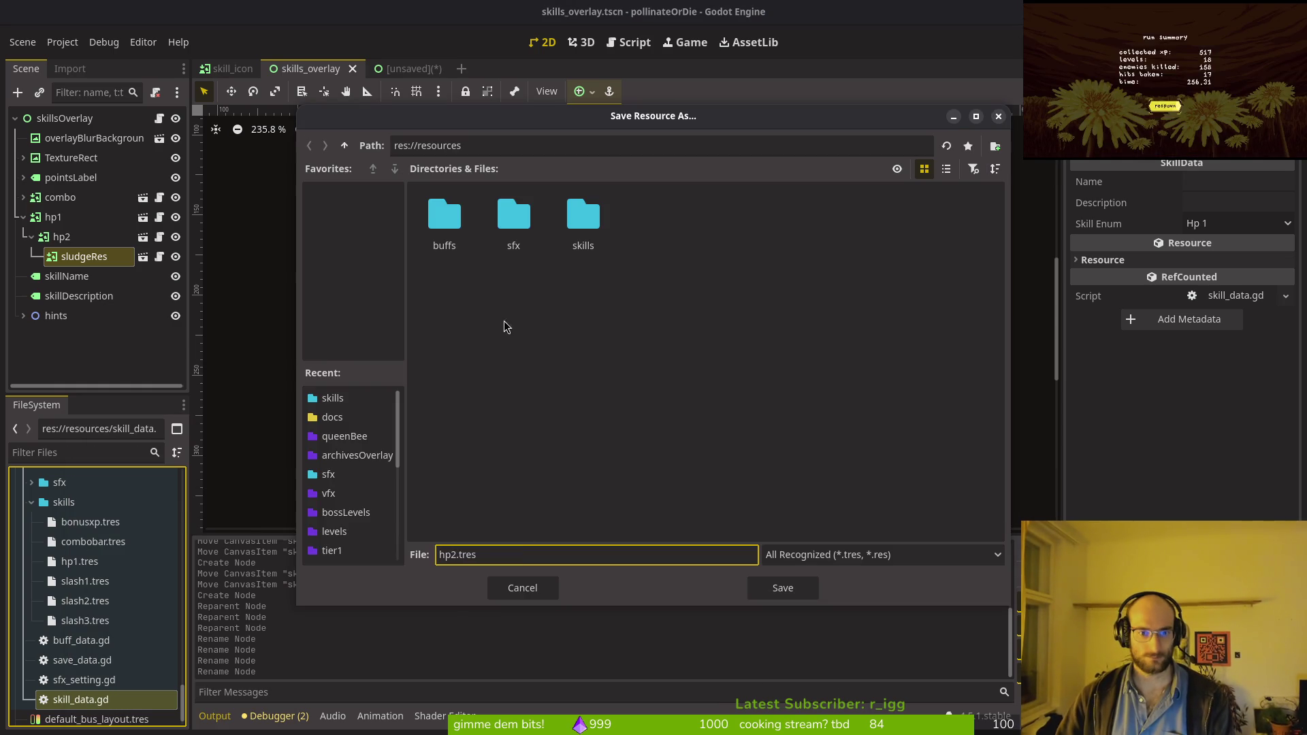
double_click(578, 224)
left_click(781, 586)
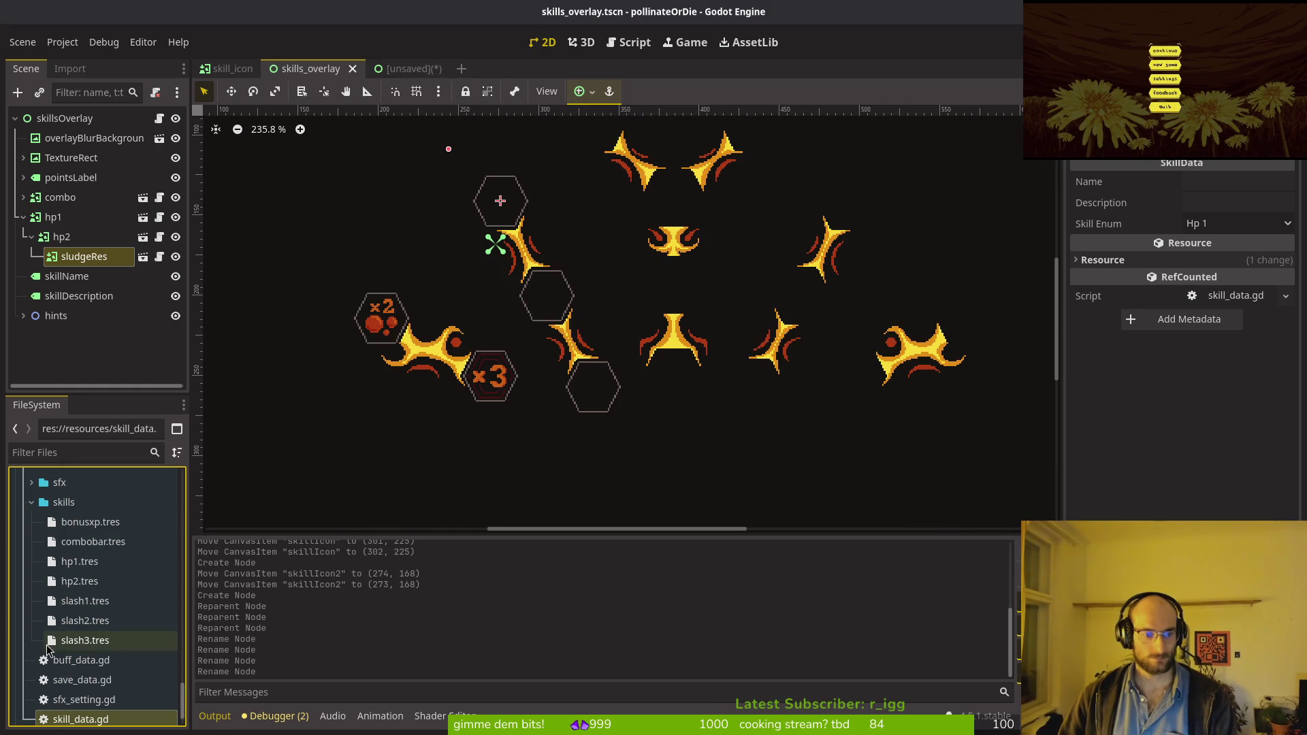
Step: Start an extra SkillData resource from skill_data.gd, then cancel saving it
right_click(96, 726)
key("Escape")
scroll(102, 680, "down", 2)
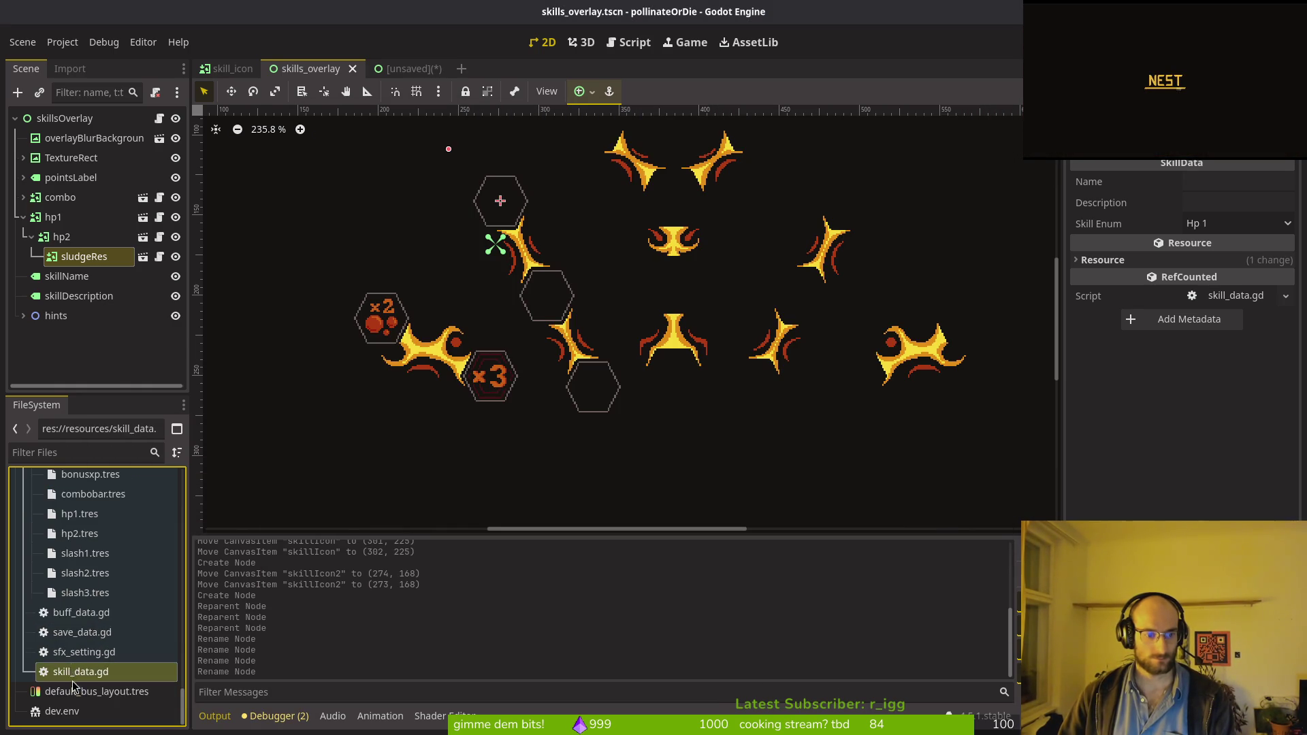
right_click(116, 667)
mouse_move(136, 491)
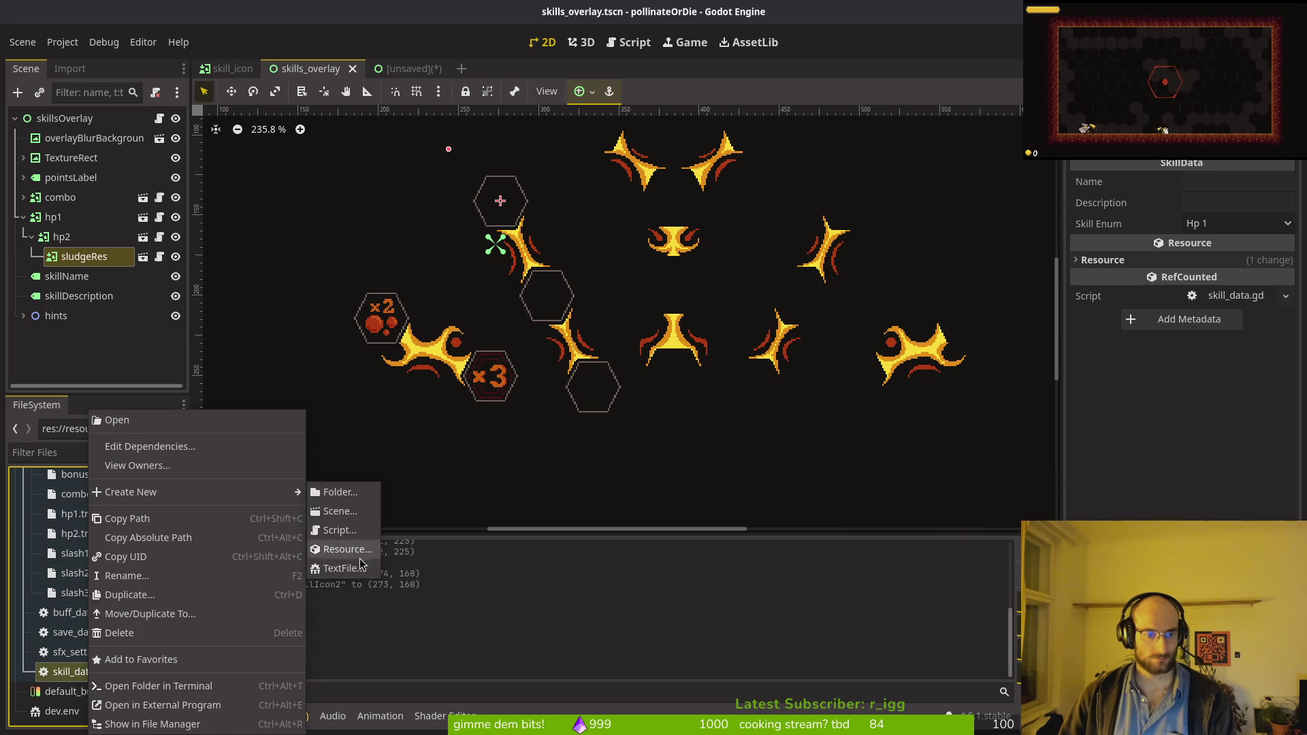
left_click(354, 548)
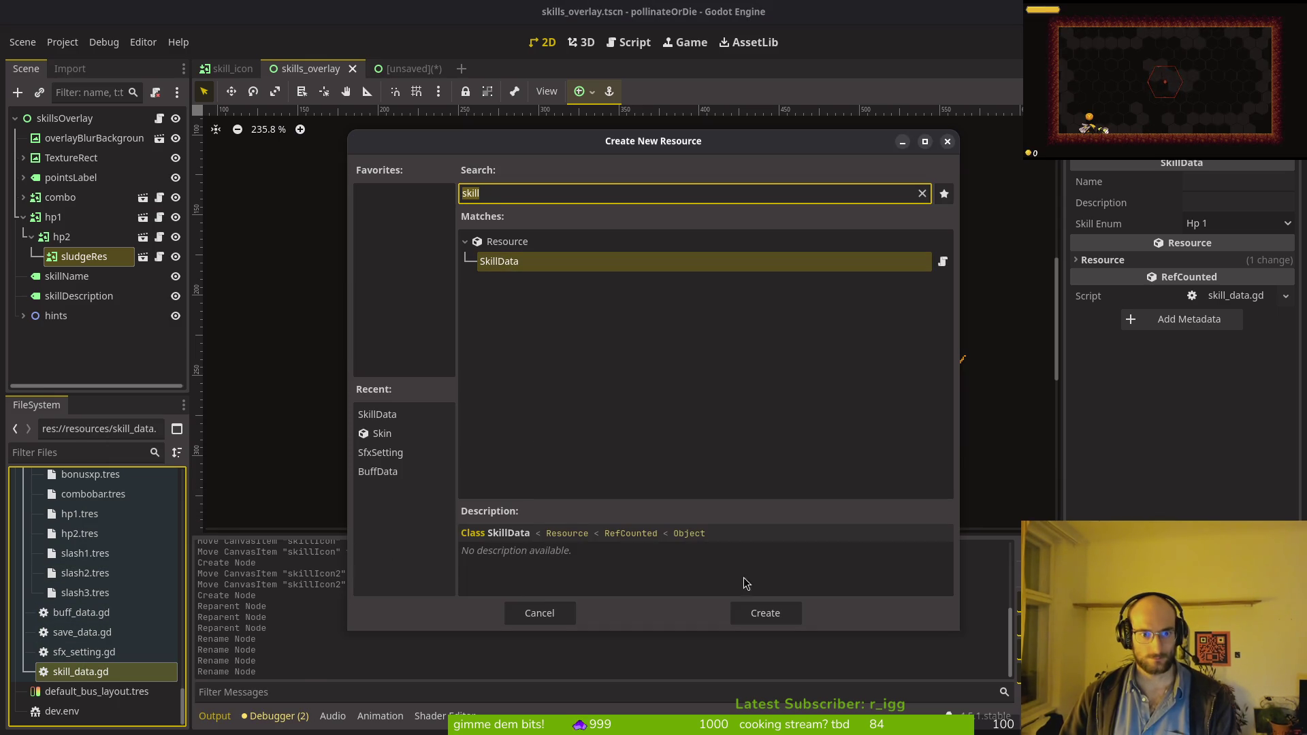
left_click(761, 609)
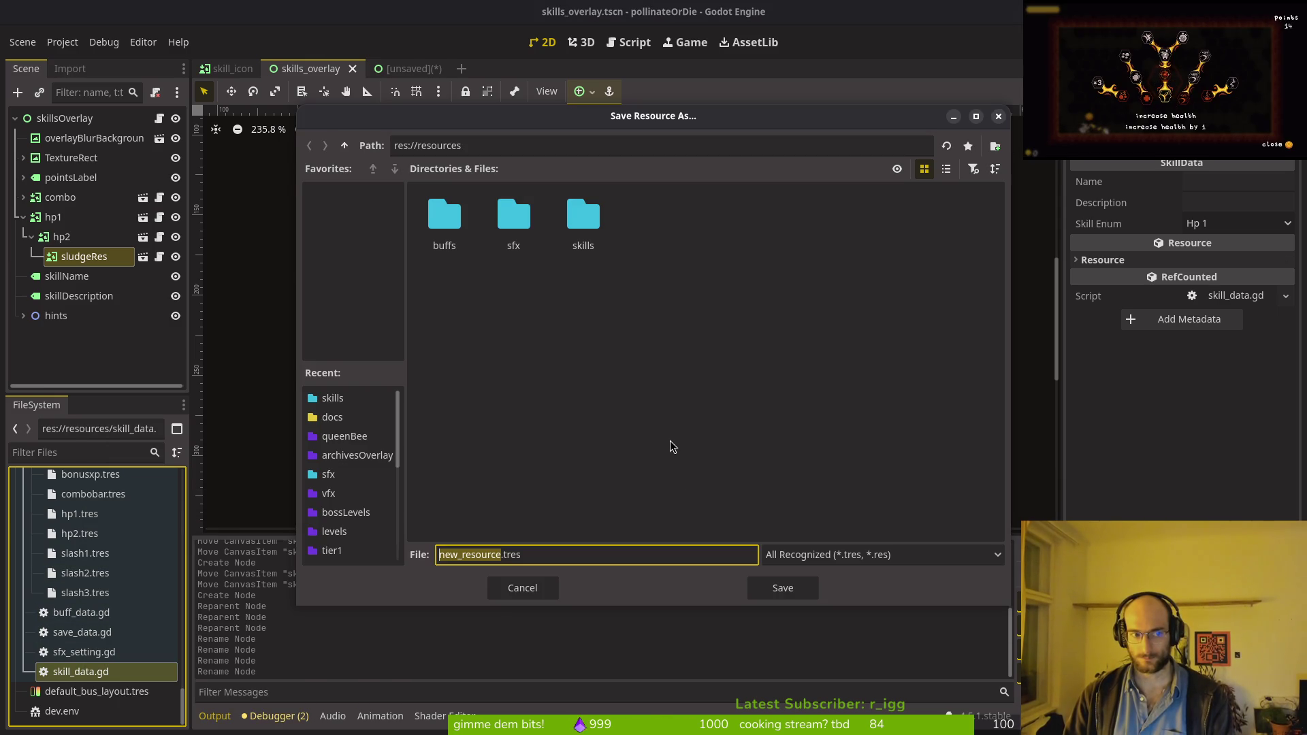
key("Escape")
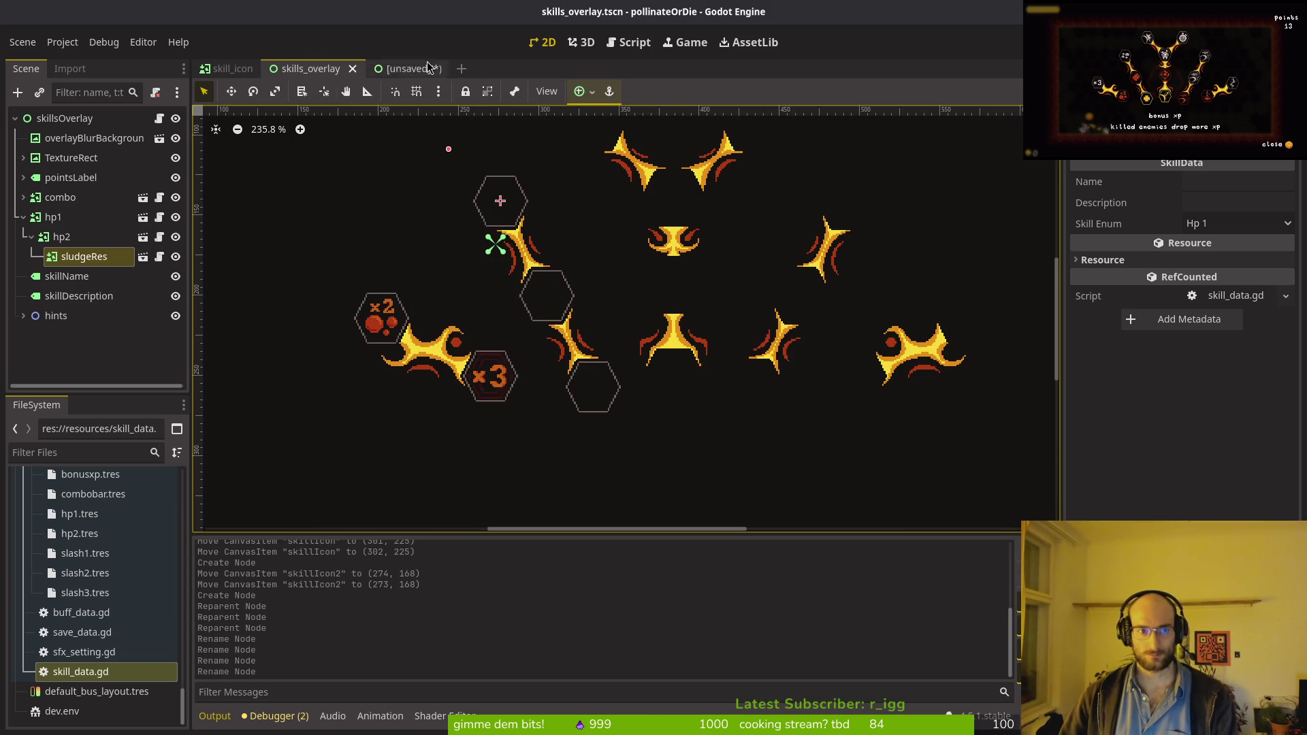
Step: Inspect hp1.tres and leave its skill type set to Hp 1
left_click(592, 385)
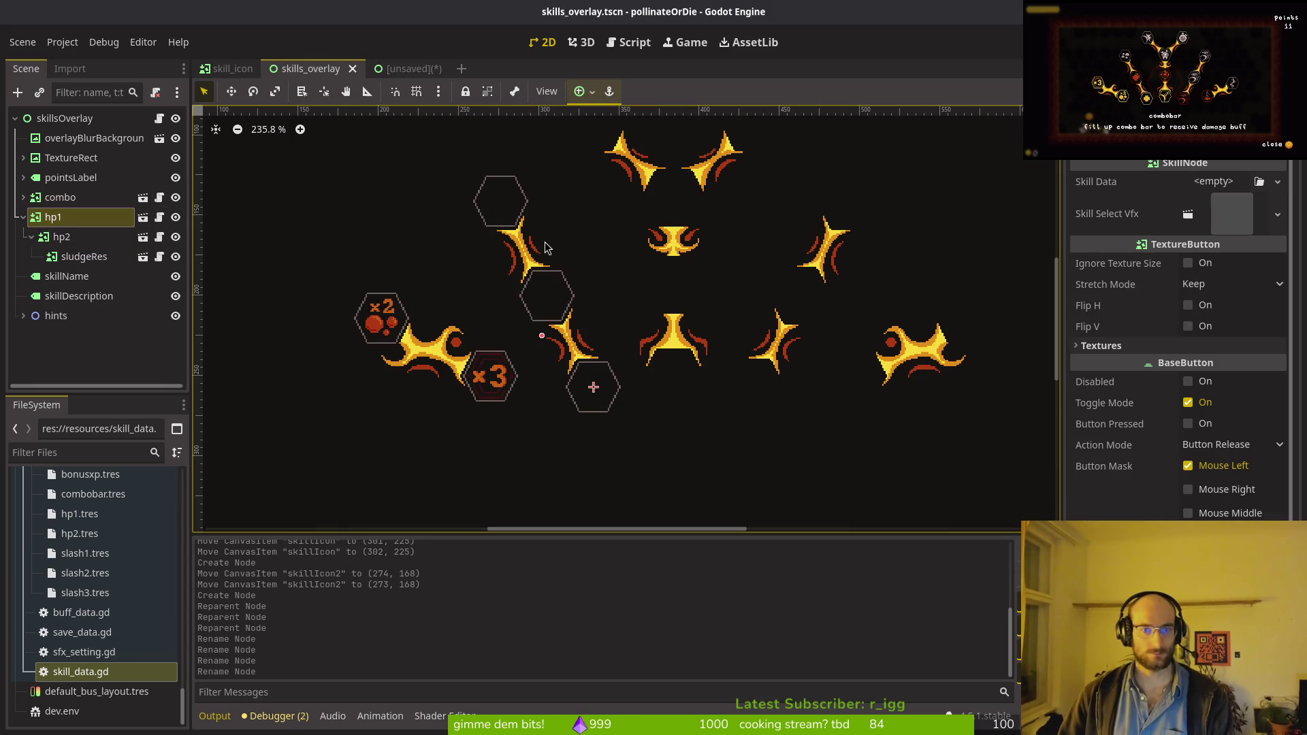
scroll(95, 575, "up", 3)
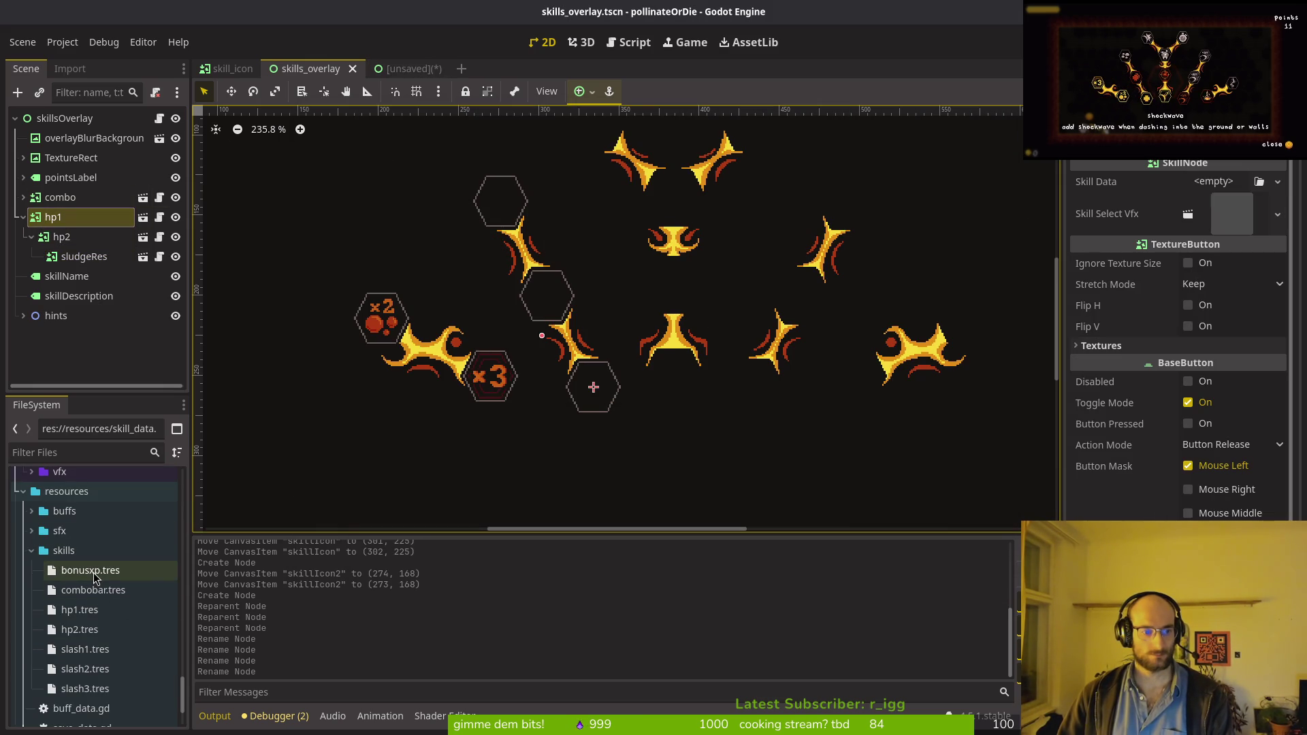
left_click(80, 609)
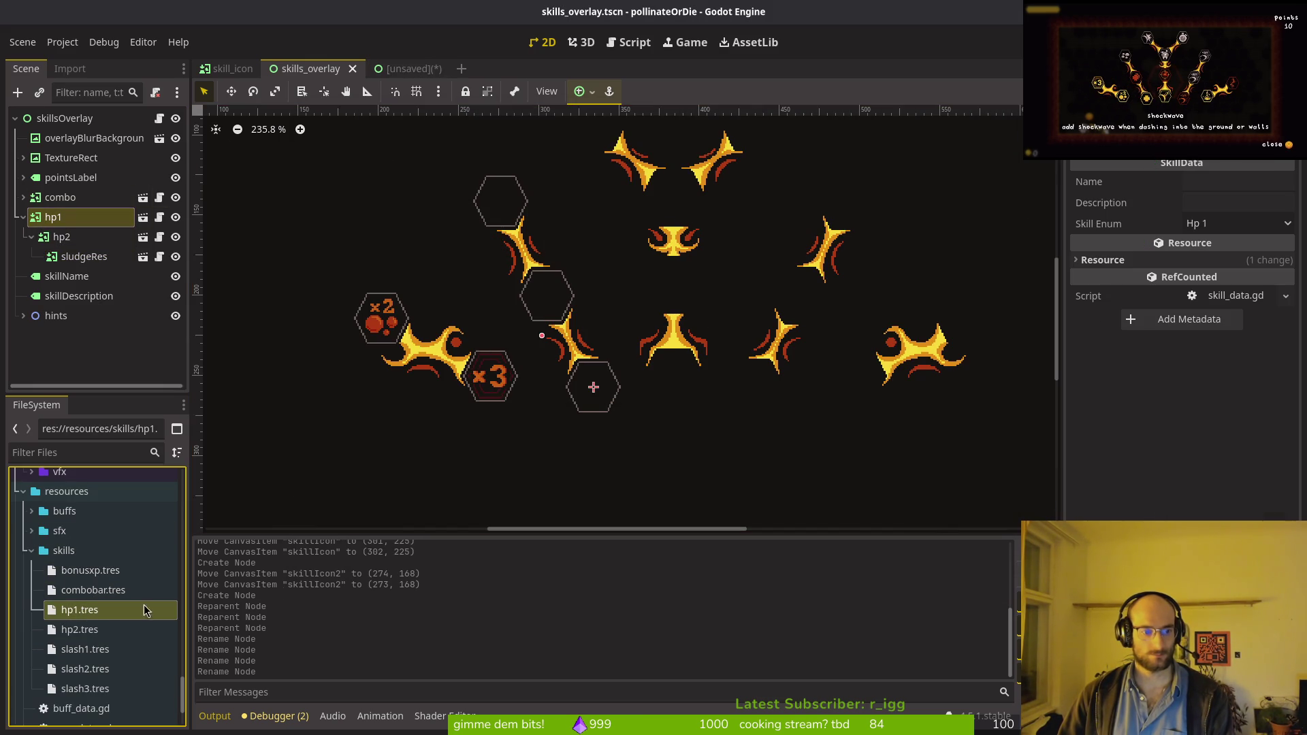
left_click(1214, 228)
left_click(1215, 227)
left_click(1219, 182)
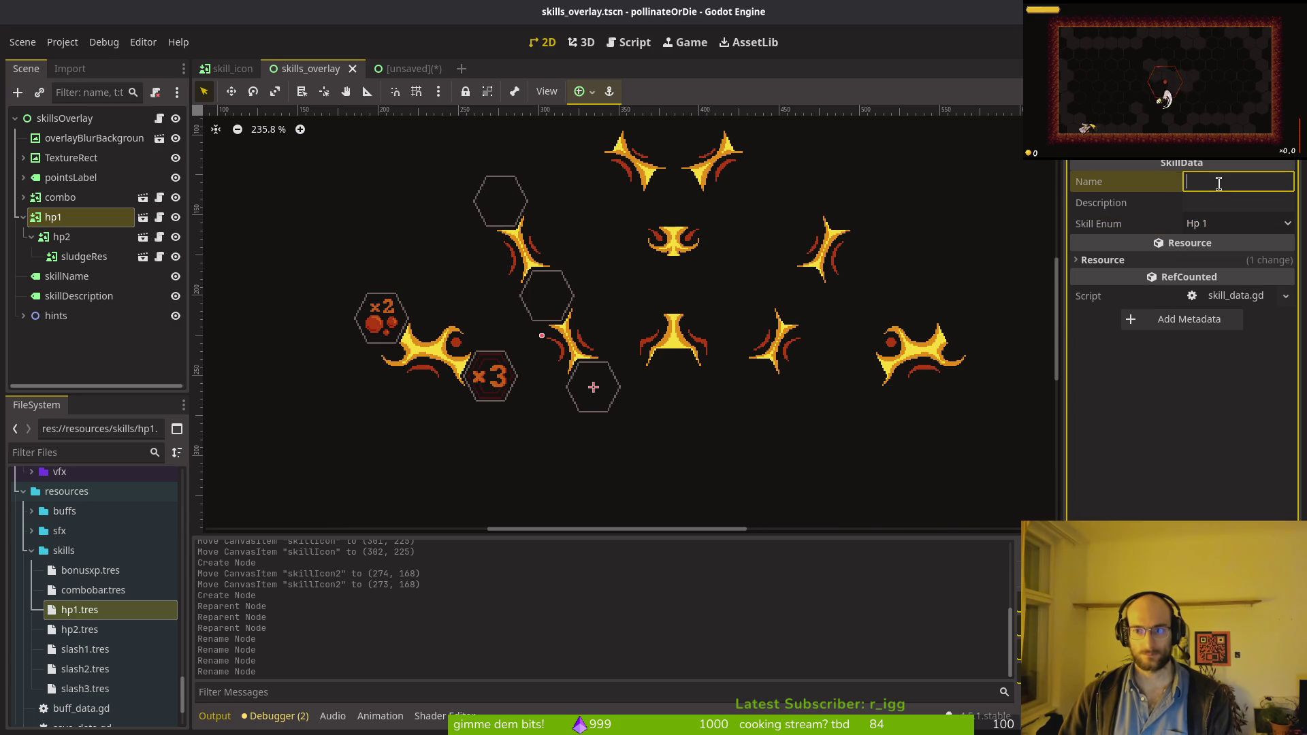
Step: Set hp2.tres's Skill Enum to Hp 2 and save with Ctrl+S
left_click(80, 630)
left_click(1236, 224)
left_click(1218, 242)
key("ctrl+s")
Step: Select slash1.tres, then bring up the file actions for skill_data.gd
left_click(85, 650)
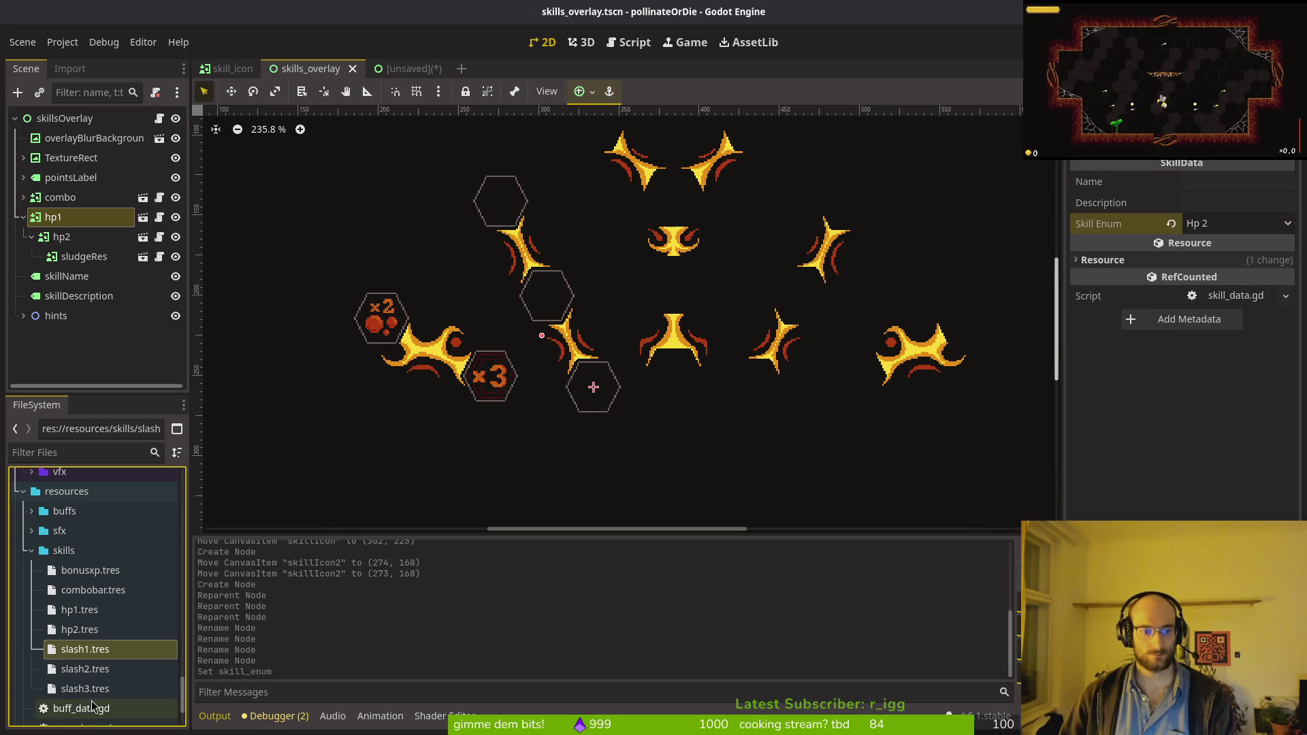
scroll(102, 599, "down", 1)
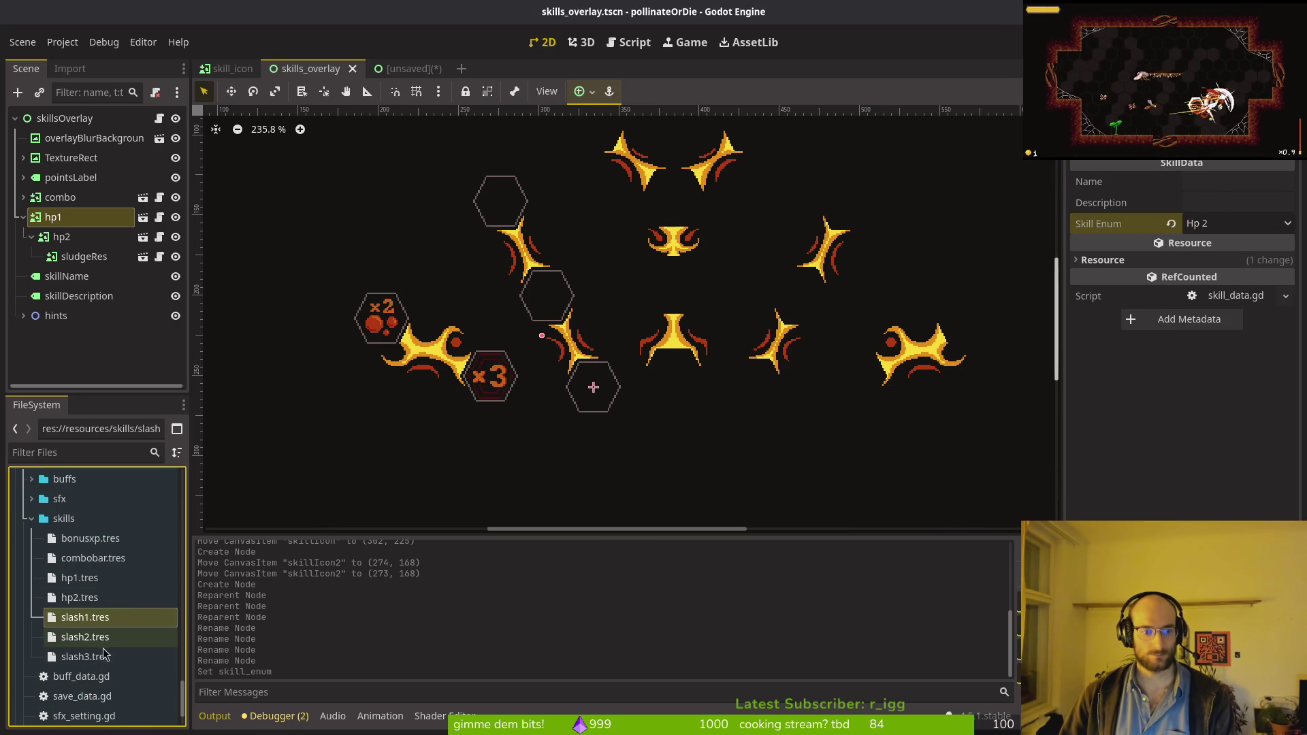
scroll(92, 632, "down", 2)
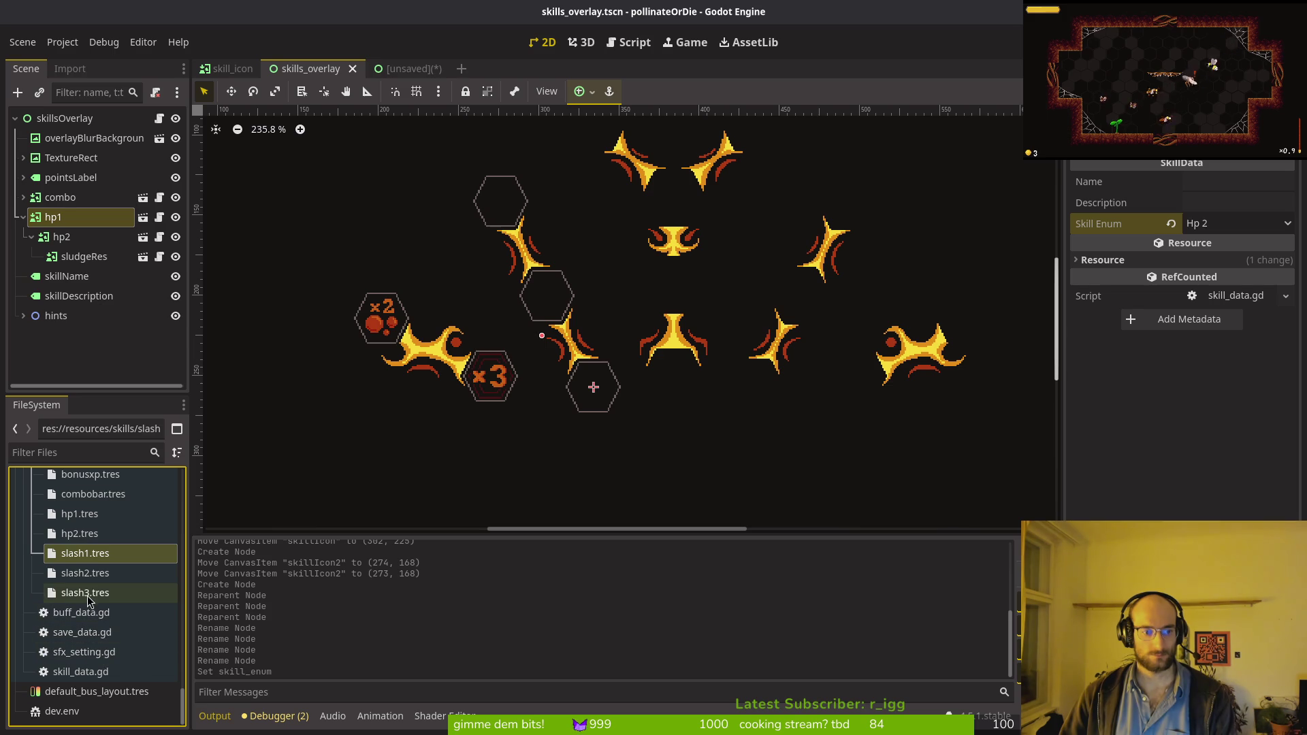
left_click(85, 672)
right_click(84, 672)
Step: Create a SkillData resource named 'slude' in the skills folder
mouse_move(167, 487)
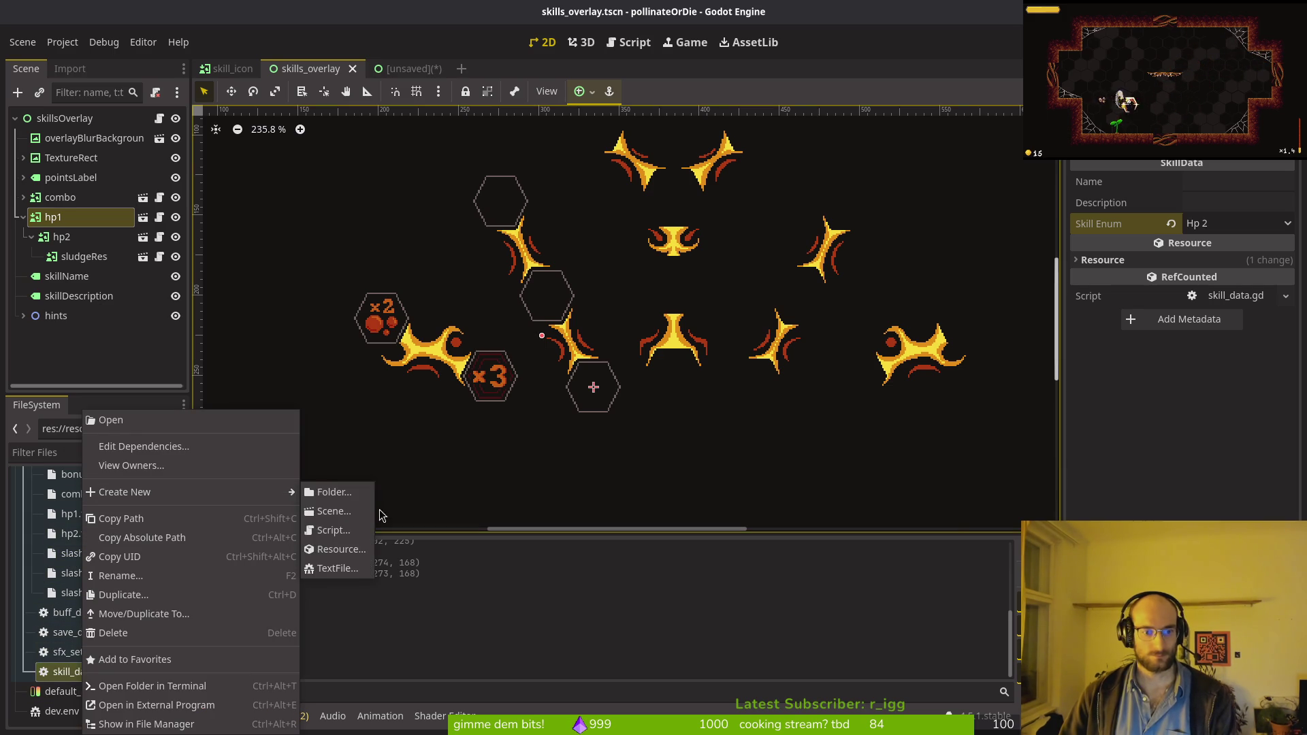
left_click(341, 549)
left_click(776, 613)
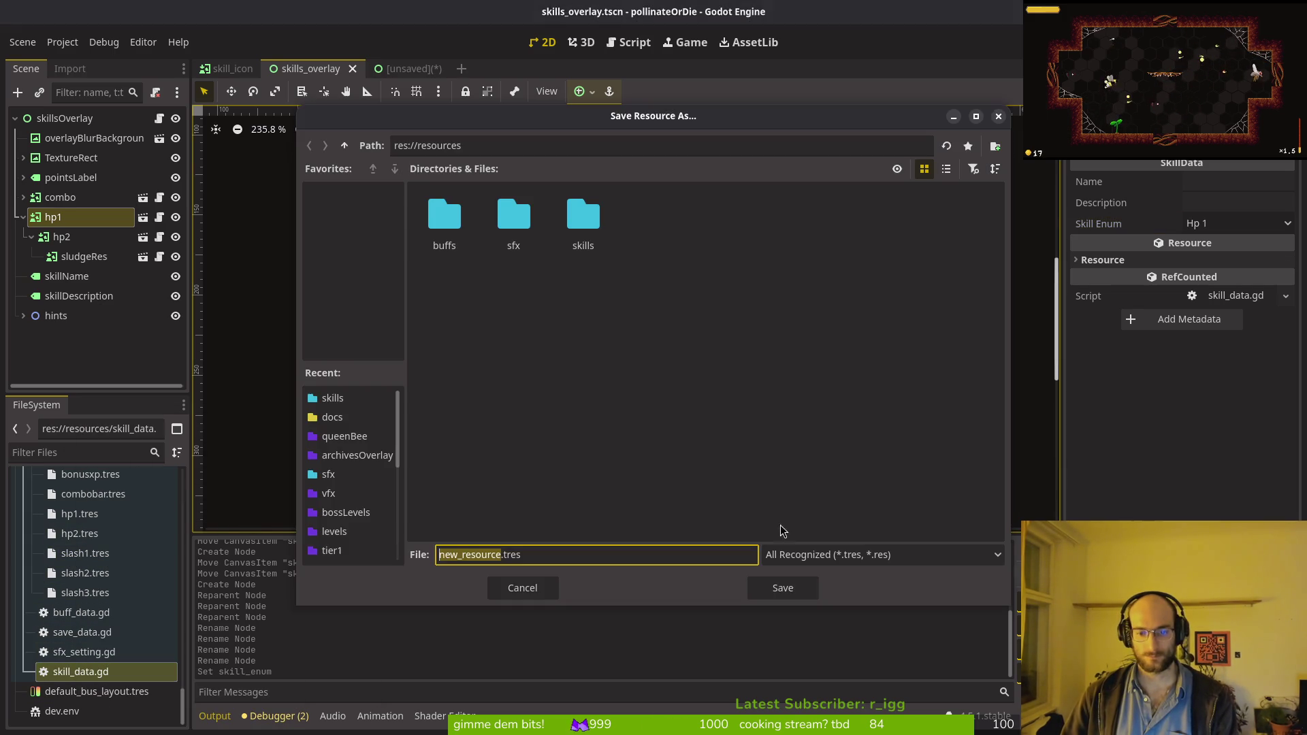
type("sludeRes")
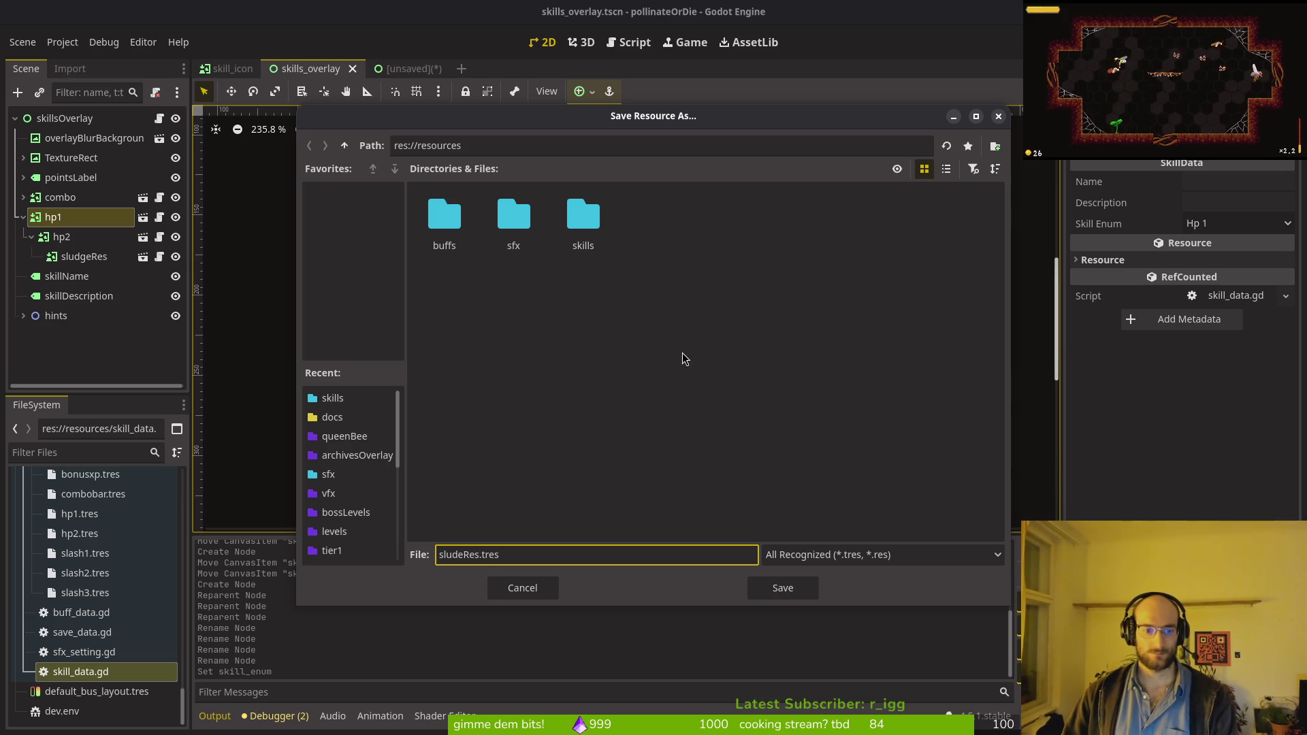
double_click(583, 218)
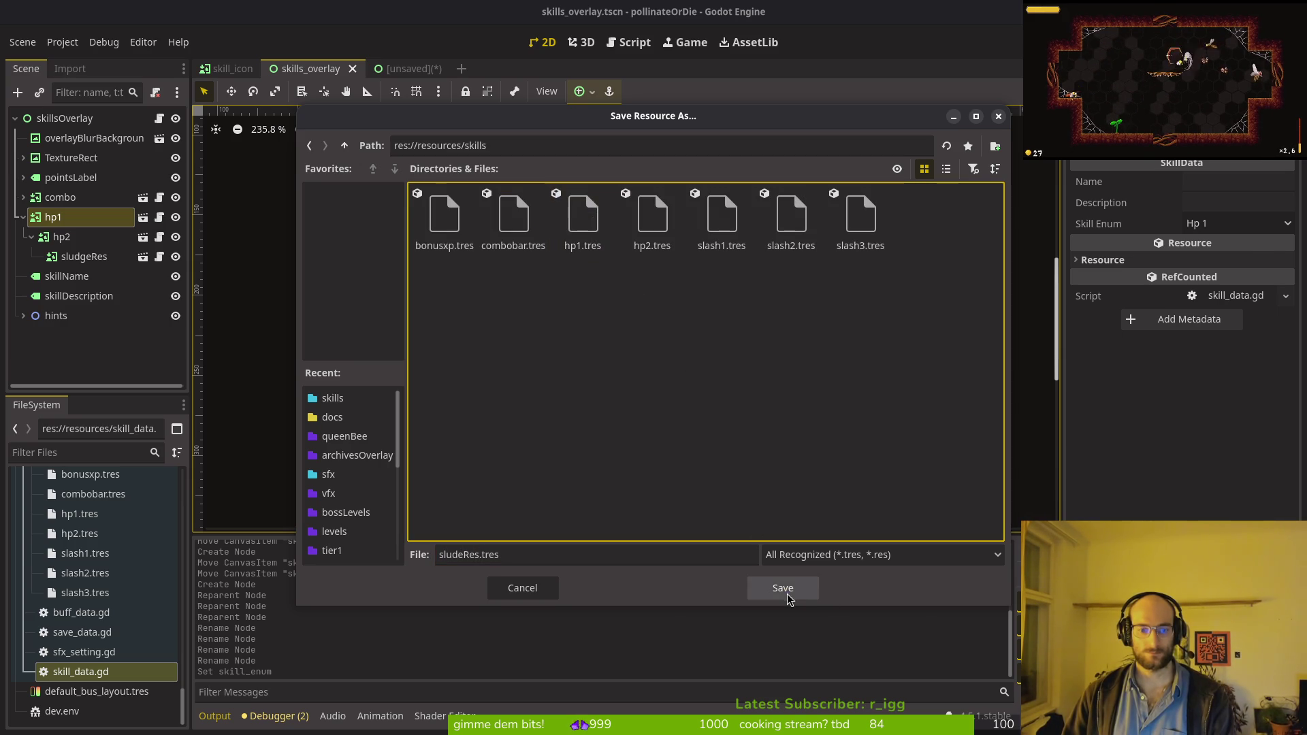
left_click(786, 594)
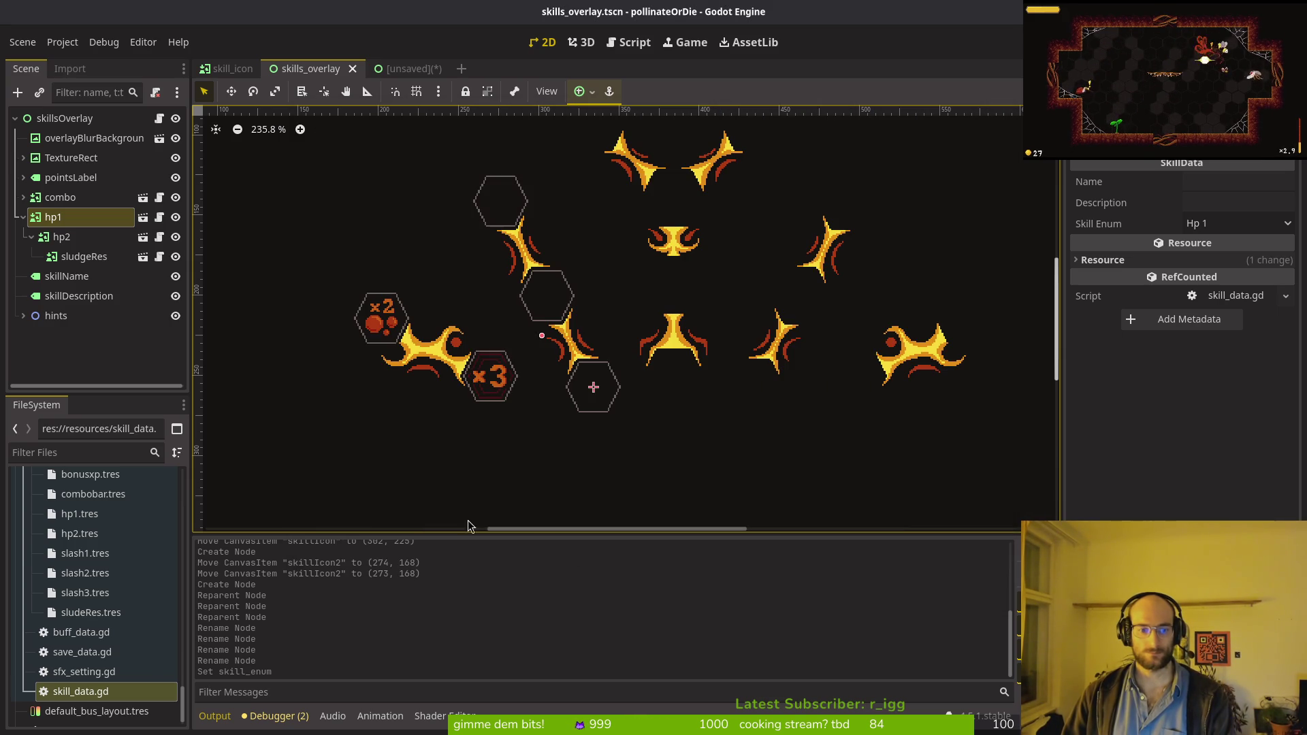
Step: Create a new folder named 'dash'
right_click(91, 698)
mouse_move(204, 491)
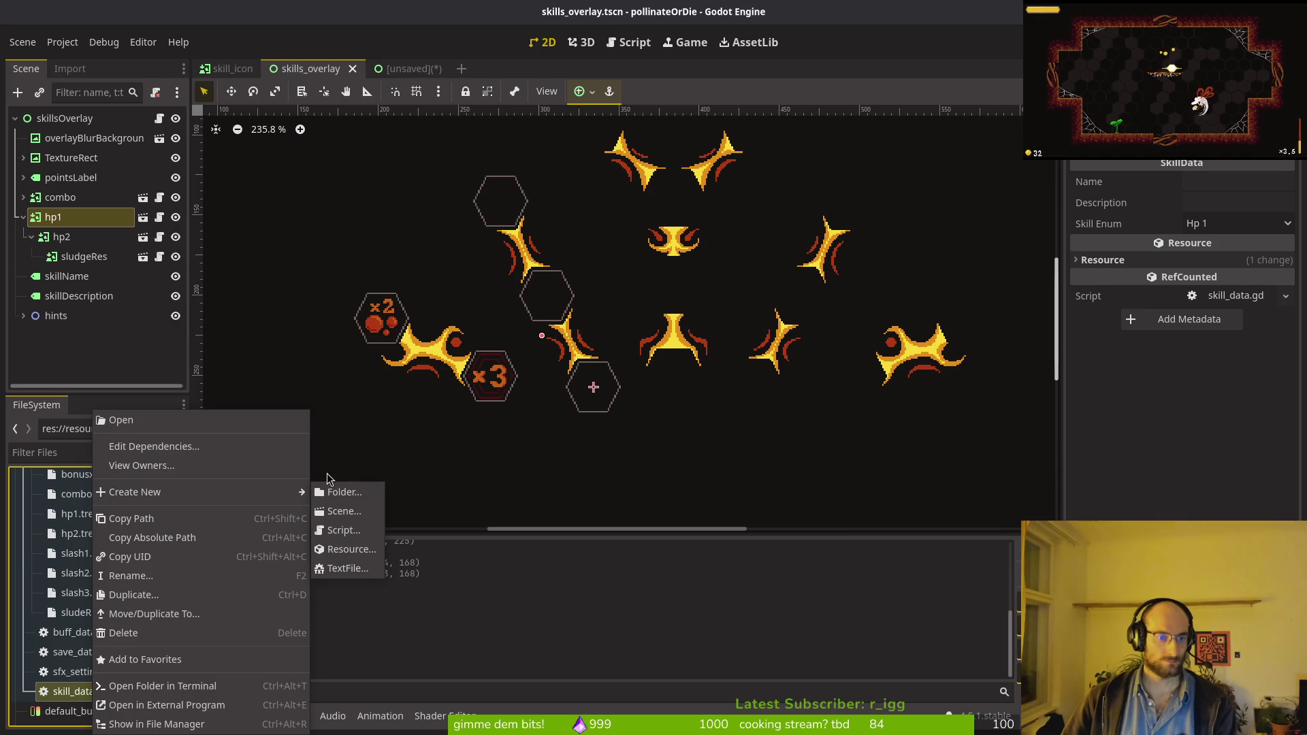
left_click(343, 493)
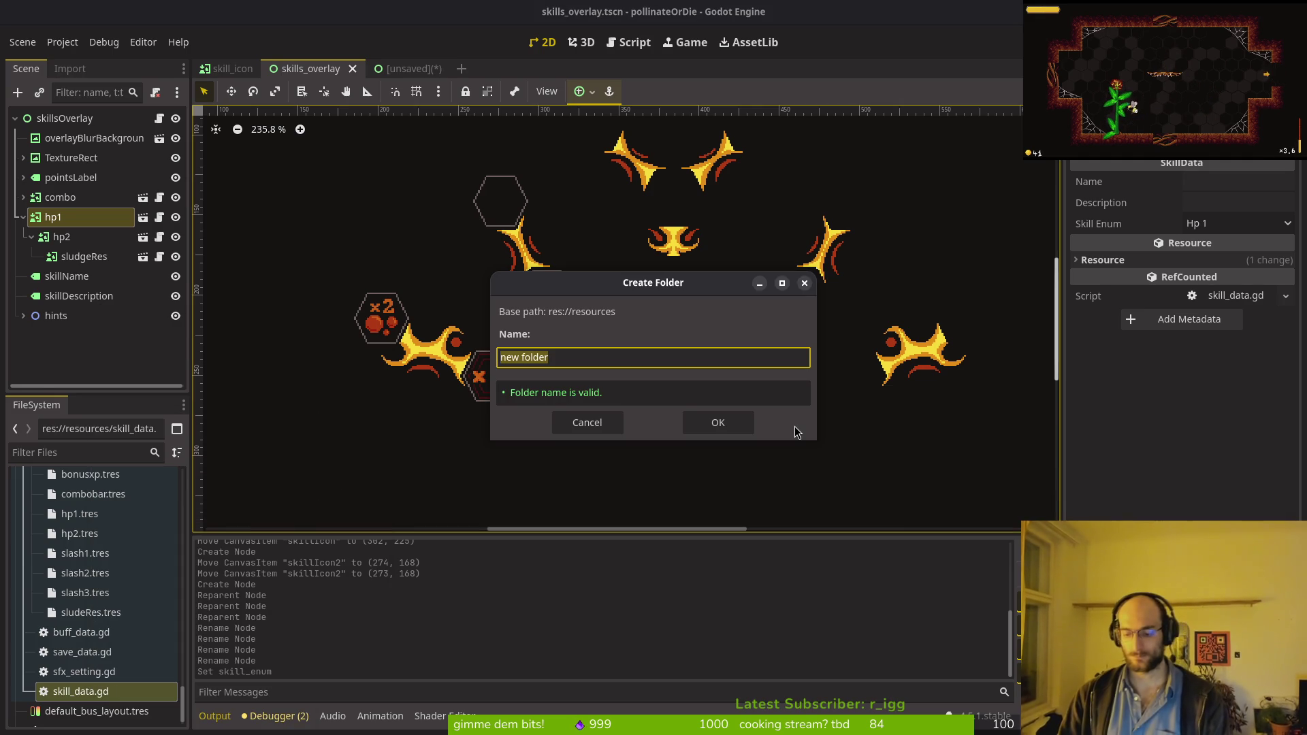
key("Return")
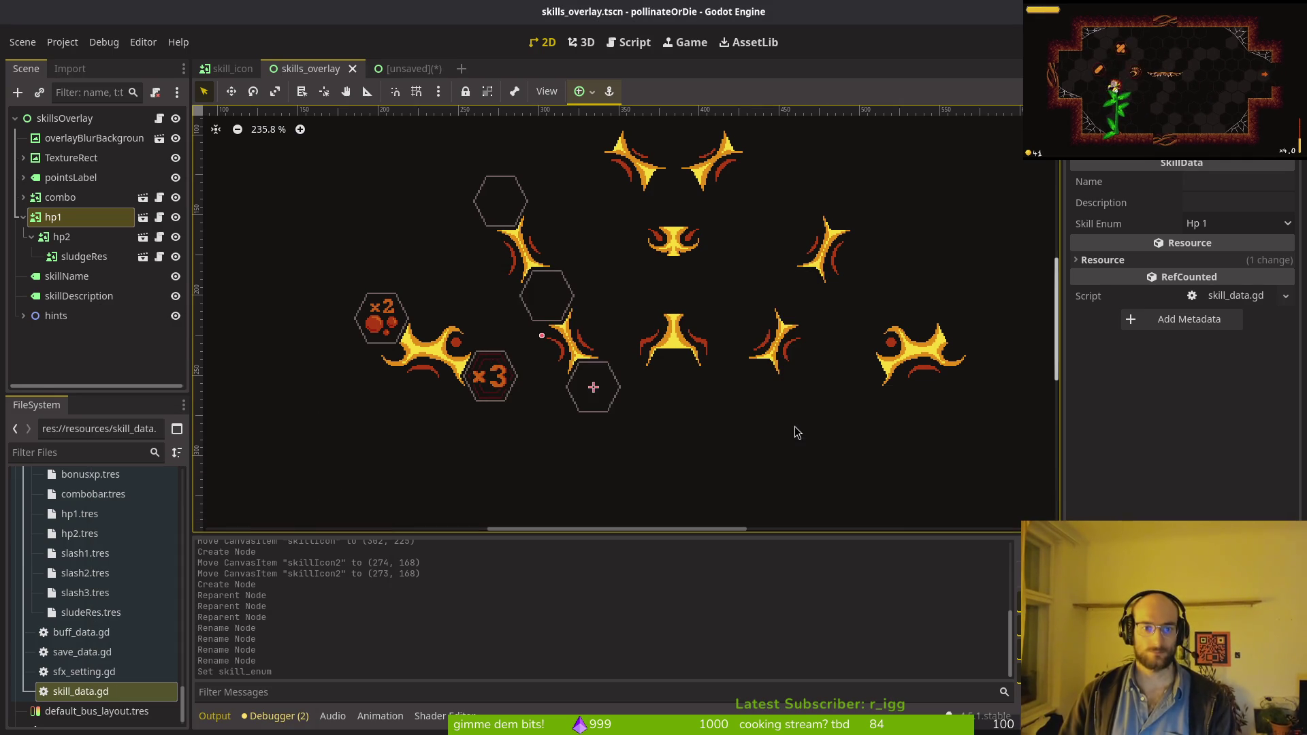
Step: Create another SkillData resource saved as shockwave.tres
right_click(109, 689)
mouse_move(204, 492)
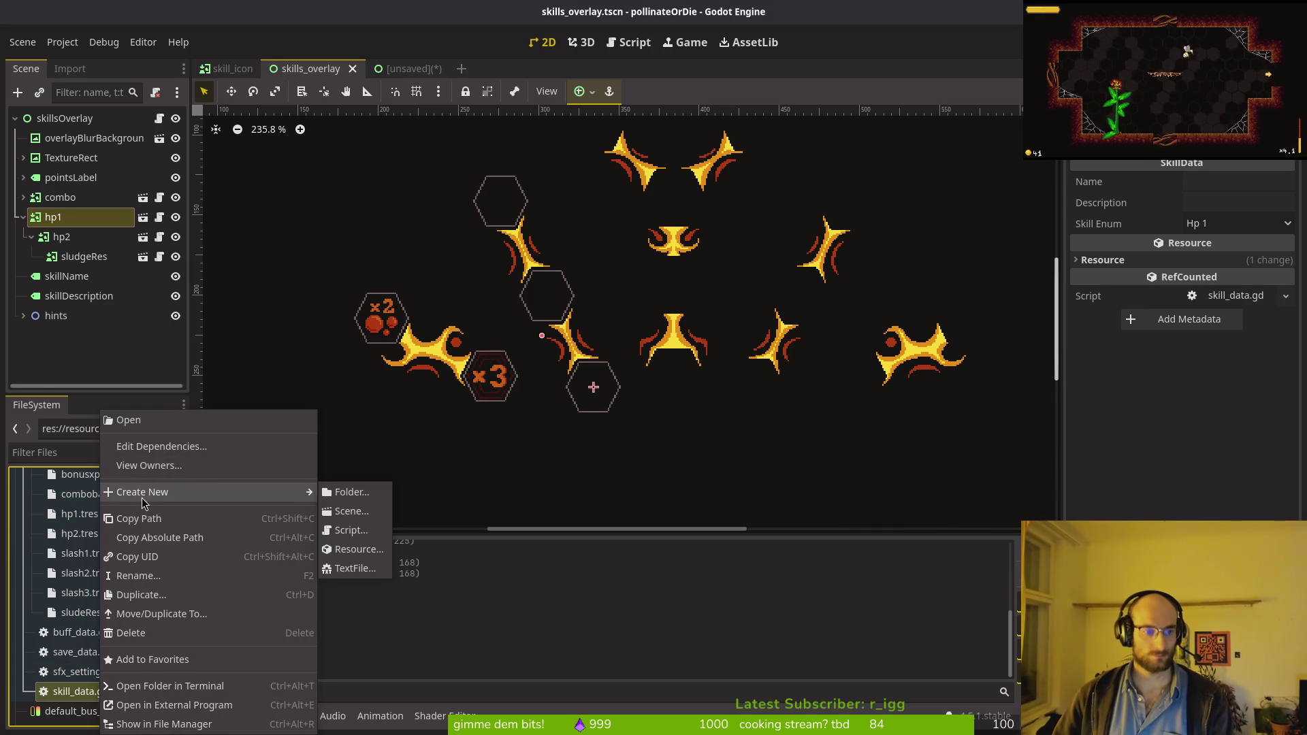
left_click(354, 548)
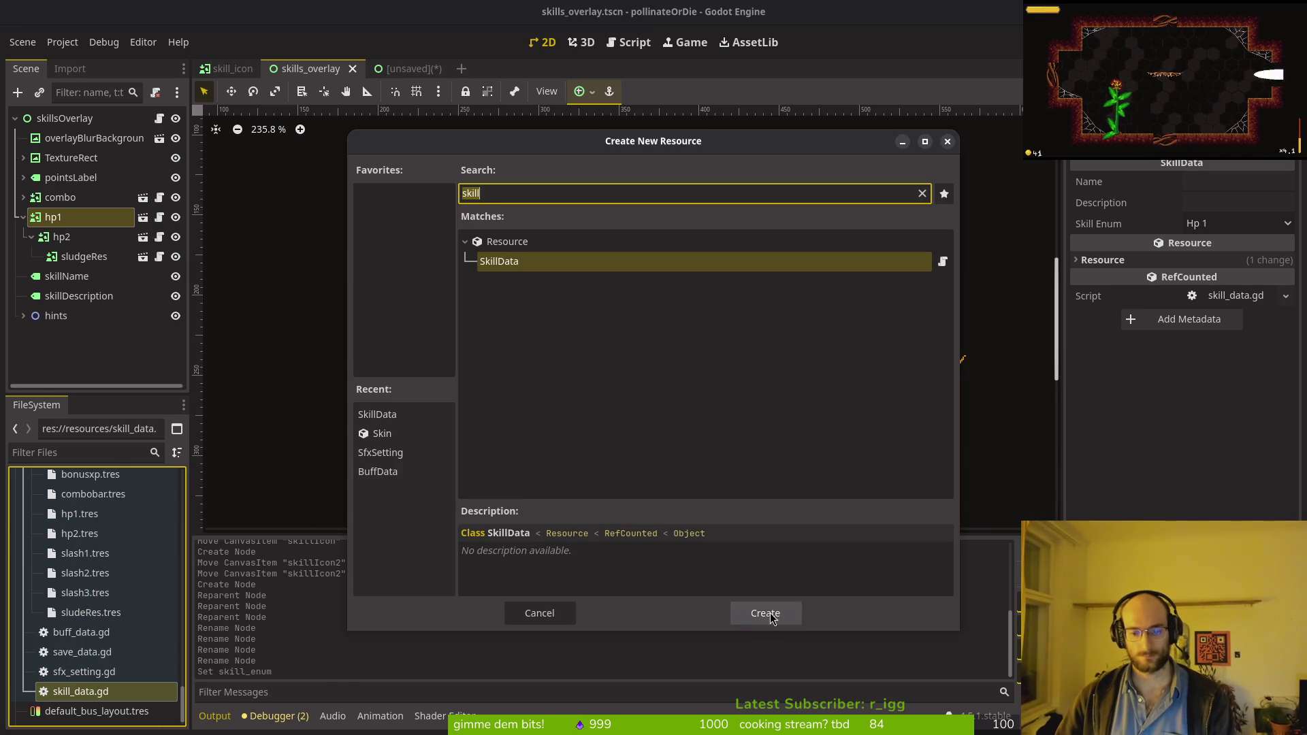
left_click(765, 613)
type("das")
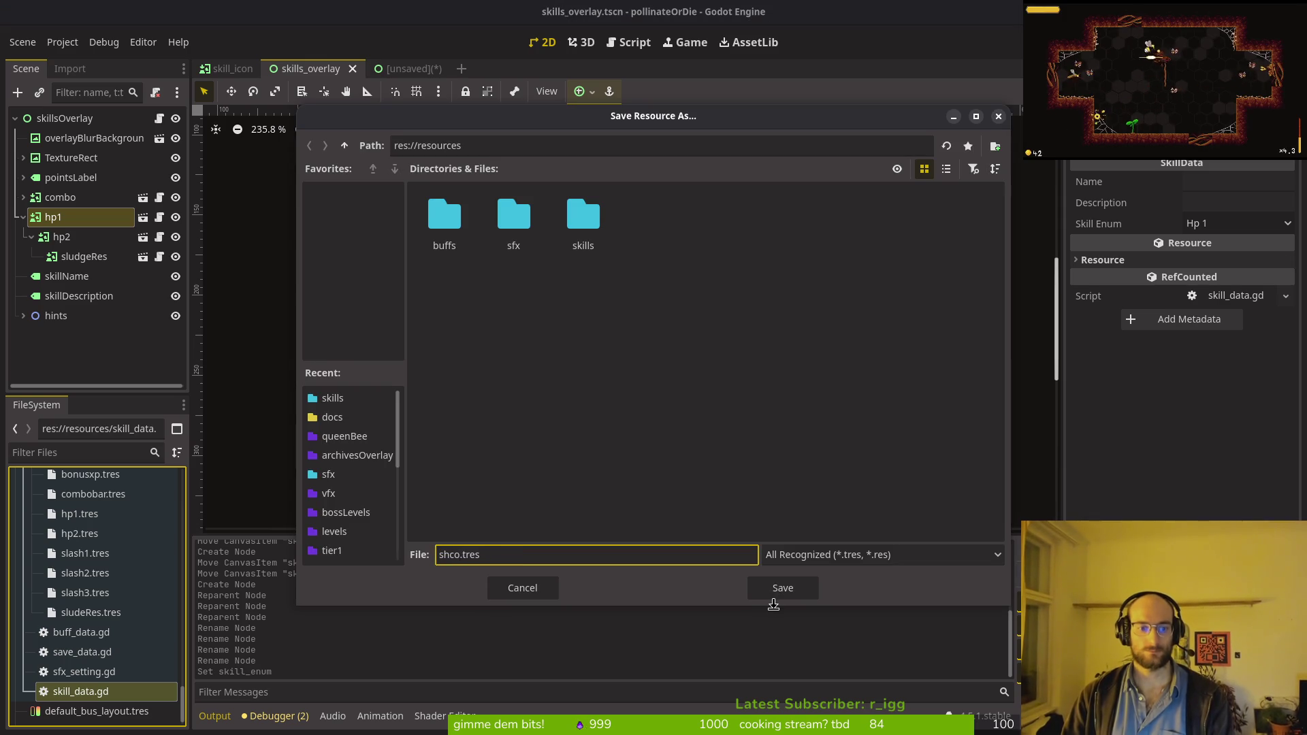
type("ockwave")
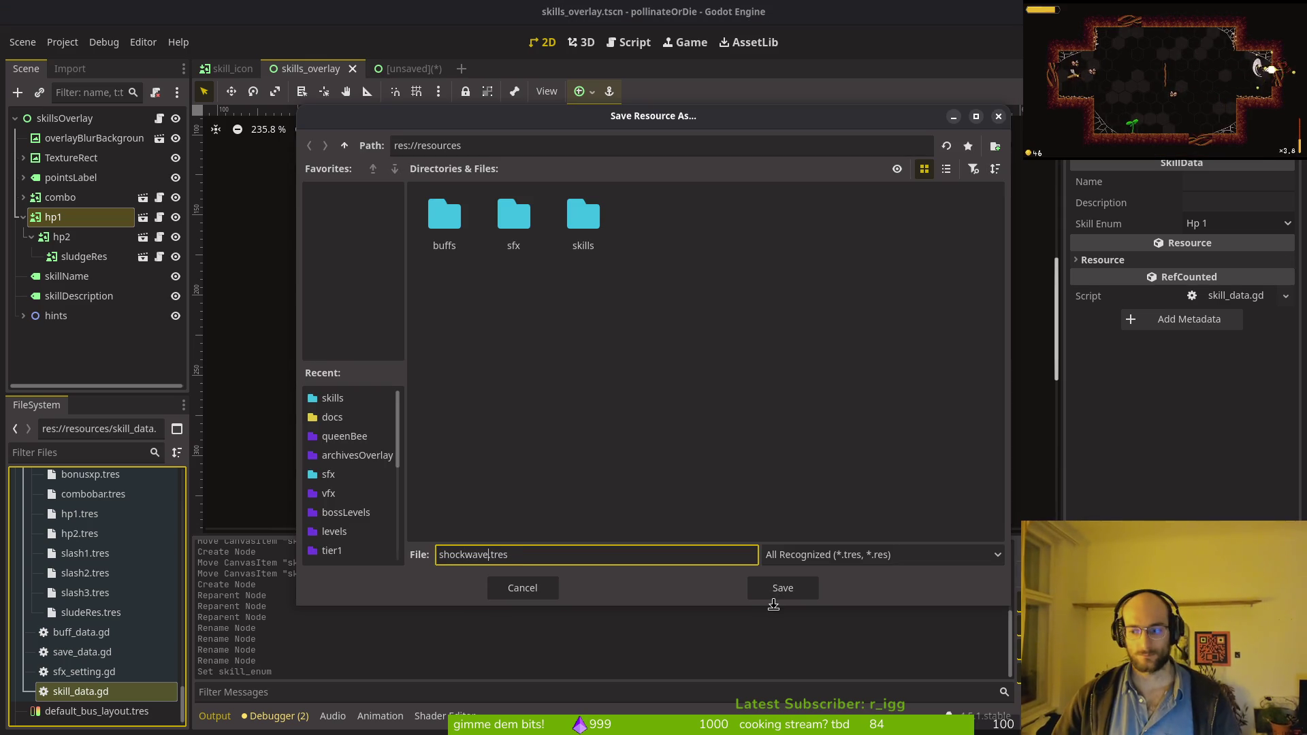
left_click(790, 595)
Step: Drag shockwave.tres into the skills folder and select the skill_data script
right_click(68, 720)
key("Escape")
mouse_move(74, 691)
left_mouse_down()
mouse_move(85, 590)
mouse_move(87, 616)
left_mouse_up()
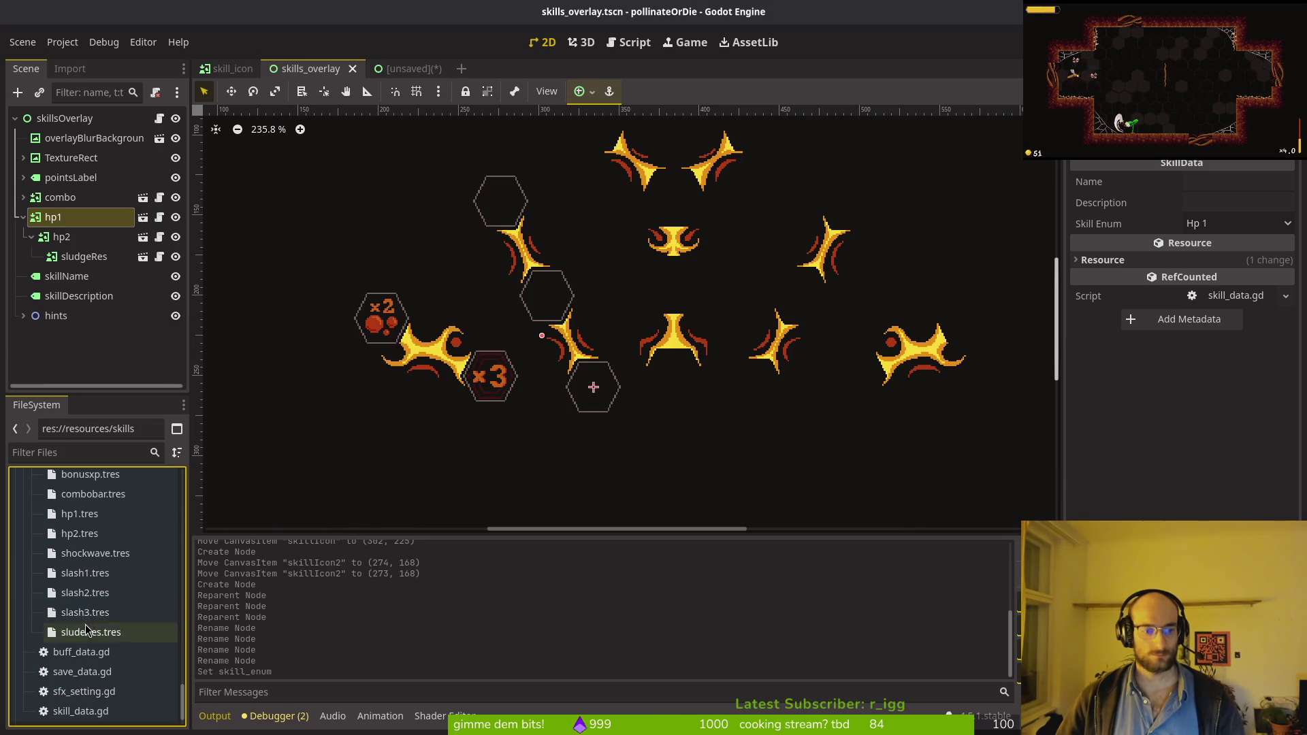
left_click(75, 710)
Step: Create a SkillData resource saved as dashchains.tres in the skills folder
right_click(74, 711)
mouse_move(205, 491)
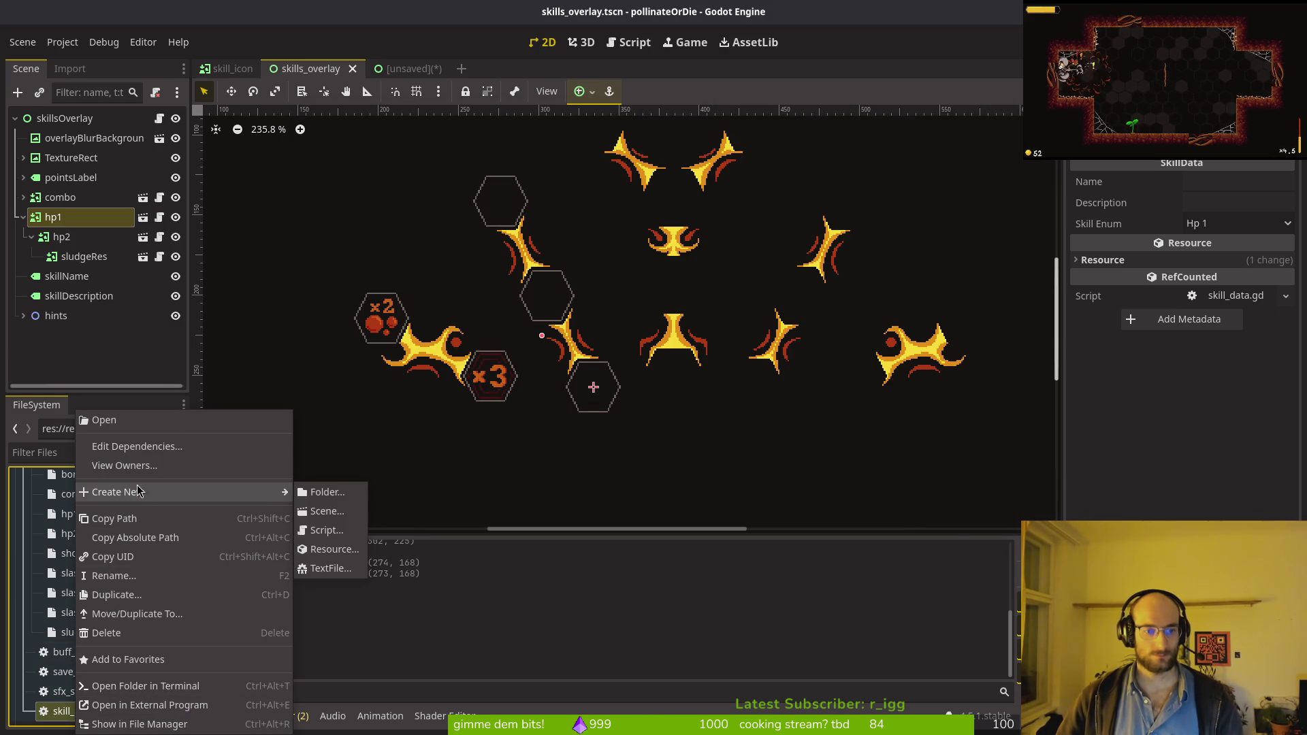
left_click(327, 549)
left_click(757, 617)
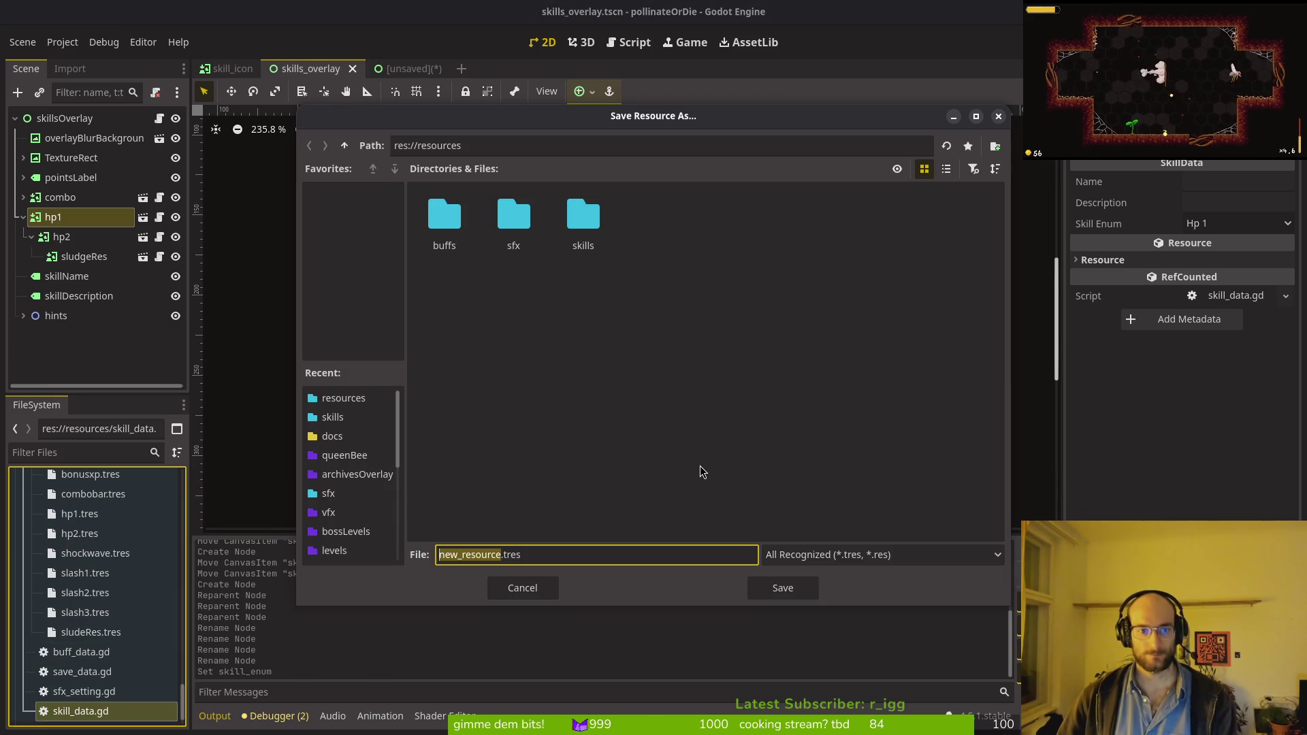
type("dash")
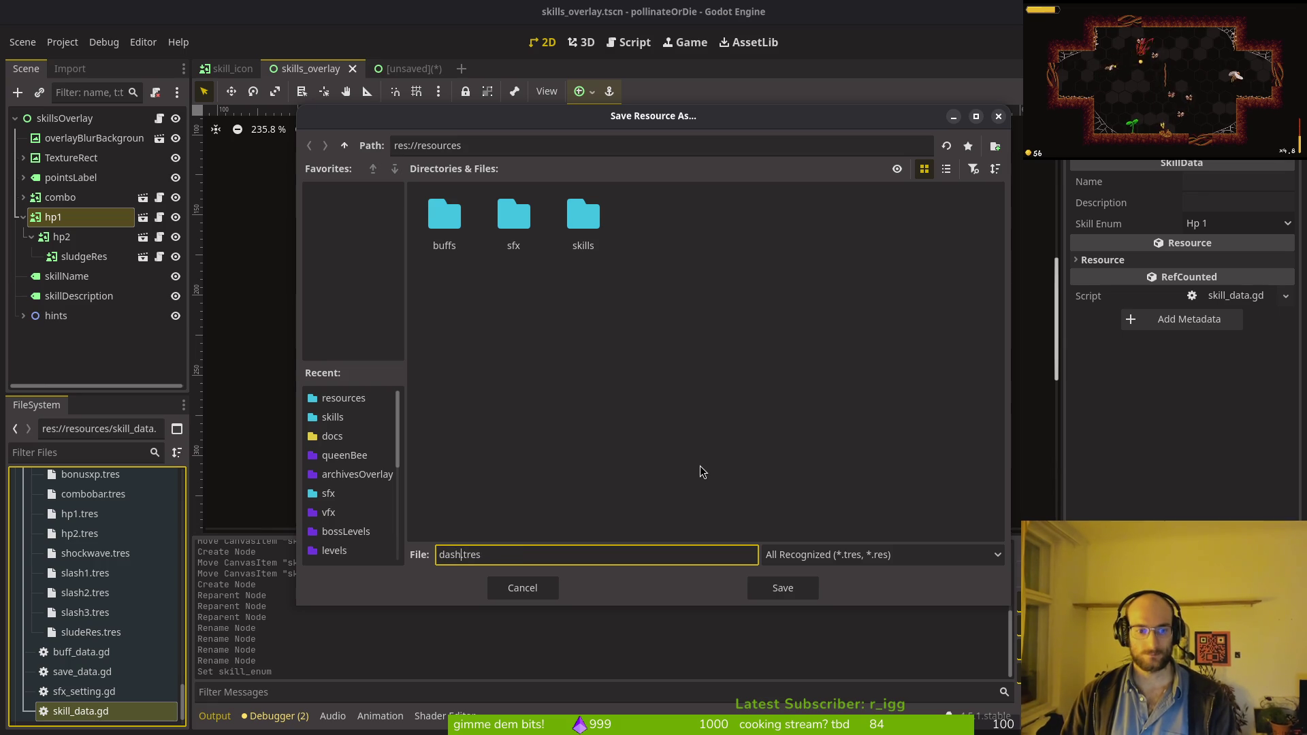
type("chains")
double_click(583, 216)
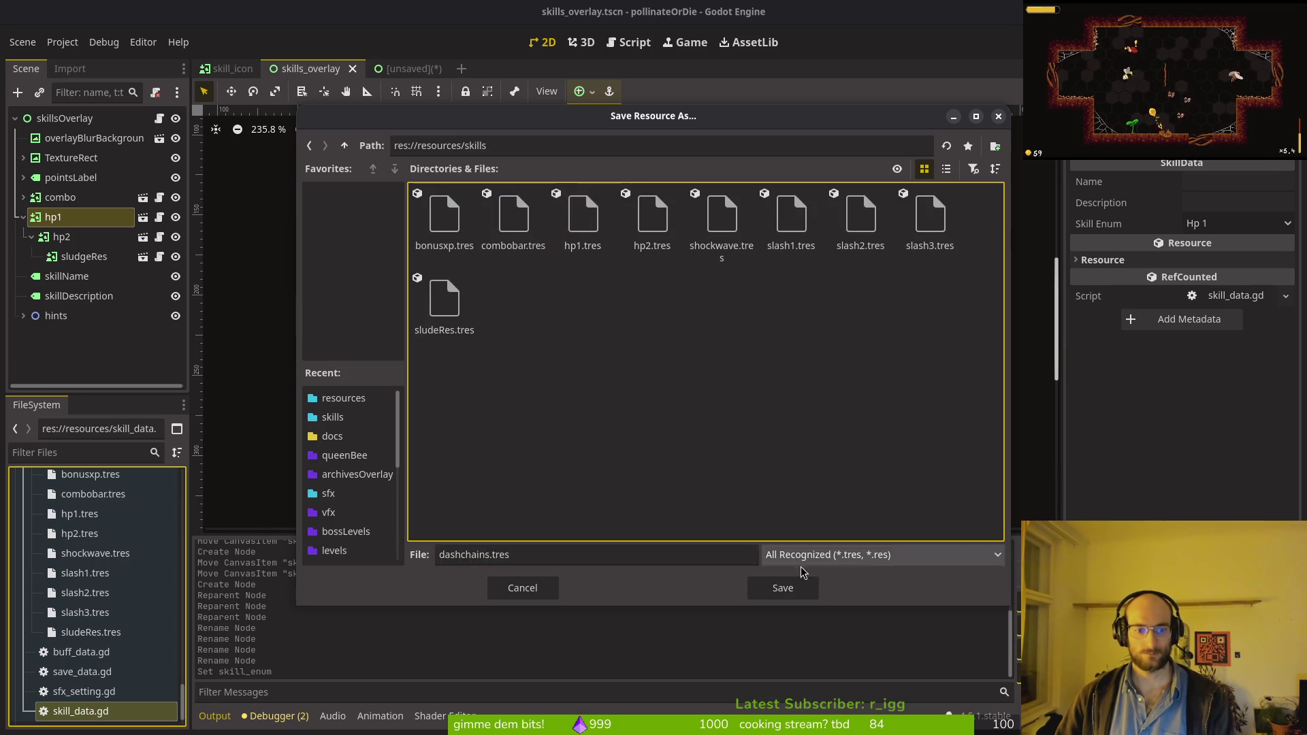
left_click(783, 588)
Step: Create a SkillData resource saved as reflect.tres and drag it into the skills folder
right_click(66, 713)
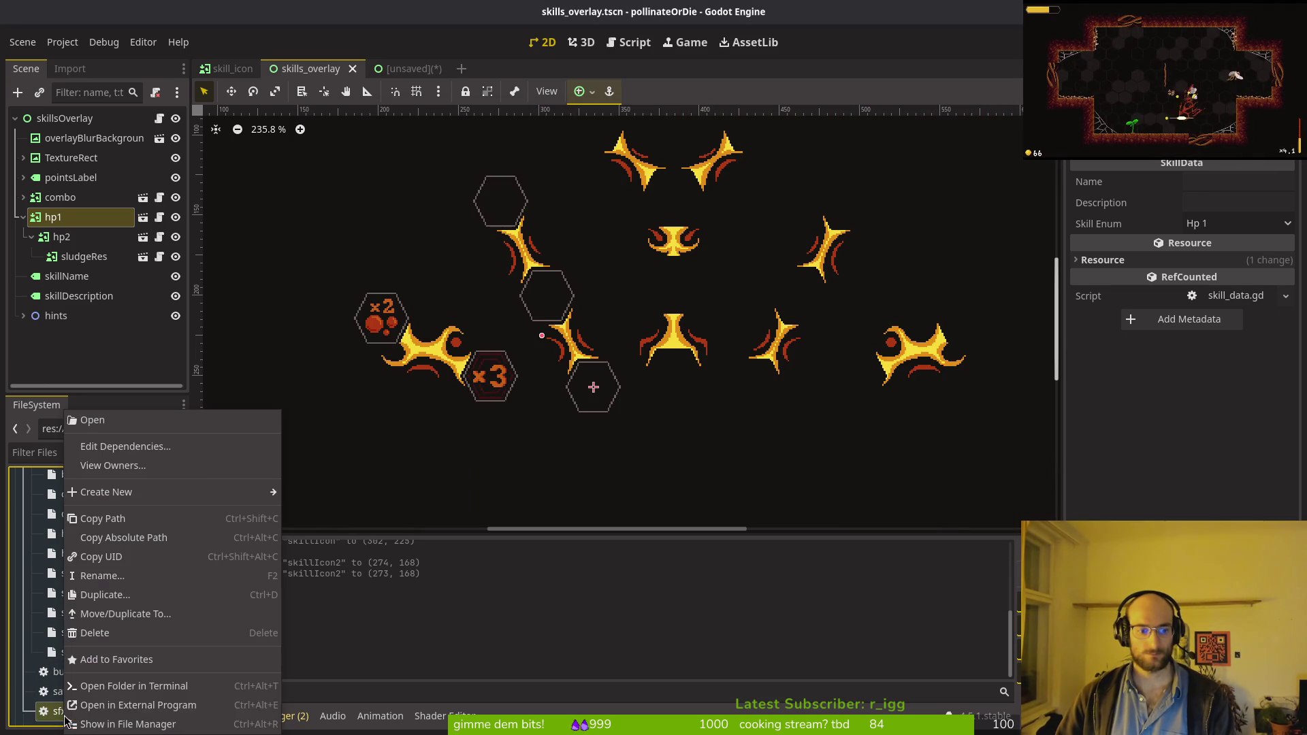
left_click(38, 577)
scroll(39, 577, "down", 3)
right_click(65, 672)
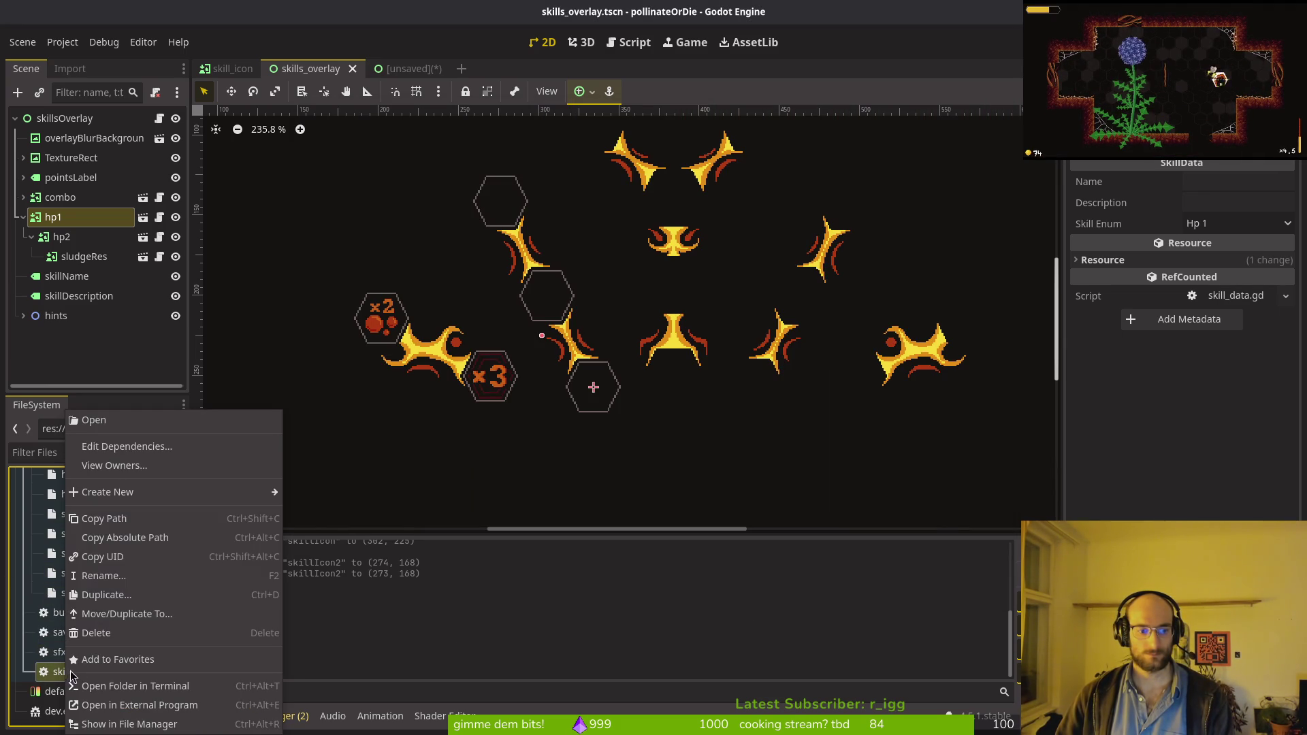
mouse_move(117, 491)
left_click(309, 549)
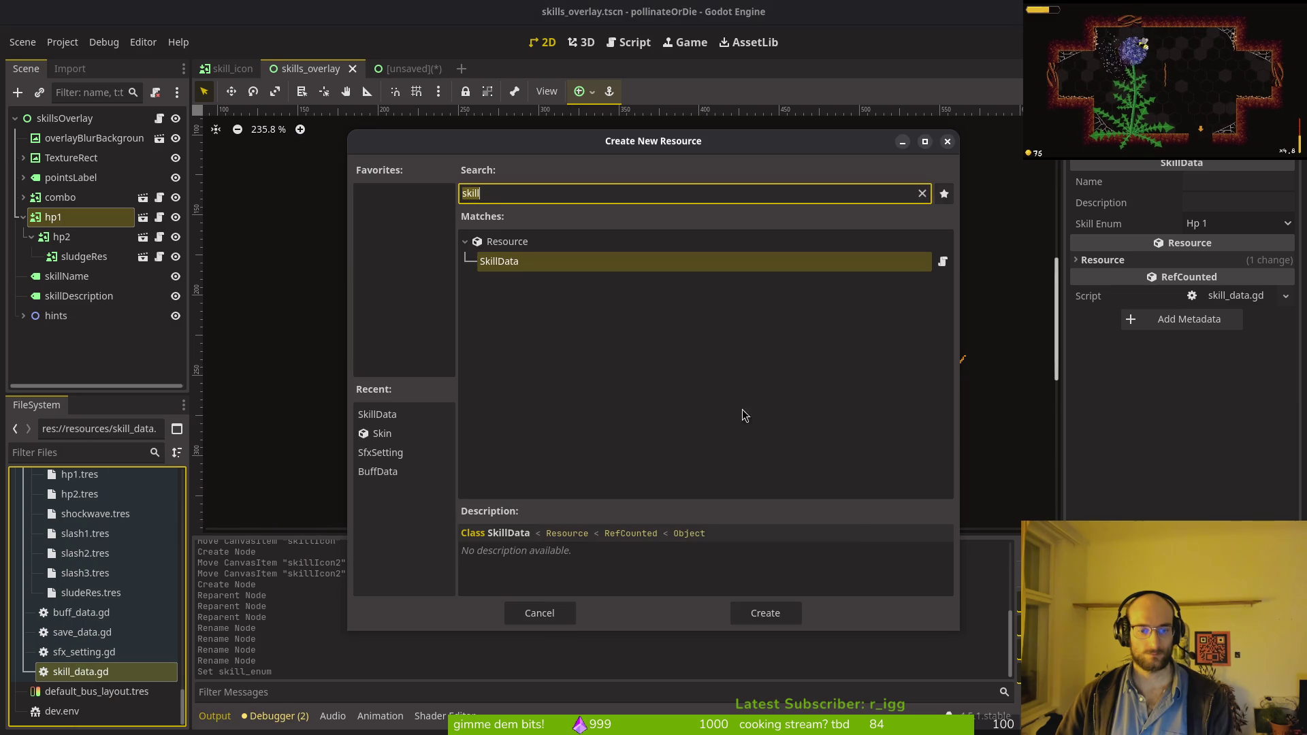
left_click(766, 612)
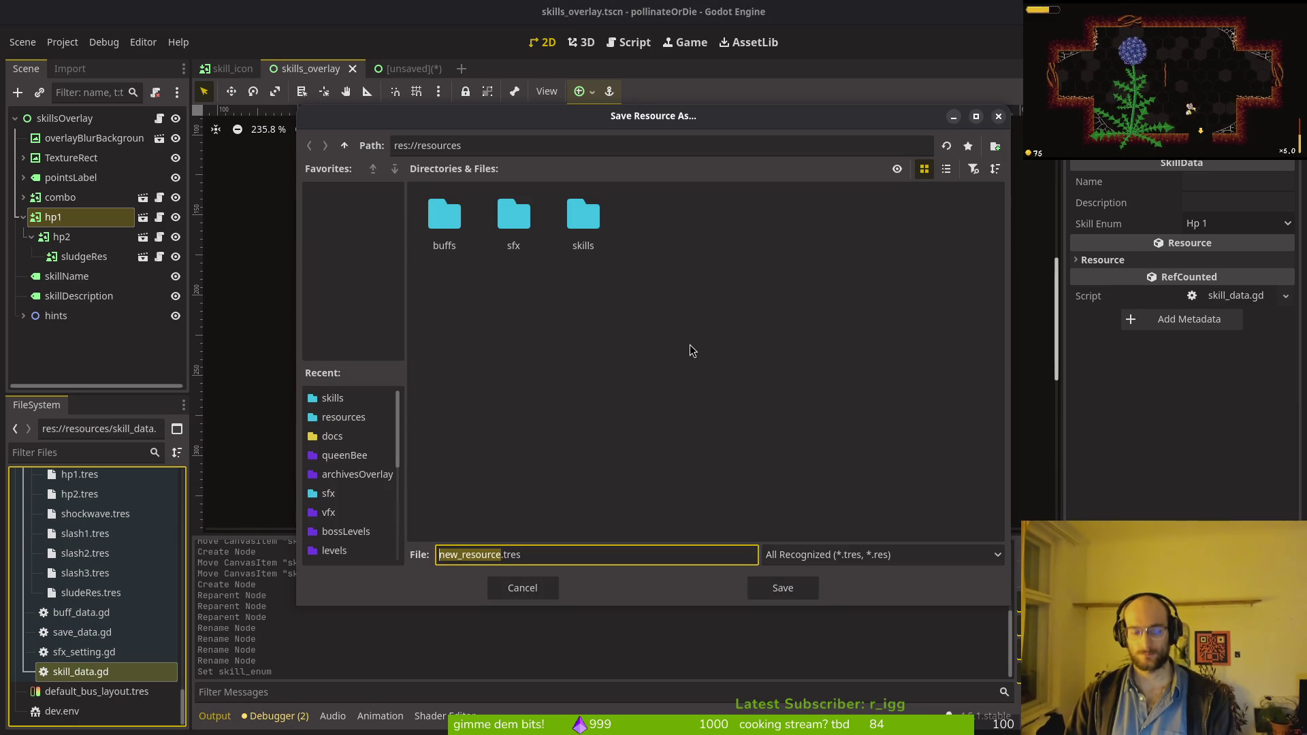
key("BackSpace")
type("ct")
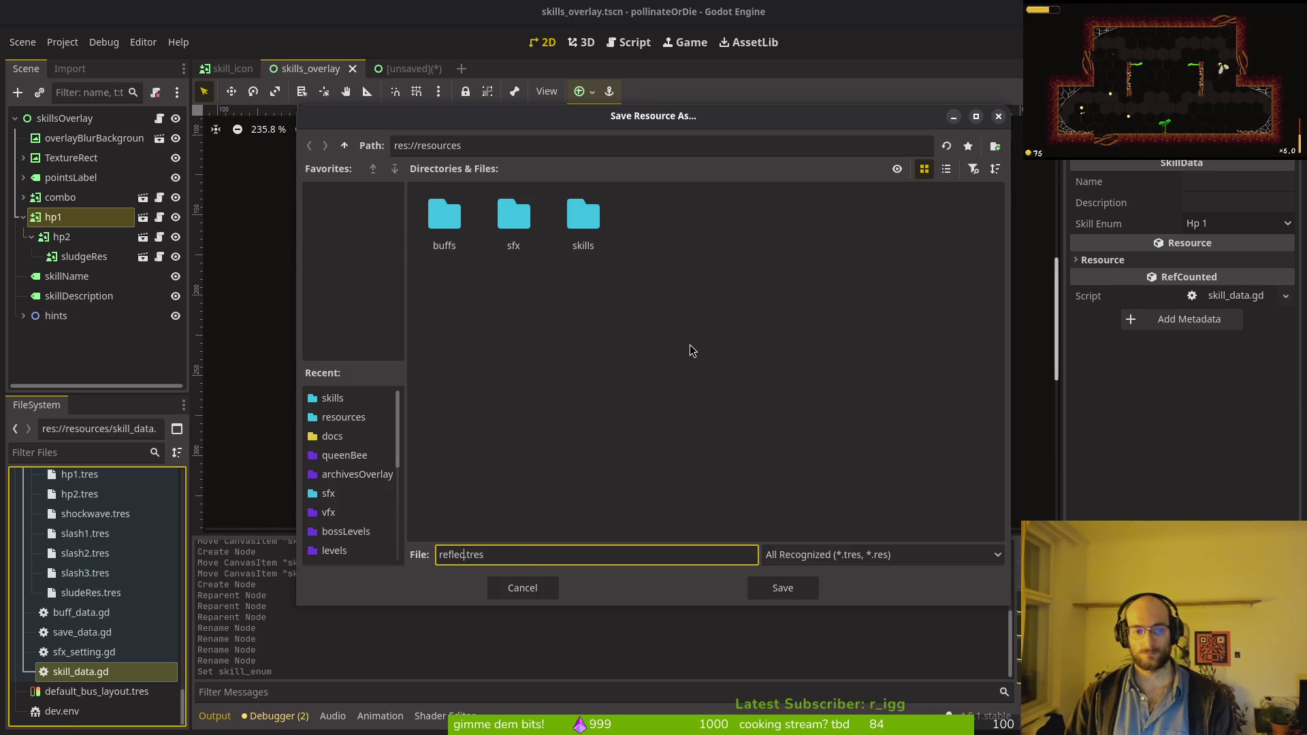
key("Return")
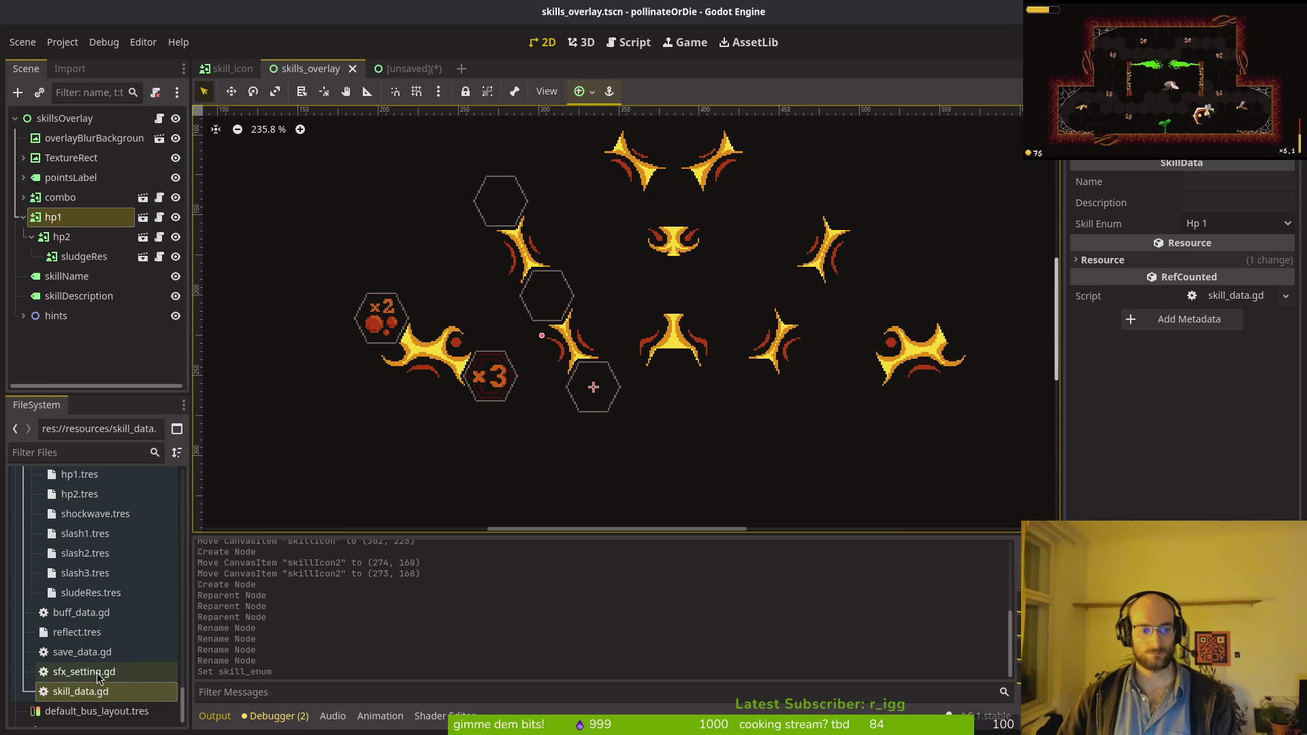
left_click_drag(75, 632, 101, 606)
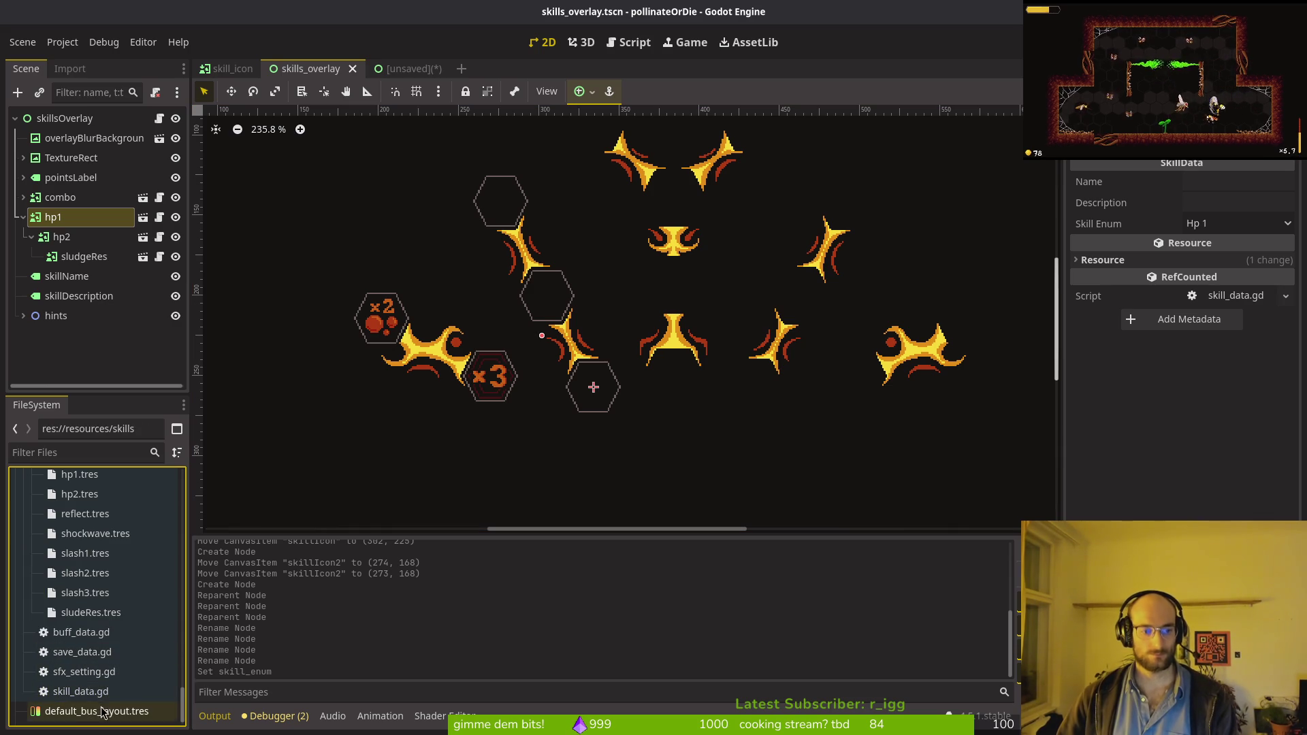
Step: Begin a new resource from skill_data.gd, then cancel it and close the stray node dialog
left_click(76, 692)
right_click(87, 698)
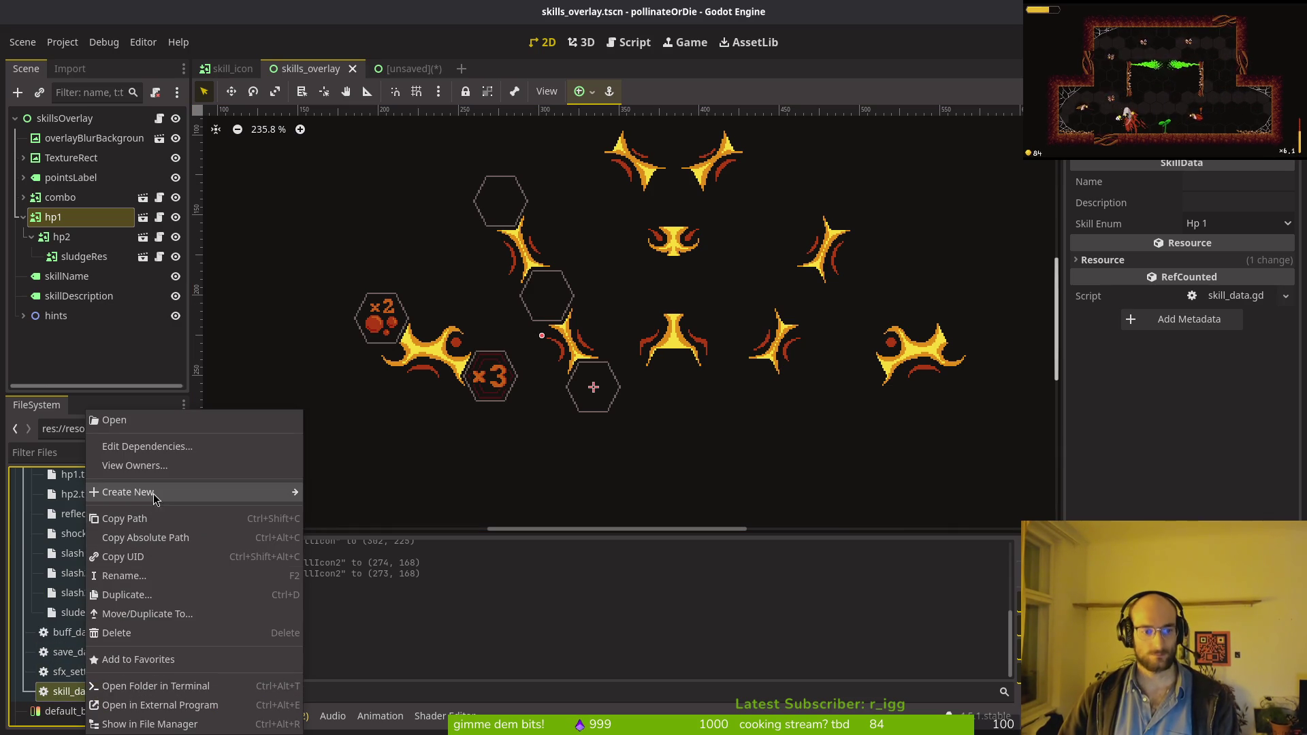
mouse_move(155, 494)
left_click(353, 557)
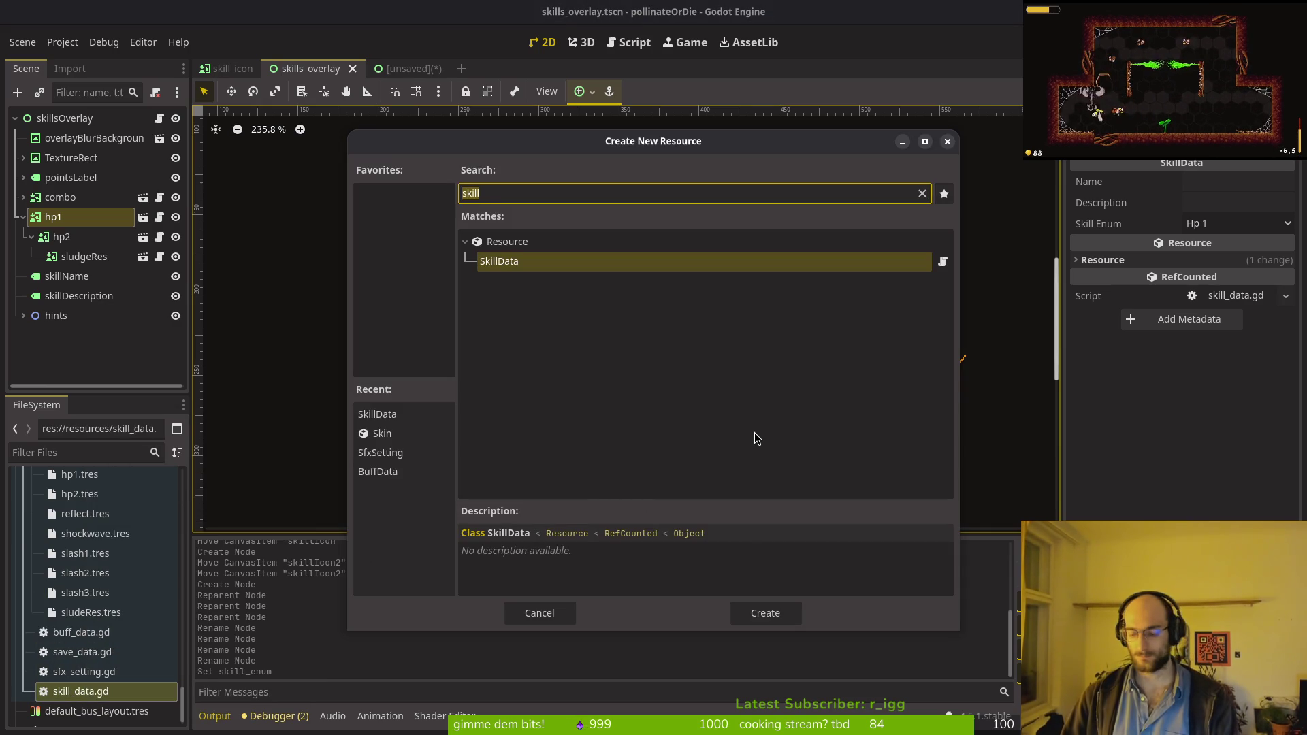
type("autoaim")
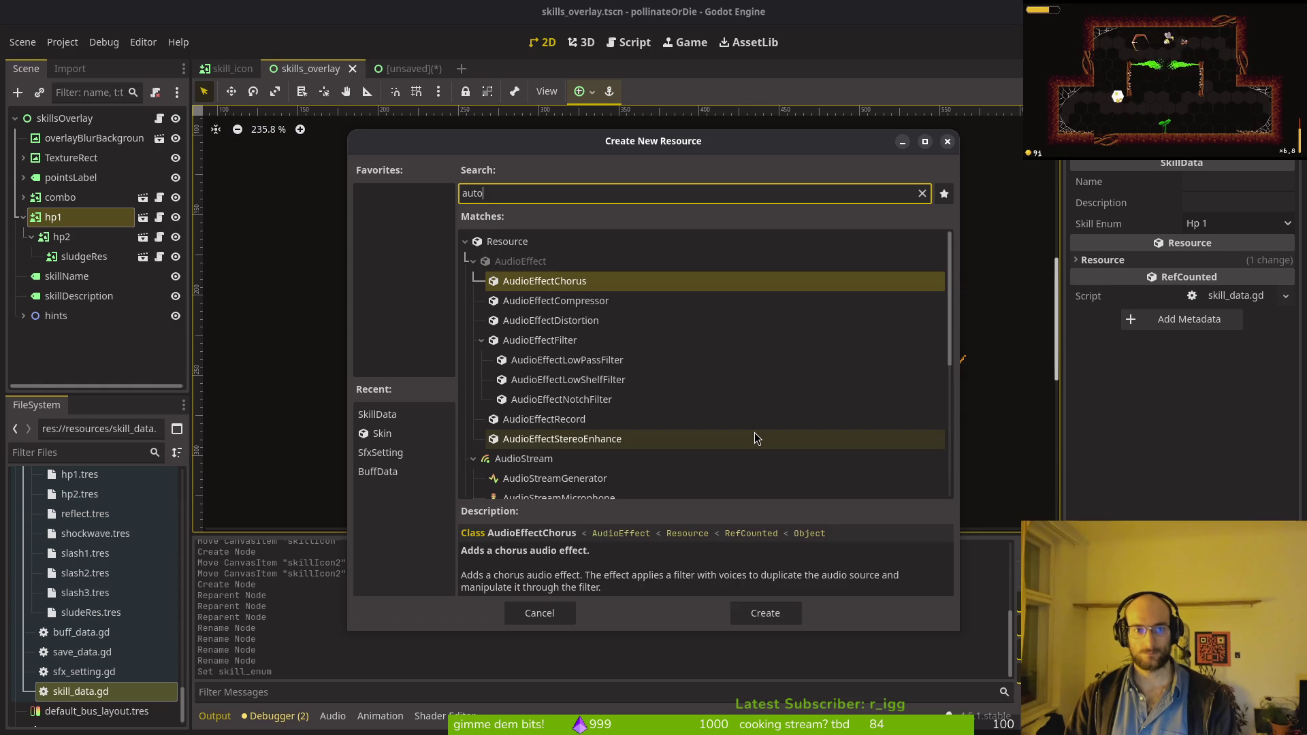
key("Escape")
key("ctrl+a")
key("Escape")
Step: Create a SkillData resource saved as auto_reflect.tres in the skills folder
right_click(91, 688)
mouse_move(164, 491)
left_click(340, 551)
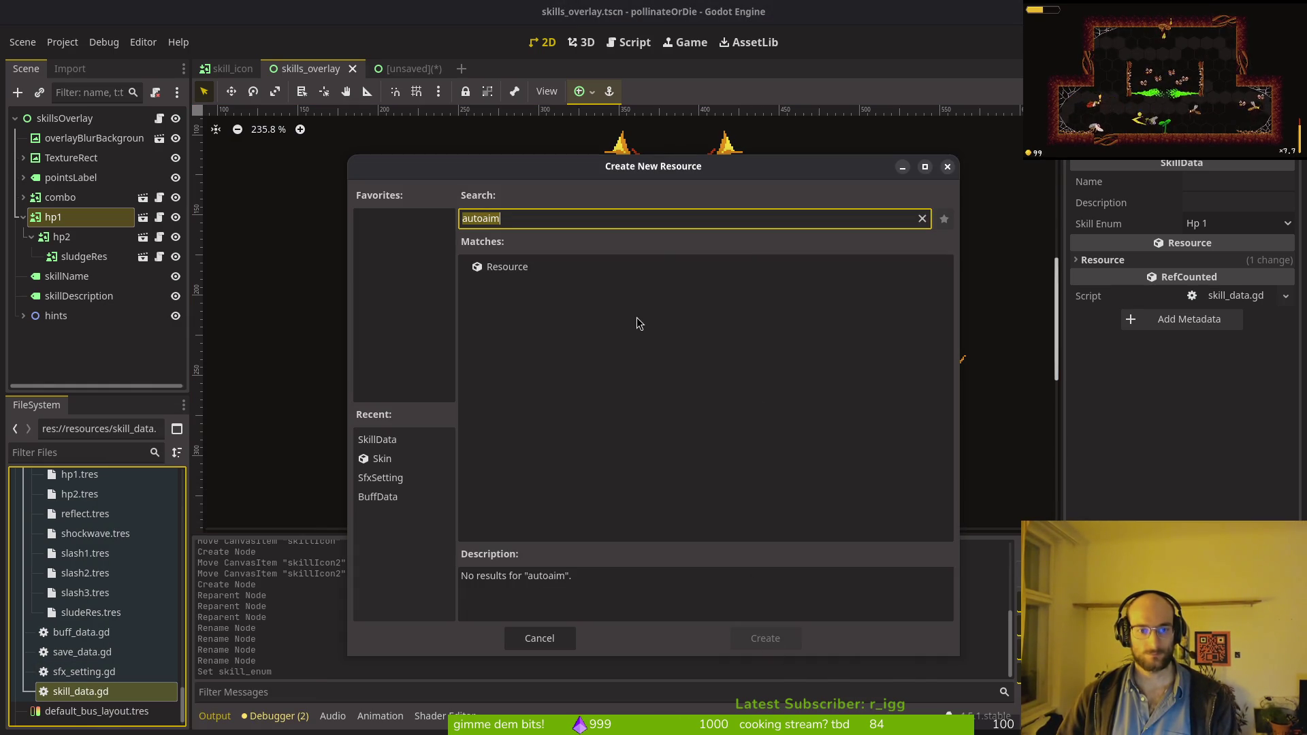
type("skill")
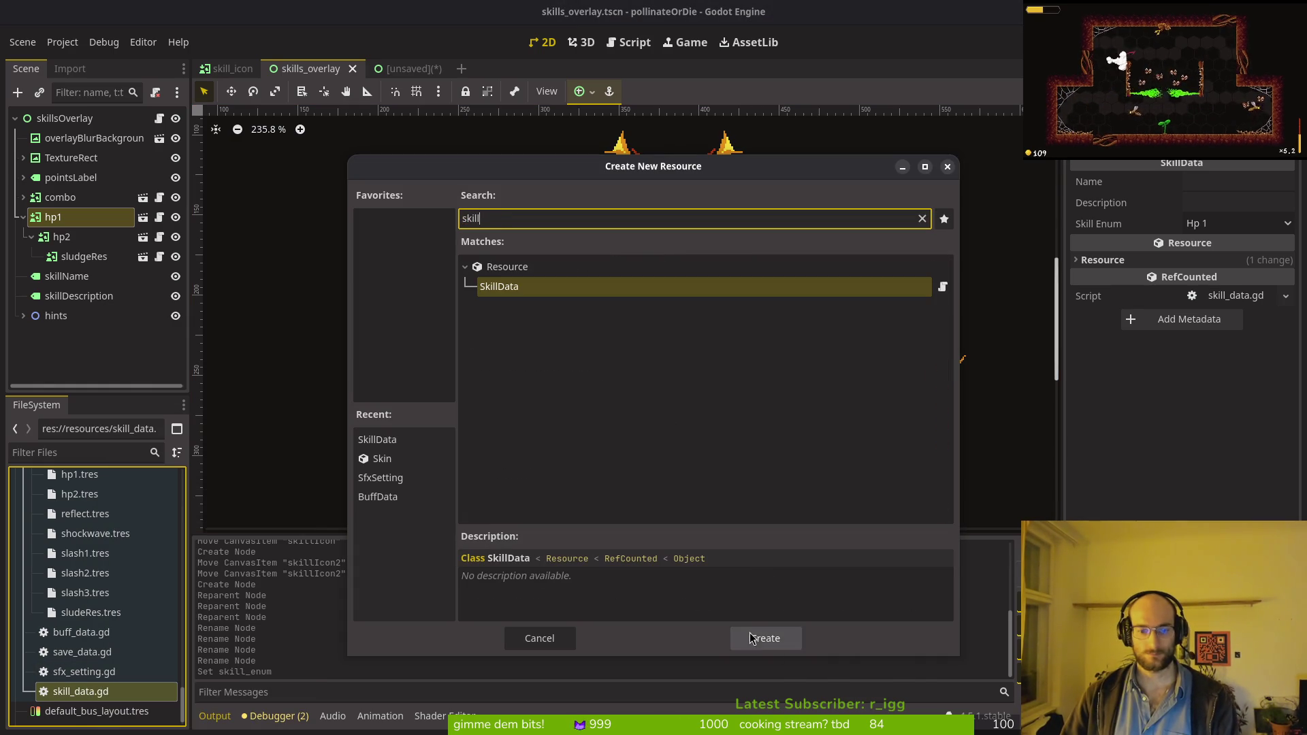
left_click(752, 638)
type("auto_")
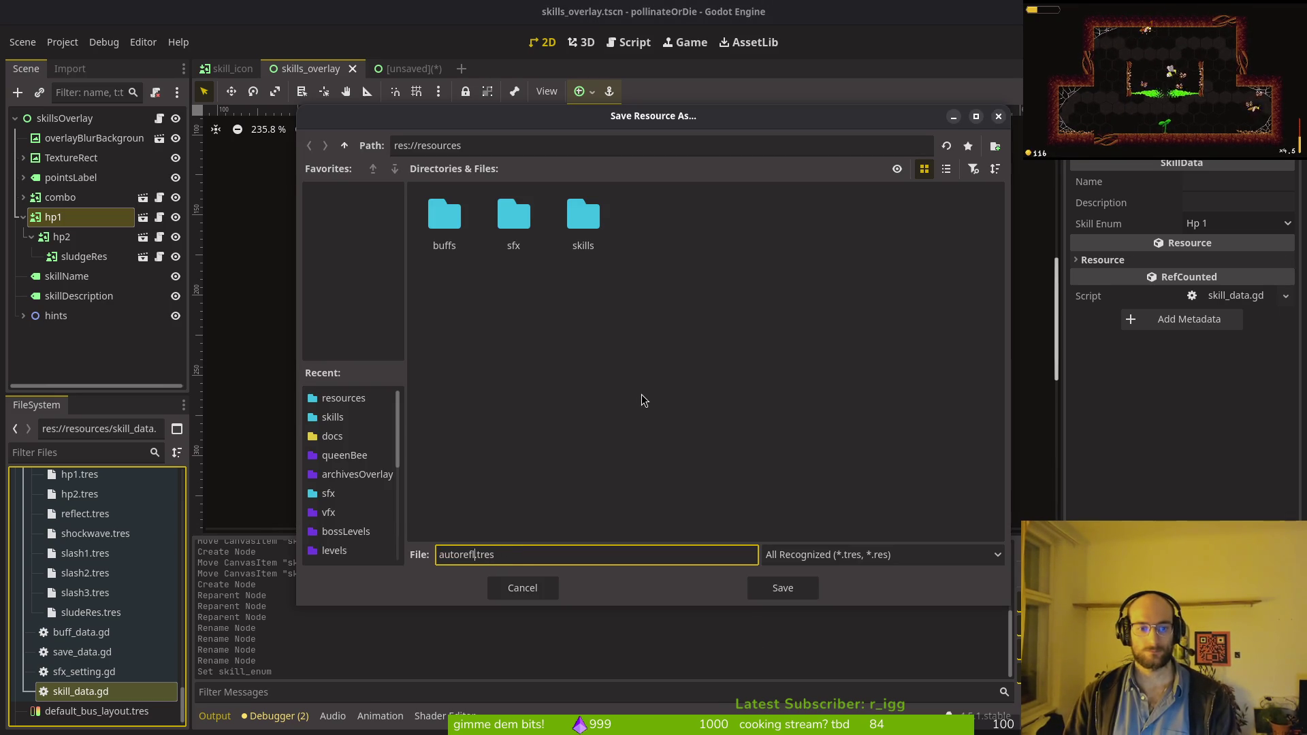
type("reflect")
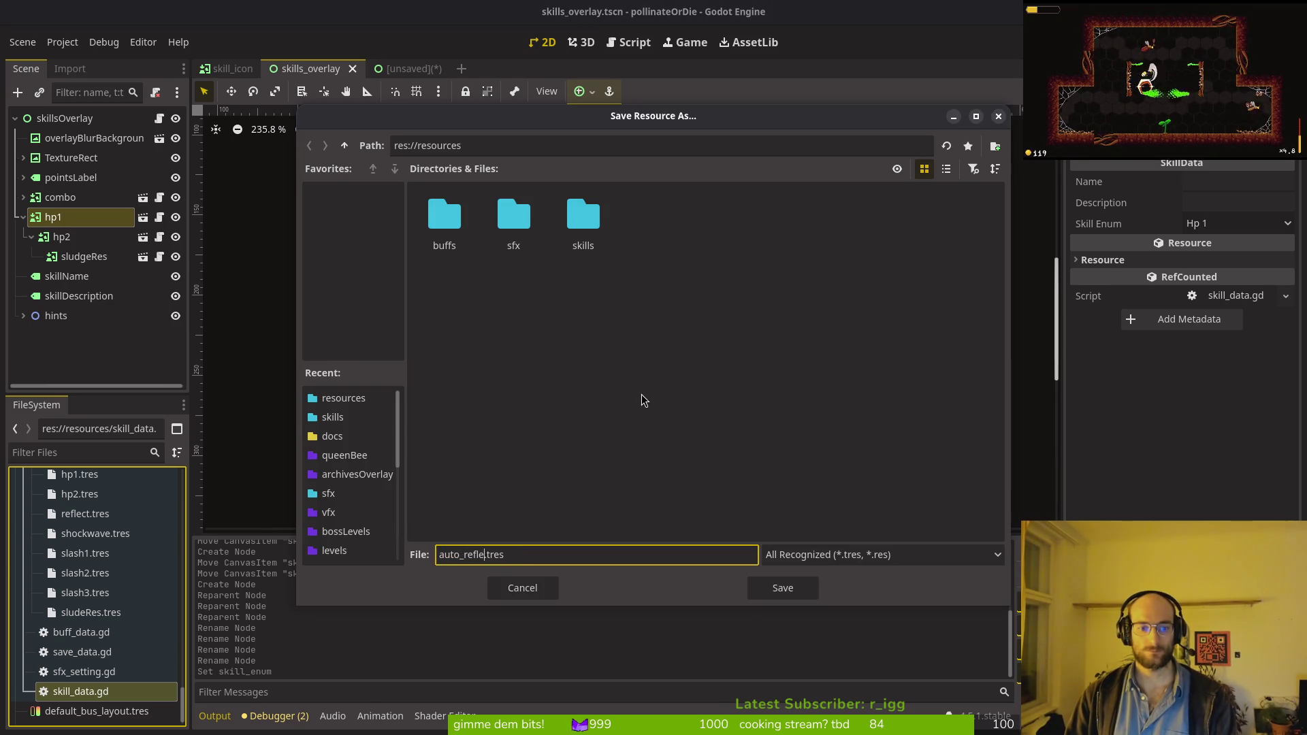
left_click(594, 216)
double_click(595, 217)
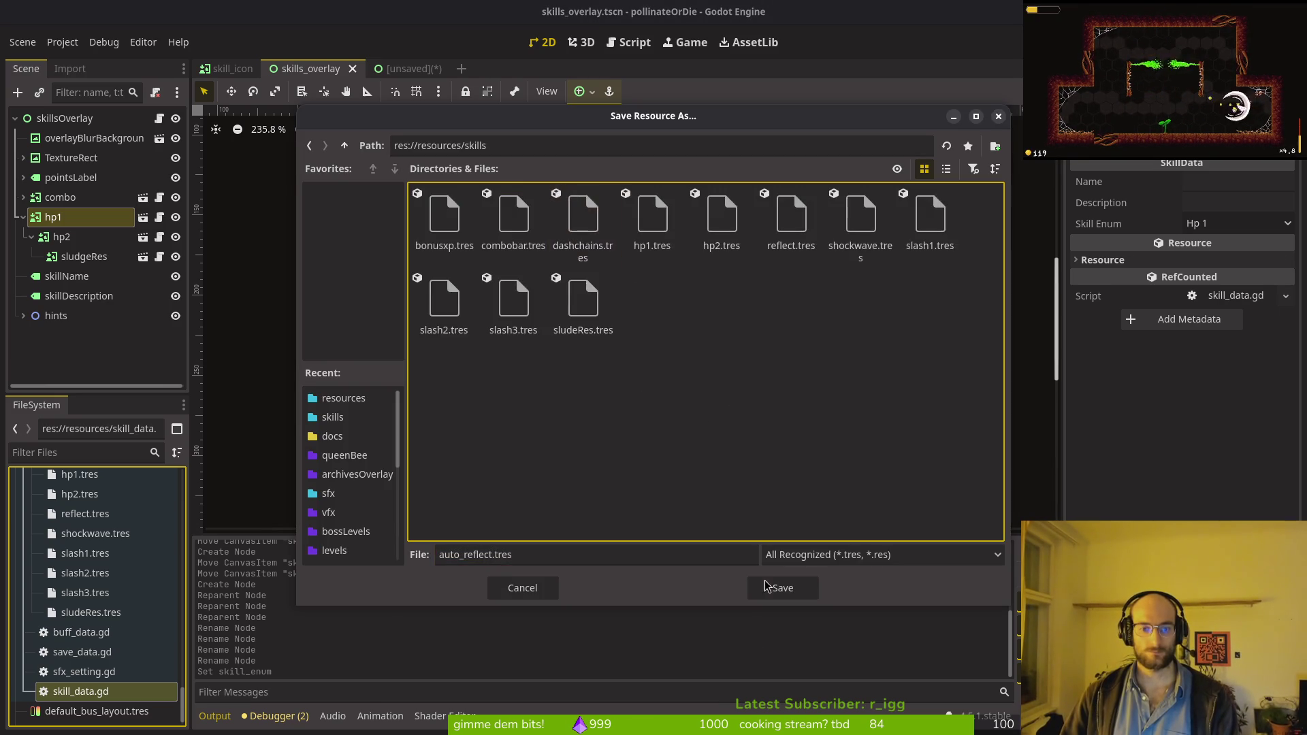
left_click(783, 588)
left_click(96, 643)
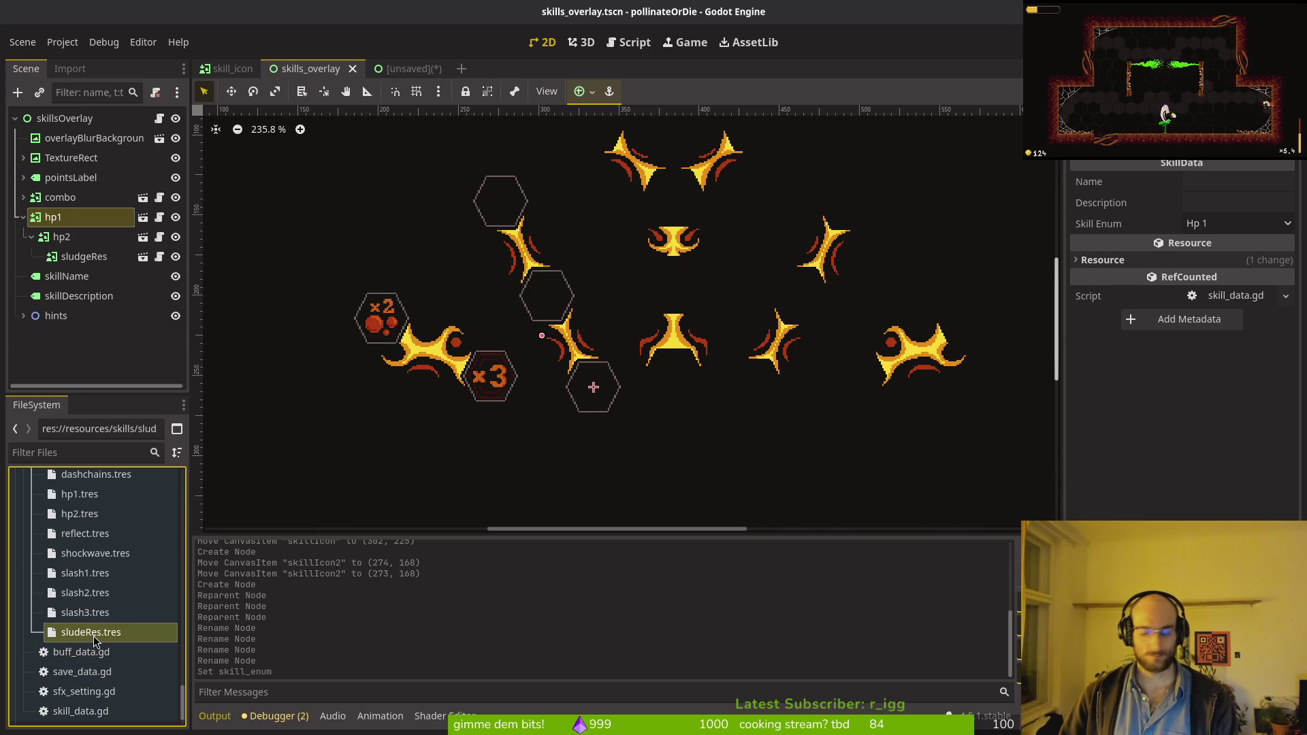
Step: Rename sludeRes.tres to slude_res.tres, then start and cancel a new resource
key("F2")
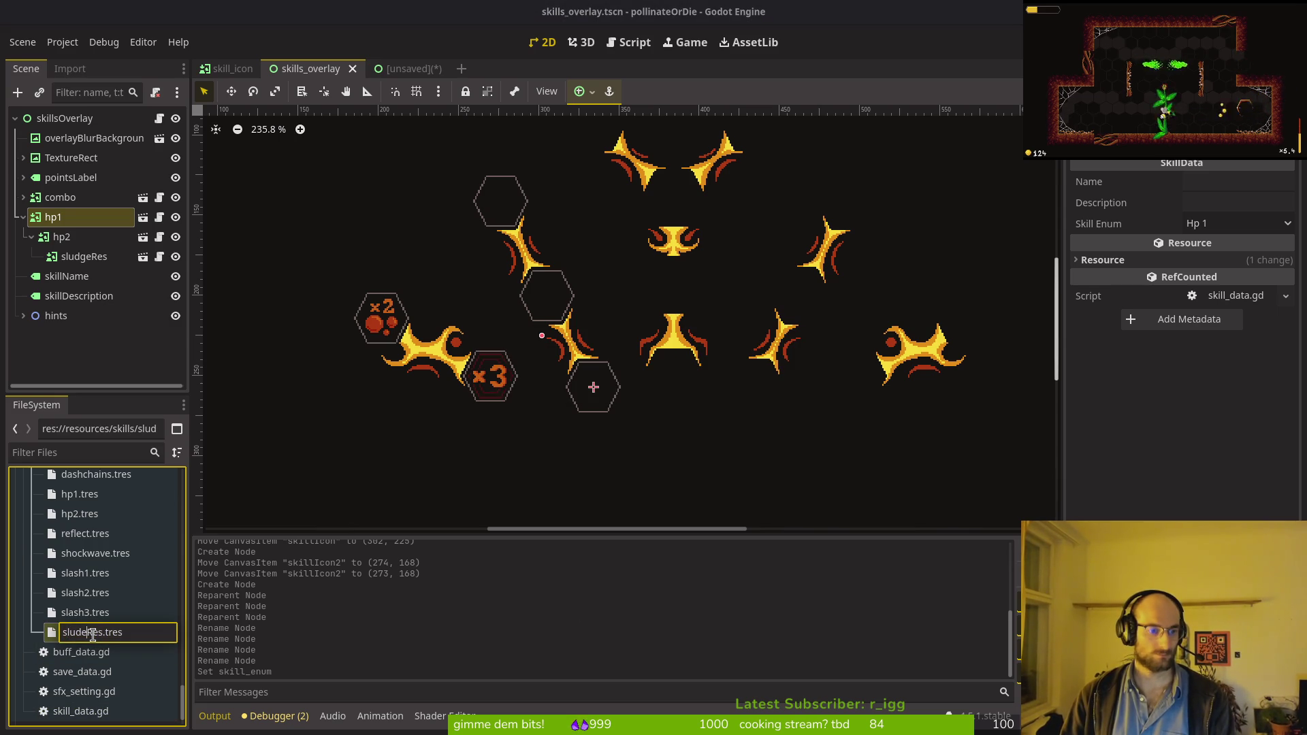
type("_")
key("Return")
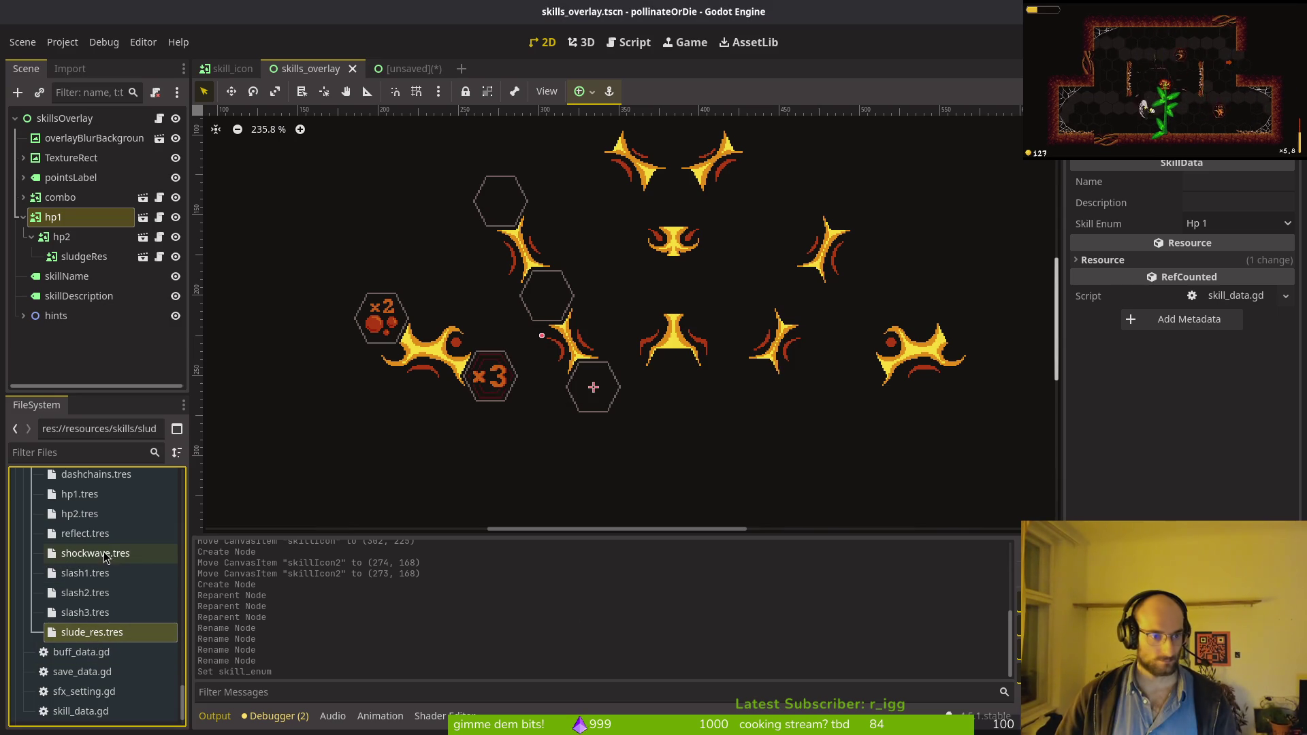
left_click(84, 715)
right_click(85, 720)
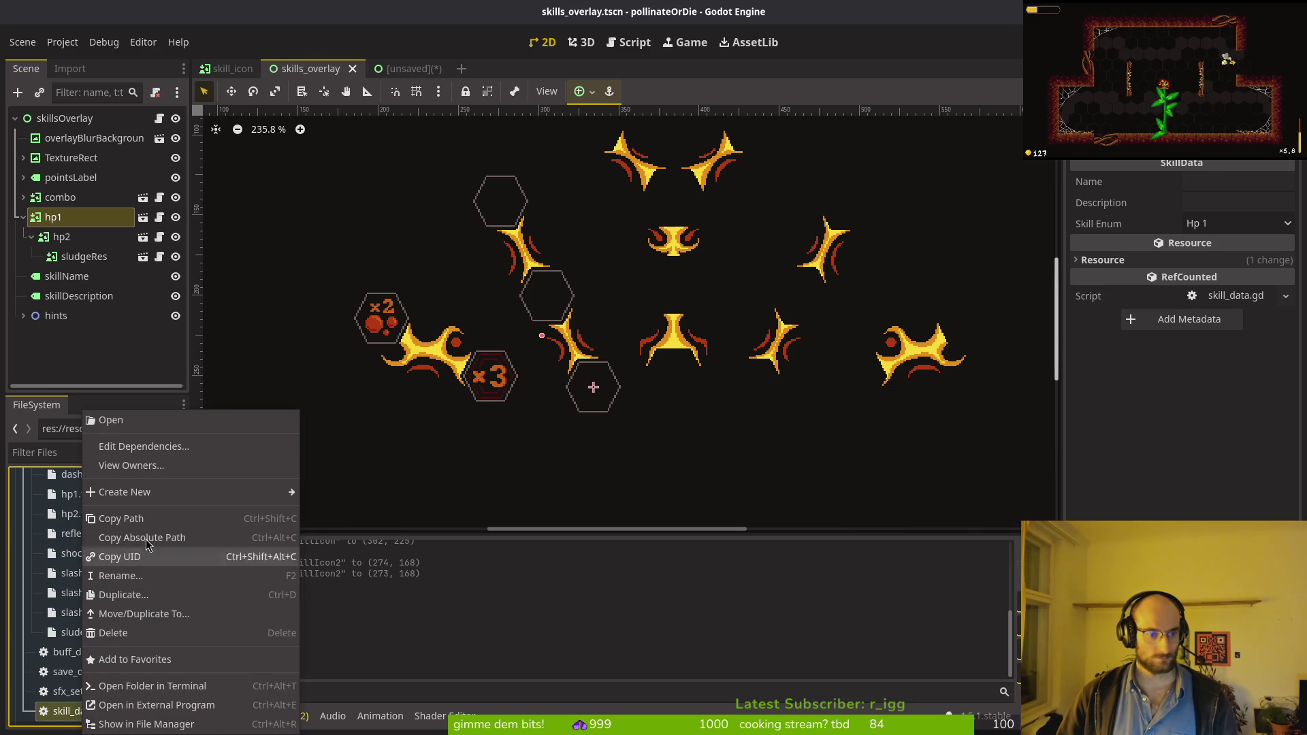
mouse_move(146, 492)
left_click(343, 557)
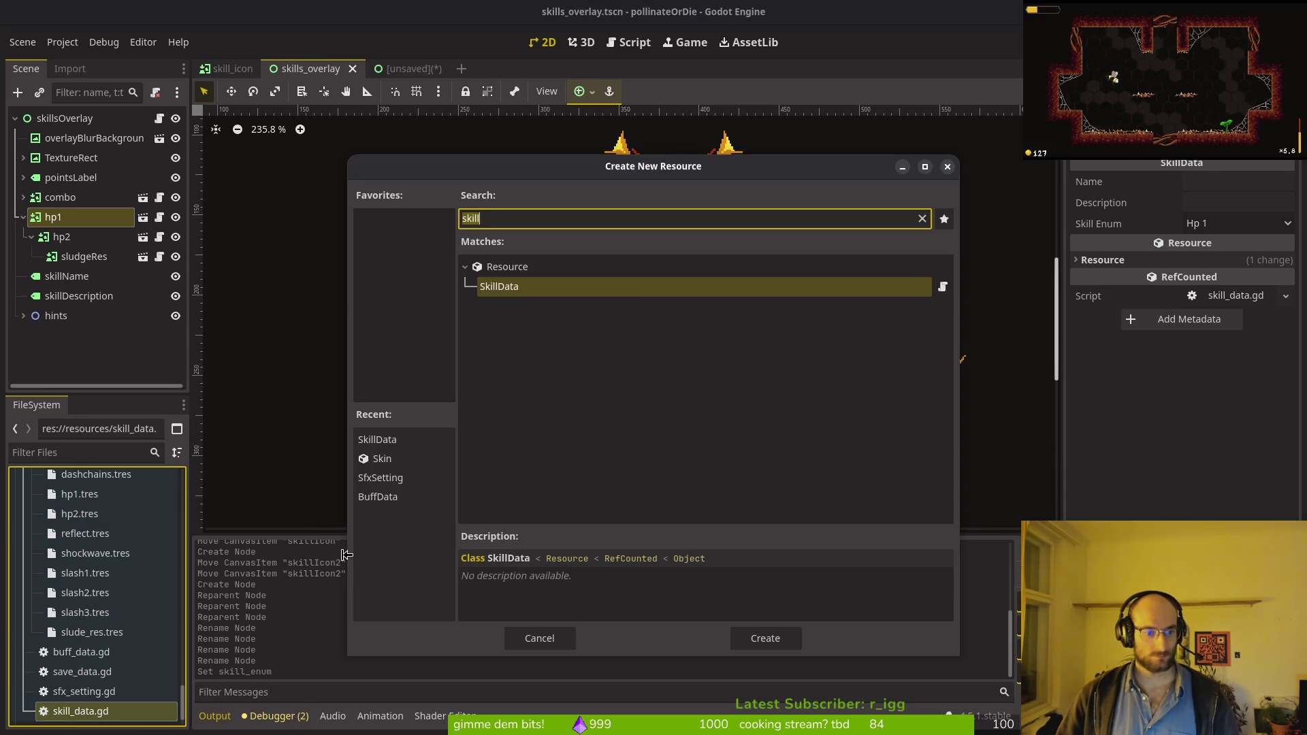
key("BackSpace")
key("BackSpace")
key("BackSpace")
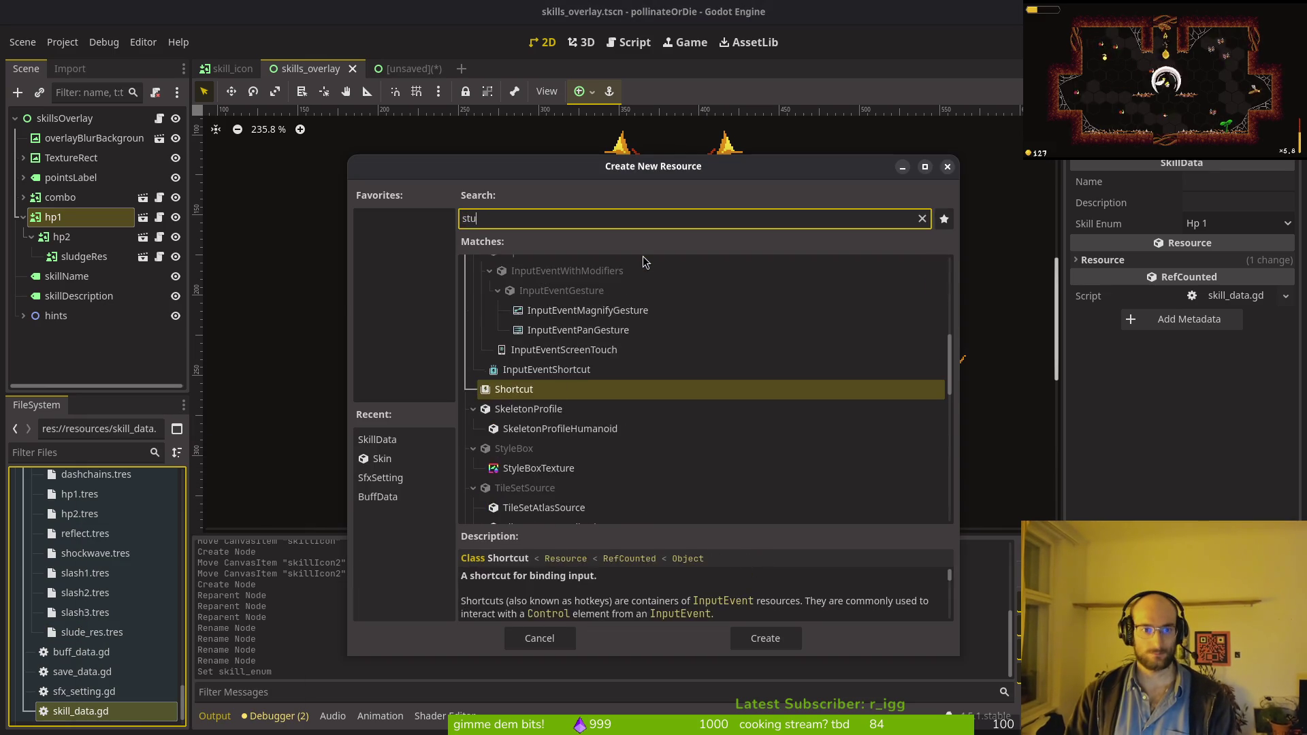
key("Escape")
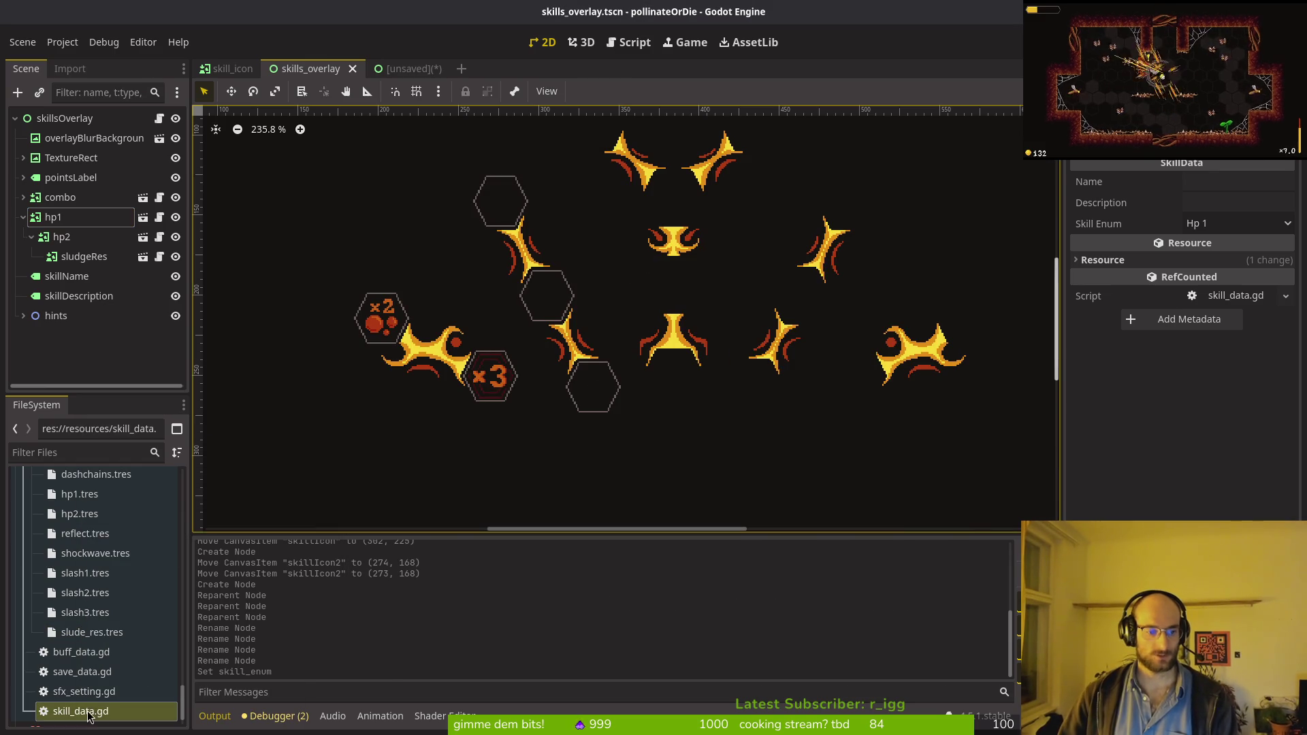
Step: Create a SkillData resource saved as stun_duration.tres in the skills folder
right_click(90, 711)
mouse_move(142, 499)
left_click(343, 557)
type("skill")
key("Return")
type("stunduration.tres")
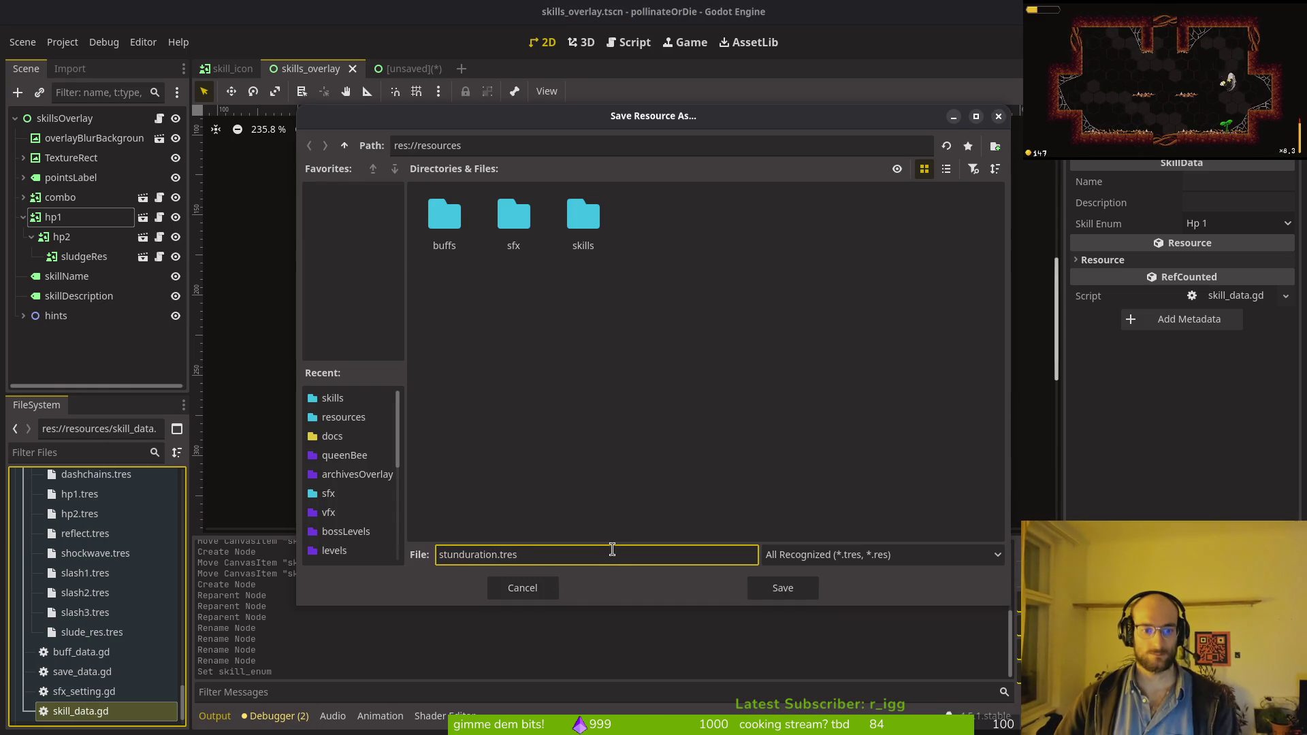
double_click(583, 216)
left_click(460, 554)
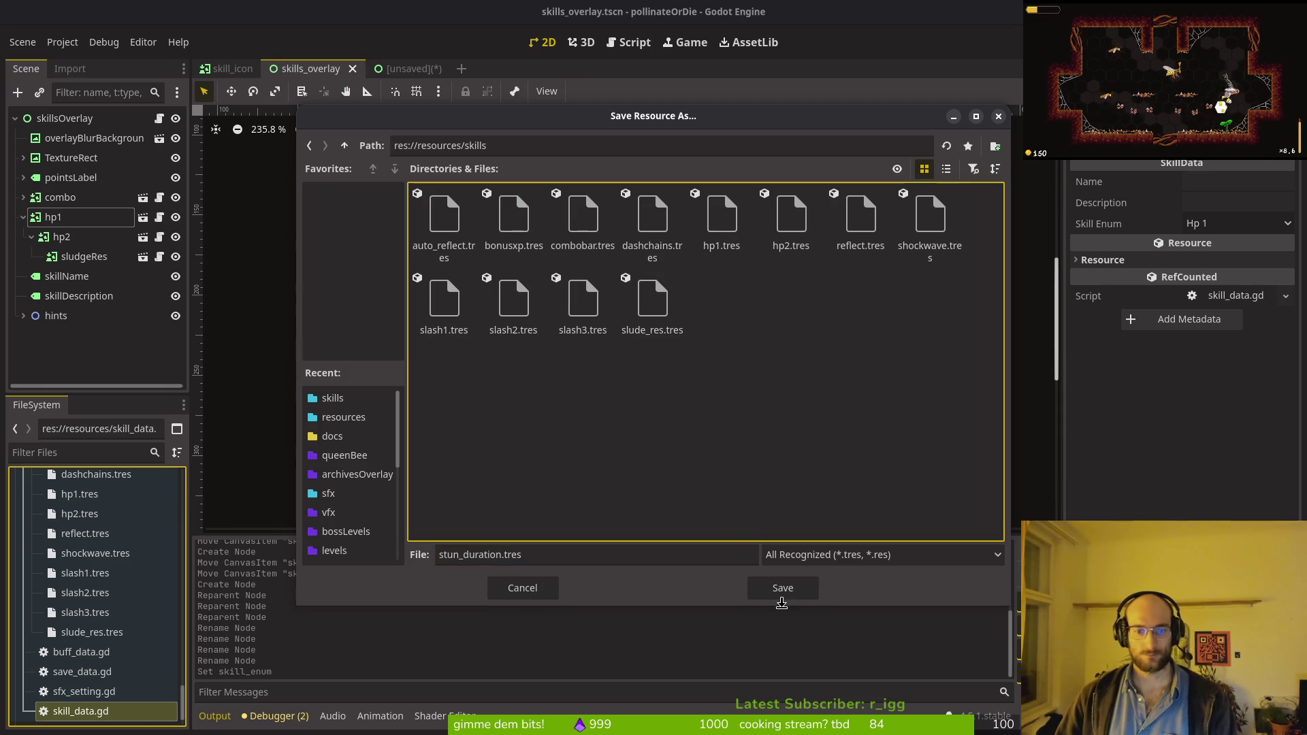
left_click(780, 593)
Step: Bring up the file actions for skill_data.gd again
right_click(89, 712)
left_click(95, 659)
scroll(81, 684, "down", 2)
right_click(84, 680)
Step: Create a SkillData resource saved as knockback_damage.tres in the skills folder
mouse_move(117, 490)
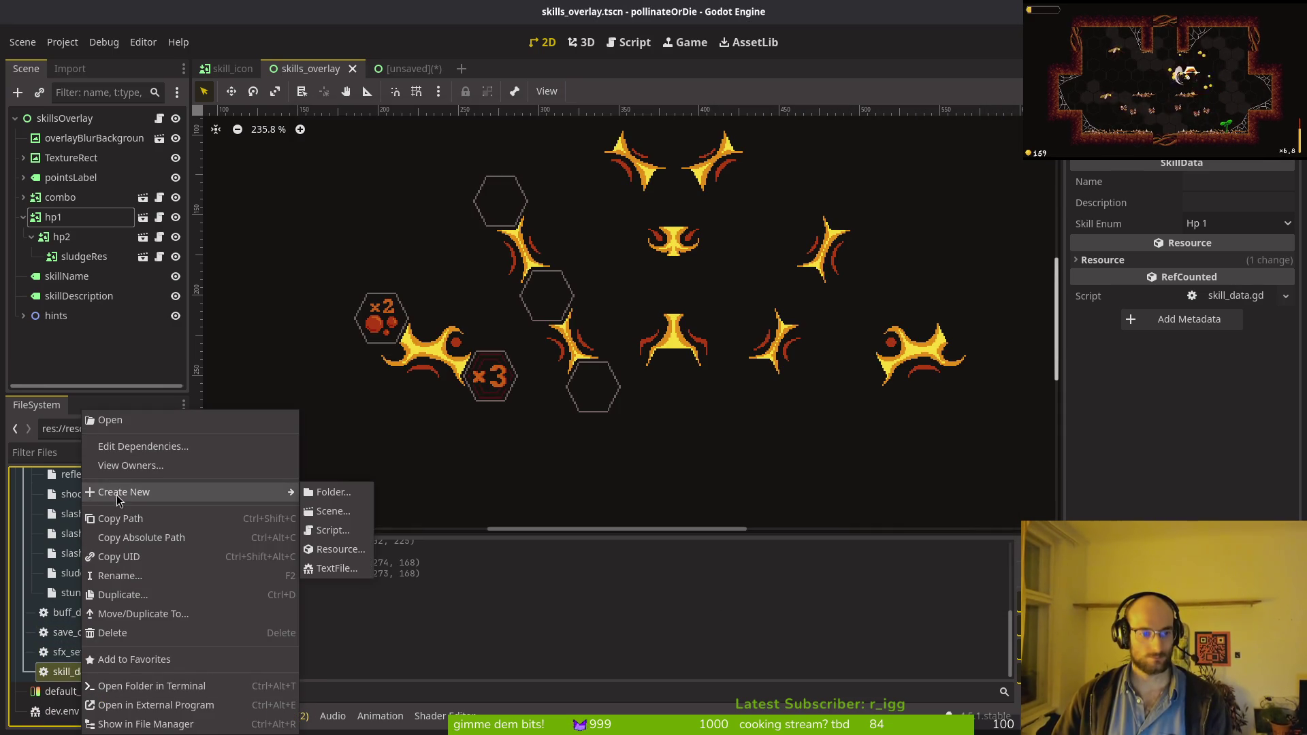
left_click(327, 545)
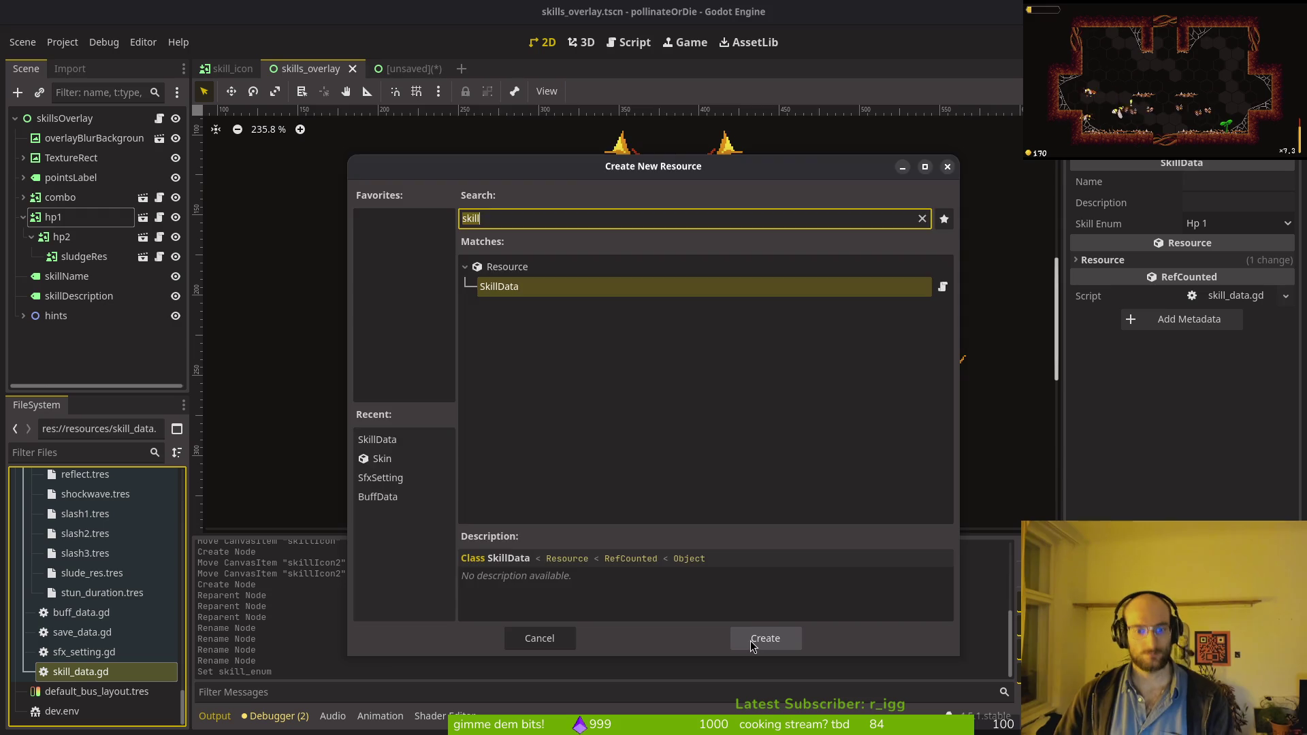
left_click(765, 637)
left_click(576, 240)
double_click(575, 241)
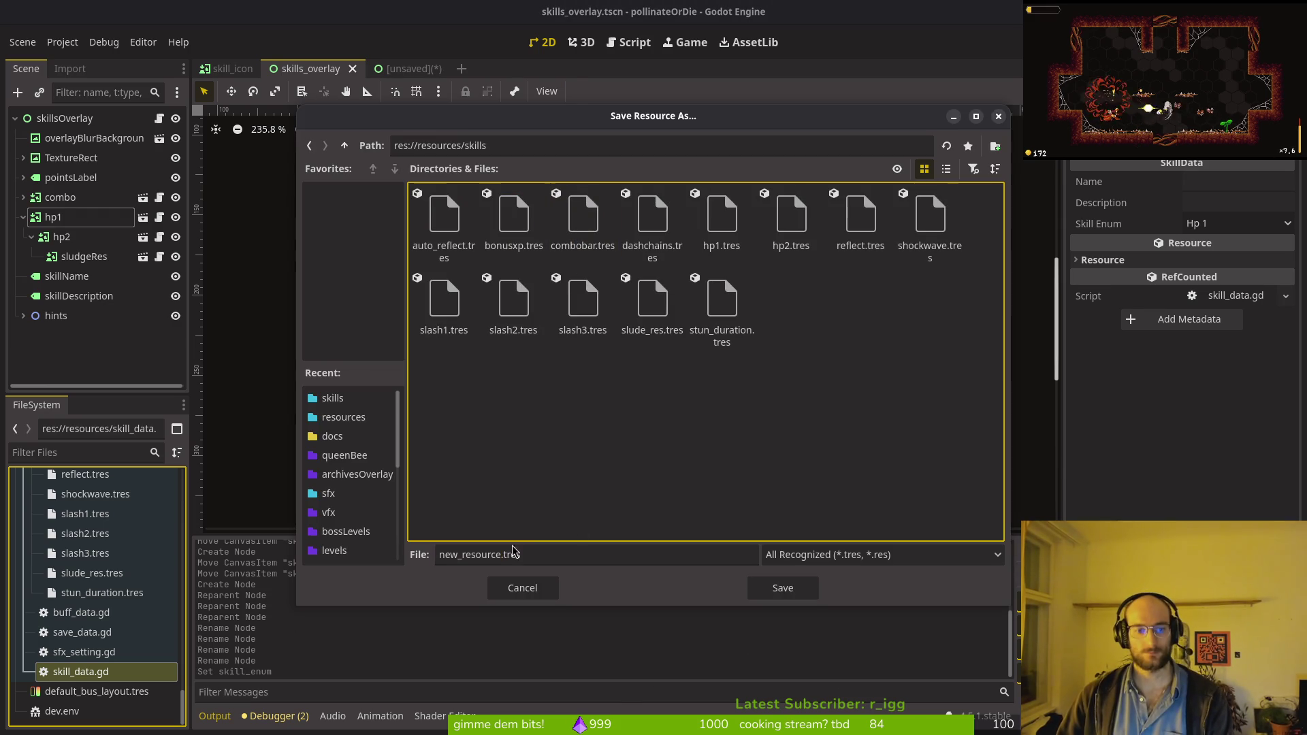
left_click_drag(501, 560, 387, 553)
type("knockback_damage")
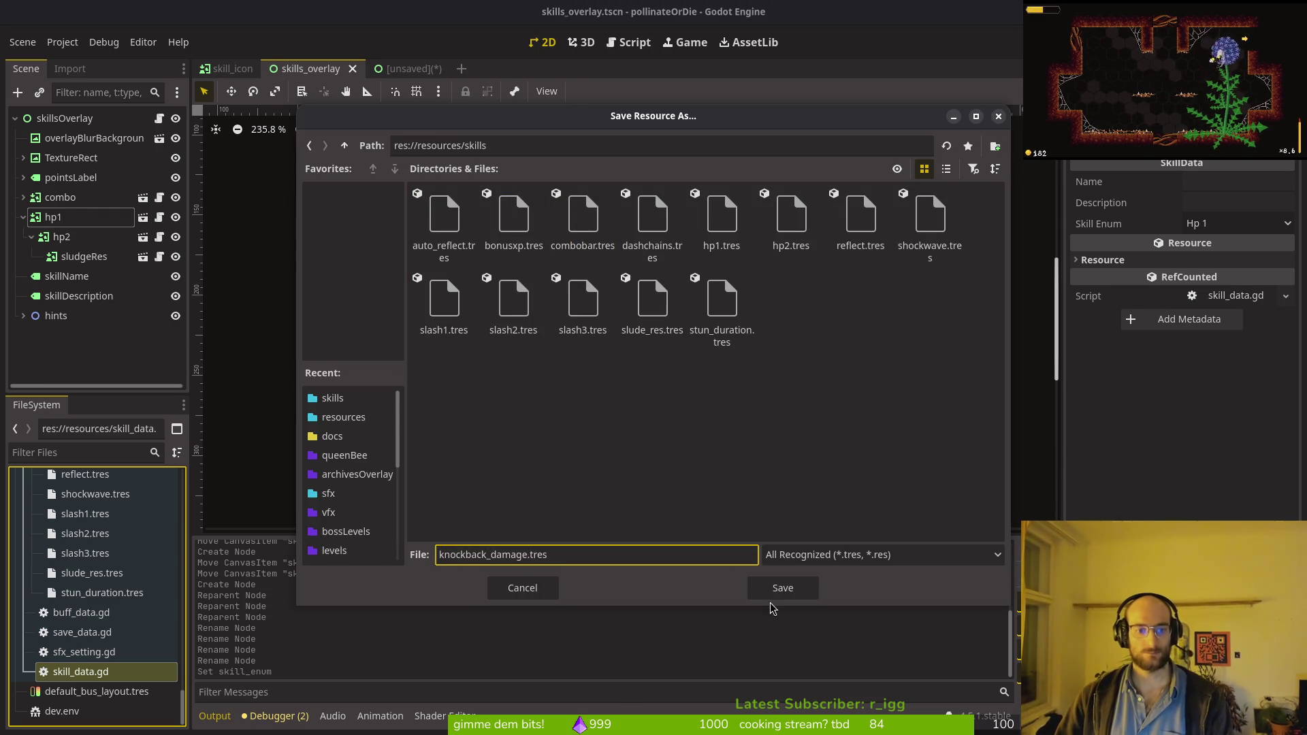
left_click(760, 579)
Step: Create a SkillData resource saved as smash.tres in skills, then switch to the unsaved scene
right_click(67, 689)
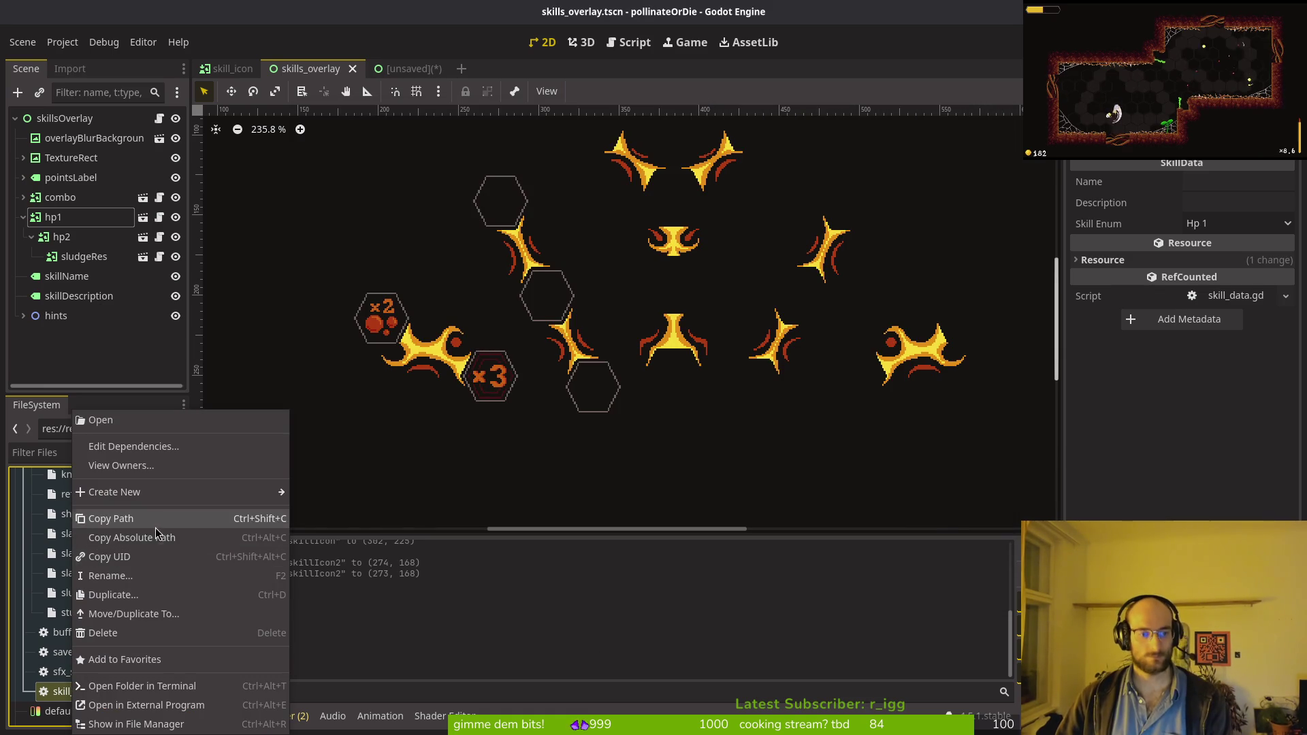
mouse_move(142, 495)
left_click(340, 555)
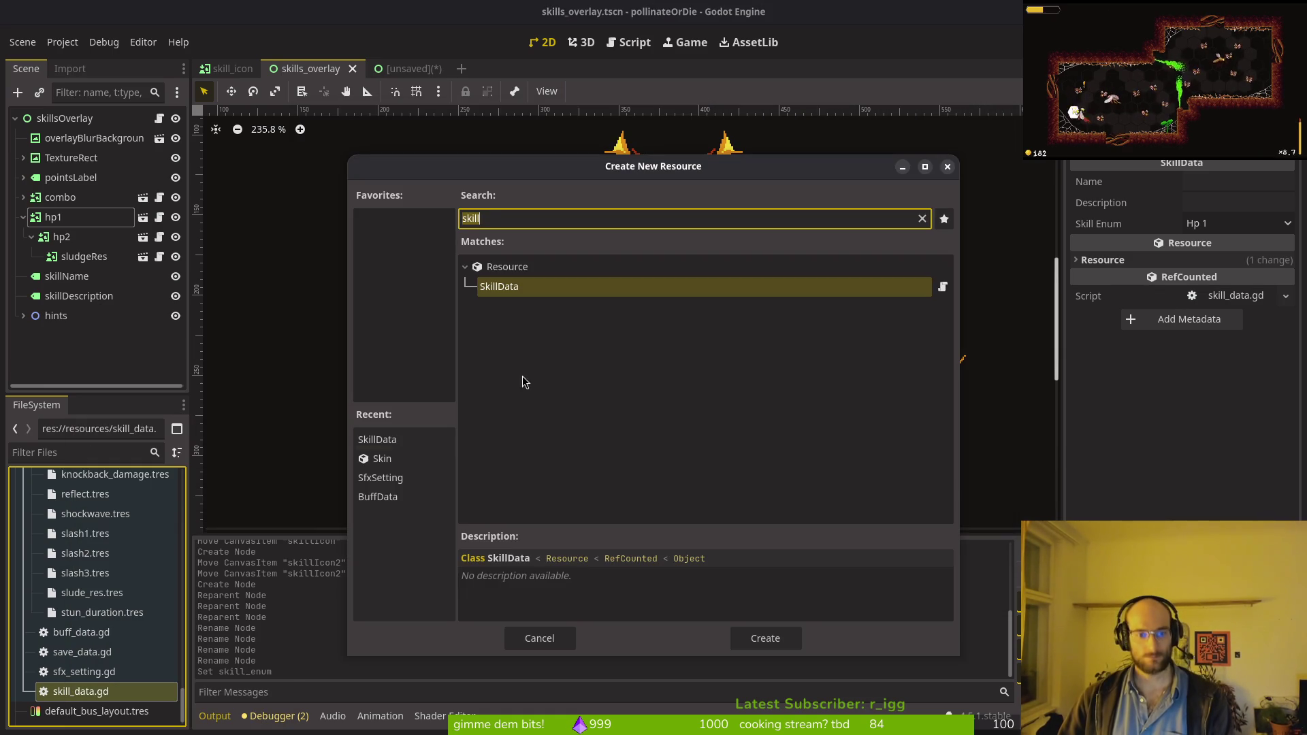
left_click(771, 644)
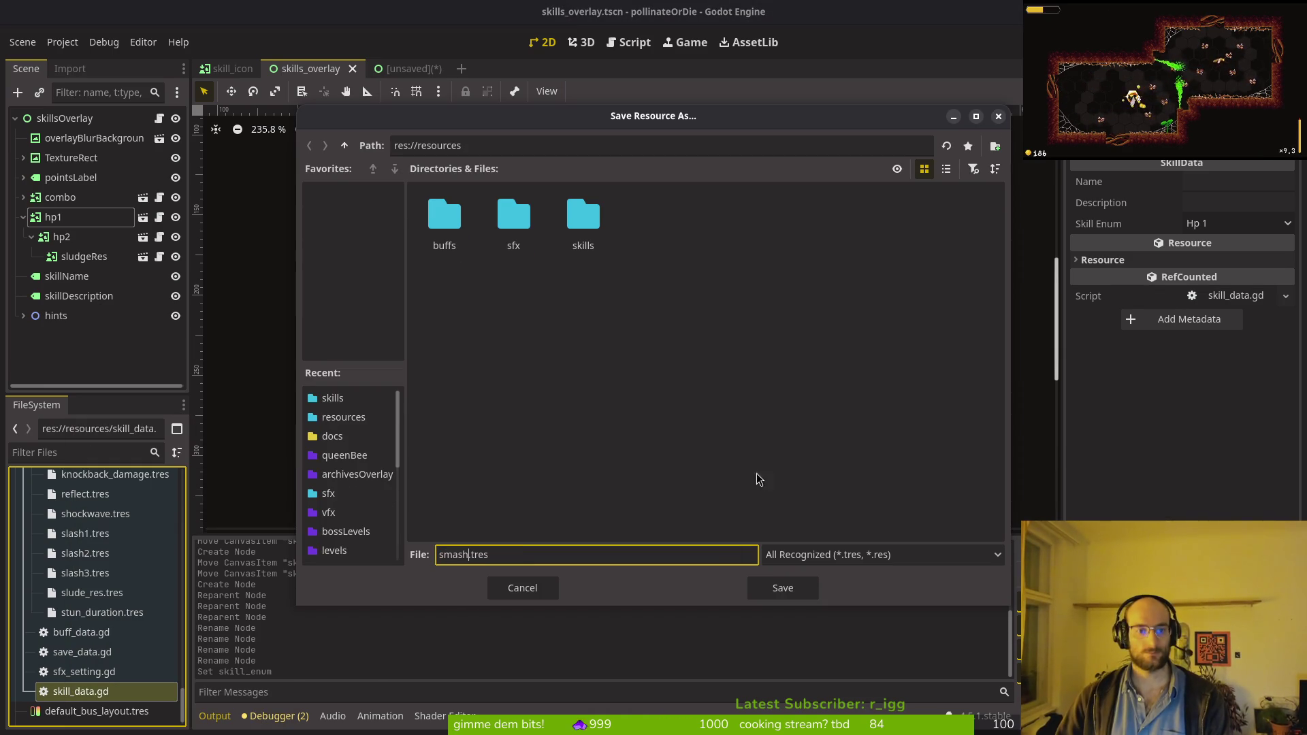
double_click(583, 216)
left_click(793, 589)
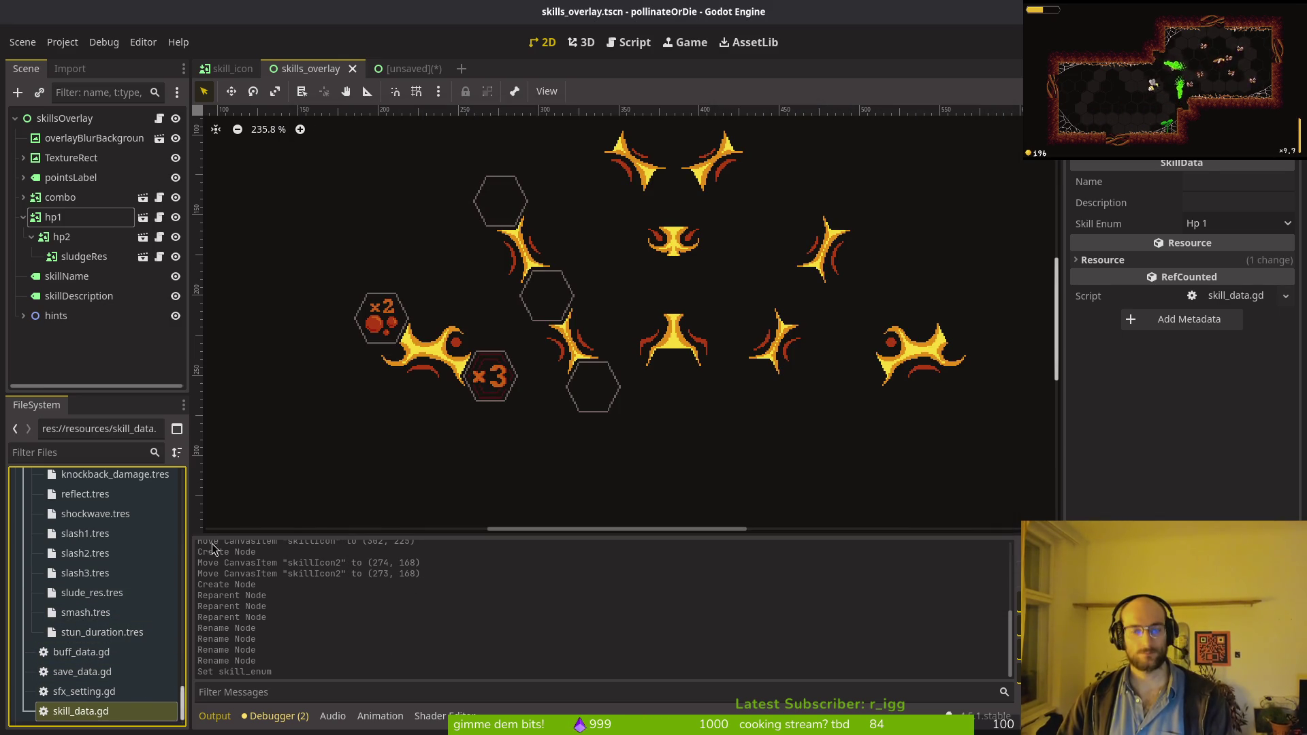
left_click(407, 69)
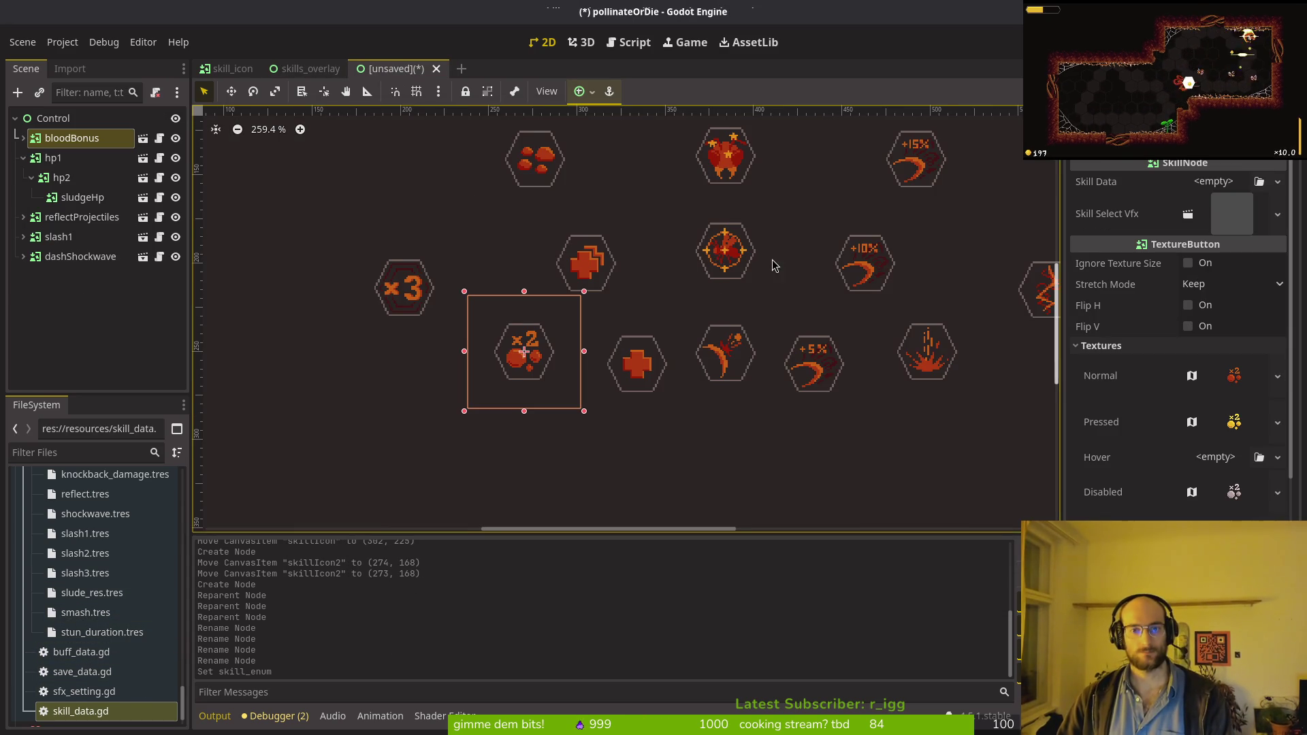
scroll(715, 293, "up", 3)
scroll(715, 292, "right", 2)
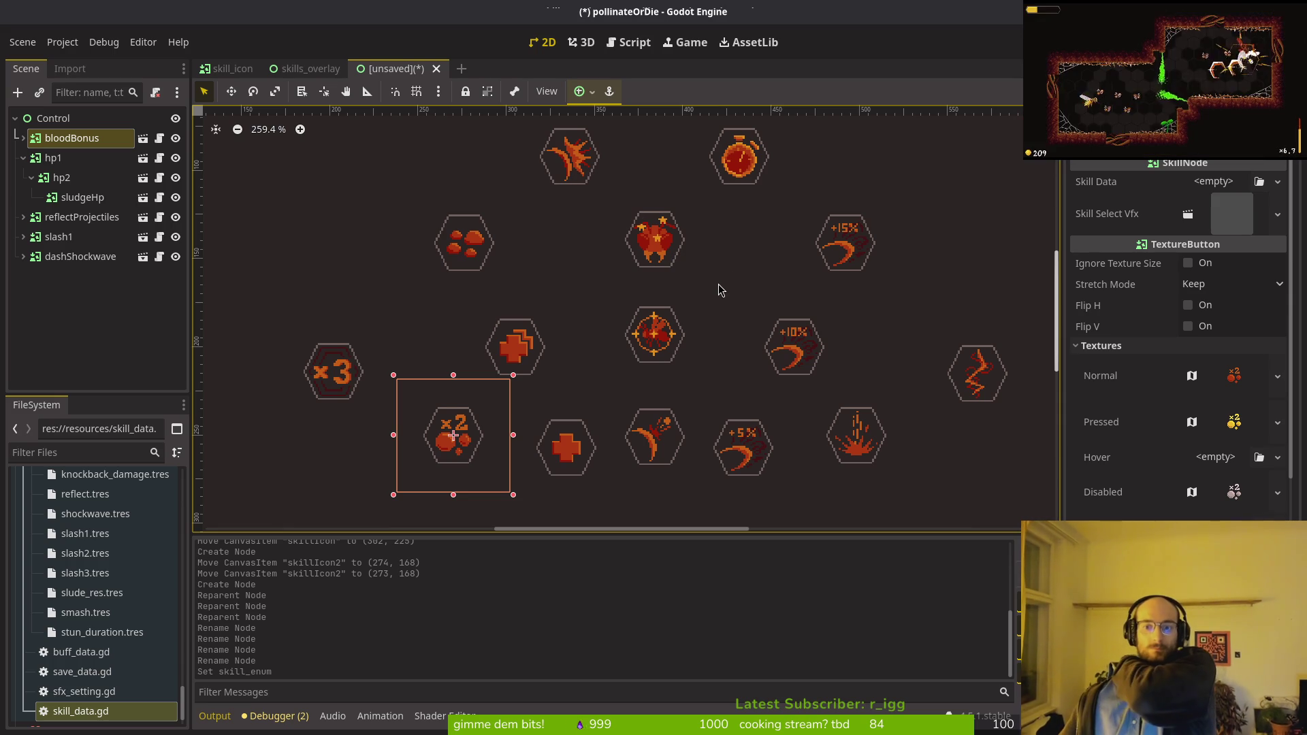
left_click(293, 70)
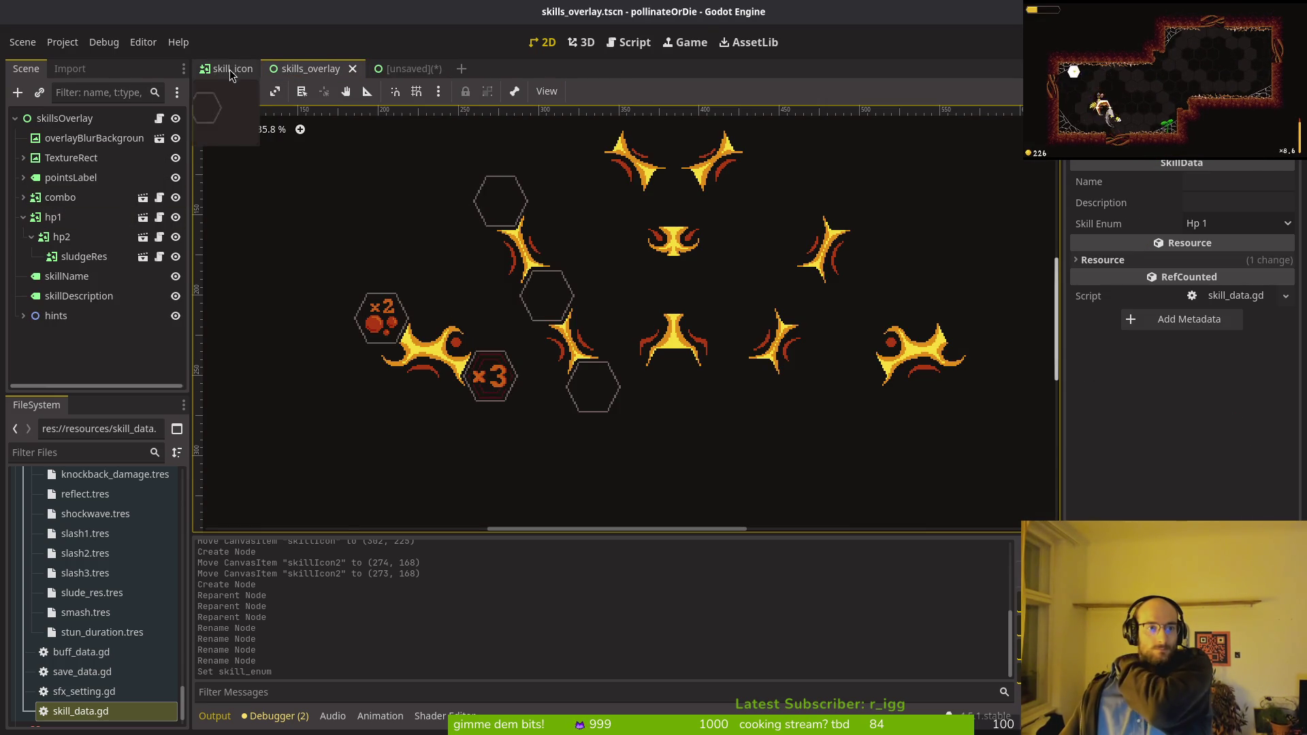
scroll(106, 616, "up", 2)
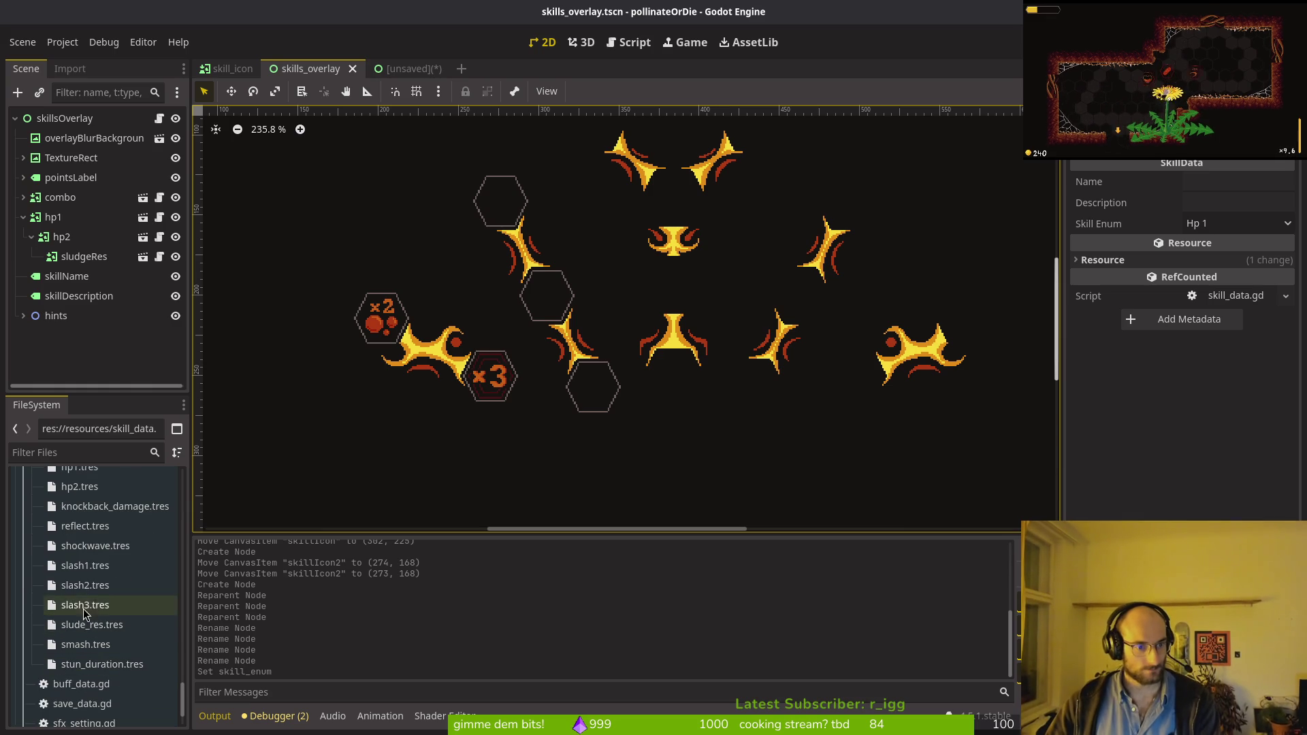
scroll(82, 515, "up", 4)
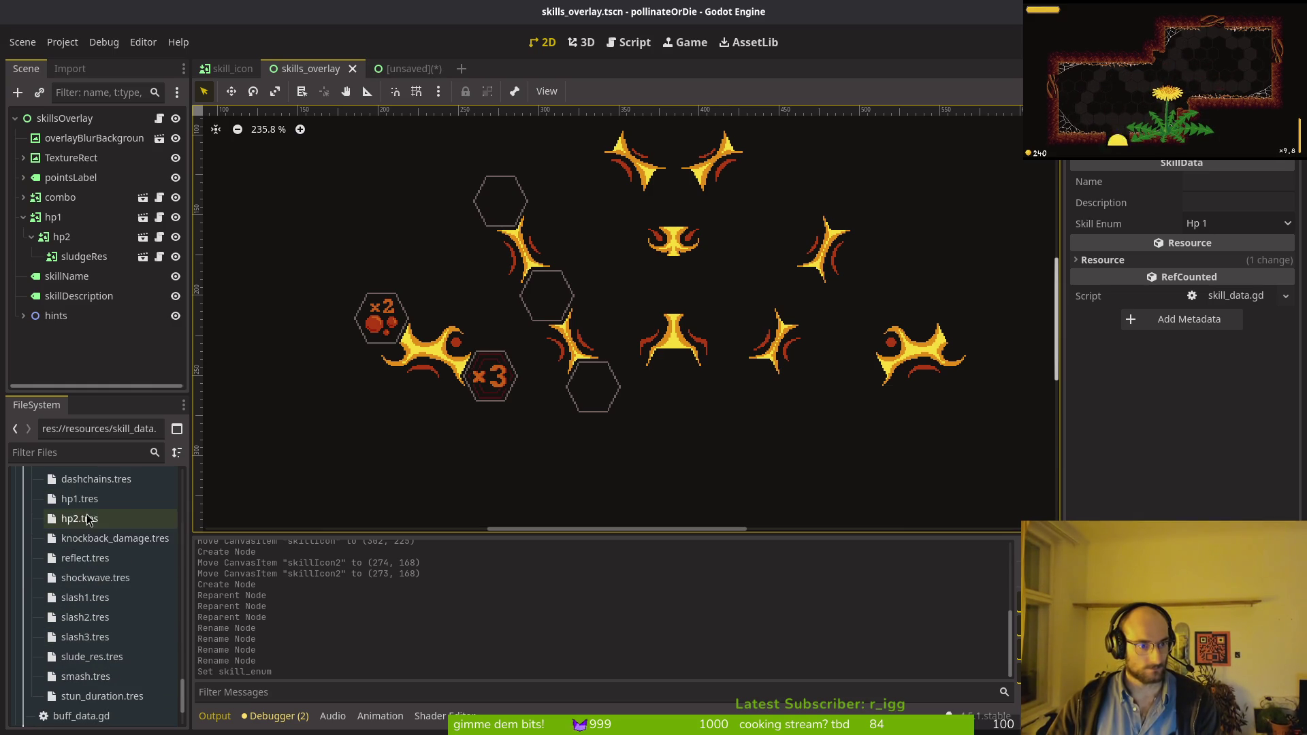
scroll(100, 516, "up", 2)
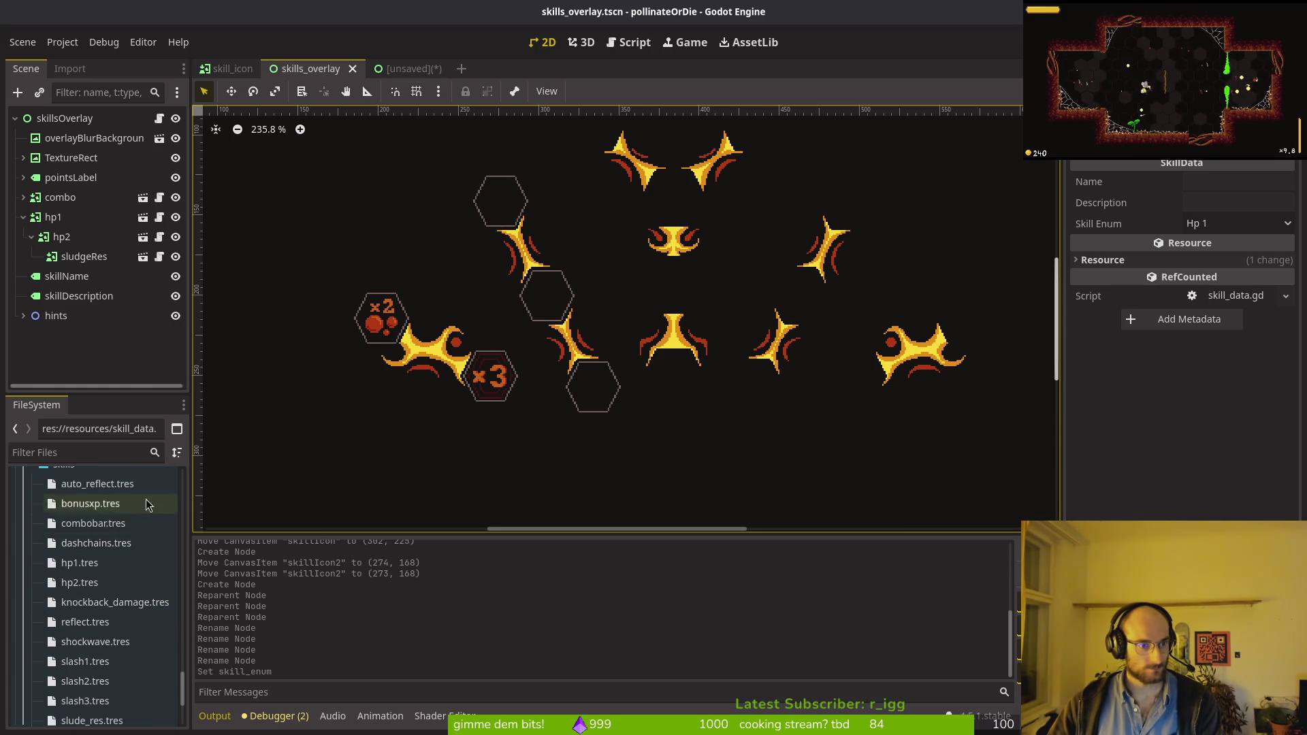
scroll(646, 329, "down", 2)
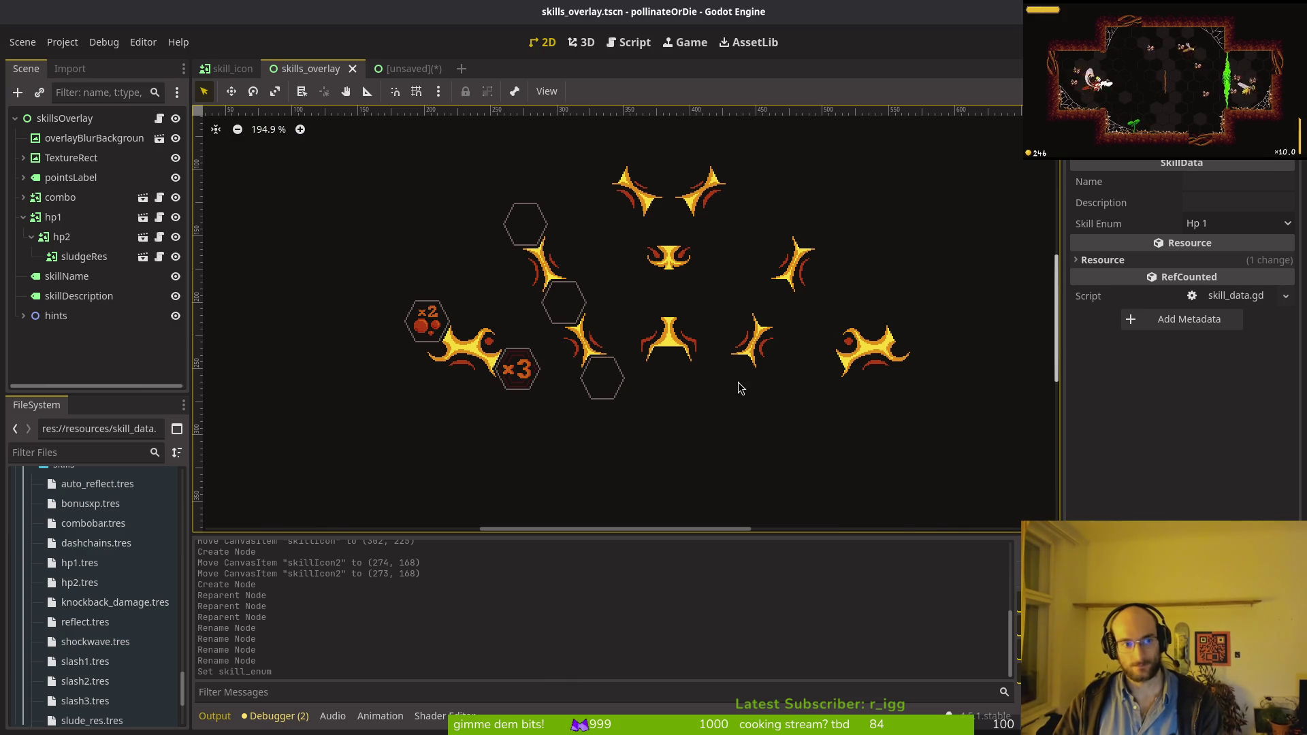
Step: Quick-load hp1.tres as the hp1 node's Skill Data
left_click(45, 219)
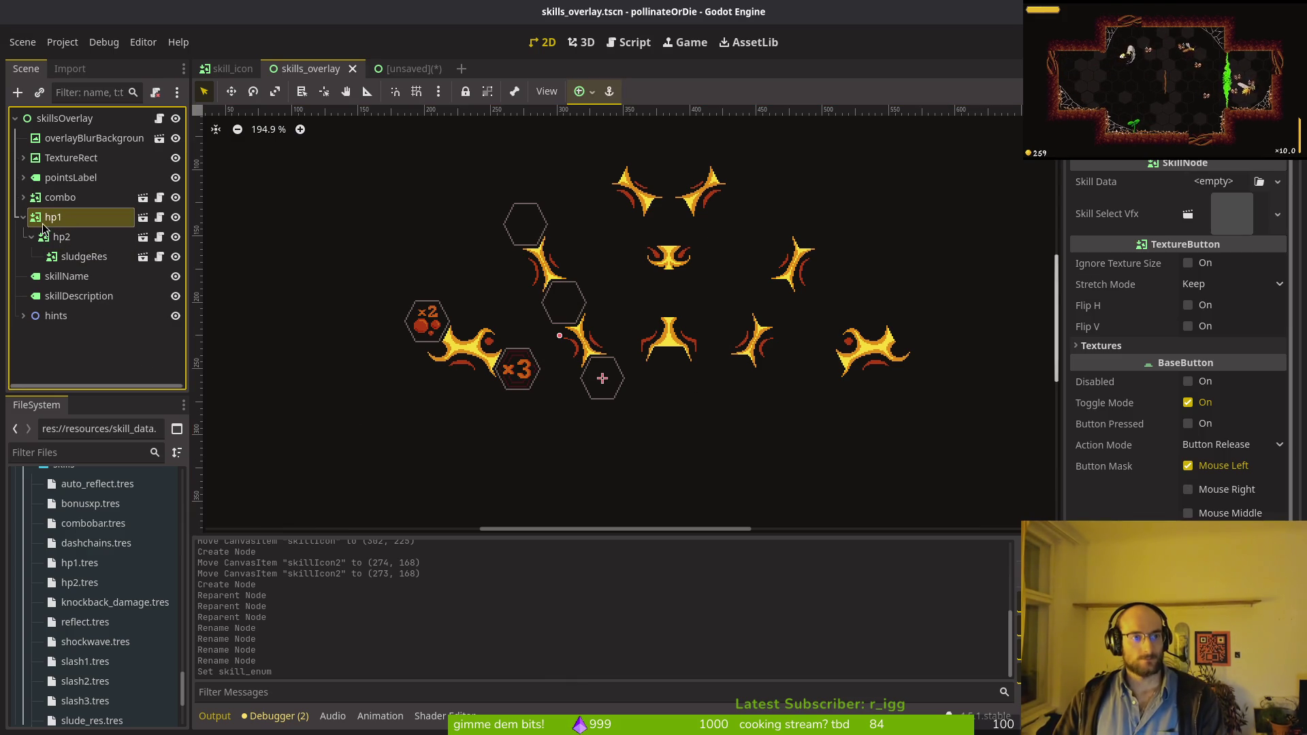
left_click(52, 225)
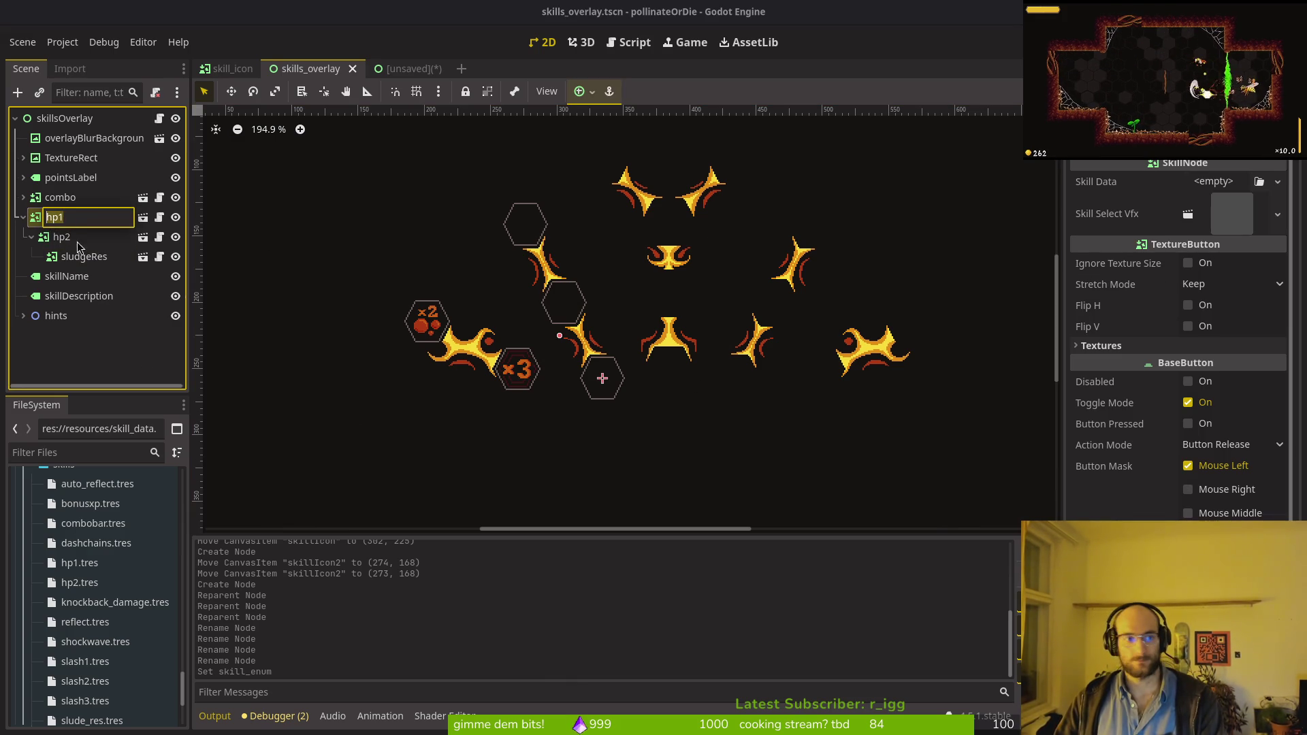
key("Return")
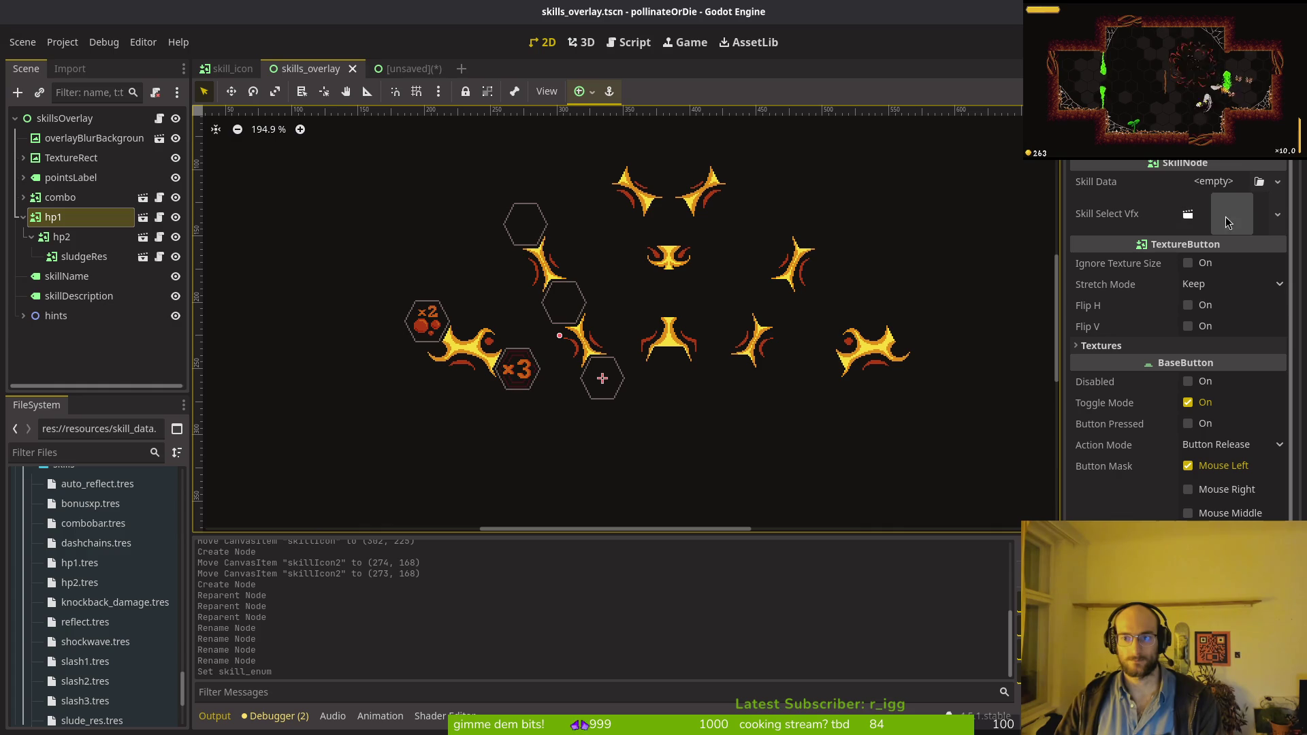
left_click(1230, 183)
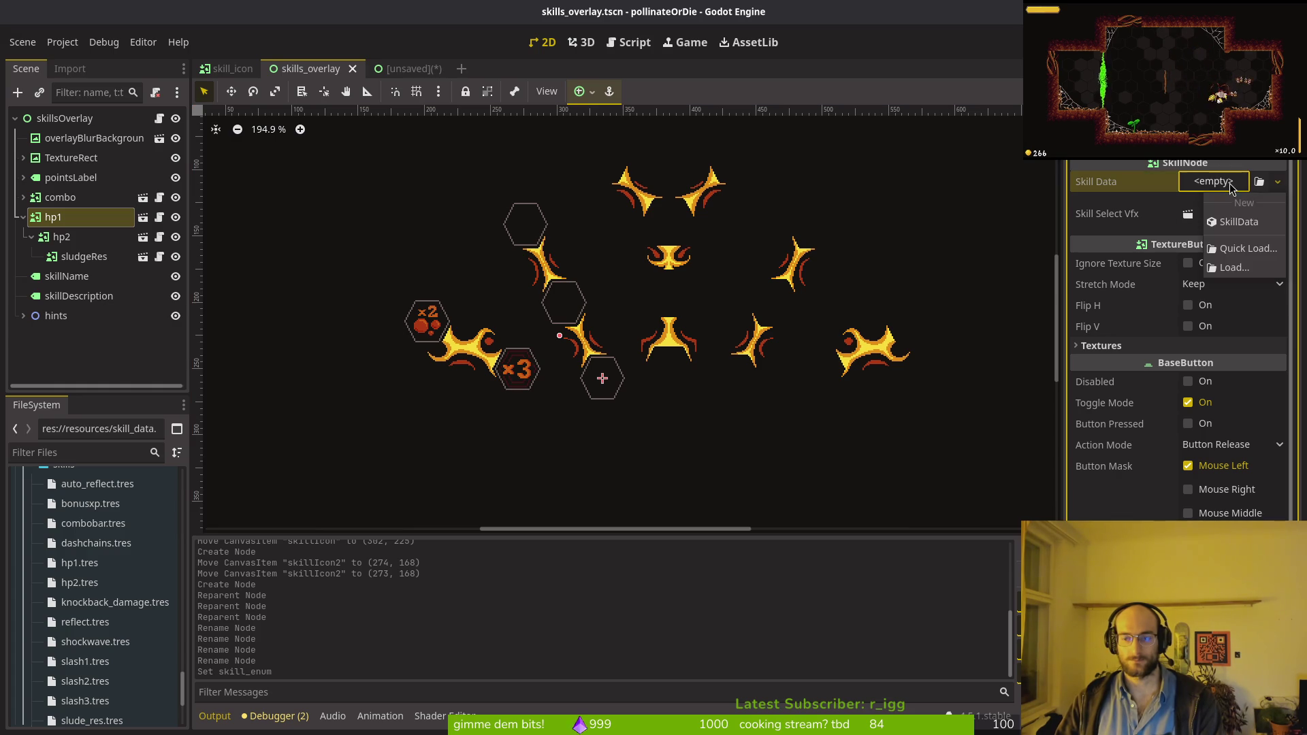
left_click(1240, 249)
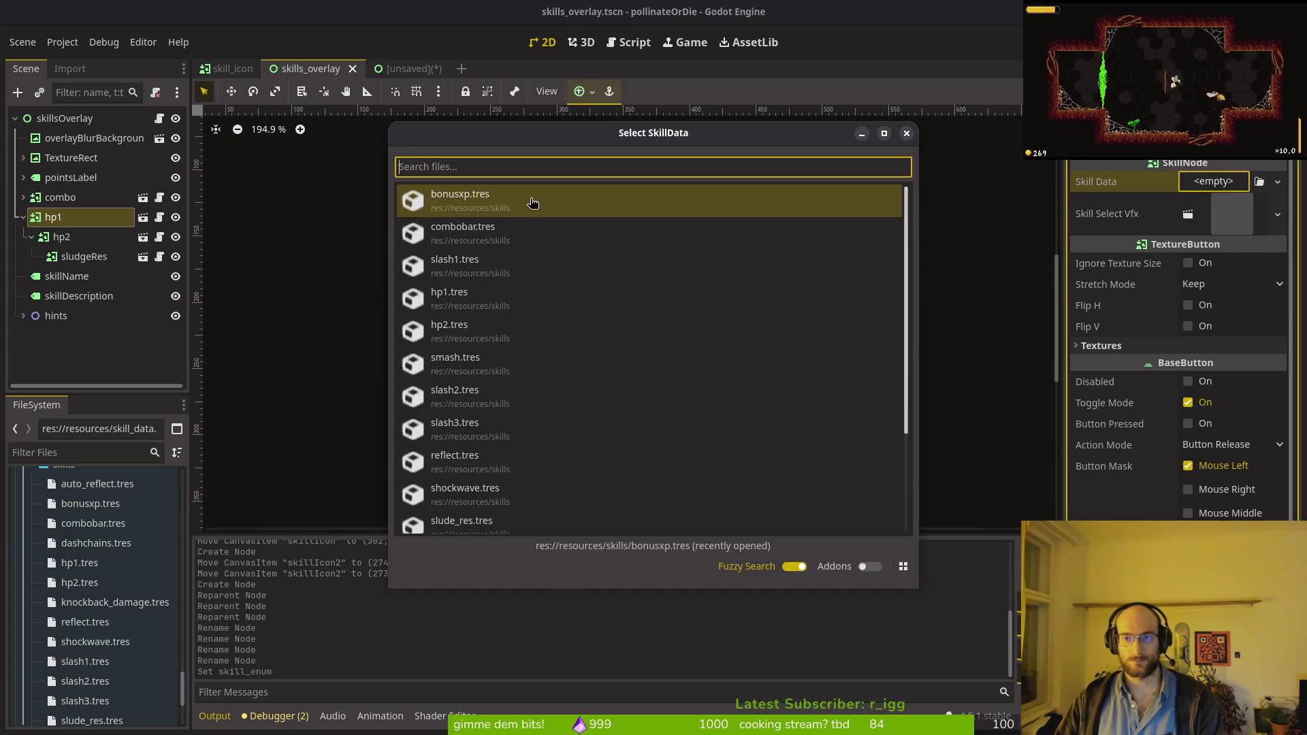
type("hp")
key("Return")
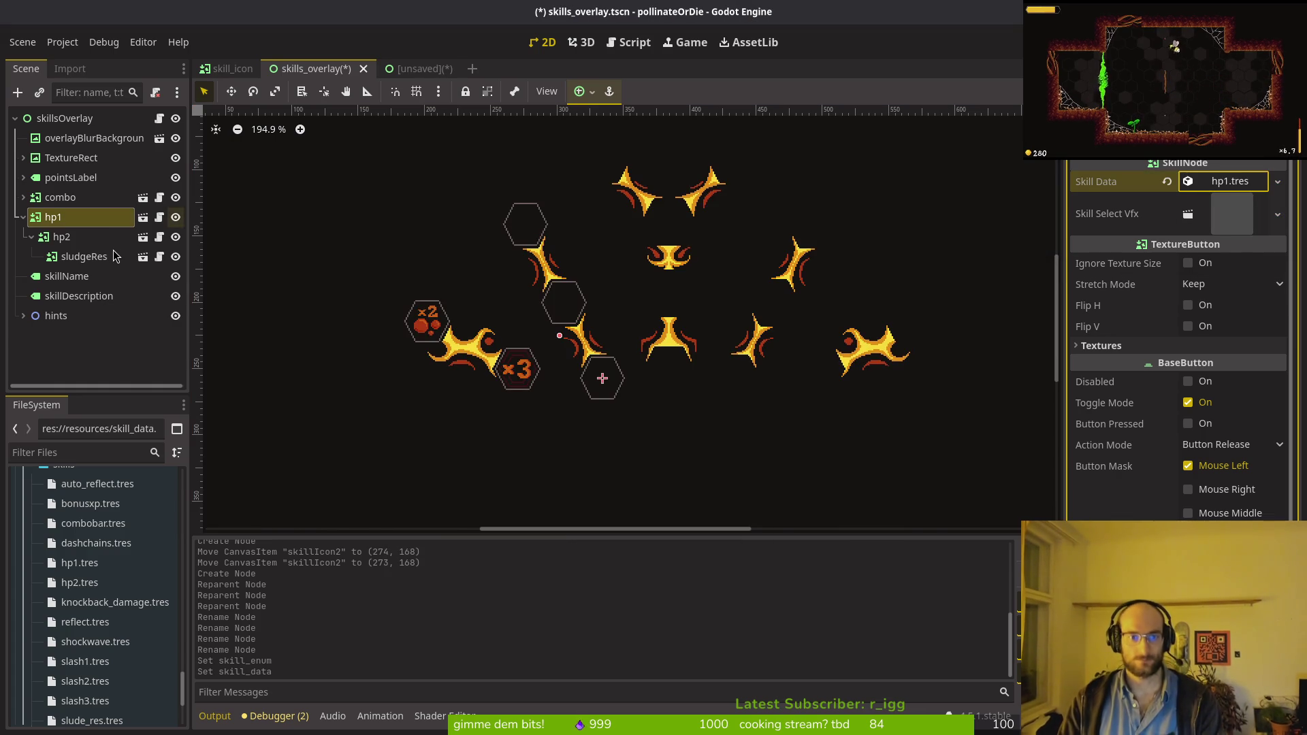
left_click(1221, 185)
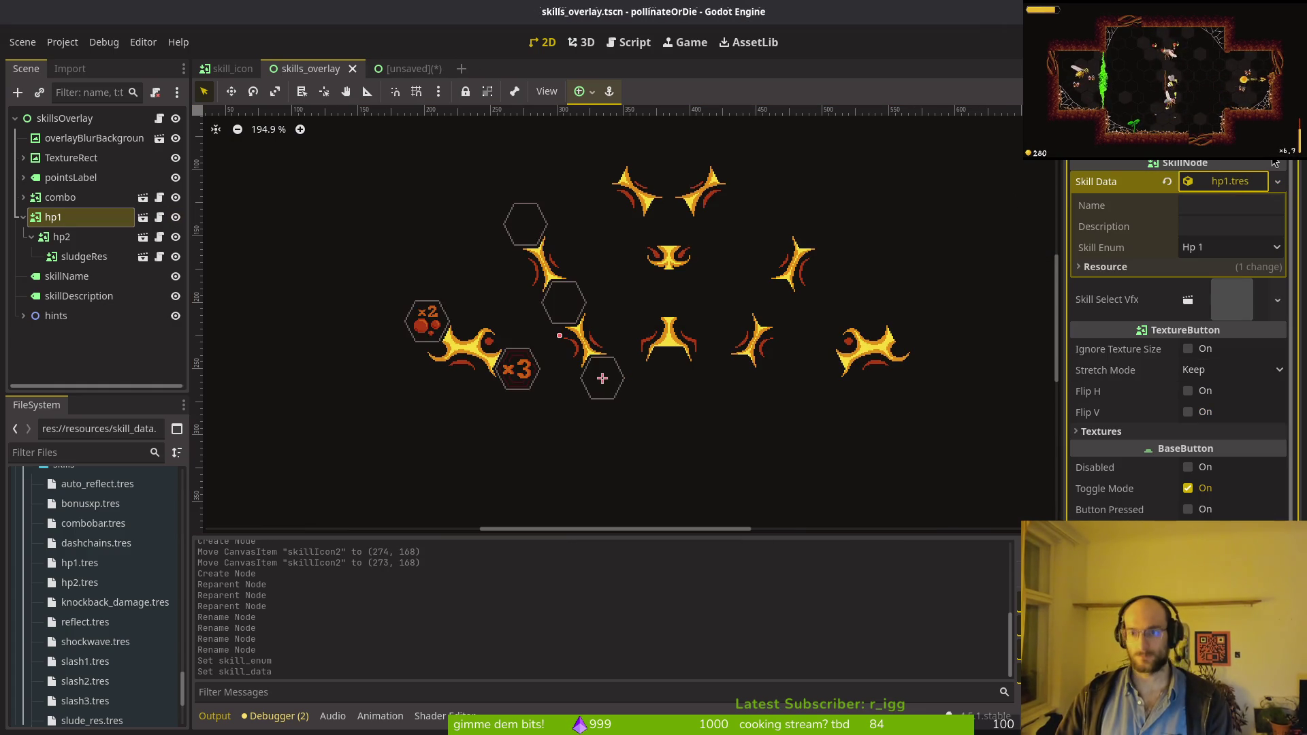
Step: Assign hp2.tres as the hp2 node's Skill Data and save the scene
left_click(83, 237)
left_click(1231, 185)
left_click(1219, 247)
type("hp")
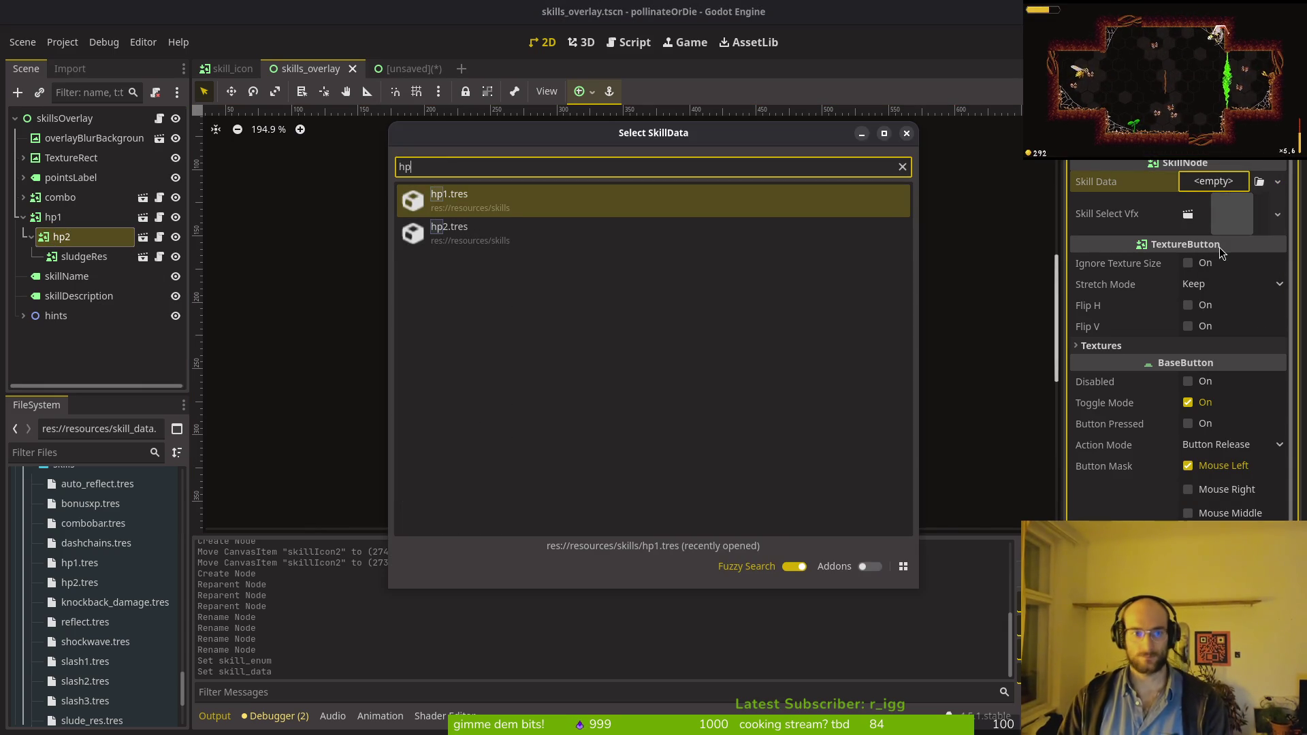
key("Down")
key("Return")
left_click(1217, 190)
key("ctrl+s")
Step: Assign slude_res.tres as the sludgeRes node's Skill Data and save the scene
left_click(87, 259)
left_click(91, 261)
left_click(1198, 182)
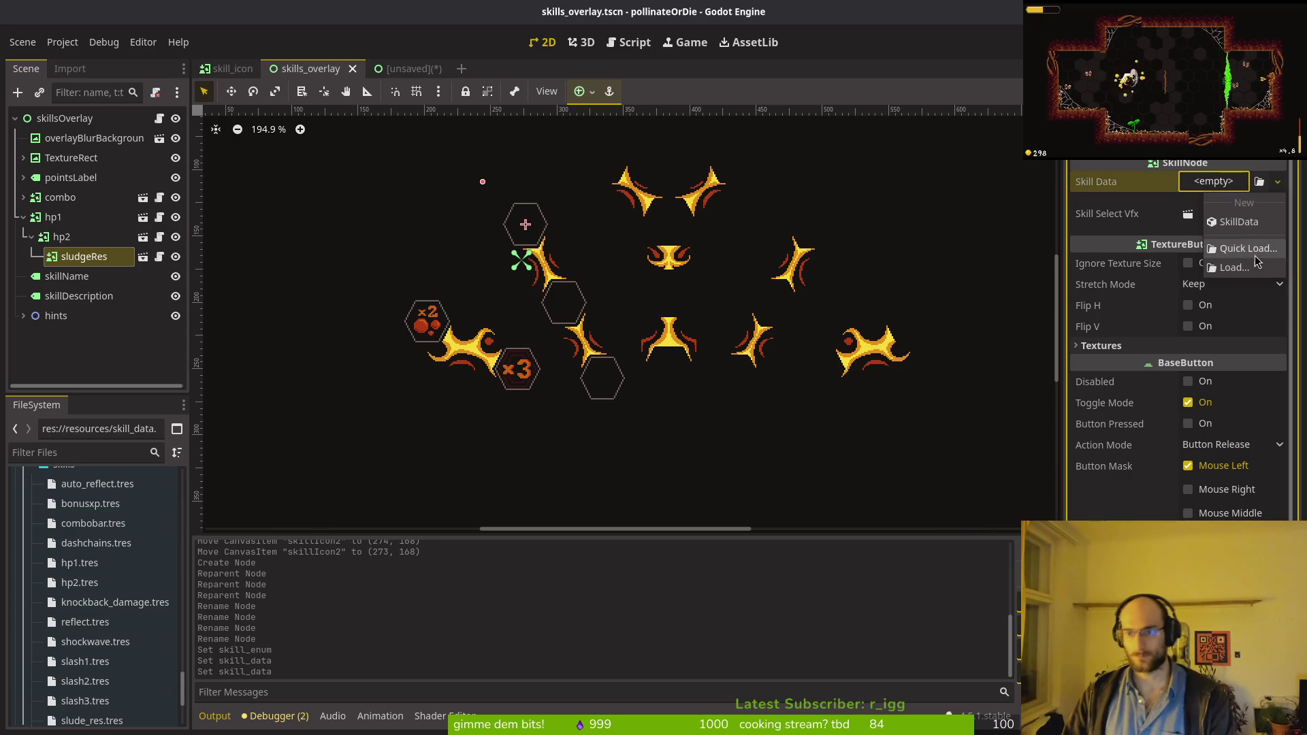
left_click(1252, 252)
type("slud")
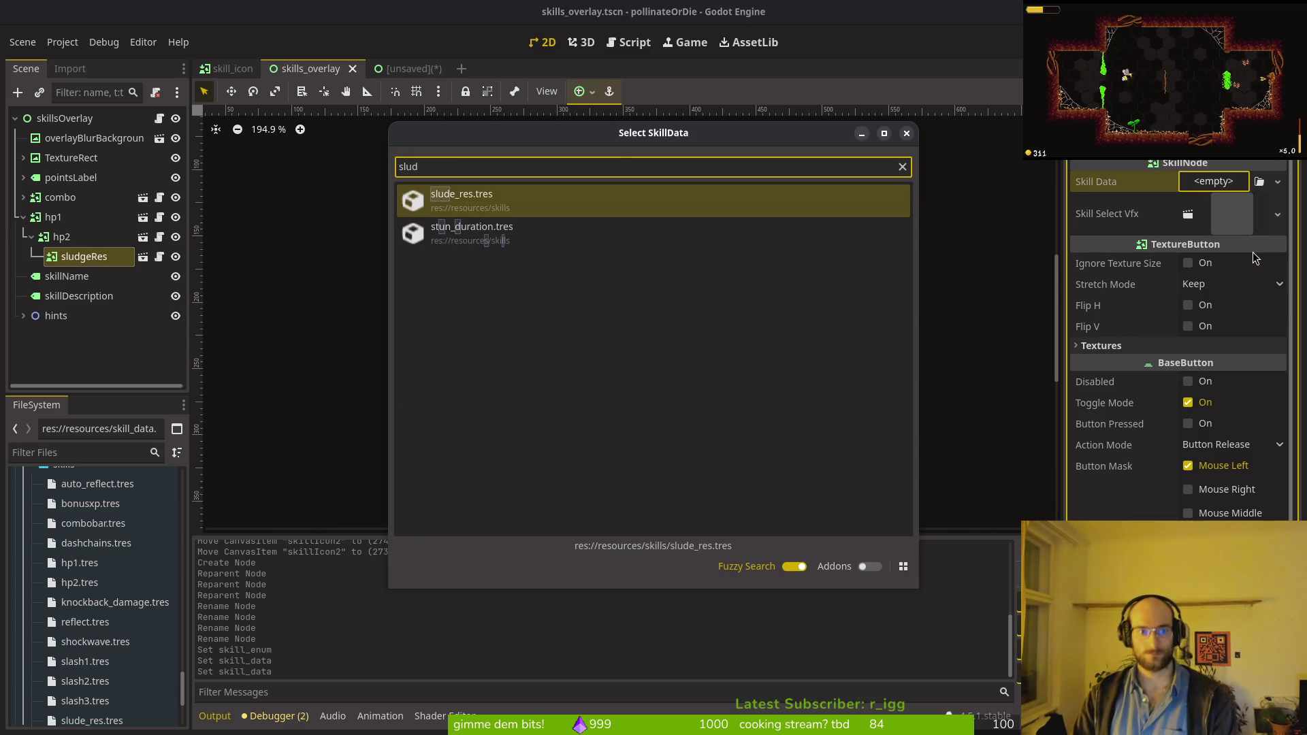
key("Return")
key("ctrl+s")
left_click(1237, 183)
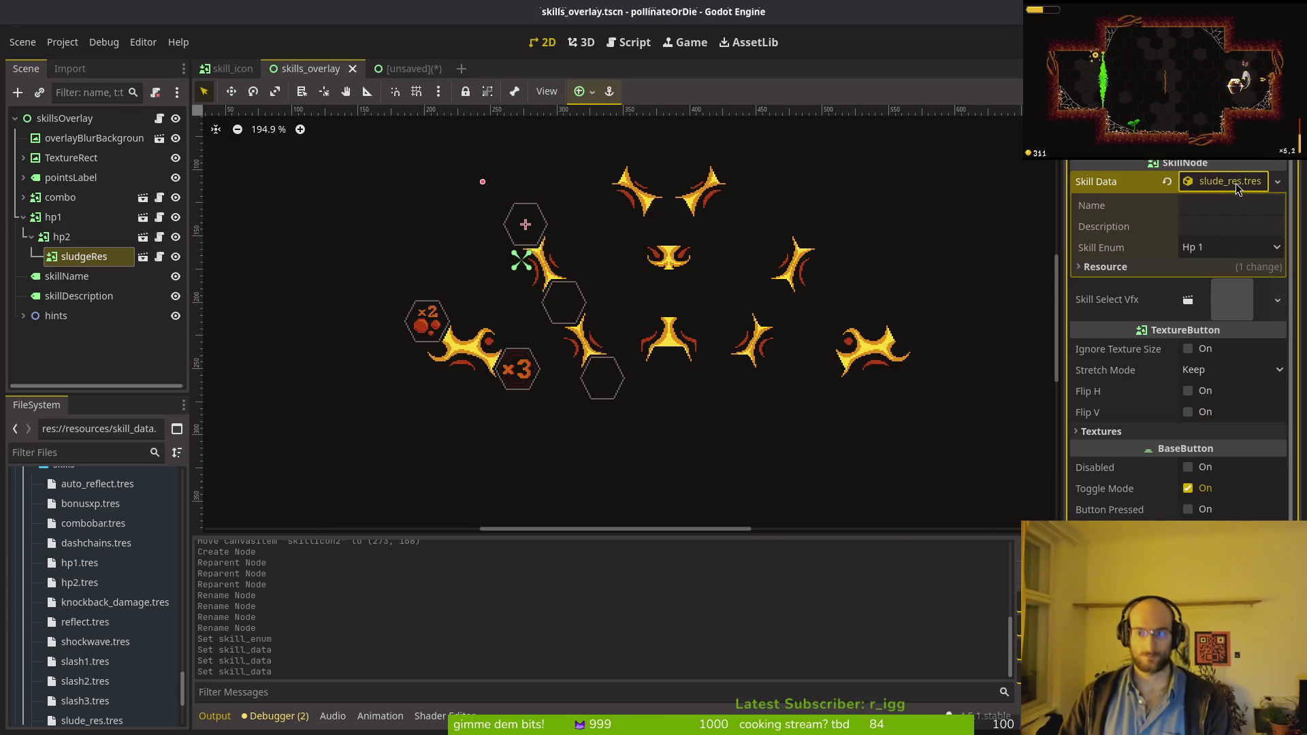
left_click(87, 569)
left_click(95, 602)
Step: Set knockback_damage's Skill Enum to Knockbackdamage and dashchains's to Dashchains
left_click(1237, 223)
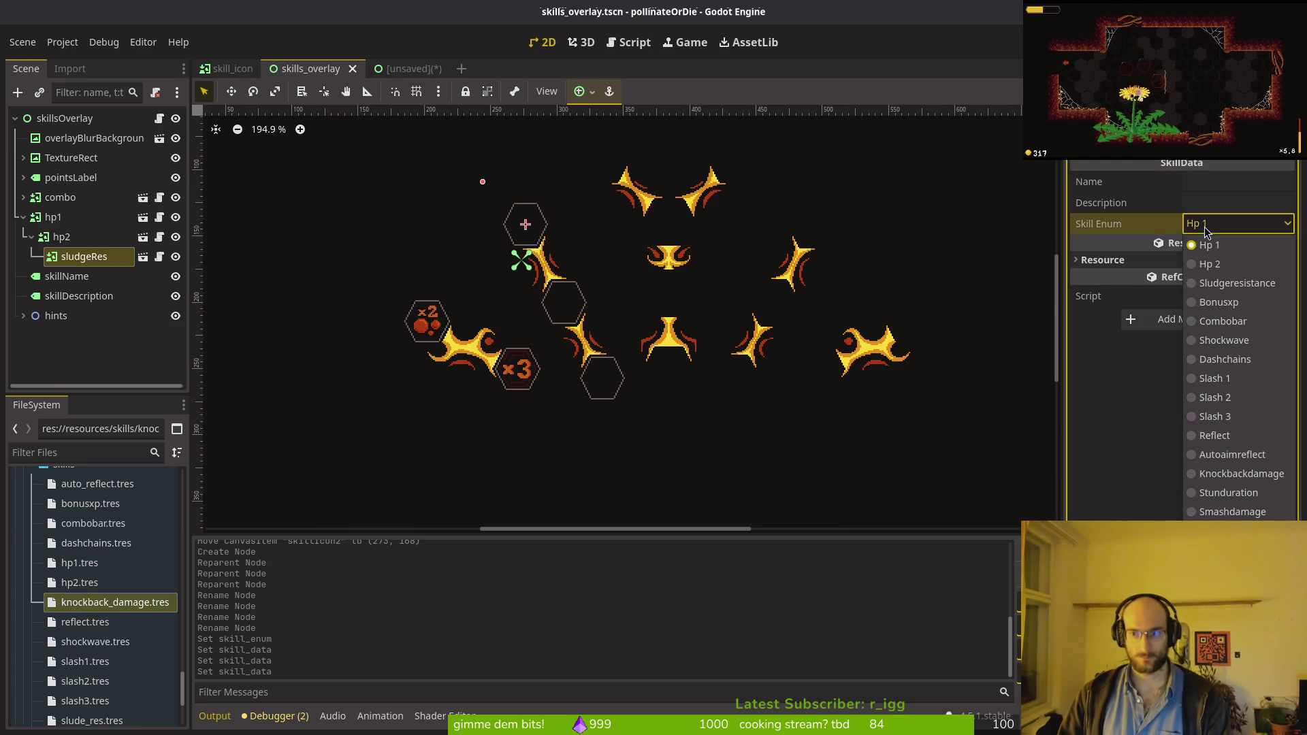
left_click(1241, 474)
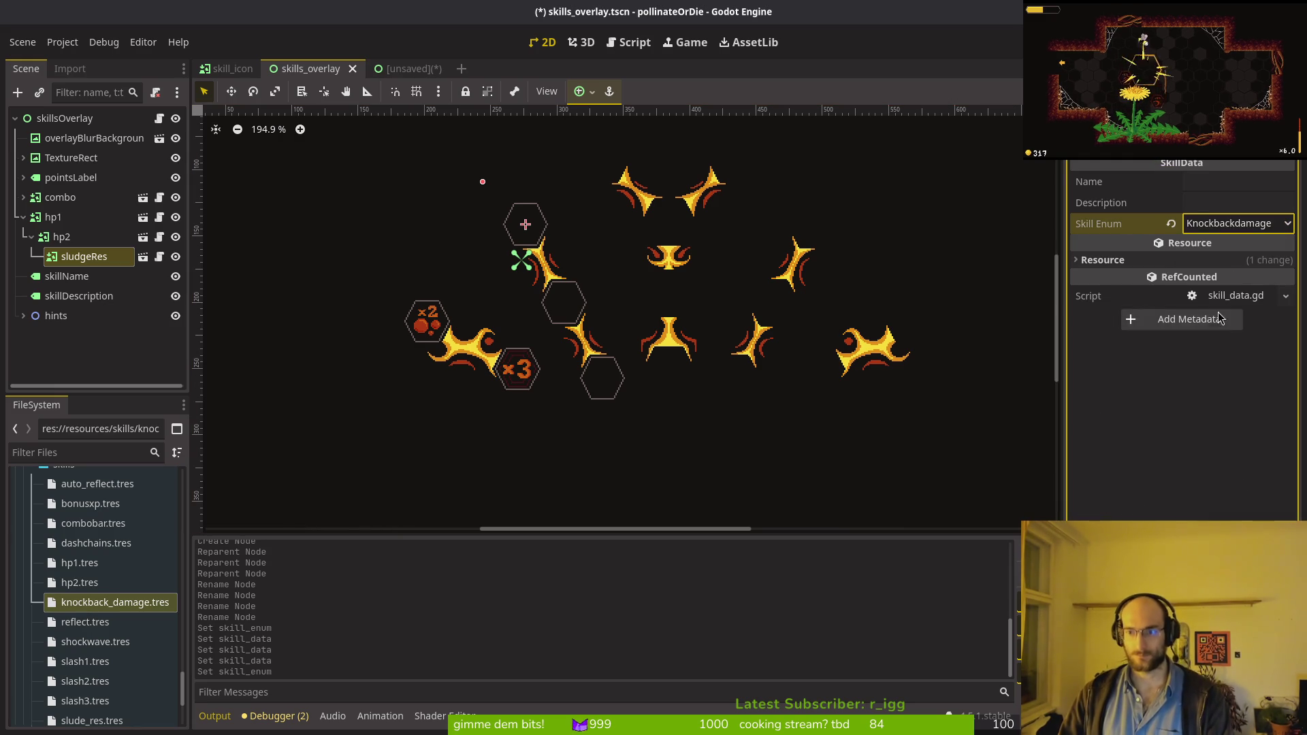
left_click(79, 582)
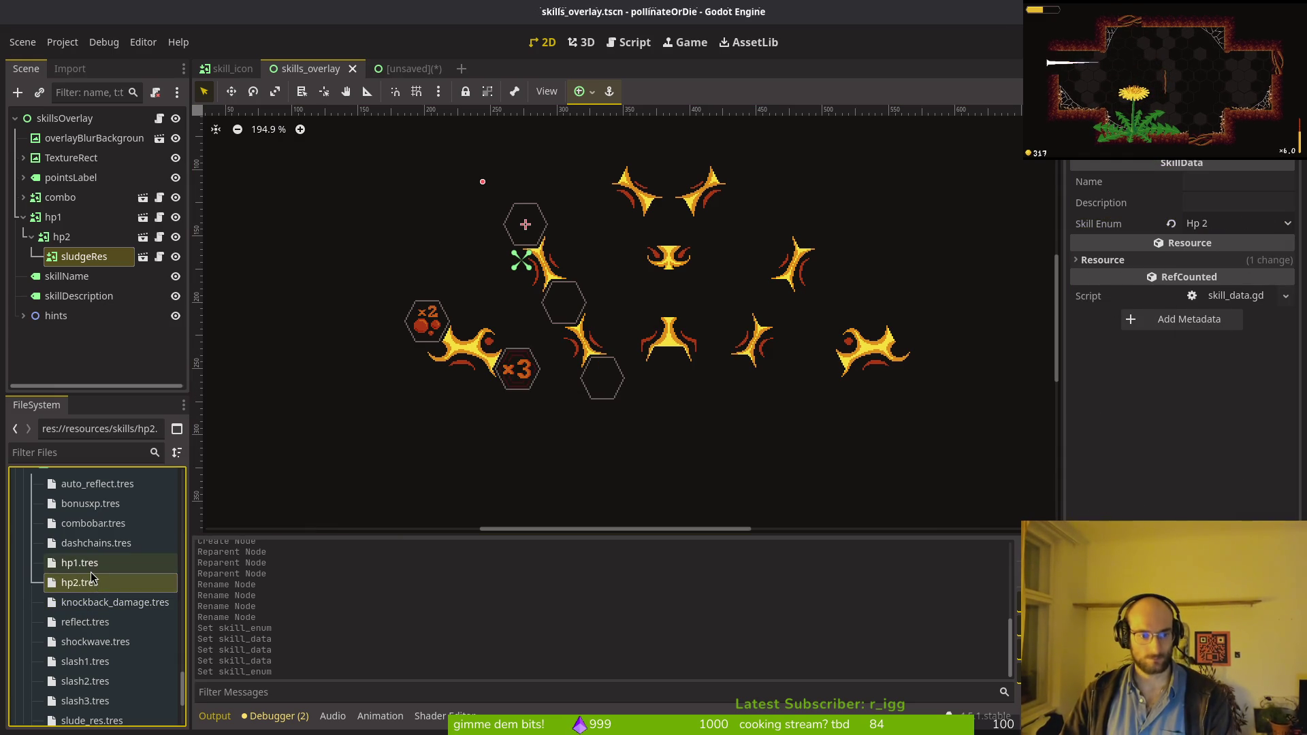
left_click(95, 563)
left_click(95, 543)
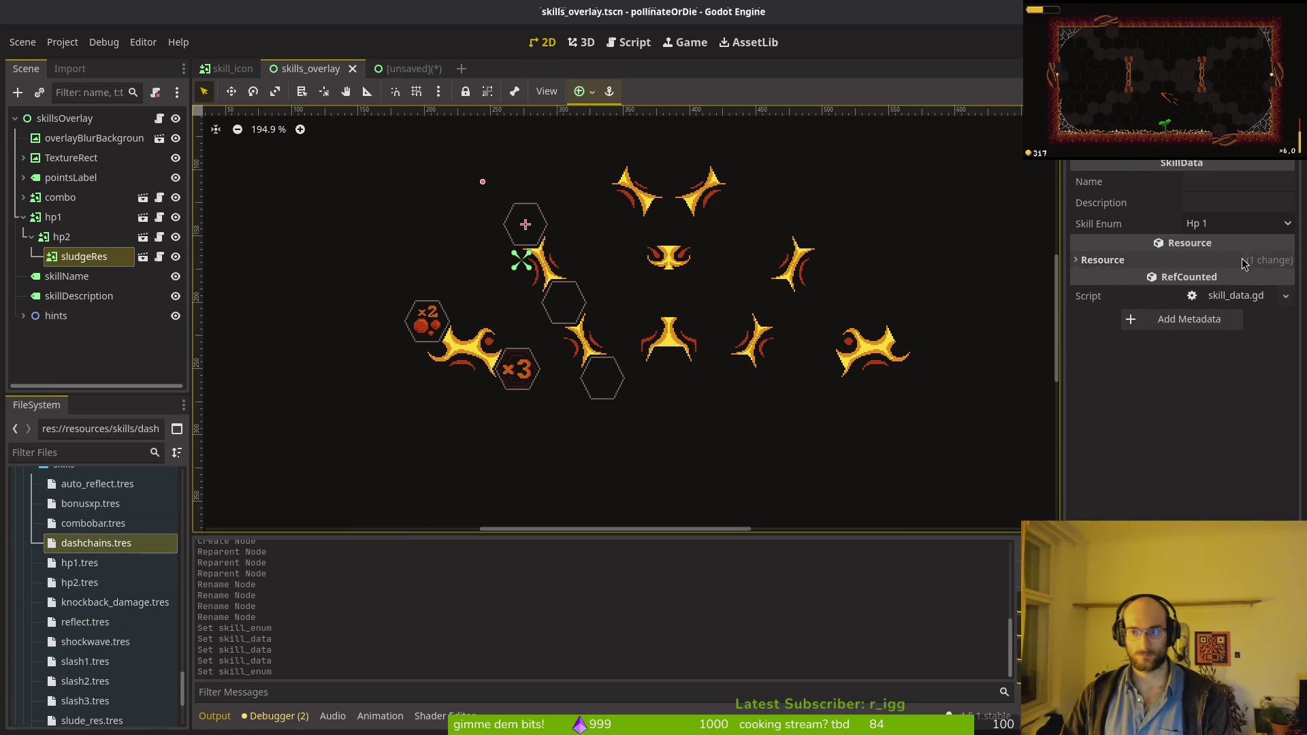
left_click(1256, 228)
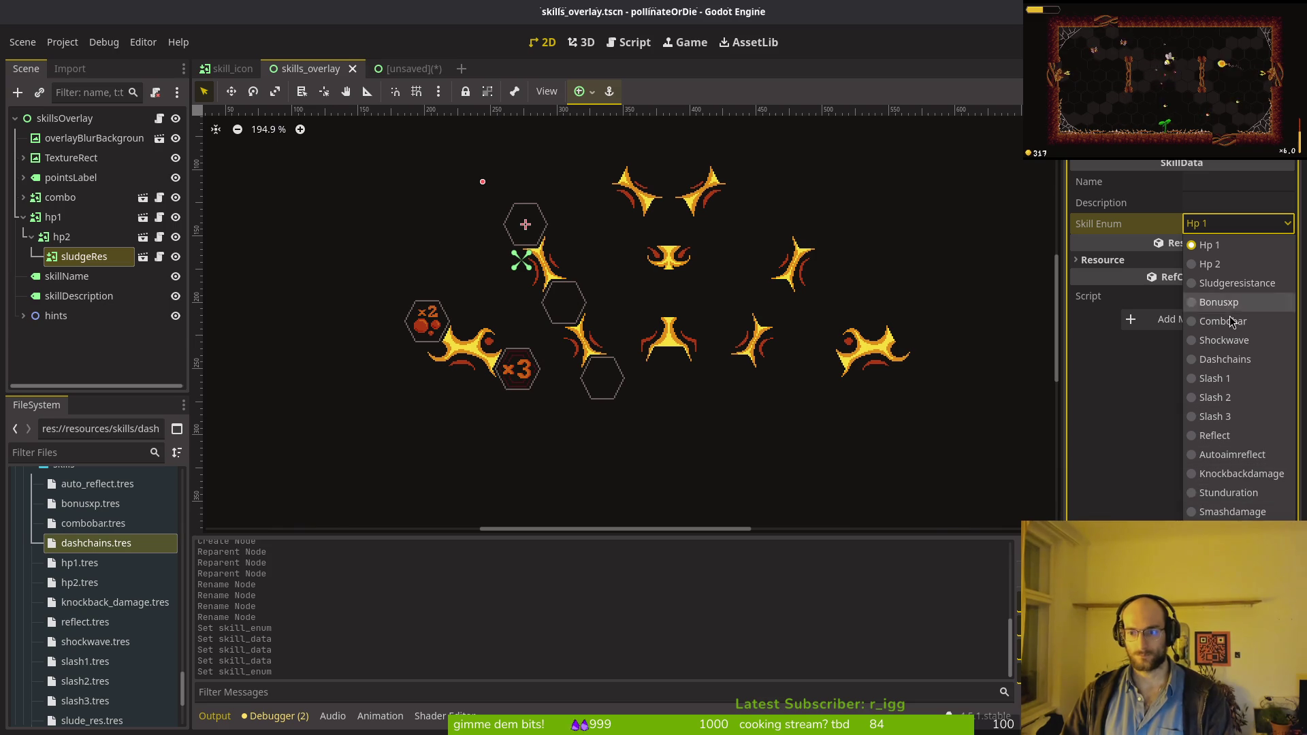
left_click(1224, 359)
Step: Set auto_reflect to Autoaimreflect and reflect to Reflect, saving each
left_click(100, 523)
left_click(106, 507)
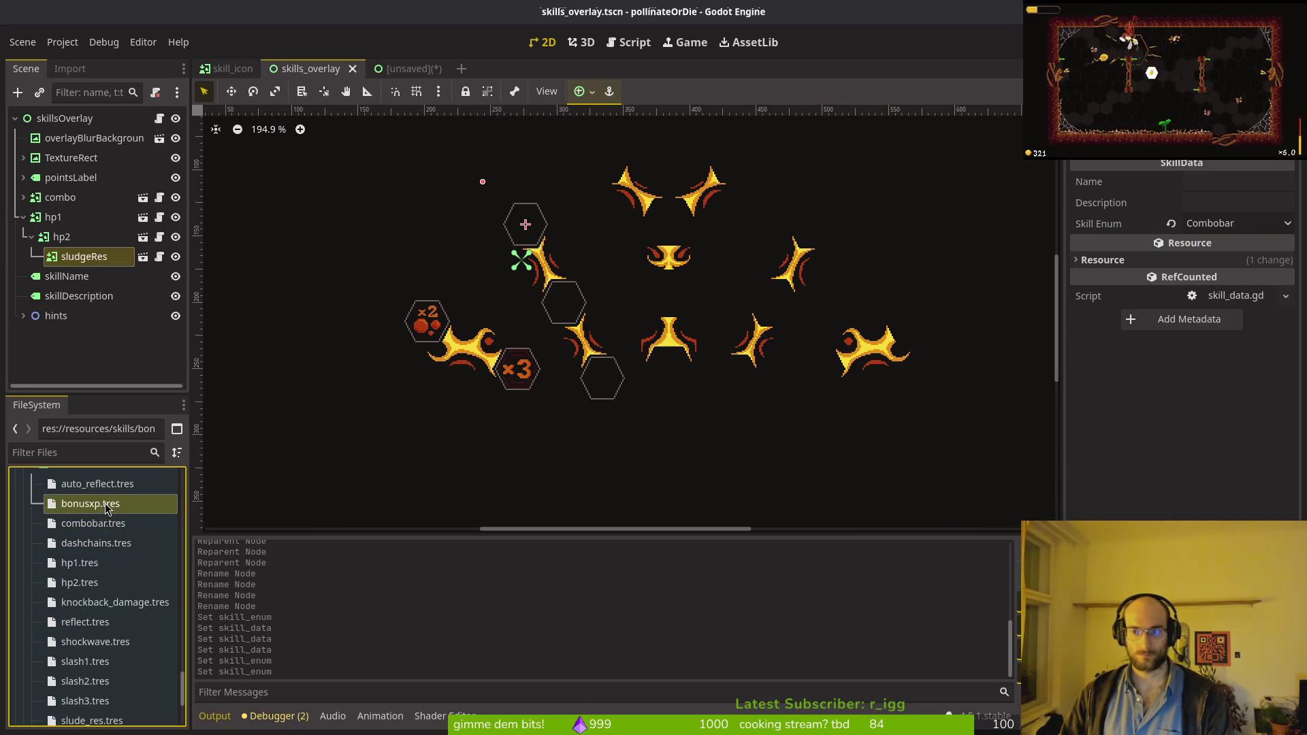
left_click(119, 484)
left_click(1239, 223)
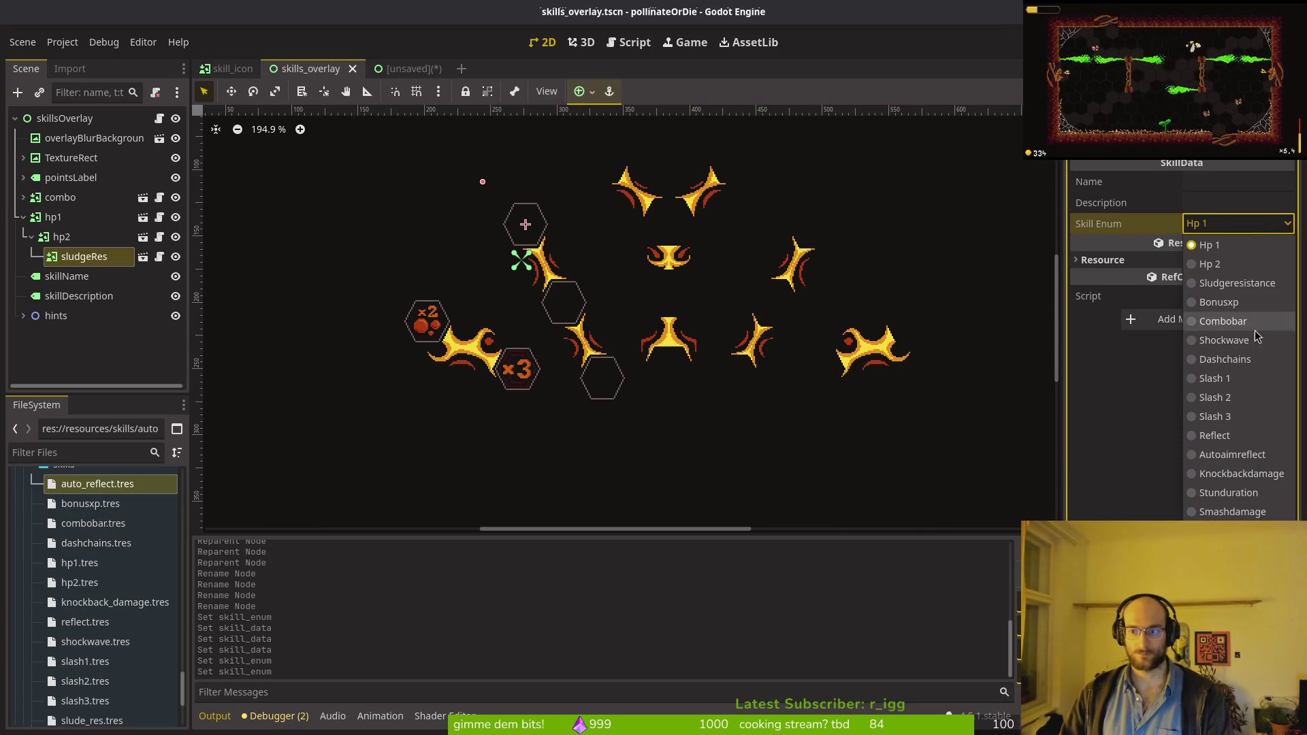
left_click(1262, 462)
key("ctrl+s")
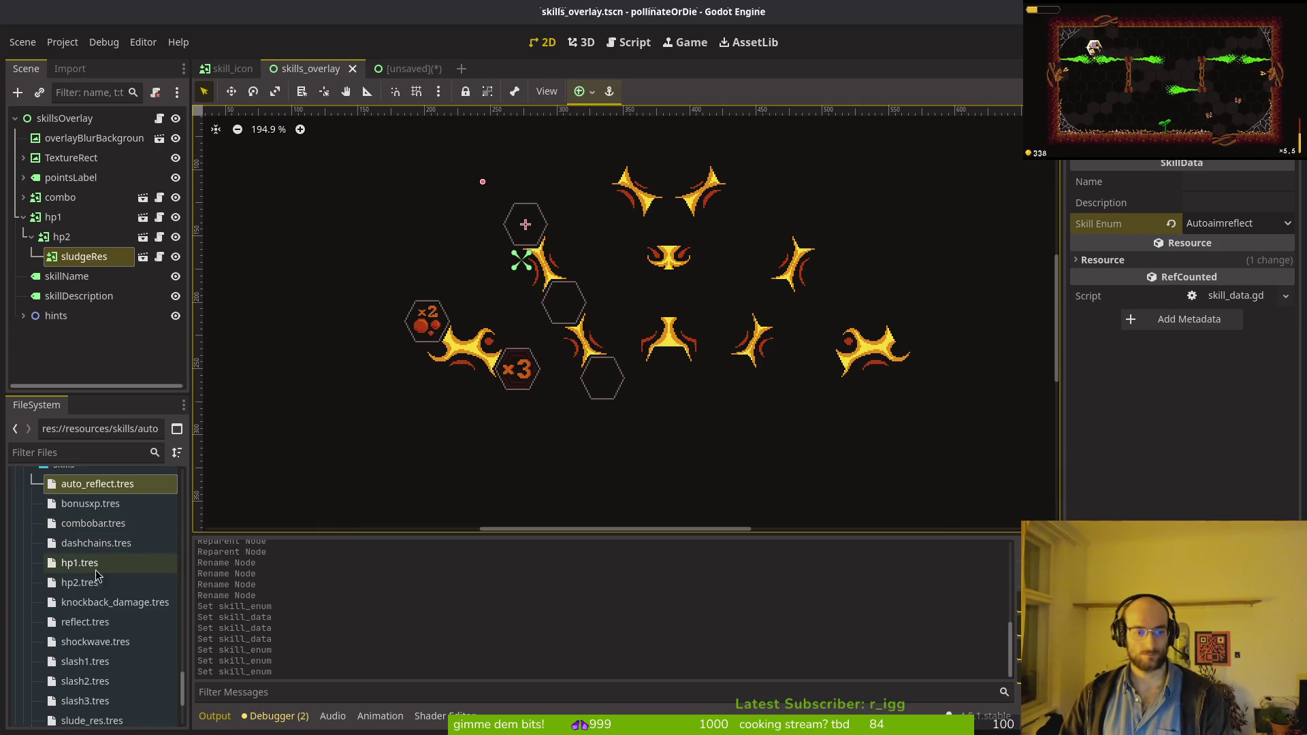
left_click(66, 622)
left_click(1222, 224)
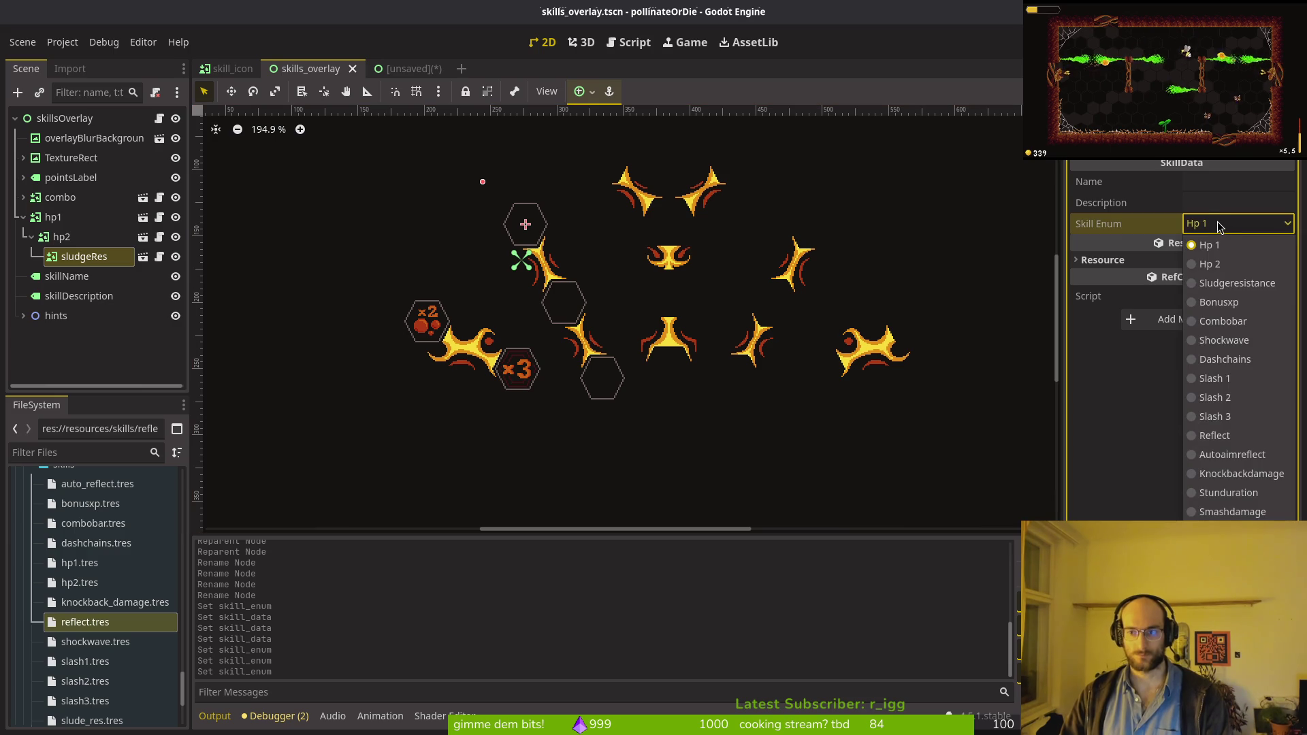
left_click(1218, 437)
key("ctrl+s")
Step: Set shockwave's Skill Enum to Shockwave and slash1's to Slash 1, saving each
left_click(95, 642)
left_click(1232, 223)
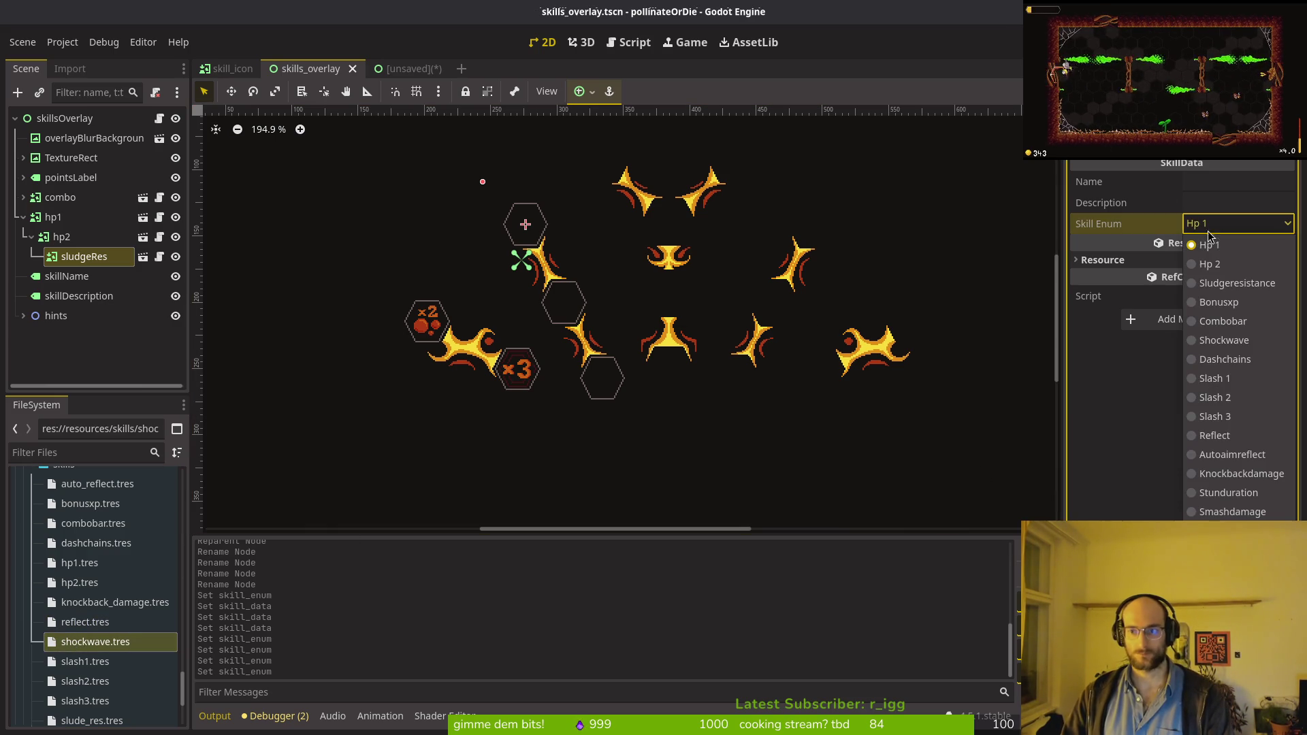
left_click(1224, 340)
key("ctrl+s")
left_click(102, 660)
left_click(1235, 223)
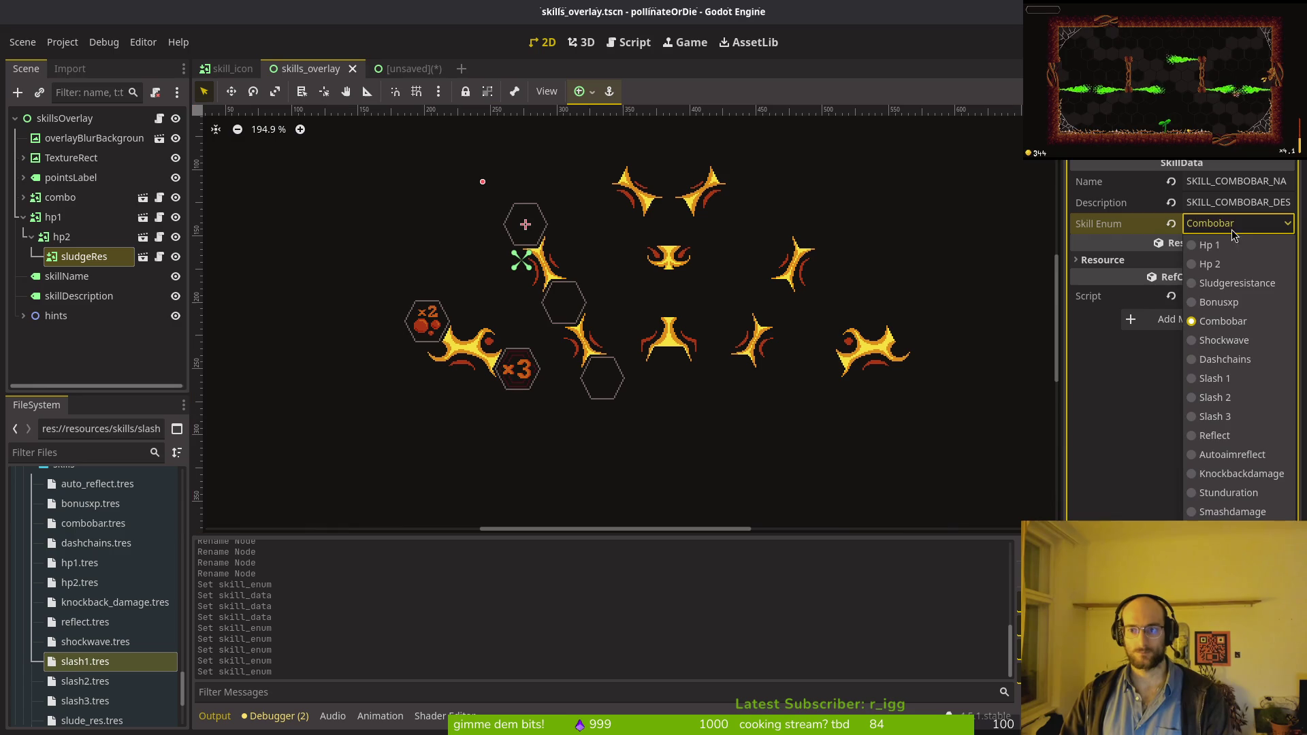
left_click(1214, 378)
key("ctrl+s")
Step: Set slash2 to Slash 2 and slash3 to Slash 3, saving each
left_click(84, 681)
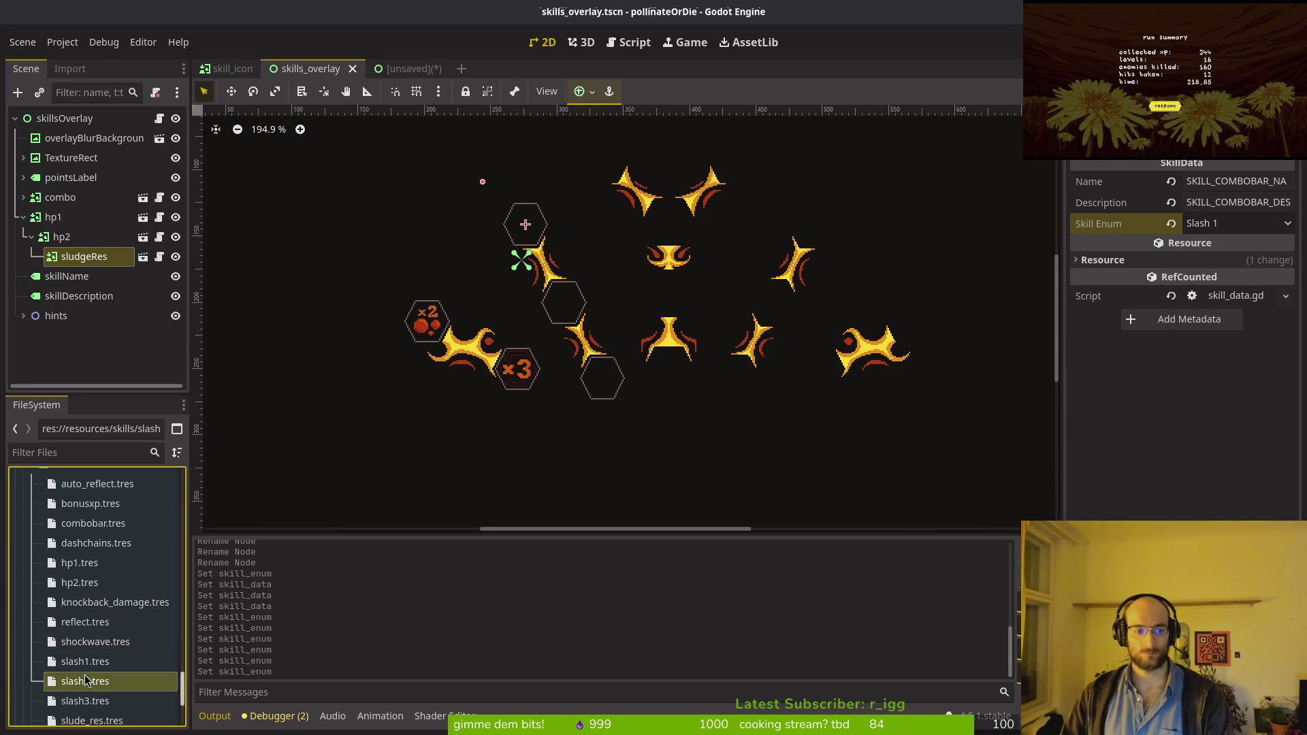
left_click(81, 677)
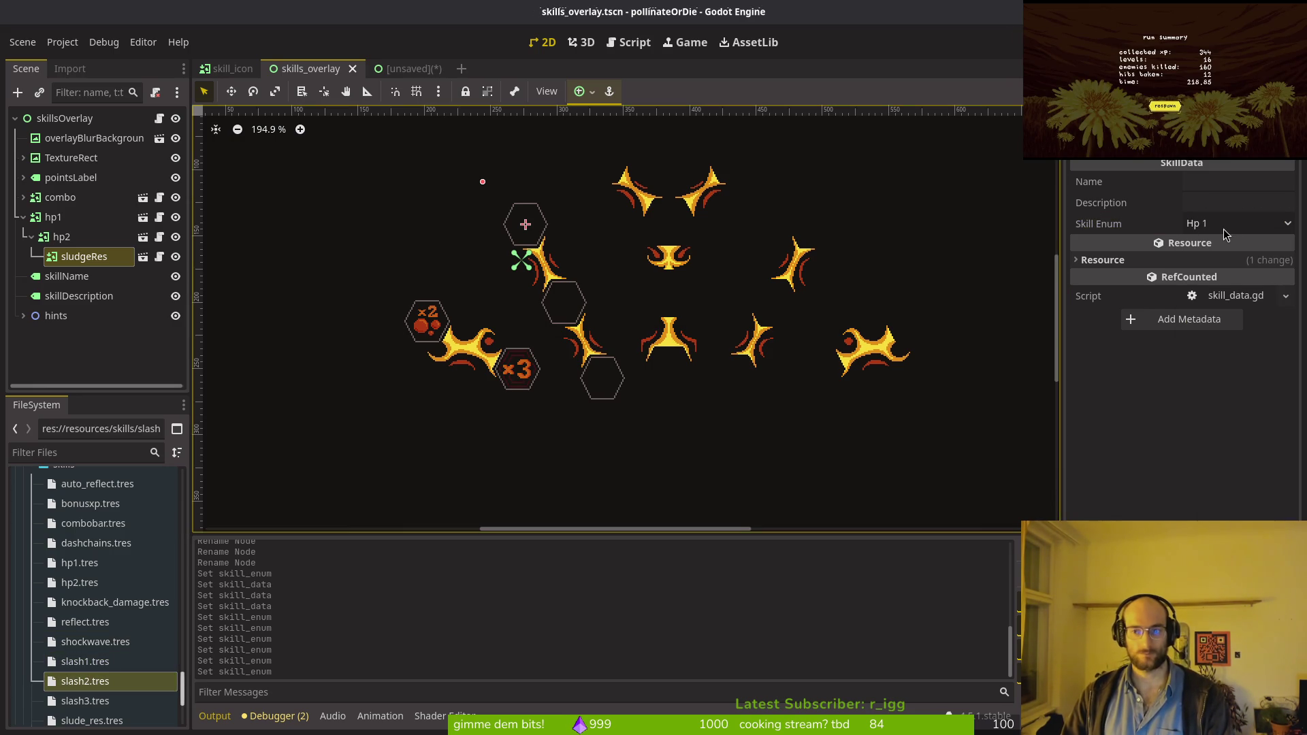
left_click(1235, 223)
left_click(1219, 401)
key("ctrl+s")
left_click(85, 701)
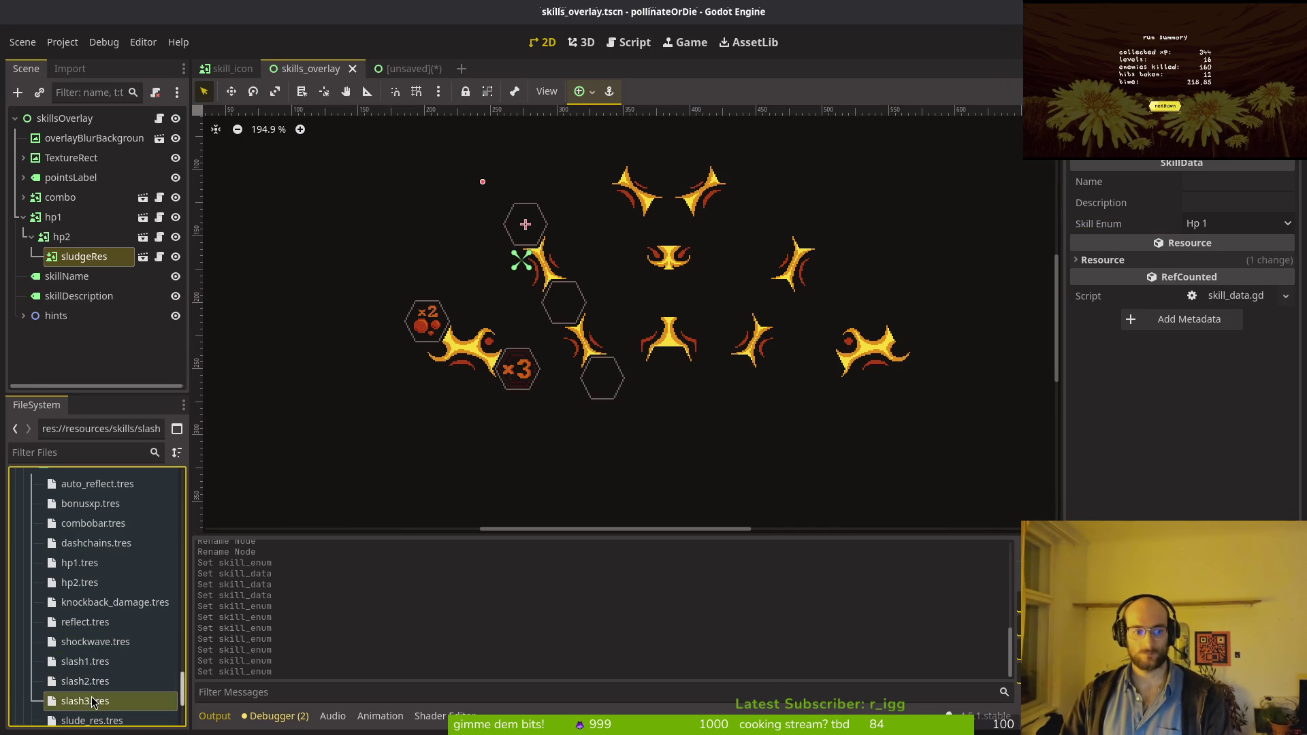
left_click(1198, 225)
left_click(1214, 417)
key("ctrl+s")
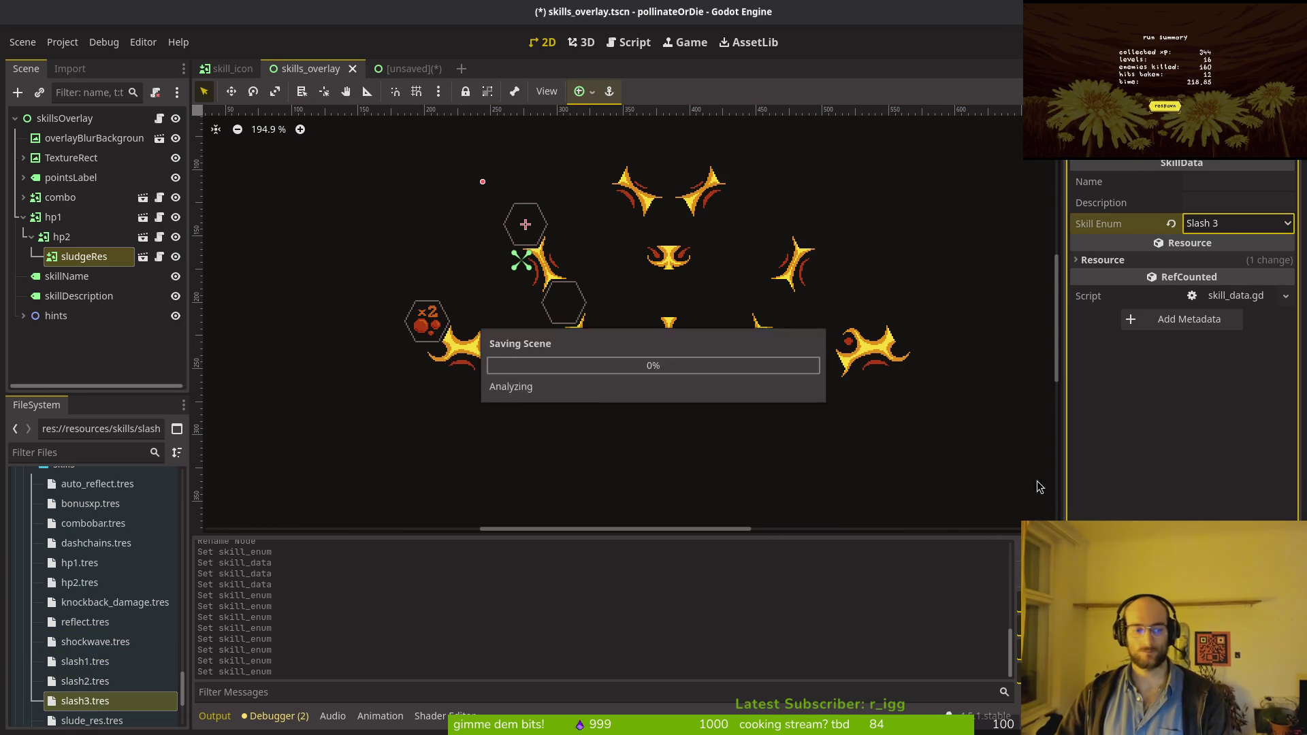
Step: Set slude_res to Sludgeresistance and smash to Smashdamage, saving each
scroll(98, 689, "down", 2)
left_click(99, 689)
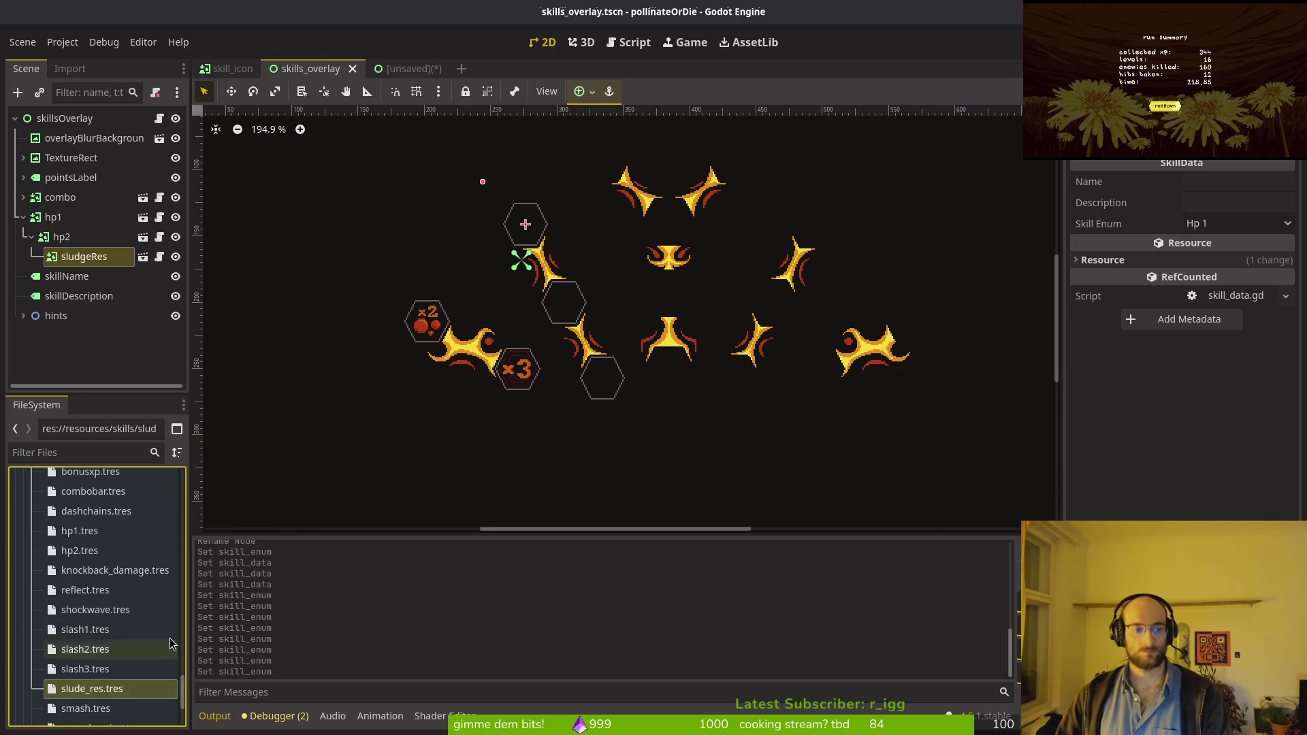
left_click(1247, 229)
left_click(1237, 283)
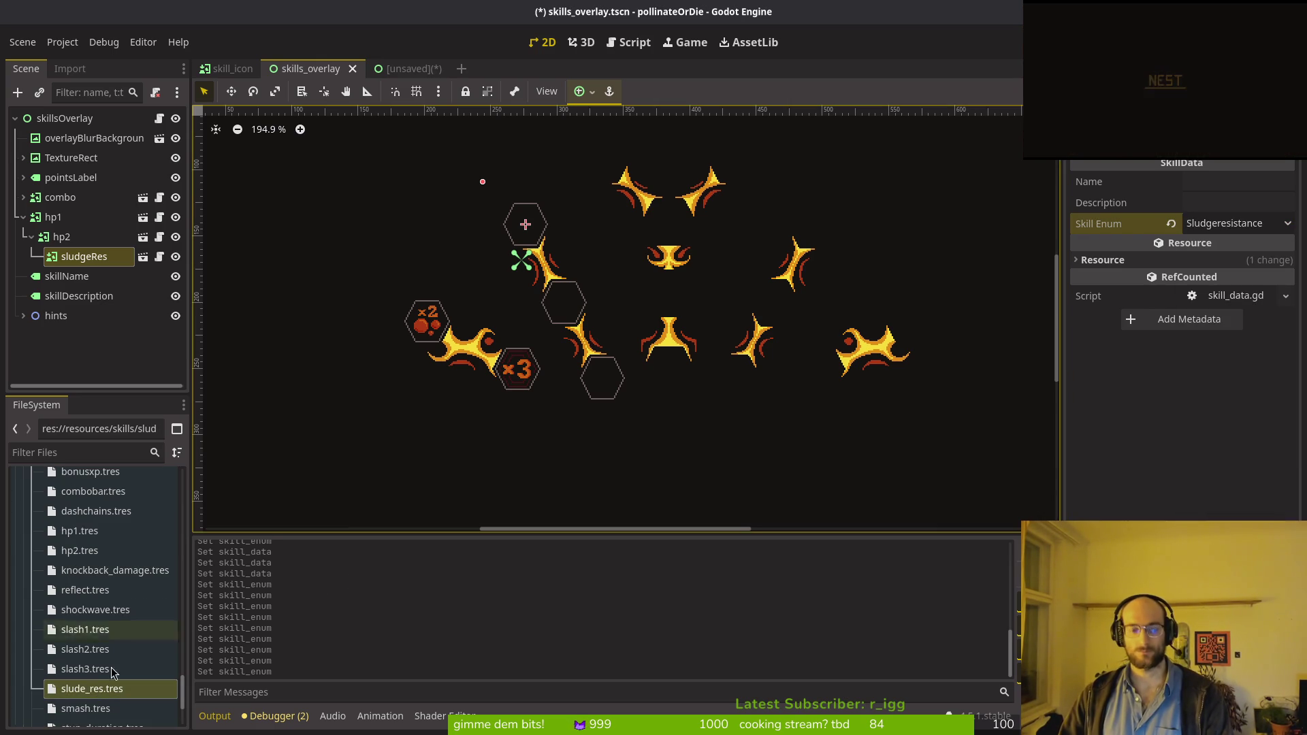
key("ctrl+s")
scroll(95, 647, "down", 3)
left_click(92, 645)
left_click(1219, 229)
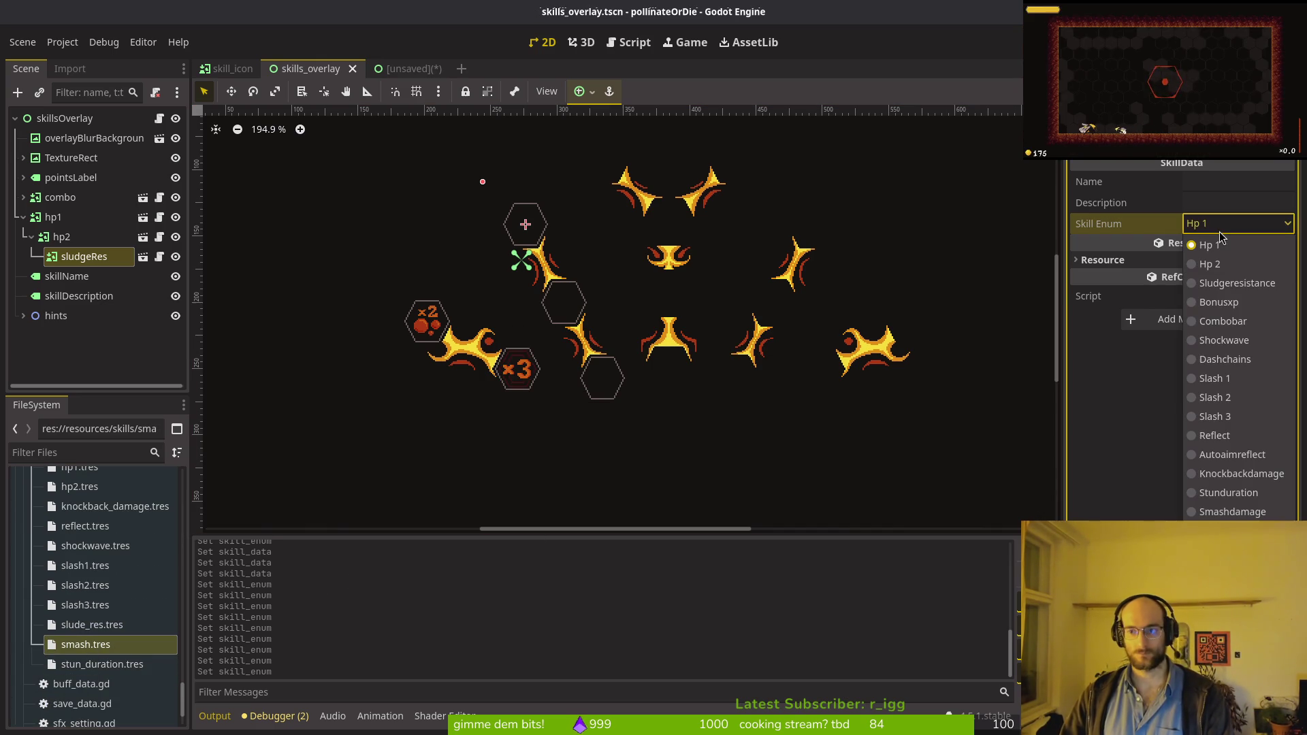
left_click(1232, 511)
key("ctrl+s")
Step: Set stun_duration's Skill Enum to Stunduration and save
left_click(81, 684)
left_click(102, 665)
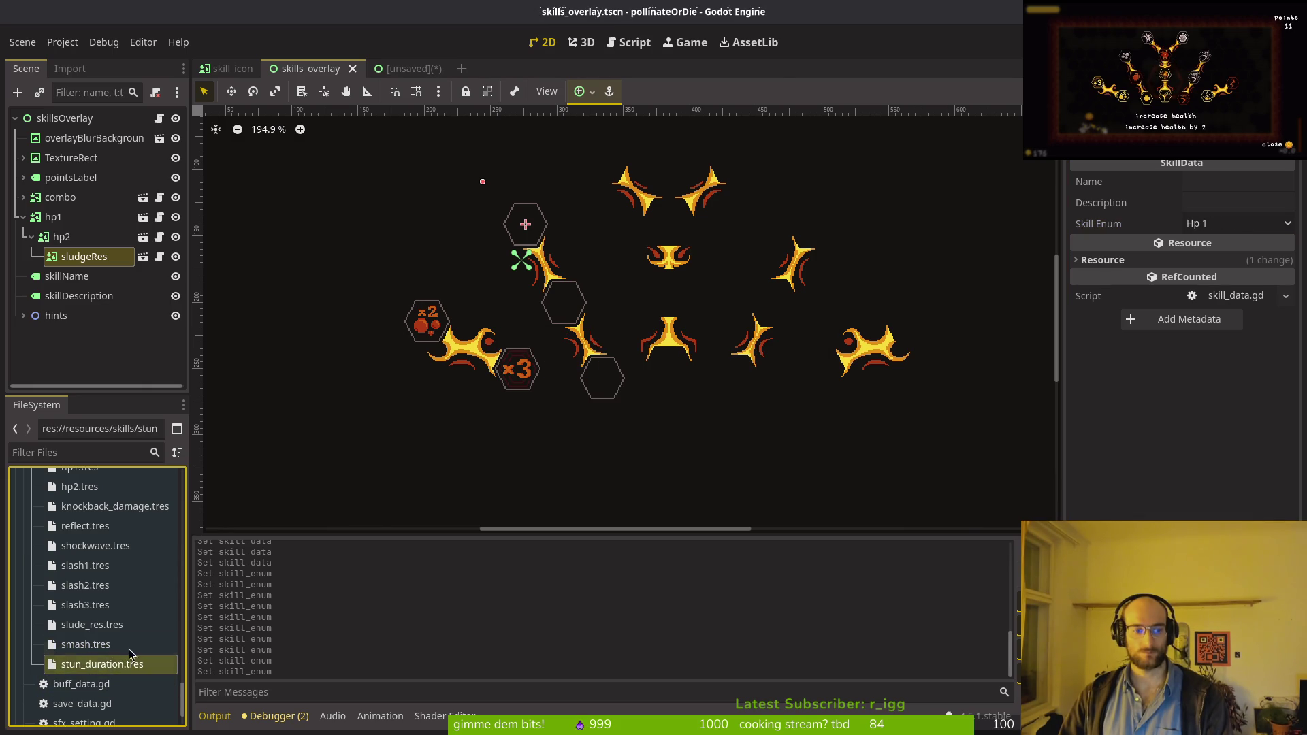
left_click(1237, 223)
left_click(1229, 492)
key("ctrl+s")
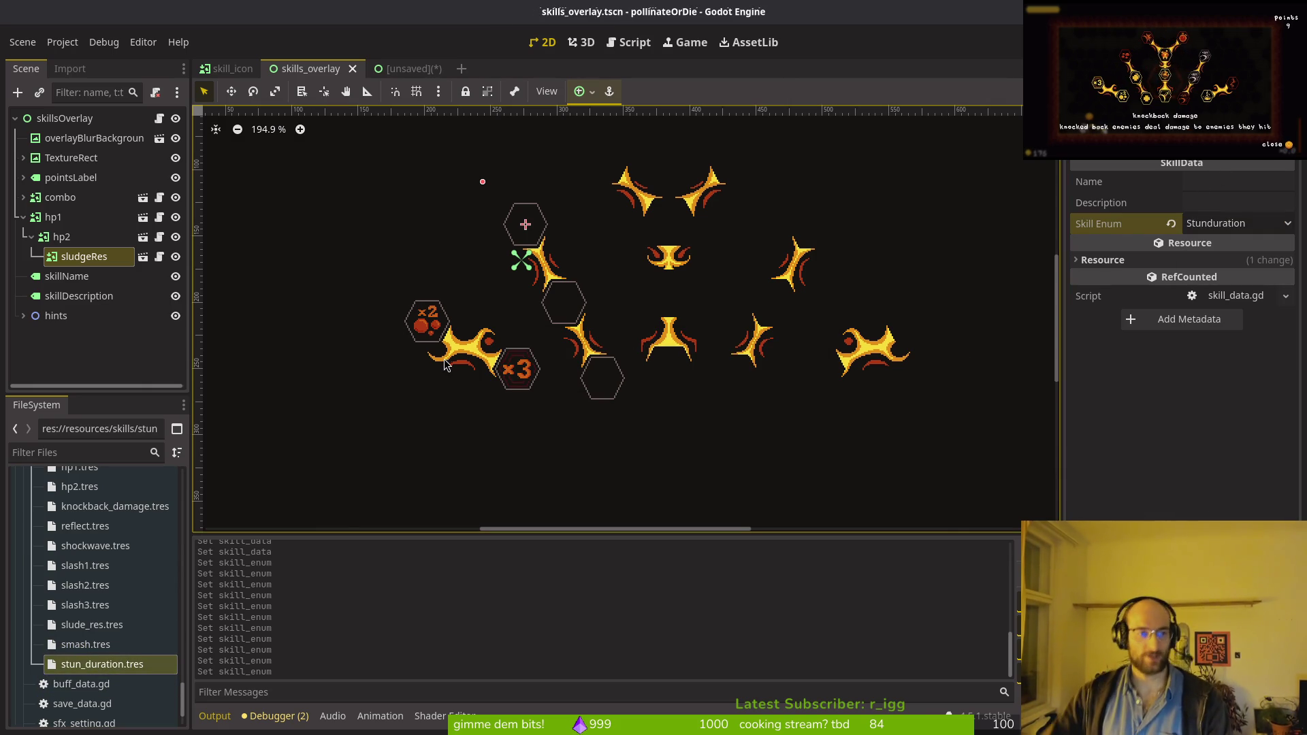
left_click(75, 257)
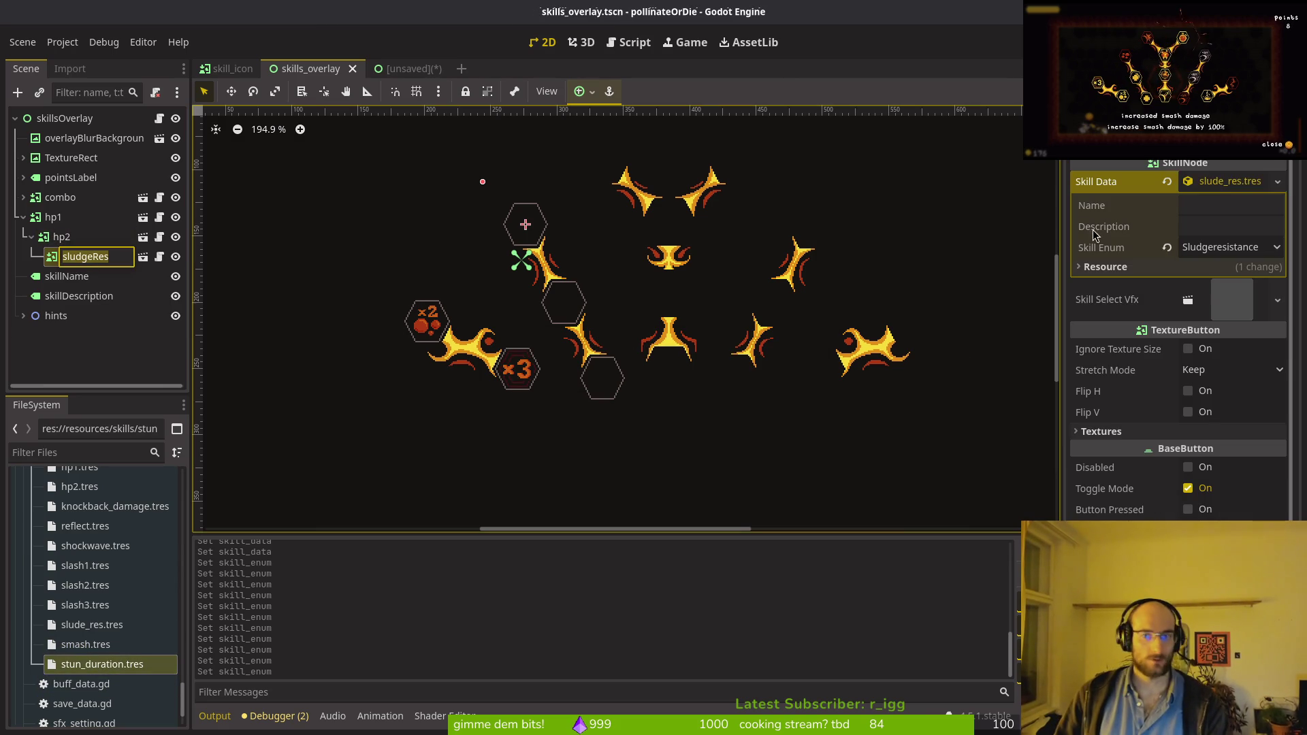
Step: Copy the old hp1 icon's Normal texture onto hp1 in skills_overlay
left_click(52, 219)
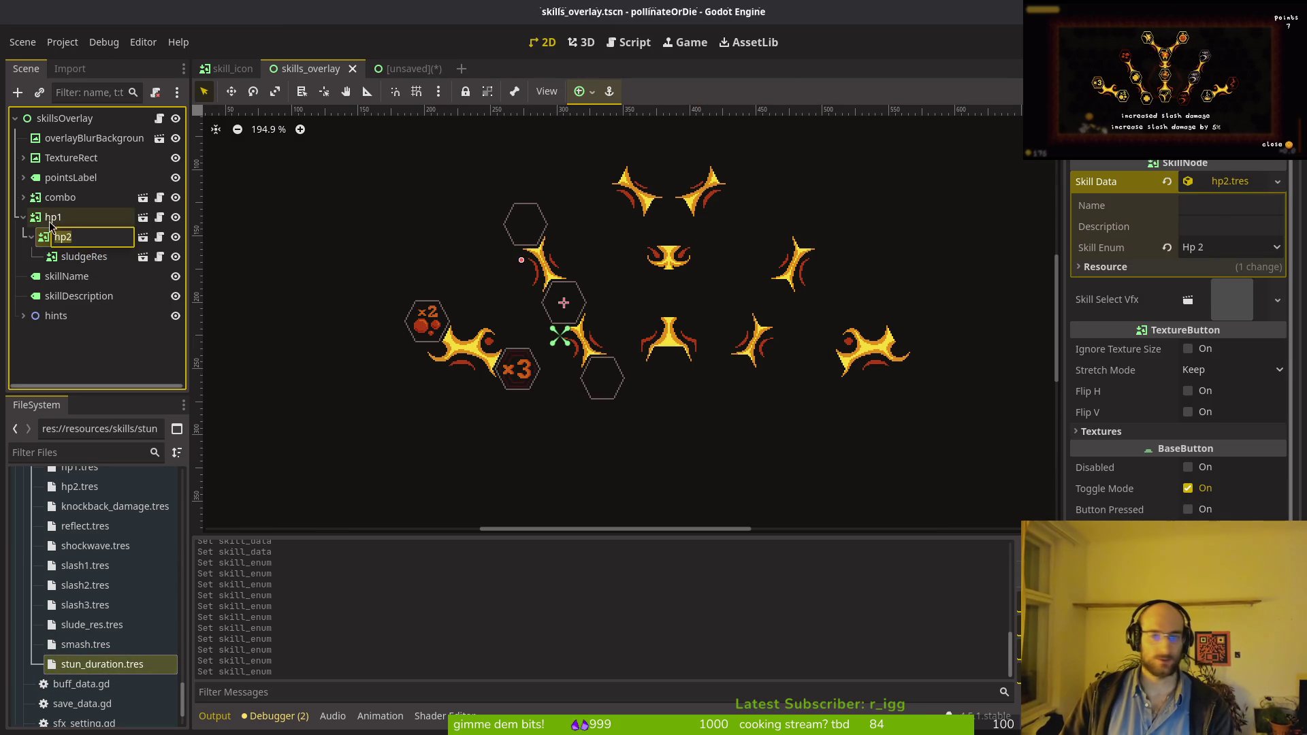
key("ctrl+s")
left_click(398, 68)
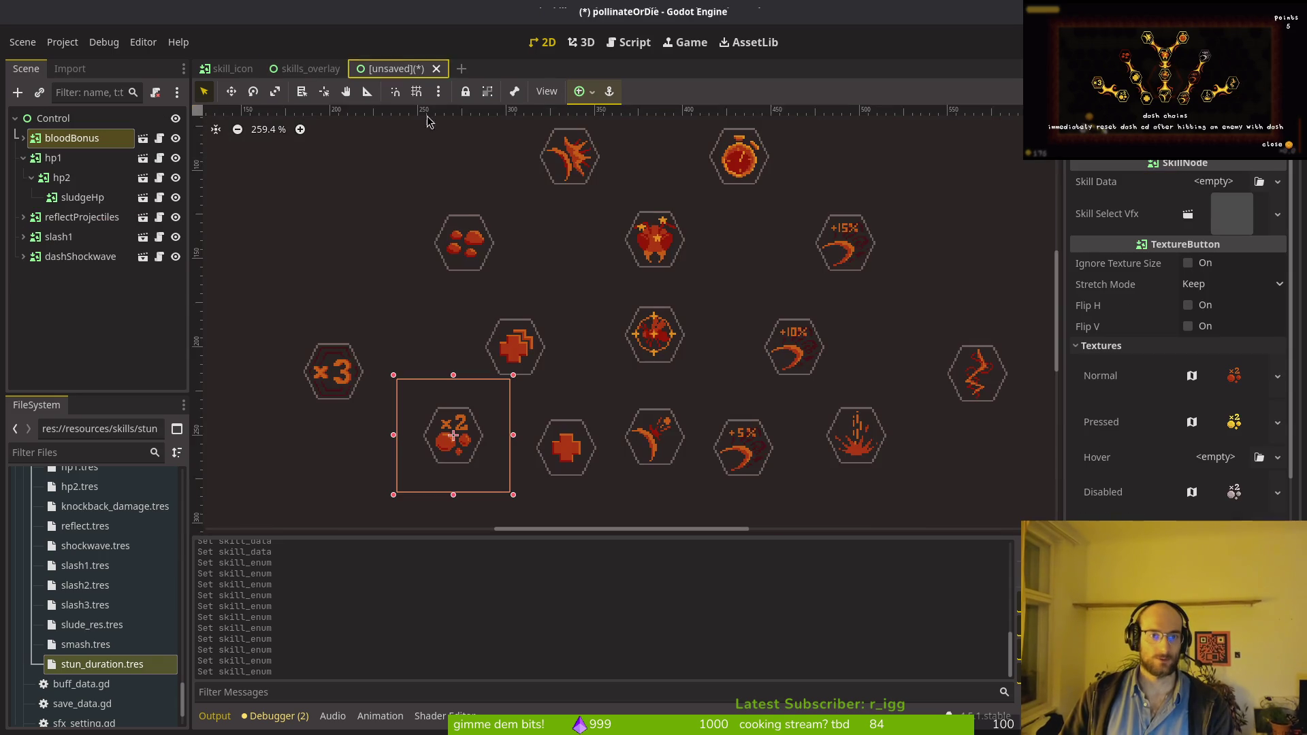
left_click(572, 439)
scroll(1143, 333, "down", 5)
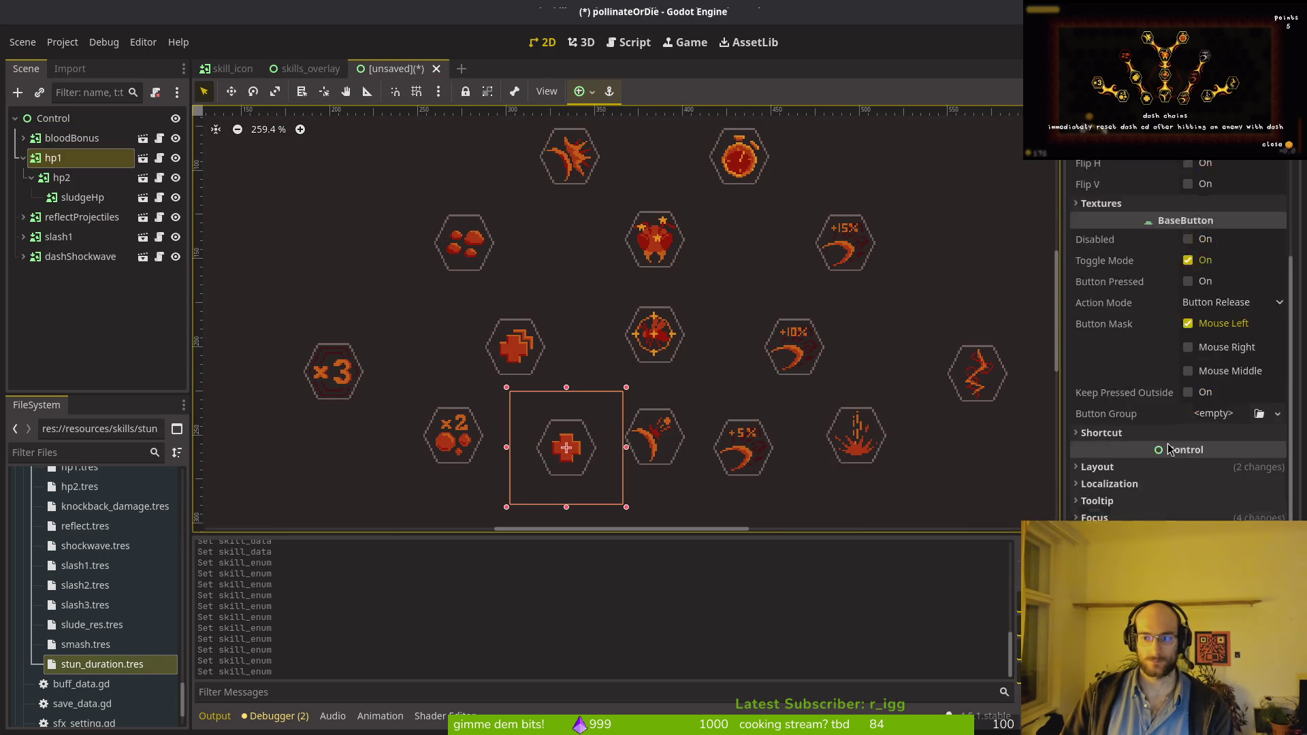
scroll(1143, 334, "up", 5)
left_click(1100, 345)
right_click(1123, 373)
left_click(1164, 380)
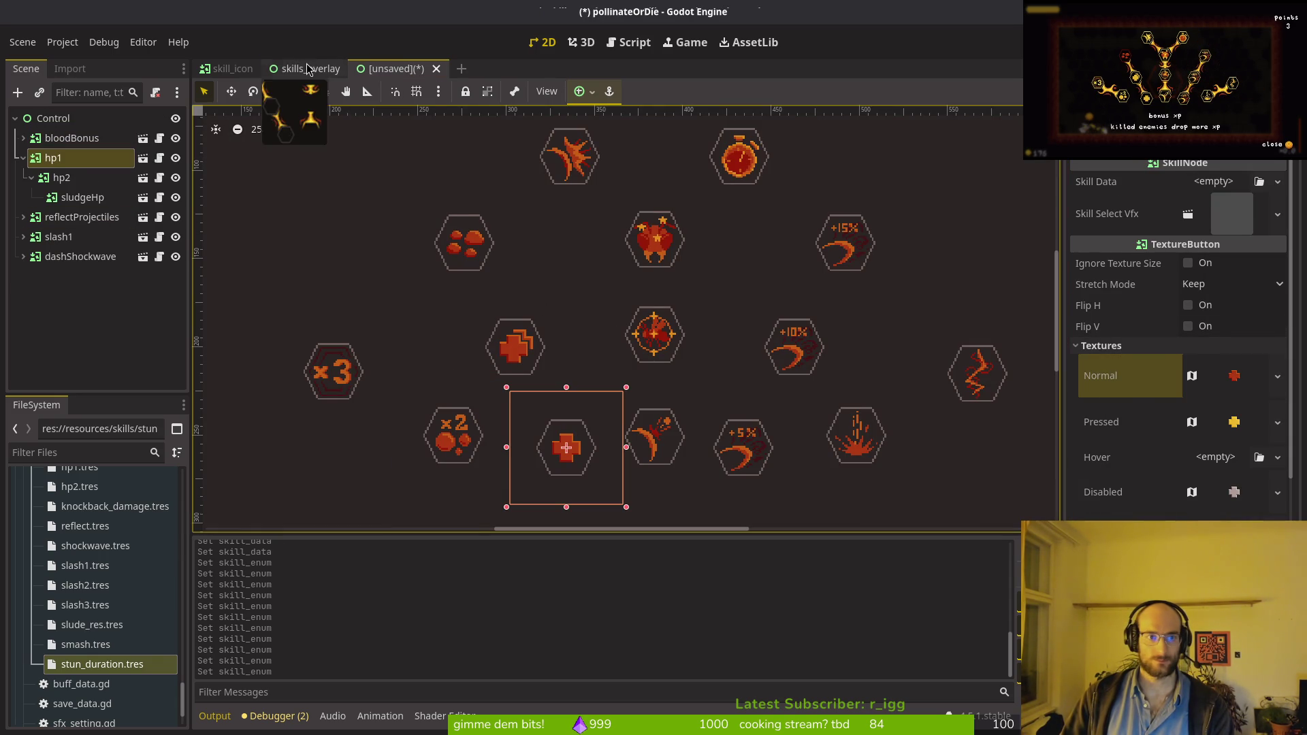
left_click(311, 68)
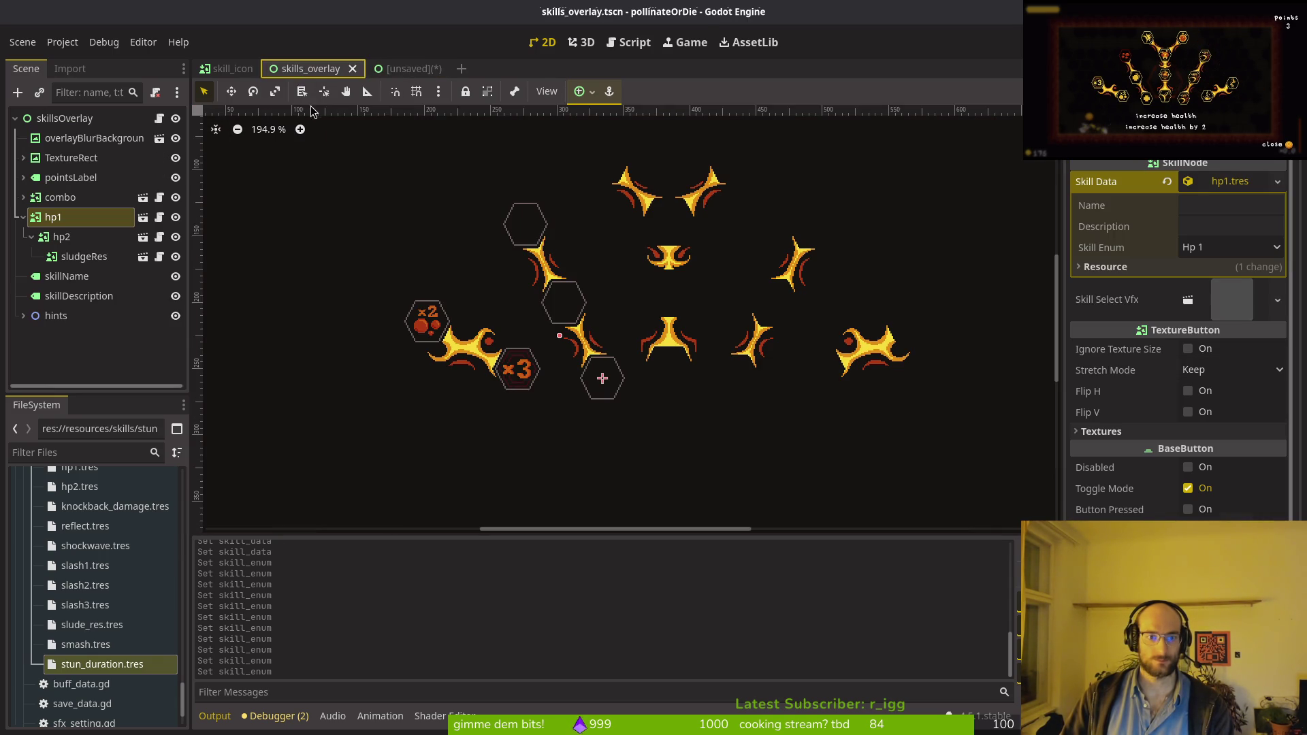
left_click(1101, 431)
right_click(1103, 450)
left_click(1169, 492)
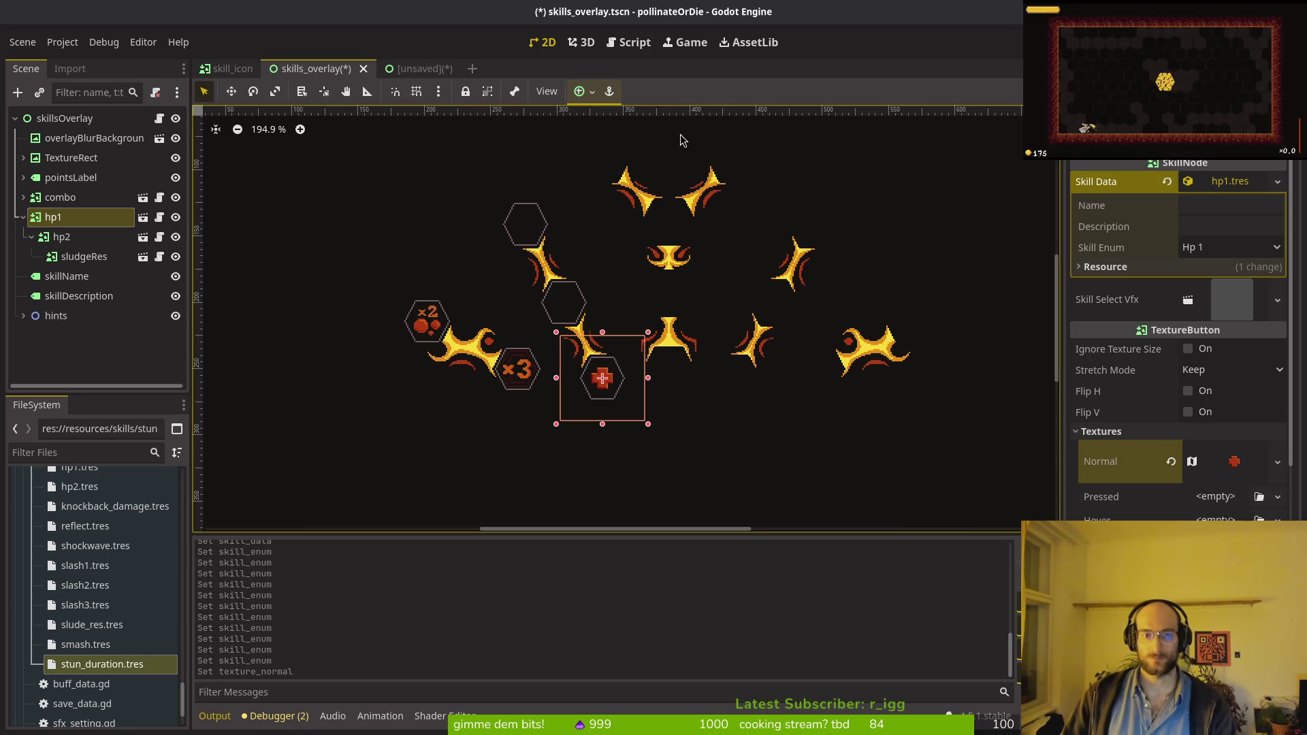
Step: Copy the old hp1 icon's yellow-cross Pressed texture onto hp1
left_click(407, 69)
right_click(1133, 434)
left_click(1157, 432)
left_click(310, 68)
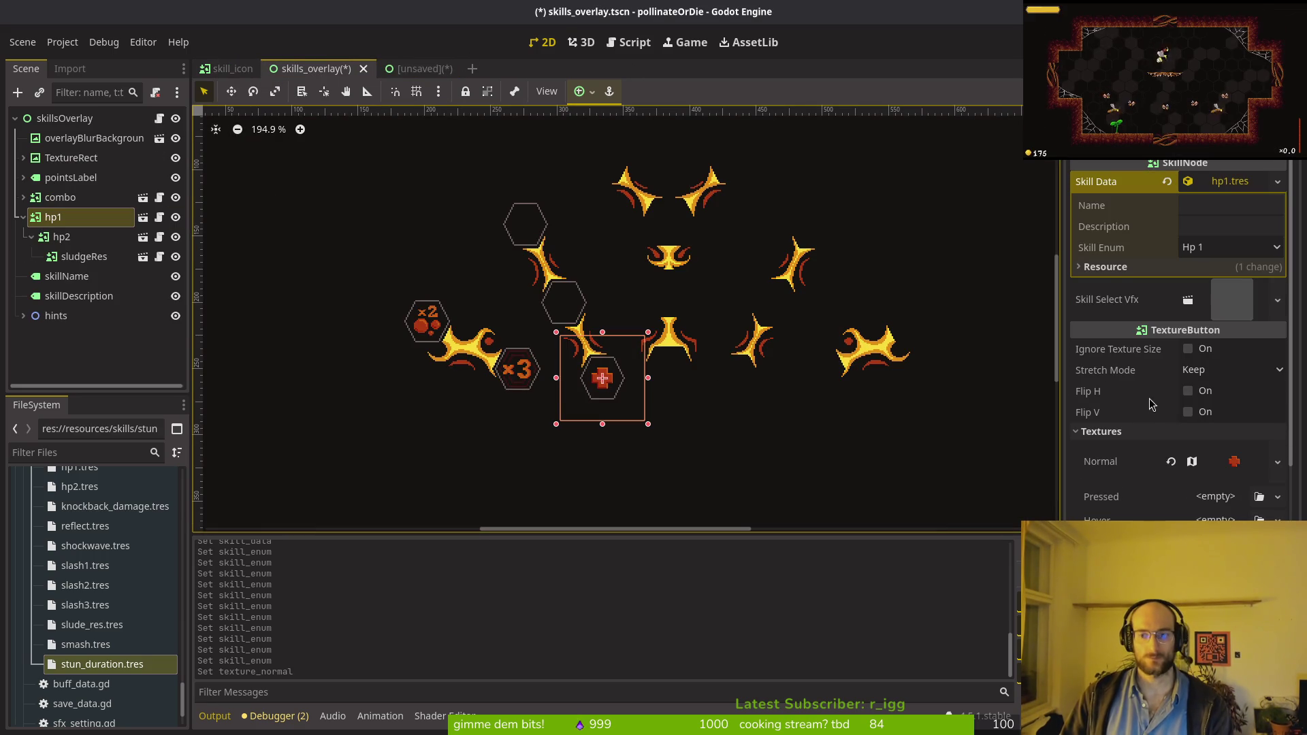
right_click(1120, 497)
left_click(1150, 505)
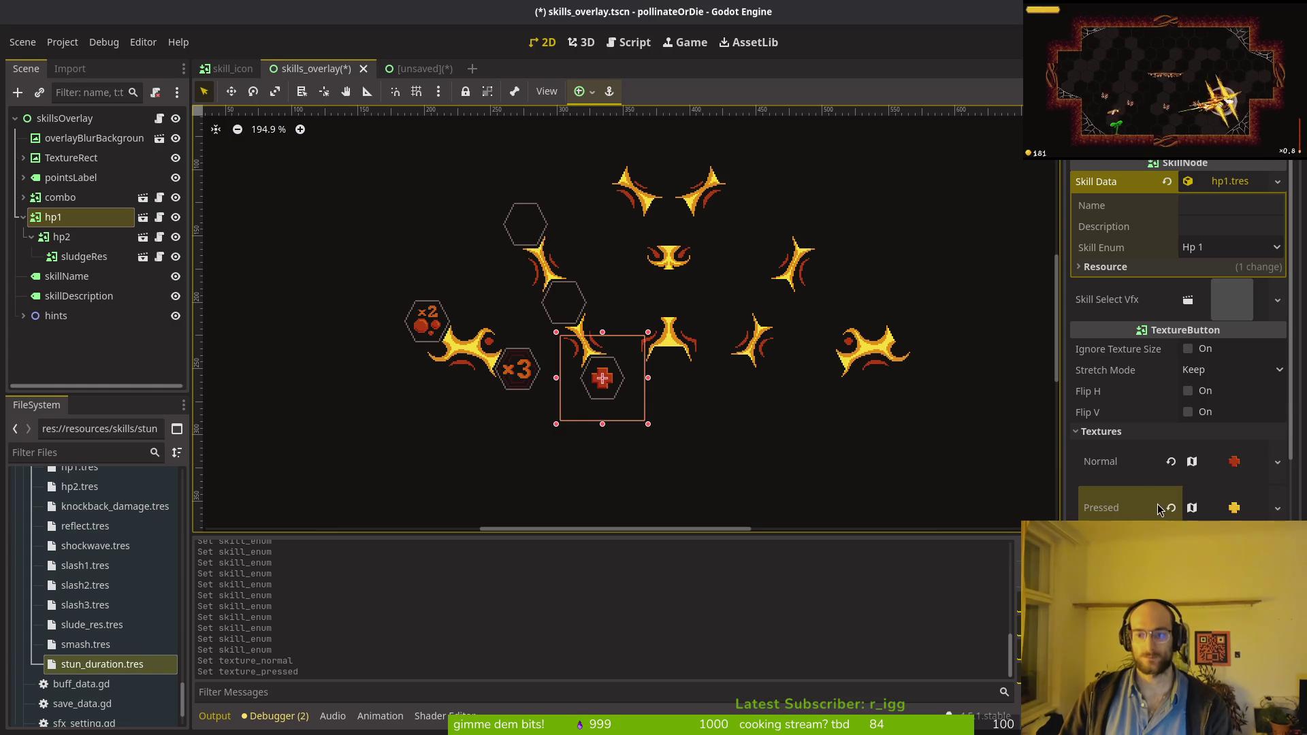
Step: Copy hp1's Disabled texture from the old tree and save skills_overlay
left_click(407, 68)
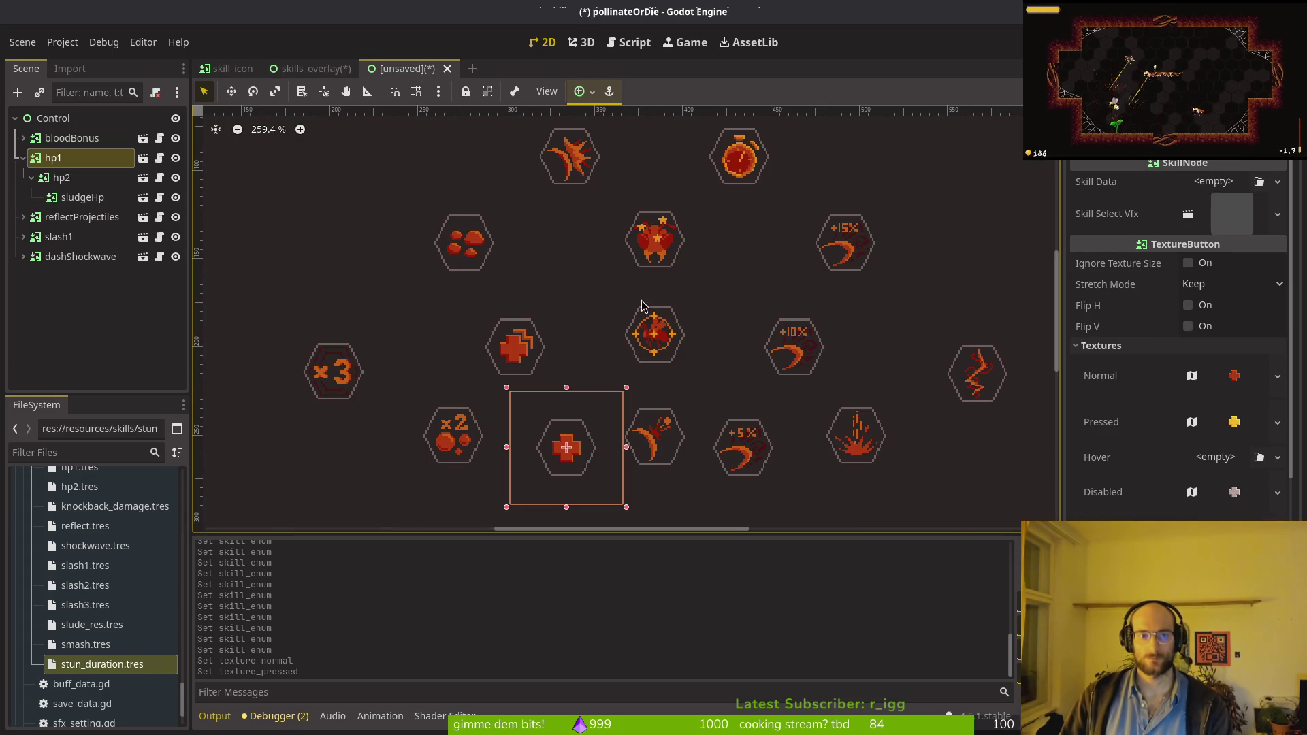
left_click(1118, 501)
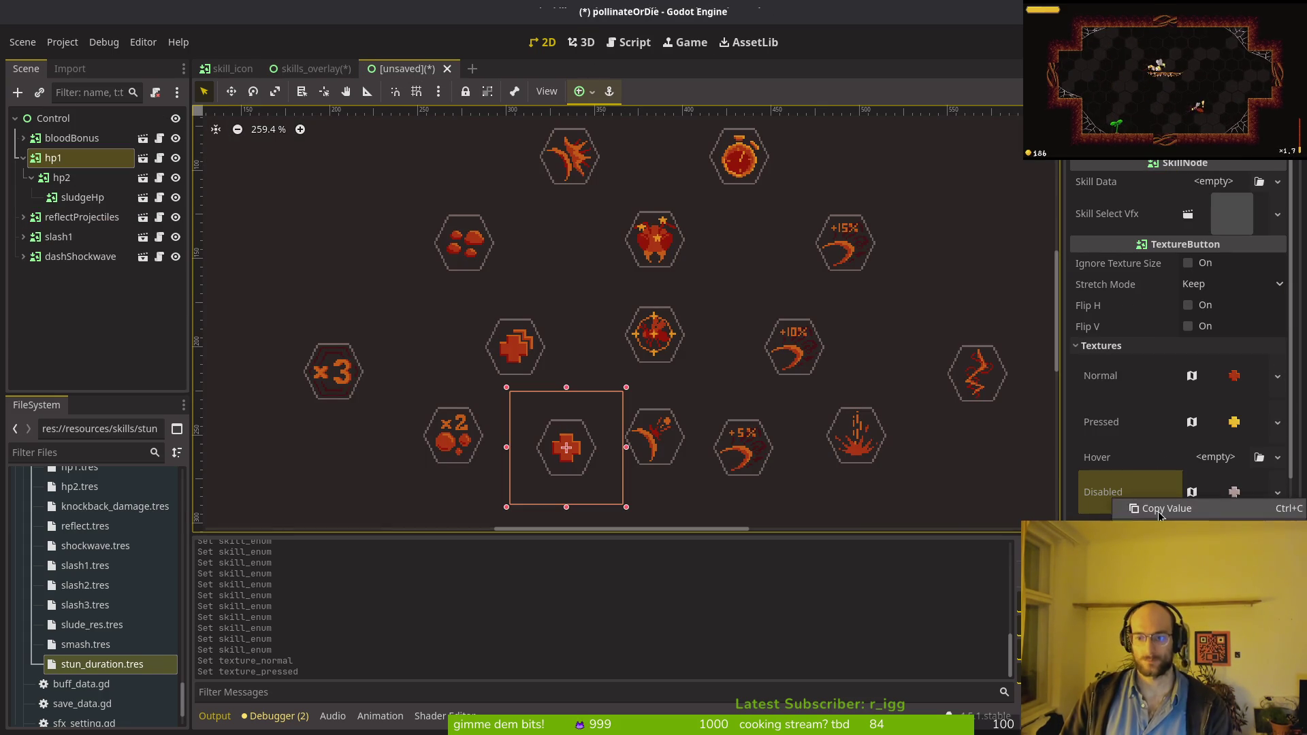
left_click(313, 71)
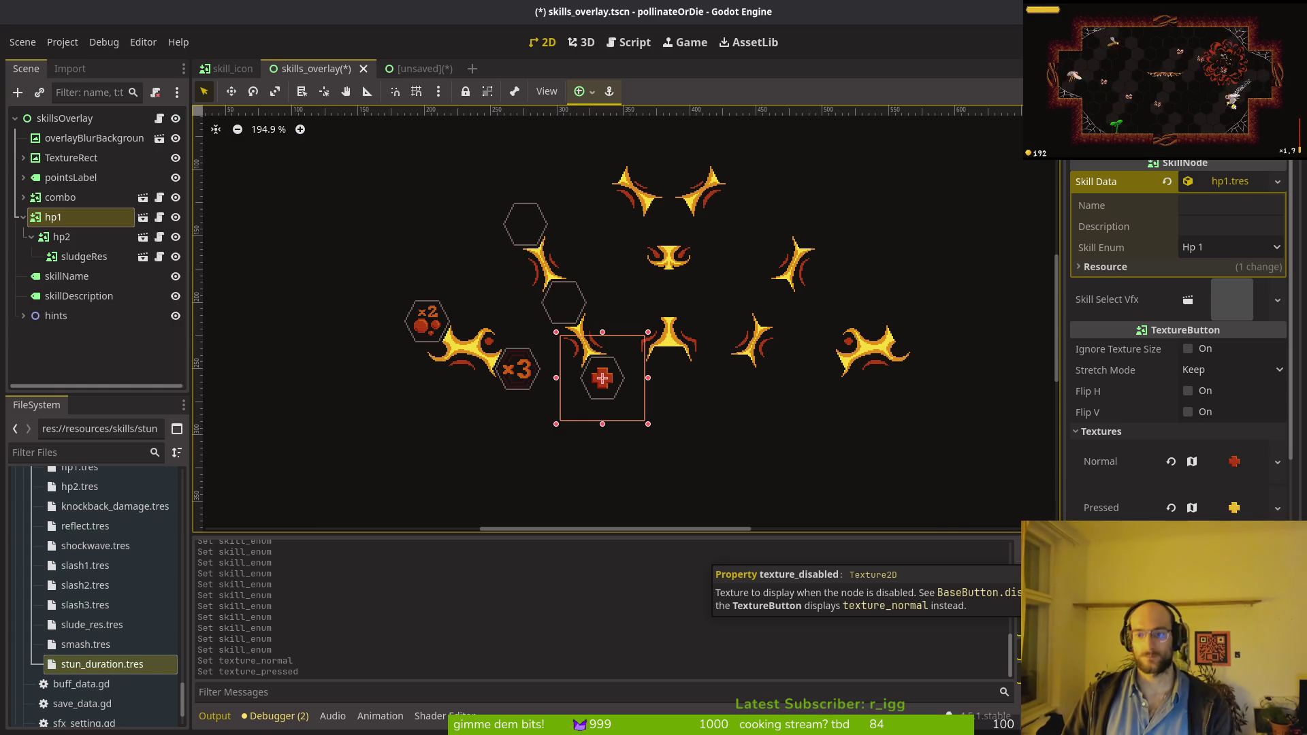
key("ctrl+s")
key("ctrl+s")
key("ctrl+Tab")
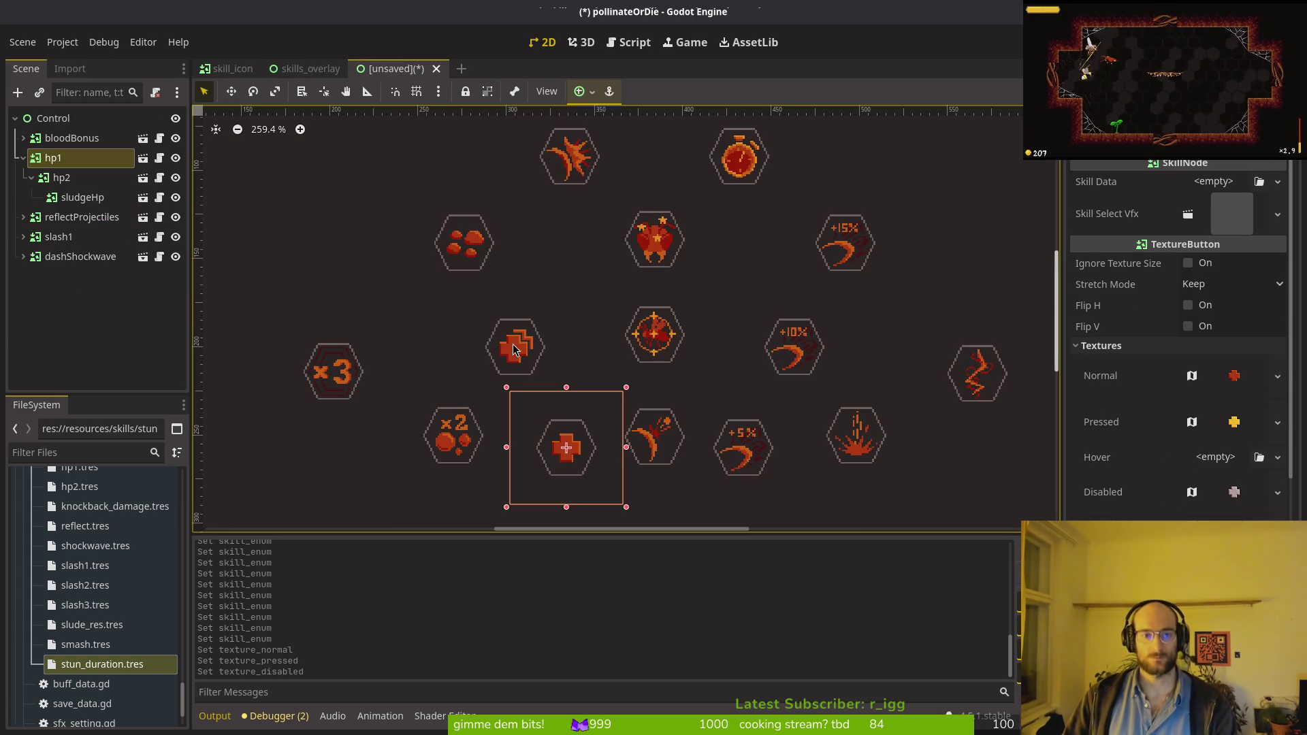
left_click(514, 350)
left_click(1100, 345)
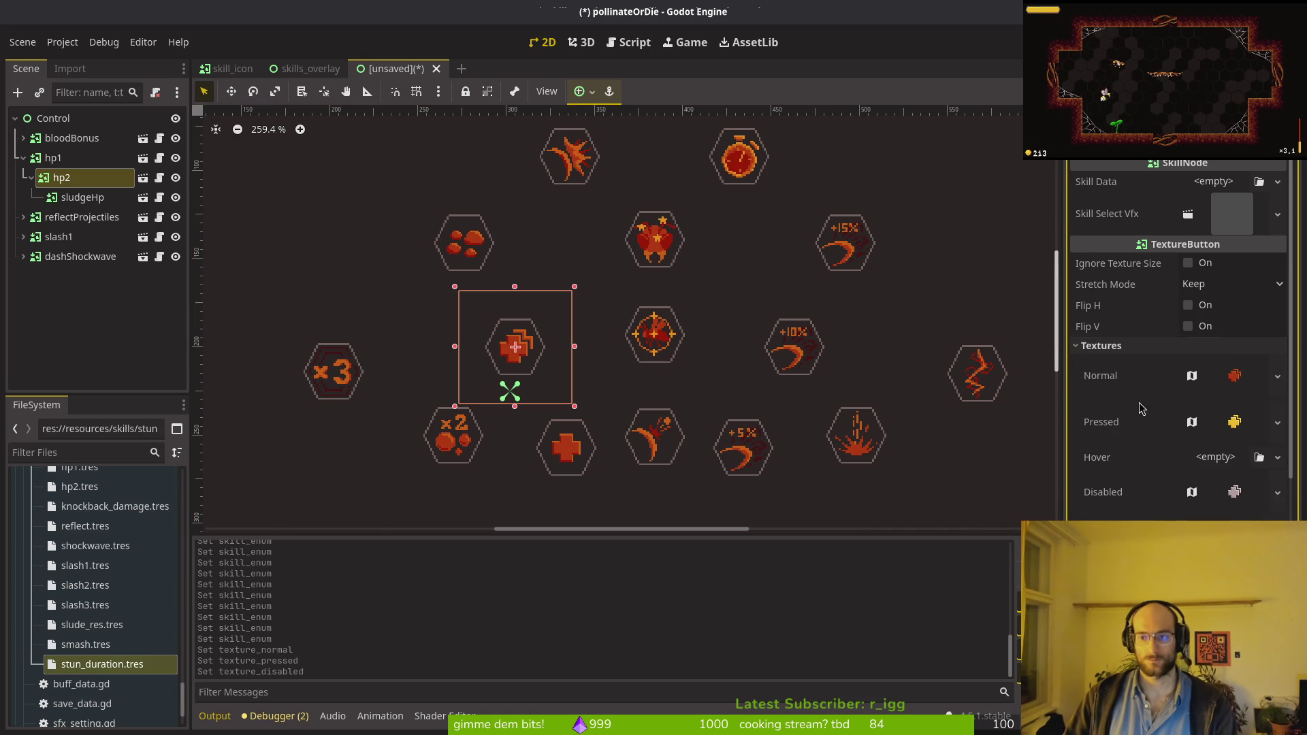
Step: Copy the old hp2's red-cross Normal texture onto hp2 in skills_overlay
right_click(1116, 375)
left_click(414, 122)
left_click(312, 68)
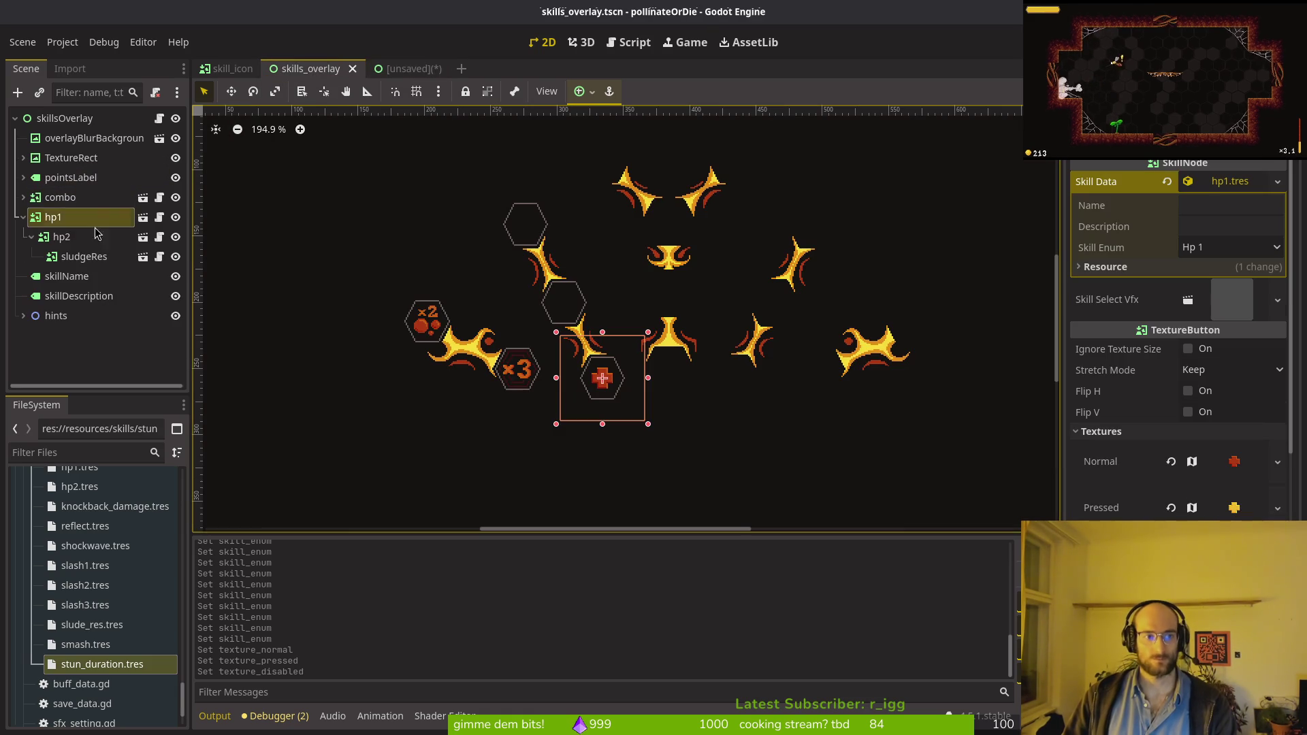
left_click(1116, 431)
left_click(1101, 431)
right_click(1129, 460)
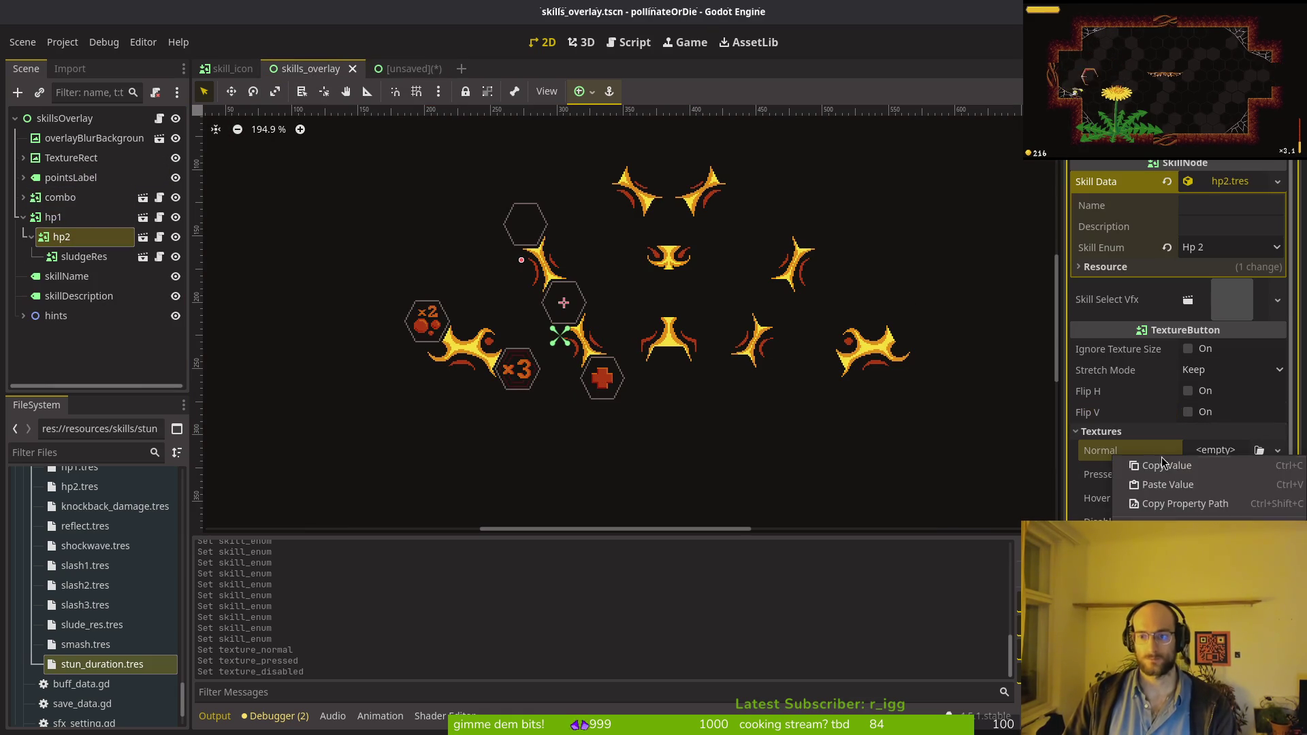
left_click(1157, 484)
Step: Copy the old hp2's yellow-cross Pressed texture onto hp2
left_click(416, 68)
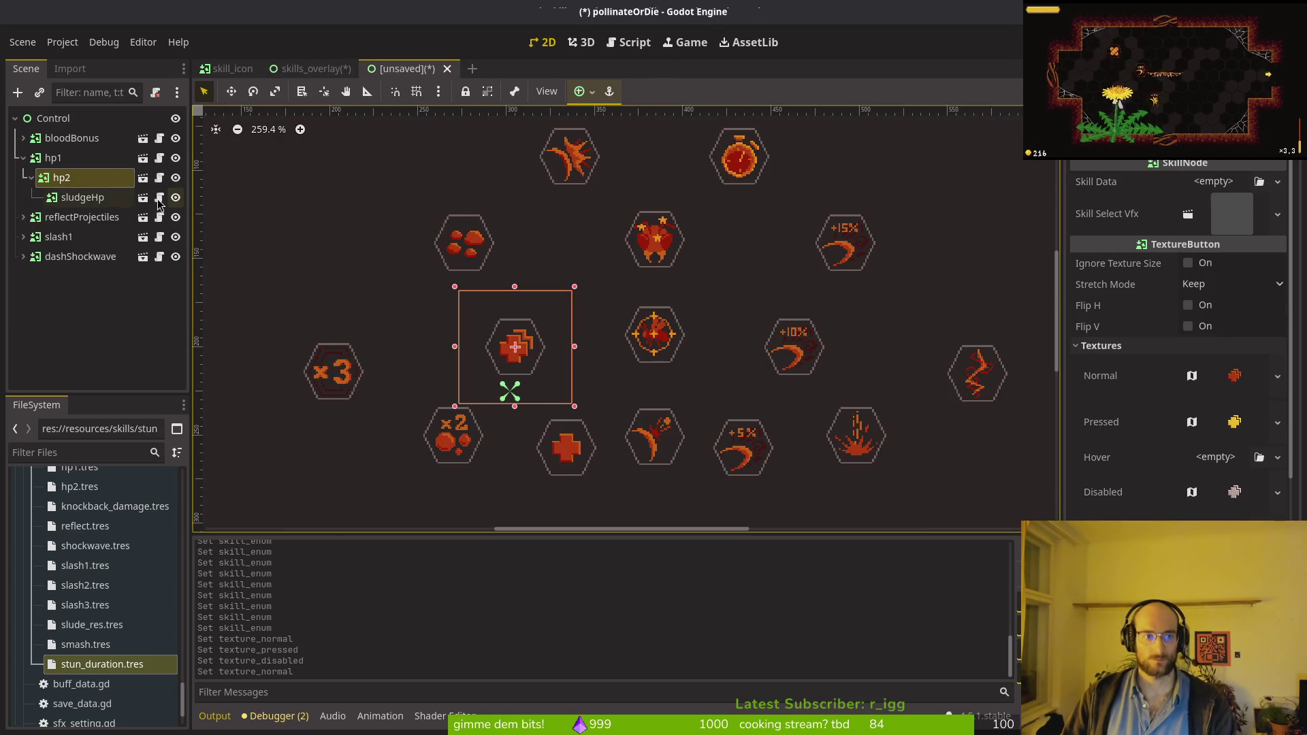
right_click(1092, 422)
left_click(1137, 424)
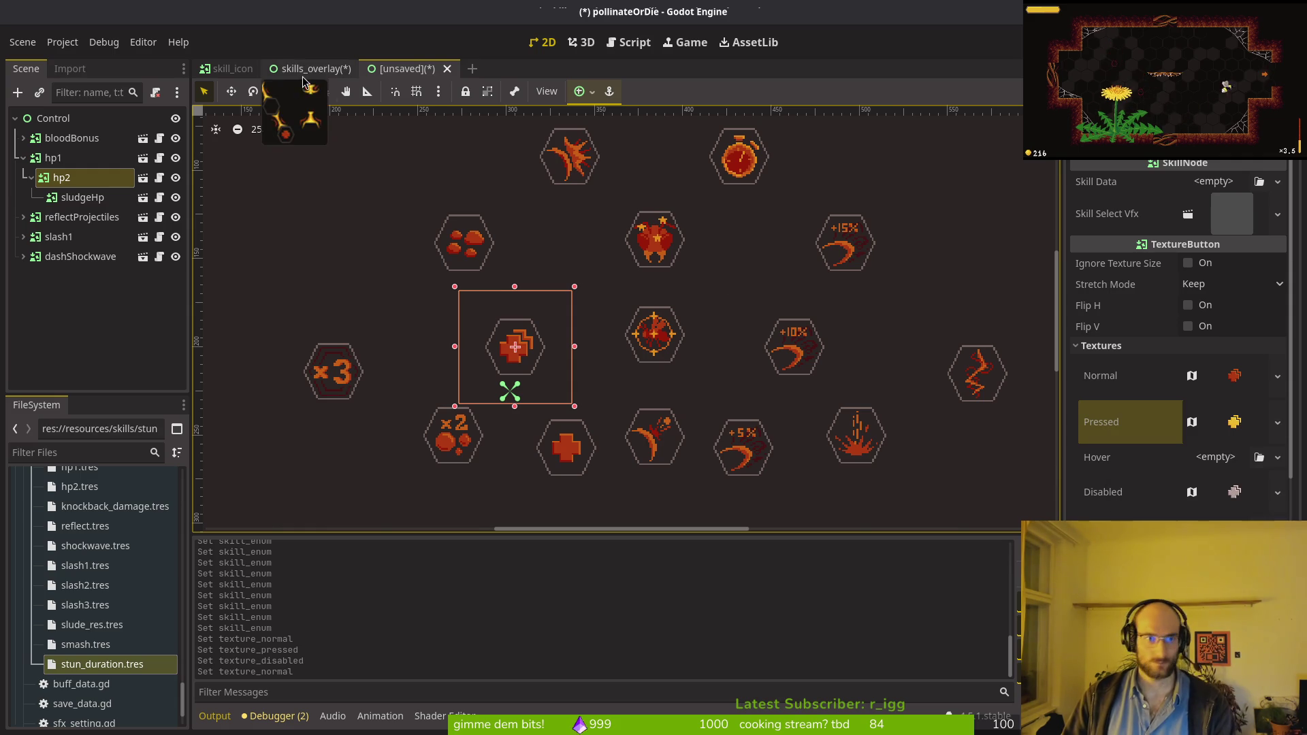
left_click(312, 68)
right_click(1103, 496)
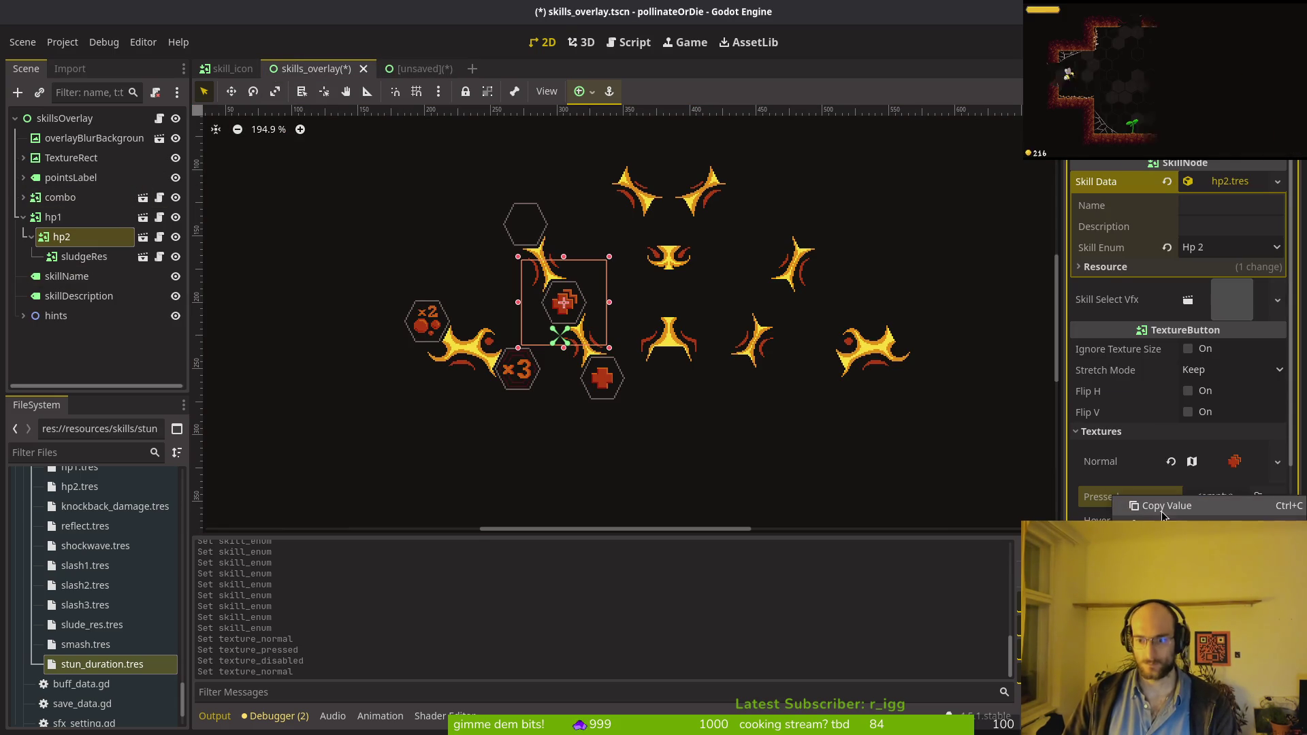
left_click(1143, 521)
Step: Copy hp2's Disabled texture from the old tree and save skills_overlay
left_click(417, 69)
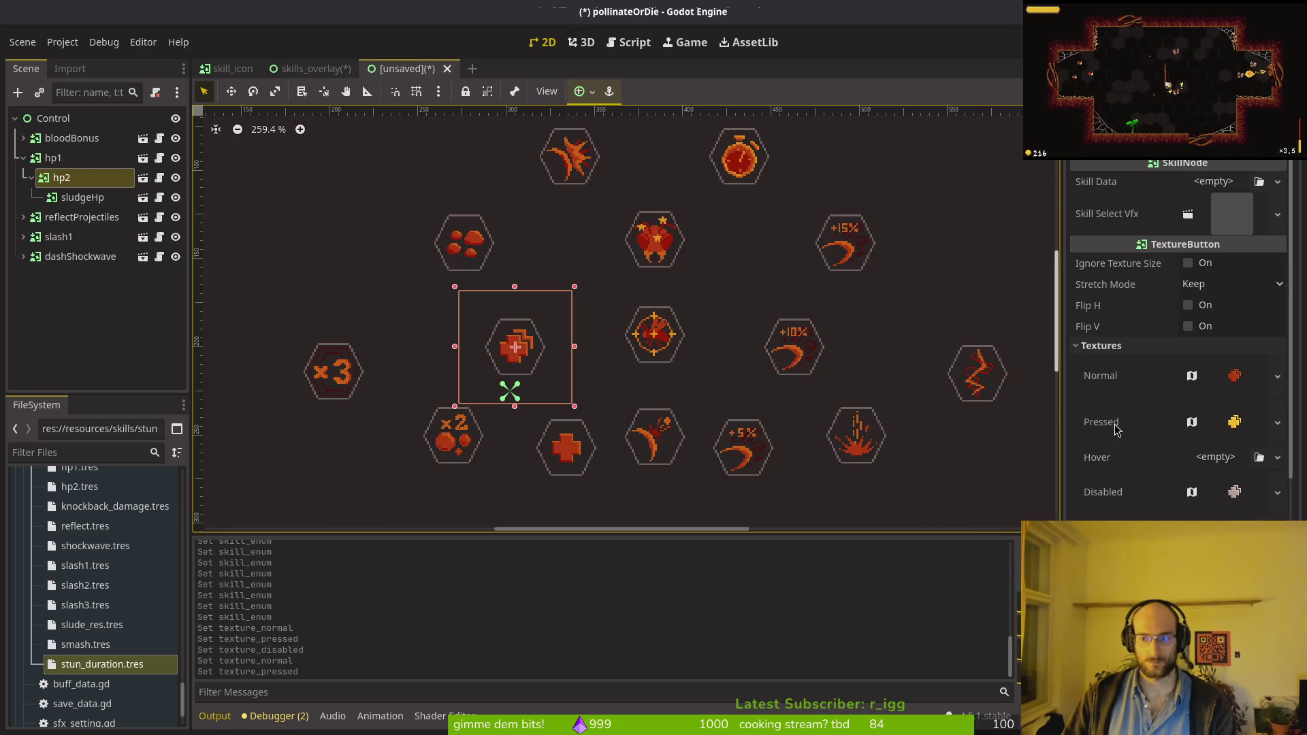
right_click(1084, 490)
left_click(1116, 502)
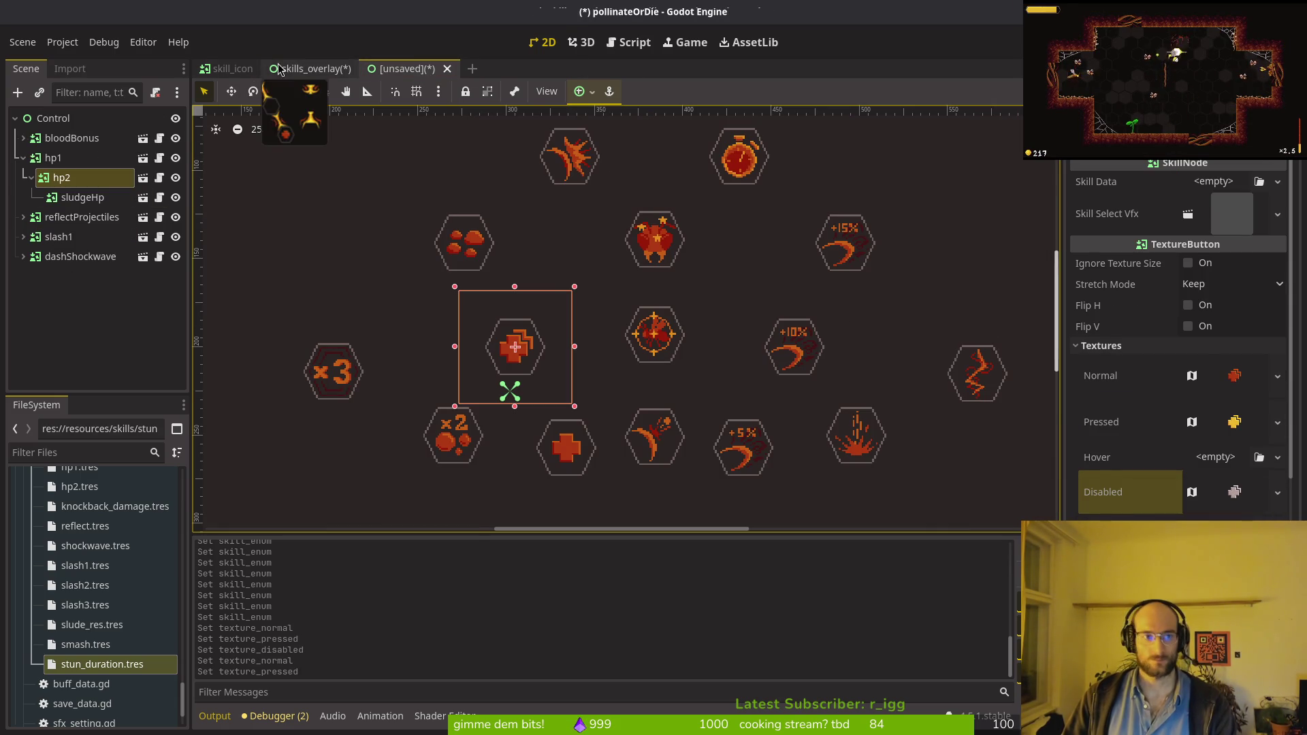
left_click(312, 68)
key("ctrl+s")
key("Down")
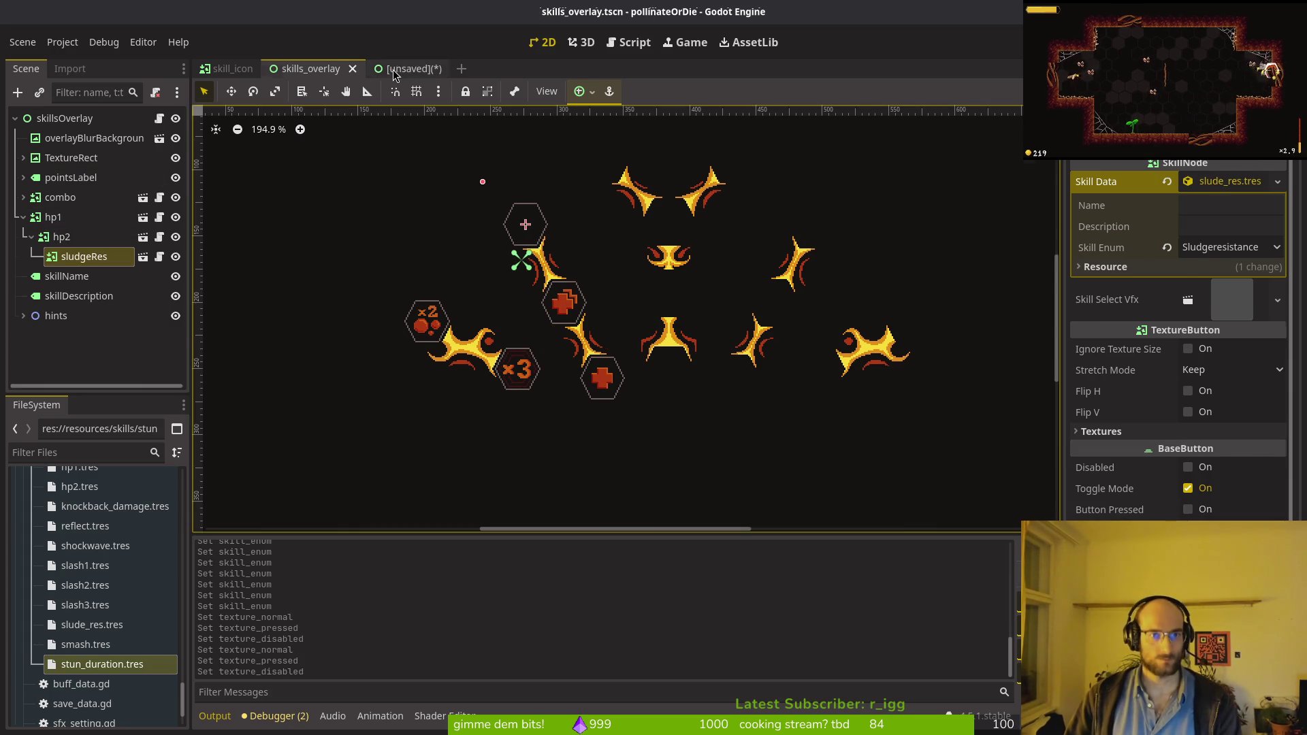
left_click(394, 69)
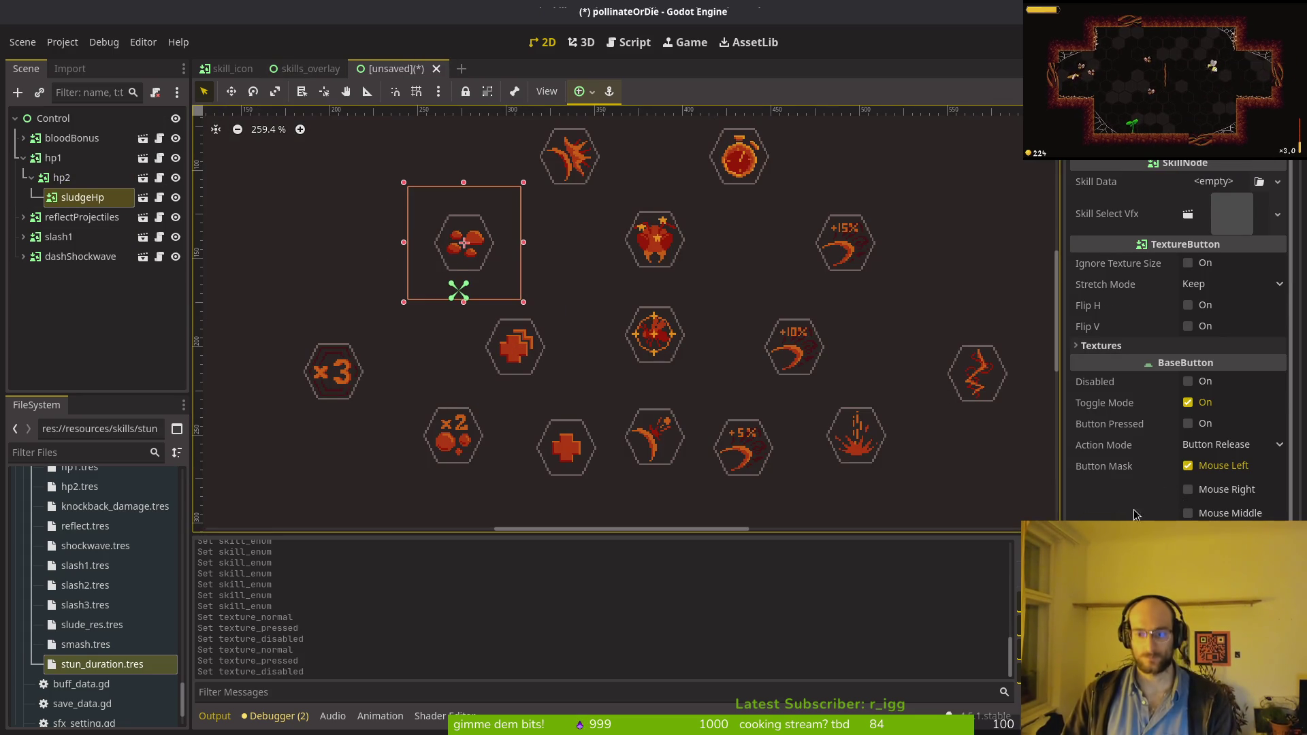
Step: Copy sludgeHp's normal texture from the old scene onto sludgeRes in skills_overlay
left_click(1100, 345)
right_click(1097, 375)
left_click(1116, 383)
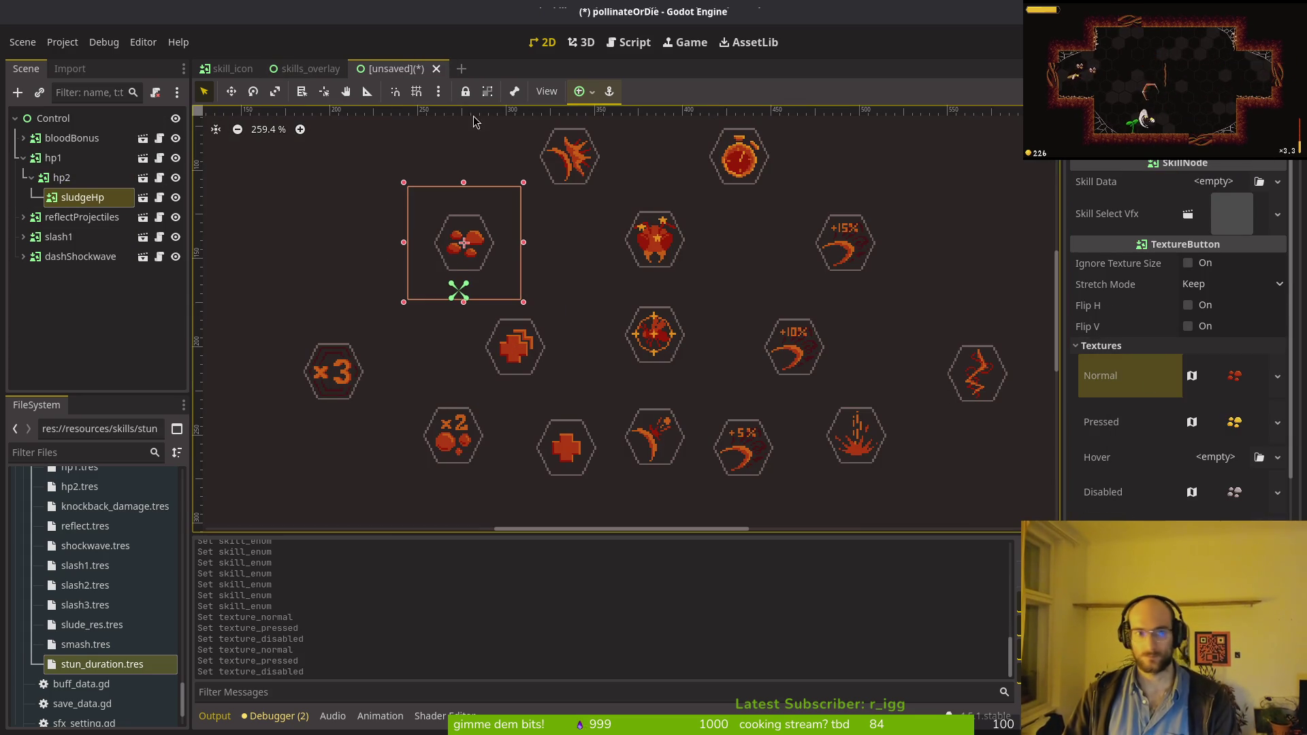
left_click(310, 70)
left_click(395, 69)
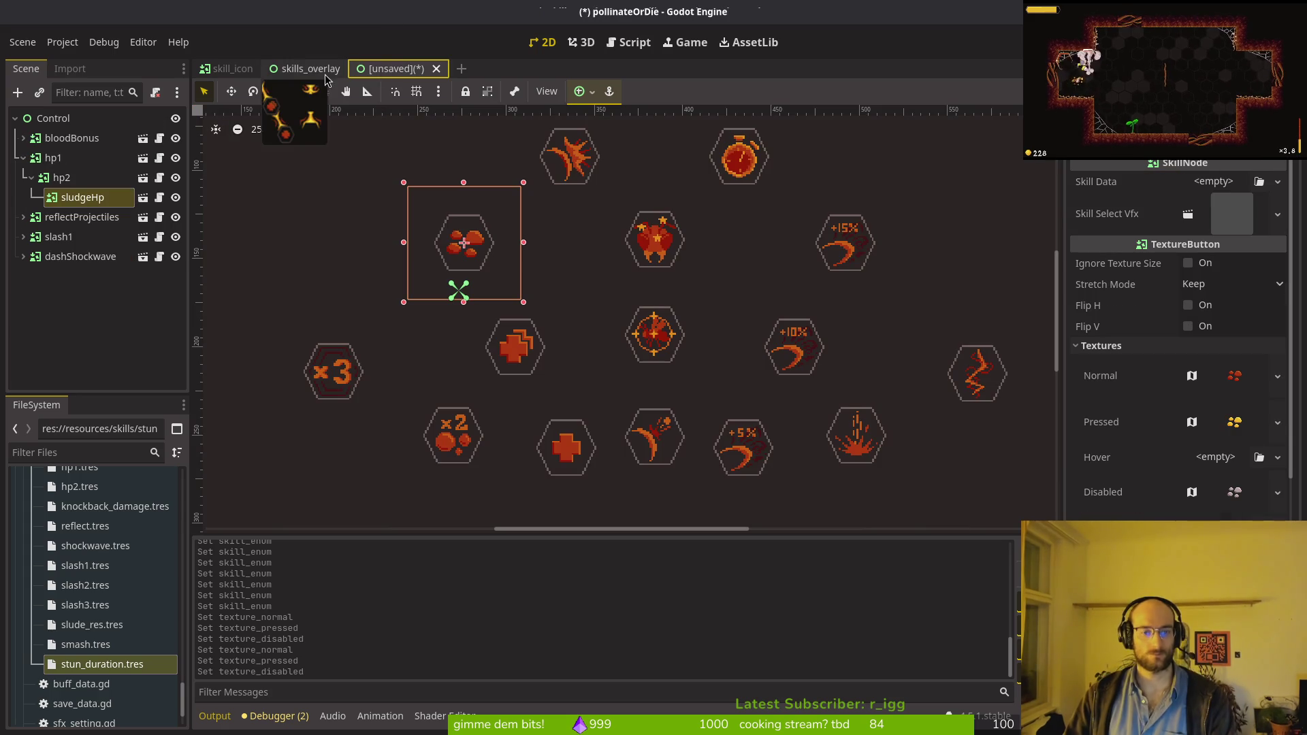
left_click(306, 70)
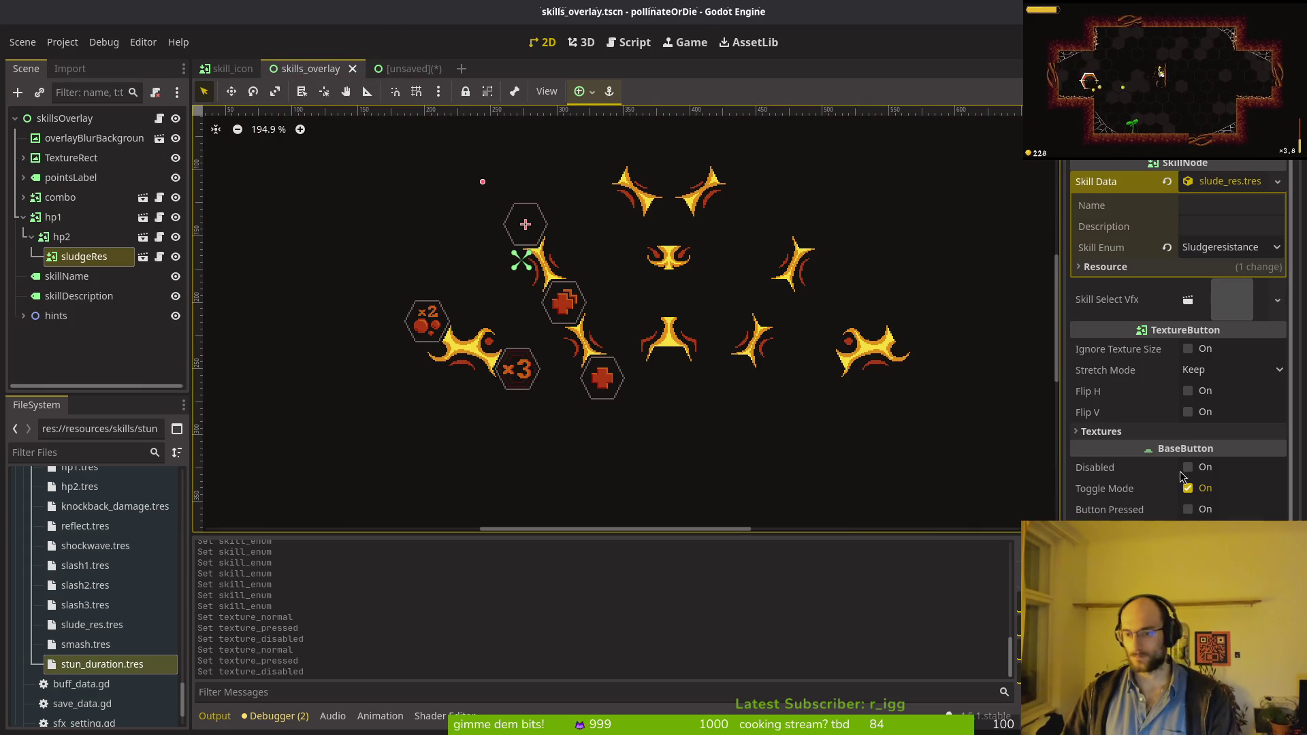
left_click(1120, 432)
right_click(1123, 454)
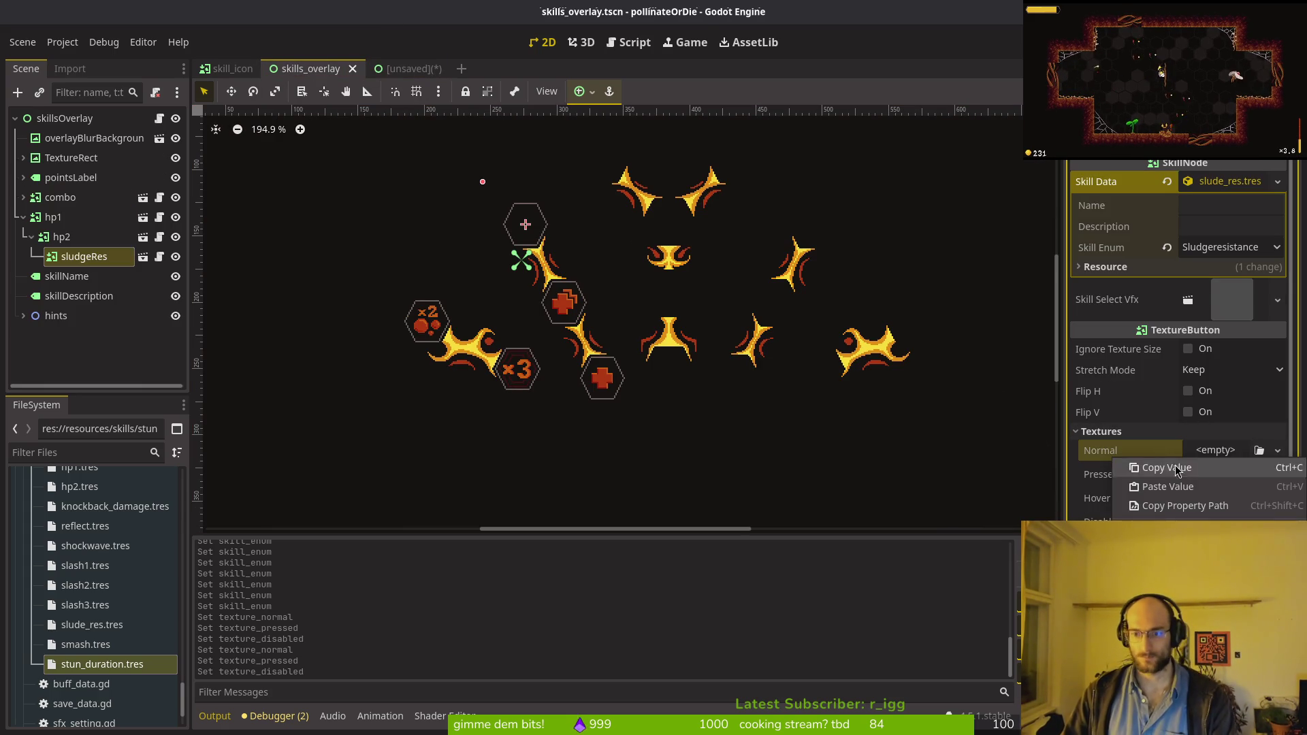
left_click(1157, 484)
Step: Copy sludgeHp's pressed texture onto sludgeRes's pressed texture
left_click(419, 68)
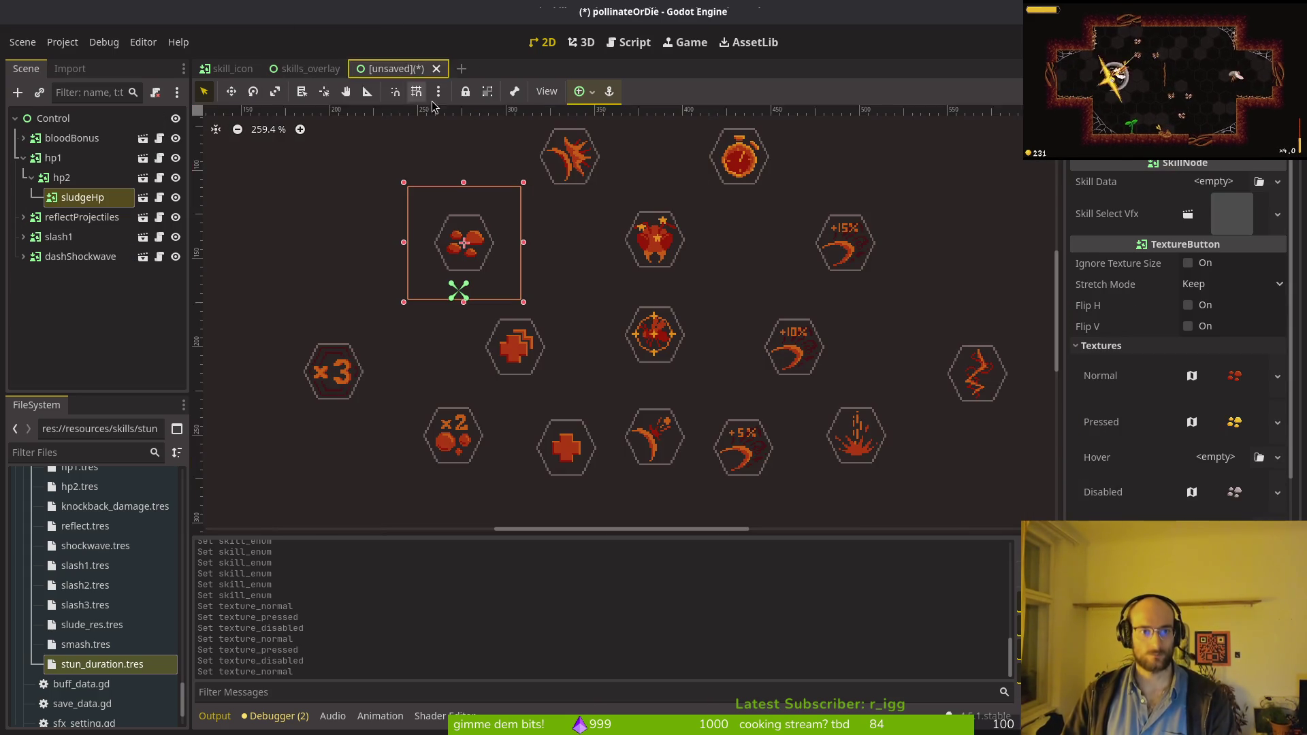
right_click(1155, 418)
left_click(1170, 432)
key("ctrl+shift+Tab")
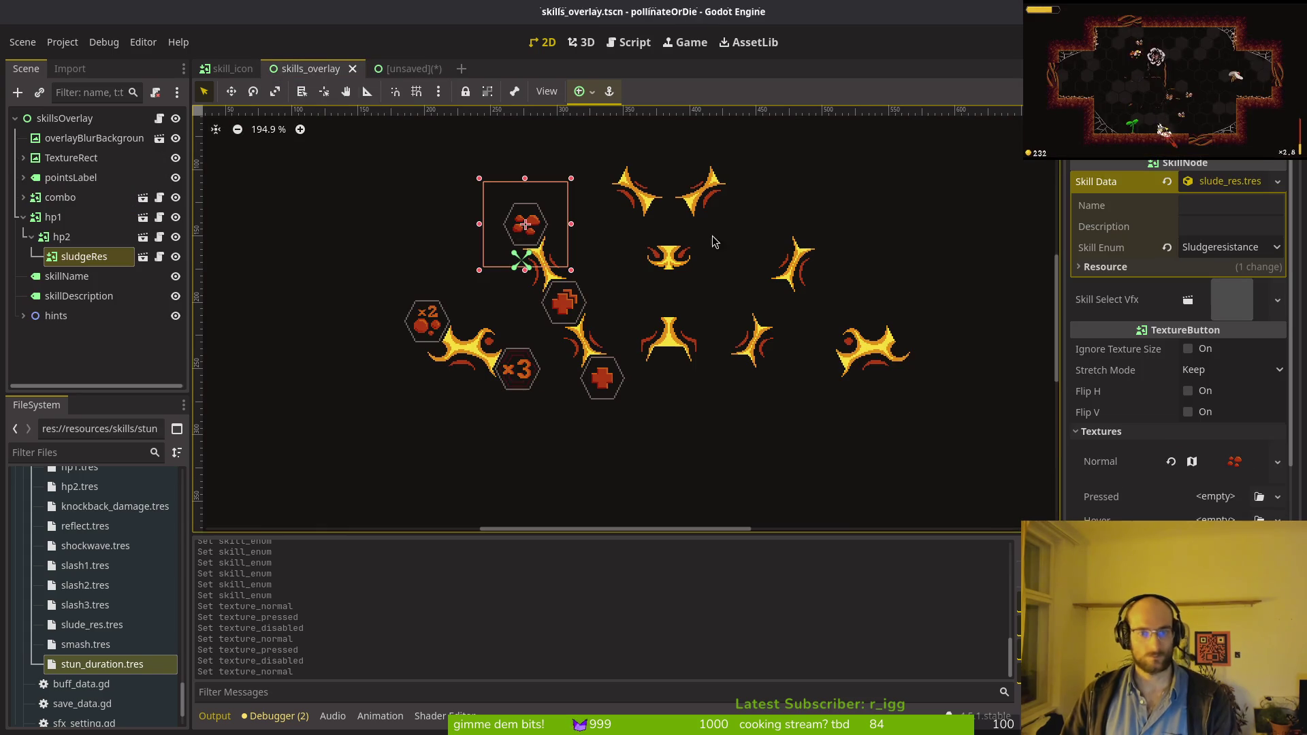
right_click(1133, 501)
left_click(1150, 531)
Step: Copy sludgeHp's disabled texture and save the skills_overlay scene
key("ctrl+Tab")
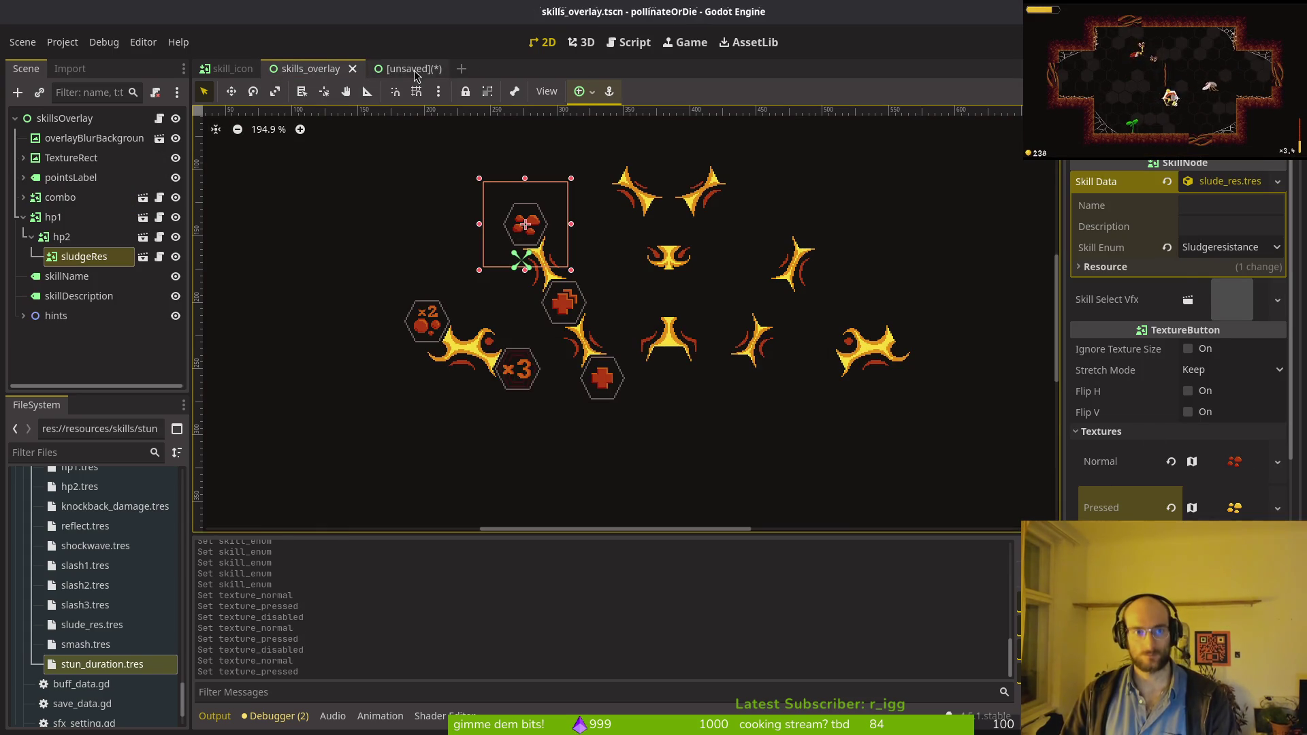
right_click(1134, 490)
left_click(1150, 533)
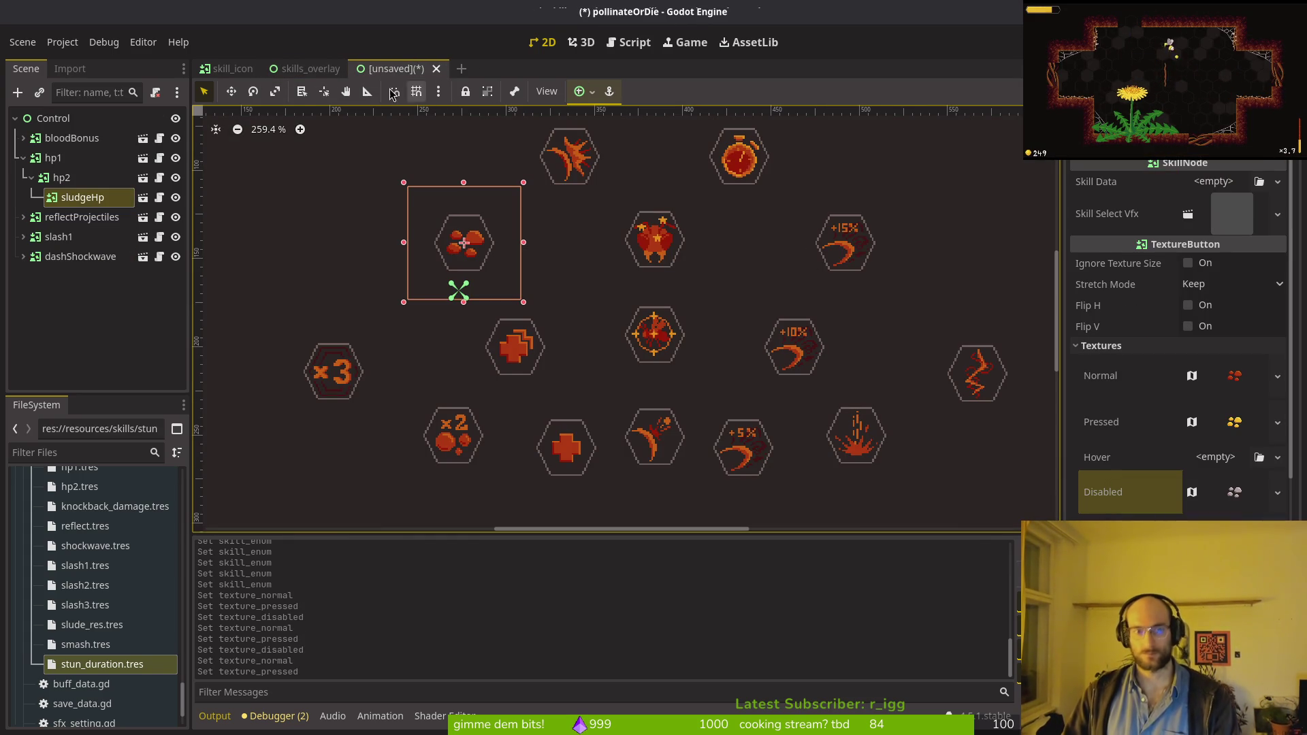
left_click(299, 69)
key("ctrl+s")
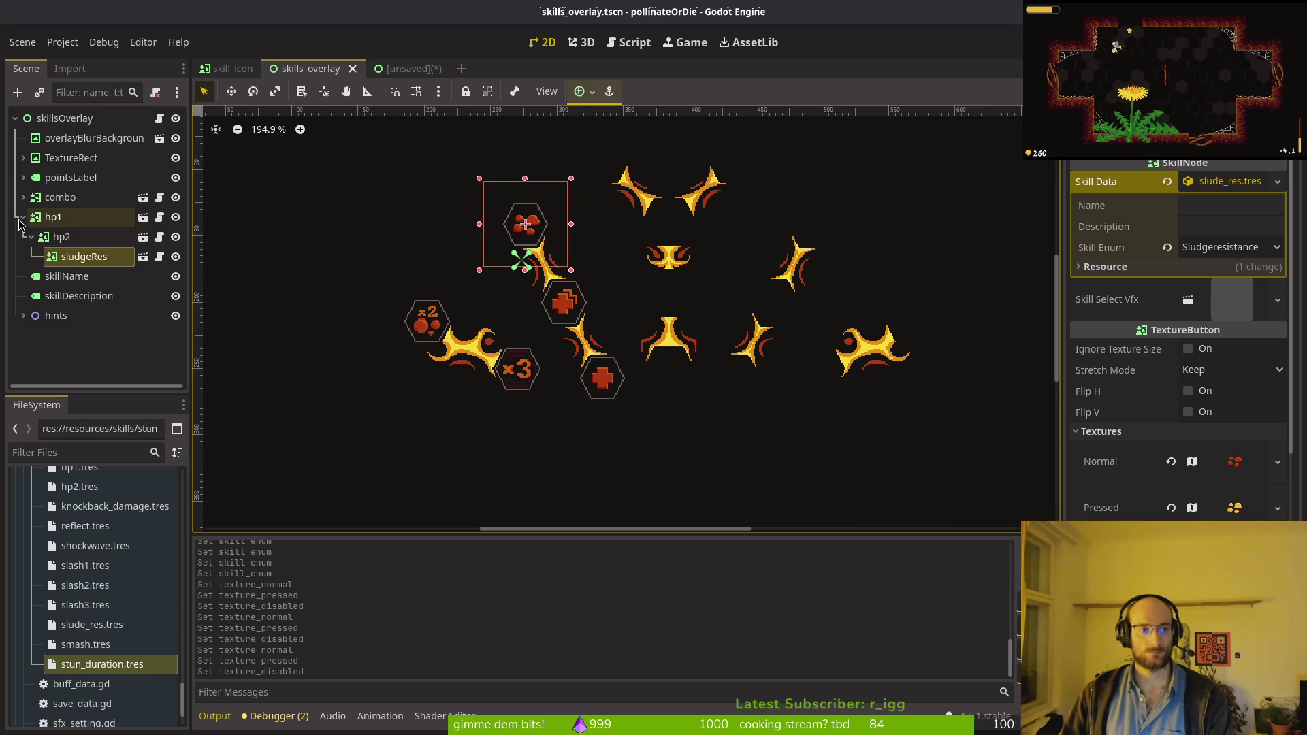
Step: Collapse the hp1 branch and reveal skill_icon.tscn in the FileSystem panel
left_click(23, 217)
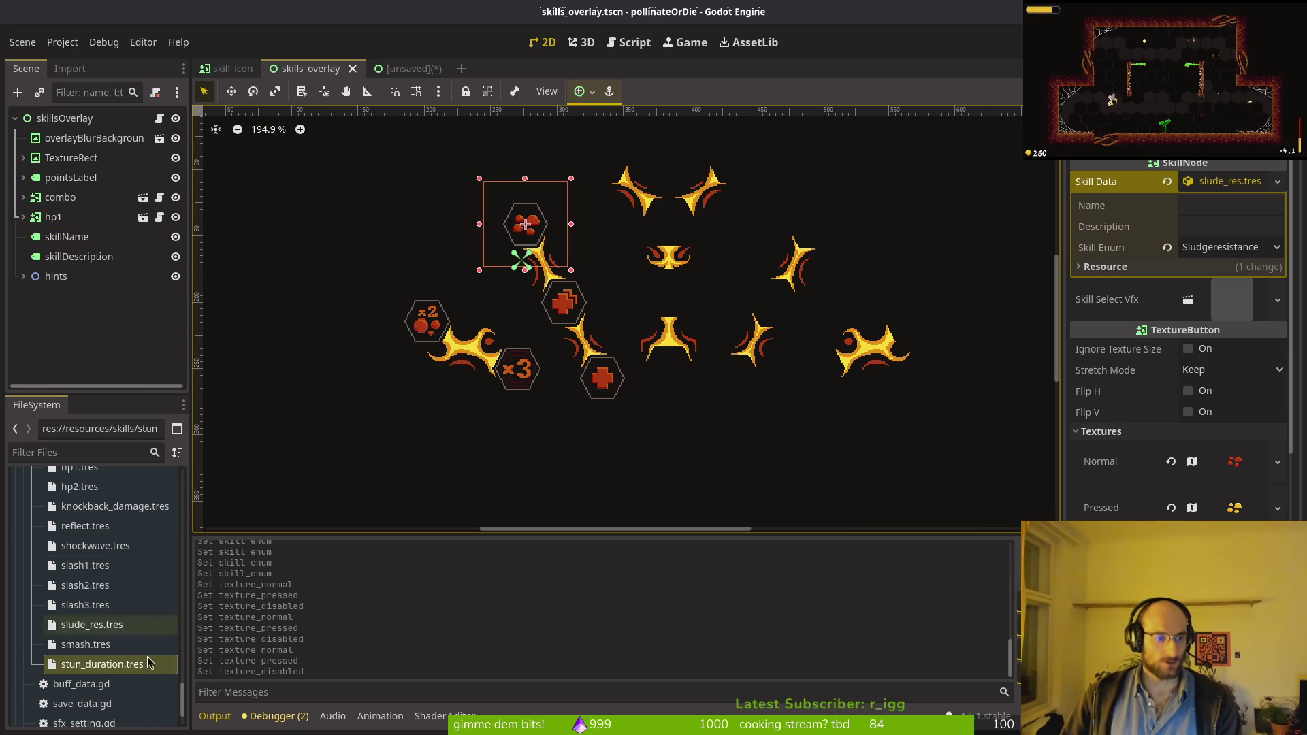
scroll(109, 487, "up", 5)
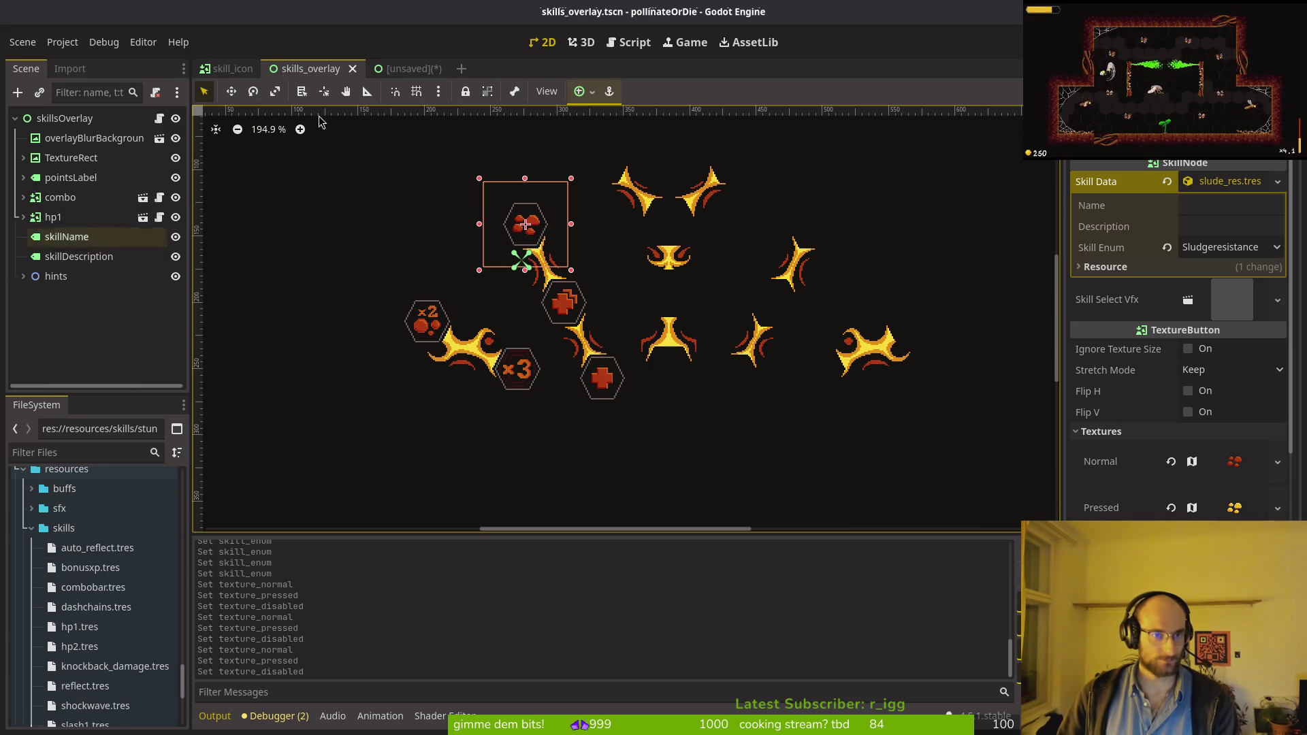
right_click(238, 74)
left_click(307, 158)
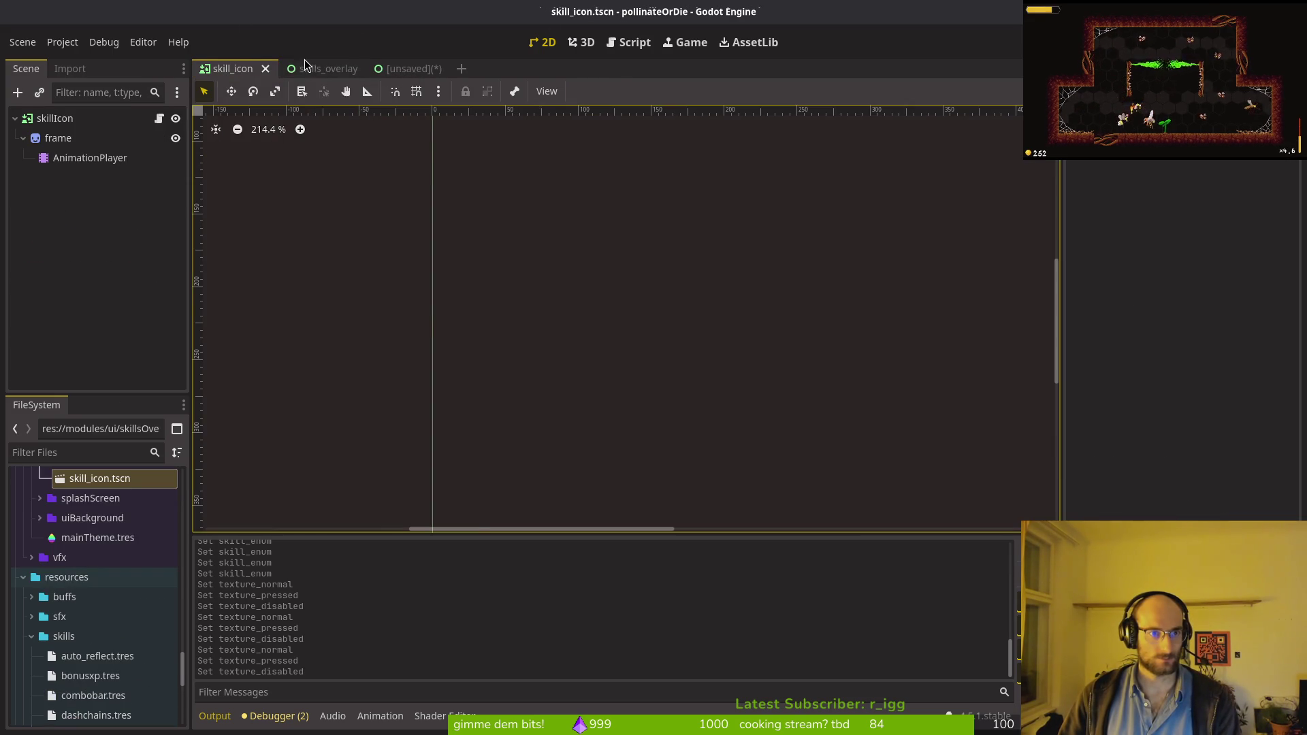
left_click(304, 65)
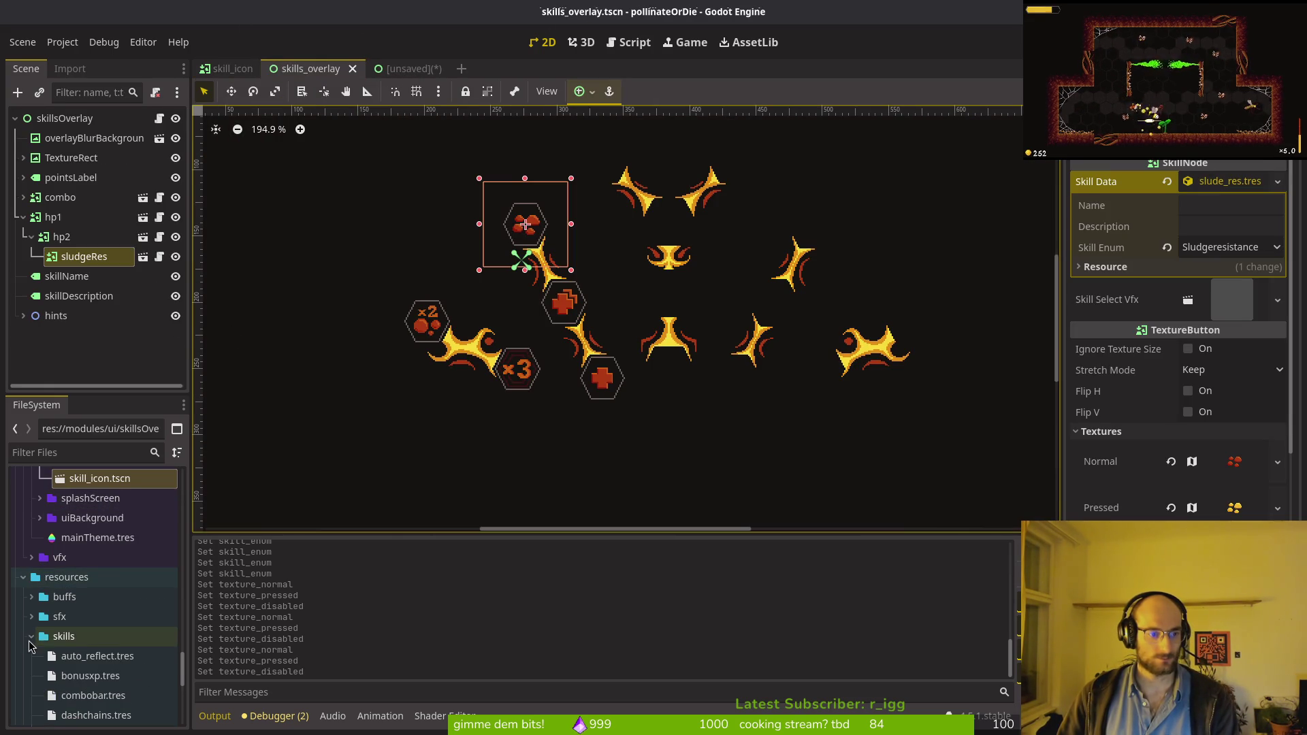
left_click(32, 635)
scroll(506, 366, "down", 2)
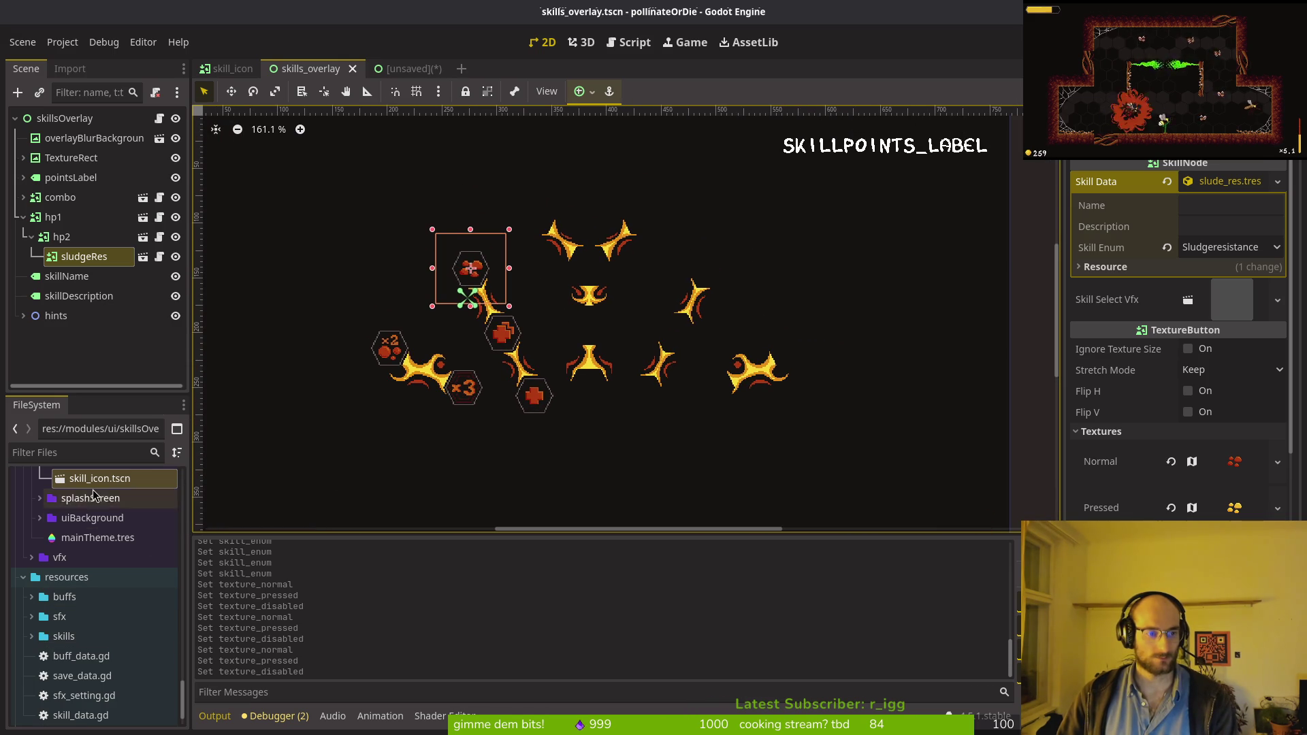
scroll(96, 558, "up", 4)
Step: Drag skill_icon.tscn instances into the overlay under hp2, up to skillIcon4
left_click_drag(95, 606, 509, 404)
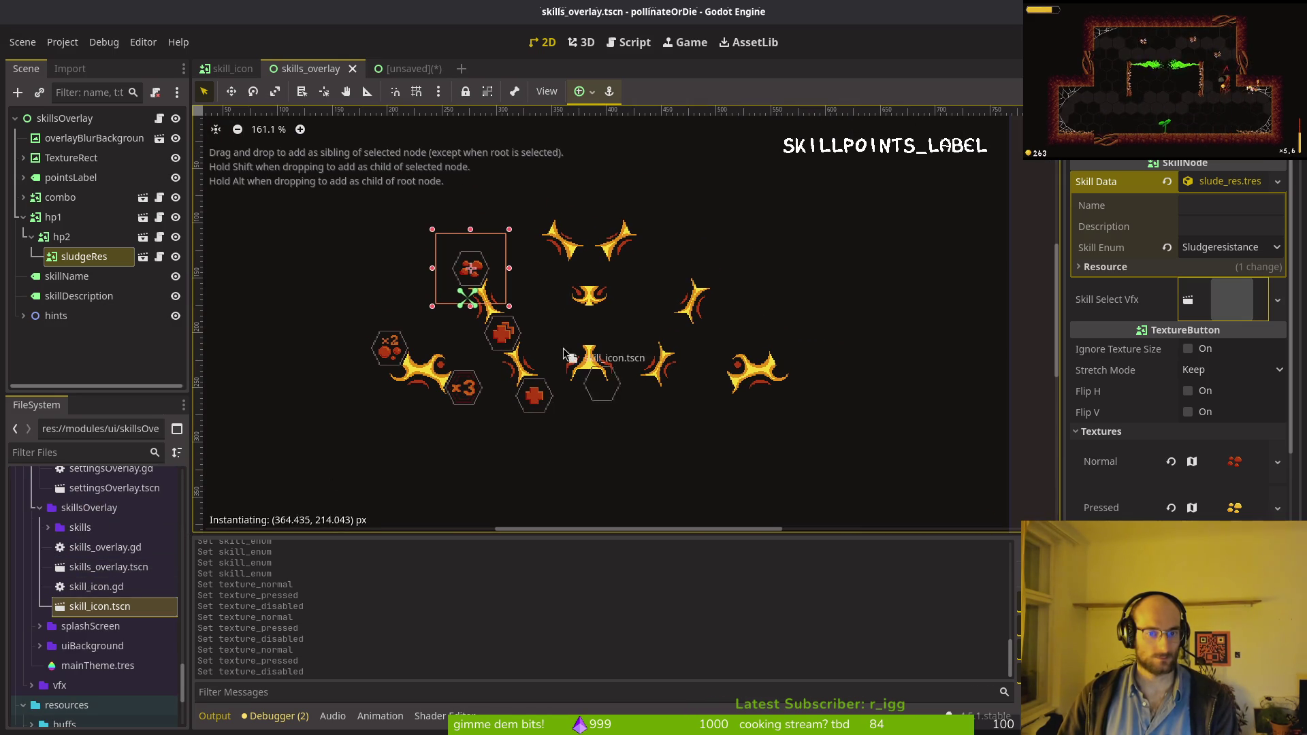
scroll(555, 358, "up", 12)
mouse_move(551, 354)
left_mouse_down()
mouse_move(562, 366)
mouse_move(557, 351)
left_mouse_up()
mouse_move(100, 606)
left_mouse_down()
mouse_move(381, 381)
mouse_move(527, 151)
mouse_move(556, 151)
mouse_move(557, 170)
left_mouse_up()
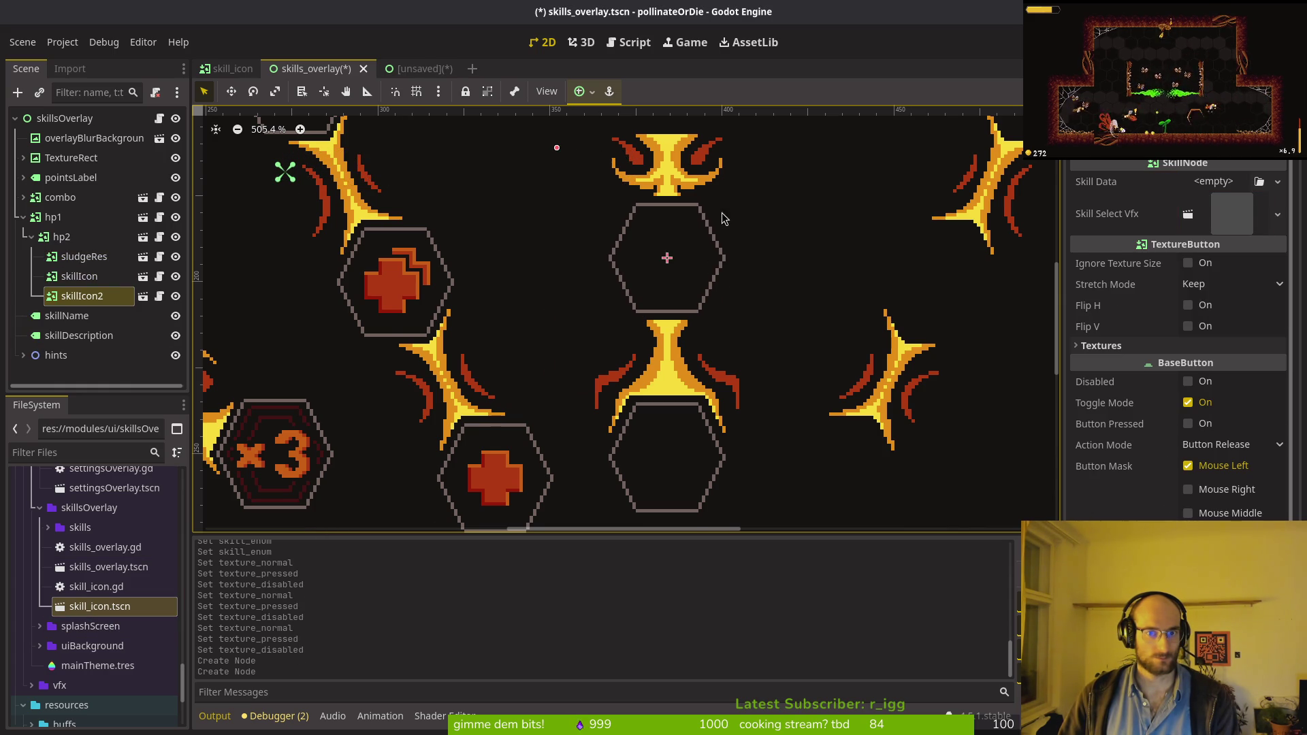
scroll(721, 213, "up", 5)
mouse_move(118, 611)
left_mouse_down()
mouse_move(363, 450)
mouse_move(477, 234)
left_mouse_up()
mouse_move(100, 614)
left_mouse_down()
mouse_move(285, 139)
mouse_move(323, 108)
mouse_move(784, 131)
mouse_move(774, 149)
left_mouse_up()
scroll(697, 495, "up", 3)
Step: Move skillIcon4 onto the top-right hexagon slot
mouse_move(969, 483)
left_mouse_down()
mouse_move(946, 449)
mouse_move(836, 418)
left_mouse_up()
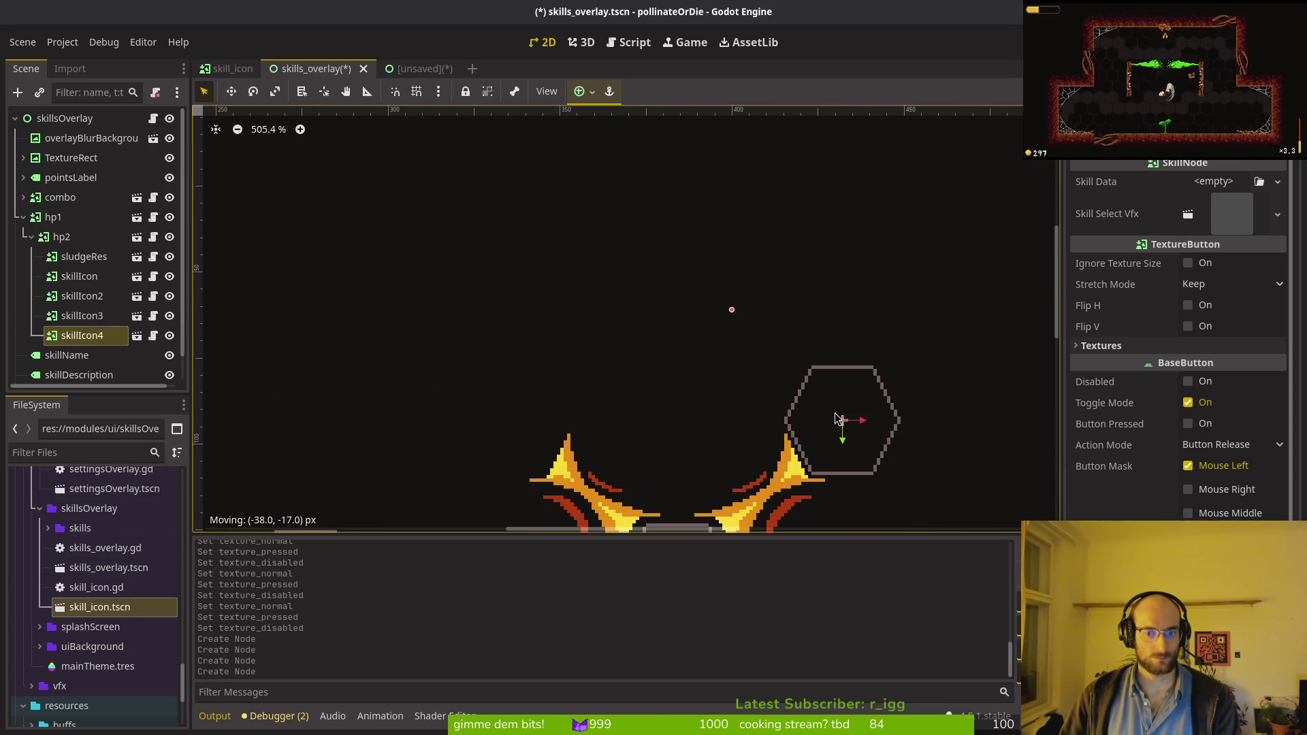
left_click_drag(838, 415, 837, 413)
scroll(834, 397, "down", 5)
scroll(639, 229, "left", 5)
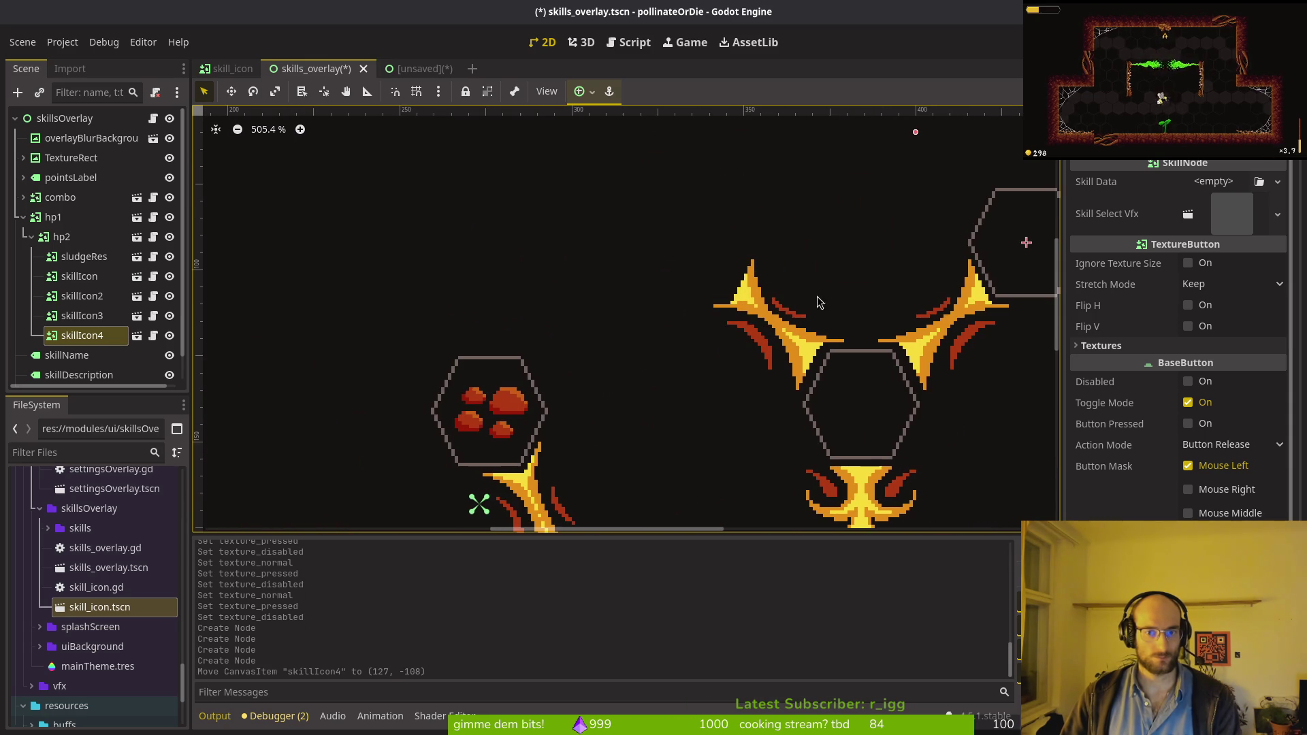
left_click_drag(817, 303, 749, 312)
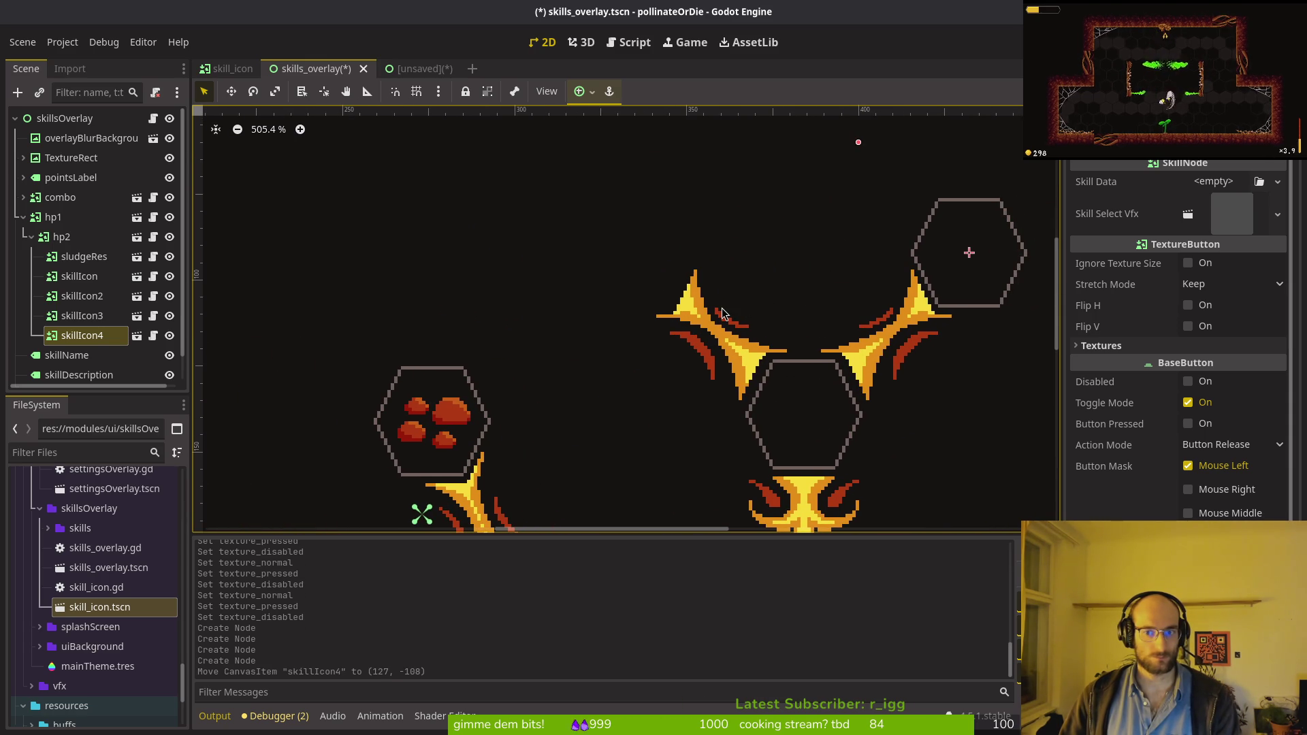
Step: Add a fifth skill icon and arrow-nudge it onto the top-left hexagon slot
left_click_drag(115, 608, 528, 151)
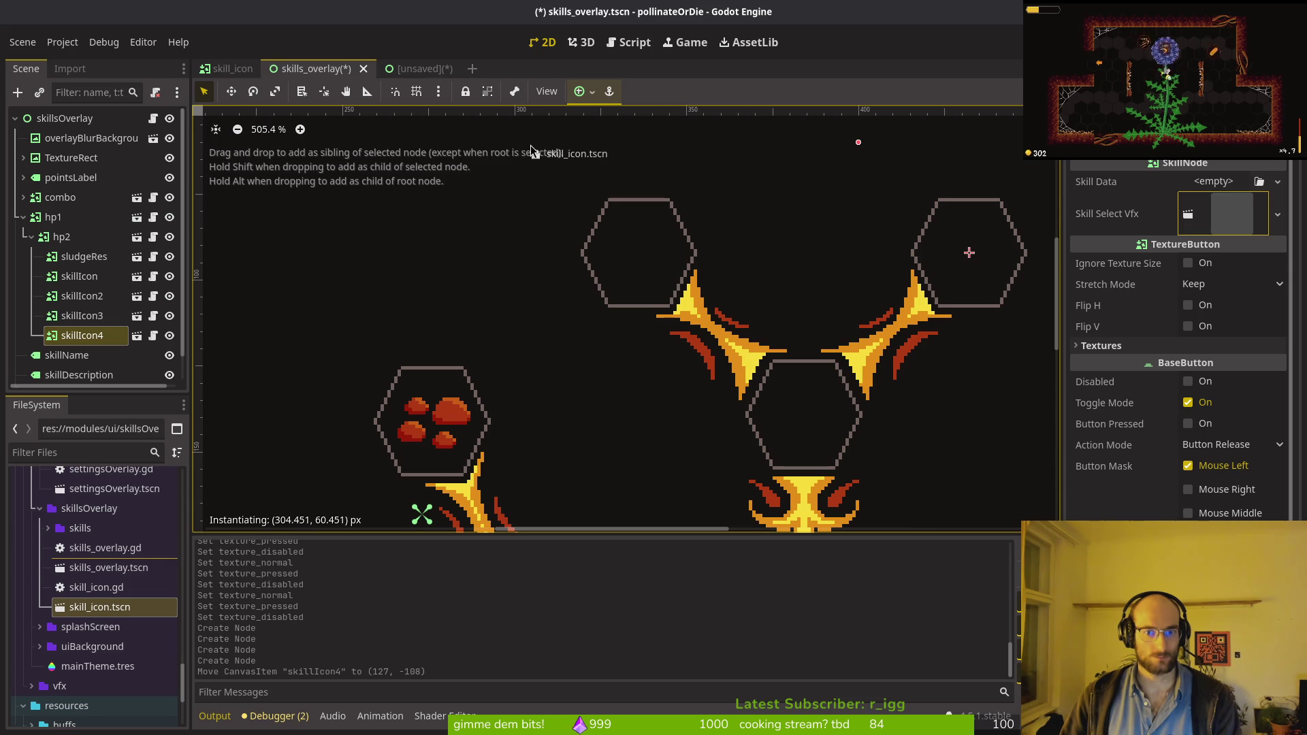
left_click_drag(529, 145, 530, 144)
scroll(753, 284, "down", 3)
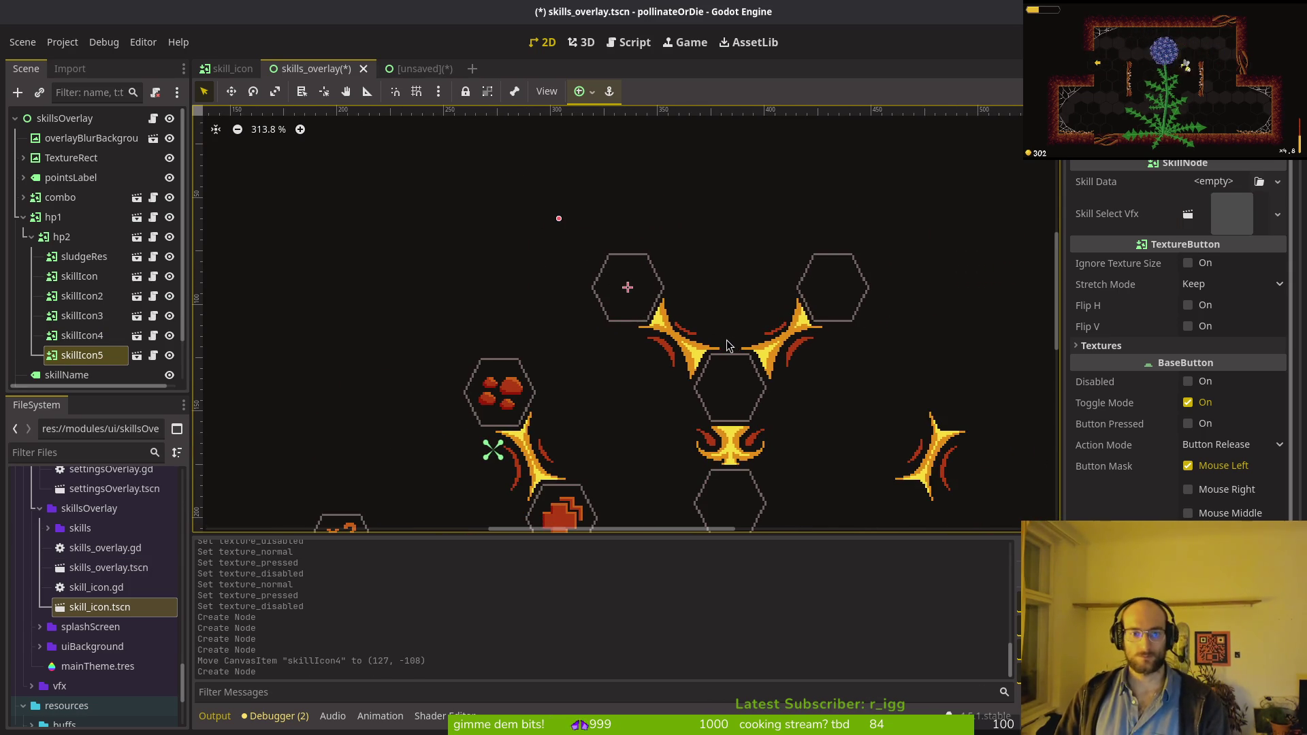
scroll(655, 334, "up", 7)
key("Left")
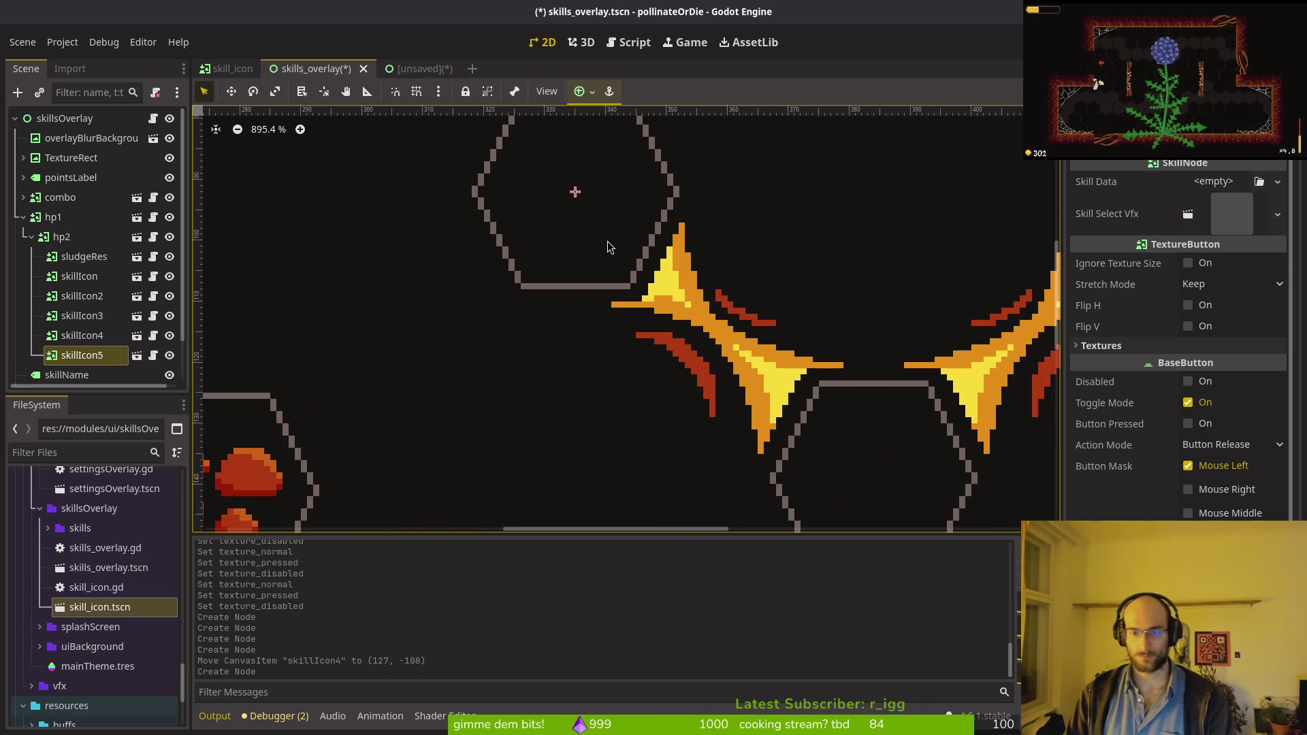
scroll(671, 277, "down", 3)
scroll(707, 325, "down", 2)
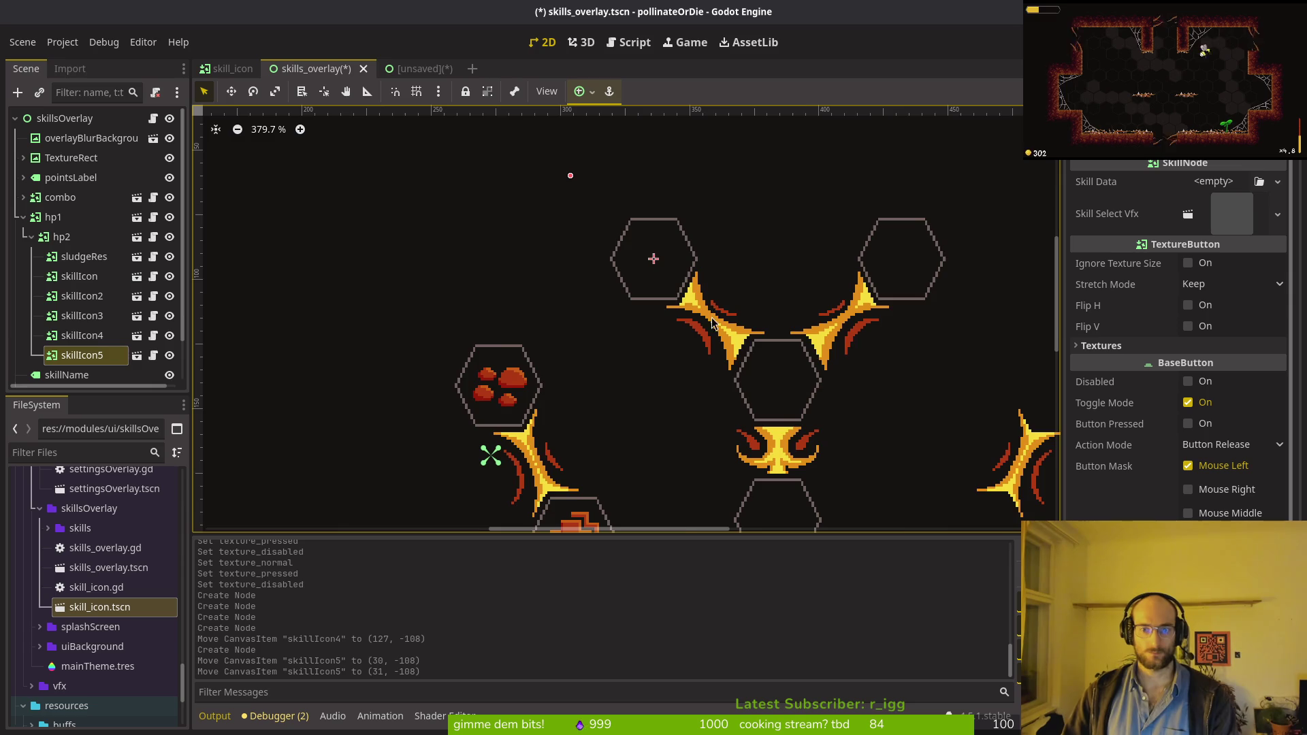
scroll(757, 324, "down", 2)
key("Right")
scroll(766, 366, "up", 1)
scroll(776, 368, "up", 2)
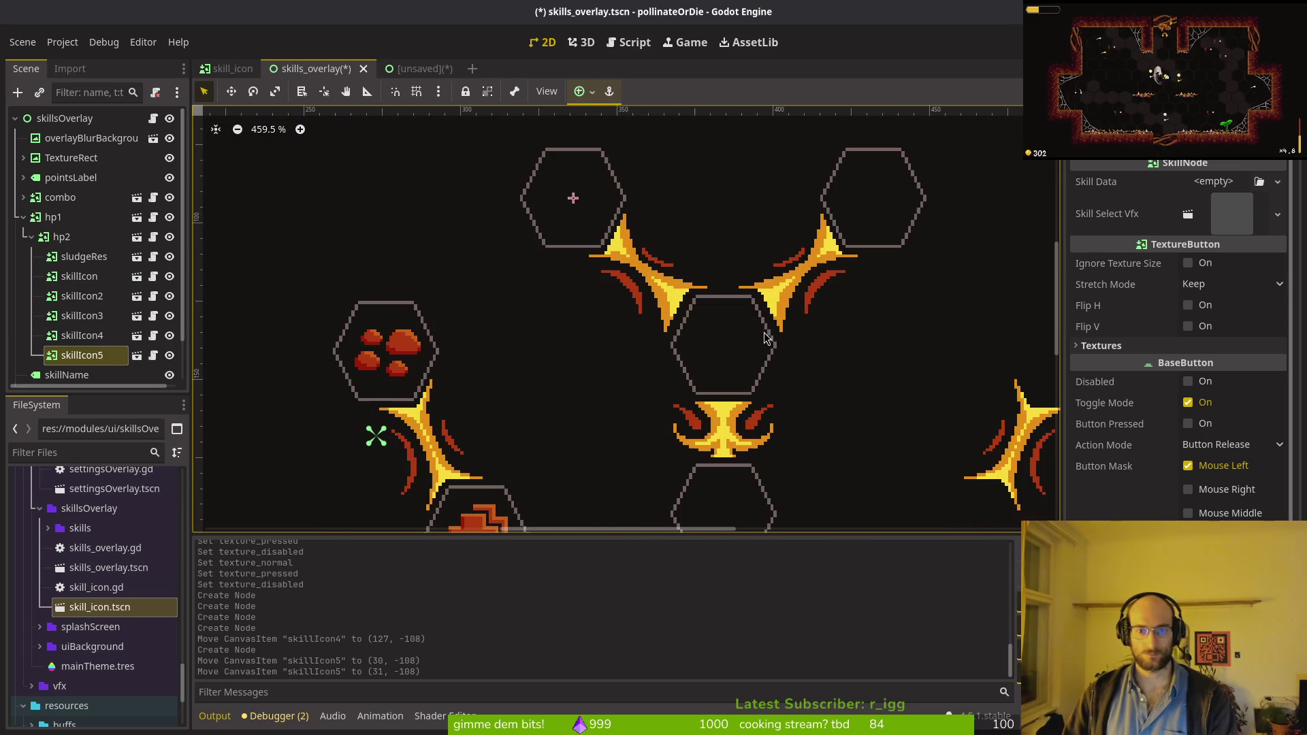
Step: Inspect the flame and x3 combo icons, then select skillIcon through skillIcon5
left_click(750, 363)
scroll(760, 349, "down", 3)
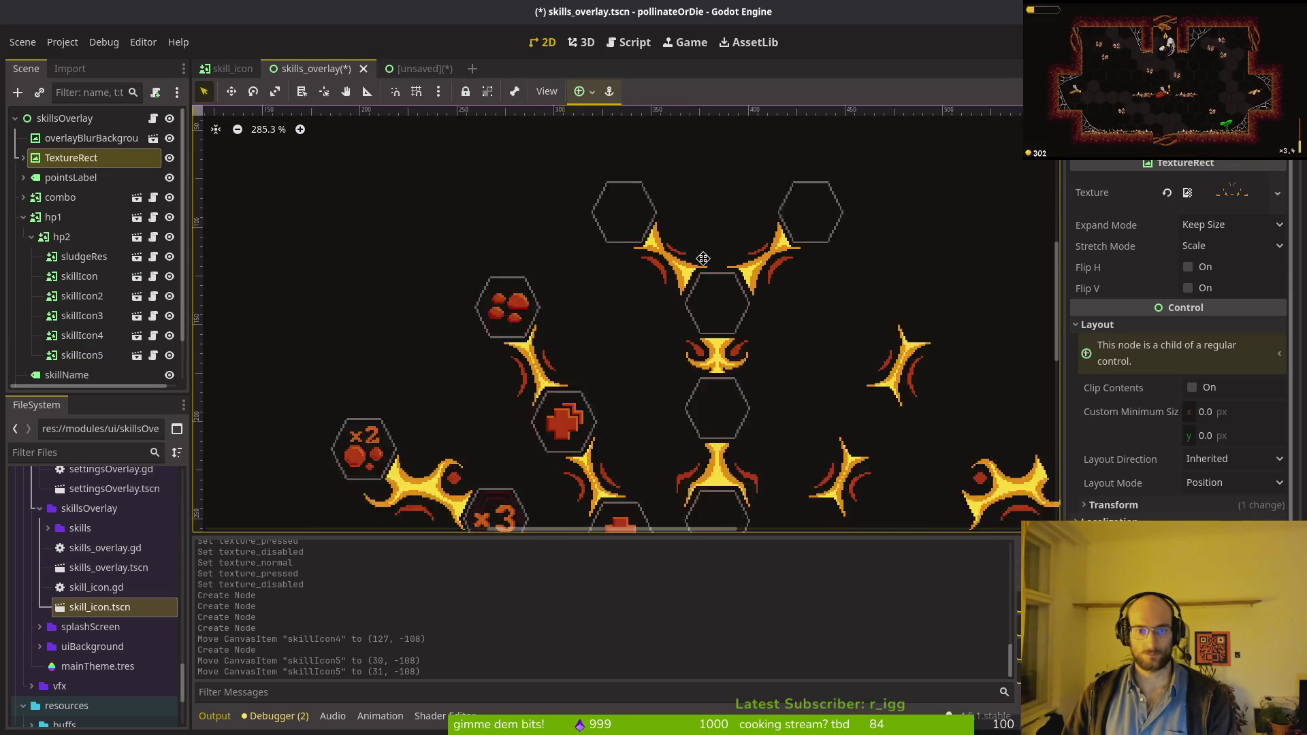
scroll(712, 296, "up", 5)
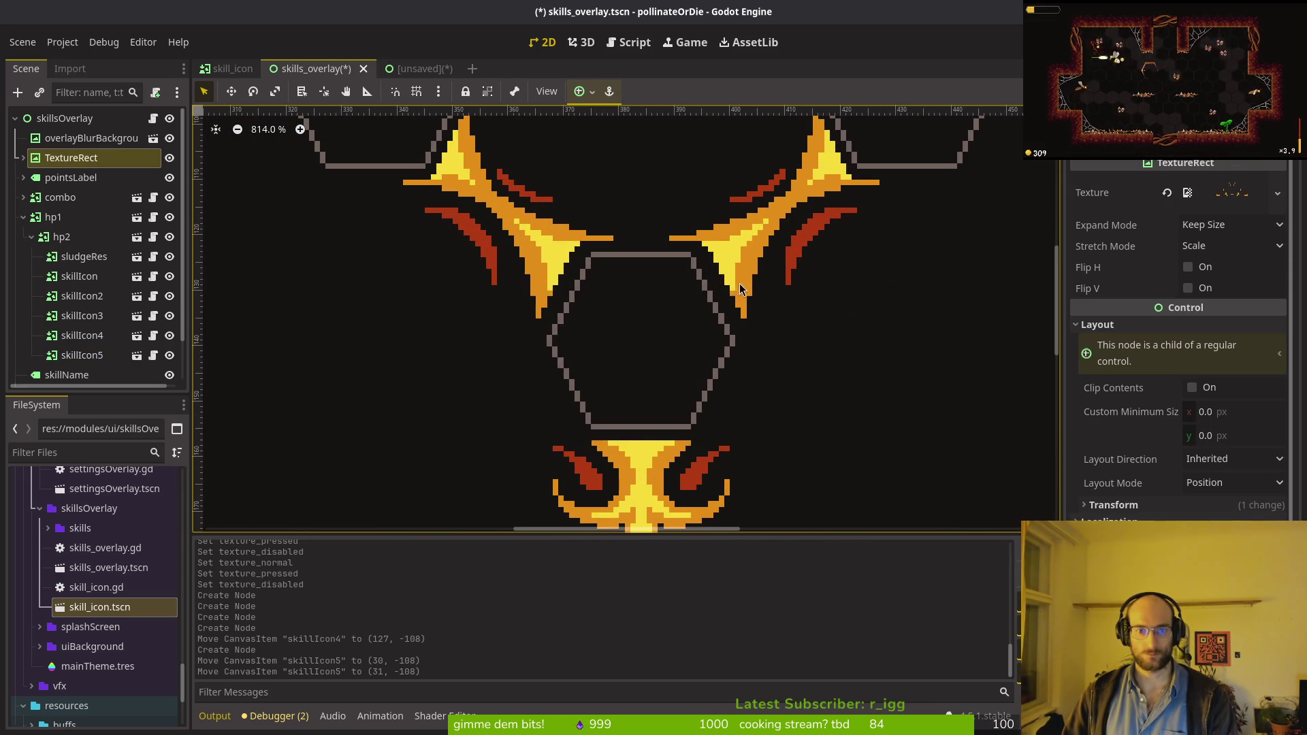
scroll(720, 265, "up", 2)
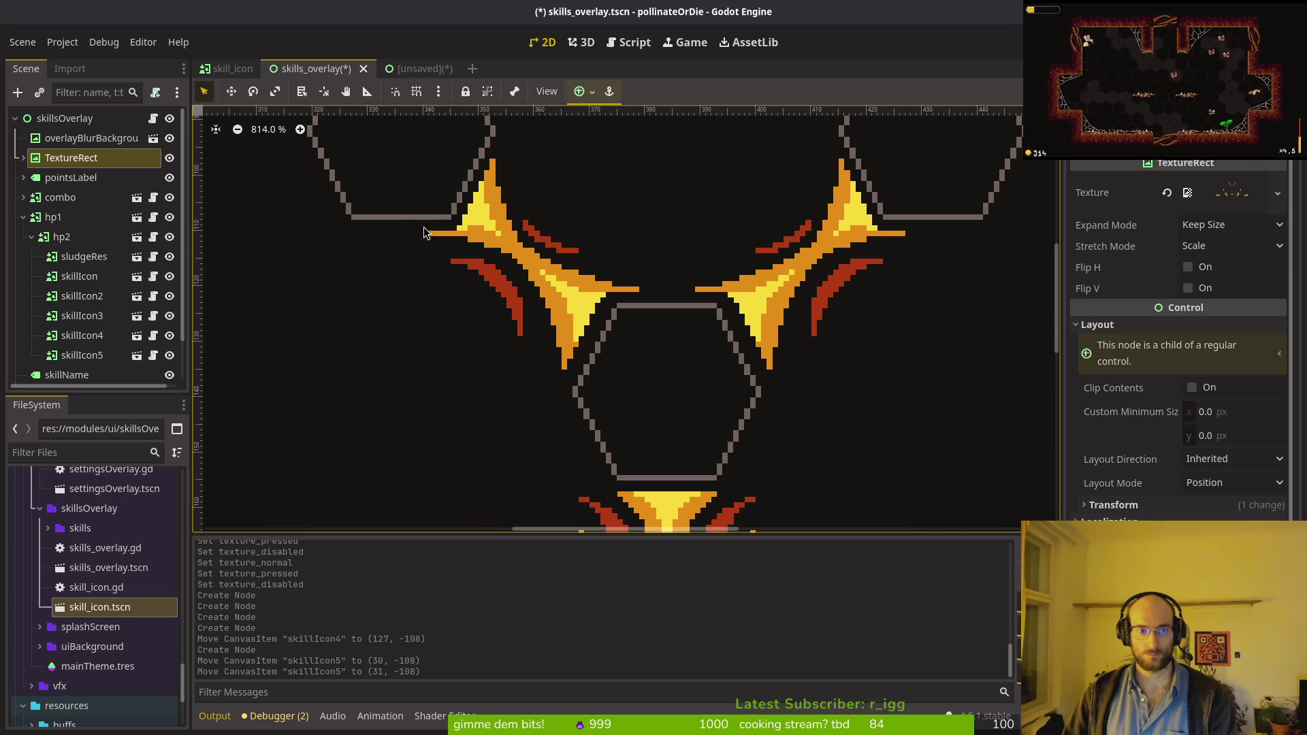
scroll(582, 307, "down", 3)
scroll(582, 306, "up", 1)
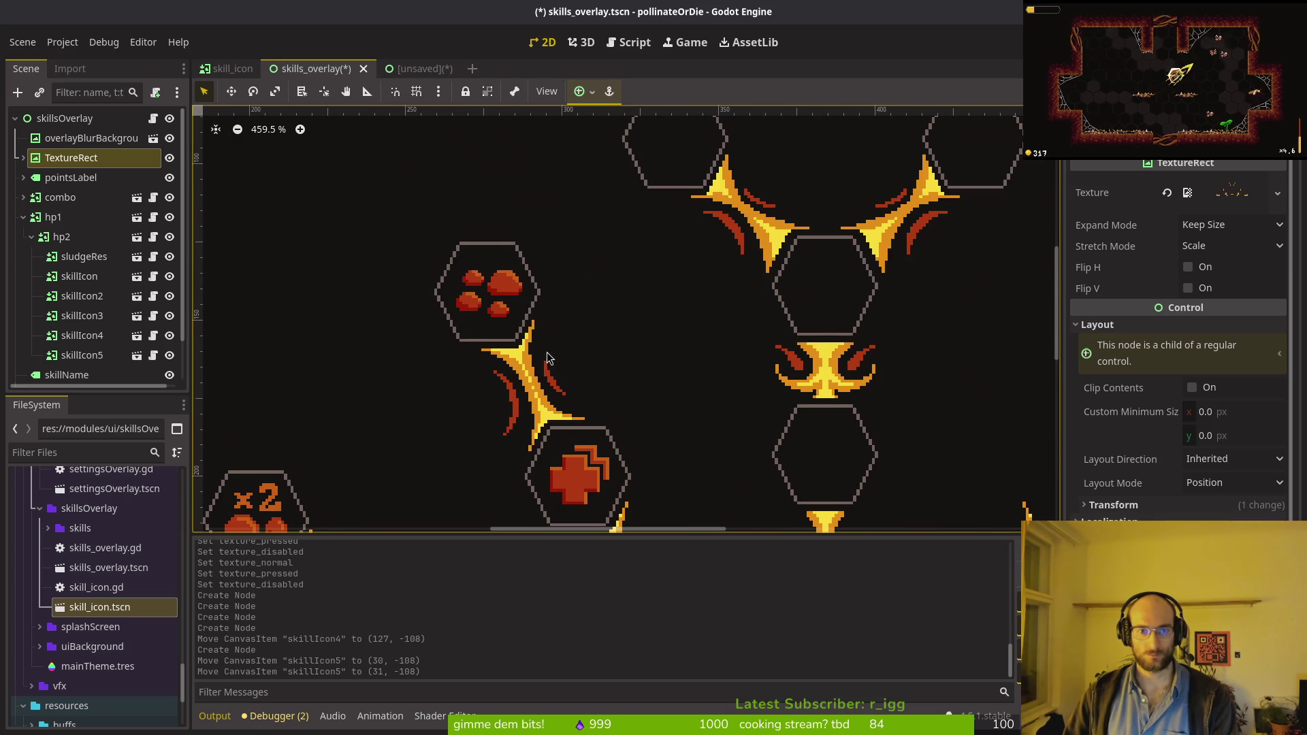
left_click_drag(546, 353, 689, 253)
scroll(681, 307, "down", 4)
scroll(661, 254, "left", 2)
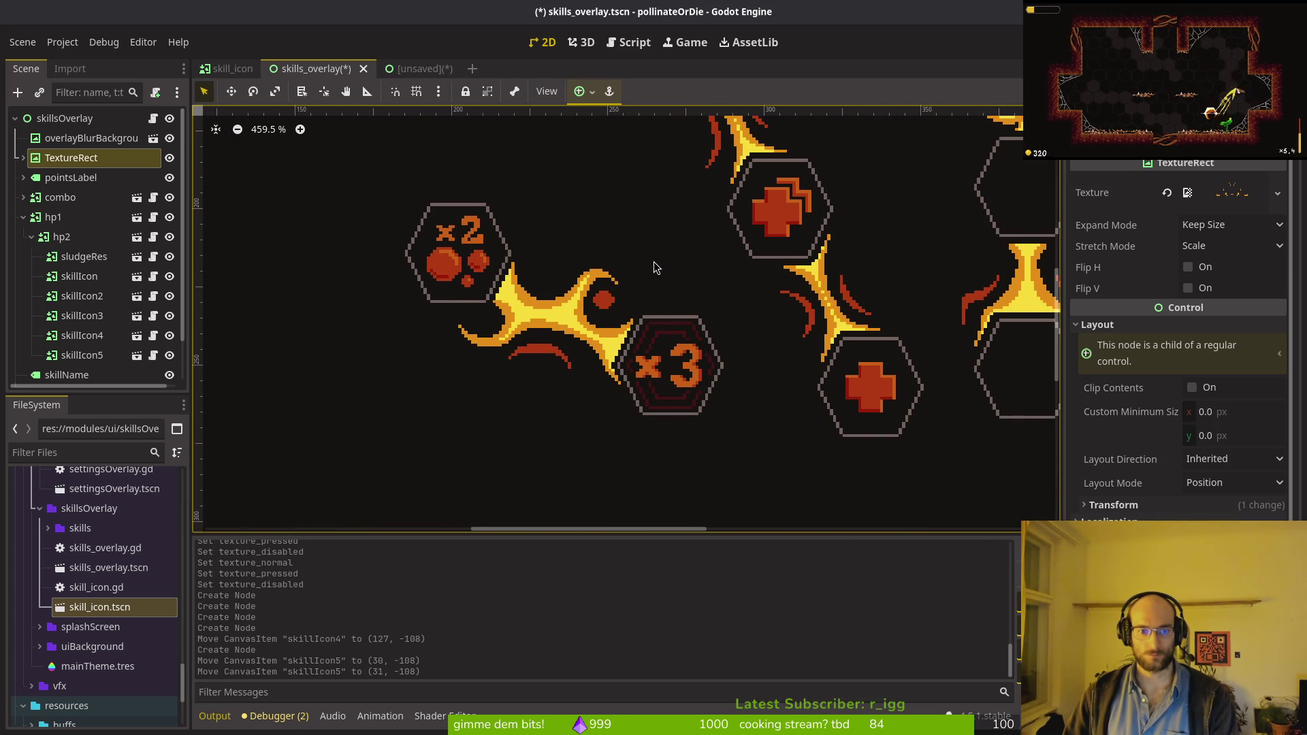
left_click(663, 358)
scroll(660, 351, "down", 3)
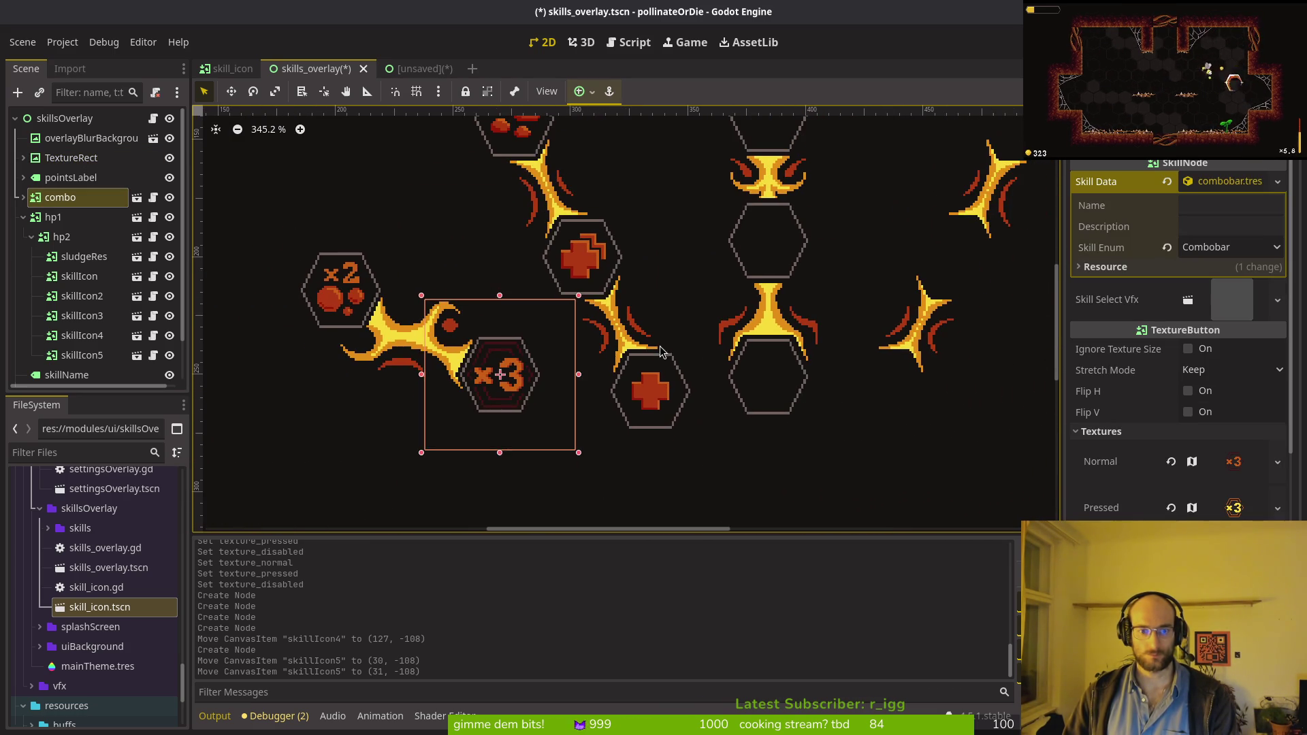
left_click(677, 328)
scroll(646, 368, "up", 4)
scroll(633, 400, "right", 1)
scroll(646, 354, "up", 2)
scroll(633, 374, "right", 1)
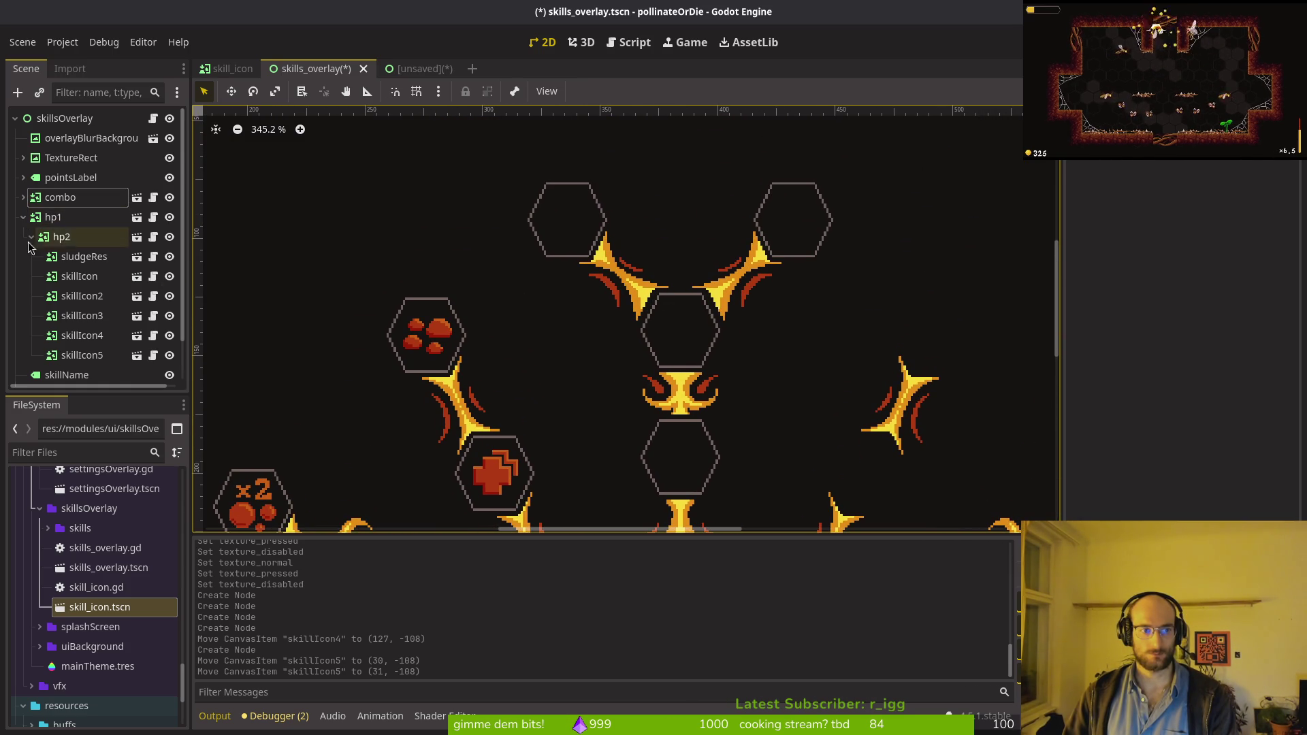
left_click(72, 280)
left_click(76, 354, "shift")
Step: Move the five skill icons to the root and rename the first two reflect and autoaim
mouse_move(72, 277)
left_mouse_down()
mouse_move(37, 212)
mouse_move(75, 317)
mouse_move(82, 204)
mouse_move(116, 323)
mouse_move(64, 336)
left_mouse_up()
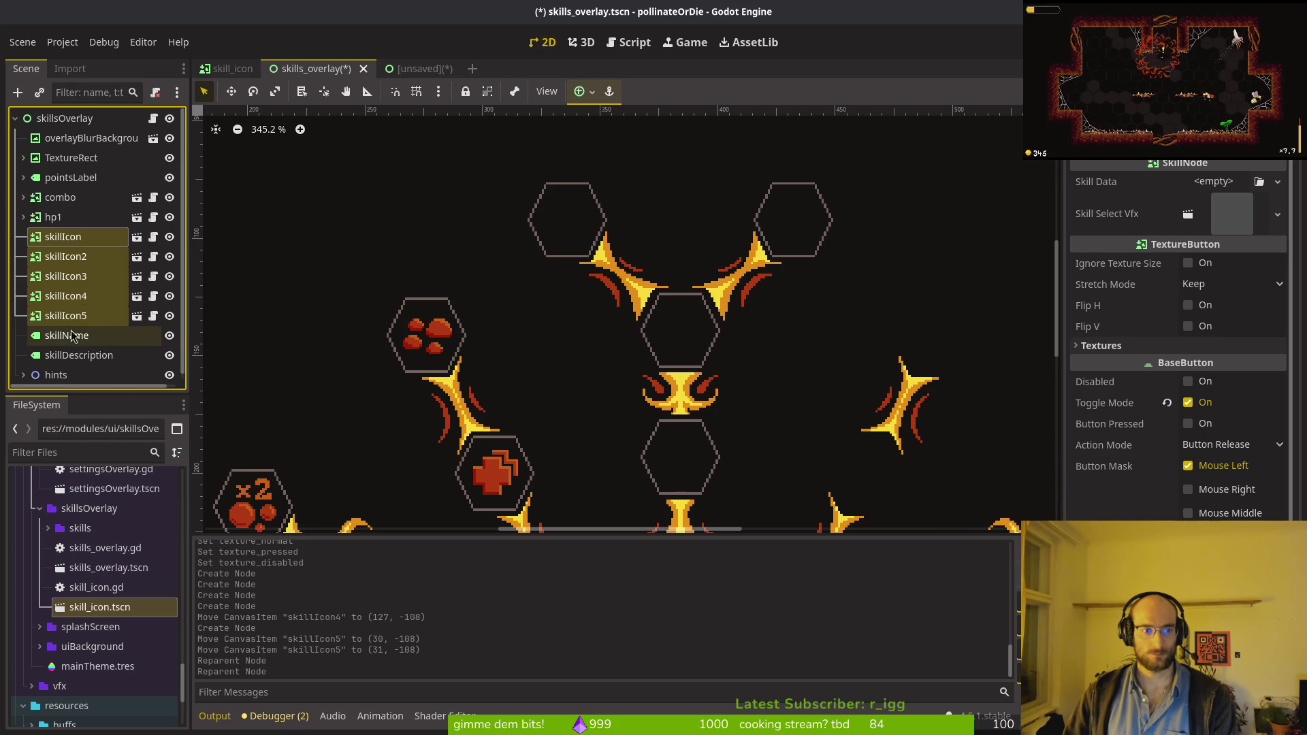
left_click(99, 245)
scroll(661, 373, "down", 1)
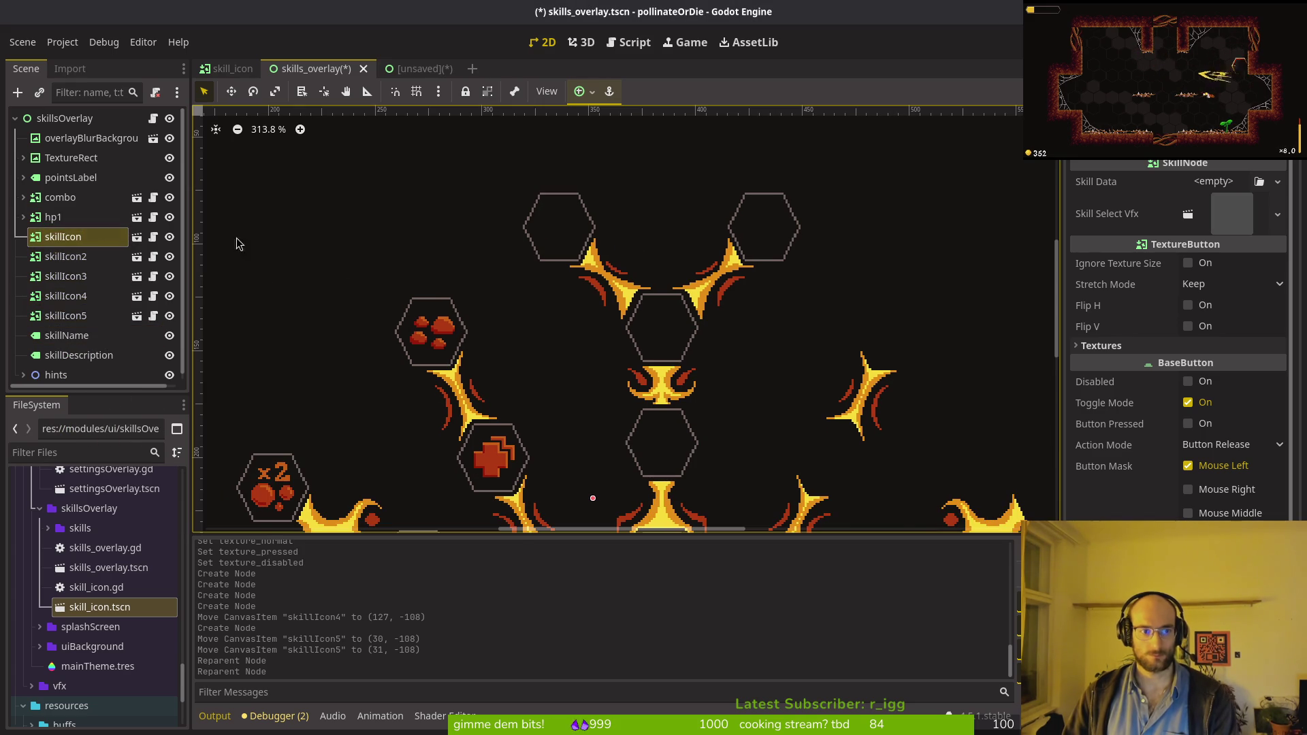
double_click(62, 237)
type("reflect")
key("Return")
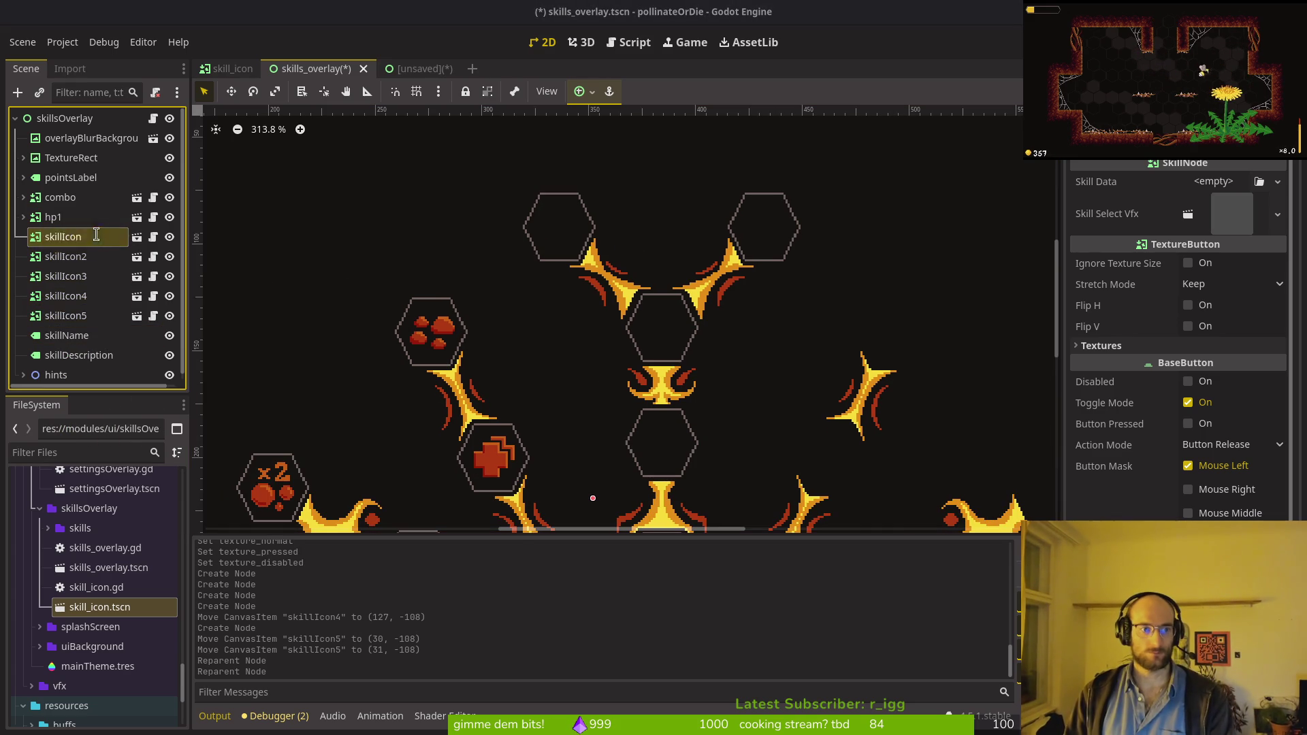
double_click(101, 261)
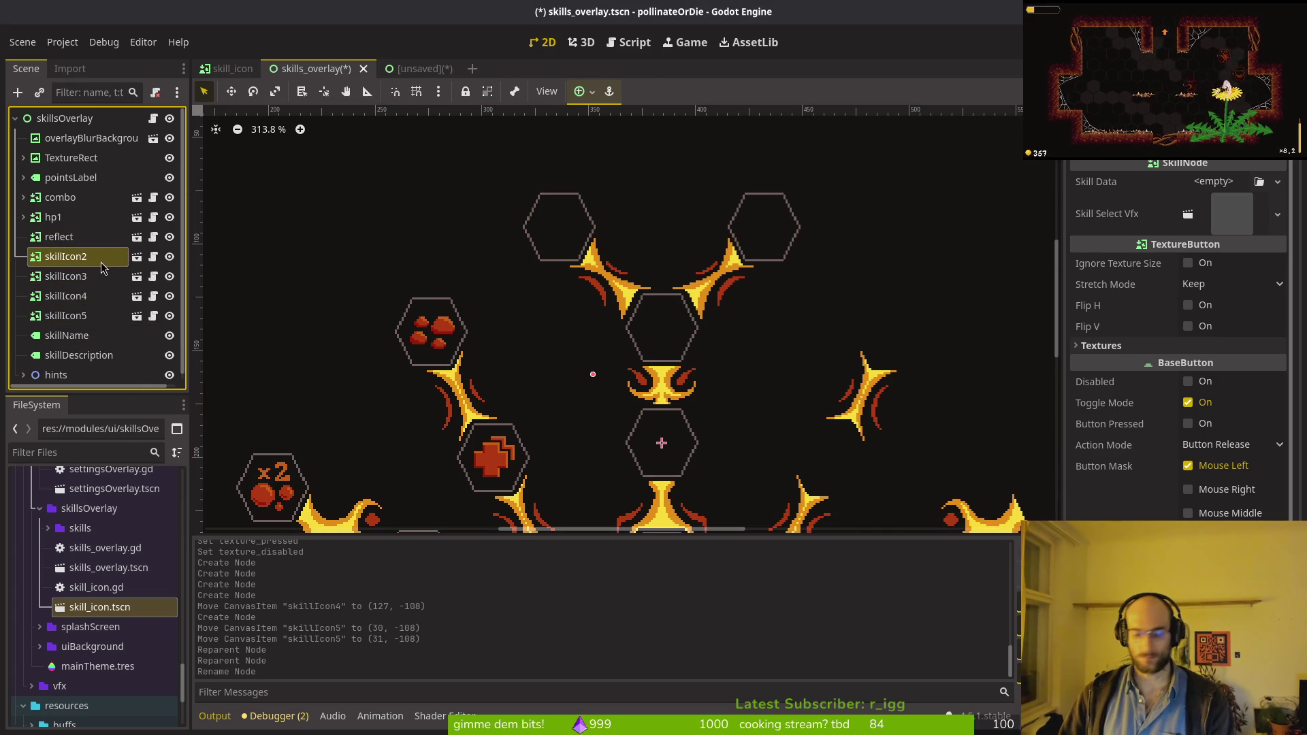
type("a")
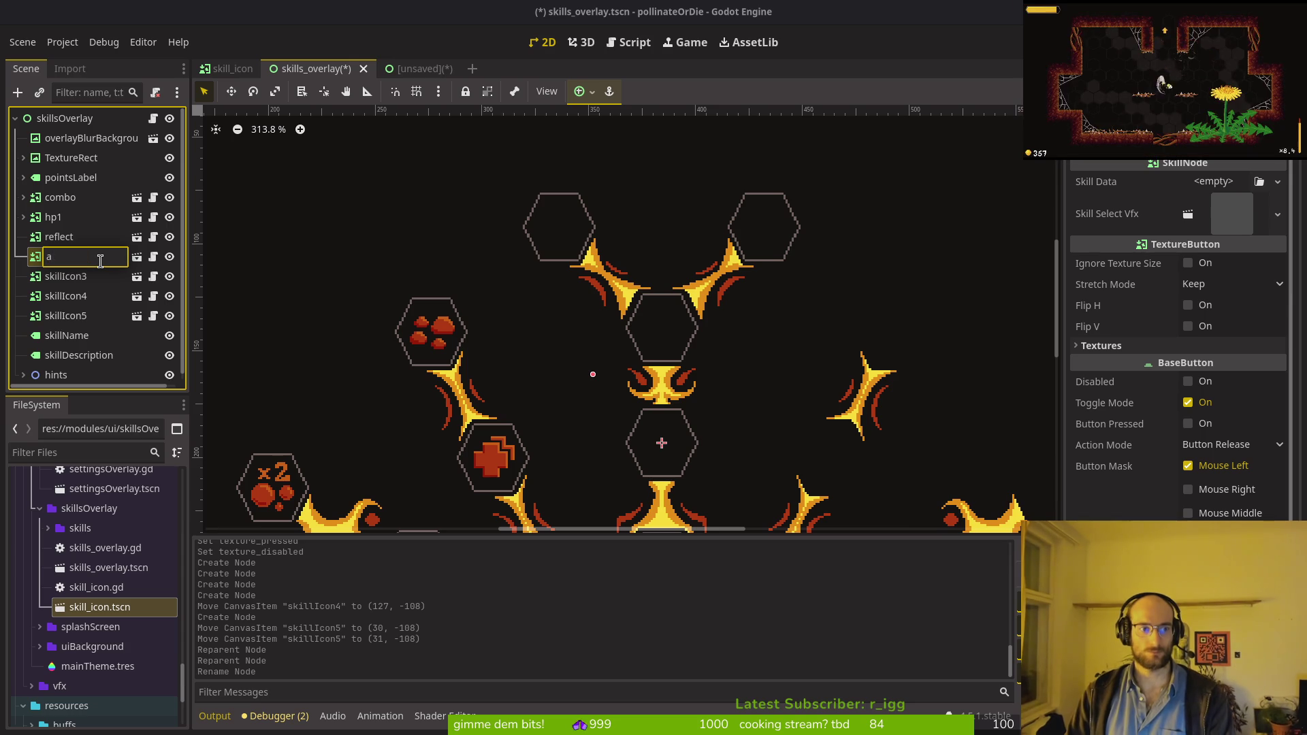
type("utoaim")
key("Return")
Step: Rename the remaining three icons knockback, stun and smash
left_click(87, 277)
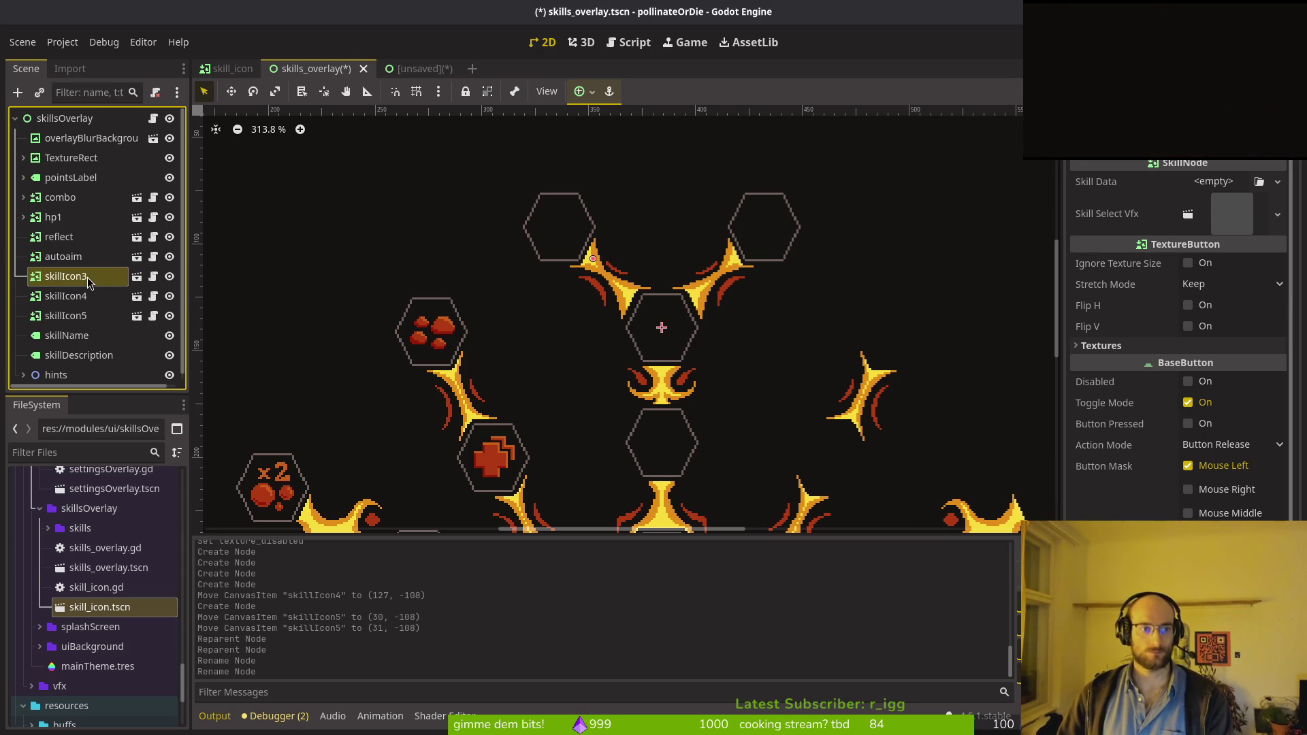
double_click(87, 277)
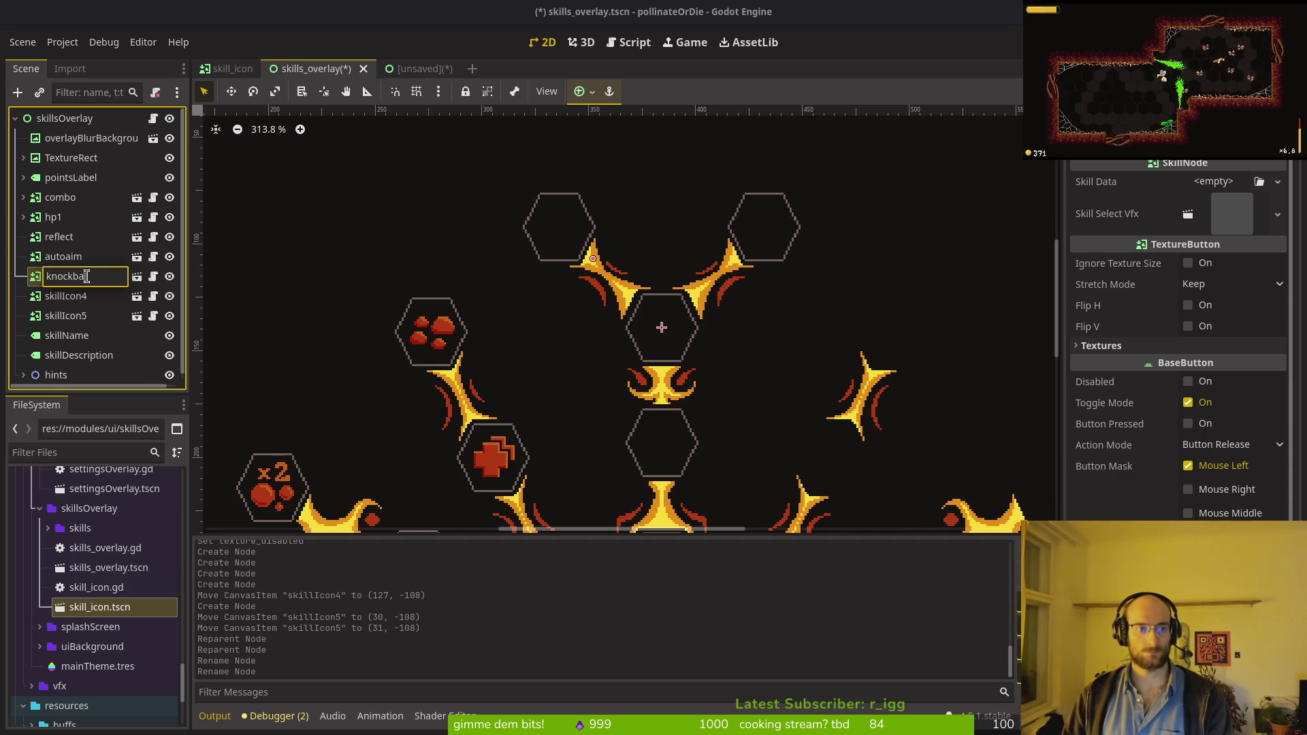
type("ck")
key("Return")
left_click(76, 296)
double_click(77, 296)
type("stun")
key("Return")
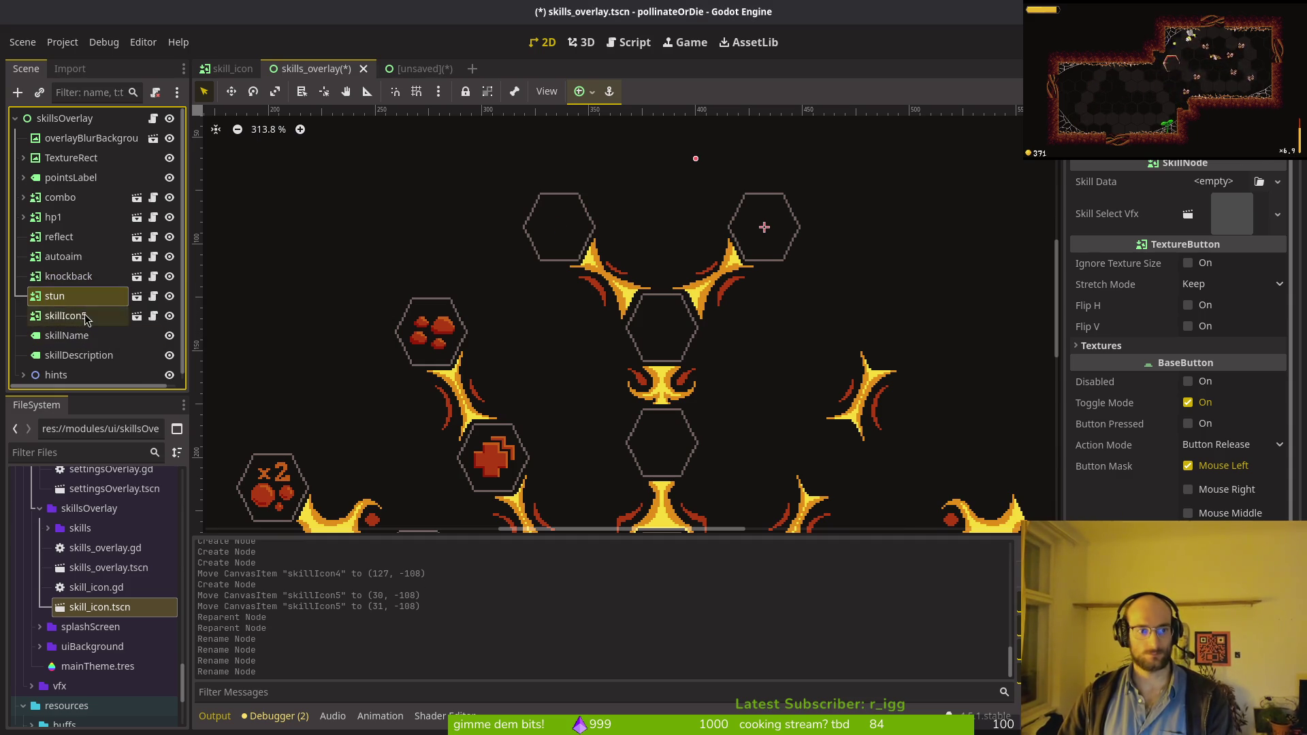
left_click(79, 316)
double_click(79, 315)
type("smash")
key("Return")
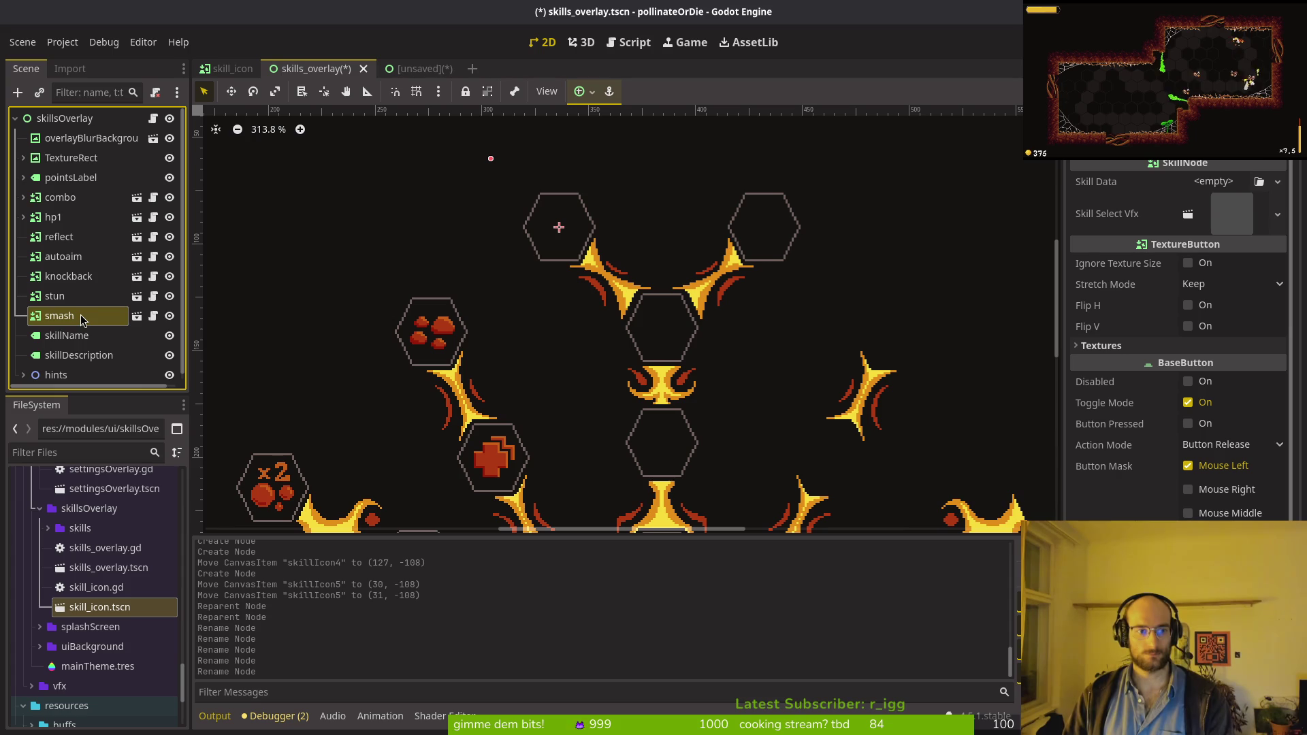
Step: Nest stun and smash under knockback, knockback under autoaim, autoaim under reflect, and save
scroll(623, 357, "down", 4)
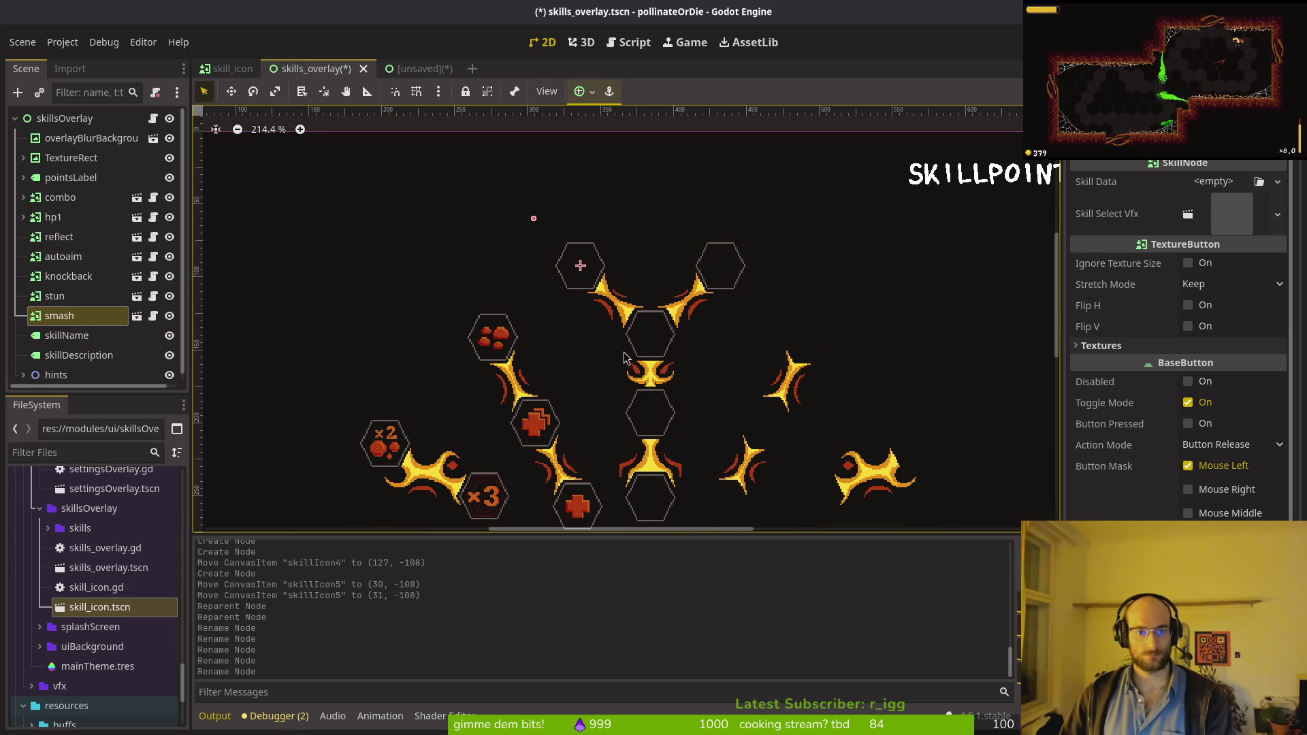
left_click(66, 299, "ctrl")
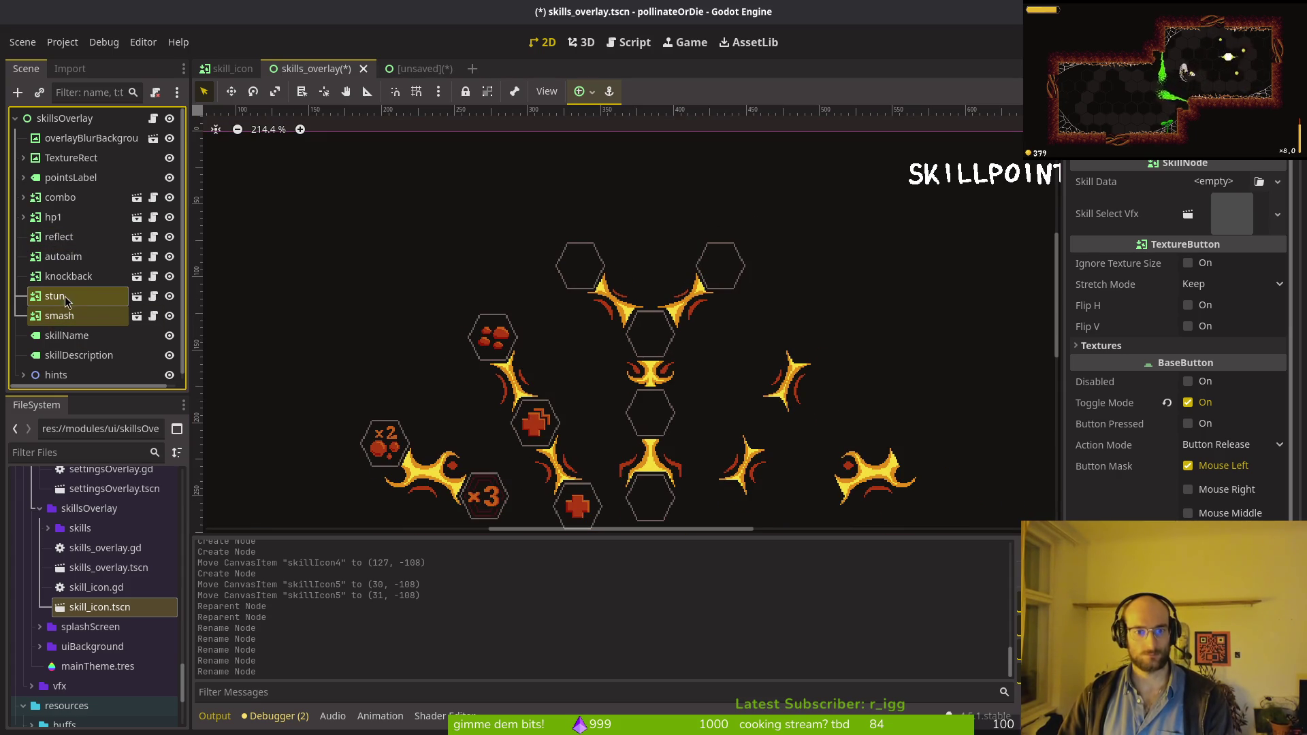
left_click_drag(71, 276, 78, 319)
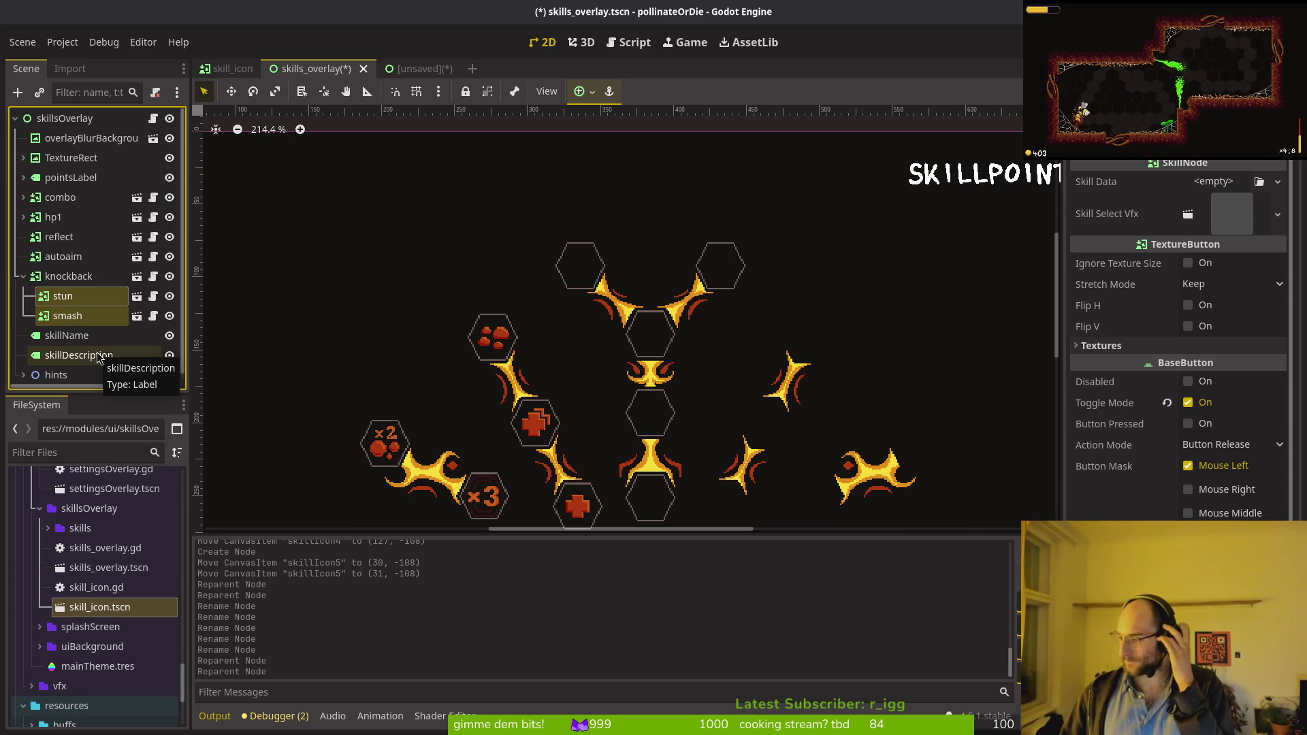
left_click(58, 281)
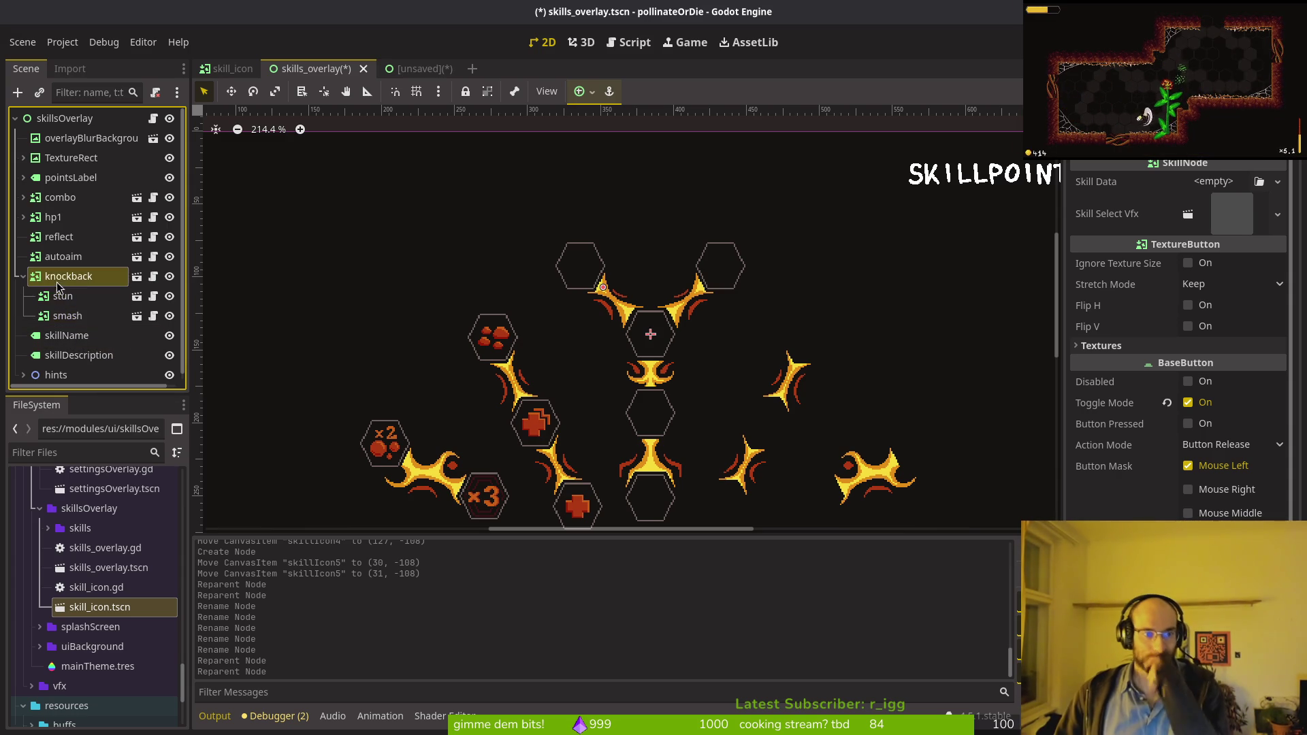
left_click_drag(66, 283, 58, 238)
left_click(62, 255)
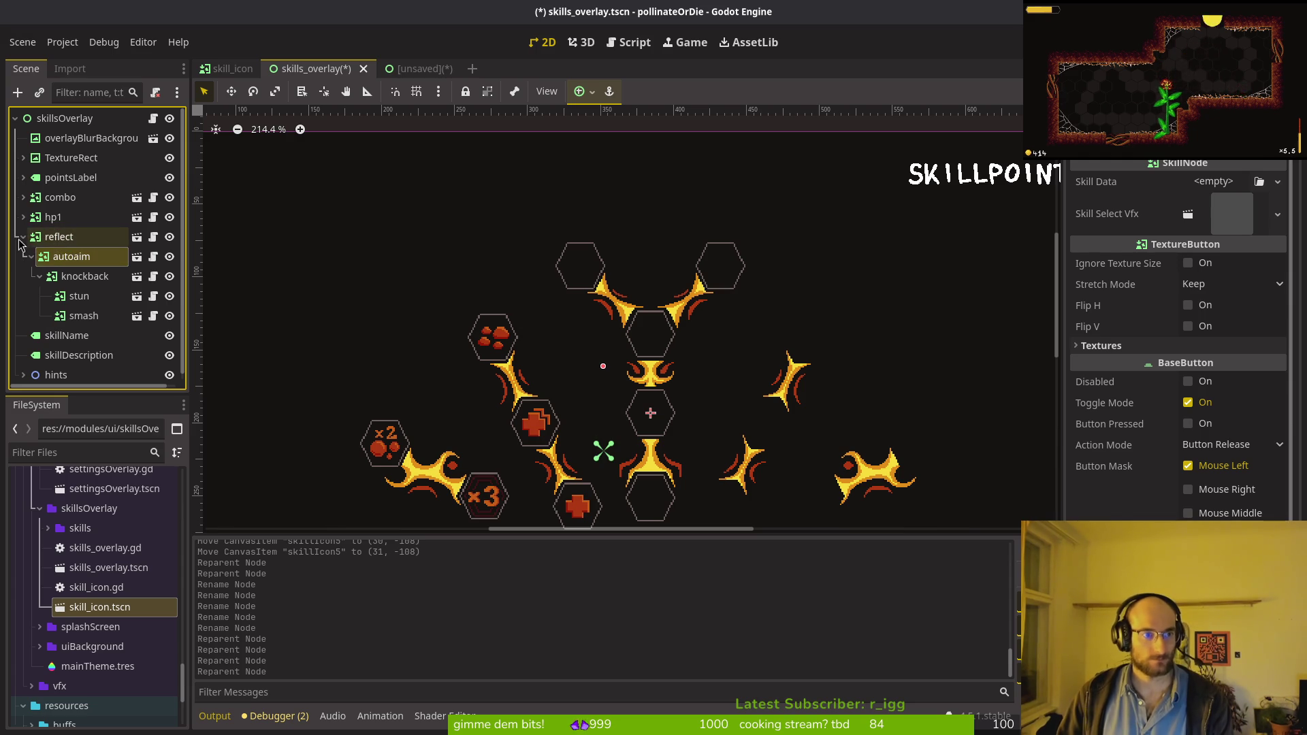
left_click(23, 236)
key("ctrl+s")
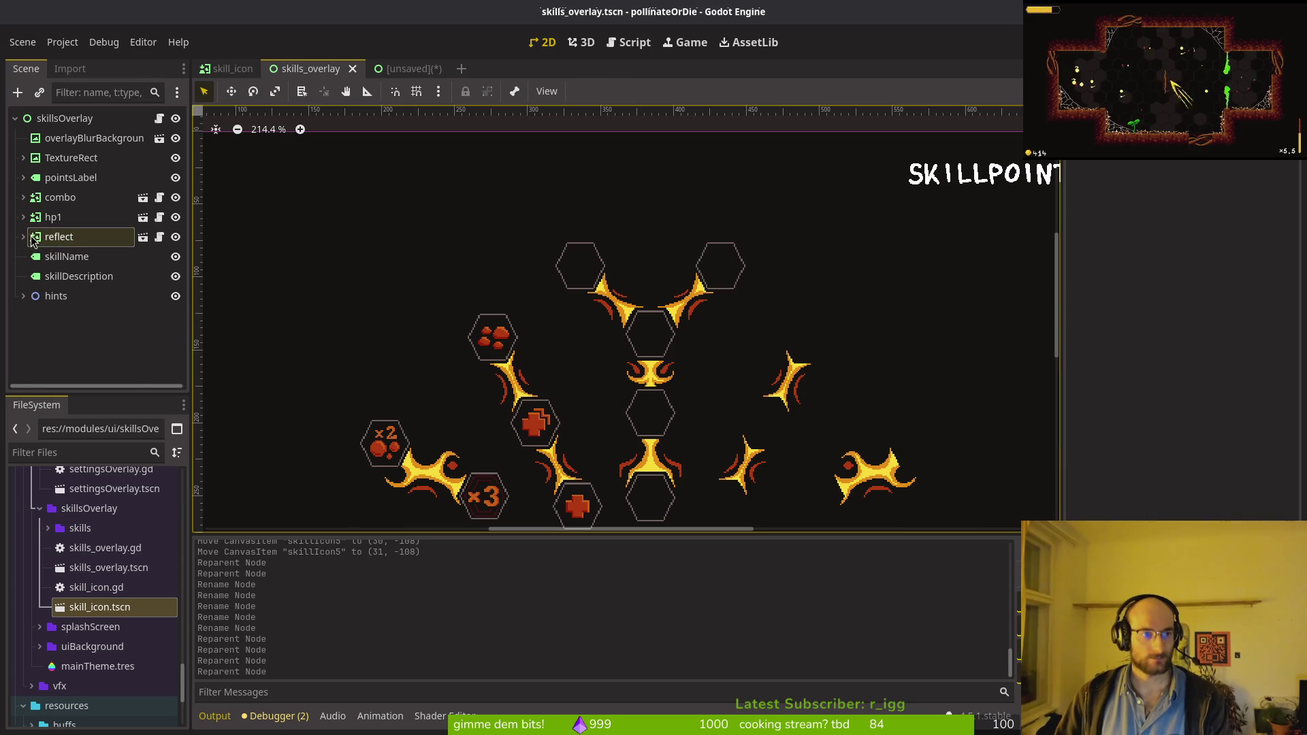
Step: Copy reflectProjectiles' Normal texture from the old tree onto the reflect skill icon
left_click(58, 236)
left_click(24, 237)
key("ctrl+s")
left_click(408, 69)
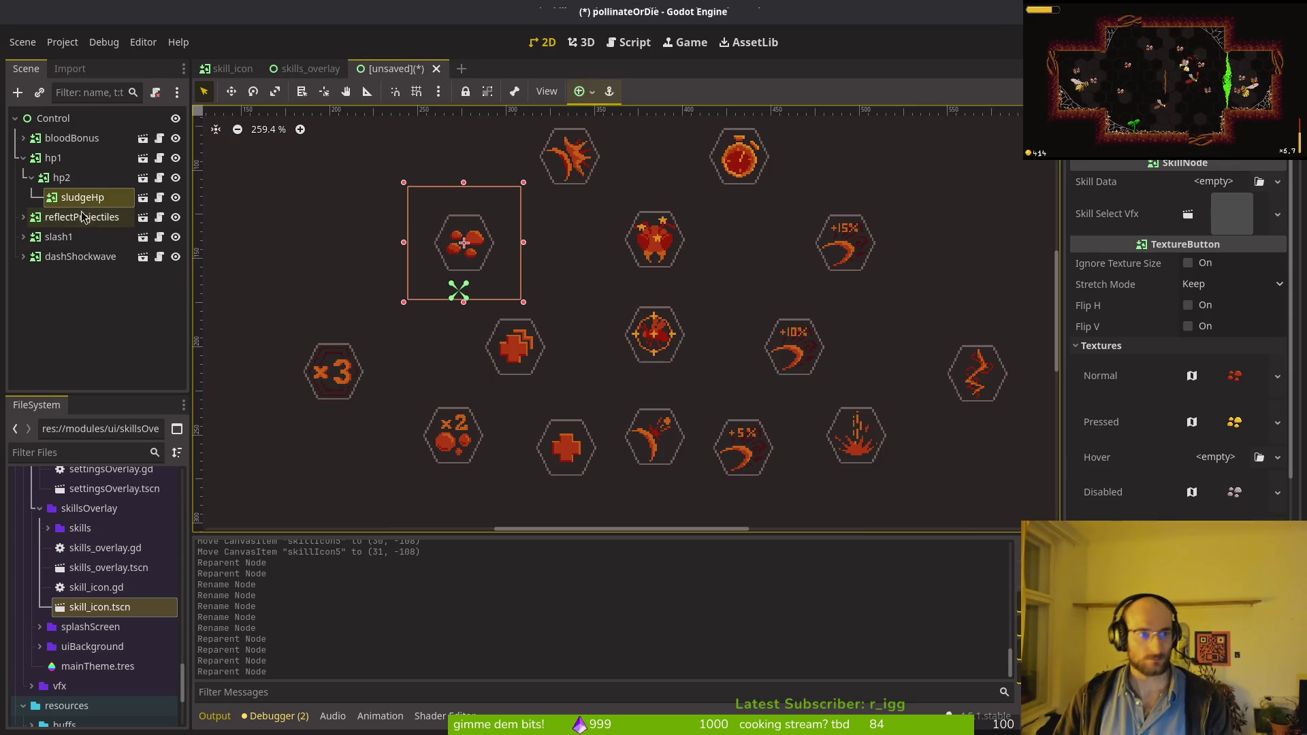
left_click(23, 157)
left_click(23, 177)
left_click(68, 198)
left_click(73, 186)
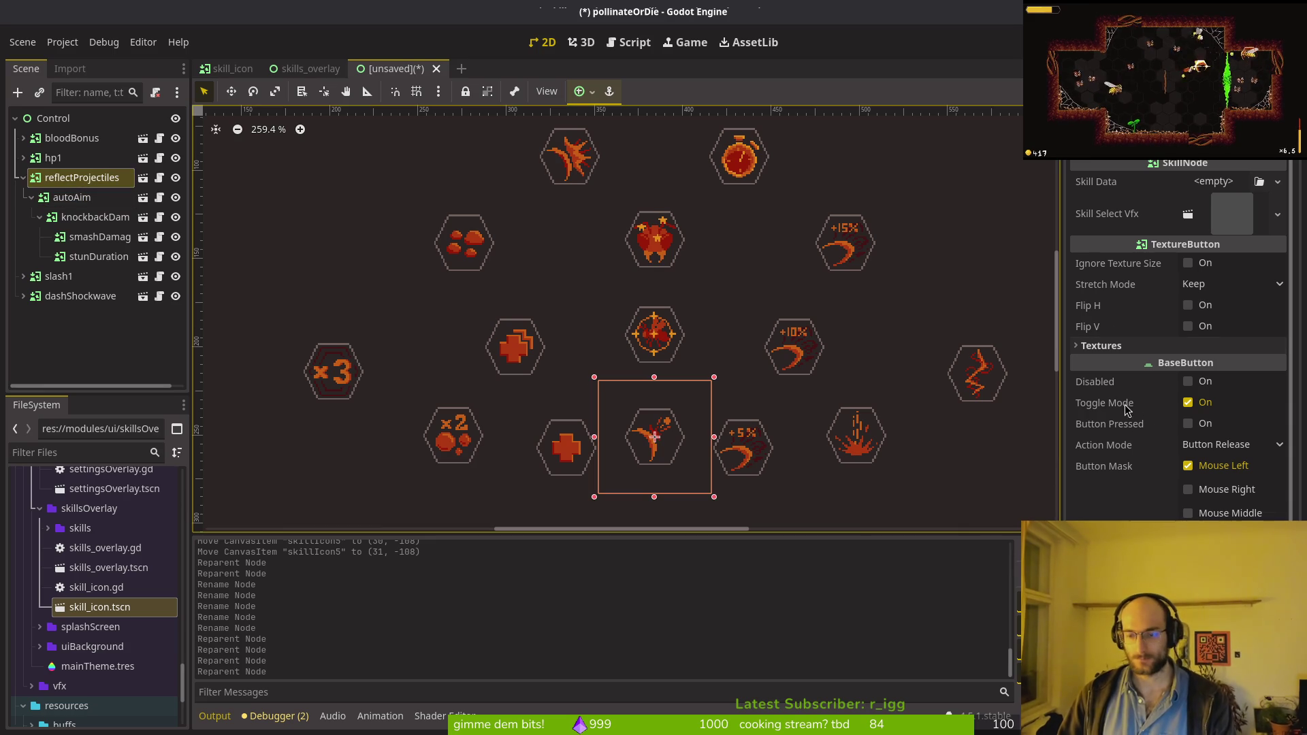
left_click(1108, 346)
right_click(1136, 385)
left_click(1151, 382)
left_click(306, 69)
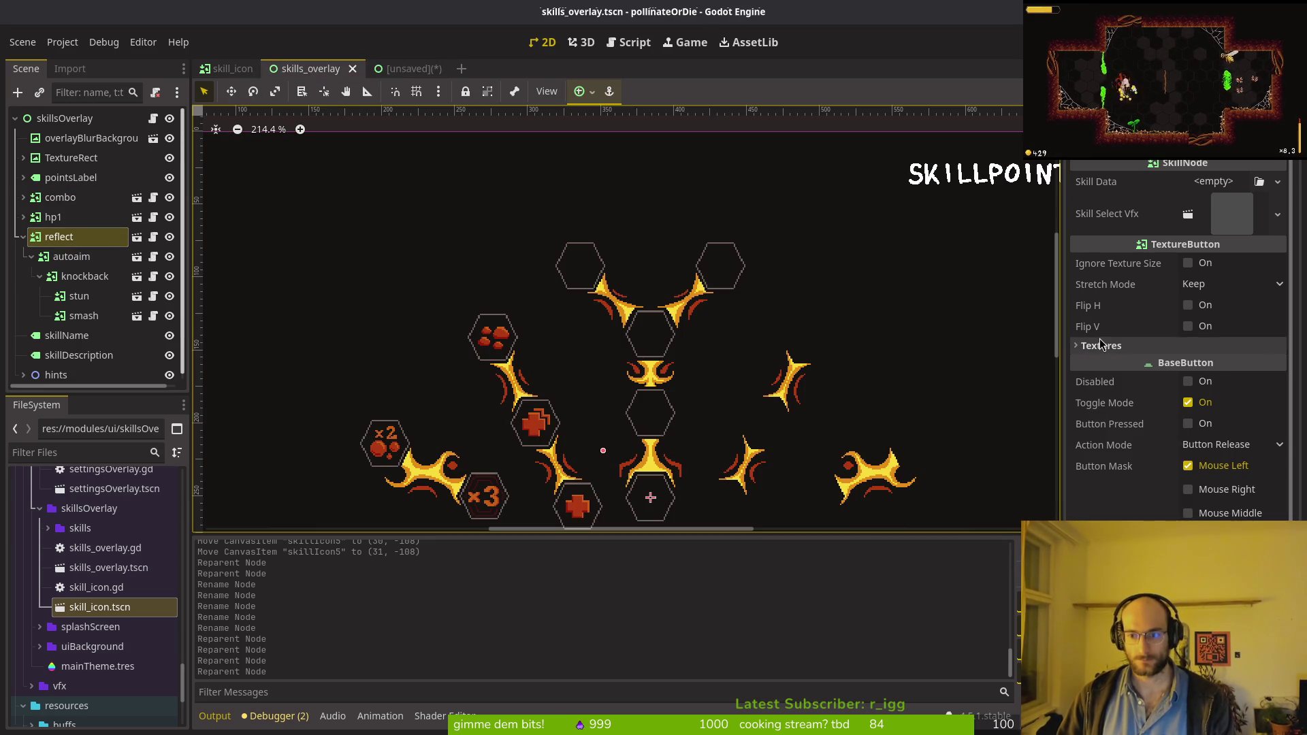
left_click(1100, 345)
right_click(1132, 366)
left_click(1155, 395)
Step: Copy reflectProjectiles' Pressed and Disabled textures onto reflect, then save skills_overlay
left_click(406, 68)
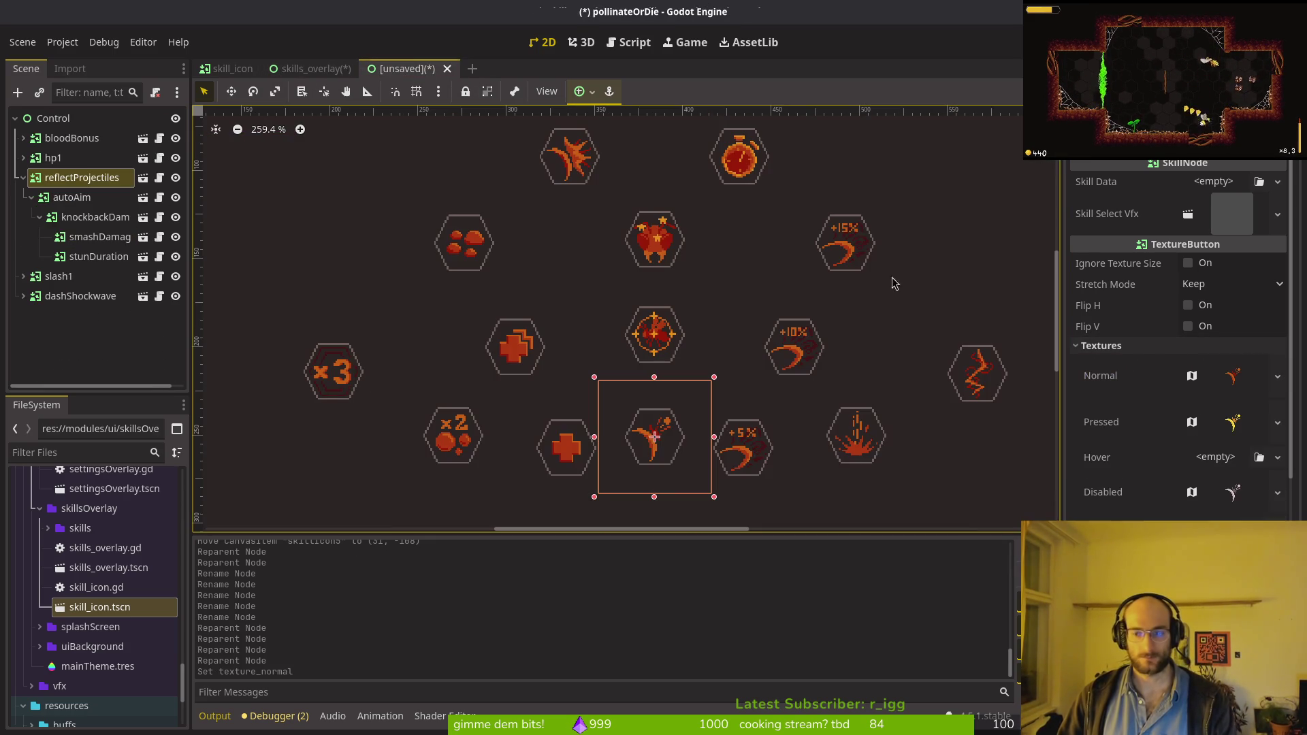
right_click(1120, 408)
left_click(1157, 435)
left_click(306, 69)
right_click(1116, 411)
left_click(1133, 435)
left_click(419, 69)
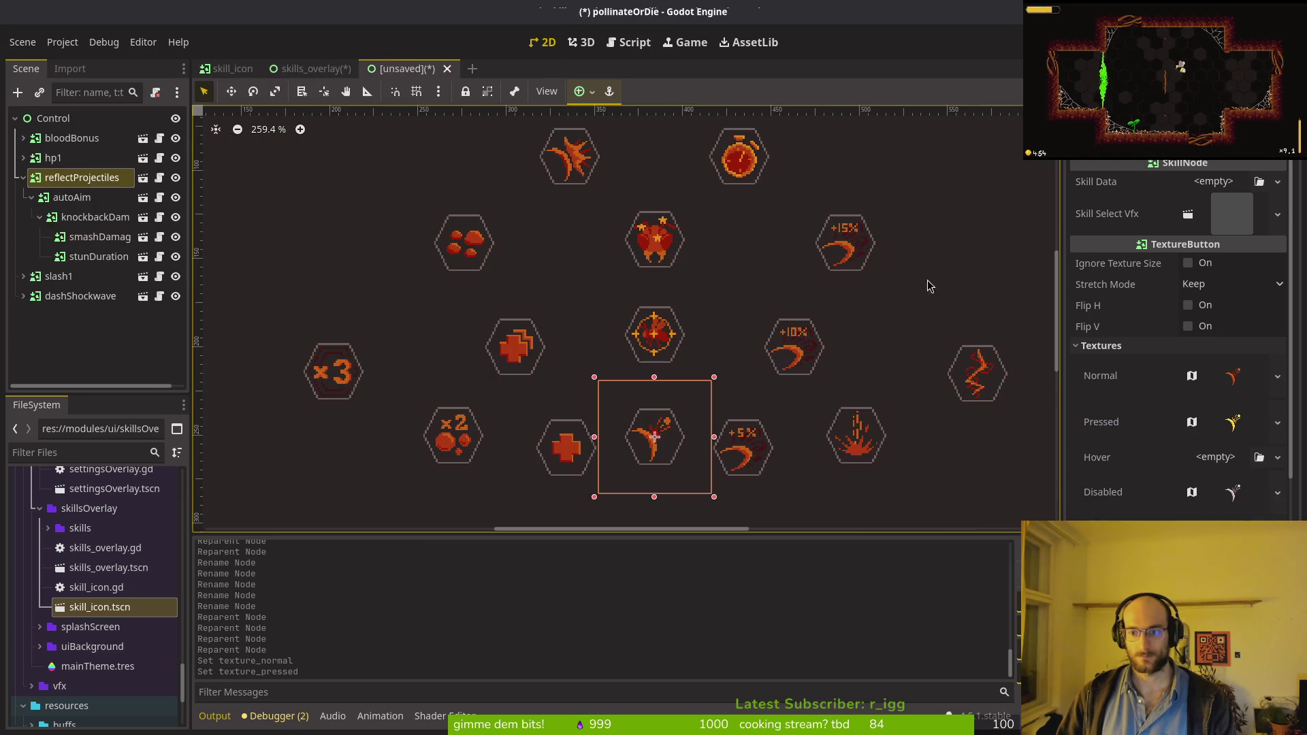
right_click(1118, 482)
left_click(1140, 493)
left_click(309, 69)
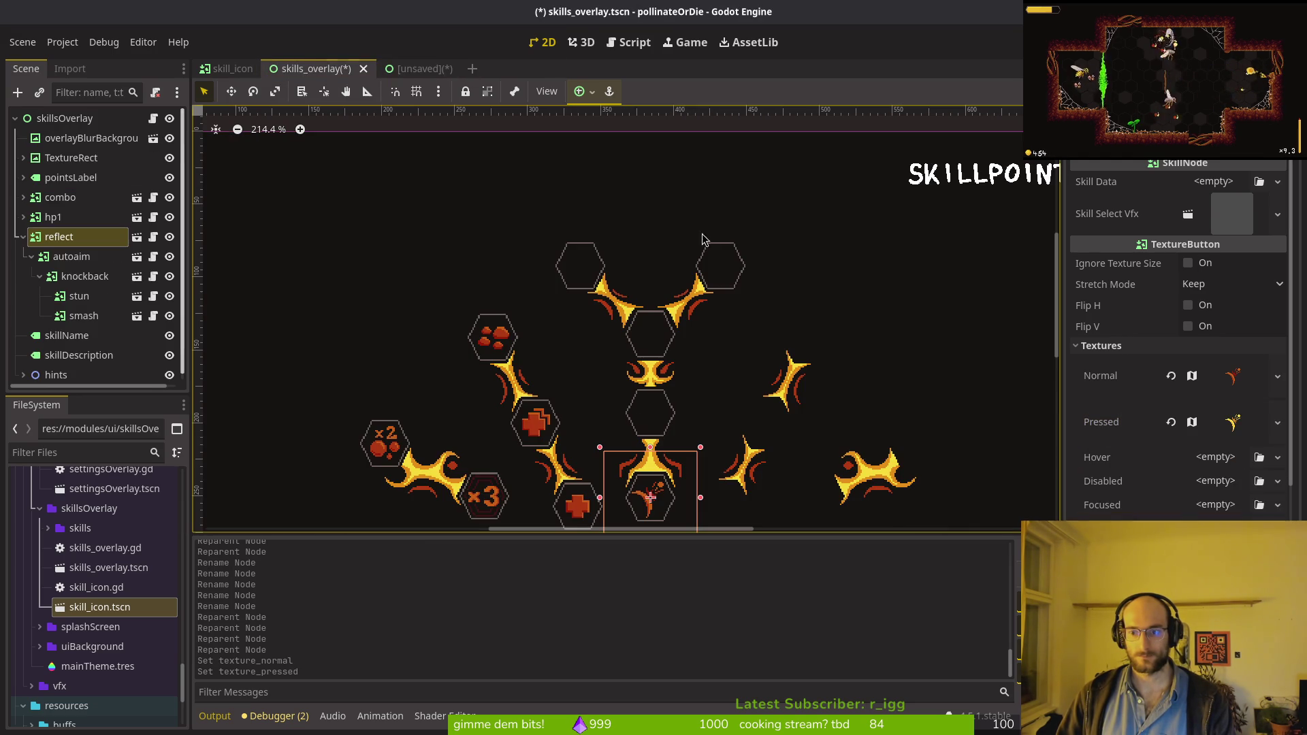
right_click(1109, 481)
left_click(1135, 498)
key("ctrl+s")
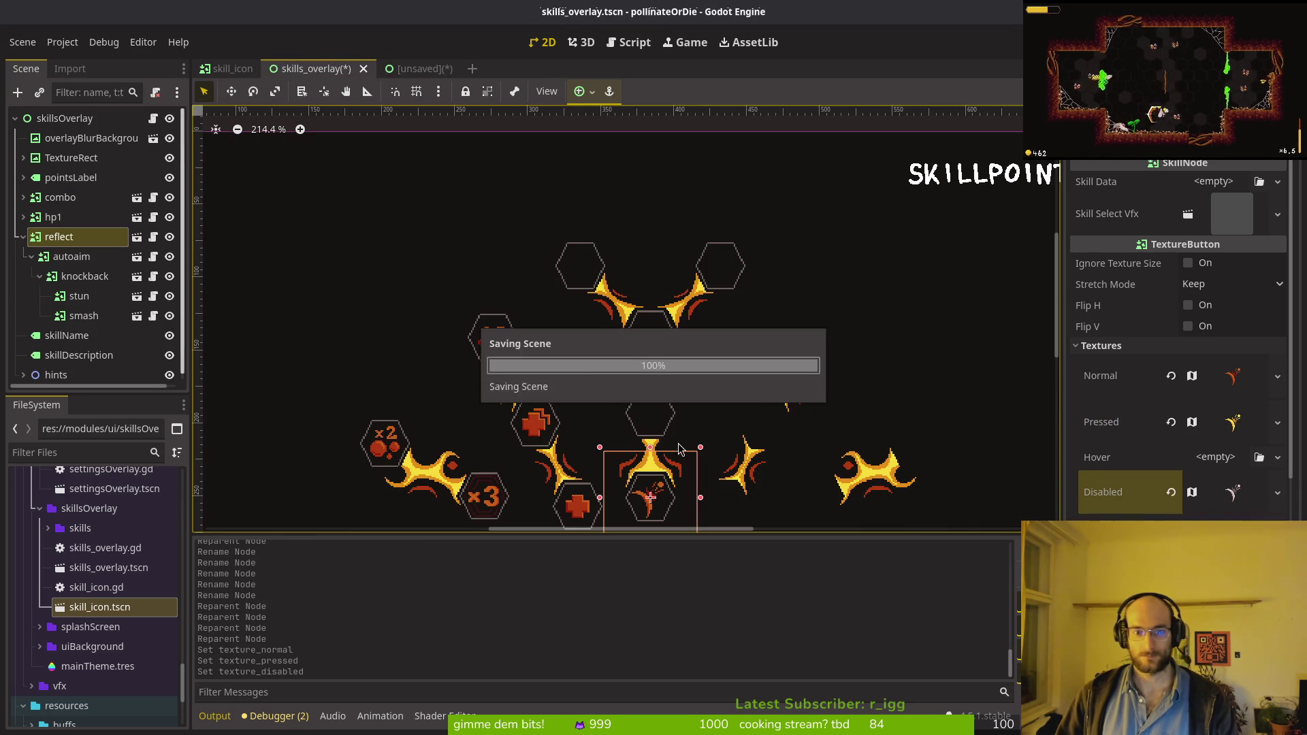
Step: Copy the old autoAim icon's Normal texture onto the autoaim skill icon
left_click(68, 256)
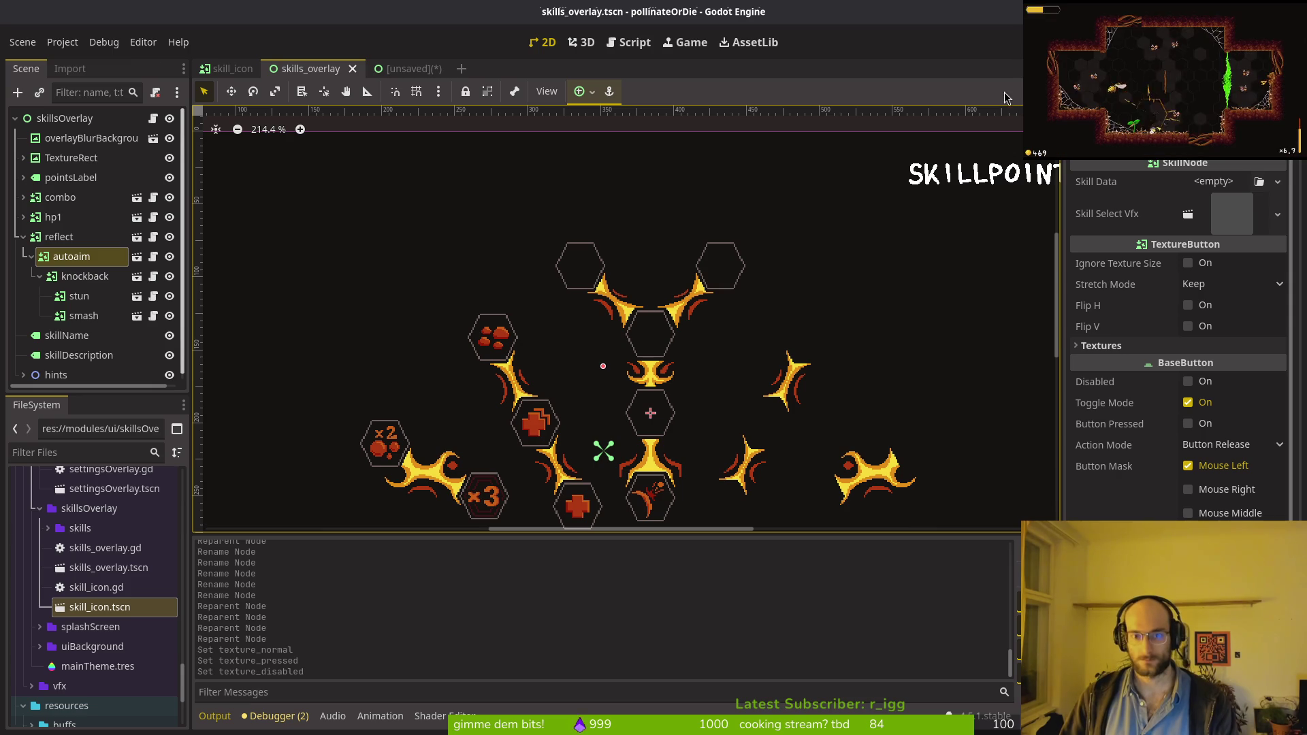
left_click(1121, 344)
left_click(402, 69)
left_click(672, 368)
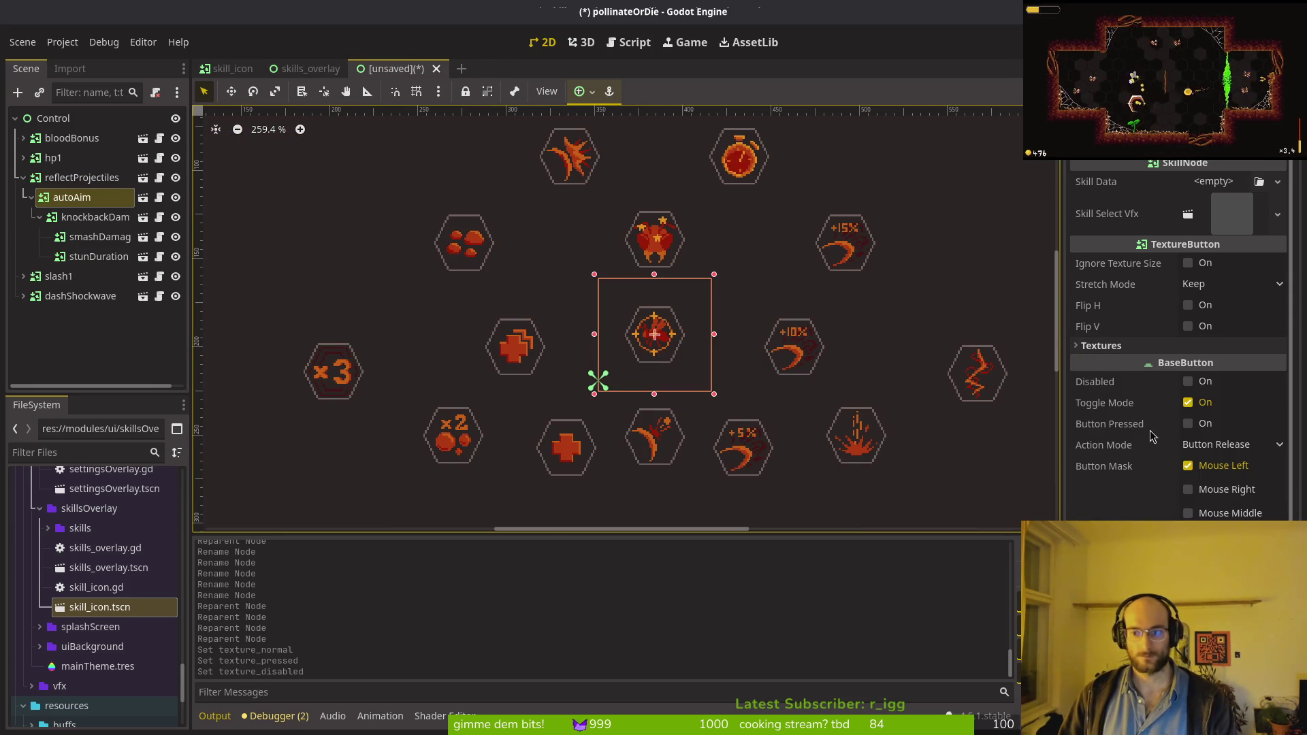
left_click(1100, 345)
right_click(1101, 376)
key("Escape")
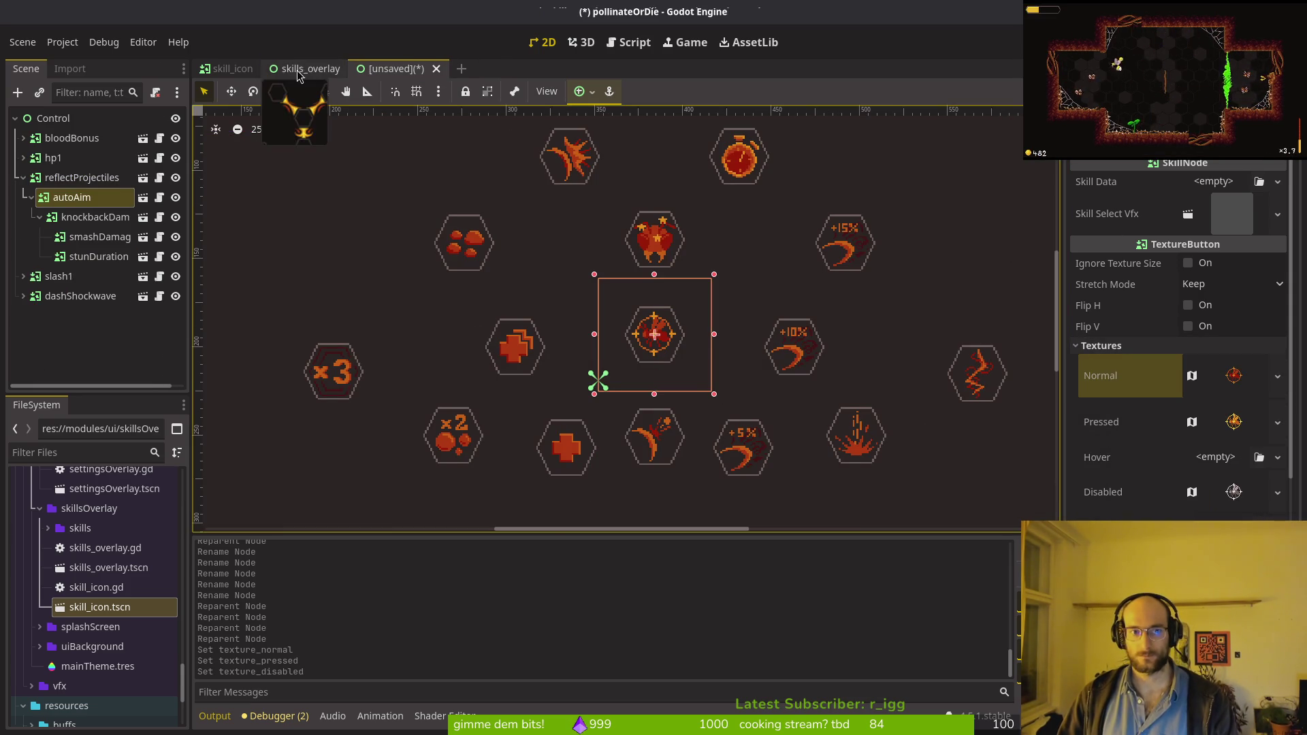
left_click(297, 70)
right_click(1117, 373)
left_click(1160, 391)
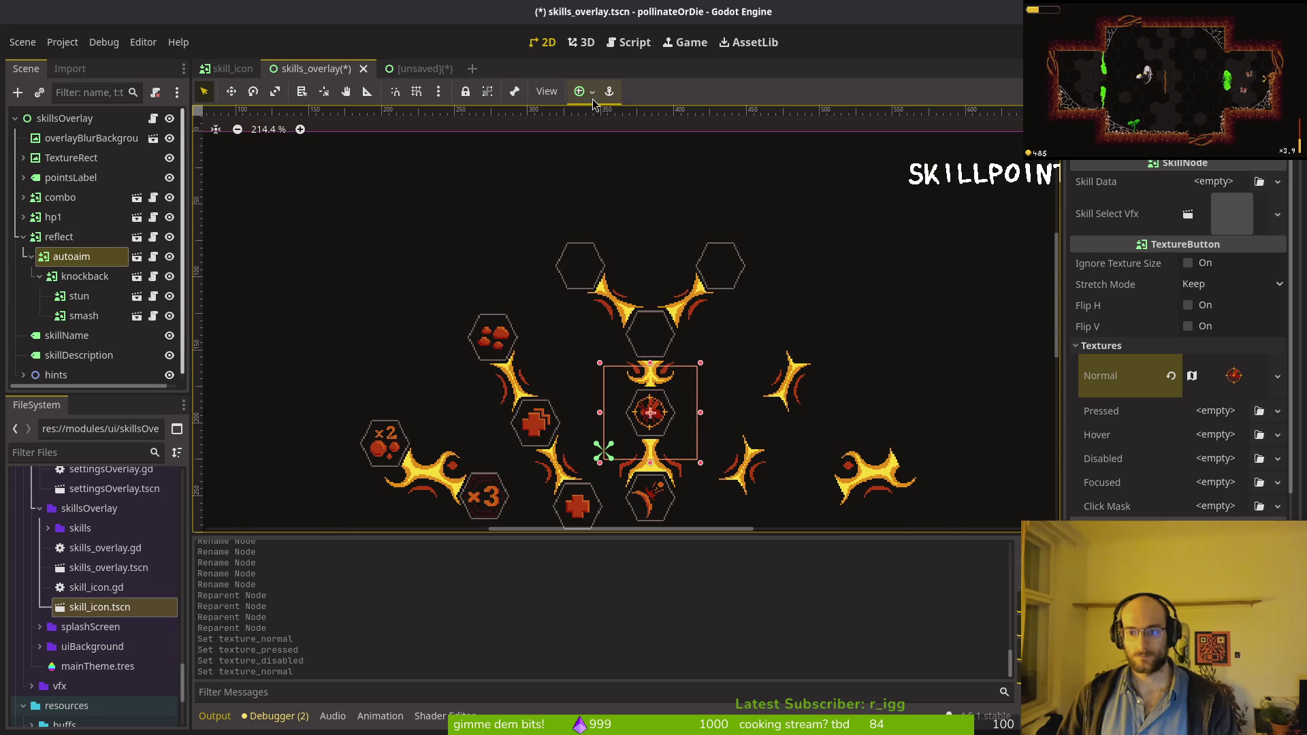
Step: Copy autoAim's Pressed and Disabled textures onto autoaim and save skills_overlay
left_click(407, 68)
right_click(1117, 422)
left_click(1157, 427)
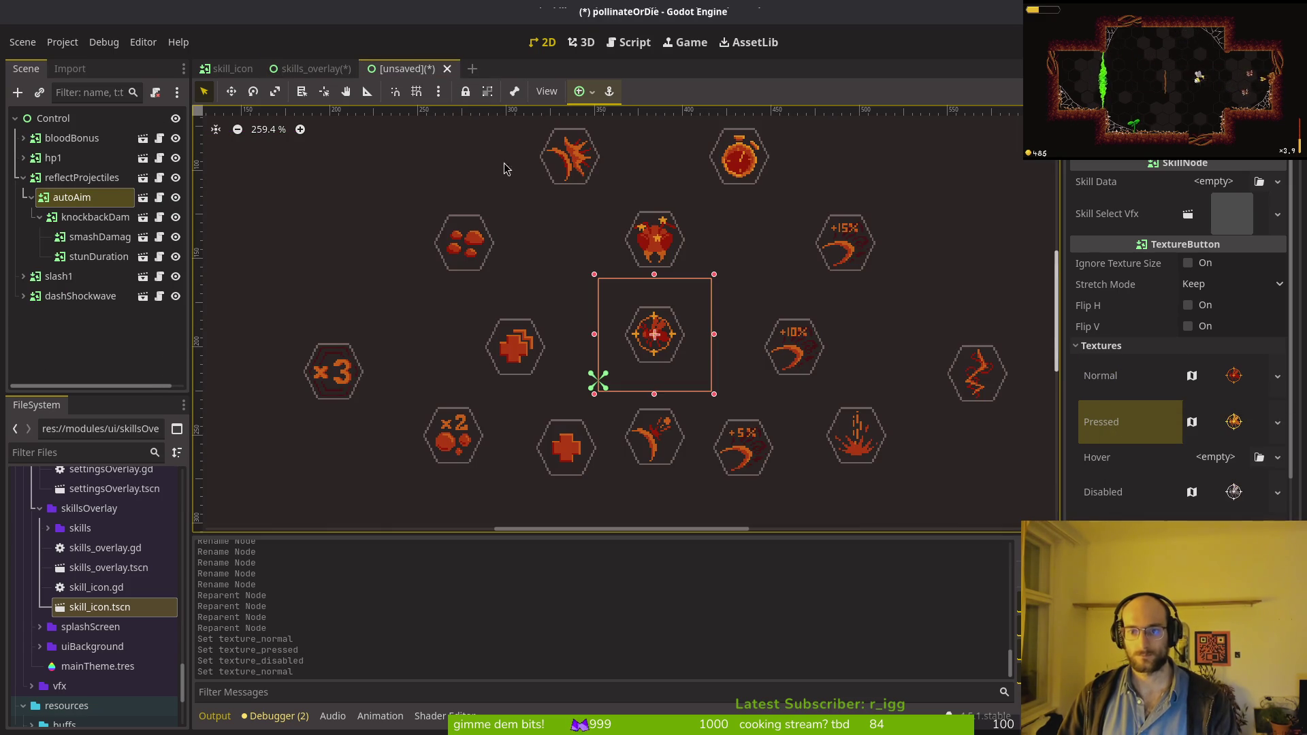
left_click(309, 69)
right_click(1116, 422)
left_click(1155, 434)
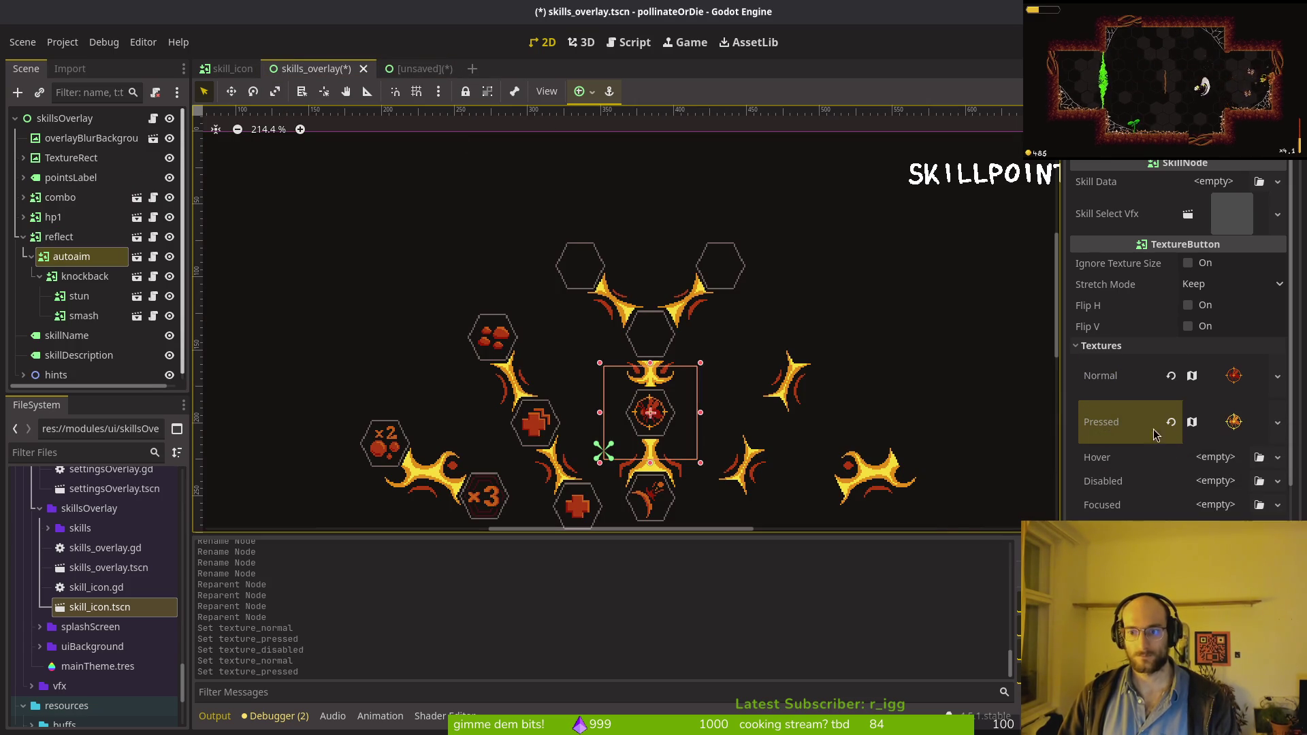
left_click(421, 71)
left_click(1145, 498)
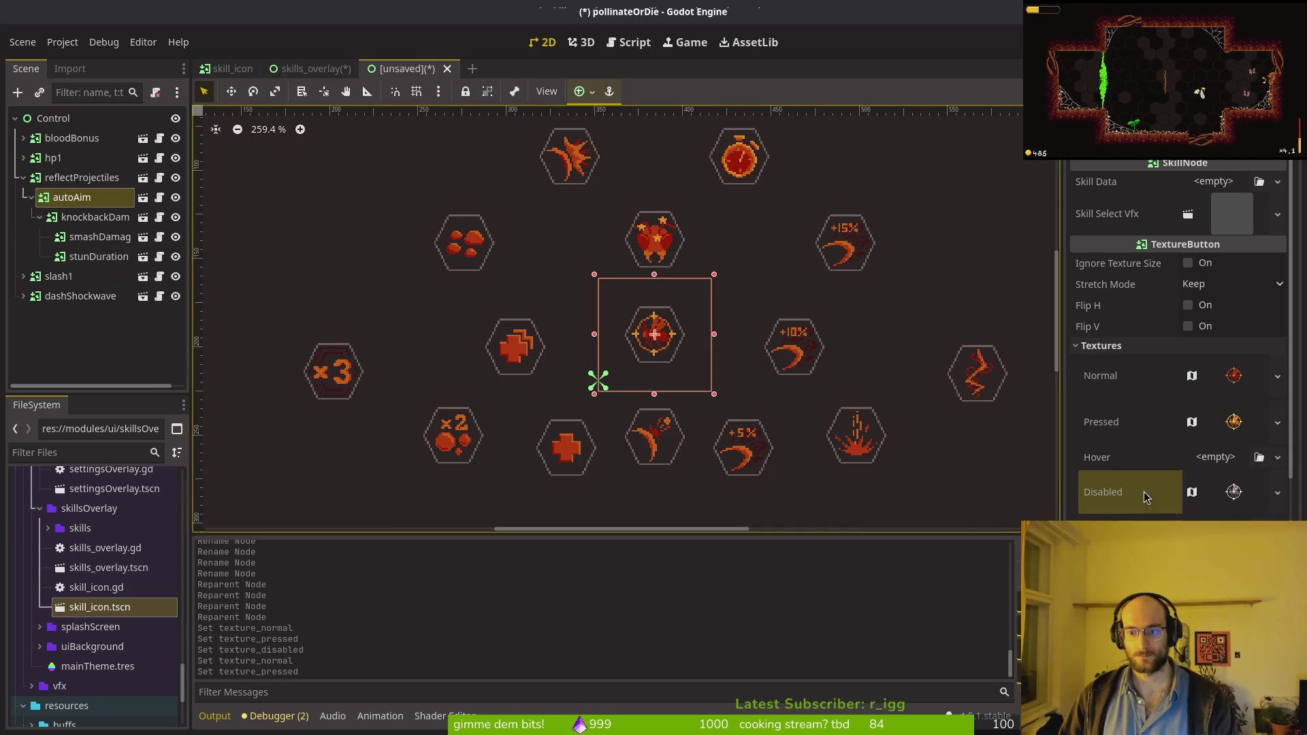
left_click(313, 70)
right_click(1111, 480)
left_click(1142, 507)
key("ctrl+s")
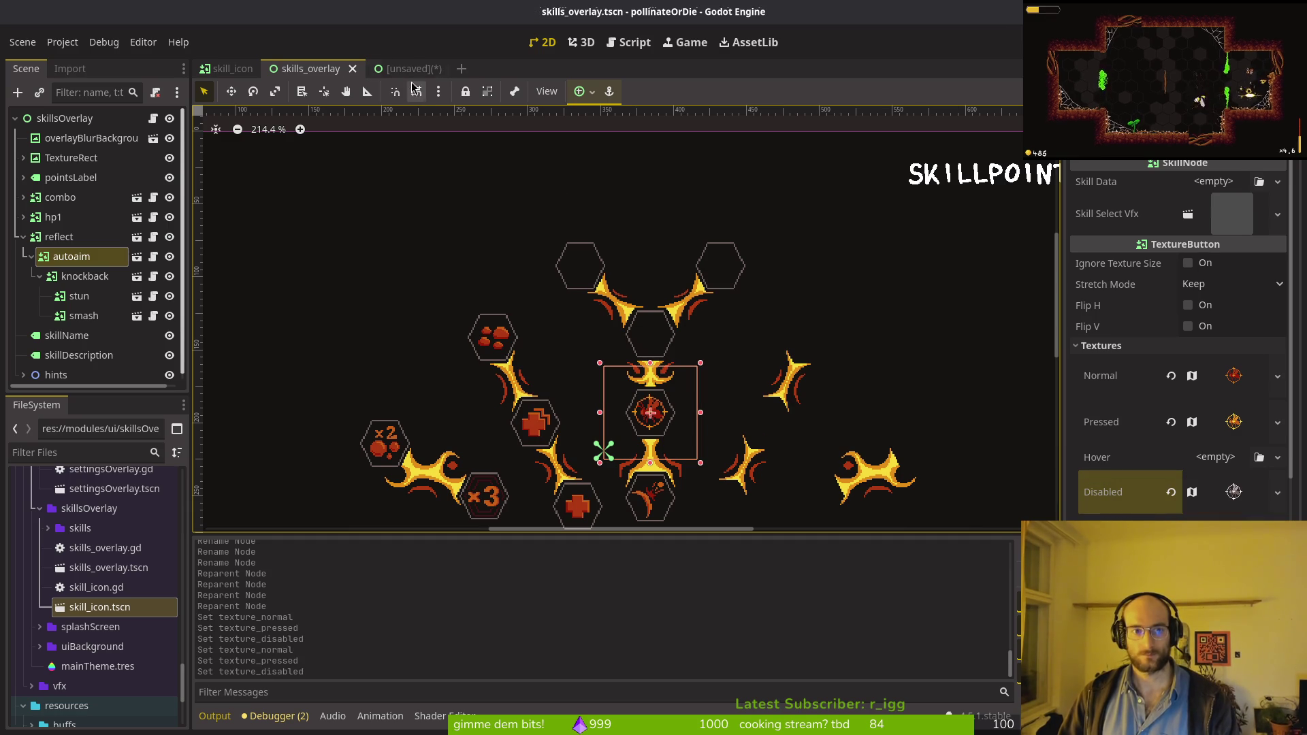
left_click(405, 68)
left_click(670, 262)
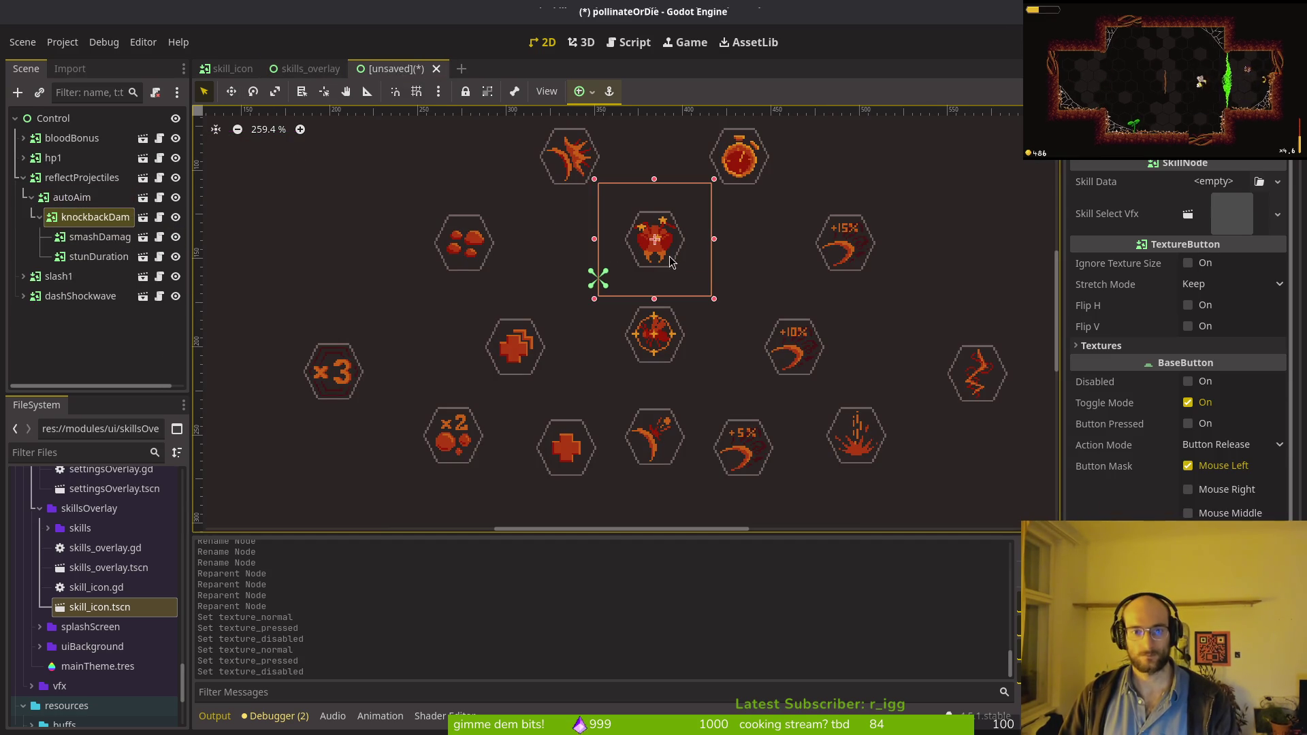
Step: Copy the old knockback damage skill's Normal texture onto the knockback node and save
left_click(1100, 345)
right_click(1116, 374)
left_click(1150, 381)
left_click(300, 69)
key("Down")
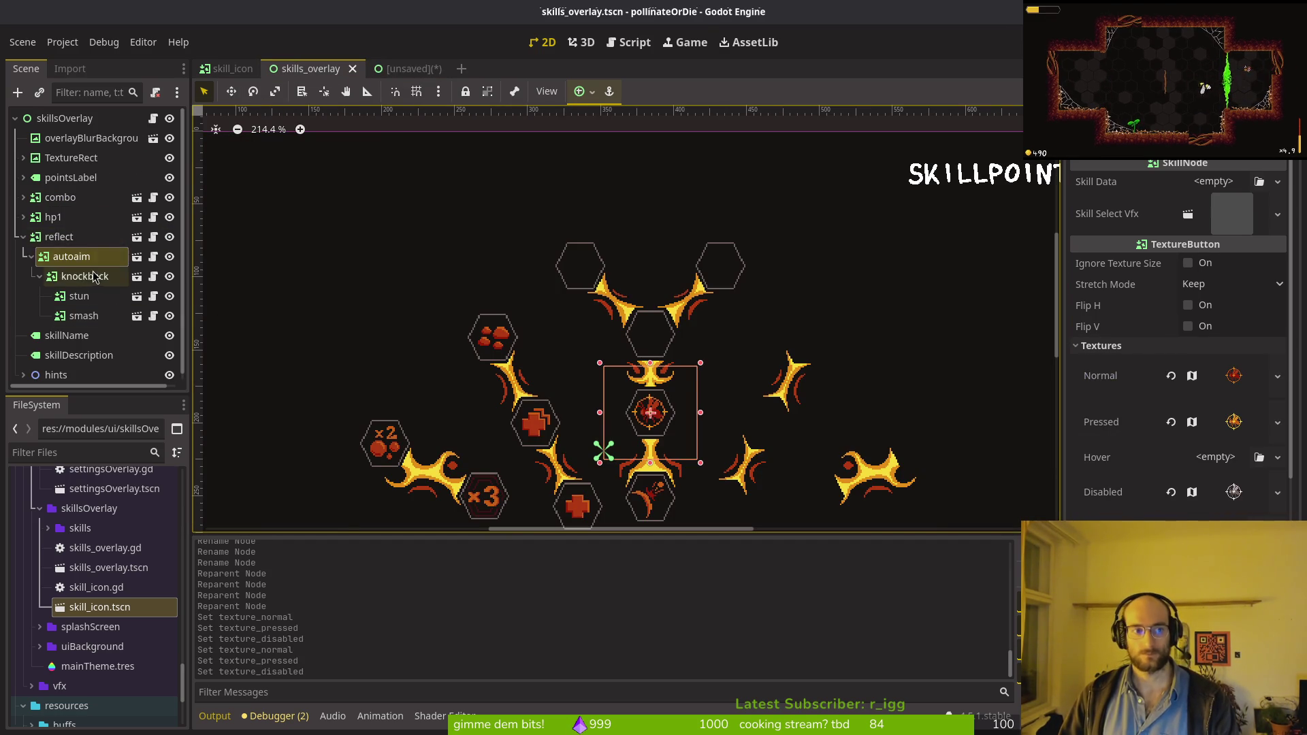
left_click(1128, 345)
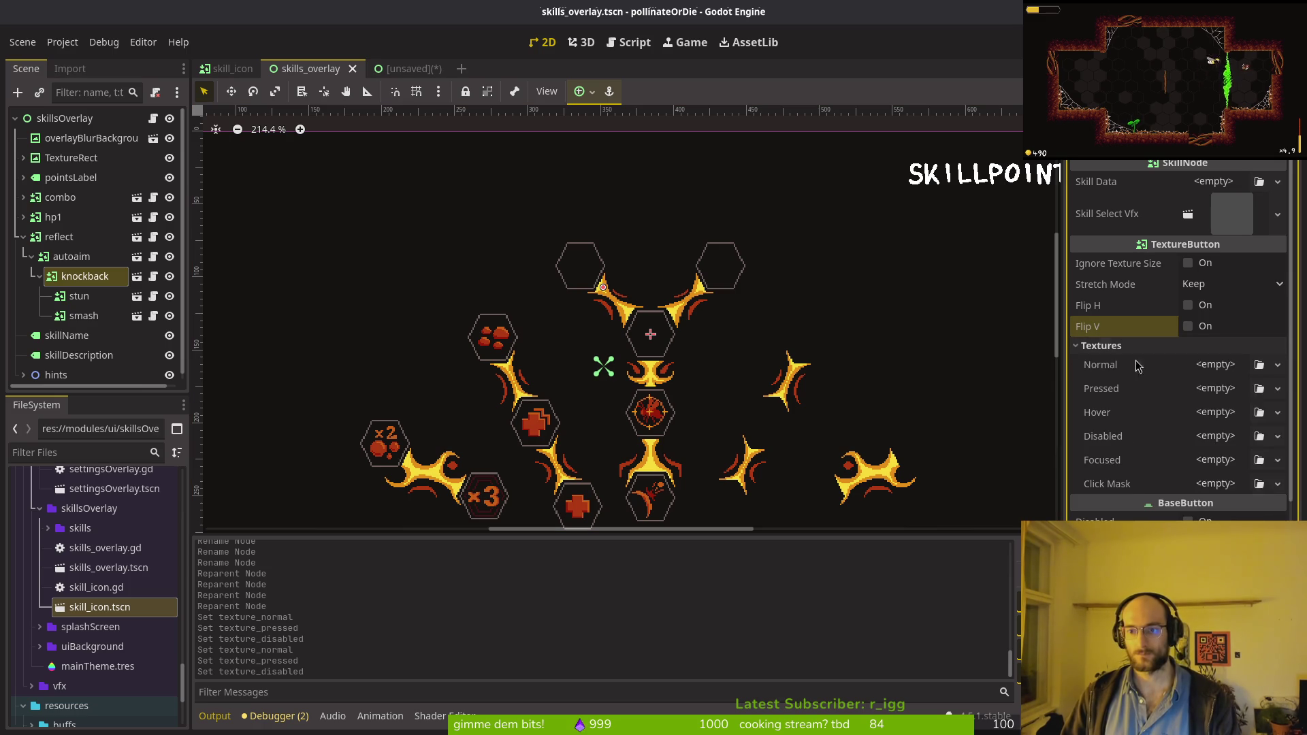
right_click(1120, 376)
left_click(1141, 394)
key("ctrl+s")
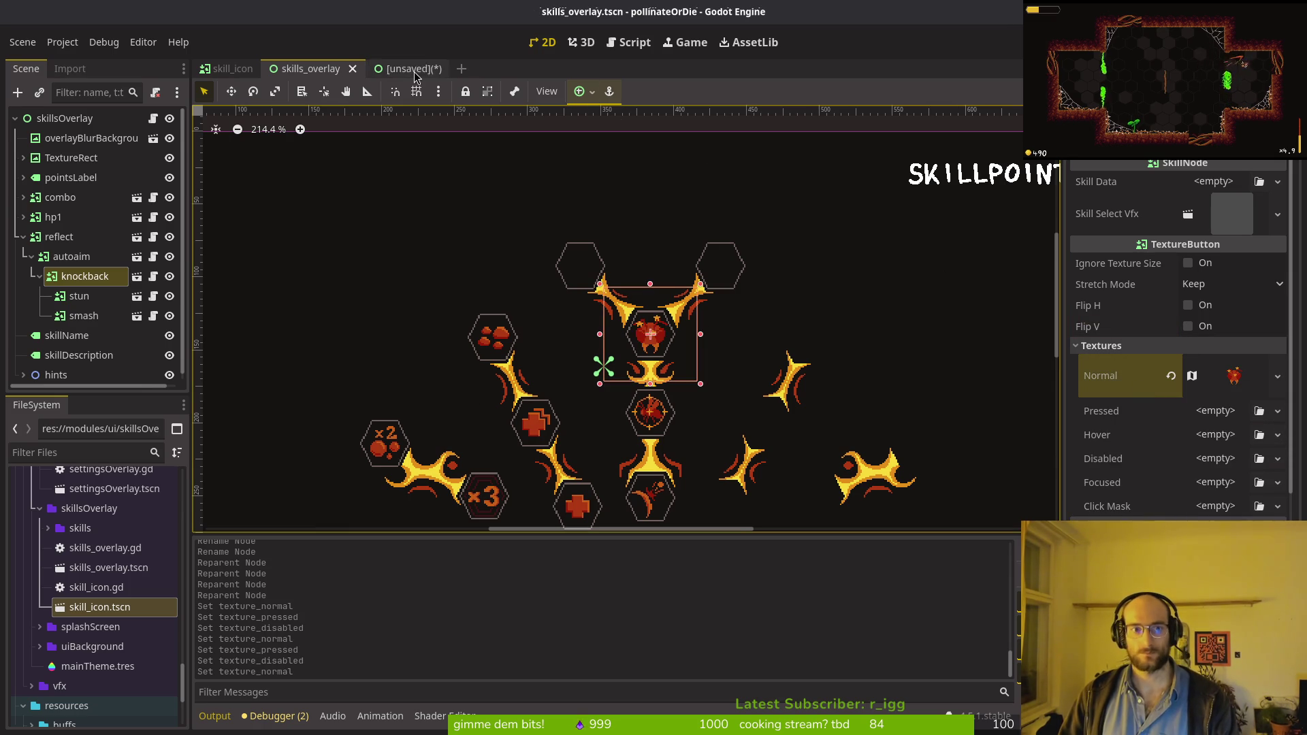
Step: Copy the knockback damage skill's Pressed and Disabled textures onto the knockback node
left_click(414, 68)
right_click(1123, 413)
left_click(1157, 437)
left_click(311, 69)
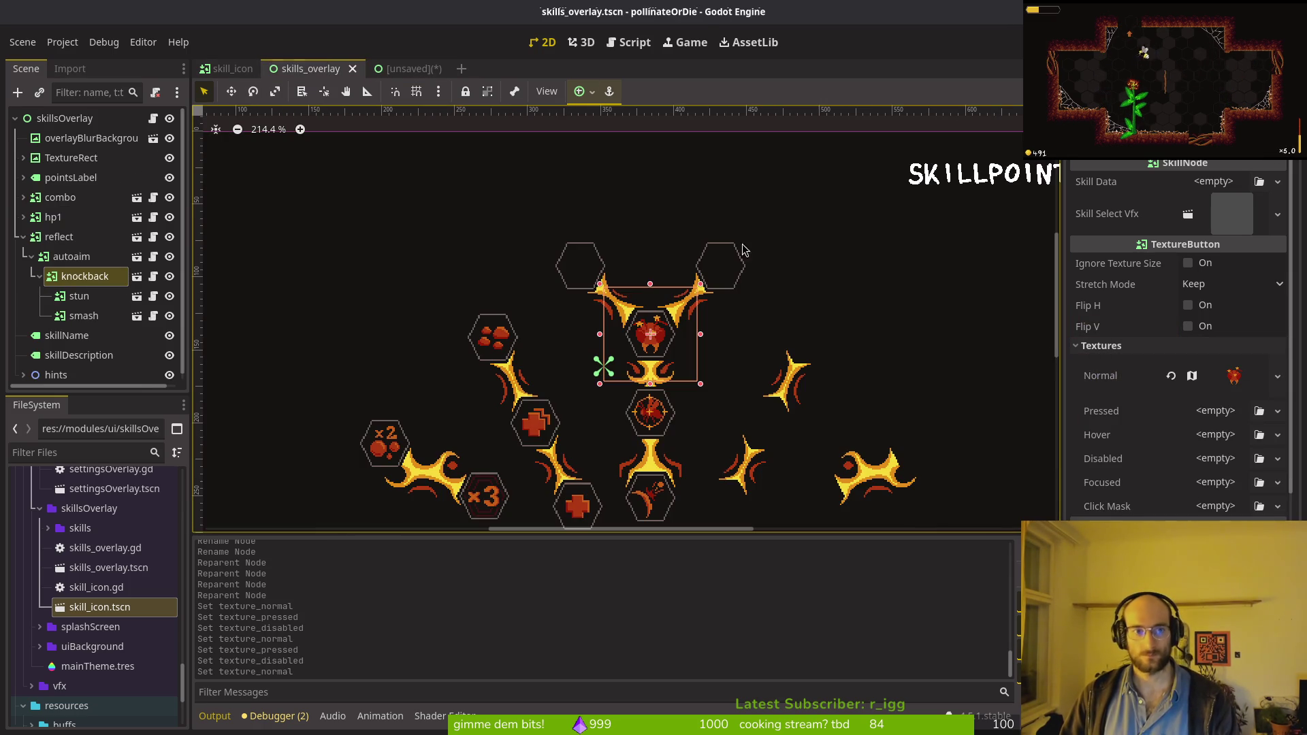
right_click(1117, 419)
left_click(1152, 446)
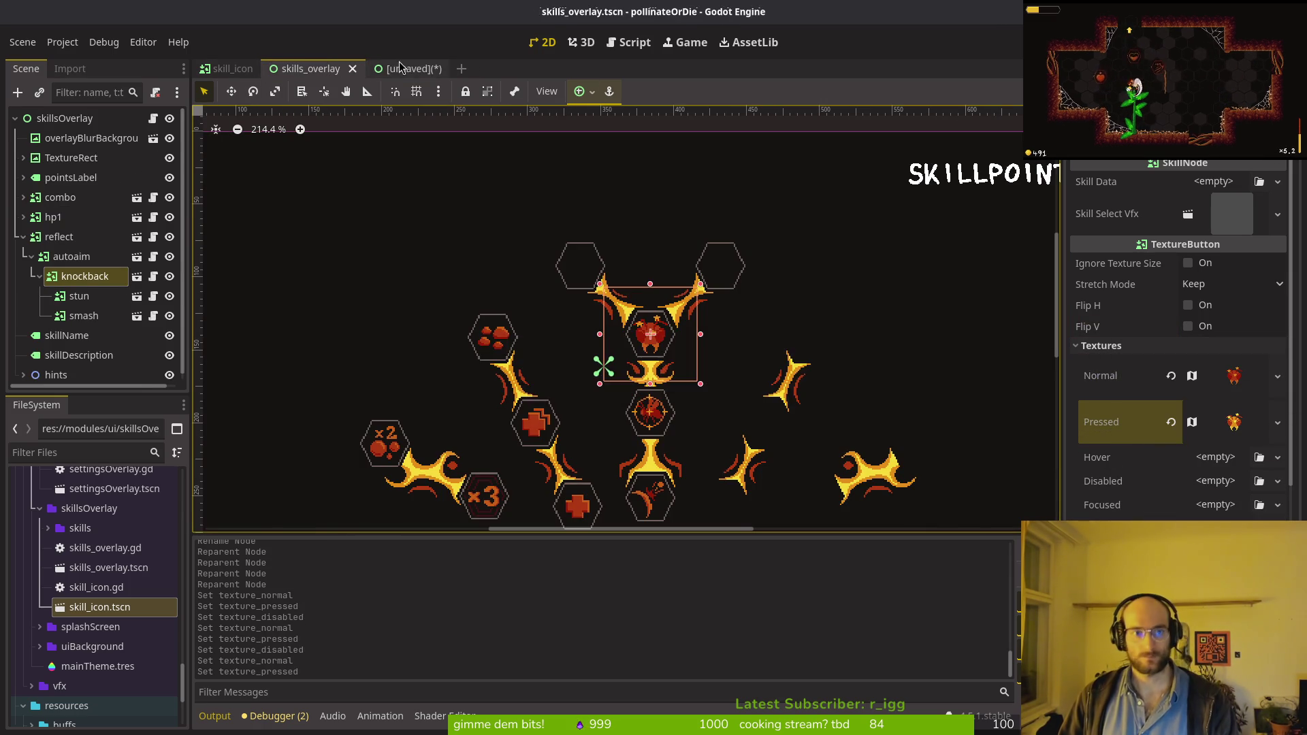
key("ctrl+Tab")
right_click(1124, 488)
left_click(1152, 506)
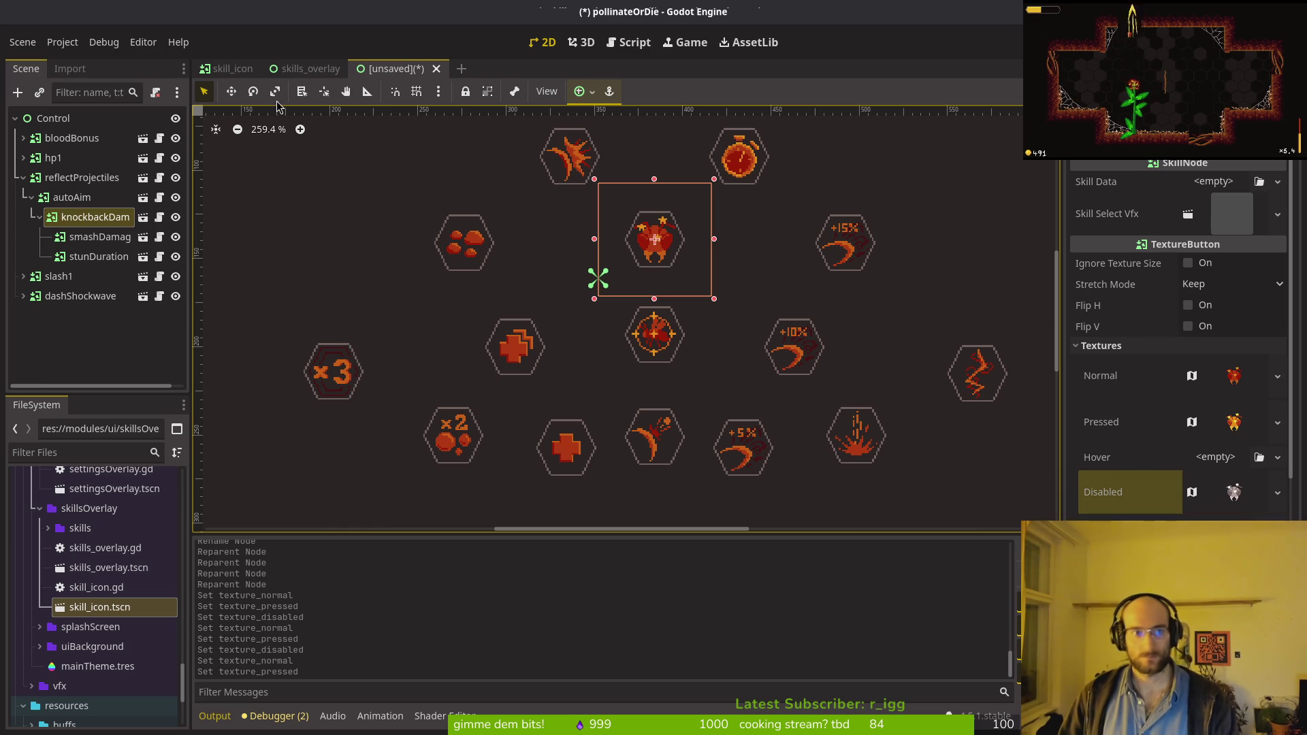
key("ctrl+shift+Tab")
right_click(1113, 487)
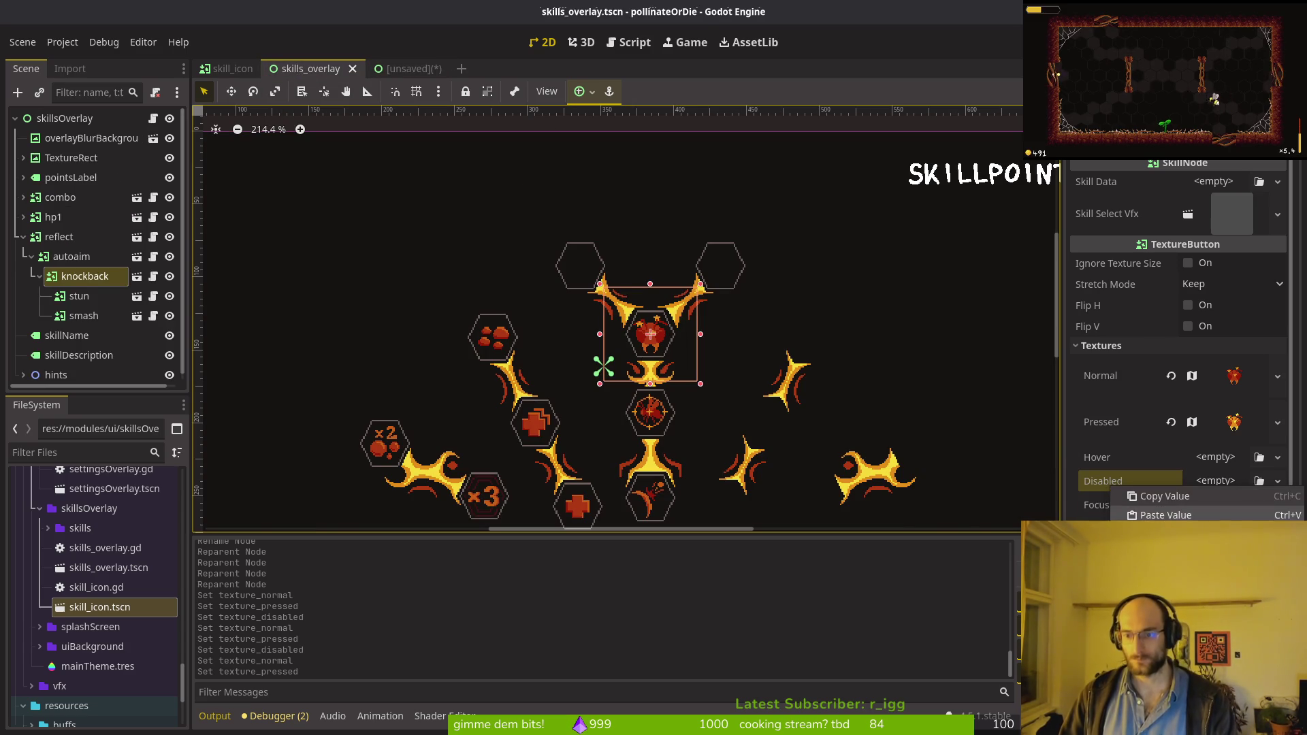
left_click(1157, 514)
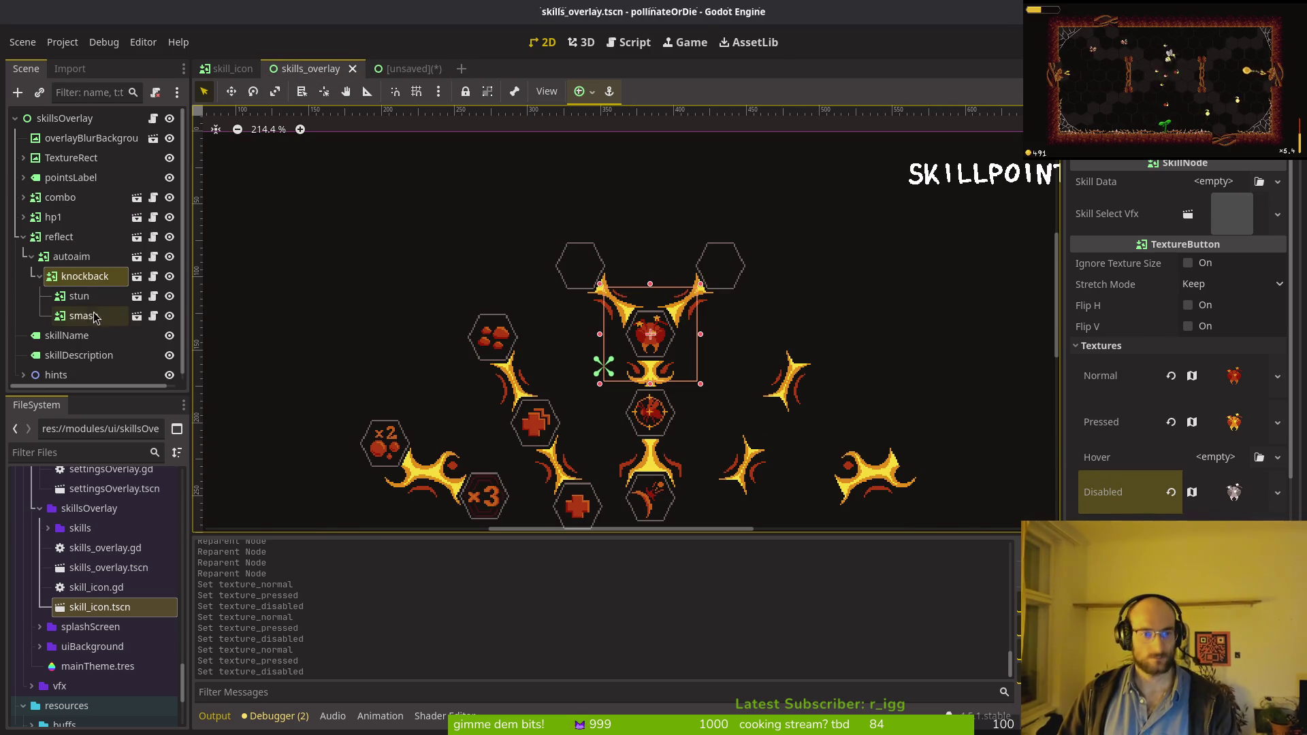
Step: Paste stunDuration's stopwatch Normal texture onto the stun node
left_click(81, 296)
key("ctrl+Tab")
left_click(717, 156)
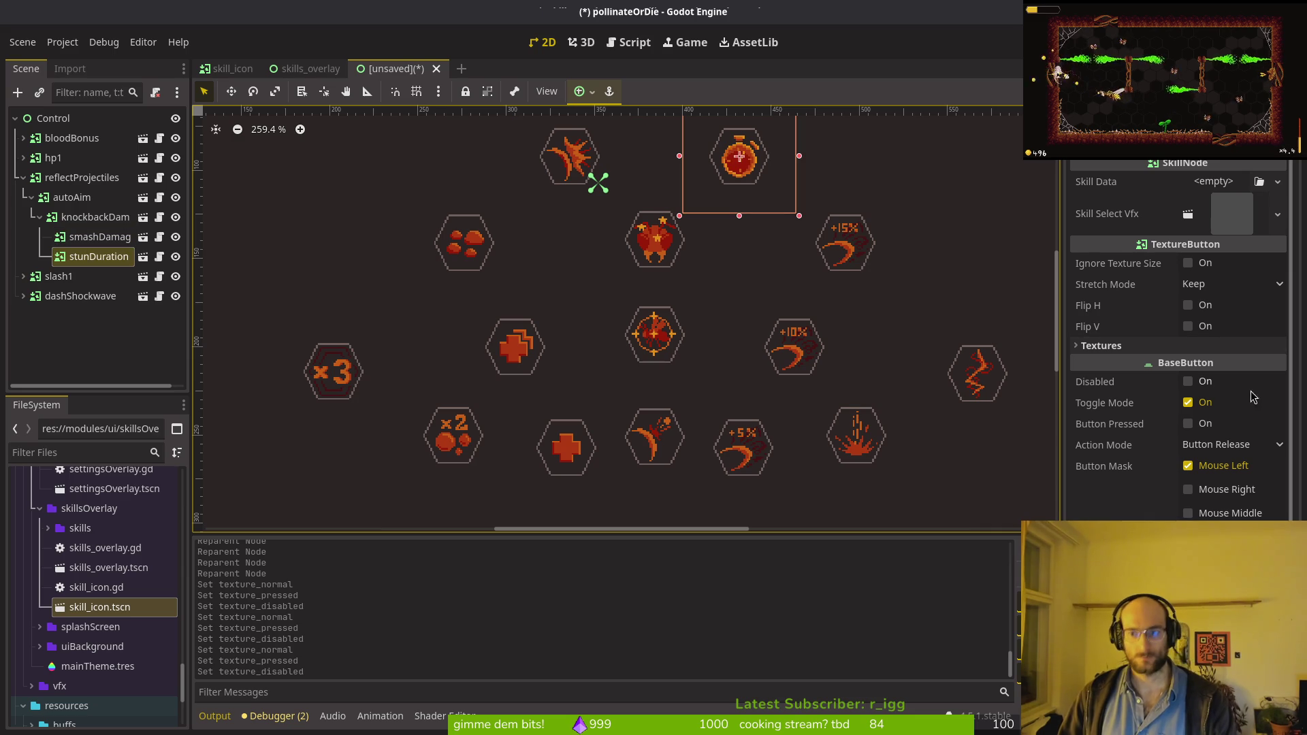
left_click(1117, 345)
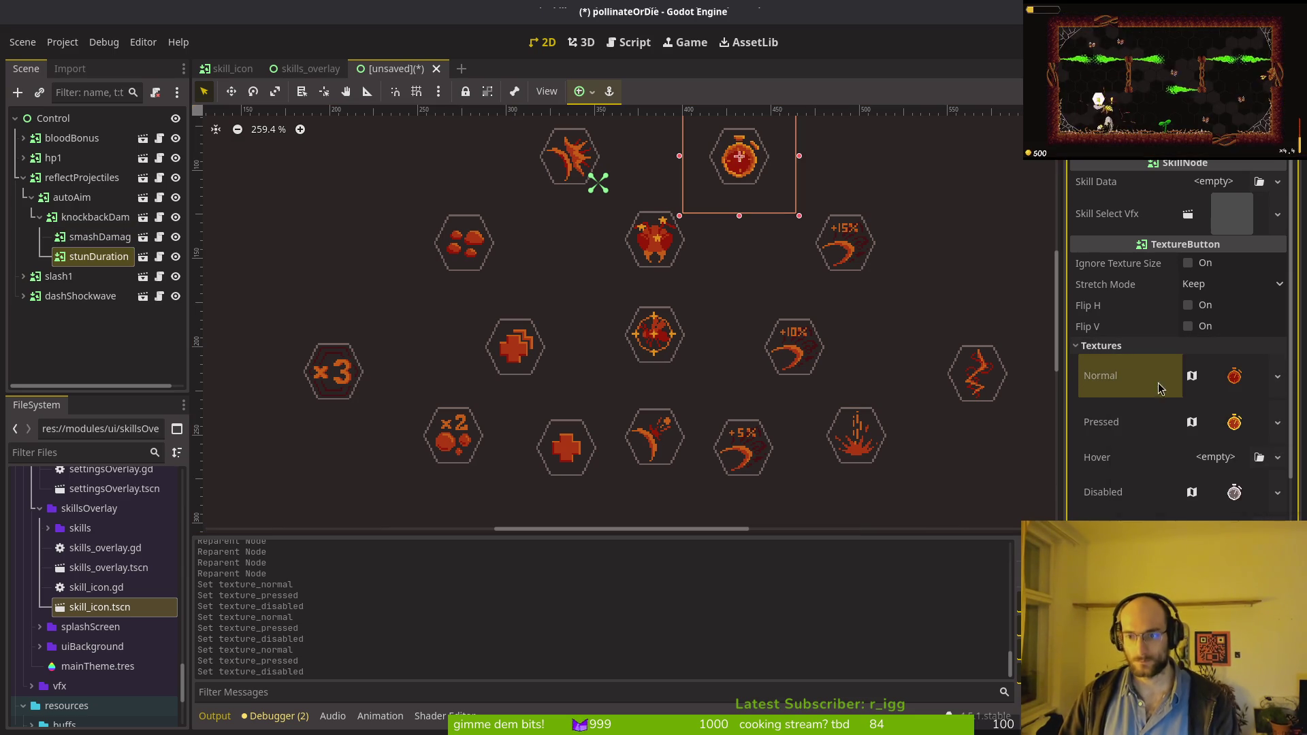
key("ctrl+shift+Tab")
right_click(1157, 371)
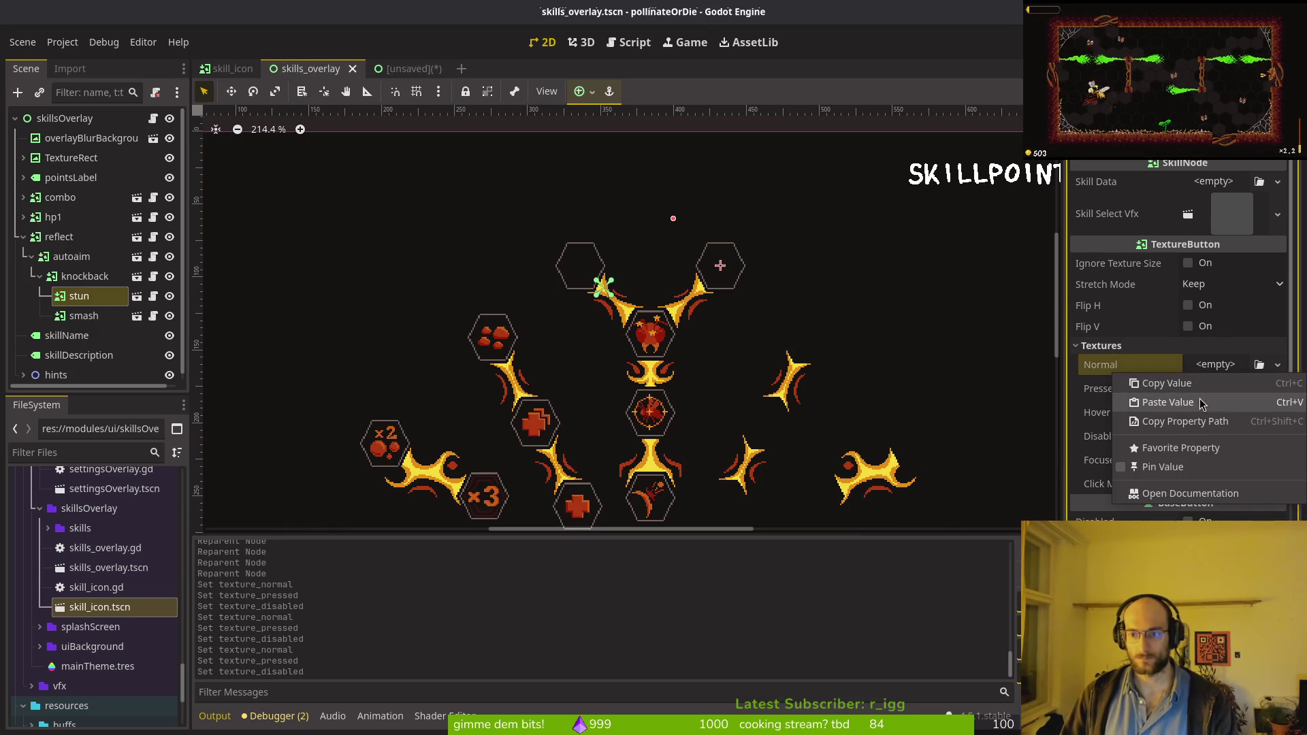
left_click(1171, 400)
Step: Copy the stopwatch Pressed and Disabled textures onto stun and save skills_overlay
left_click(413, 70)
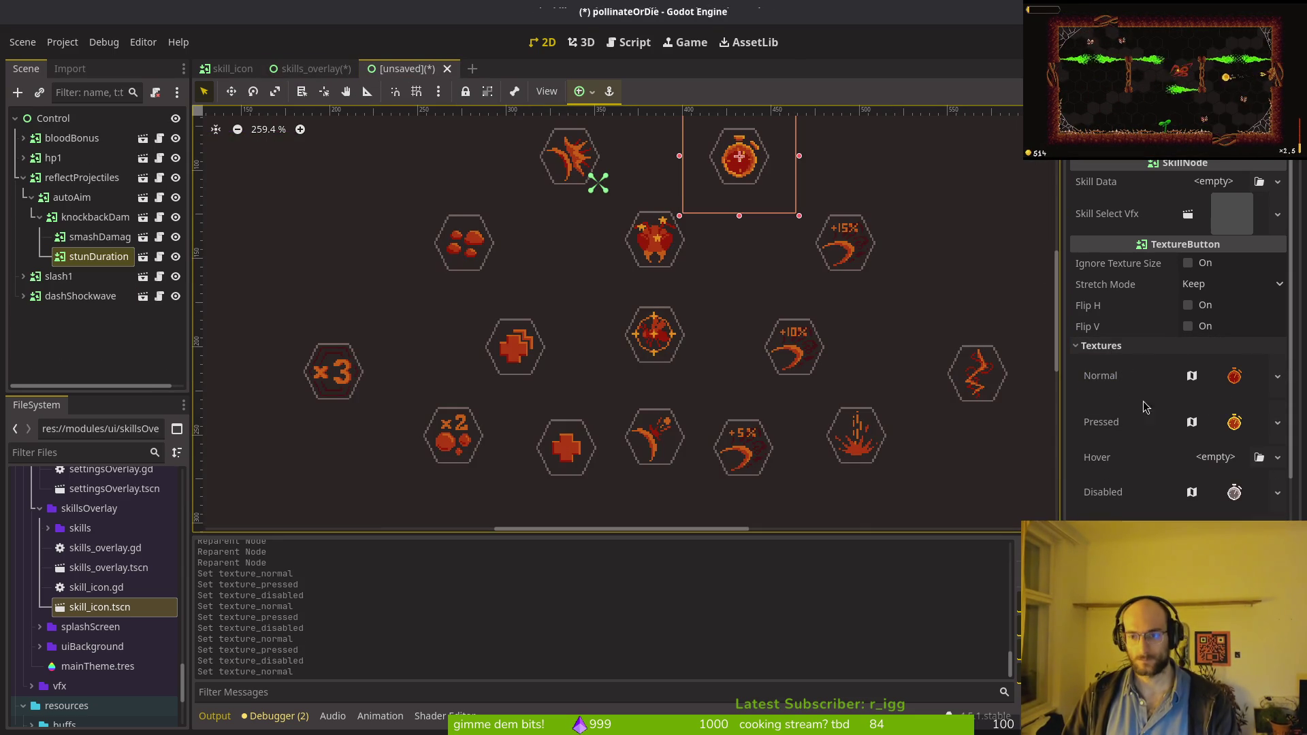
right_click(1157, 419)
left_click(1225, 462)
left_click(320, 68)
right_click(1130, 421)
left_click(1157, 443)
left_click(422, 69)
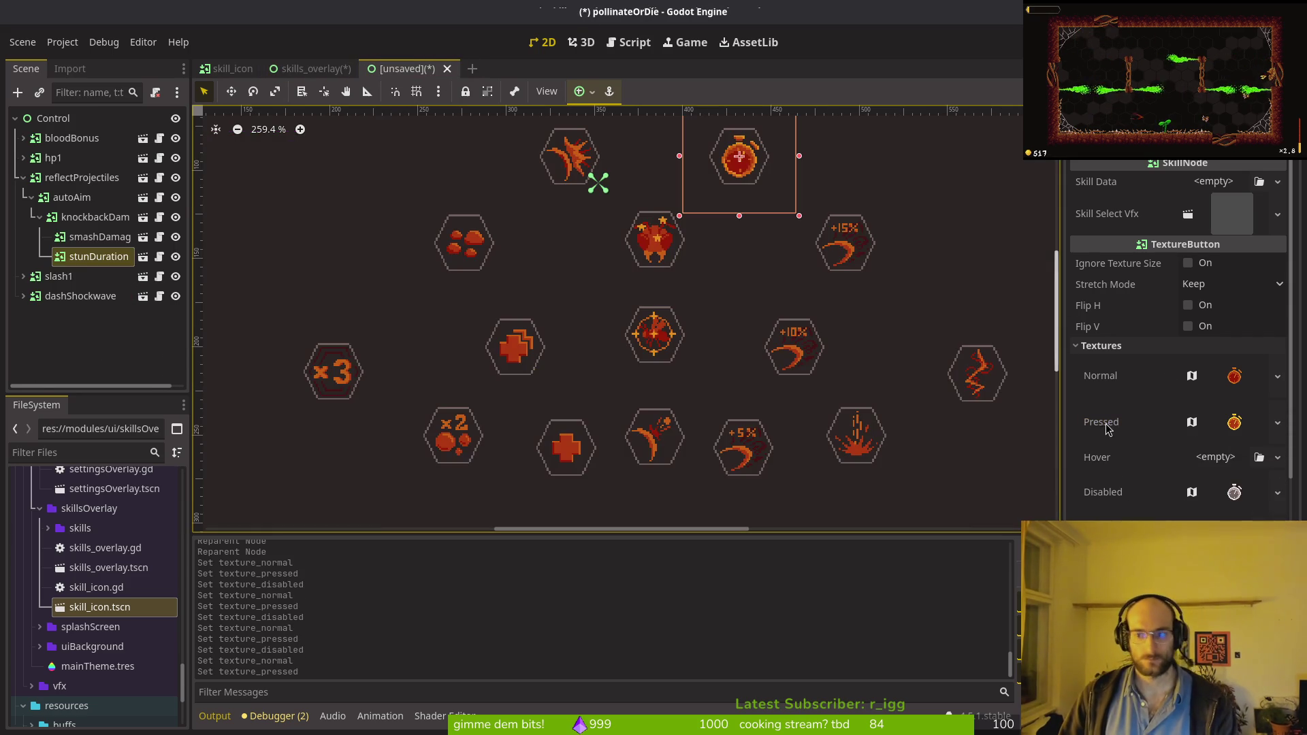
right_click(1123, 491)
left_click(1150, 514)
left_click(312, 68)
right_click(1150, 490)
left_click(1165, 503)
key("ctrl+s")
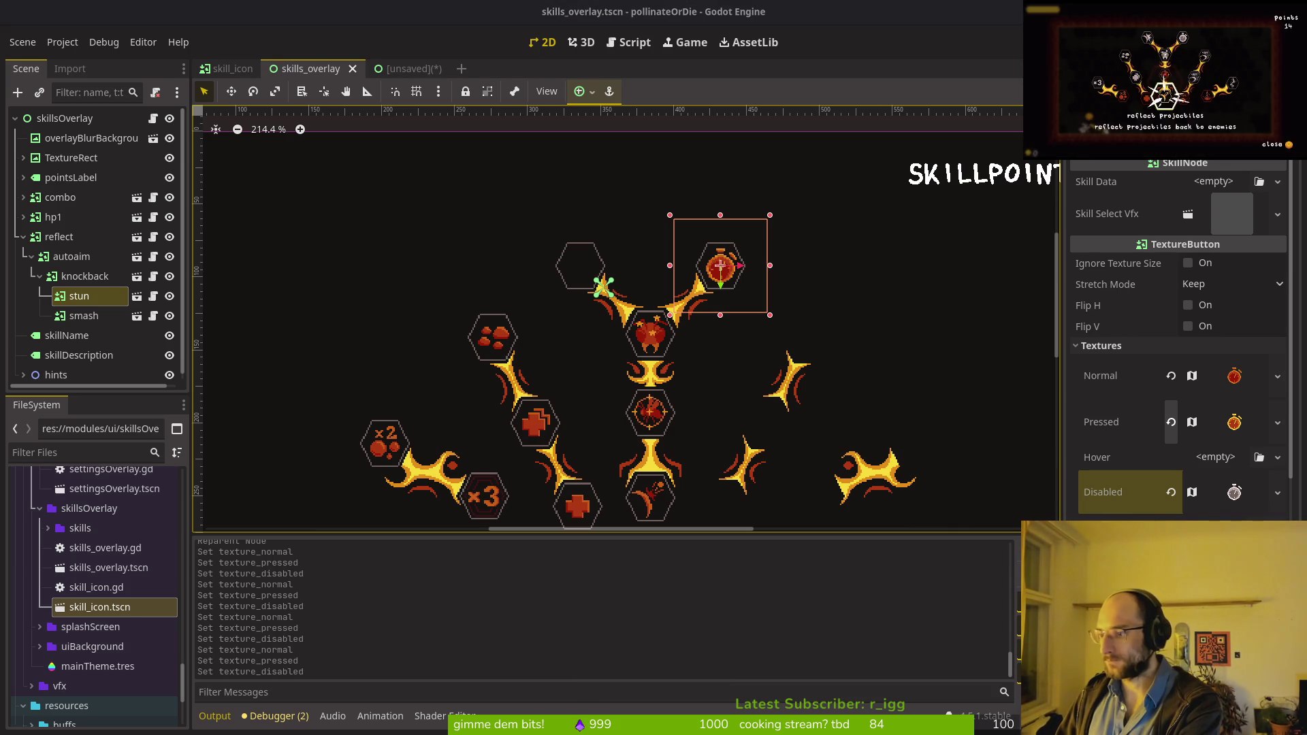
key("ctrl+s")
key("ctrl+Tab")
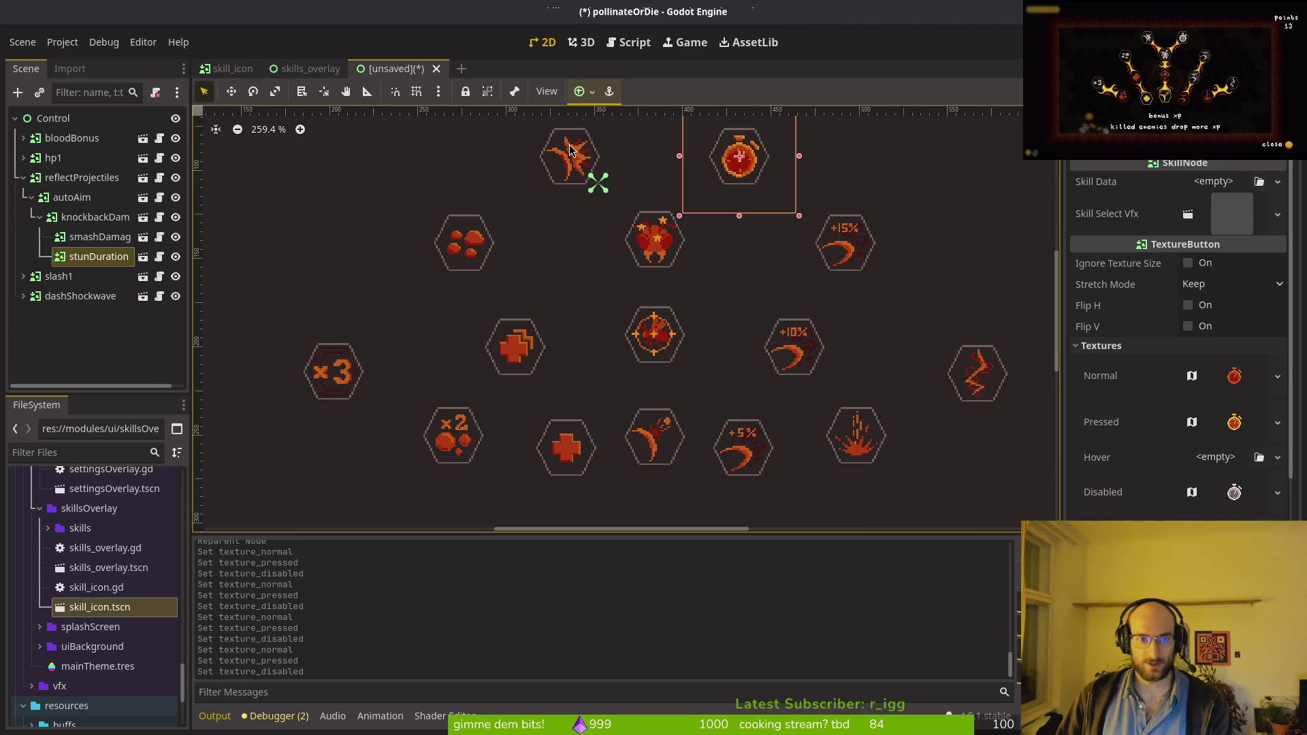
Step: Copy smashDamage's starburst Normal texture onto the smash node
left_click(570, 151)
left_click(1126, 345)
right_click(1148, 393)
left_click(1147, 386)
left_click(310, 68)
left_click(83, 317)
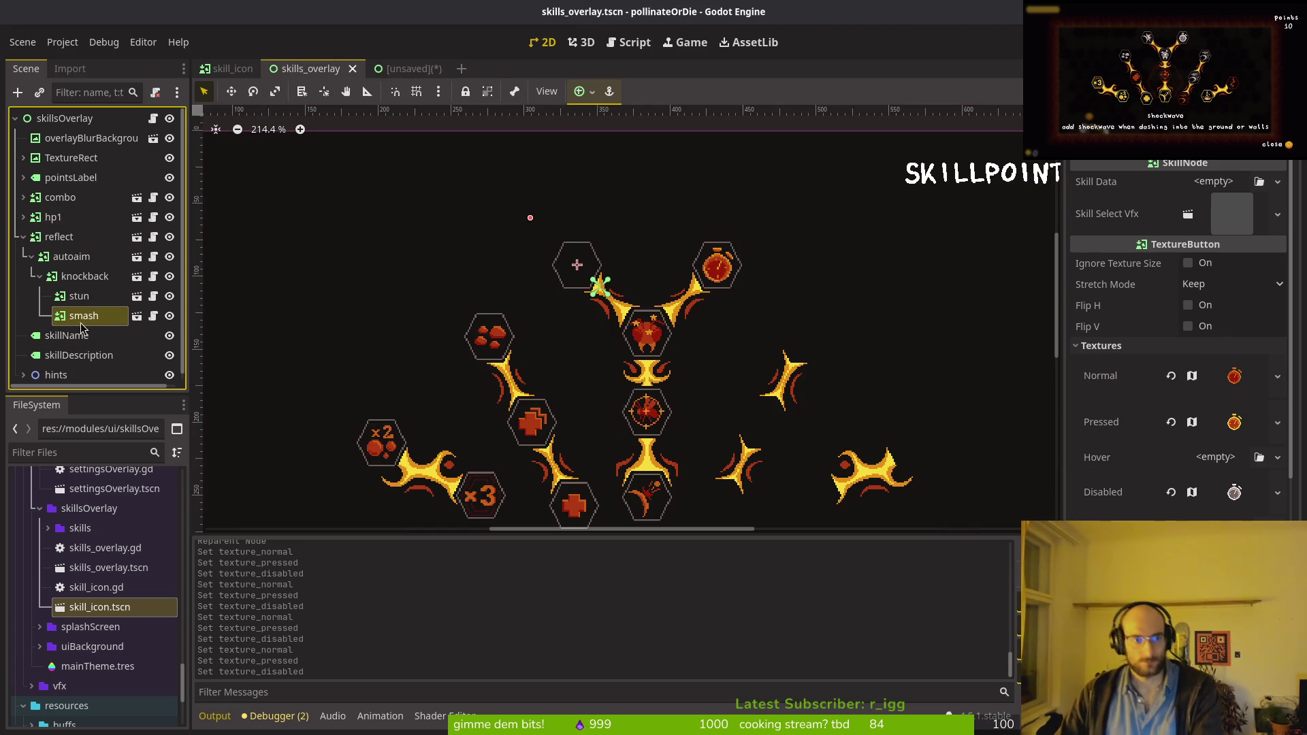
left_click(1100, 345)
right_click(1116, 365)
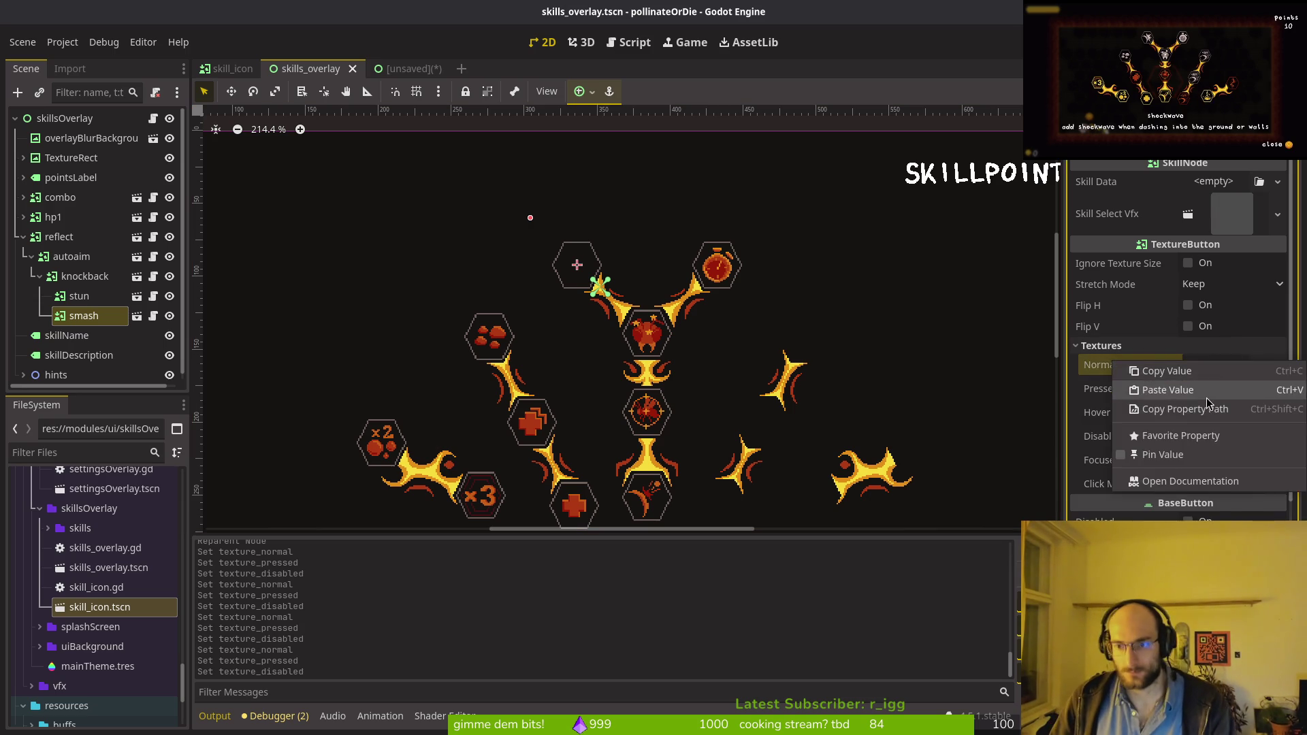
left_click(1168, 390)
Step: Copy smashDamage's starburst Pressed and Disabled textures onto smash and save the overlay
left_click(401, 70)
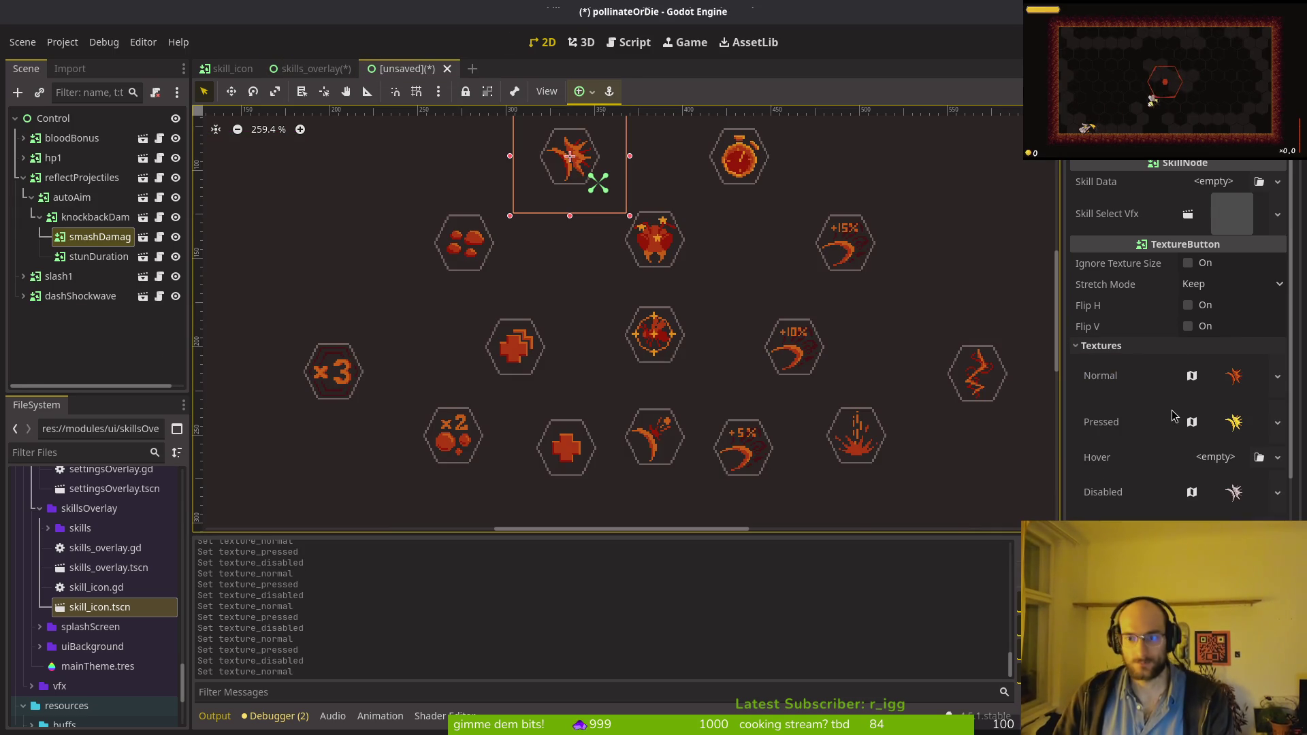
left_click(1124, 427)
left_click(313, 68)
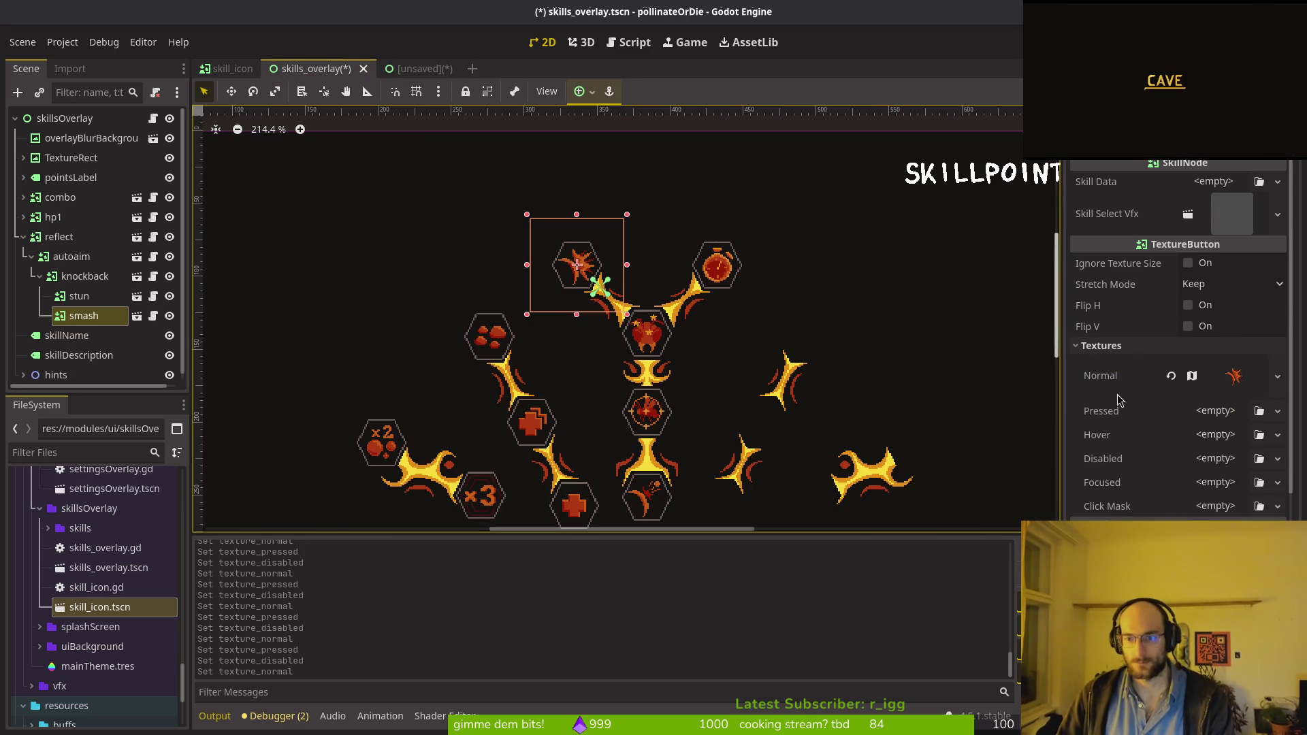
right_click(1108, 412)
left_click(1150, 440)
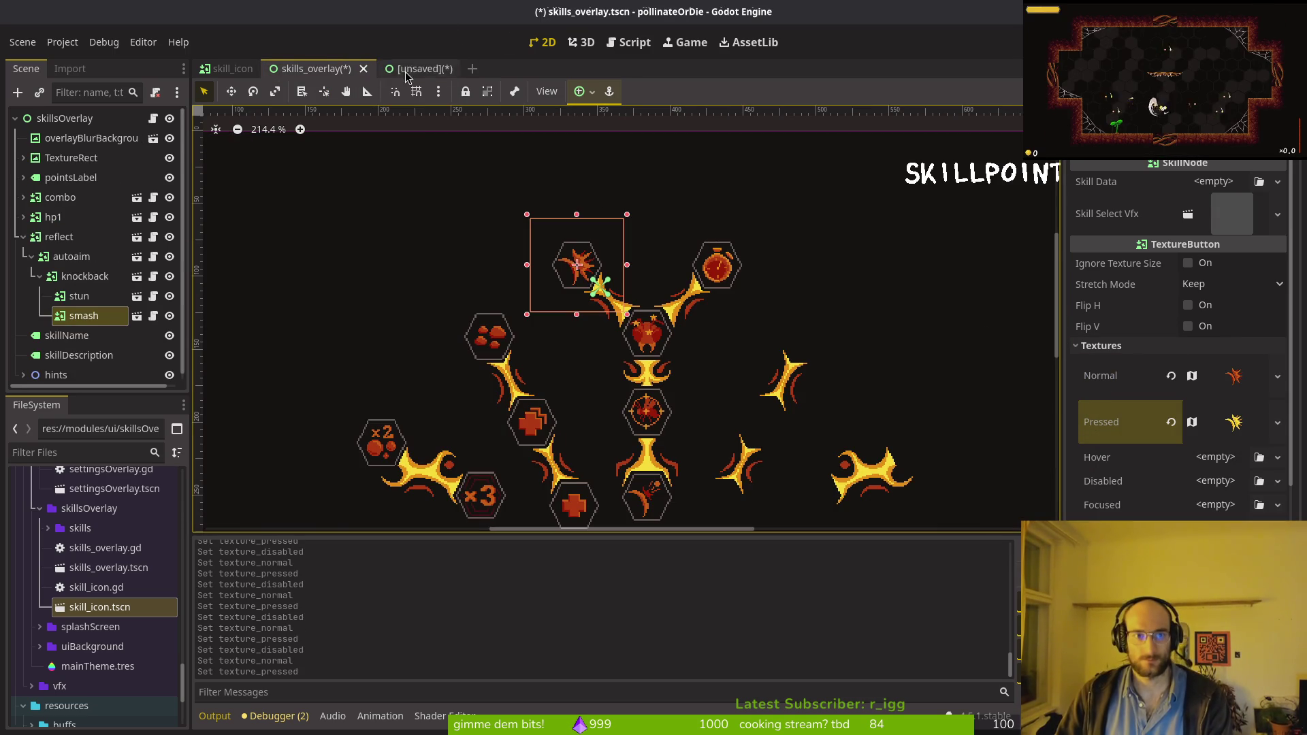
key("ctrl+Tab")
right_click(1118, 499)
left_click(1150, 505)
key("ctrl+Tab")
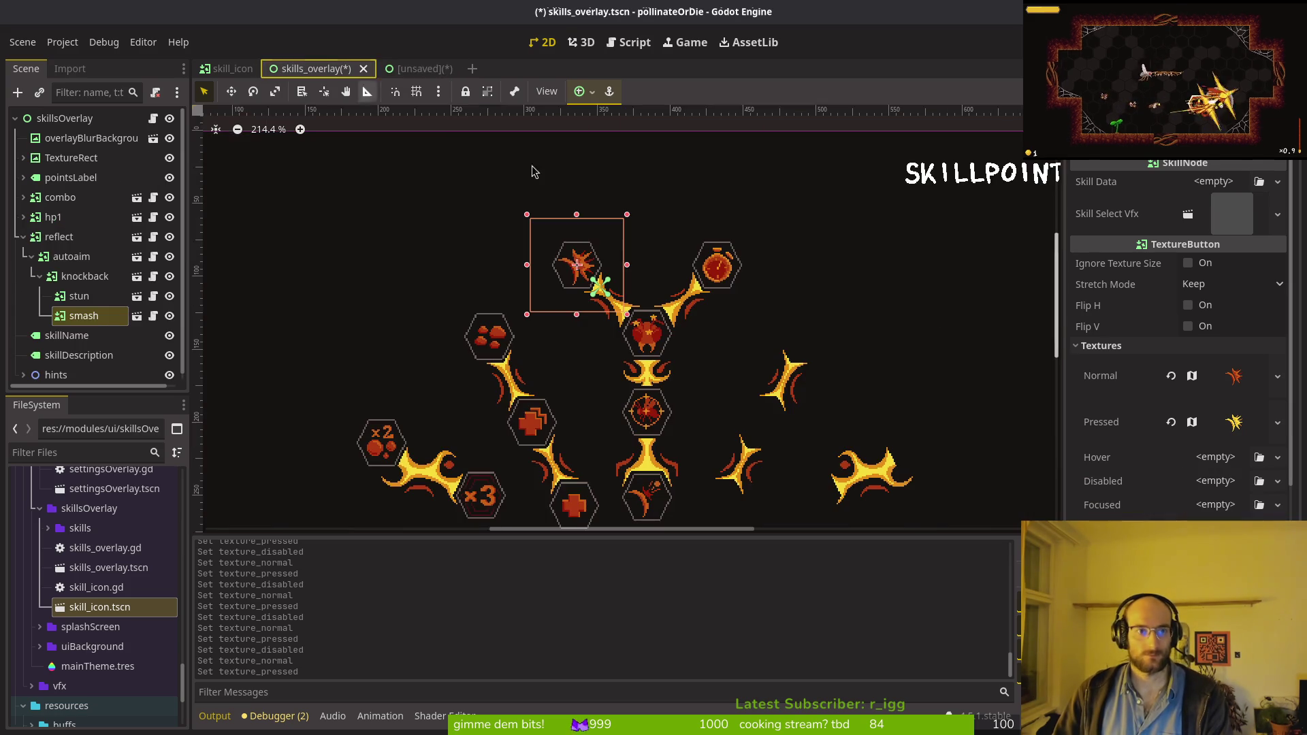
right_click(1116, 486)
left_click(1157, 501)
key("ctrl+s")
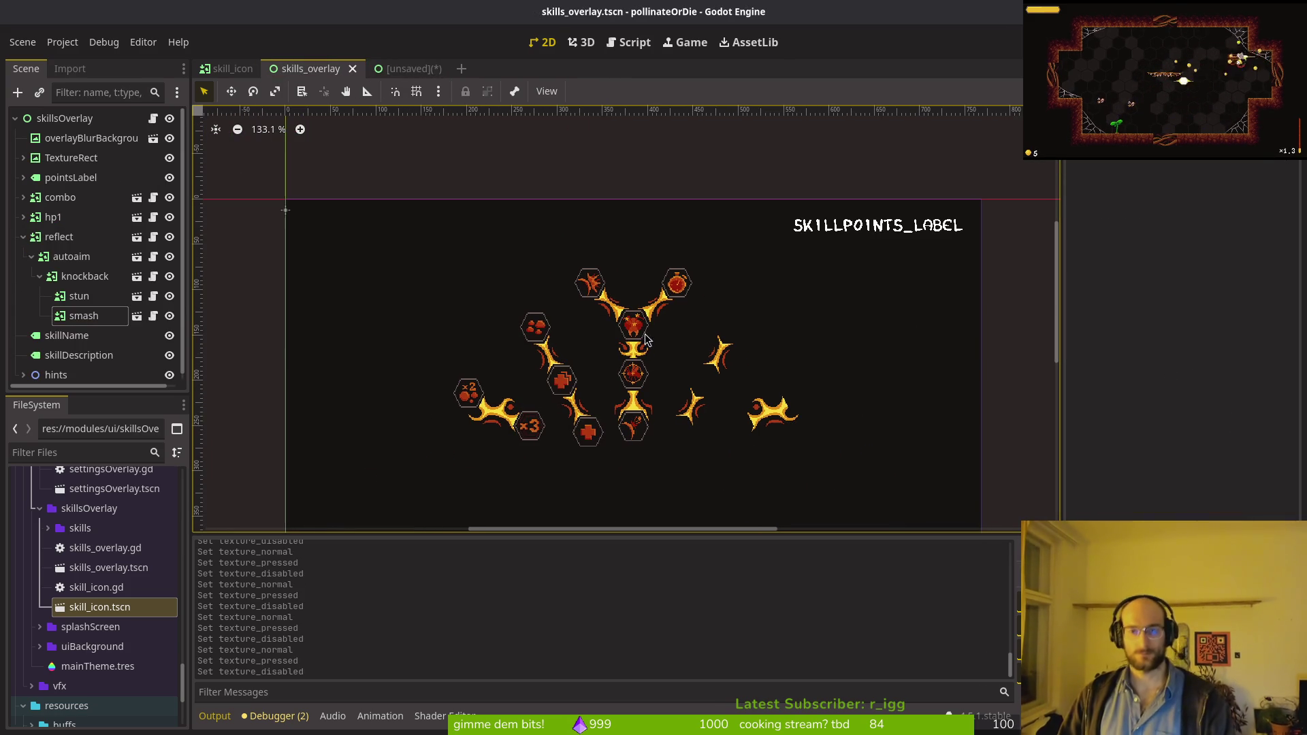
Step: Drop three skill_icon.tscn instances into the empty hexagons on the overlay
left_click(23, 237)
key("ctrl+s")
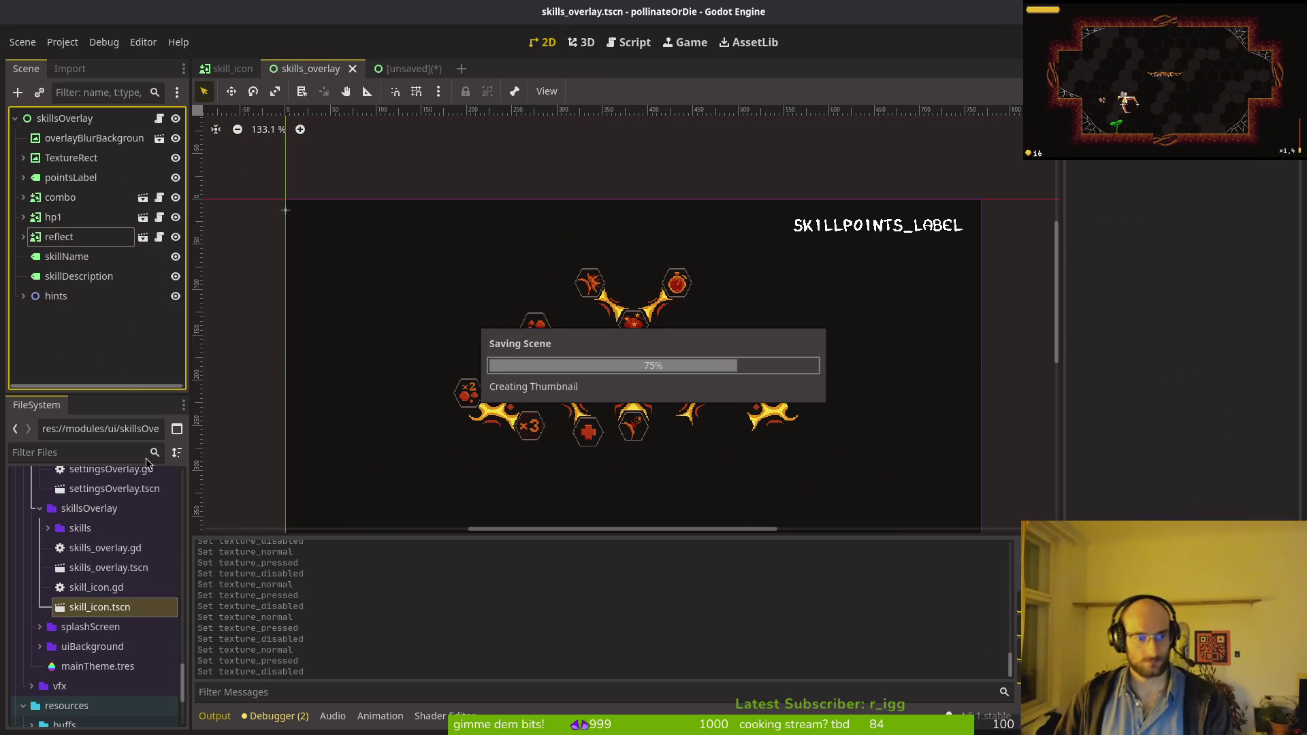
mouse_move(100, 610)
left_mouse_down()
mouse_move(187, 289)
mouse_move(690, 408)
mouse_move(615, 392)
left_mouse_up()
scroll(691, 408, "up", 5)
scroll(700, 362, "up", 2)
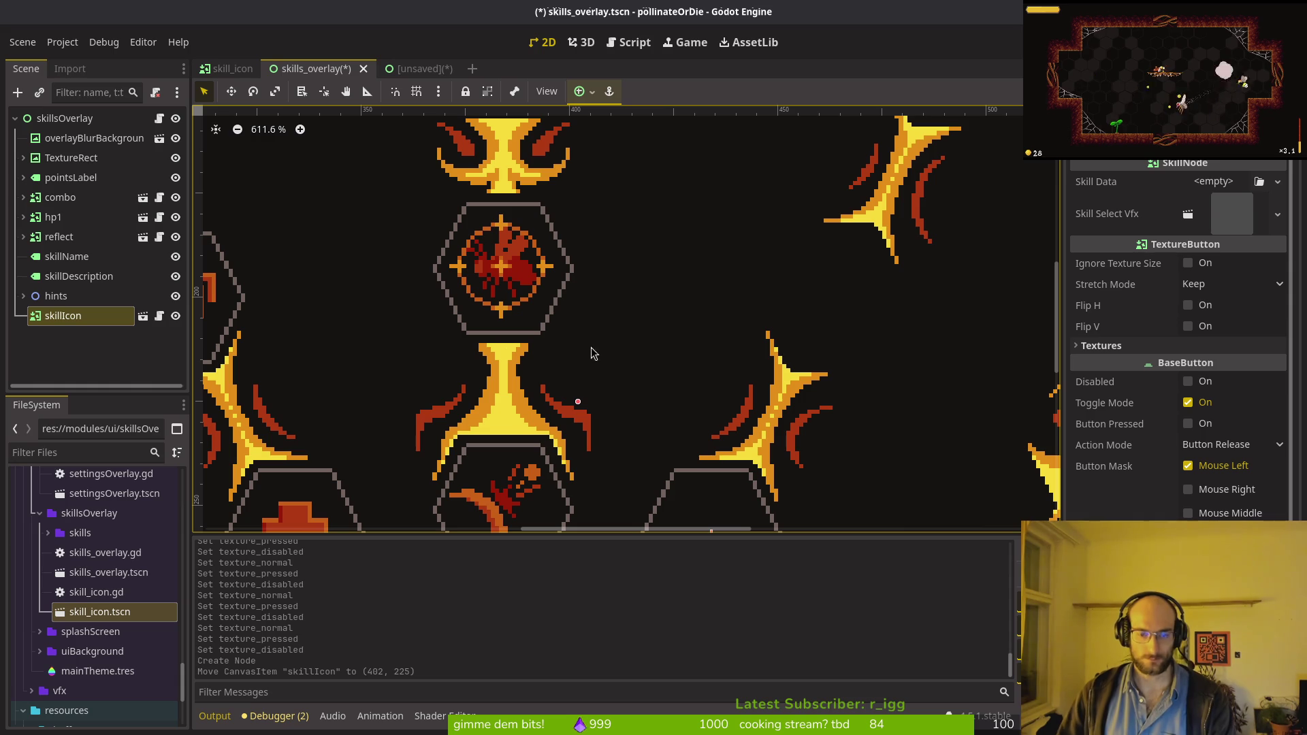
scroll(662, 381, "down", 2)
scroll(662, 380, "left", 2)
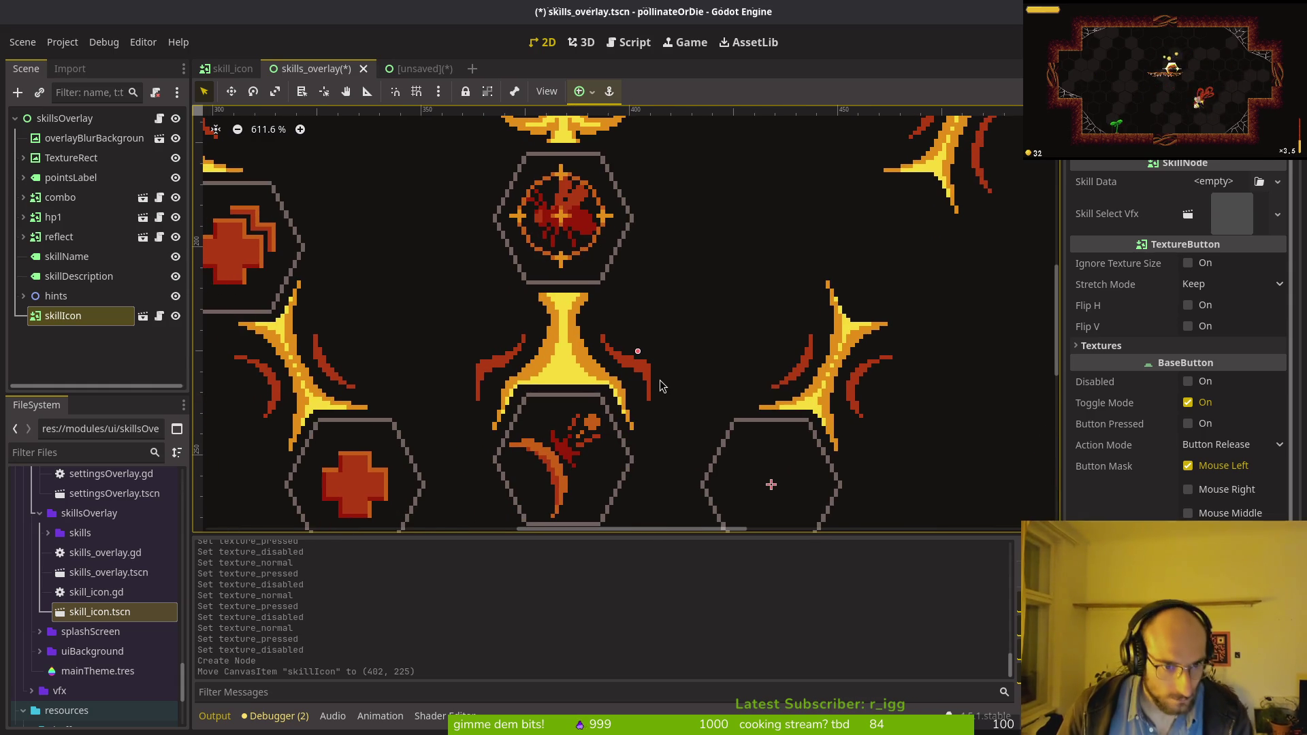
scroll(829, 407, "down", 5)
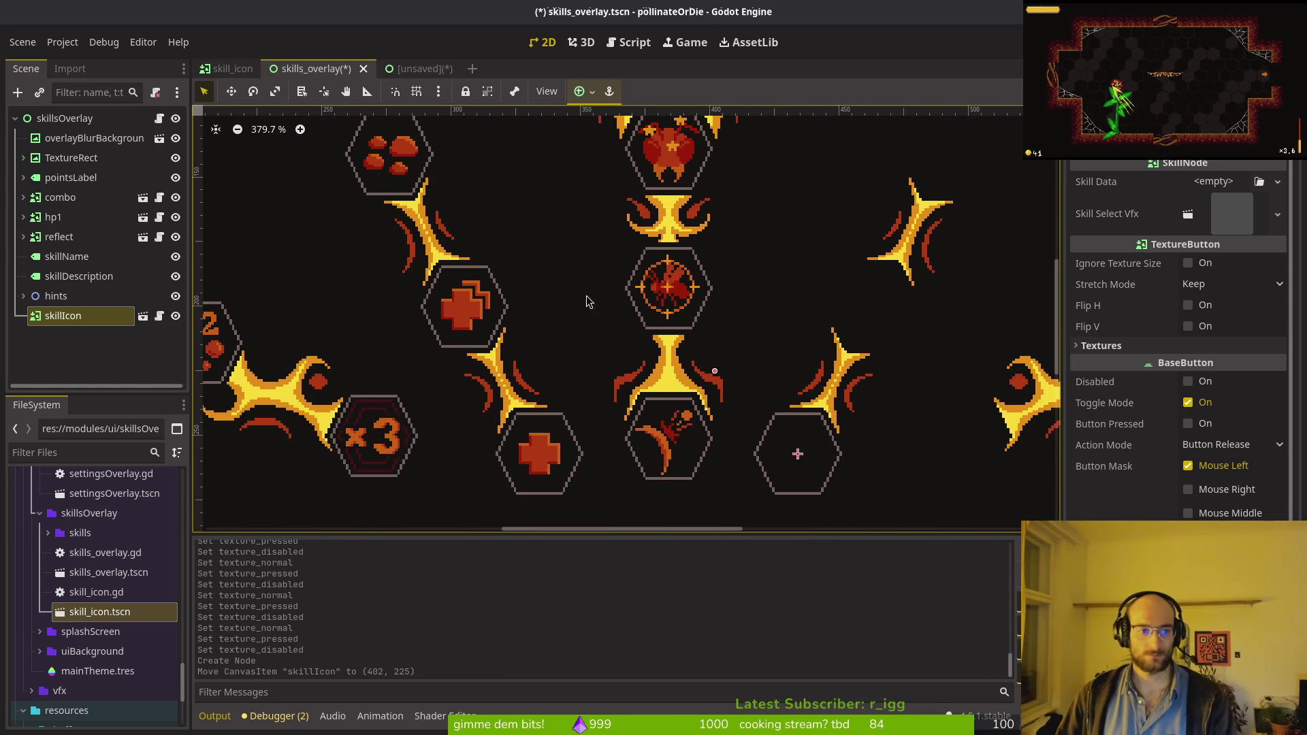
mouse_move(86, 635)
left_mouse_down()
mouse_move(442, 327)
mouse_move(885, 207)
mouse_move(795, 231)
left_mouse_up()
scroll(544, 272, "up", 3)
scroll(544, 273, "right", 4)
mouse_move(101, 622)
left_mouse_down()
mouse_move(711, 204)
mouse_move(659, 218)
left_mouse_up()
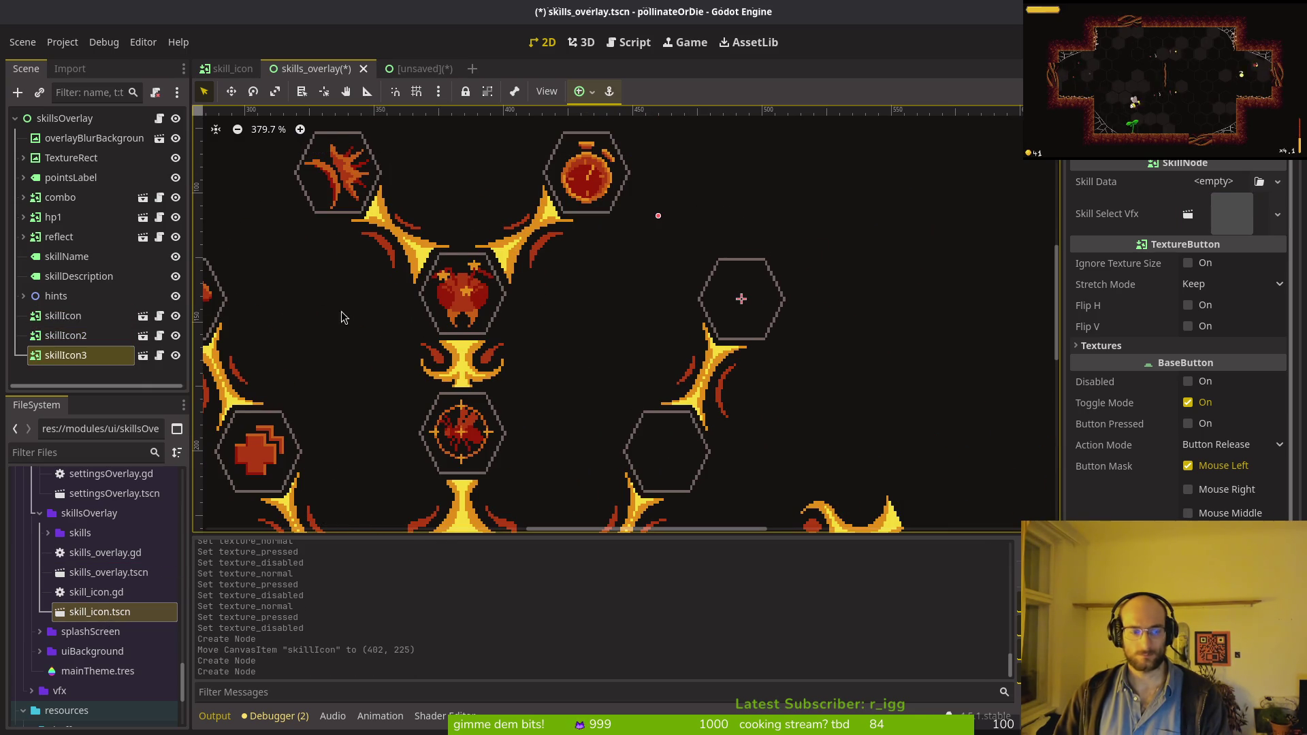
Step: Nest skillIcon3 under skillIcon2 and skillIcon2 under skillIcon in the Scene dock
left_click(74, 358)
left_click_drag(70, 342, 60, 340)
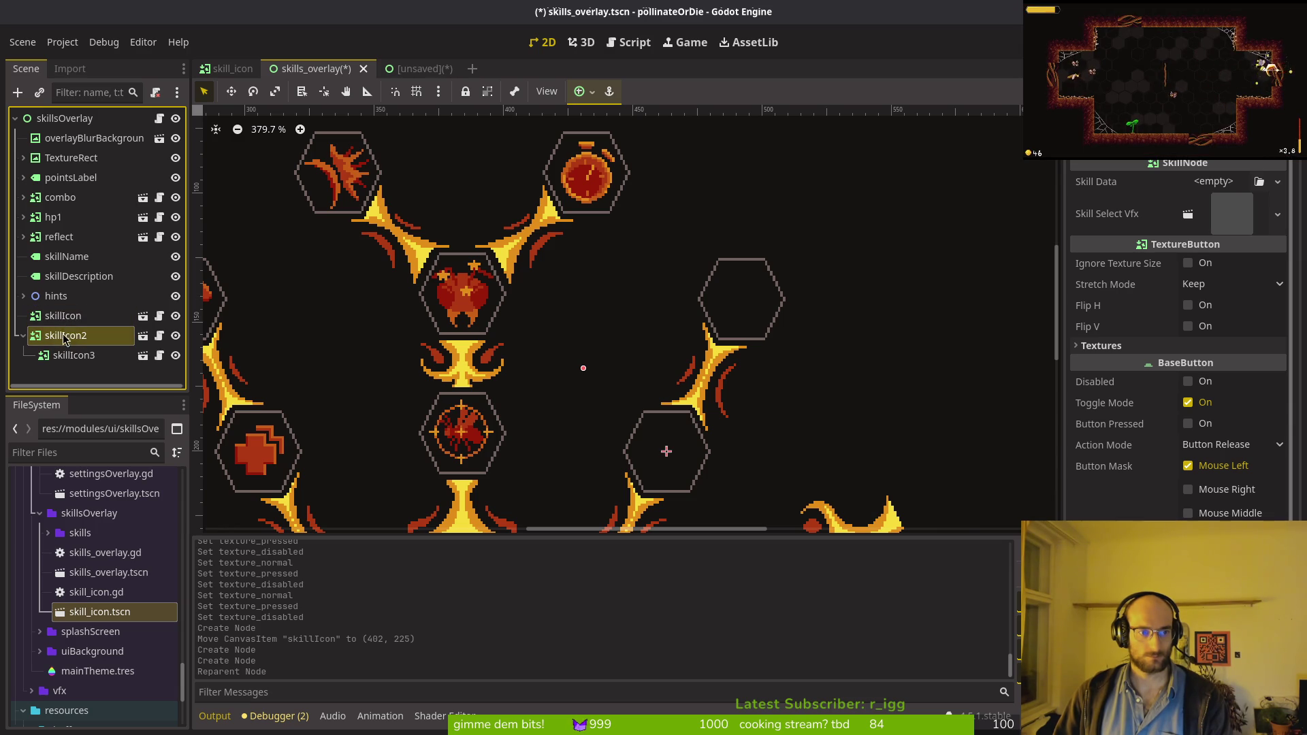
left_click_drag(68, 320, 65, 317)
scroll(740, 308, "down", 2)
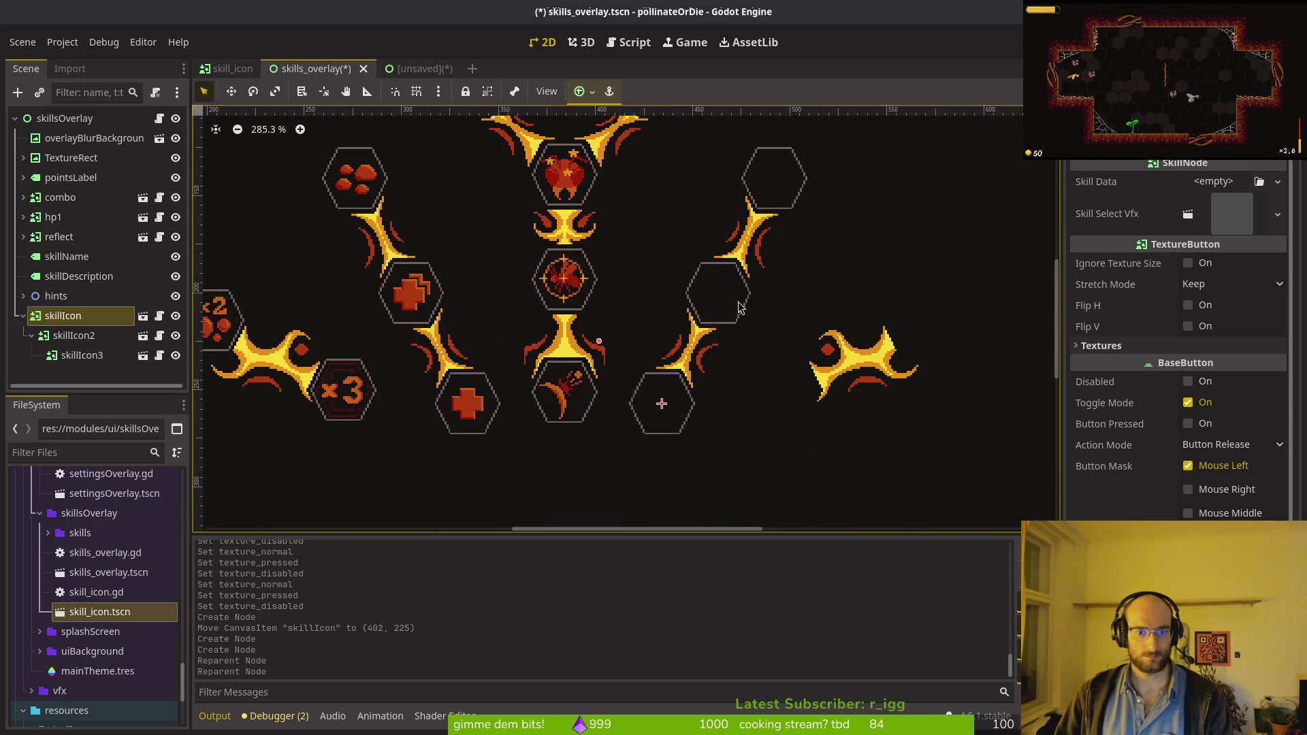
Step: Rename the skillIcon node to slash1 and skillIcon2 to slash2
key("F2")
type("slash1")
key("Return")
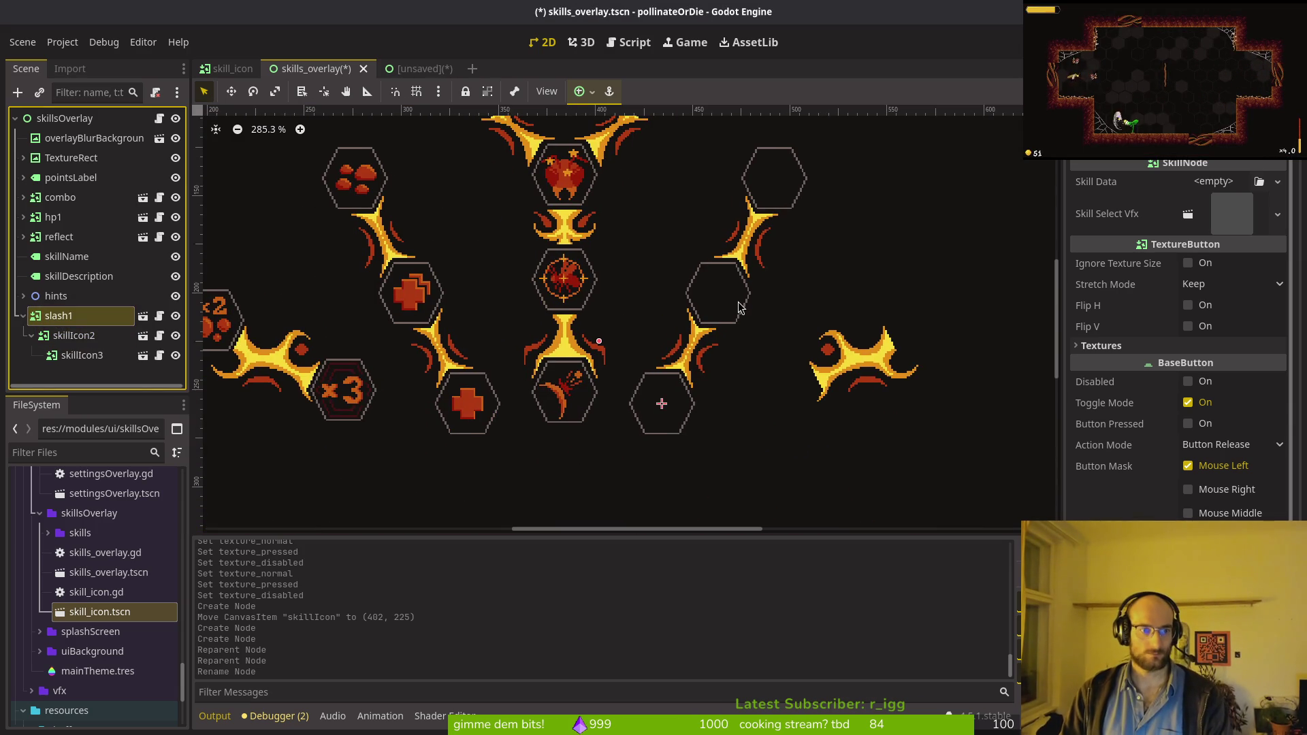
left_click(94, 337)
key("F2")
type("sl")
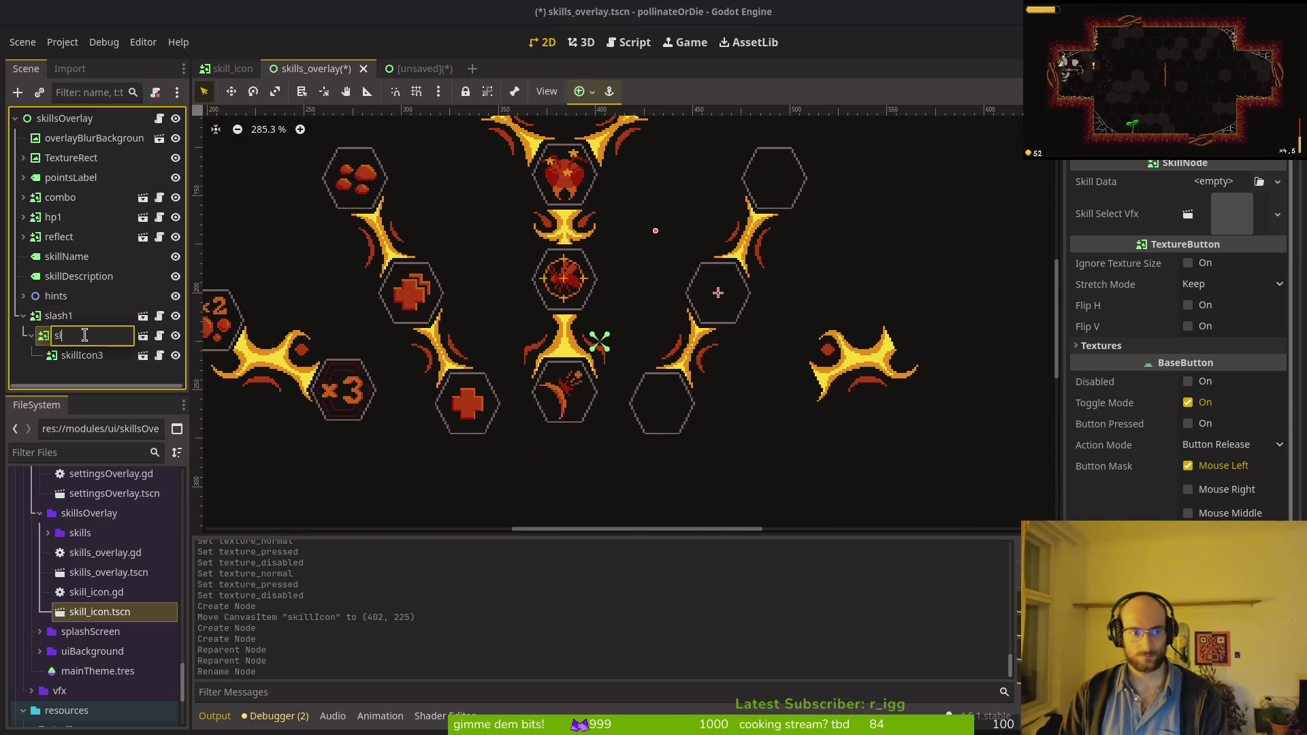
type("ash2")
key("Return")
Step: Rename skillIcon3 to slash3 and save skills_overlay.tscn
left_click(79, 355)
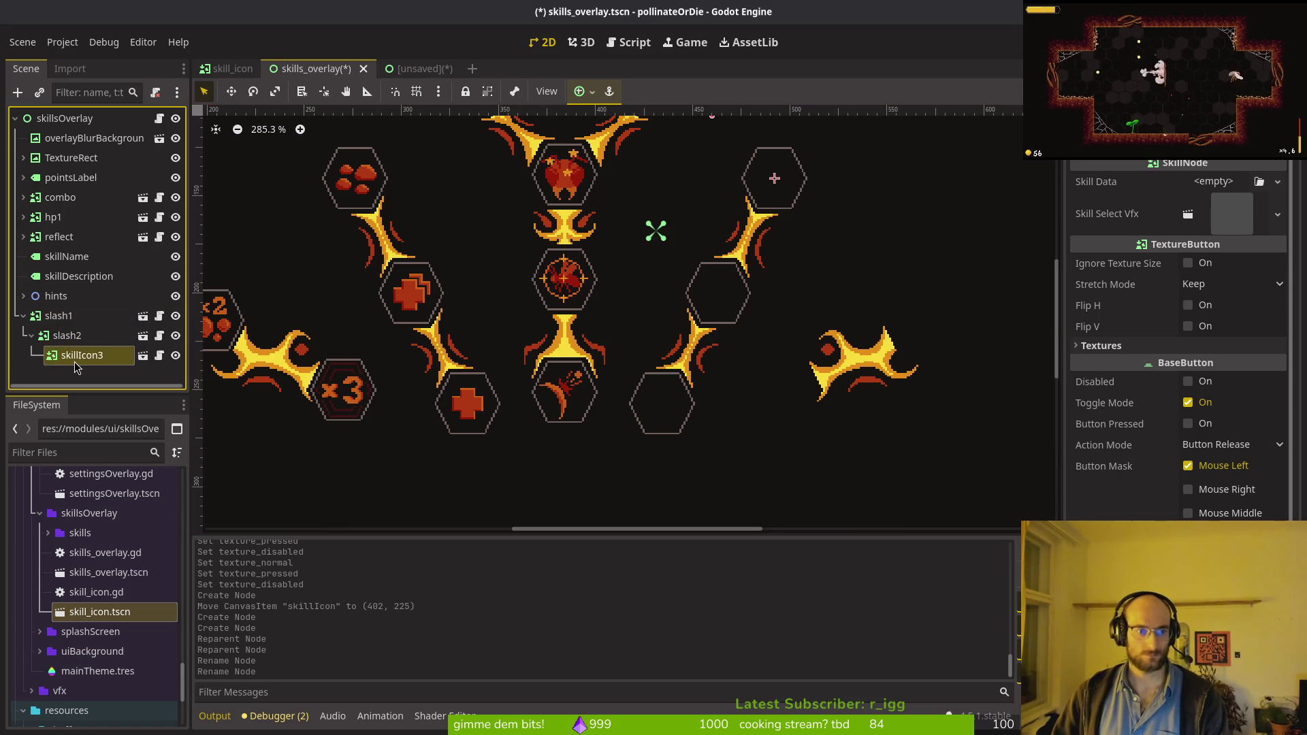
key("F2")
type("slash3")
key("Return")
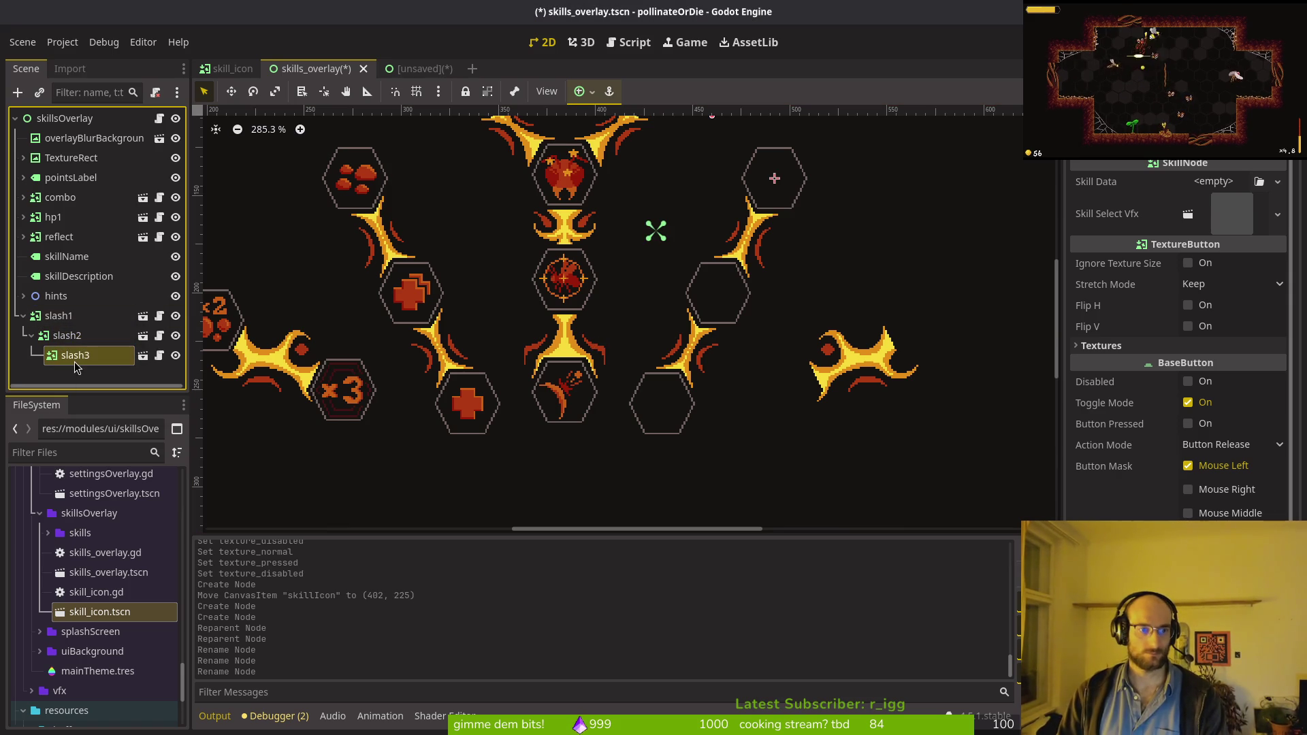
key("ctrl+s")
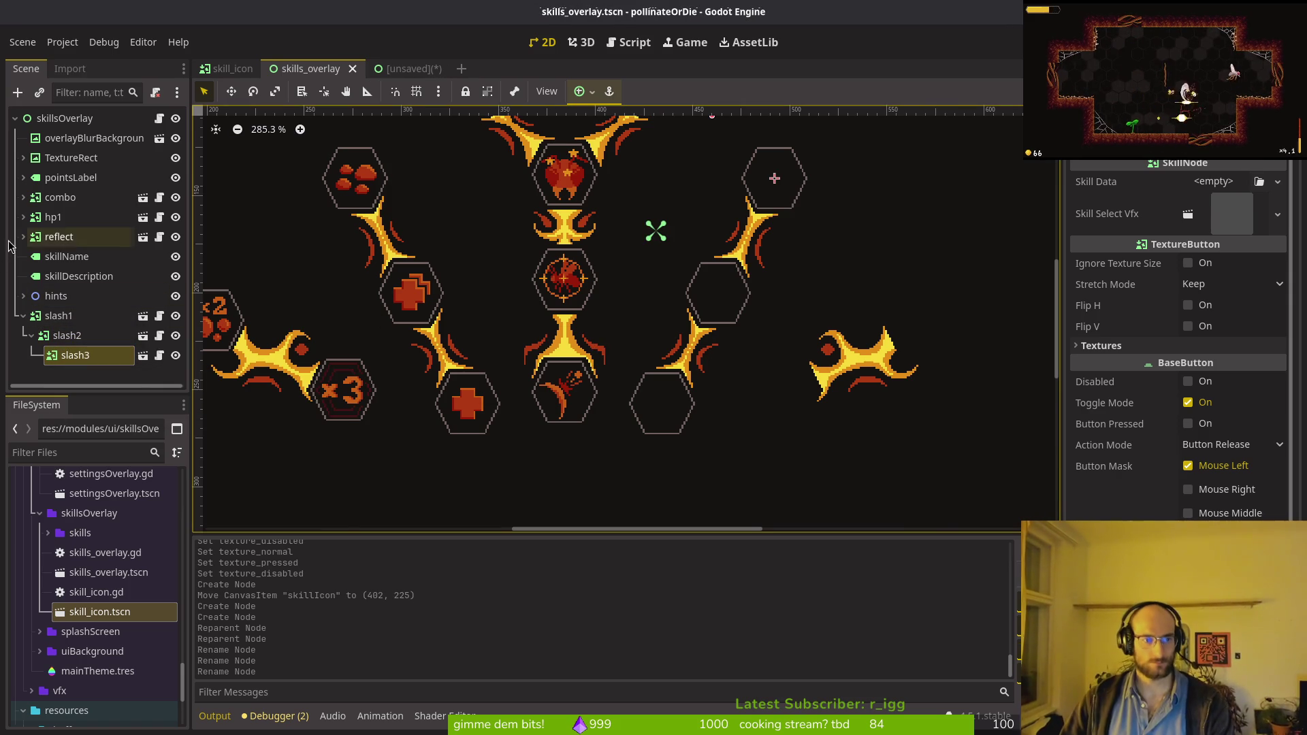
left_click(65, 317)
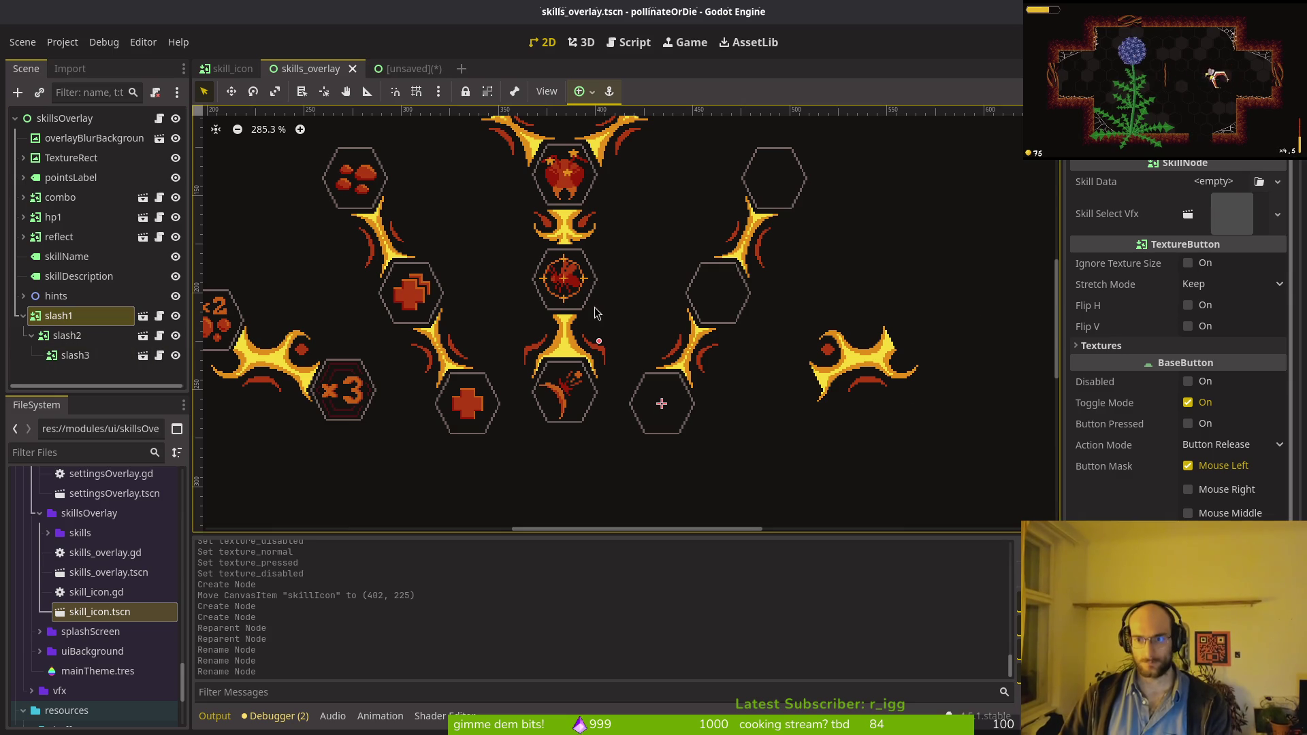
Step: Copy the +5% button's normal texture and paste it as slash1's Normal texture
left_click(408, 69)
left_click(744, 461)
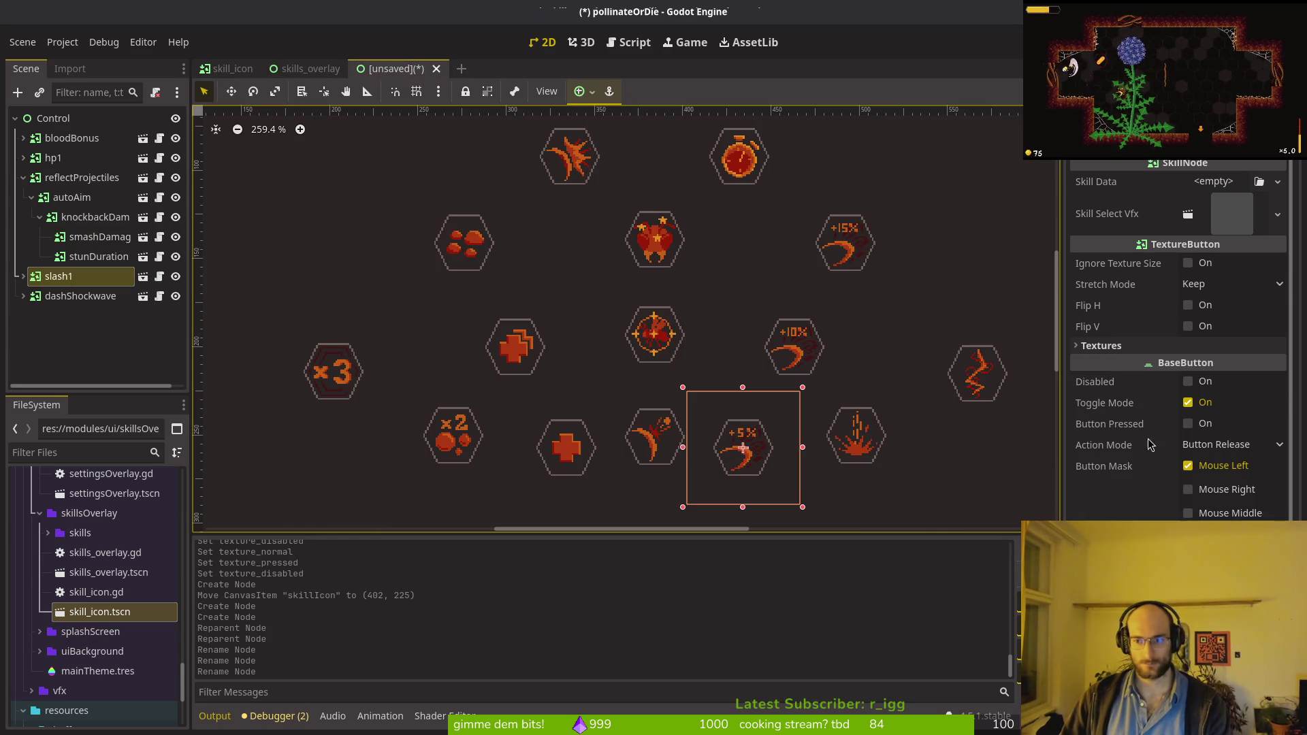
left_click(1101, 345)
right_click(1089, 371)
left_click(1117, 381)
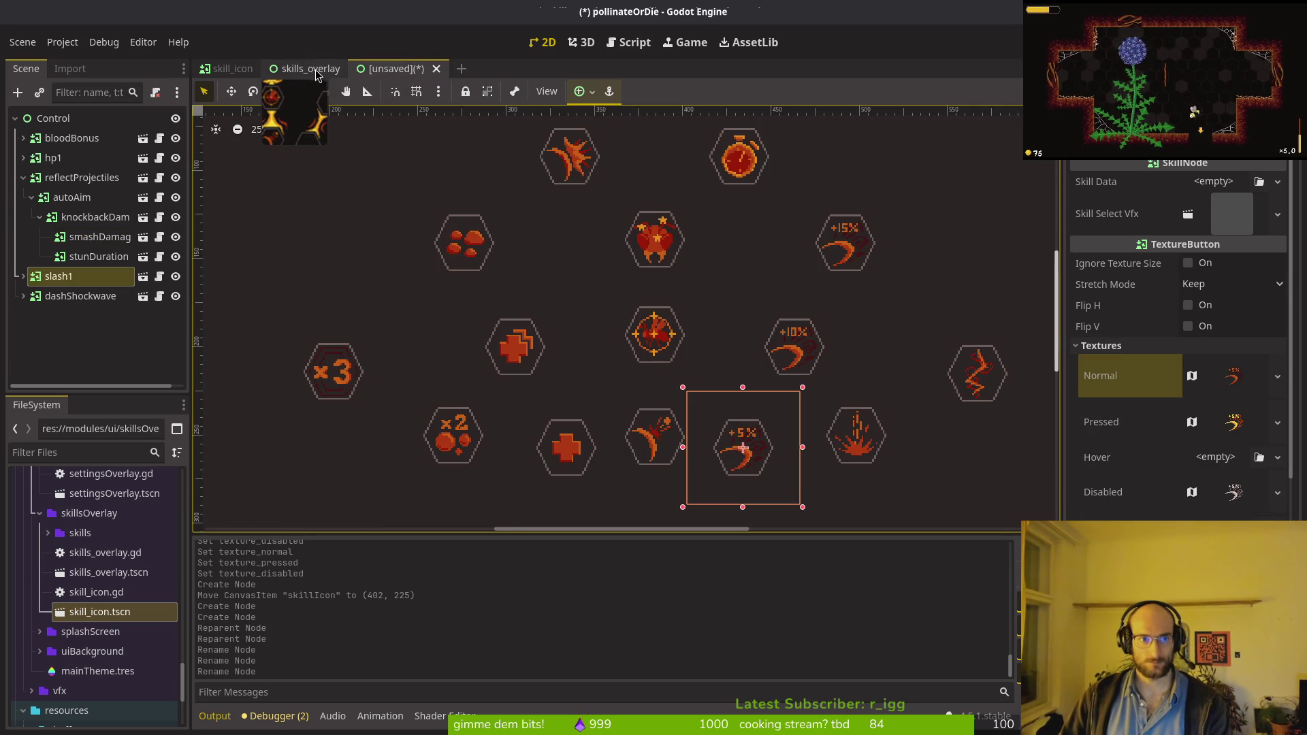
left_click(315, 70)
right_click(54, 315)
left_click(1060, 388)
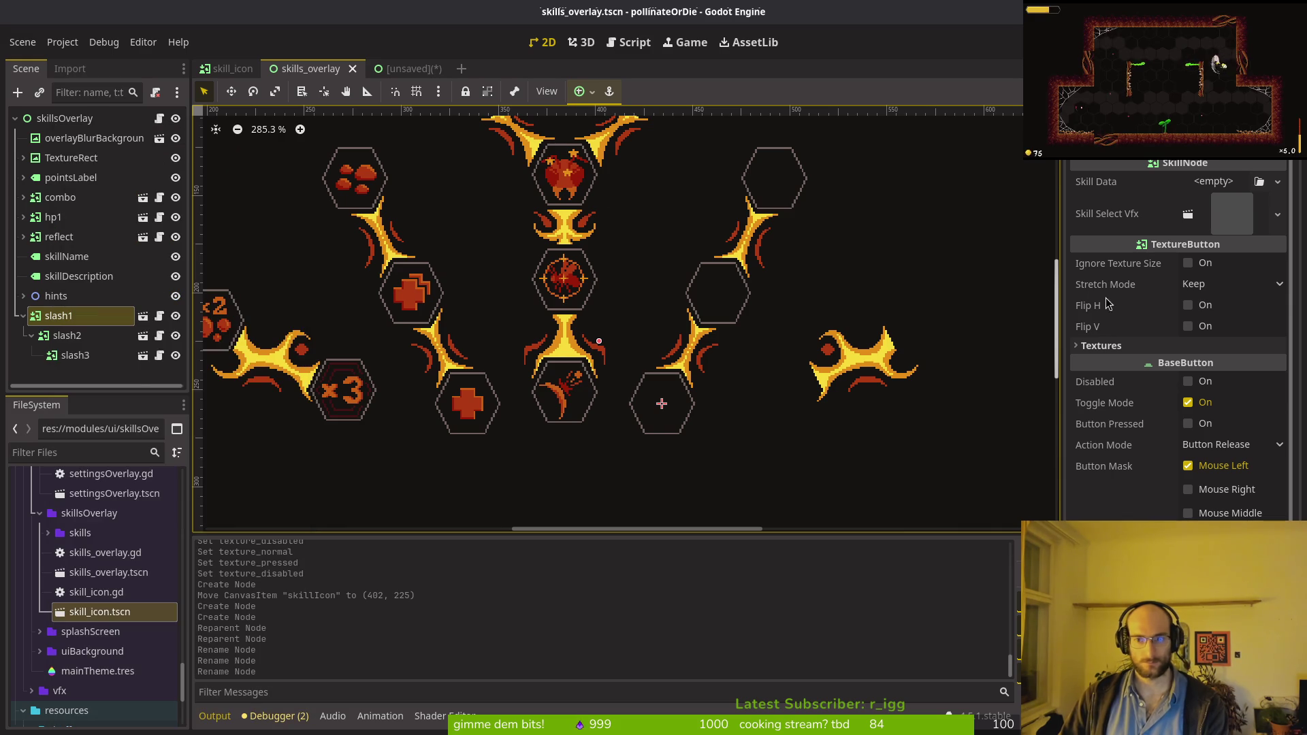
left_click(1101, 345)
right_click(1136, 370)
left_click(1157, 394)
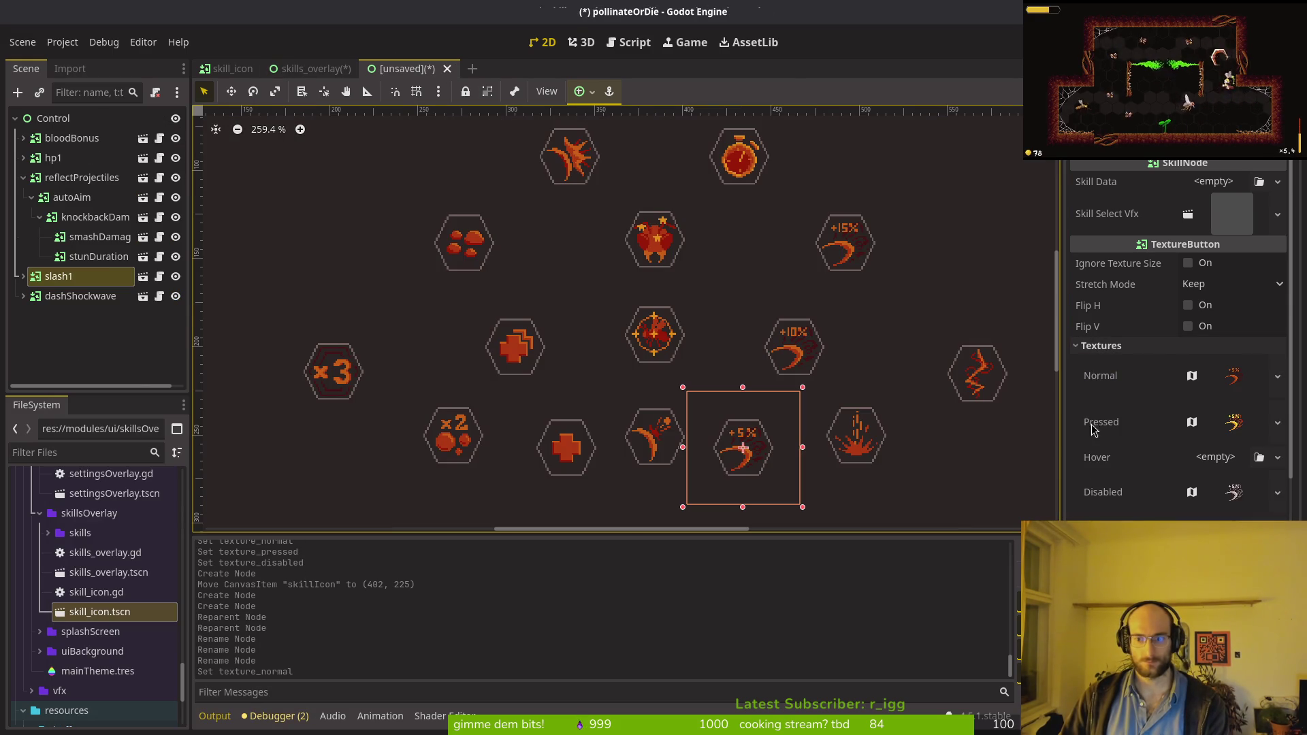
Step: Paste the +5% icon into slash1's Pressed and Disabled textures and save skills_overlay
right_click(1101, 412)
key("Escape")
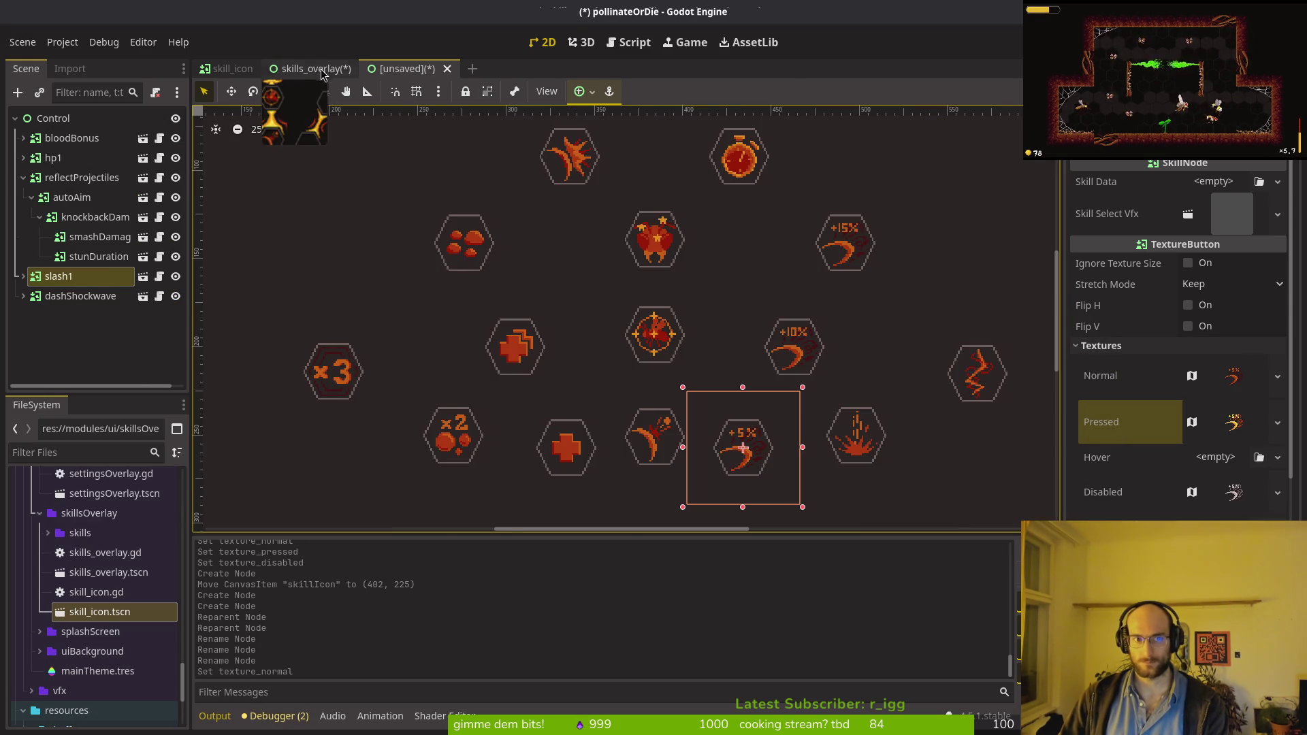
right_click(1102, 408)
left_click(1147, 436)
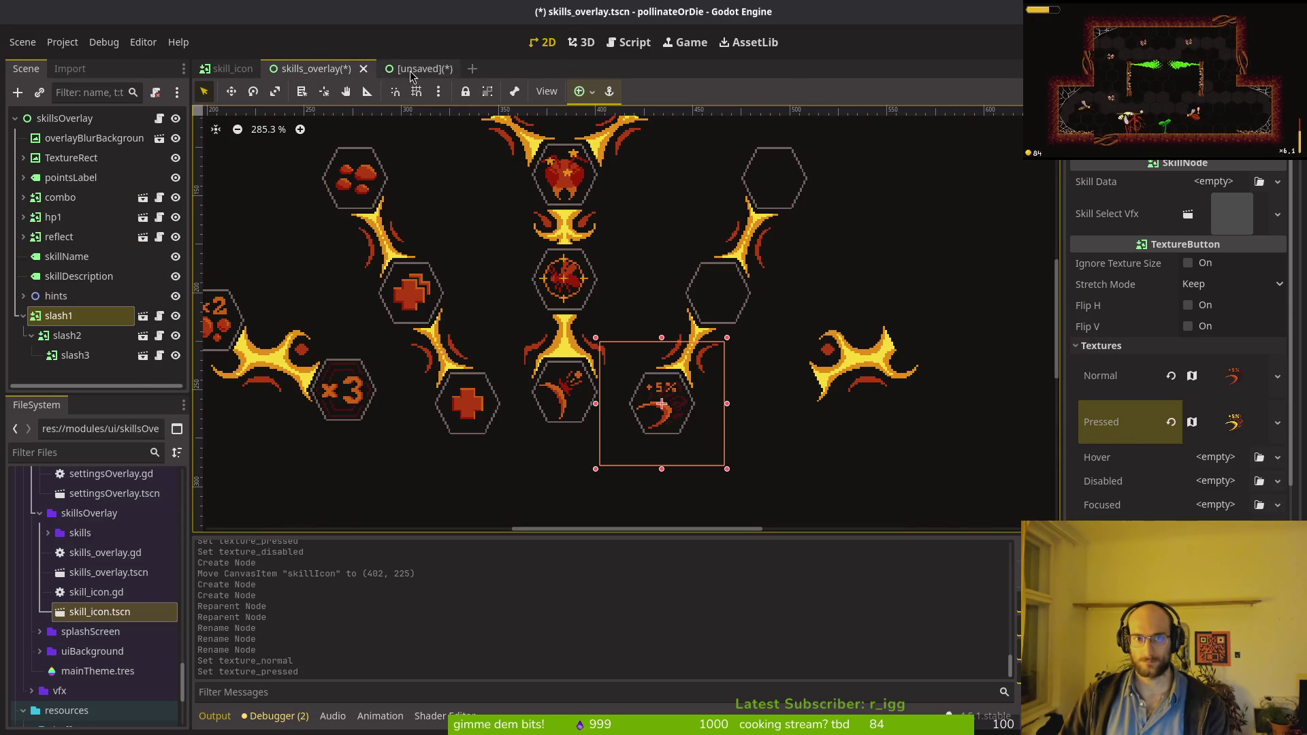
left_click(411, 75)
left_click(335, 74)
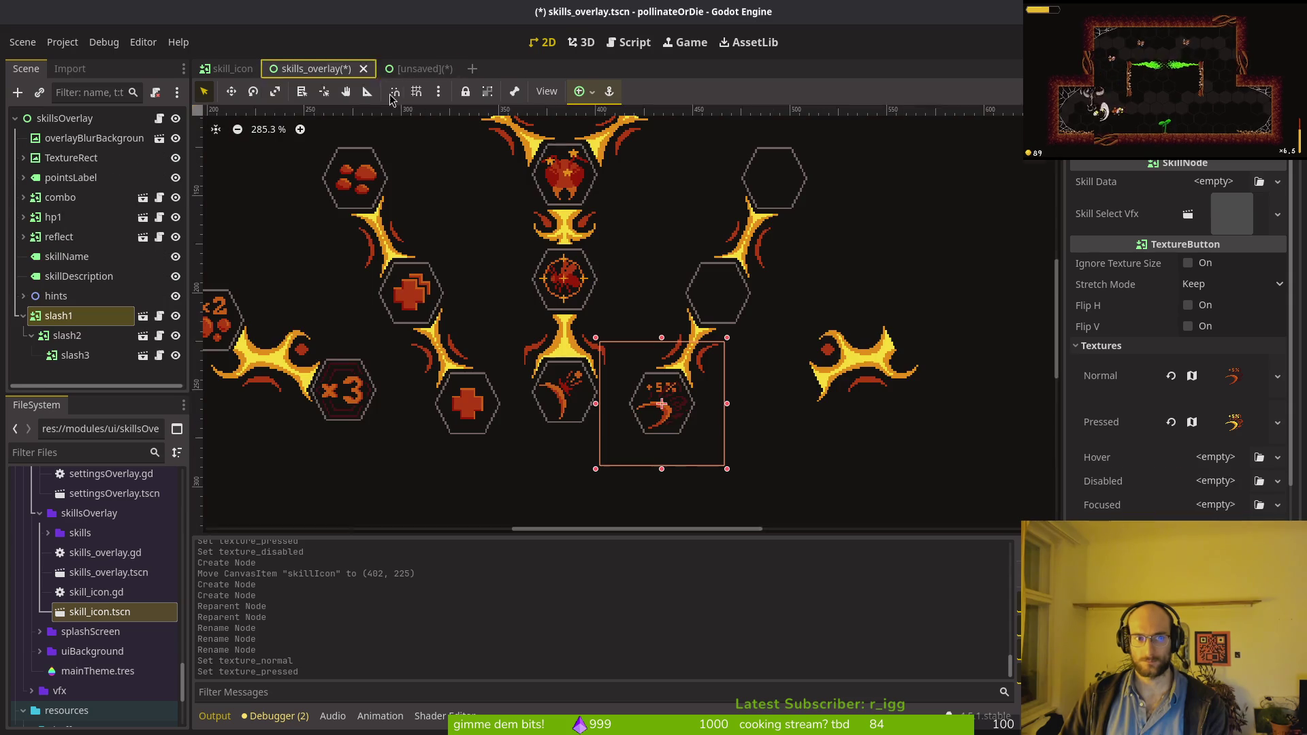
right_click(1102, 480)
left_click(1149, 510)
key("ctrl+s")
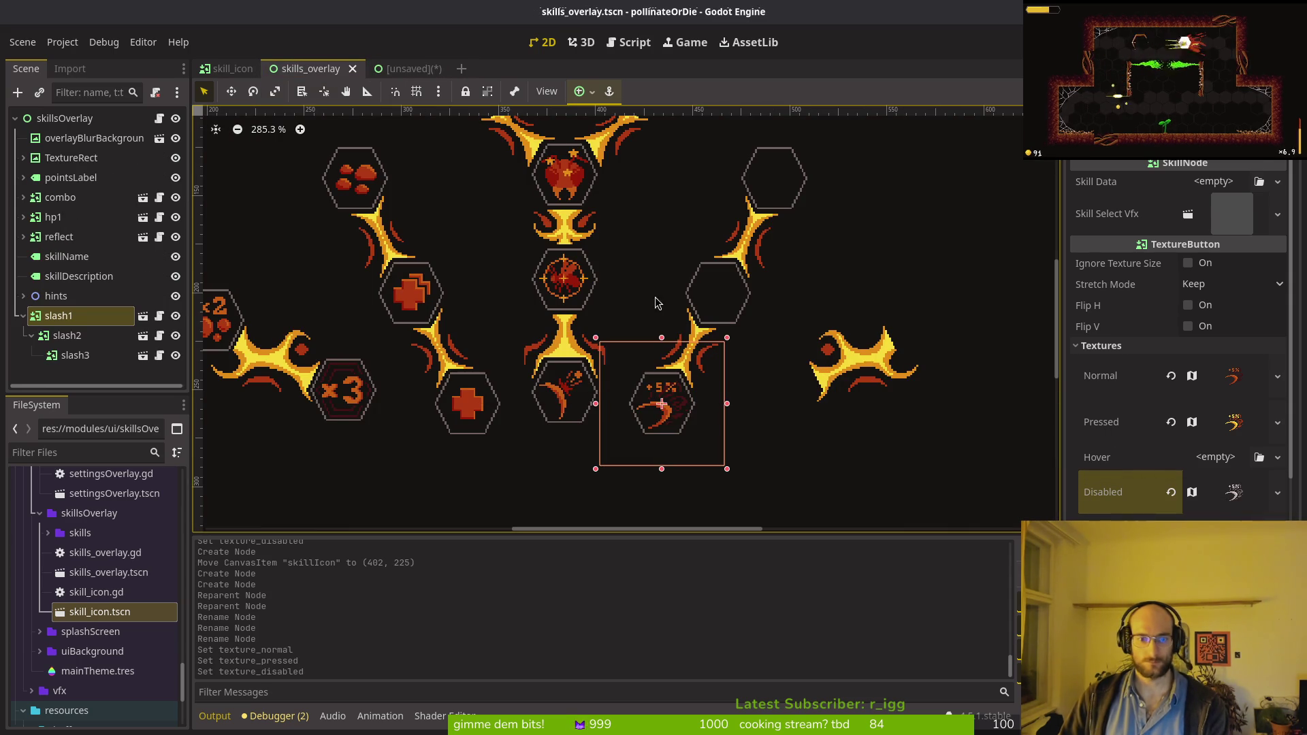
Step: Copy the +10% button's normal texture and select slash2 in skills_overlay
left_click(393, 73)
left_click(814, 369)
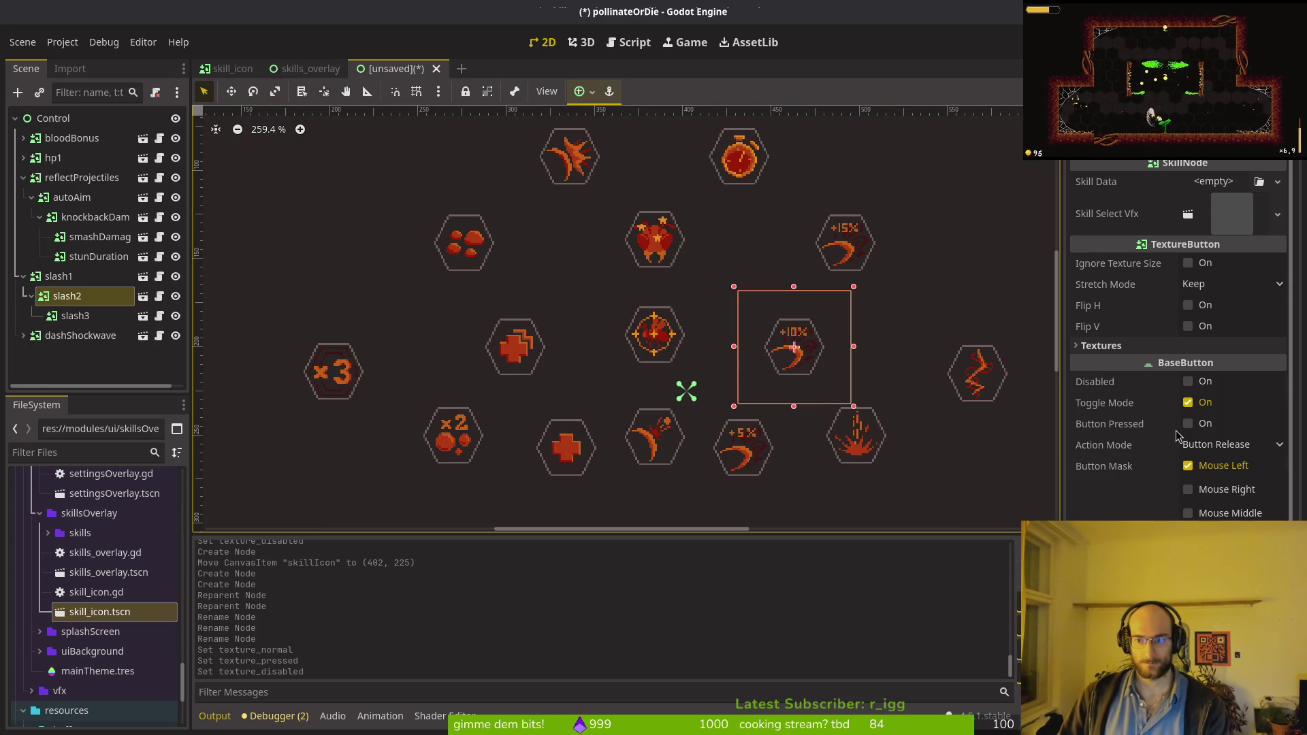
right_click(1116, 376)
left_click(1165, 382)
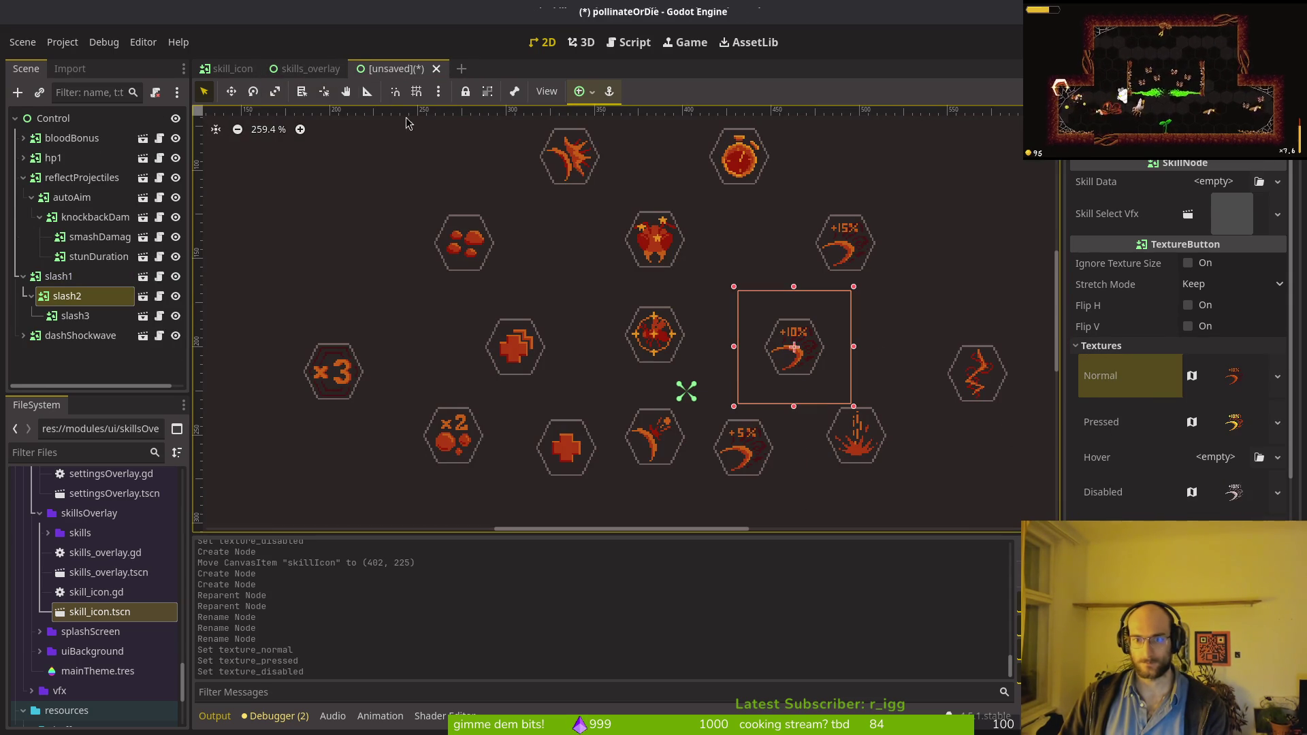
left_click(311, 69)
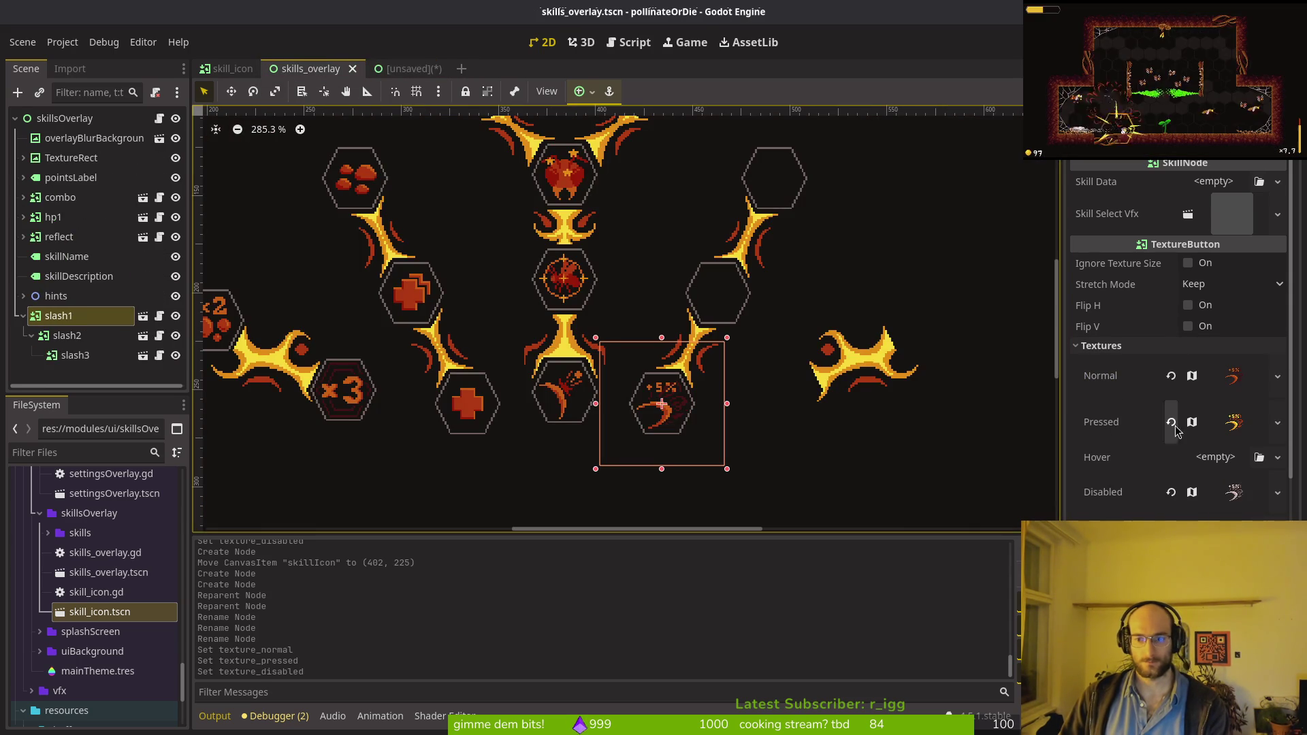
left_click(729, 294)
left_click(66, 335)
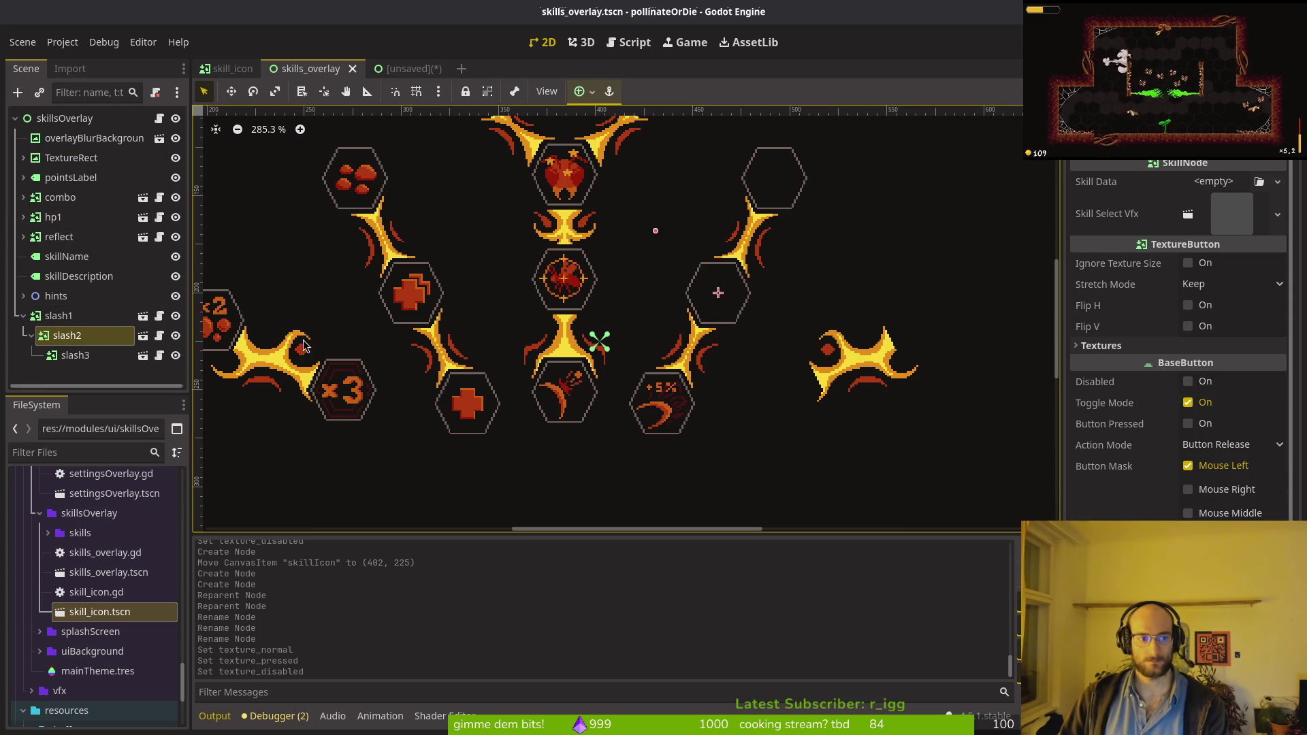
Step: Give slash2 the +10% icon as its Normal and Pressed textures
left_click(1138, 345)
right_click(1139, 366)
left_click(1157, 392)
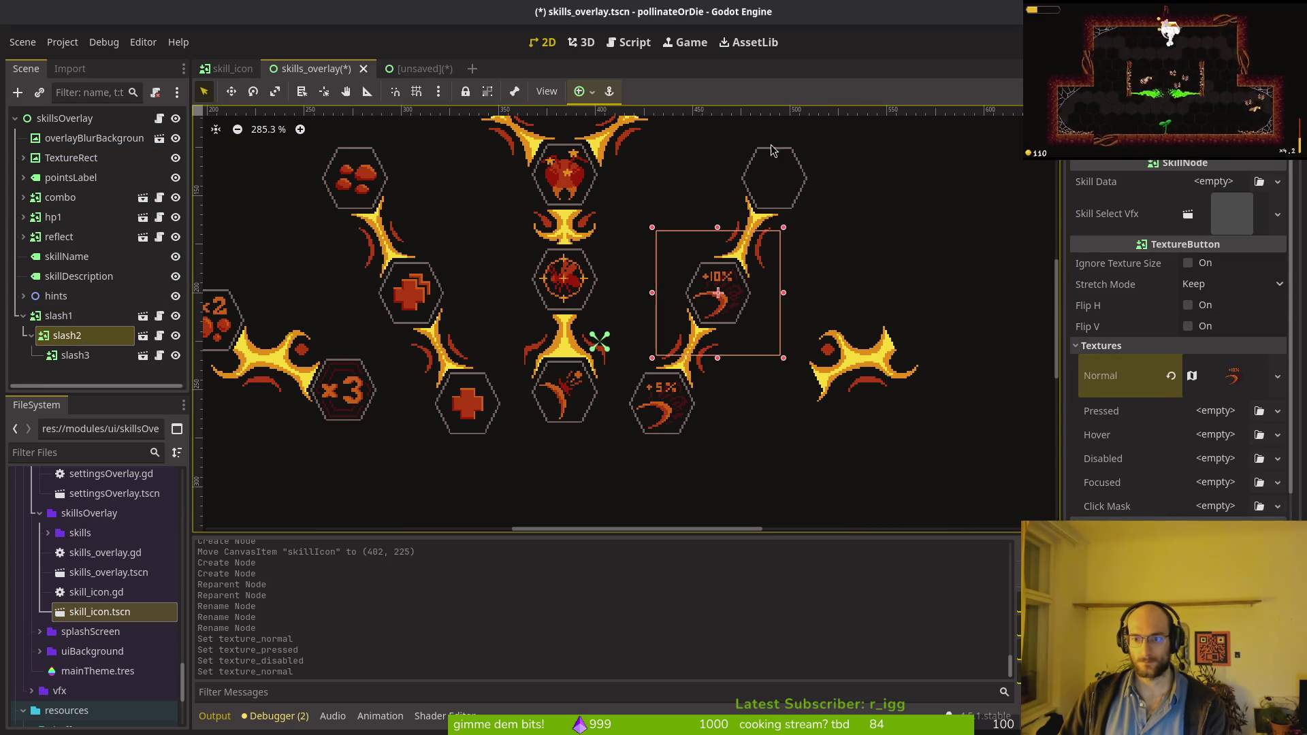
left_click(402, 69)
right_click(1150, 412)
left_click(1157, 436)
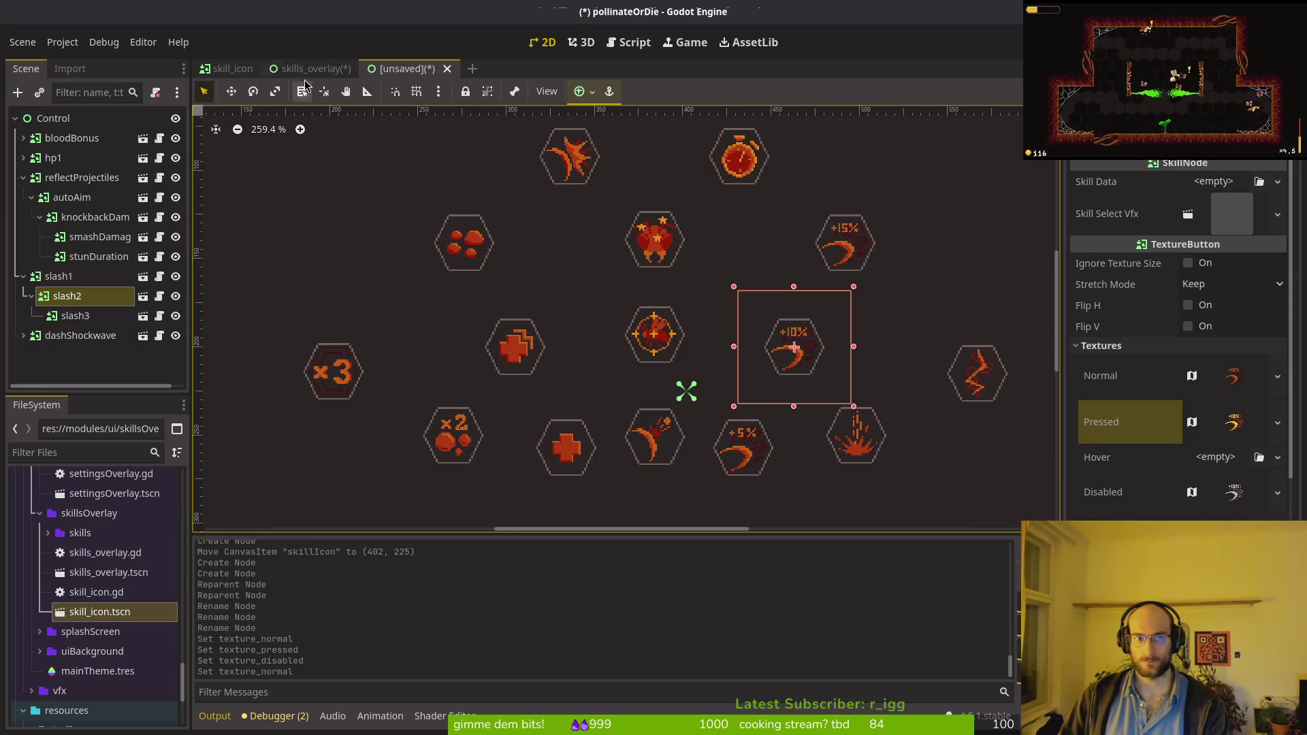
left_click(310, 69)
right_click(1122, 413)
left_click(1153, 435)
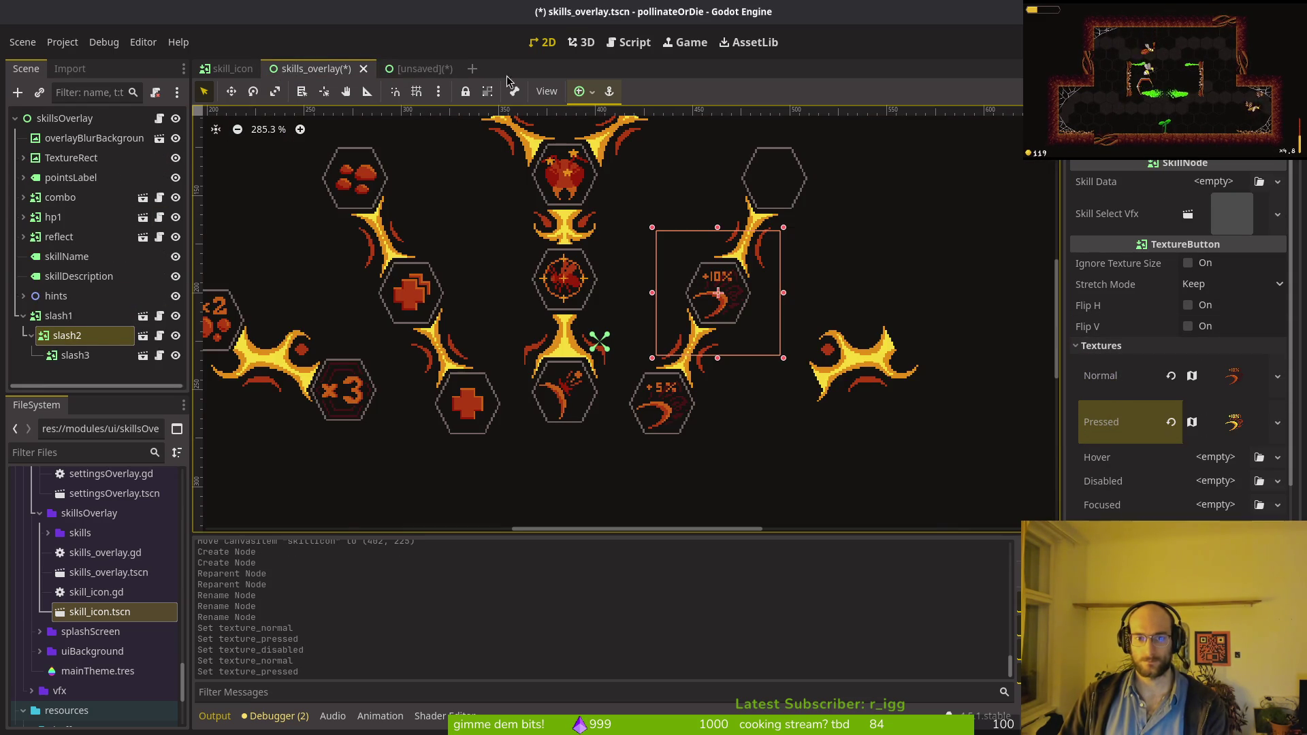
Step: Paste the +10% icon into slash2's Disabled texture and save skills_overlay
key("ctrl+Tab")
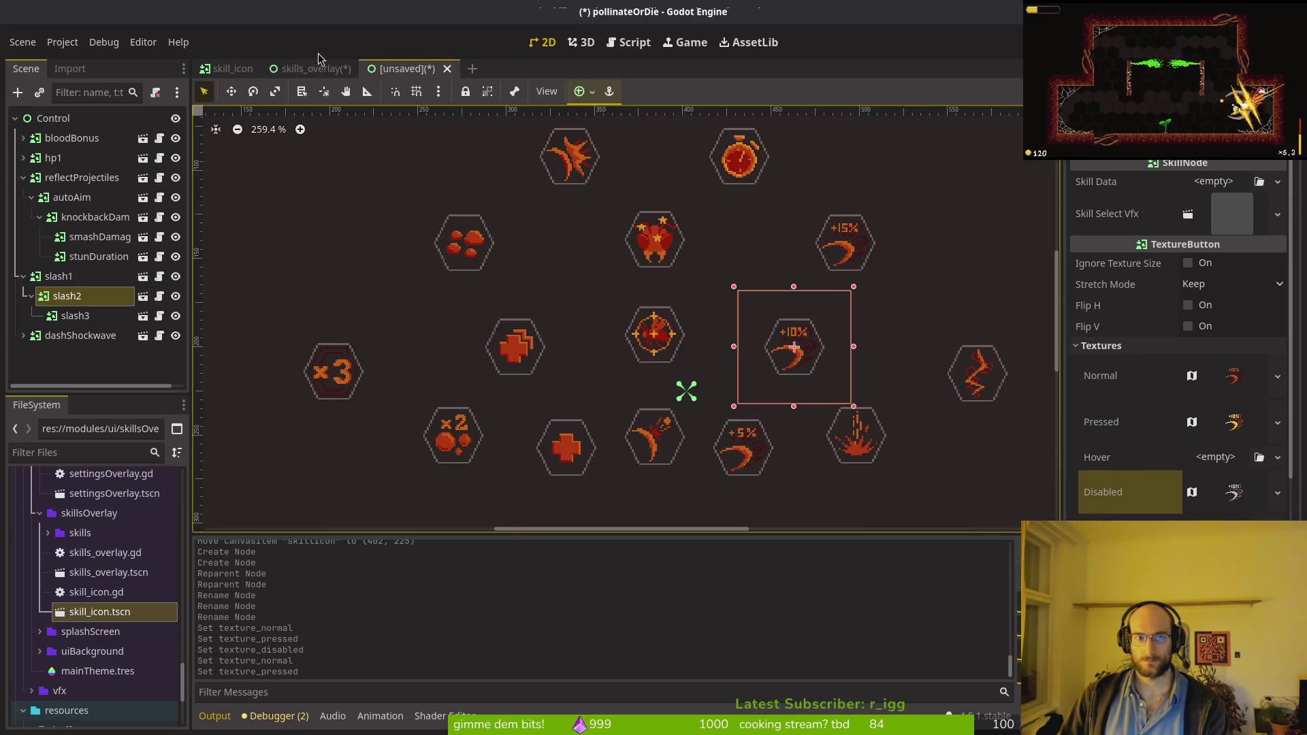
key("ctrl+shift+Tab")
right_click(1112, 482)
left_click(1133, 506)
key("ctrl+s")
Step: Copy the +15% button's normal texture and paste it as slash3's Normal texture
left_click(75, 355)
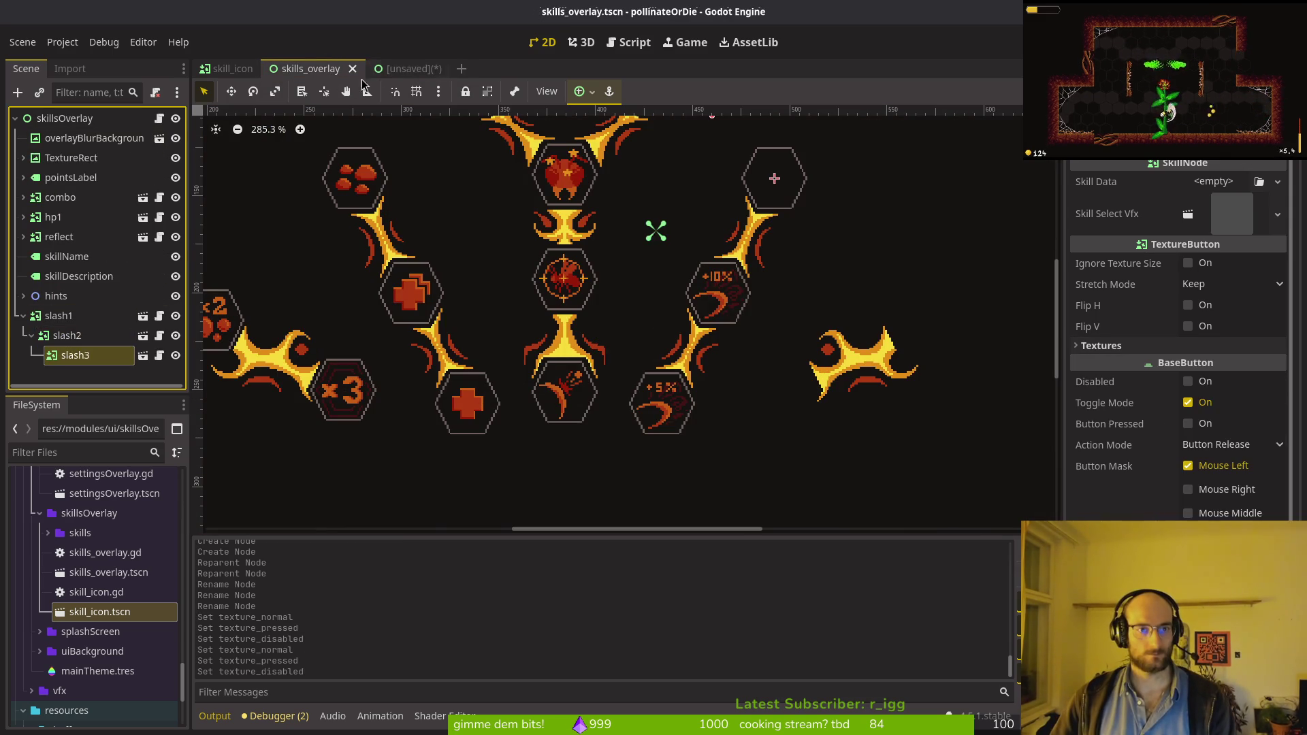
left_click(402, 68)
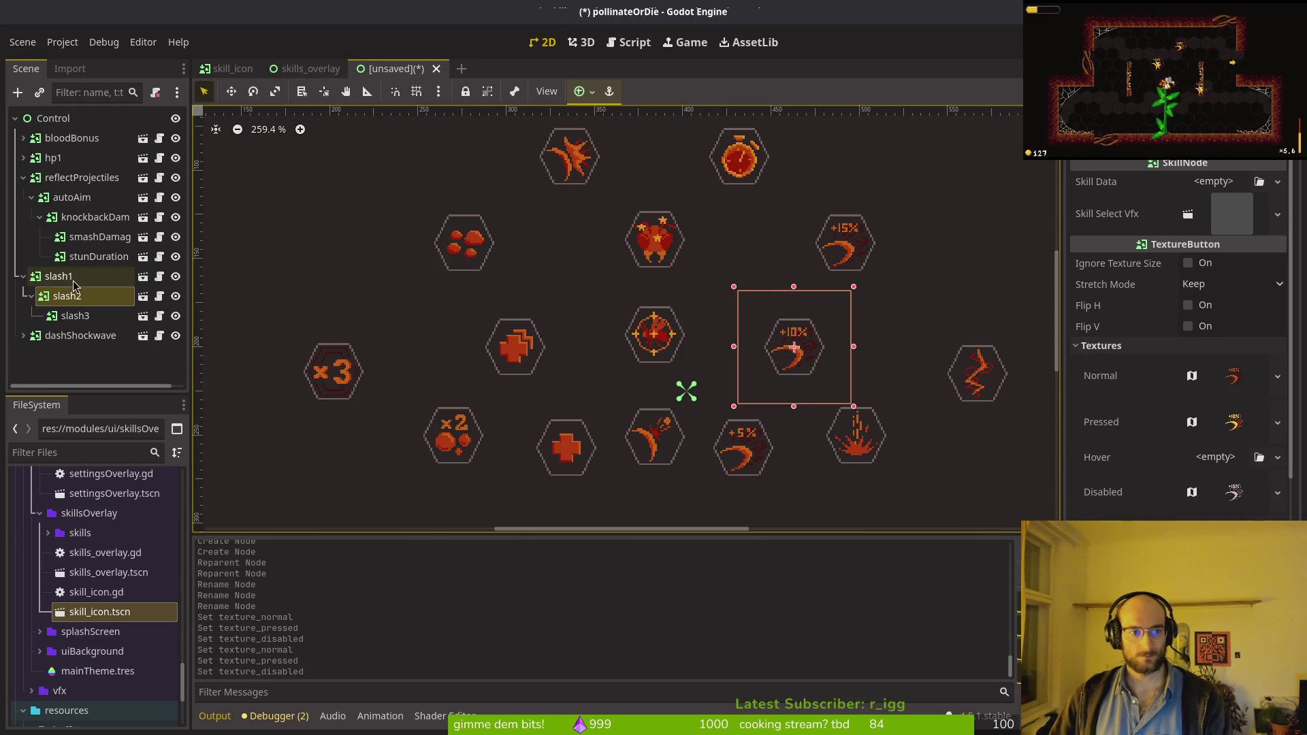
left_click(75, 315)
left_click(1130, 346)
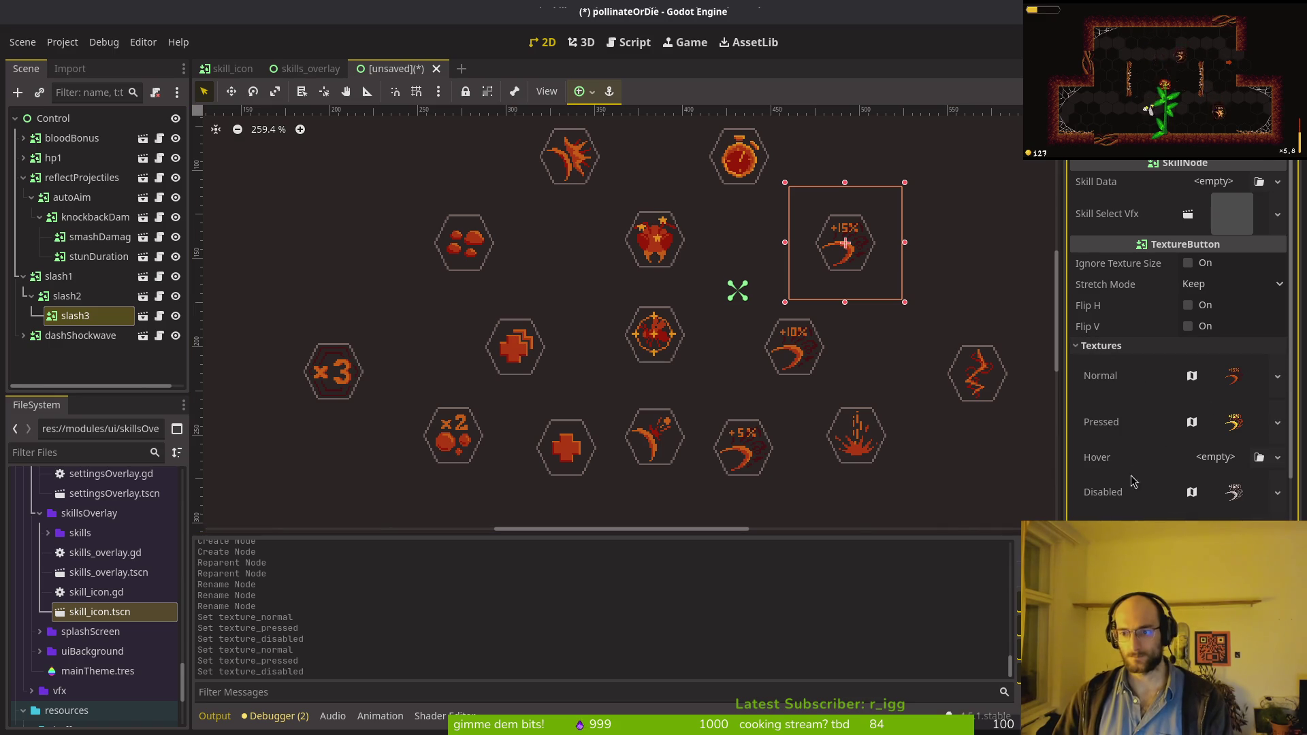
right_click(1109, 378)
left_click(1117, 382)
key("ctrl+shift+Tab")
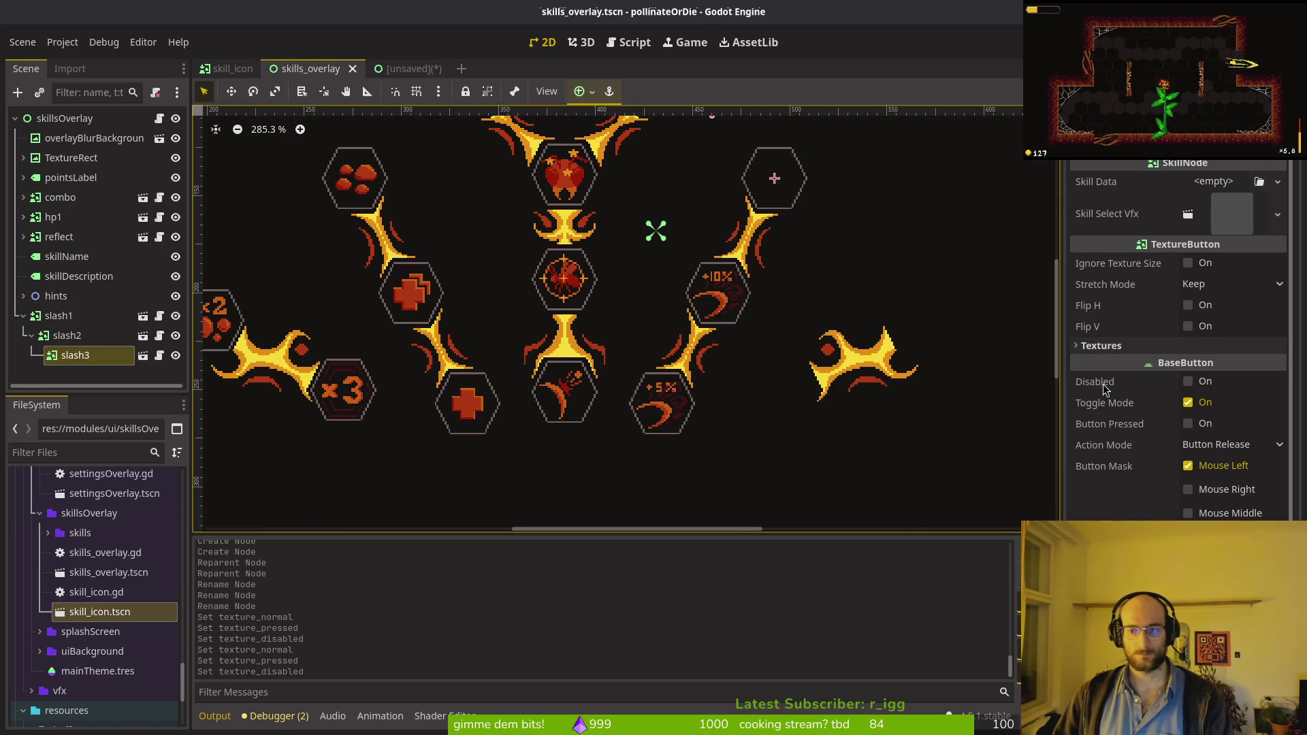
left_click(1100, 346)
right_click(1132, 373)
left_click(1169, 384)
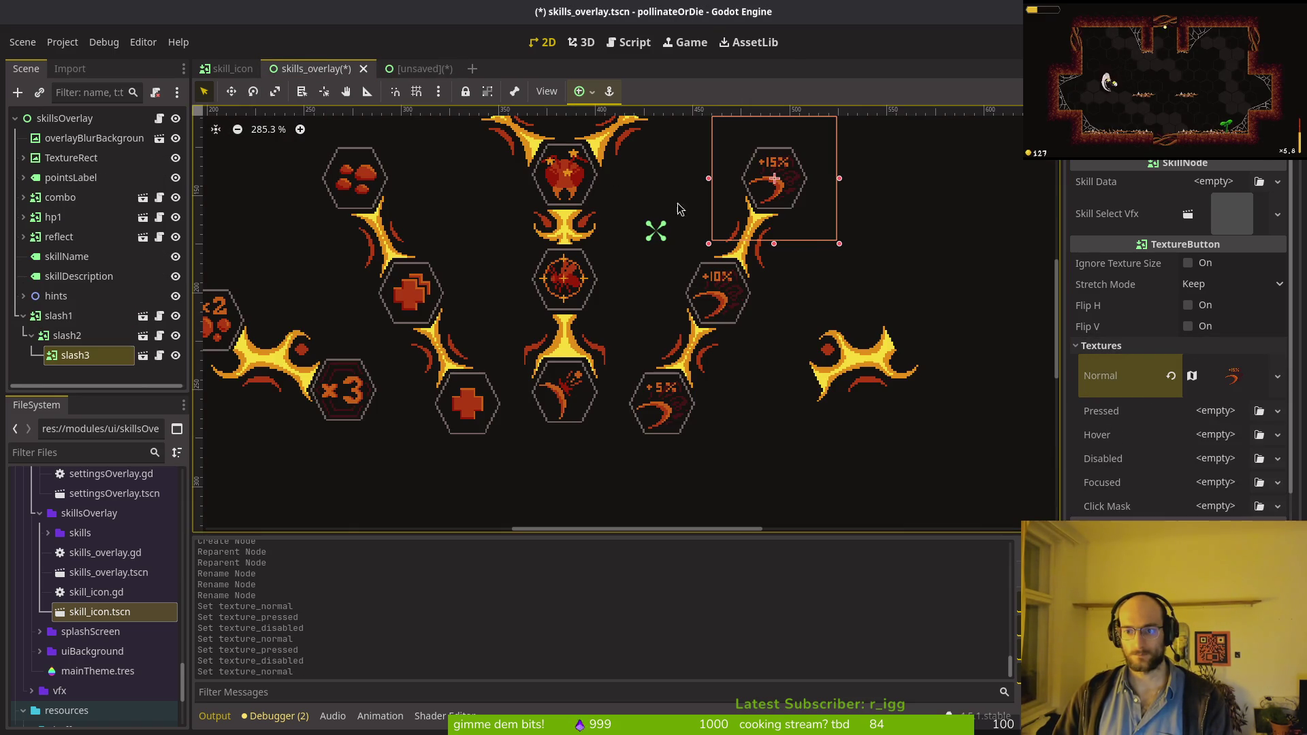
Step: Give slash3 the +15% icon as its Pressed and Disabled textures and save skills_overlay
left_click(411, 73)
right_click(1135, 414)
left_click(1151, 424)
key("ctrl+shift+Tab")
right_click(1134, 414)
left_click(1123, 435)
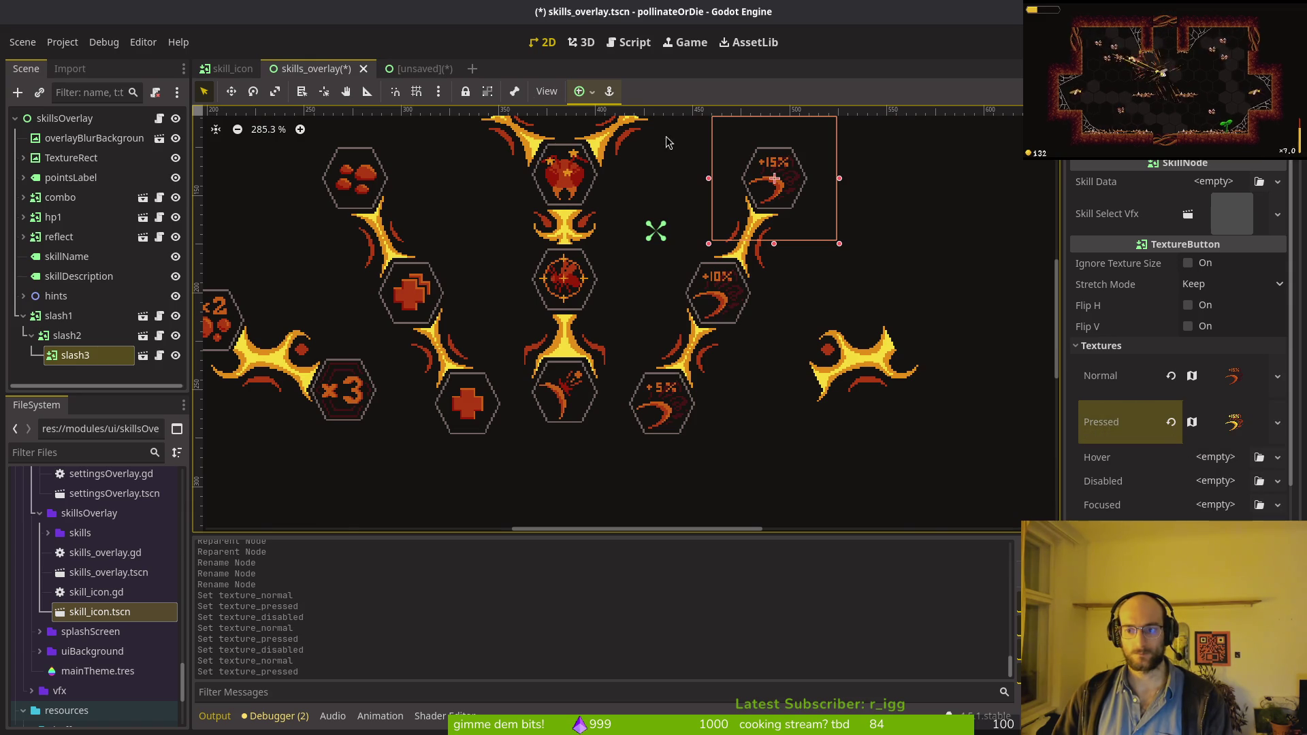
left_click(409, 73)
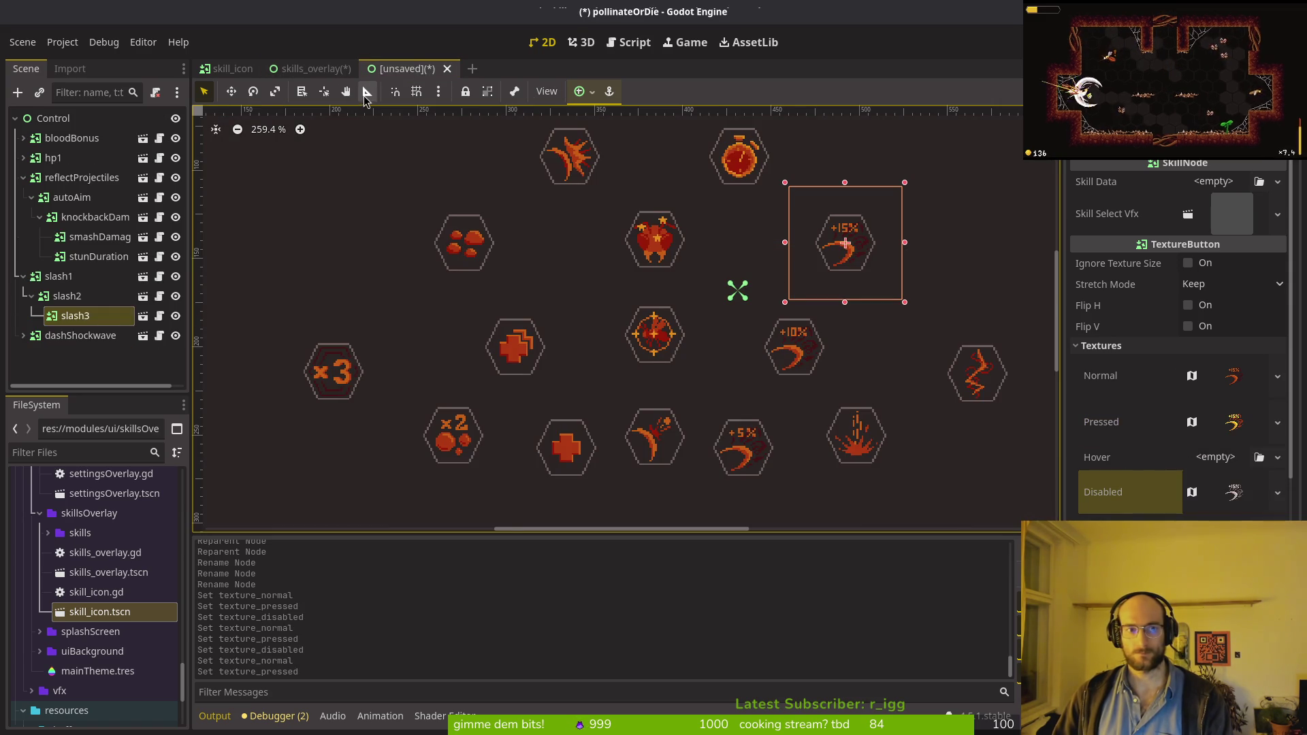
key("ctrl+shift+Tab")
right_click(1124, 485)
left_click(1133, 509)
key("ctrl+s")
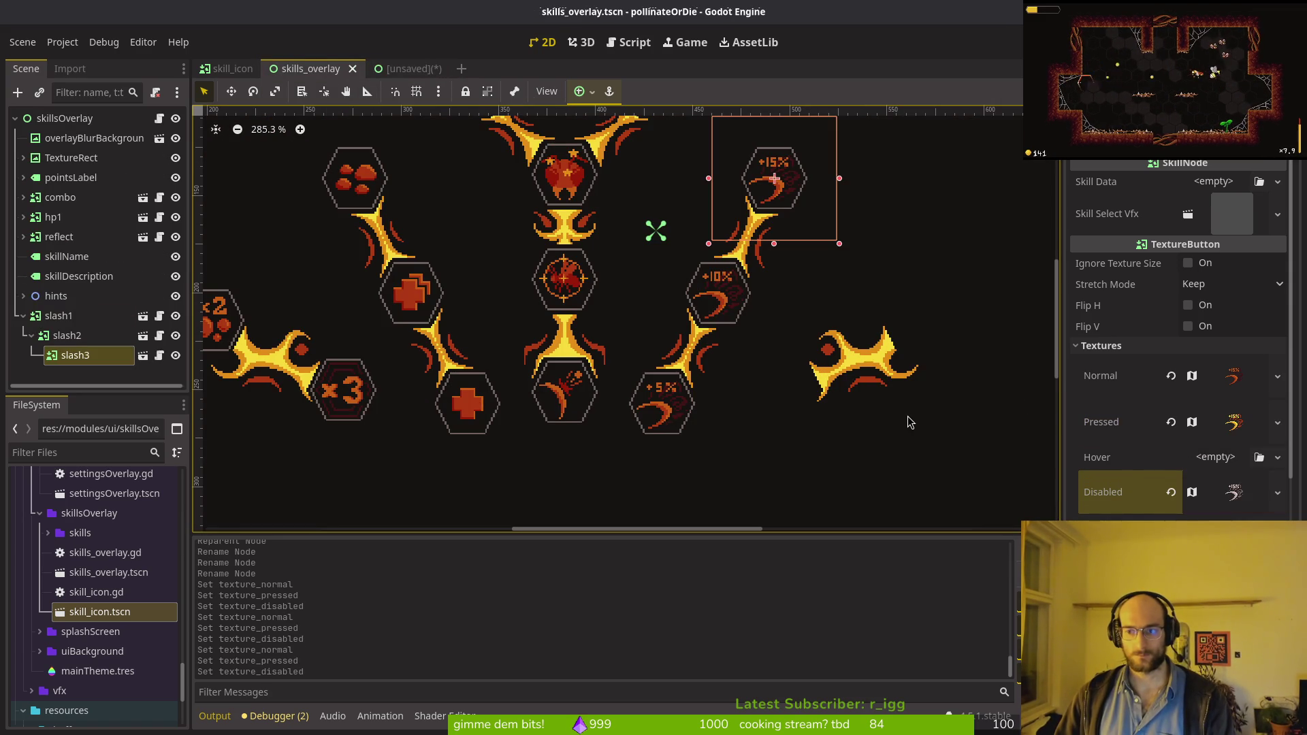
scroll(782, 370, "down", 4)
key("ctrl+s")
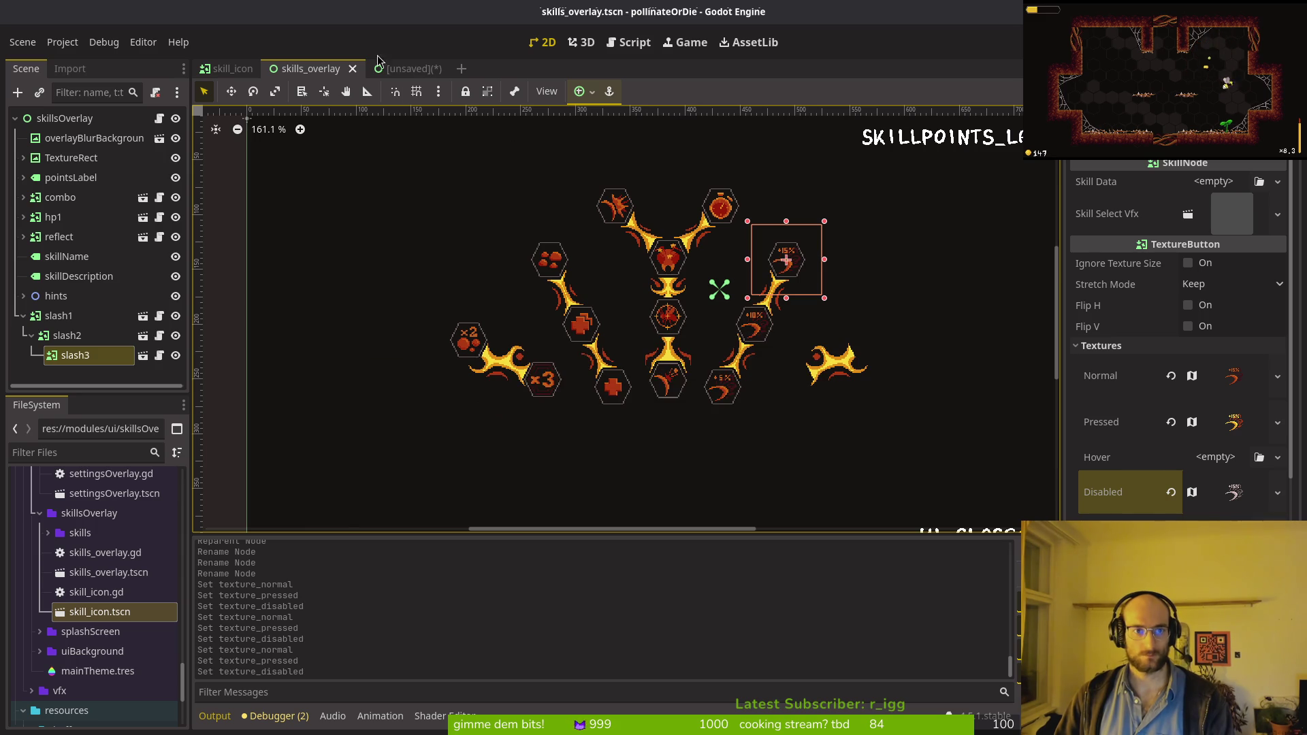
Step: Copy the dashShockwave button's normal texture from the unsaved icon scene
key("ctrl+Tab")
left_click_drag(859, 433, 720, 413)
left_click(720, 413)
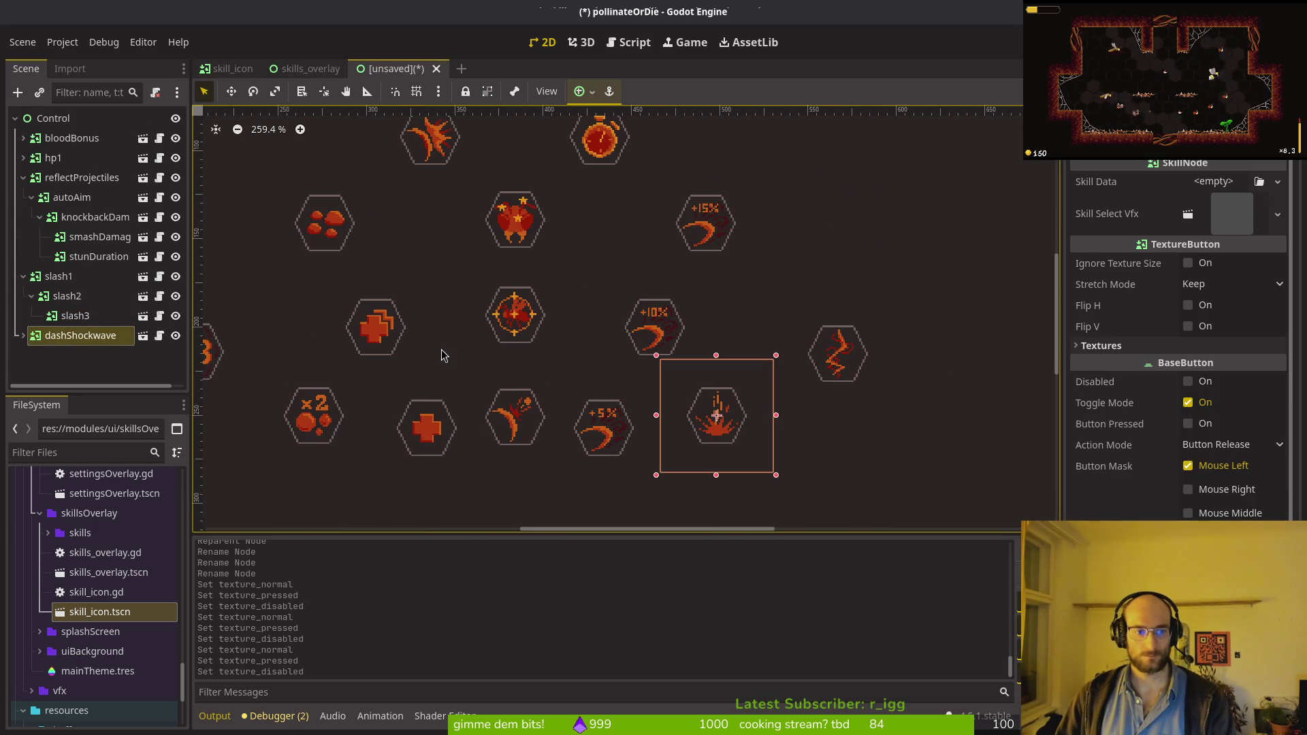
left_click(24, 336)
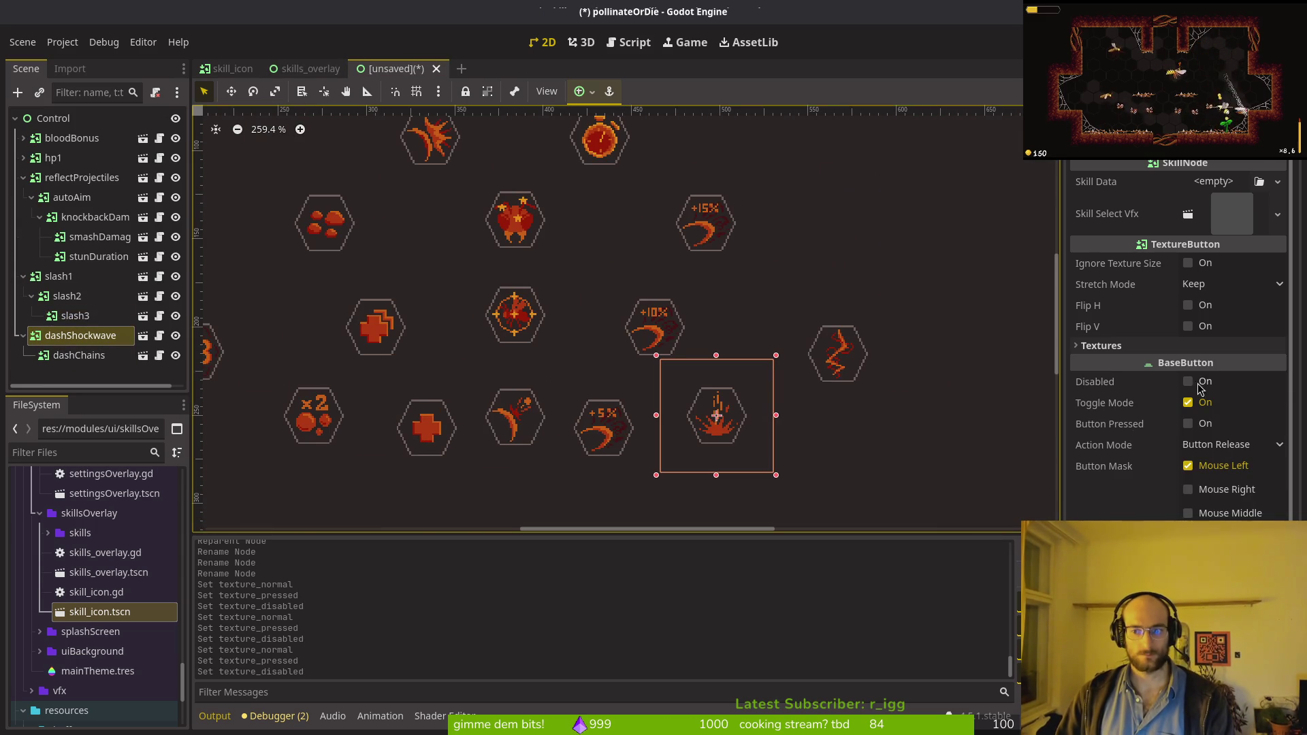
left_click(1151, 346)
right_click(1162, 379)
left_click(1177, 385)
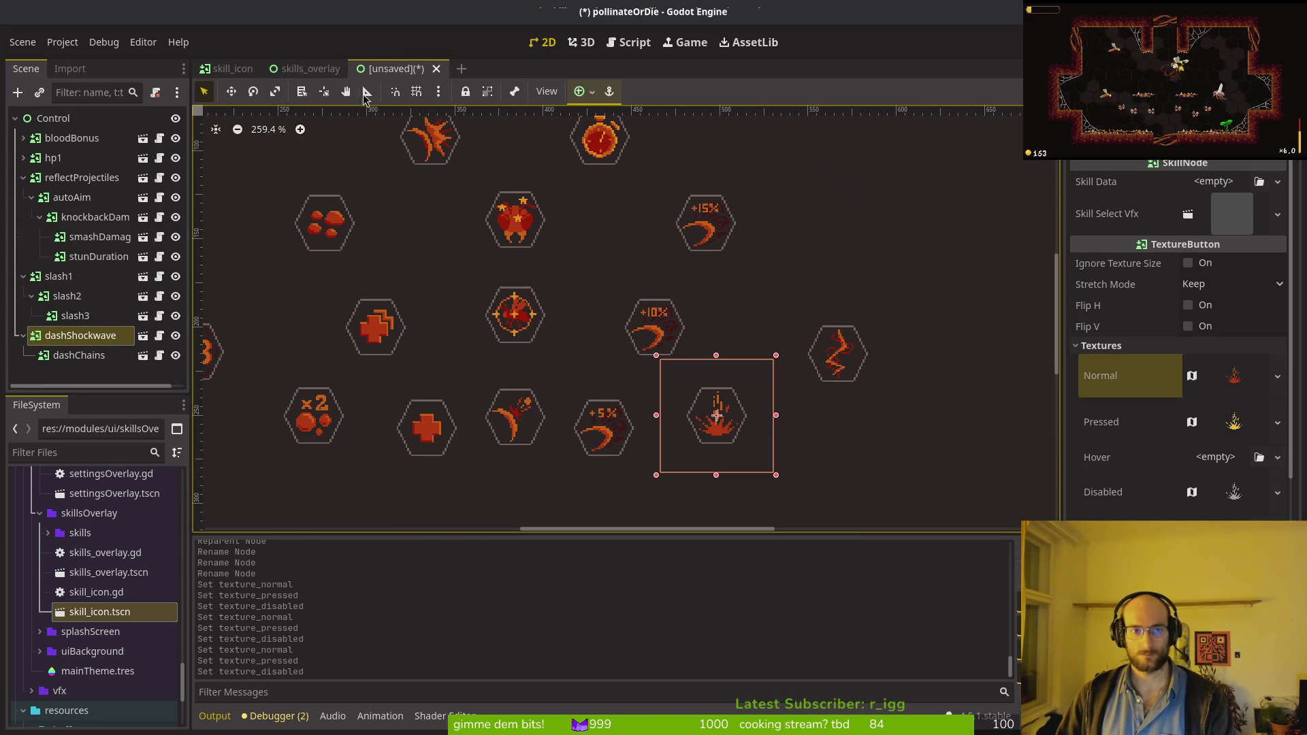
left_click(311, 68)
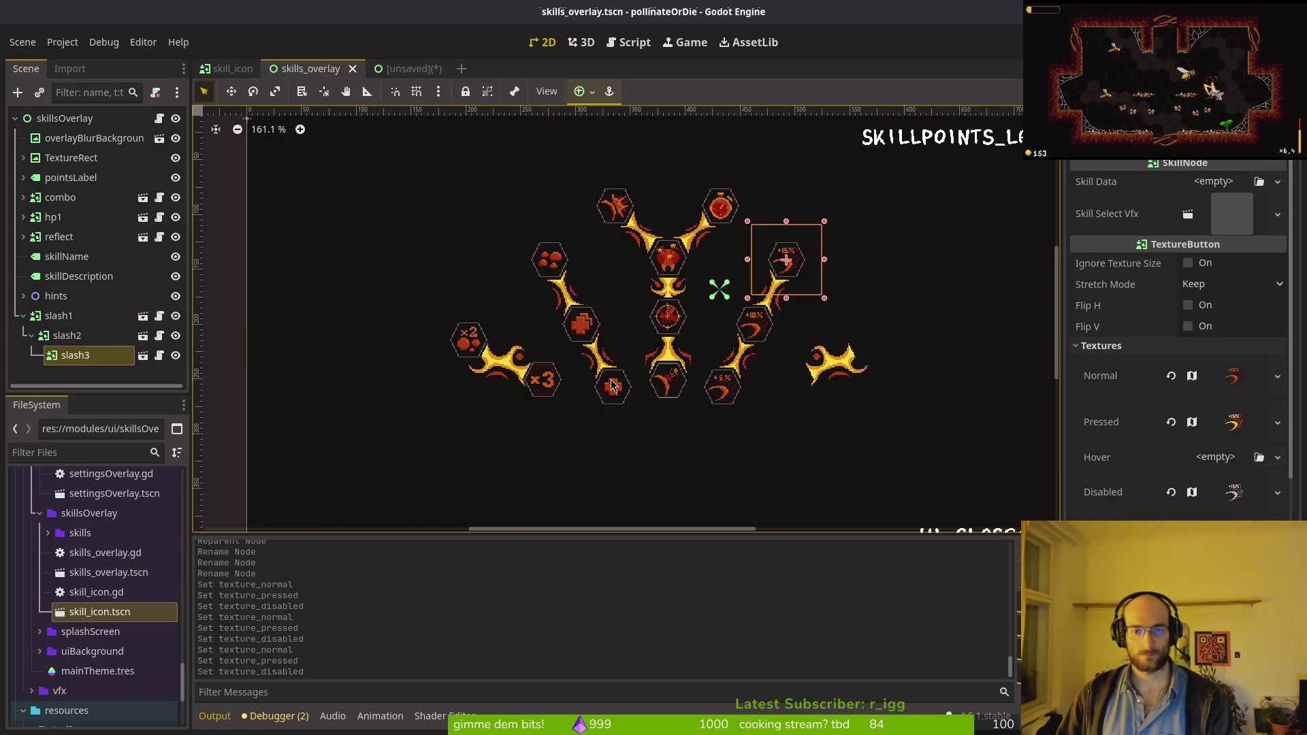
Step: Collapse slash1 and move it up to follow reflect in the Scene tree
left_click(24, 316)
left_click(60, 317)
left_click_drag(63, 255, 59, 253)
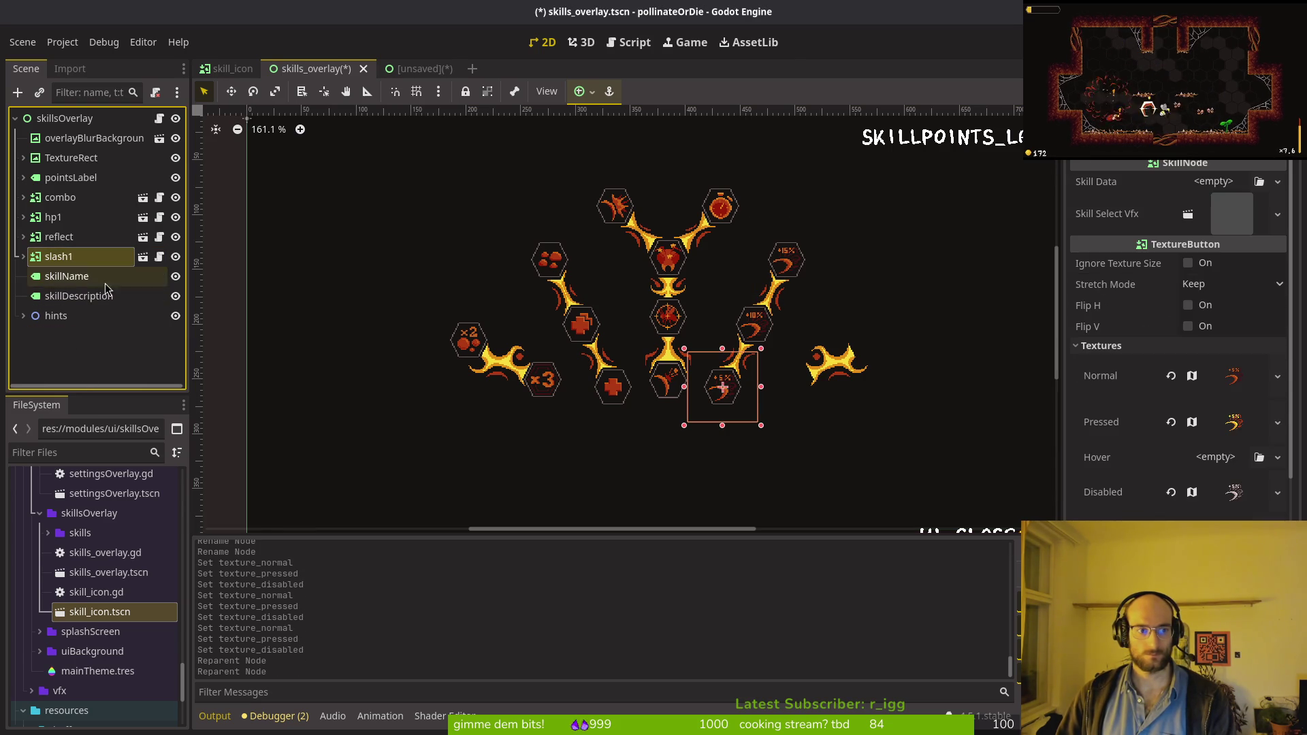
Step: Drop a skill_icon.tscn instance onto the empty hexagon beside the shockwave branch
mouse_move(99, 611)
left_mouse_down()
mouse_move(840, 414)
mouse_move(753, 327)
mouse_move(723, 359)
mouse_move(692, 327)
mouse_move(705, 332)
left_mouse_up()
scroll(840, 415, "up", 6)
scroll(612, 408, "up", 4)
scroll(475, 349, "down", 2)
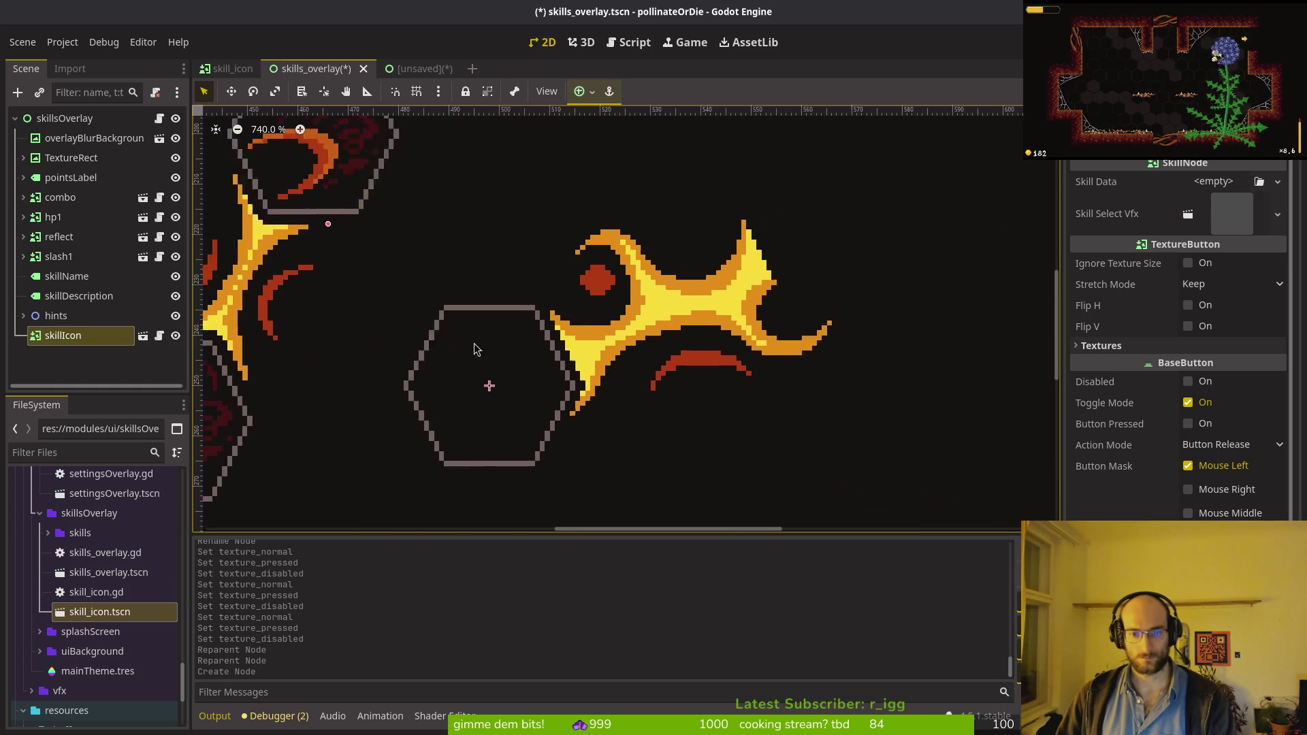
Step: Add a second skill_icon.tscn instance and position it beyond the slash connector
mouse_move(97, 605)
left_mouse_down()
mouse_move(545, 365)
mouse_move(718, 133)
left_mouse_up()
scroll(747, 592, "right", 5)
mouse_move(626, 262)
left_mouse_down()
mouse_move(524, 225)
mouse_move(548, 242)
mouse_move(545, 274)
left_mouse_up()
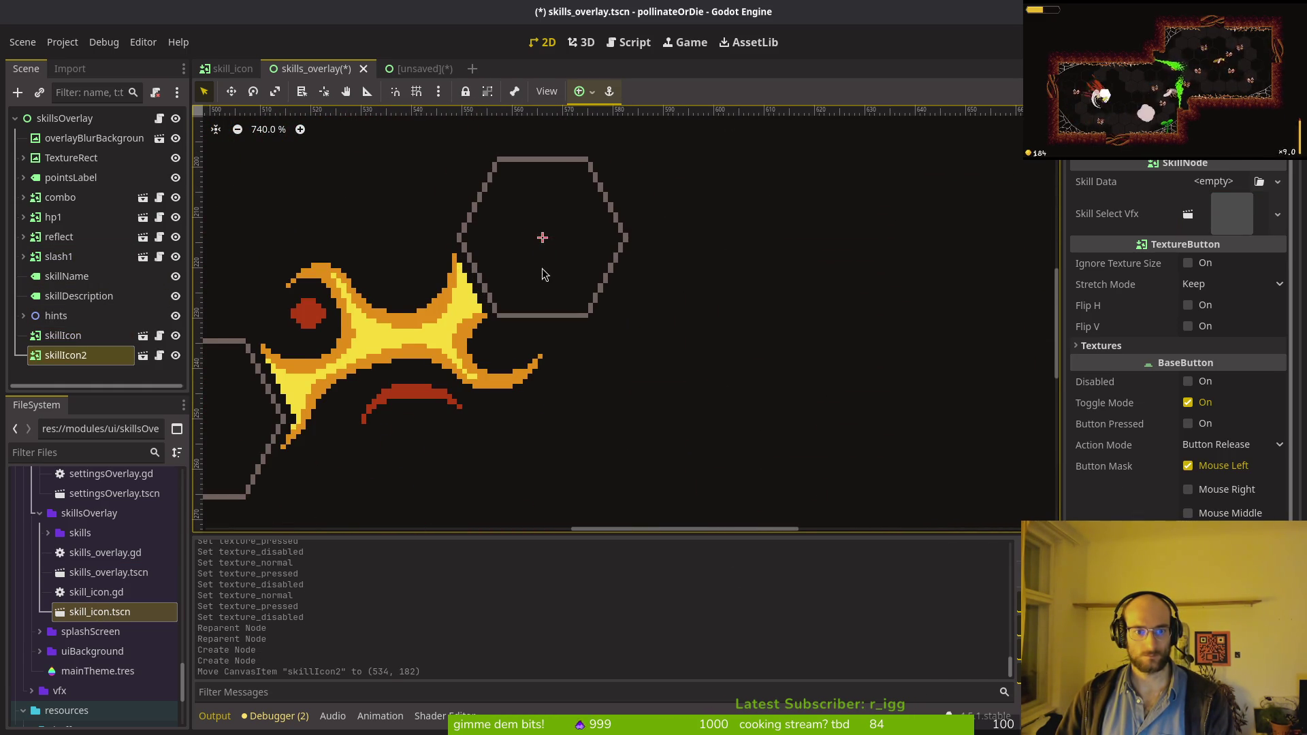
scroll(545, 275, "down", 5)
scroll(663, 345, "up", 3)
scroll(664, 345, "down", 3)
scroll(770, 327, "up", 3)
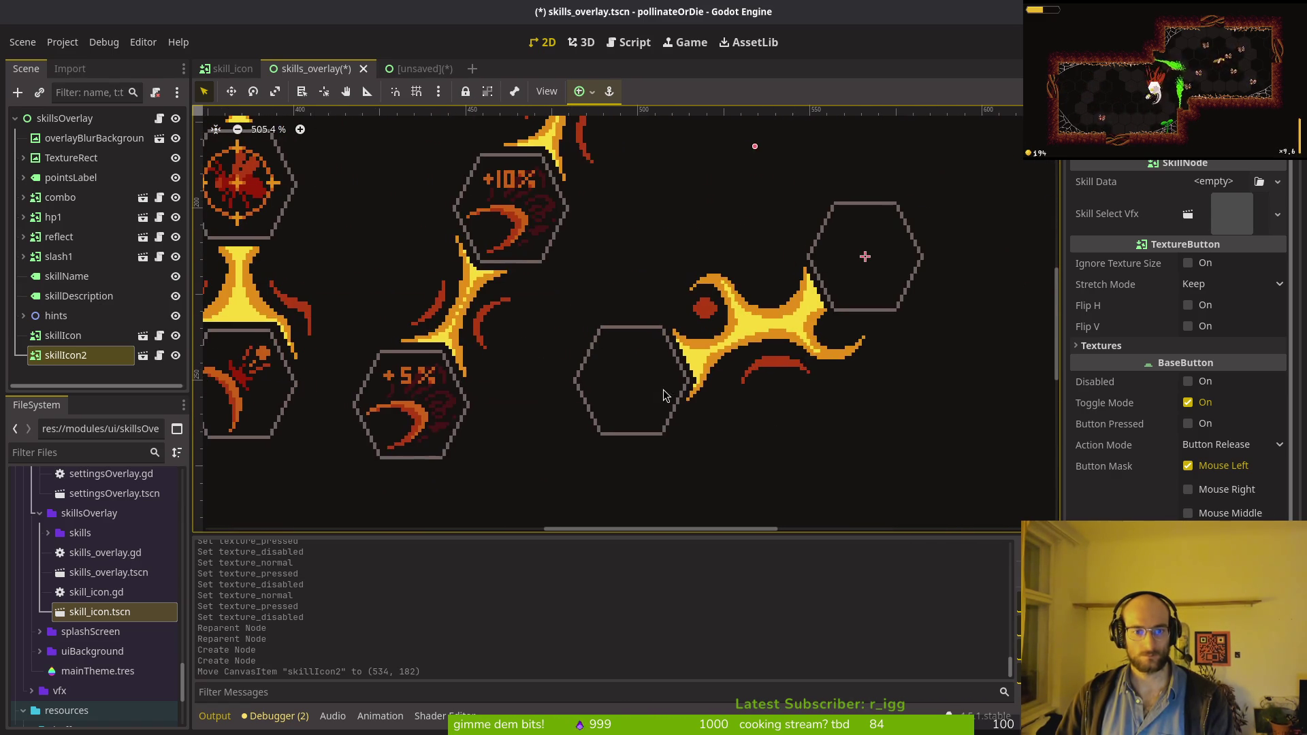
Step: Give the first new skillIcon the dashShockwave icon as its Normal texture
left_click(663, 395)
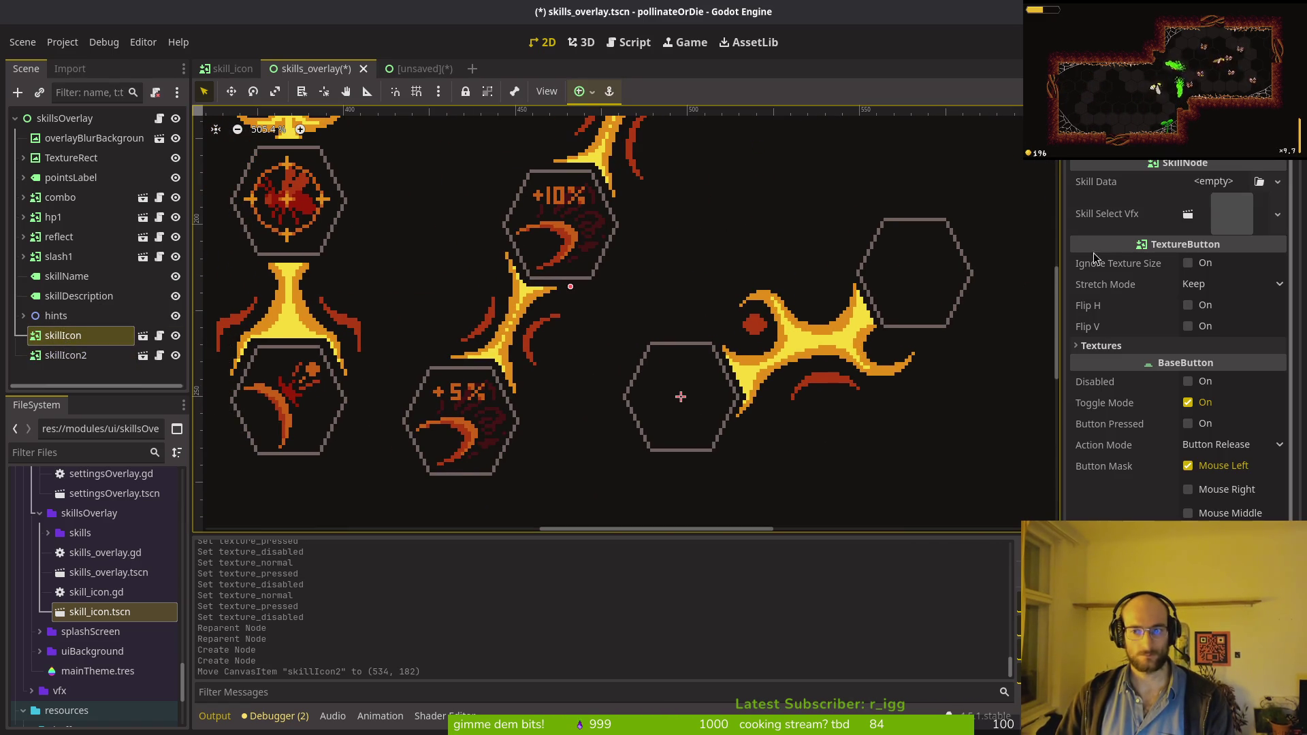
key("ctrl+Tab")
right_click(1150, 393)
left_click(1164, 405)
key("ctrl+Tab")
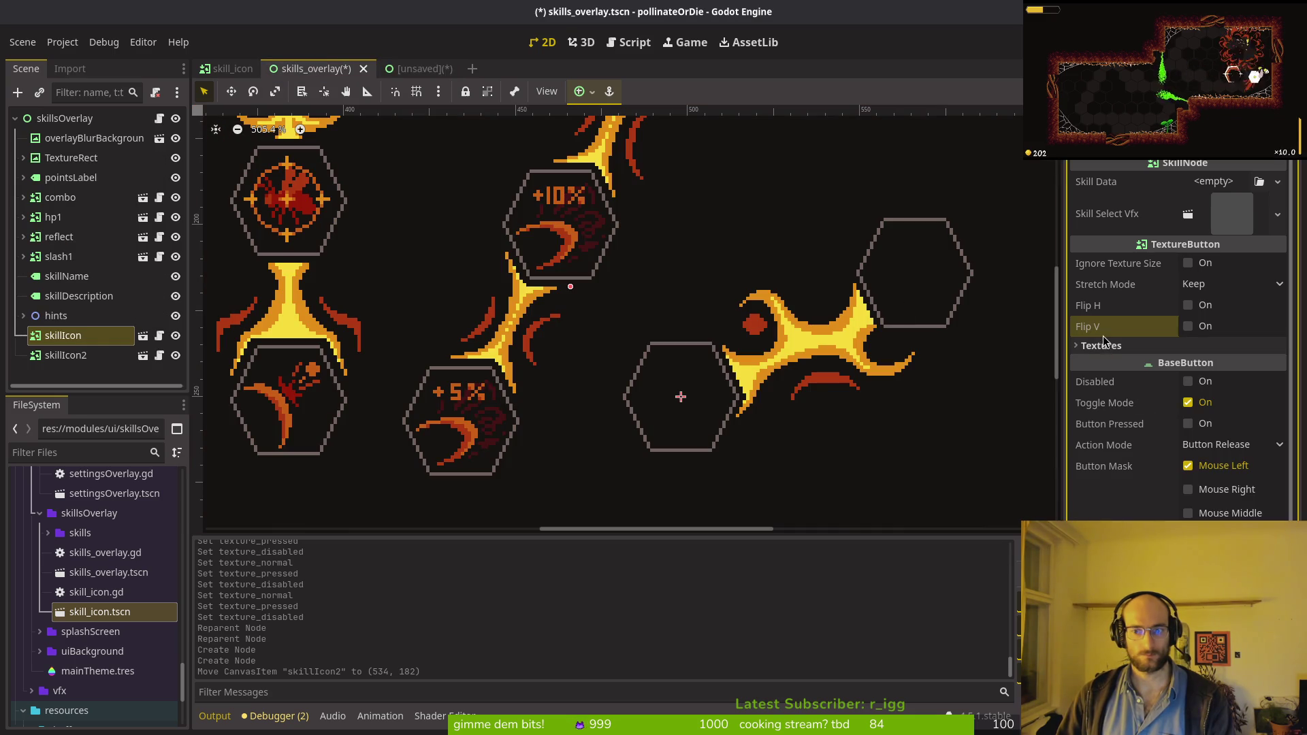
left_click(1123, 346)
right_click(1131, 367)
left_click(1182, 399)
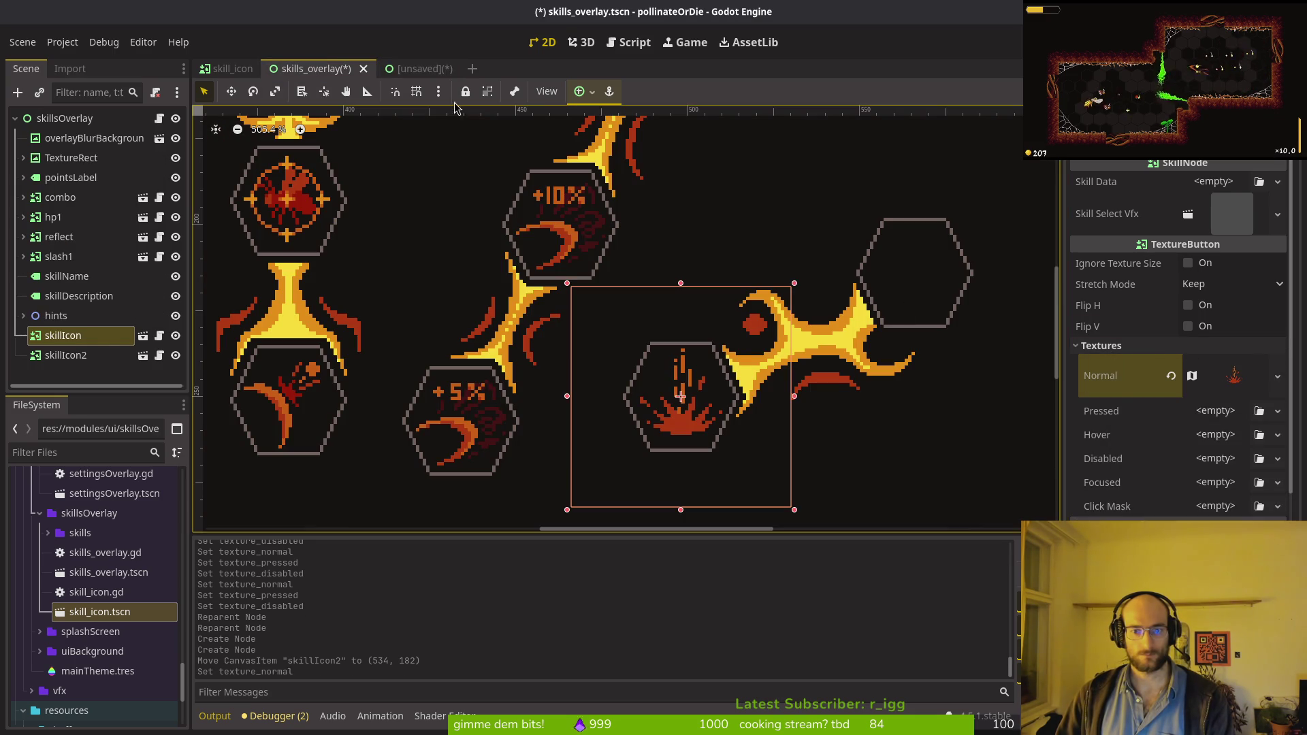
Step: Give the burst skillIcon the dashShockwave Pressed and Disabled textures and save
left_click(418, 69)
right_click(1133, 416)
left_click(1171, 439)
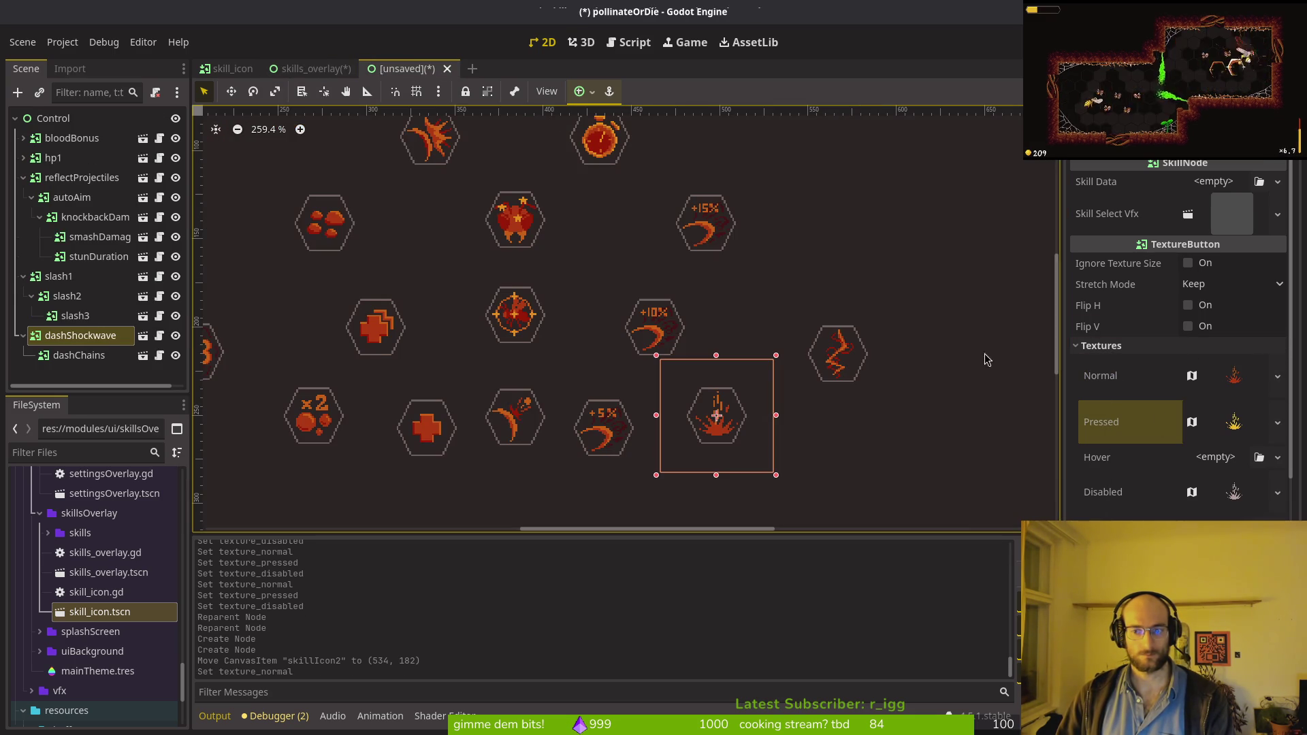
left_click(334, 74)
right_click(1117, 417)
left_click(1171, 439)
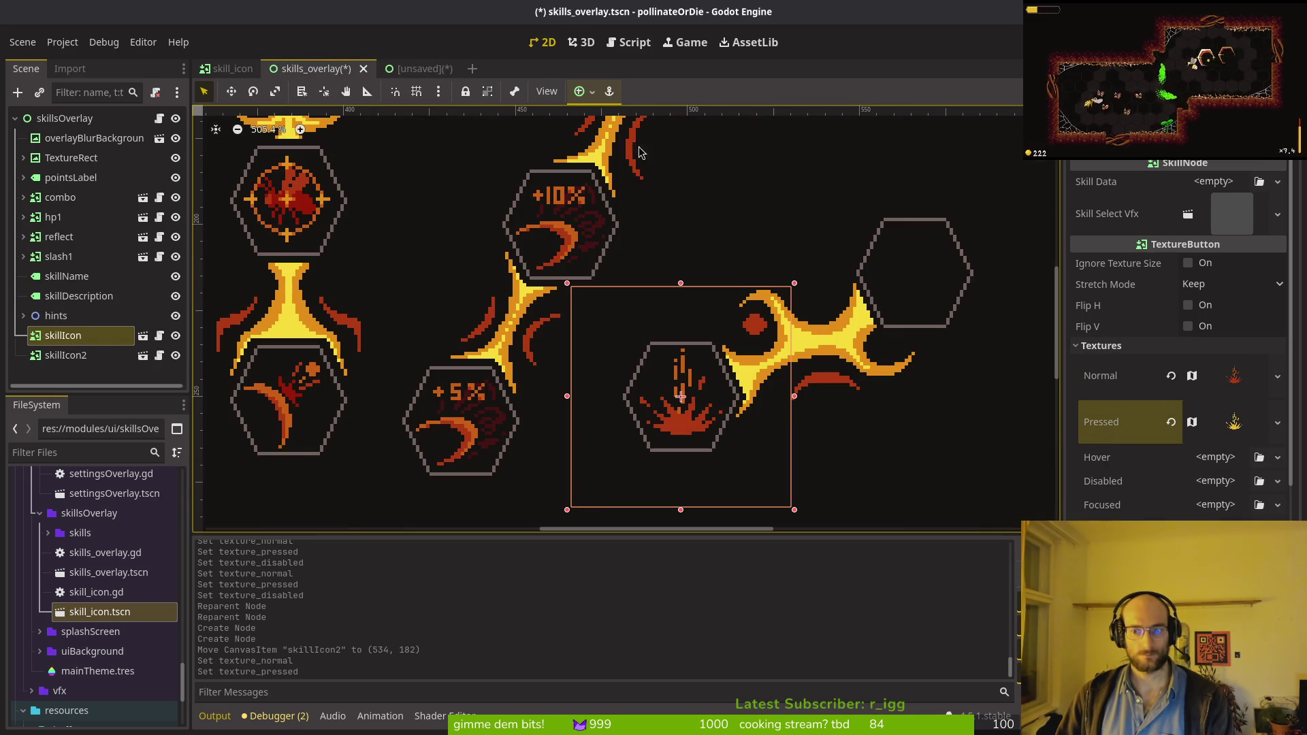
left_click(429, 73)
right_click(1106, 491)
left_click(1144, 511)
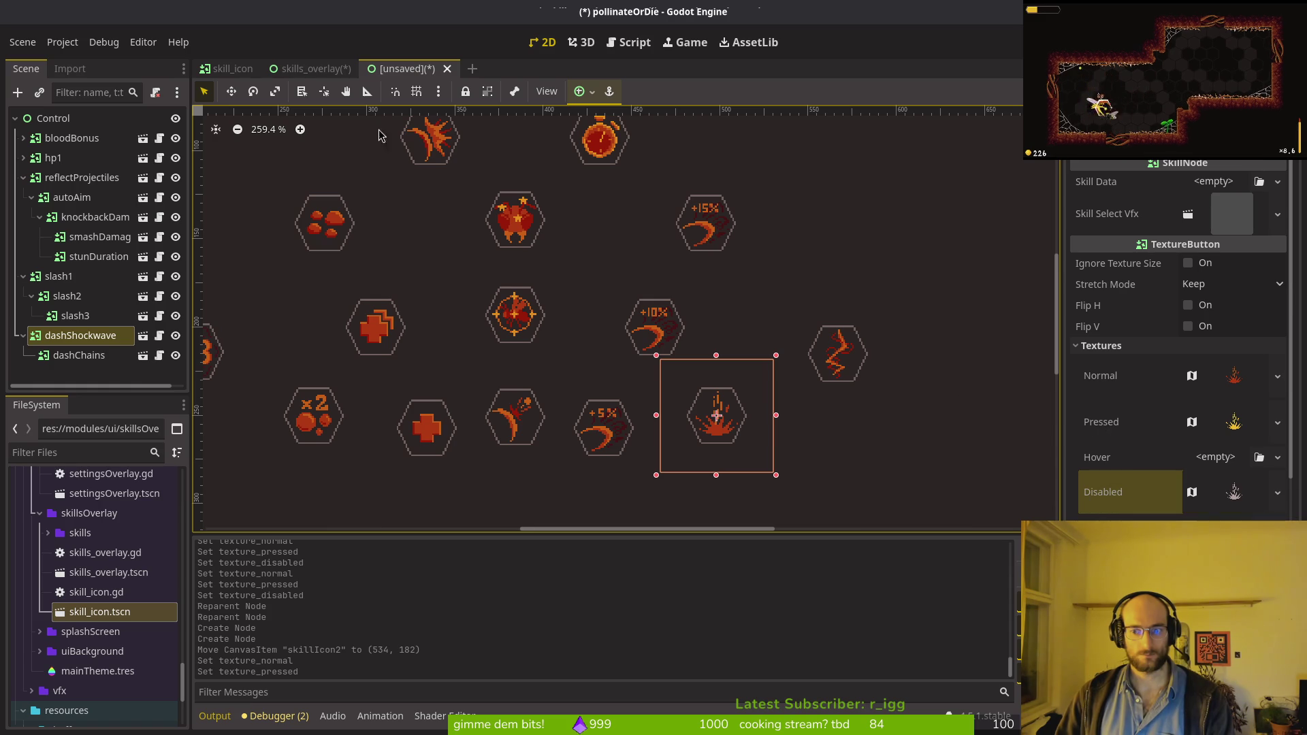
left_click(337, 71)
right_click(1117, 481)
left_click(1143, 509)
key("ctrl+s")
Step: Copy dashChains' normal texture and paste it as skillIcon2's Normal texture
left_click(405, 71)
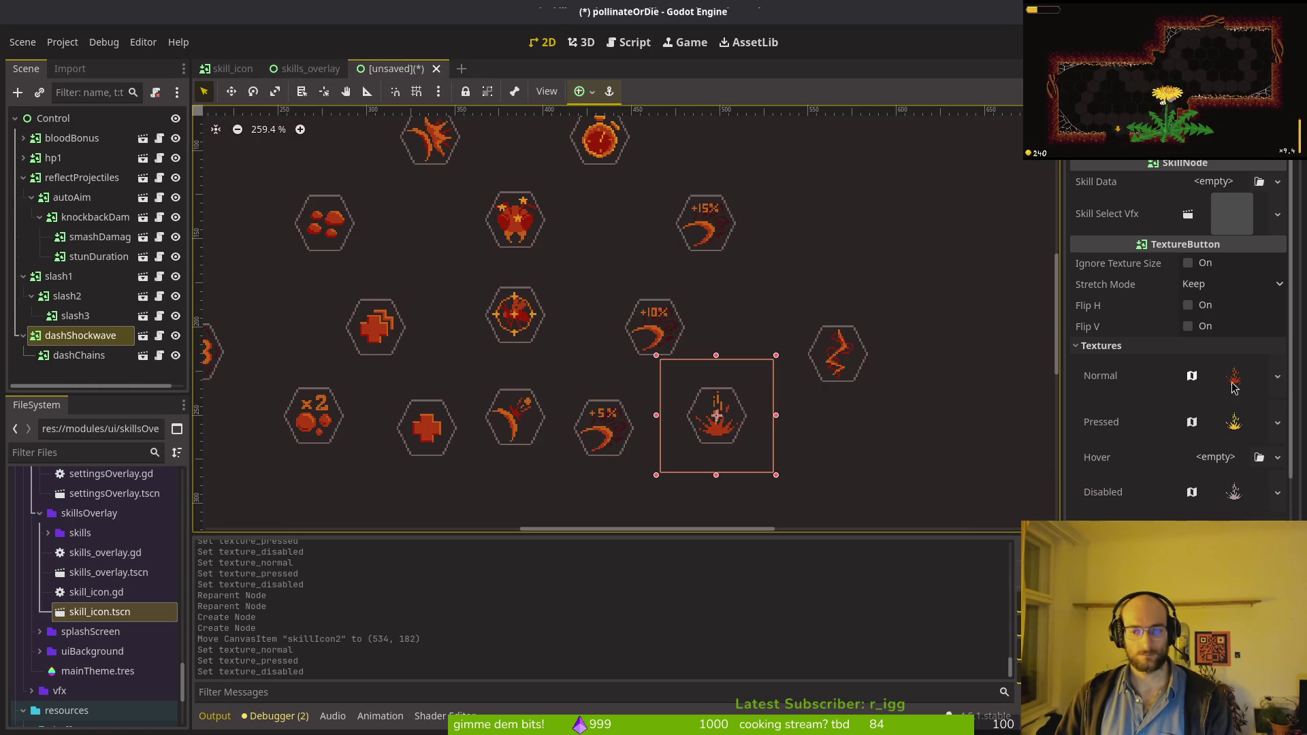
left_click(107, 354)
left_click(1116, 346)
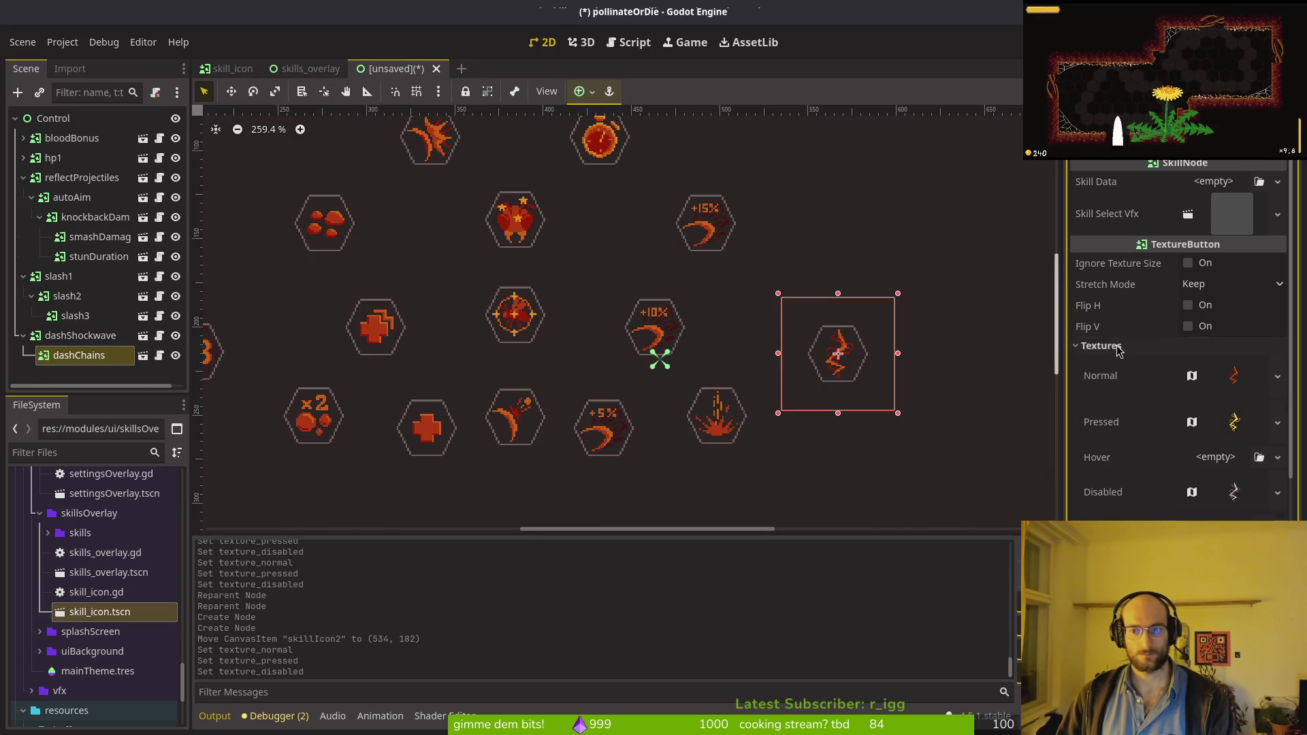
right_click(1124, 373)
left_click(1181, 398)
key("ctrl+shift+Tab")
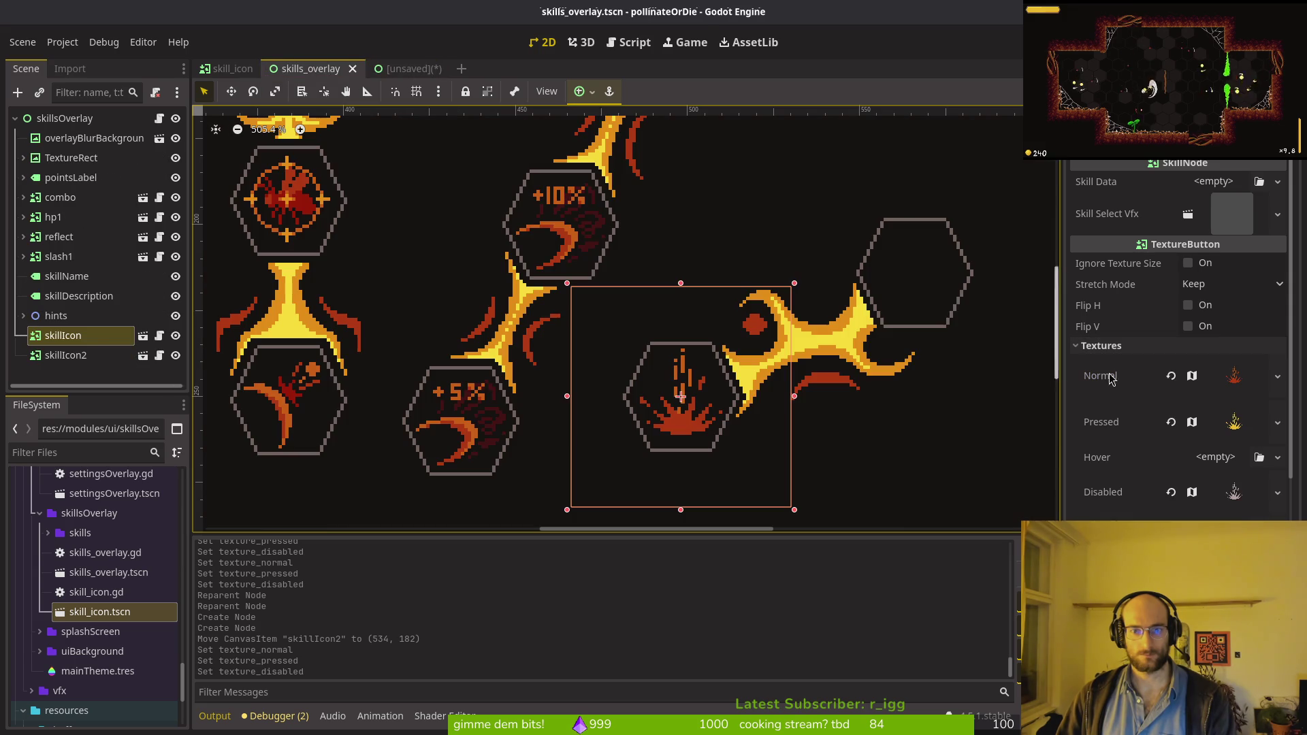
left_click(59, 359)
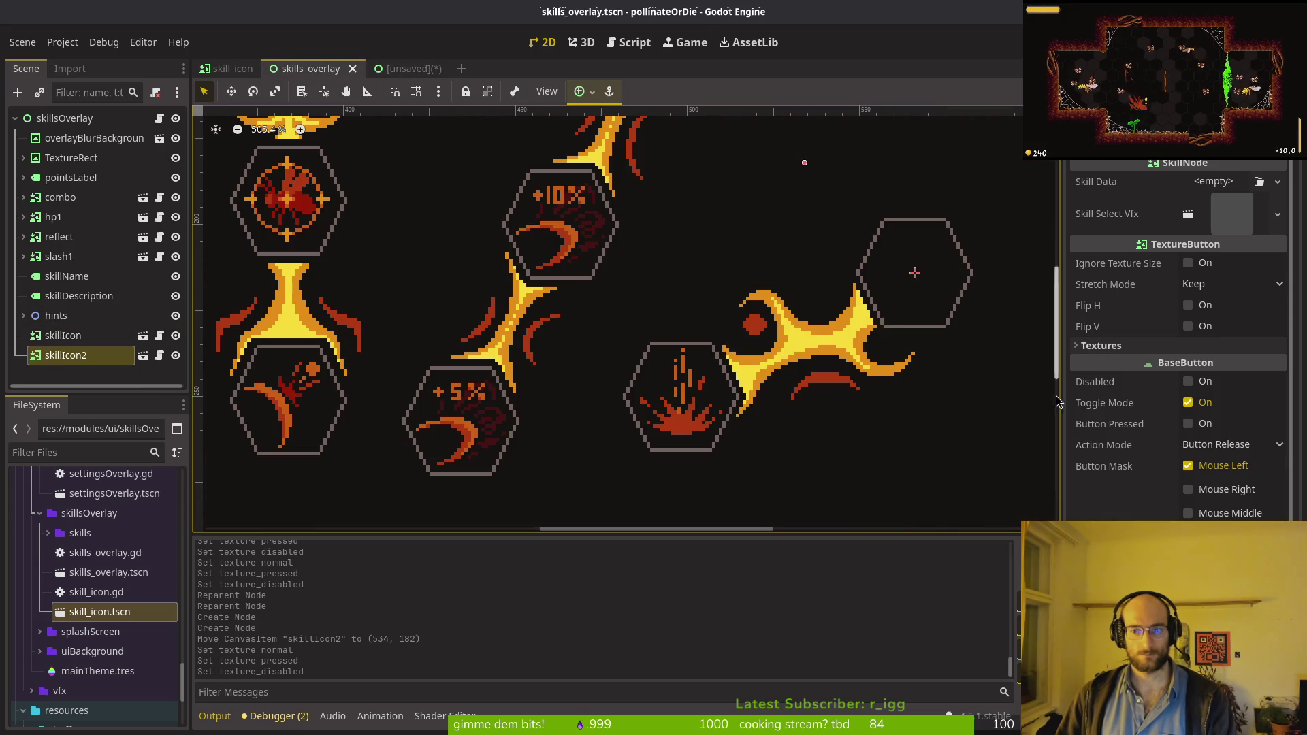
left_click(1115, 347)
right_click(1129, 373)
left_click(1207, 402)
Step: Give skillIcon2 the dashChains Pressed and Disabled textures and save skills_overlay
key("ctrl+Tab")
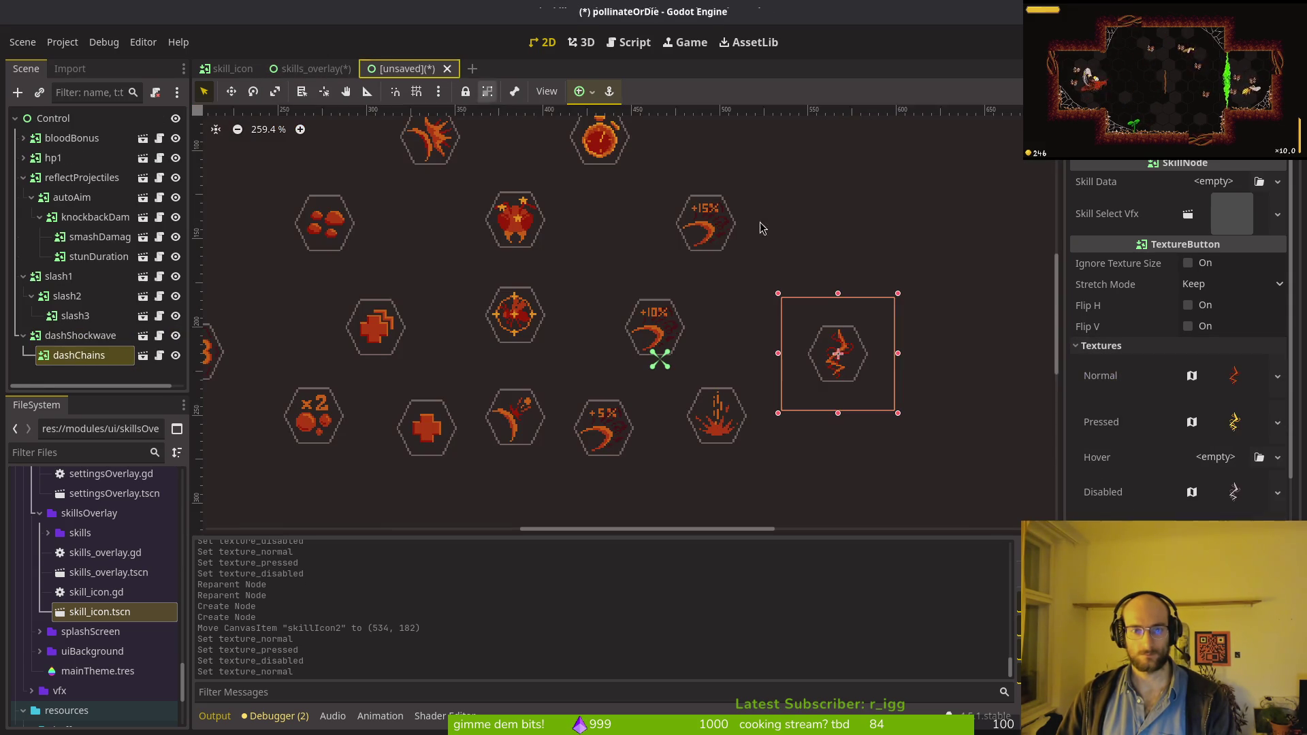
left_click(308, 69)
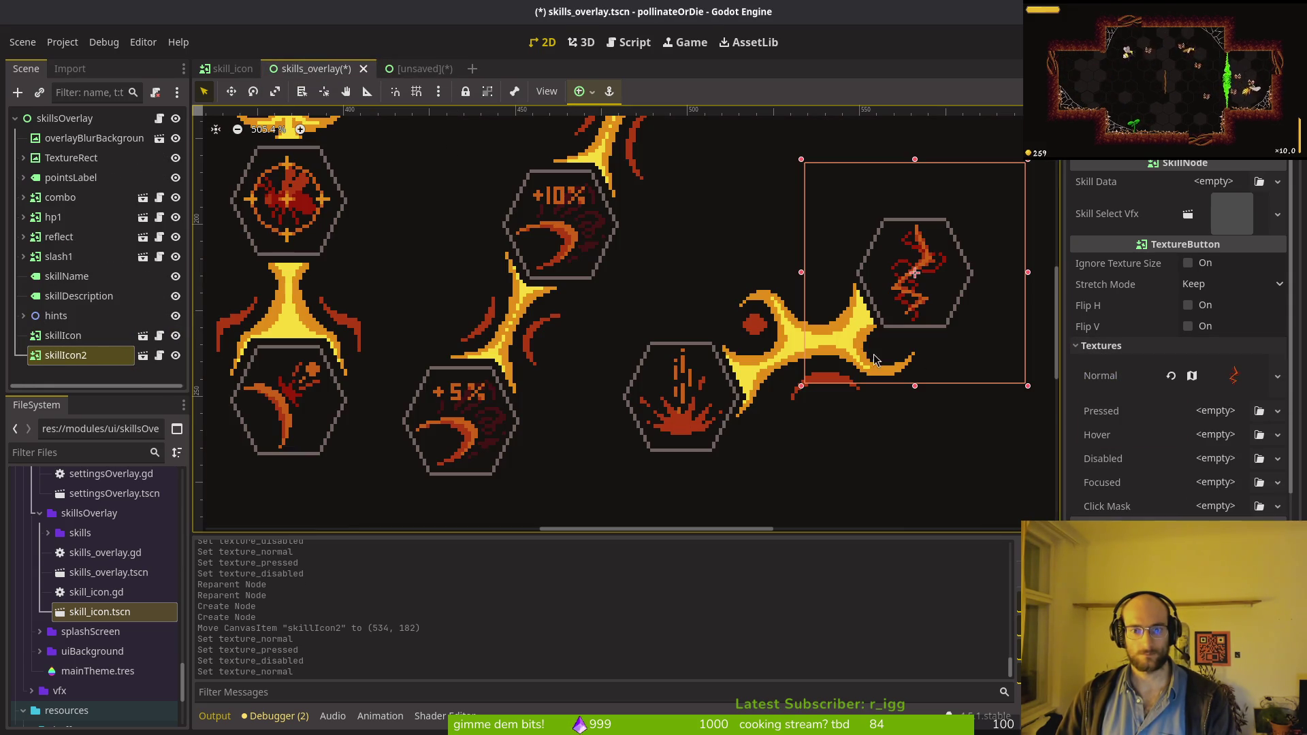
right_click(1133, 411)
left_click(1173, 435)
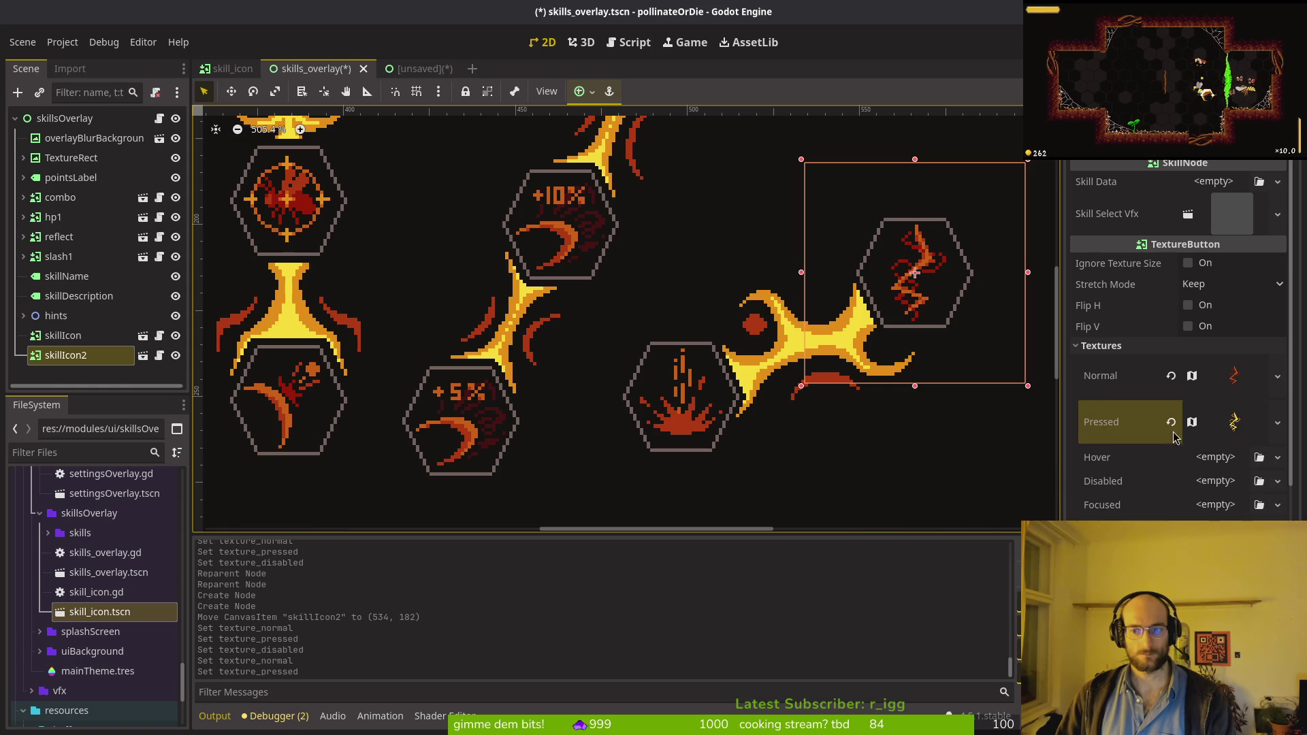
left_click(455, 67)
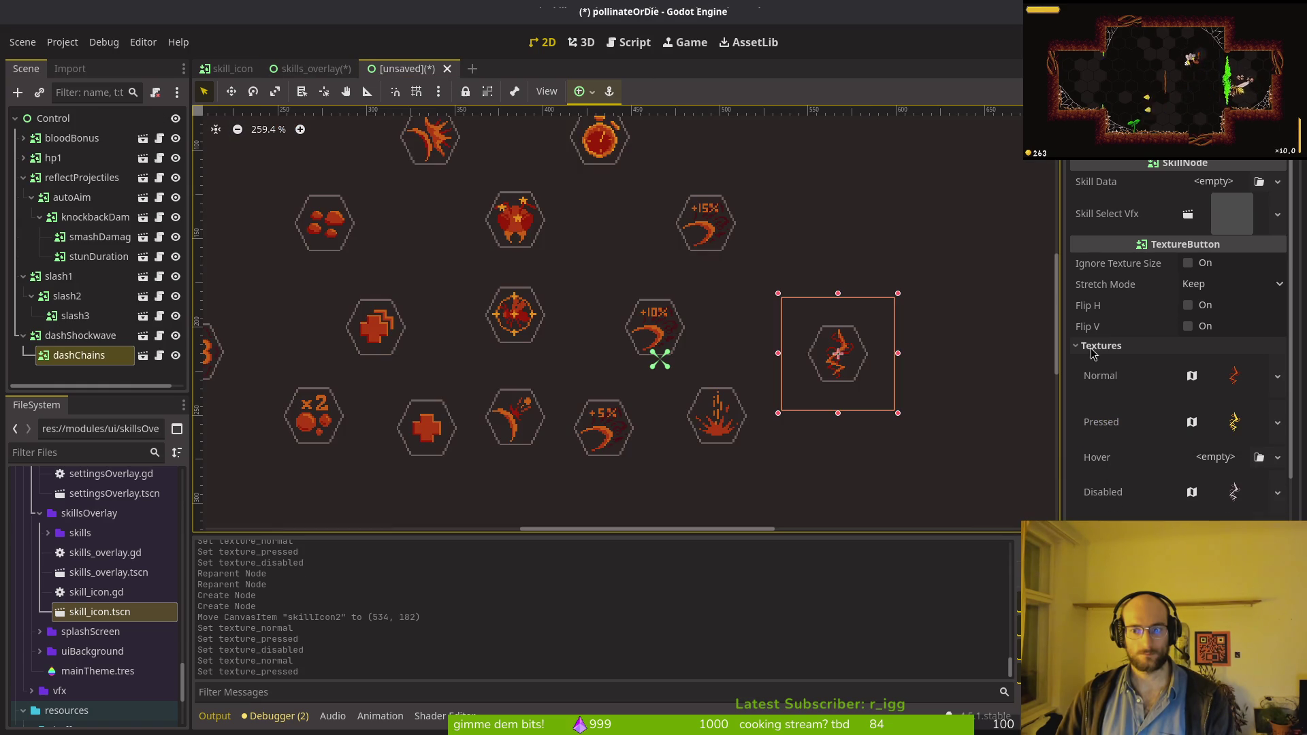
key("ctrl+shift+Tab")
right_click(1116, 482)
left_click(1162, 507)
key("ctrl+s")
scroll(852, 355, "down", 5)
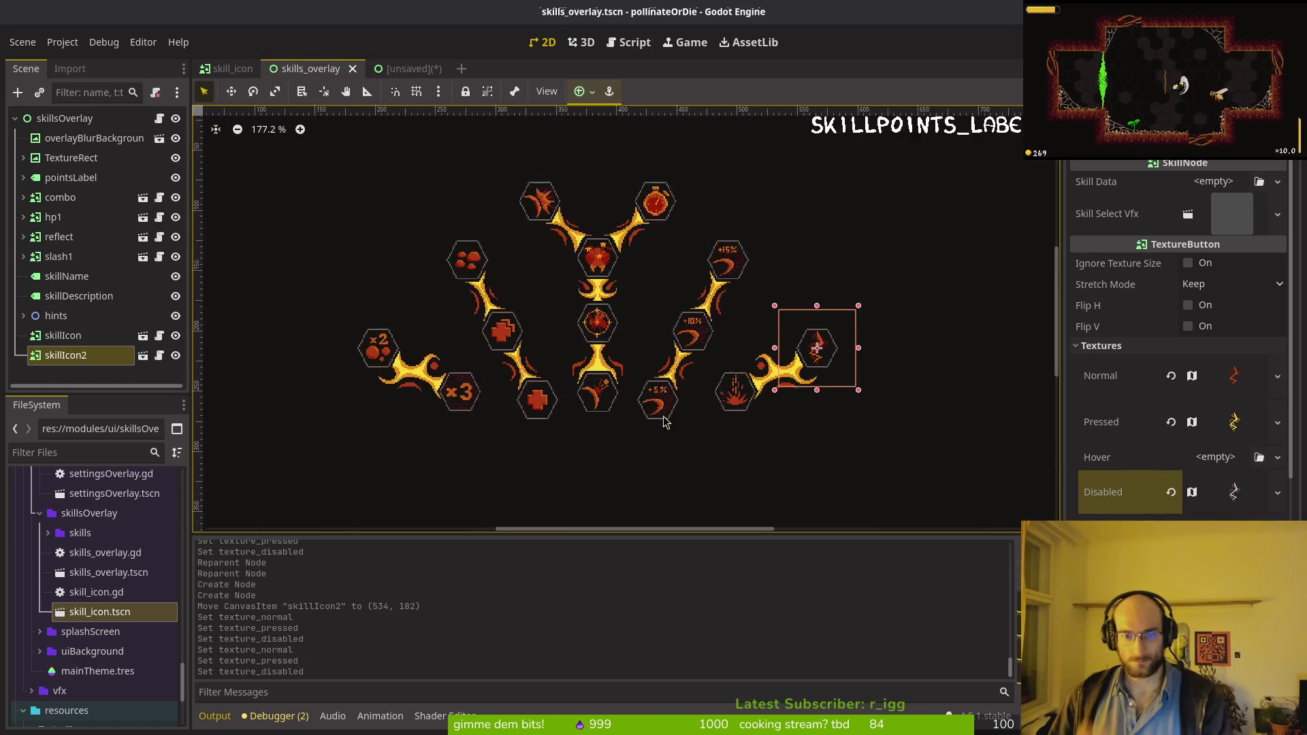
left_click(58, 343)
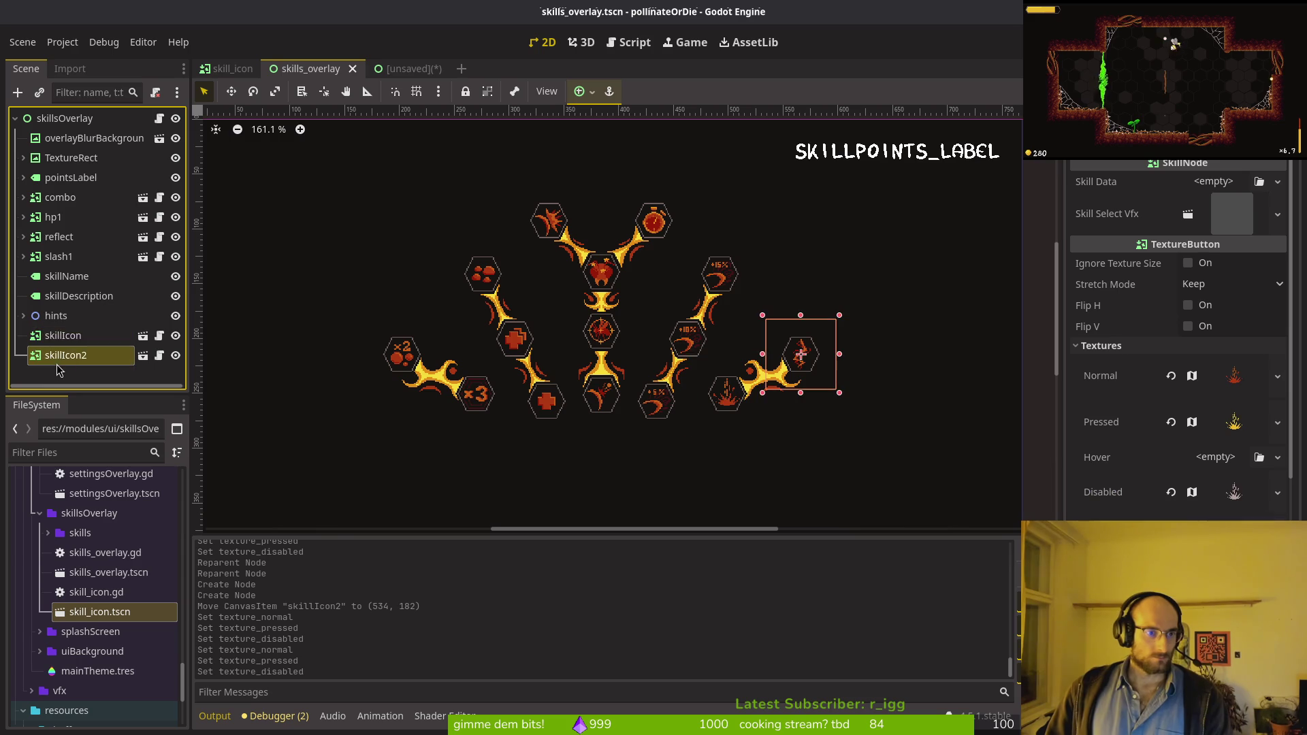
Step: Rename skillIcon to shockwave and skillIcon2 to dashchains
key("F2")
type("d")
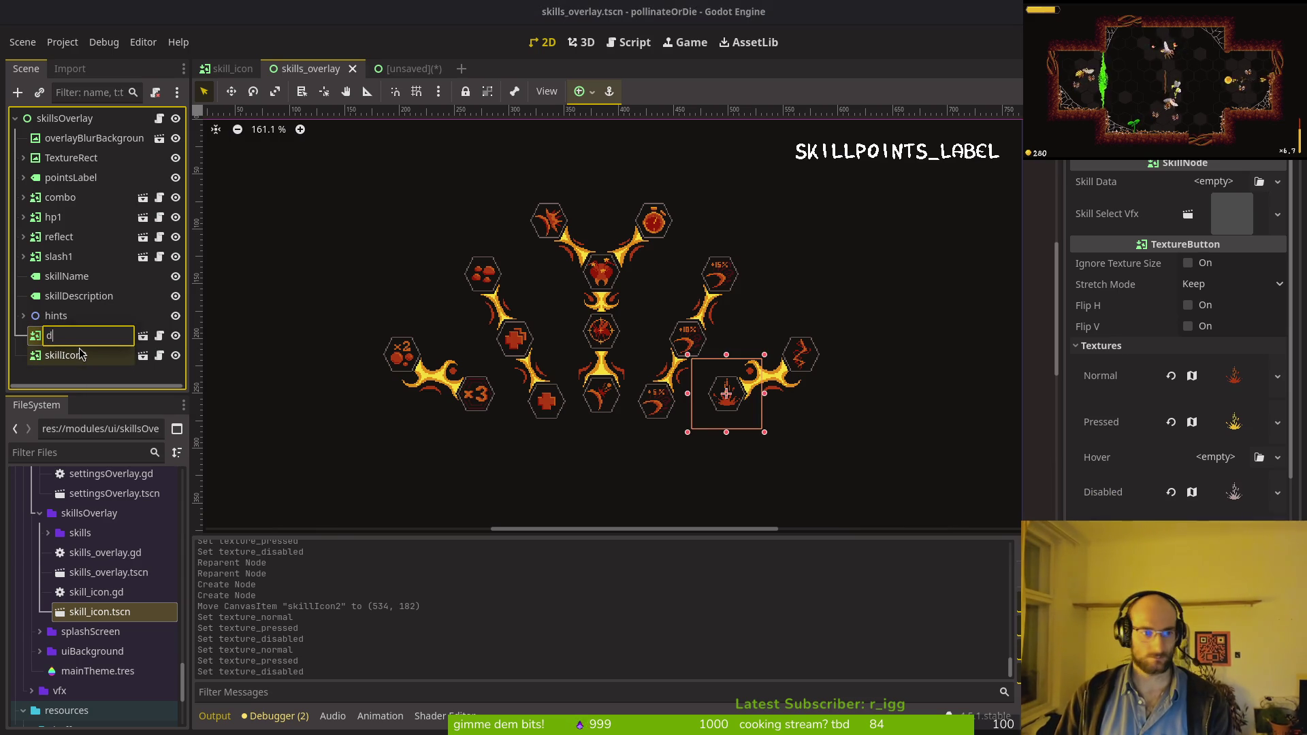
type("shockwave")
key("Return")
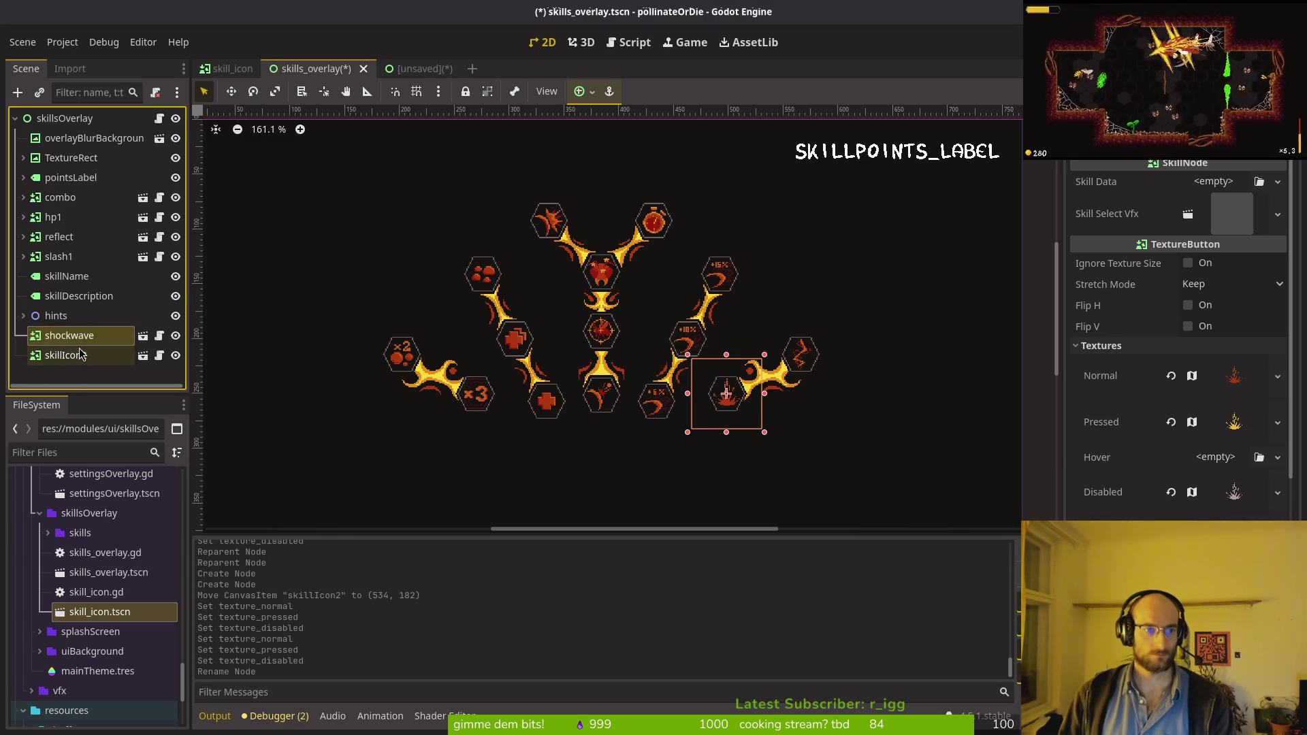
left_click(55, 355)
key("F2")
type("dash")
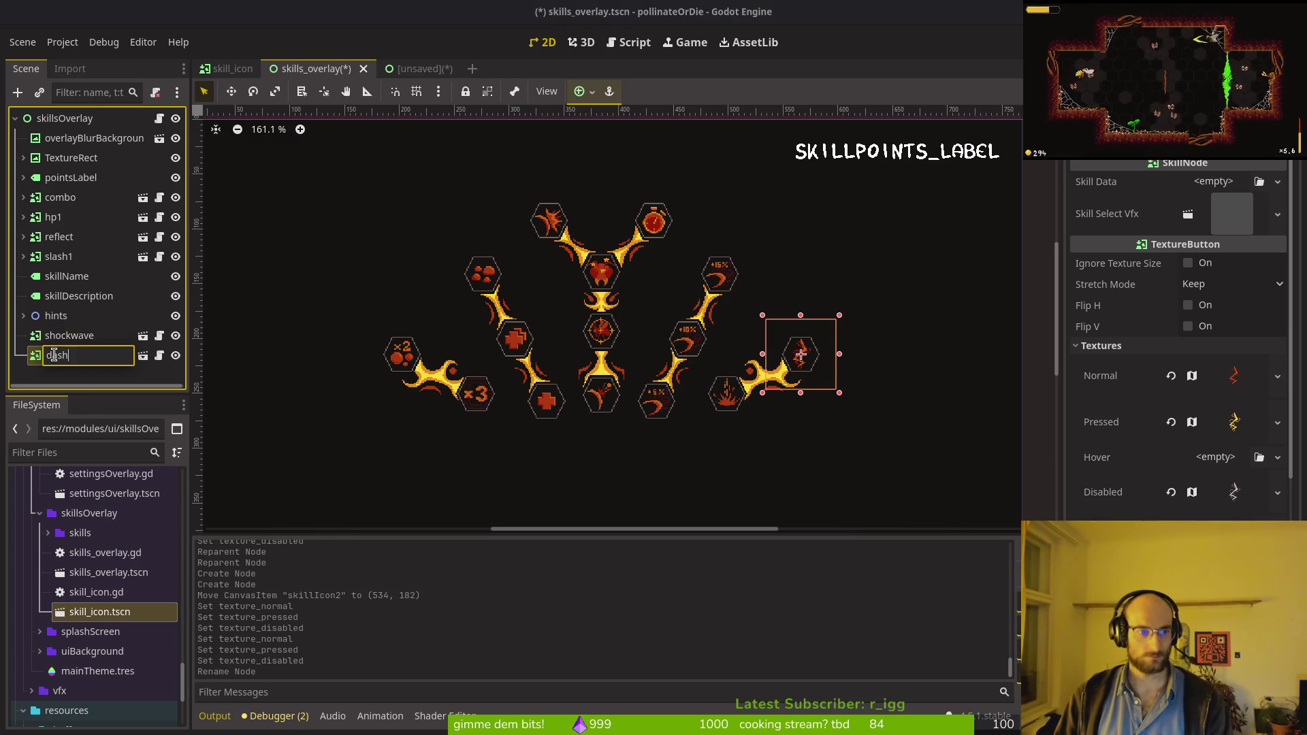
type("chains")
key("Return")
Step: Nest dashchains under shockwave, move shockwave after slash1, and save the overlay
left_click(68, 335)
left_click_drag(70, 355, 72, 275)
key("ctrl+s")
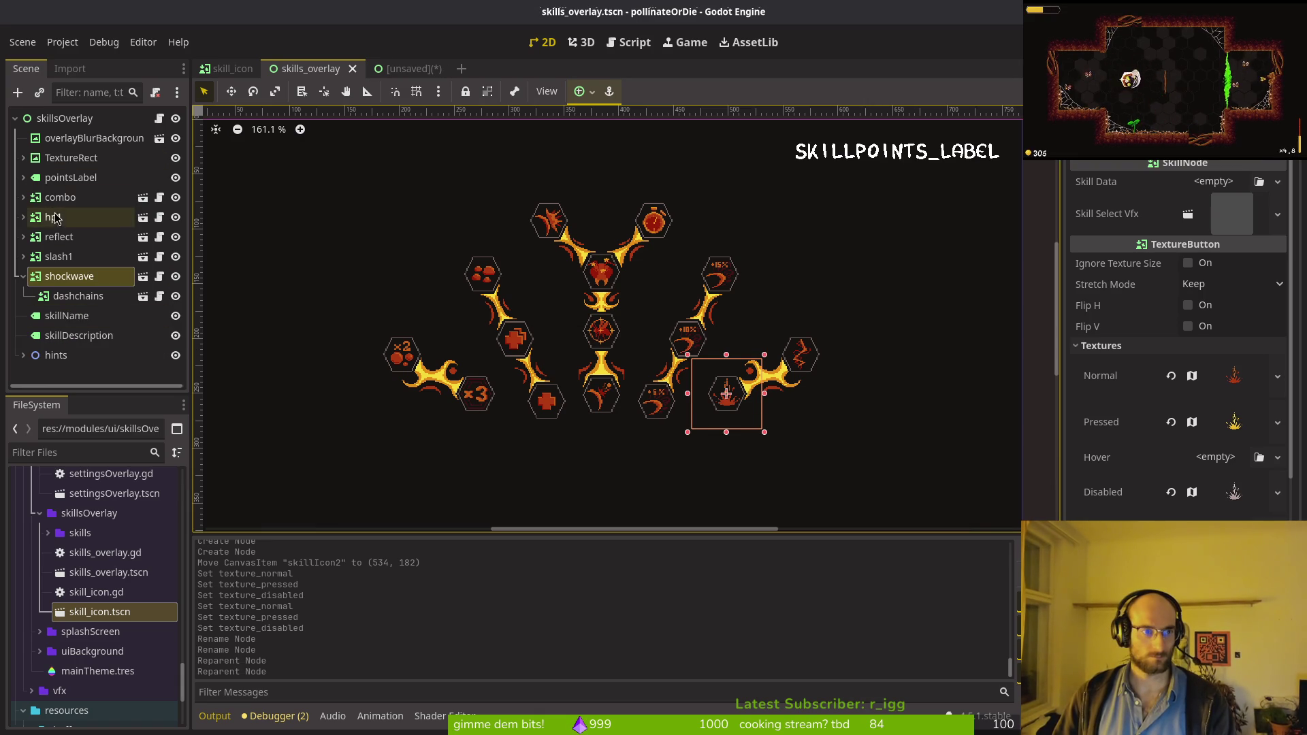
left_click(49, 224)
Step: Assign reflect.tres as the skill data of the reflect node
left_click(23, 237)
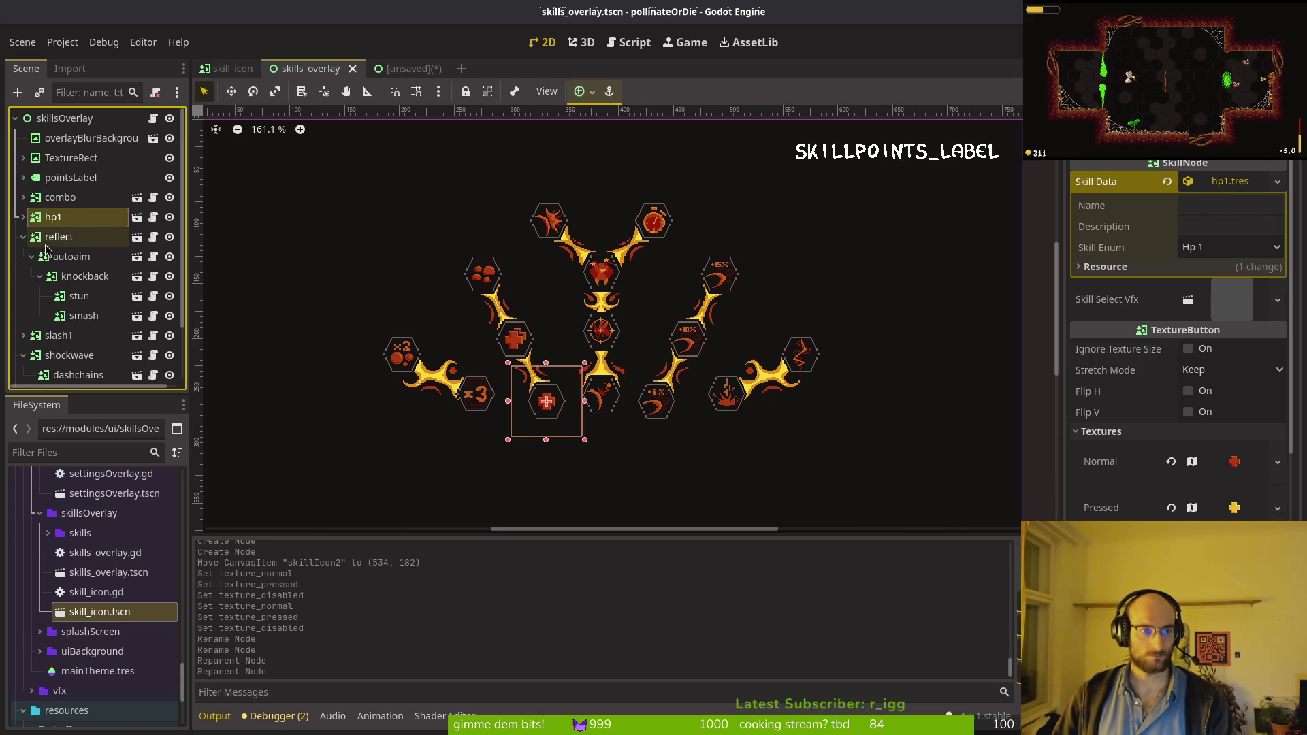
left_click(50, 239)
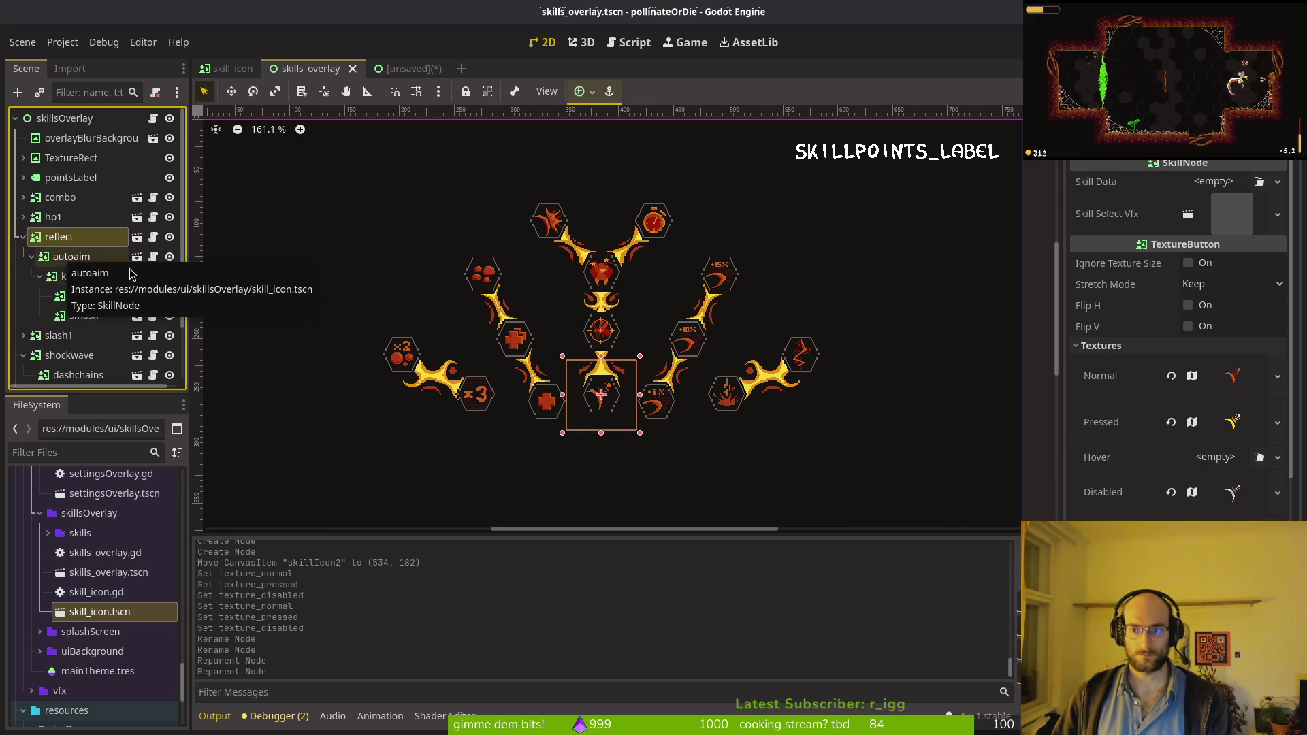
left_click(1231, 181)
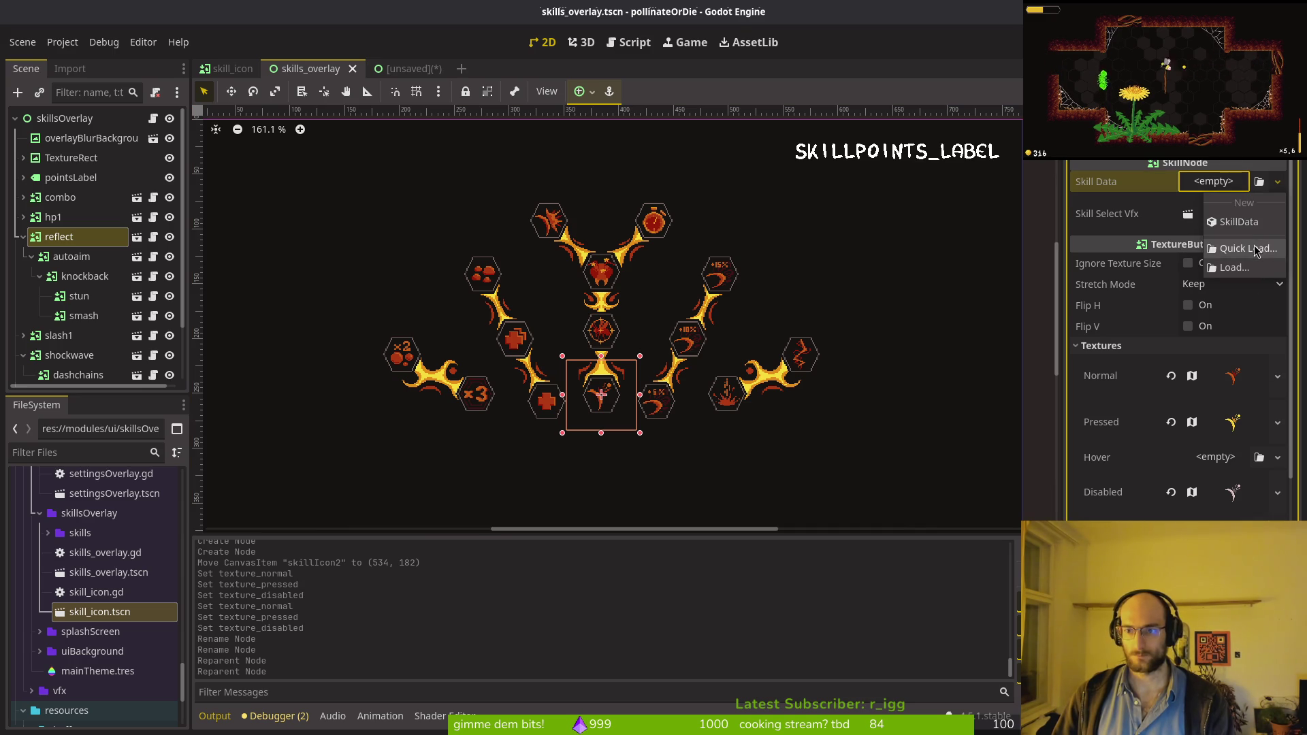
left_click(1248, 248)
type("ref")
key("Return")
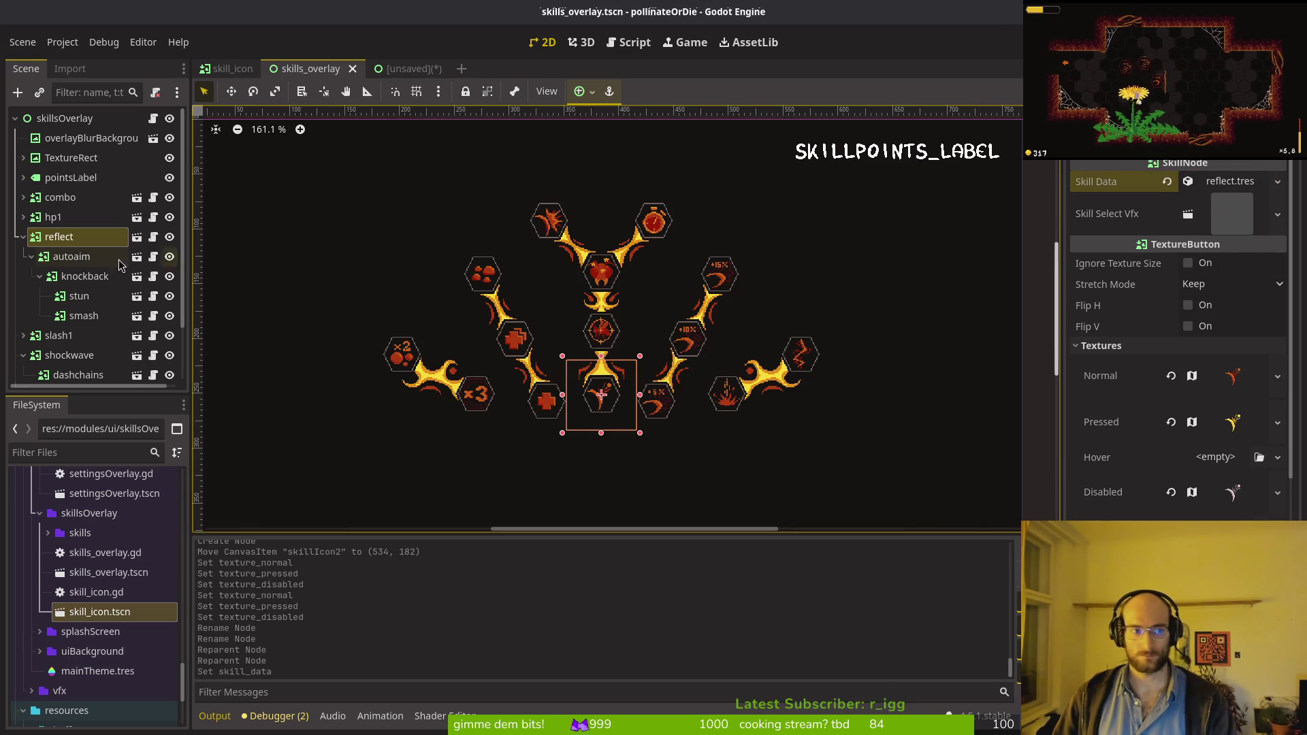
left_click(1222, 183)
left_click(1228, 184)
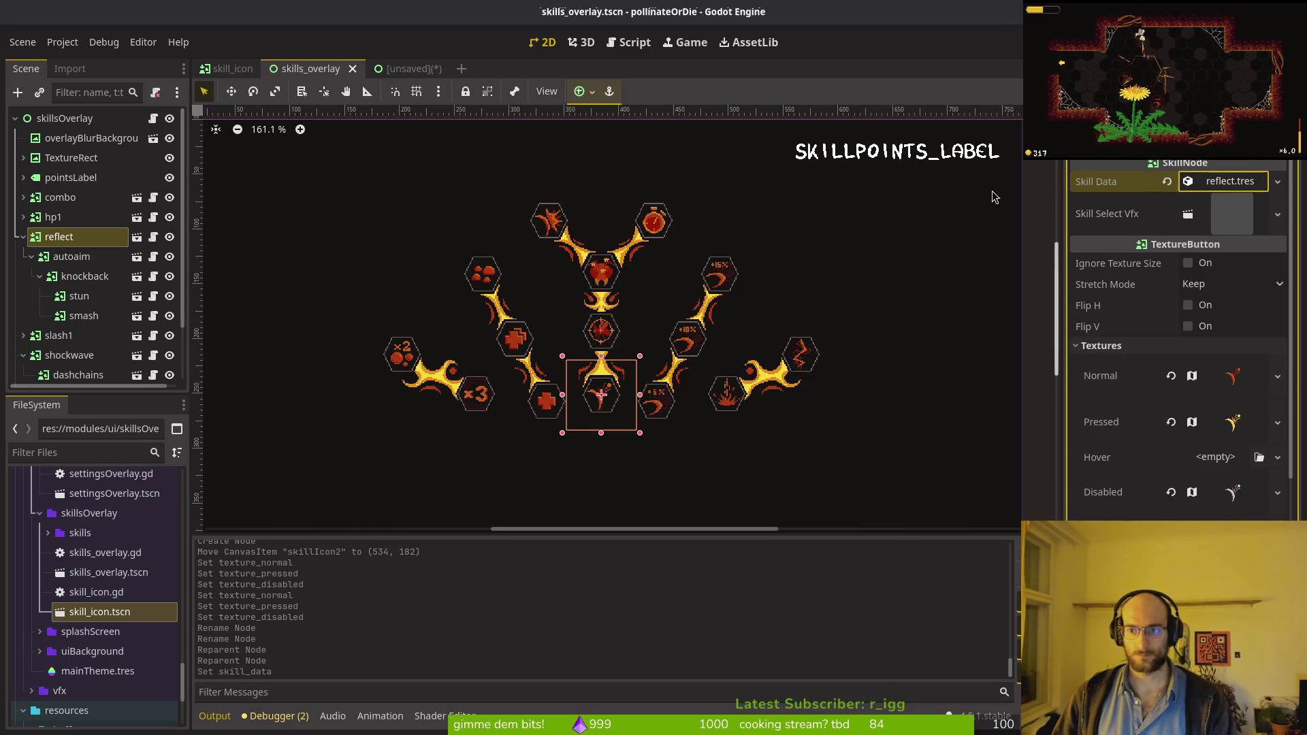
Step: Assign auto_reflect.tres to the autoaim node and save the scene
double_click(61, 237)
left_click(65, 256)
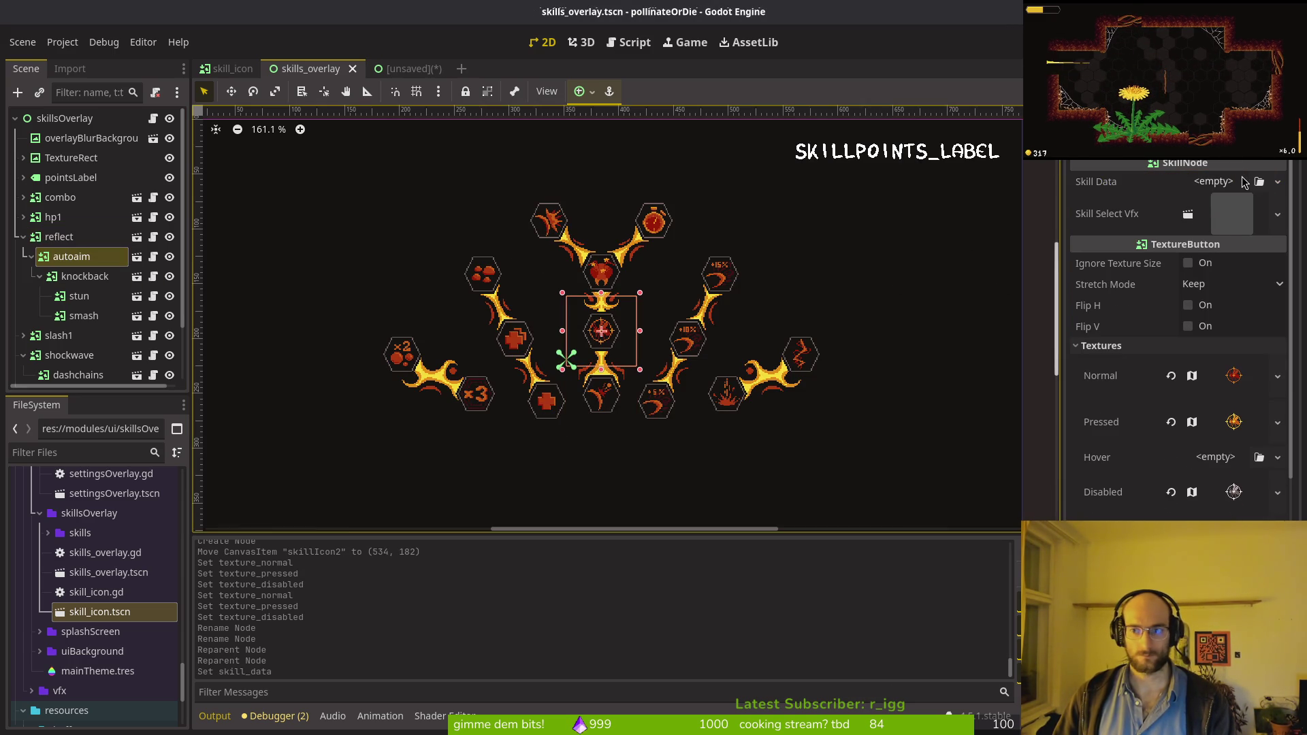
left_click(1215, 181)
left_click(1247, 248)
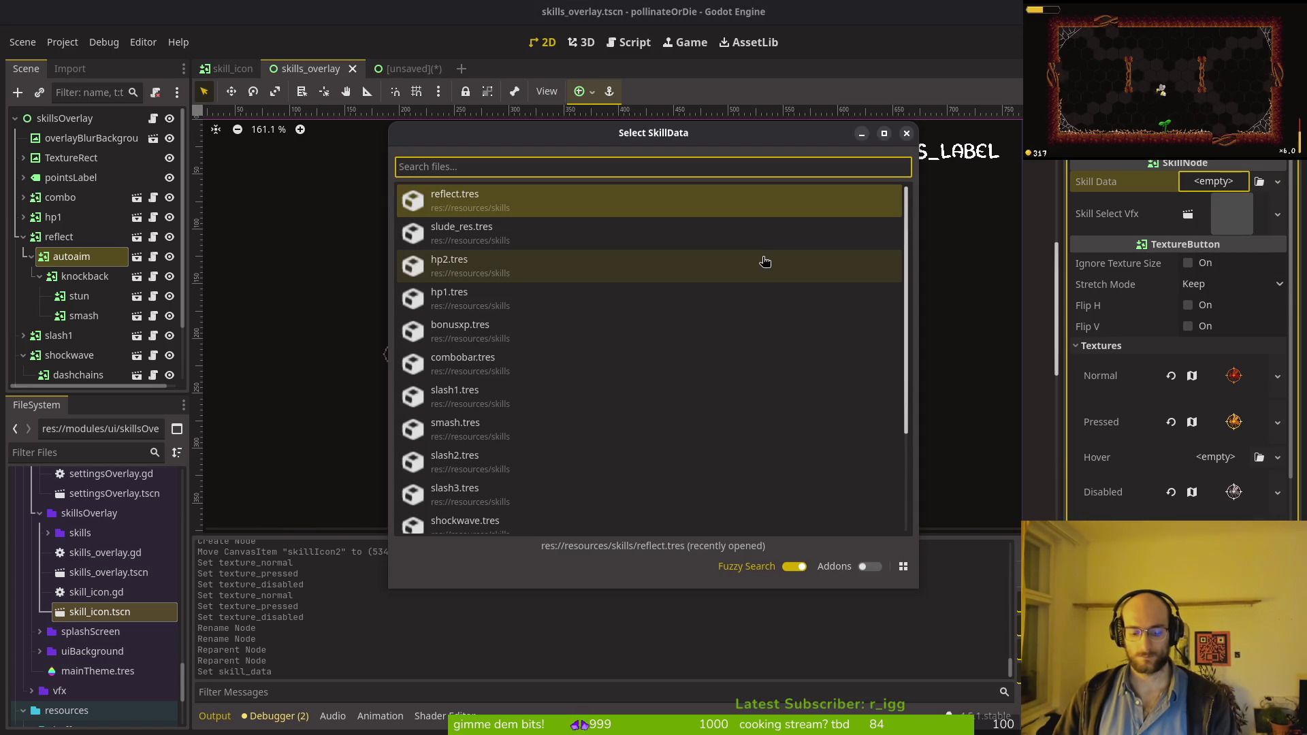
type("ref")
double_click(503, 234)
key("ctrl+s")
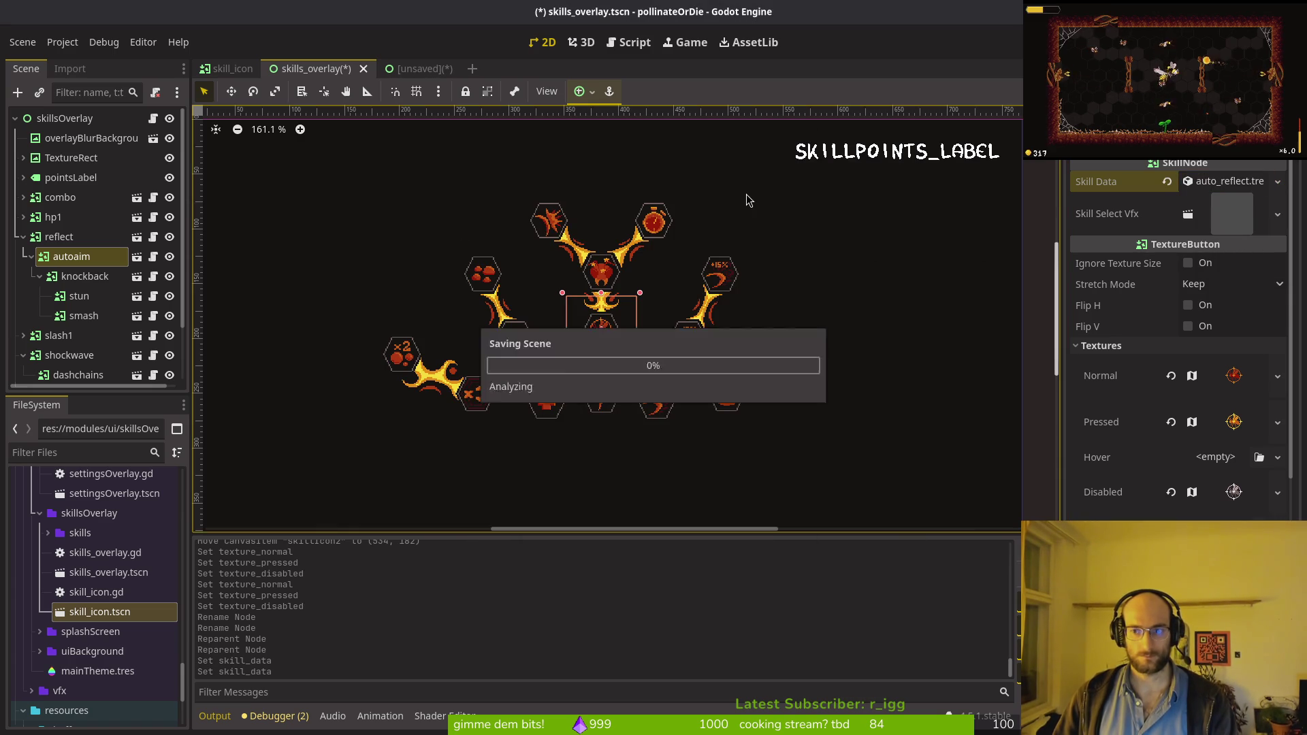
Step: Link knockback to knockback_damage.tres and stun to stun_duration.tres
left_click(81, 279)
left_click(1215, 181)
left_click(1247, 249)
type("knock")
key("Return")
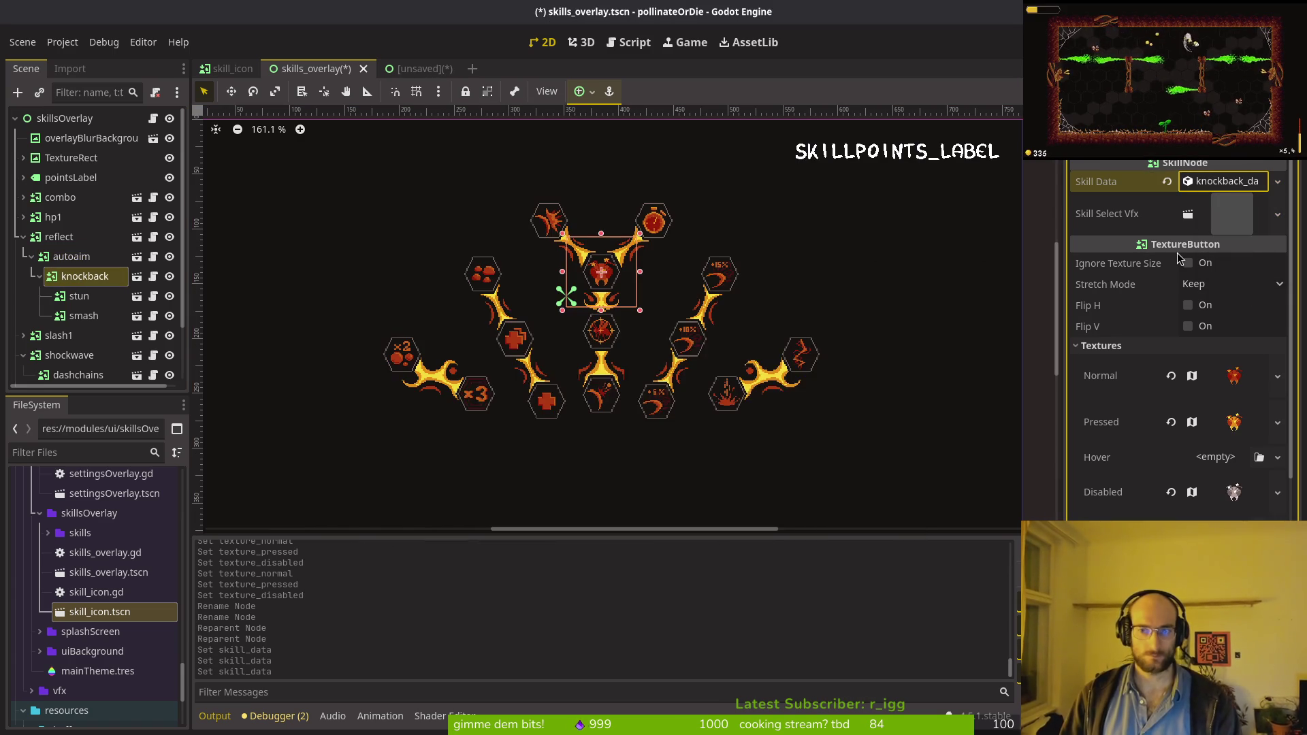
left_click(85, 297)
left_click(1214, 181)
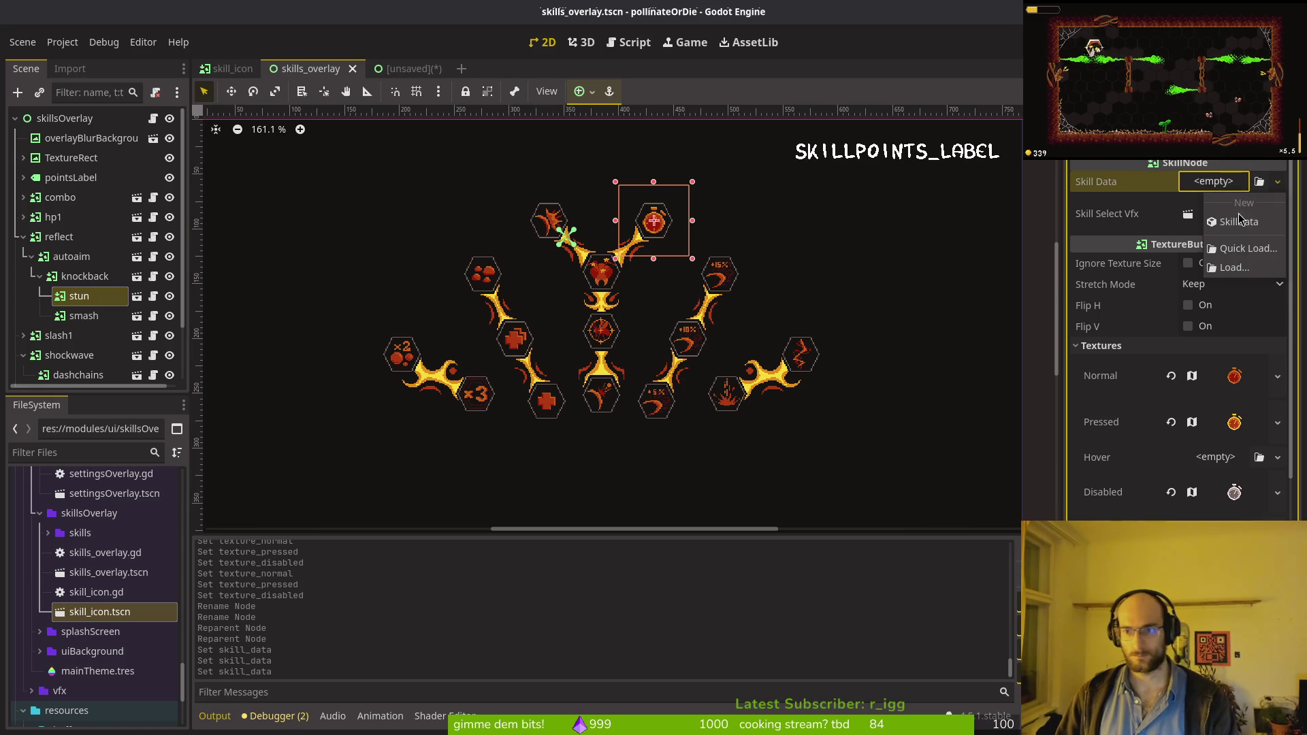
left_click(1240, 253)
type("stun")
key("Return")
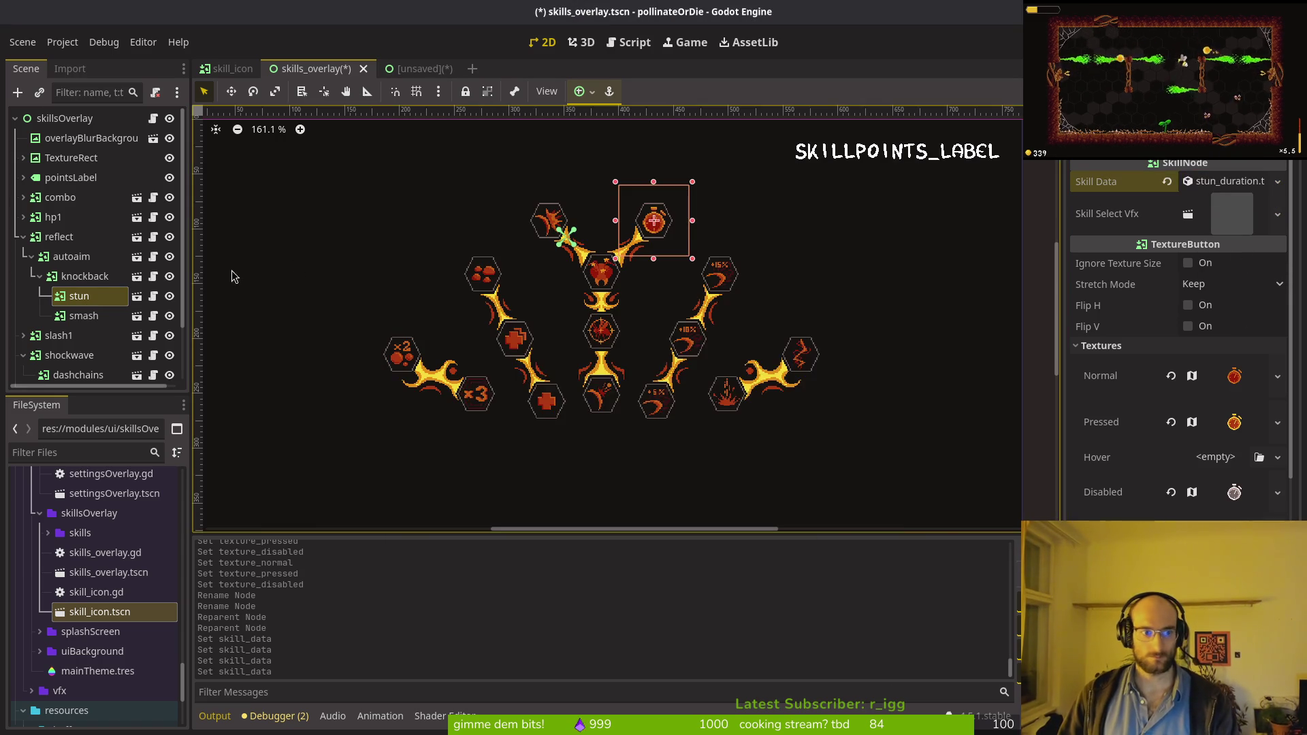
Step: Link smash to smash.tres and slash1 to slash1.tres, then save
left_click(65, 319)
left_click(1214, 181)
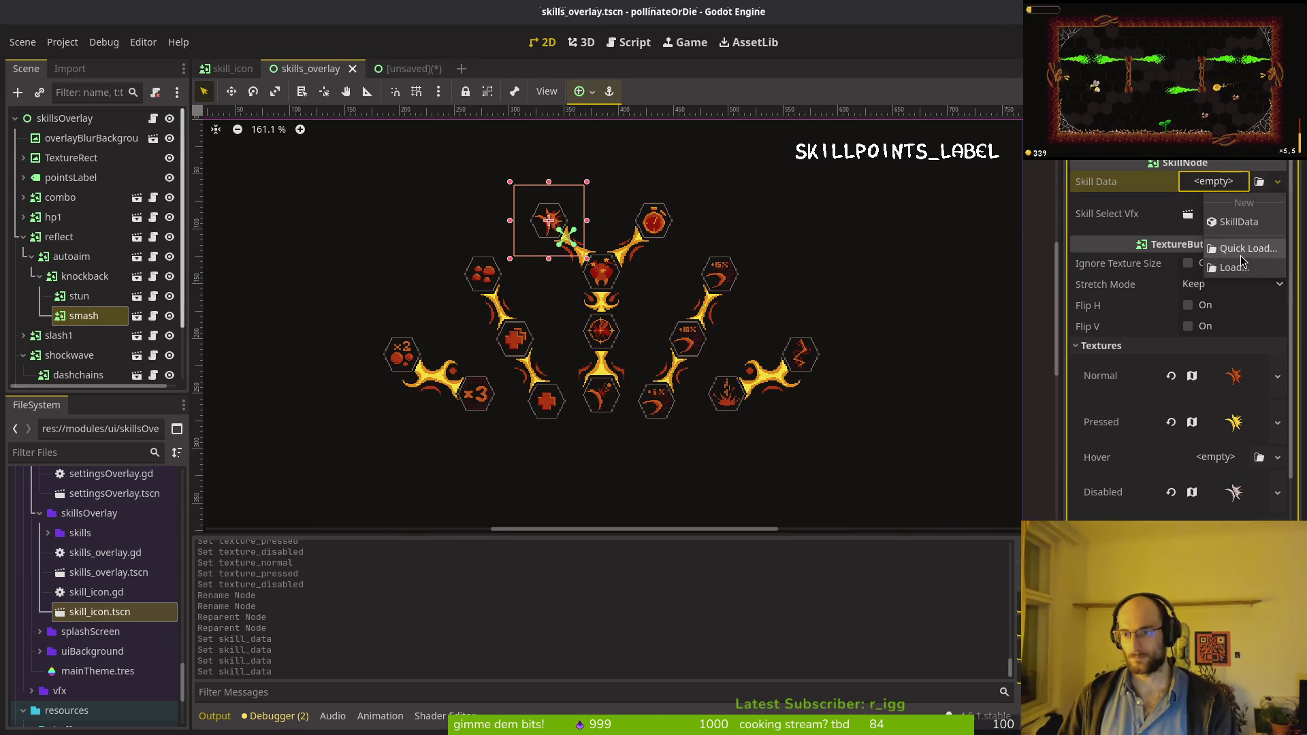
left_click(1239, 255)
type("smash")
key("Return")
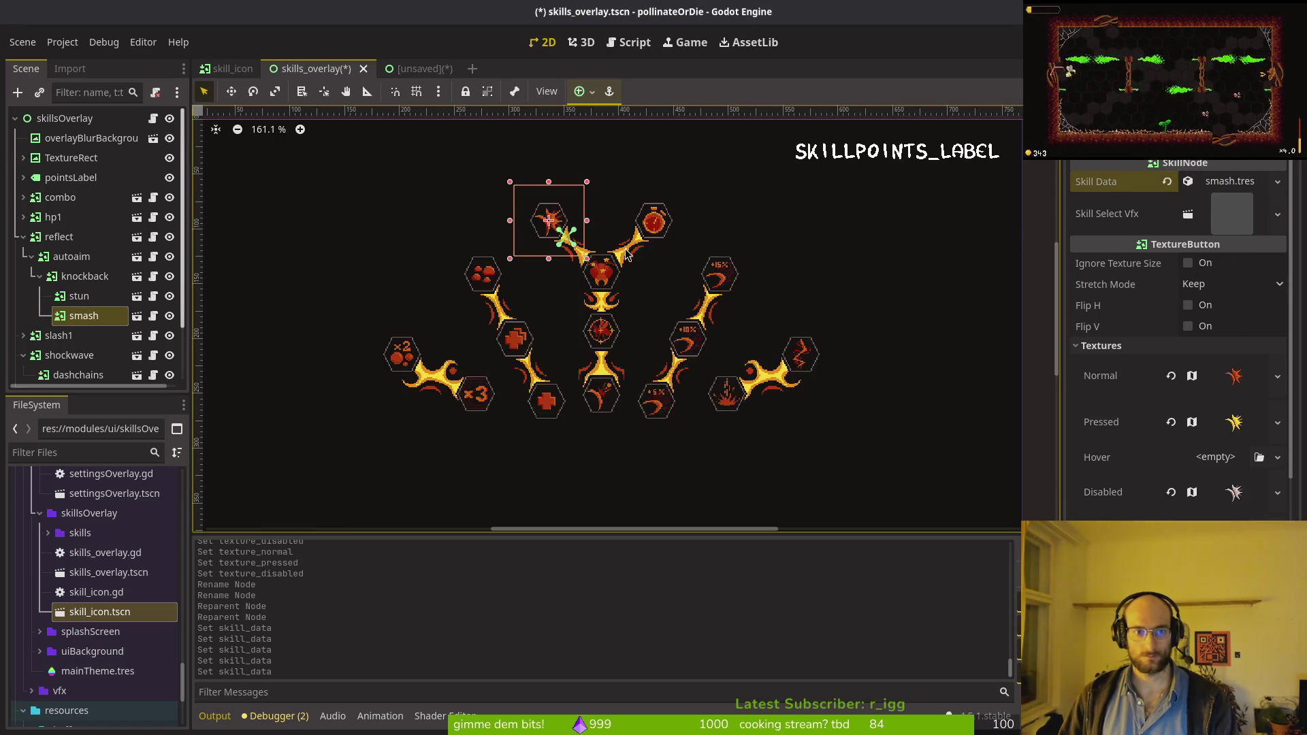
left_click(1278, 182)
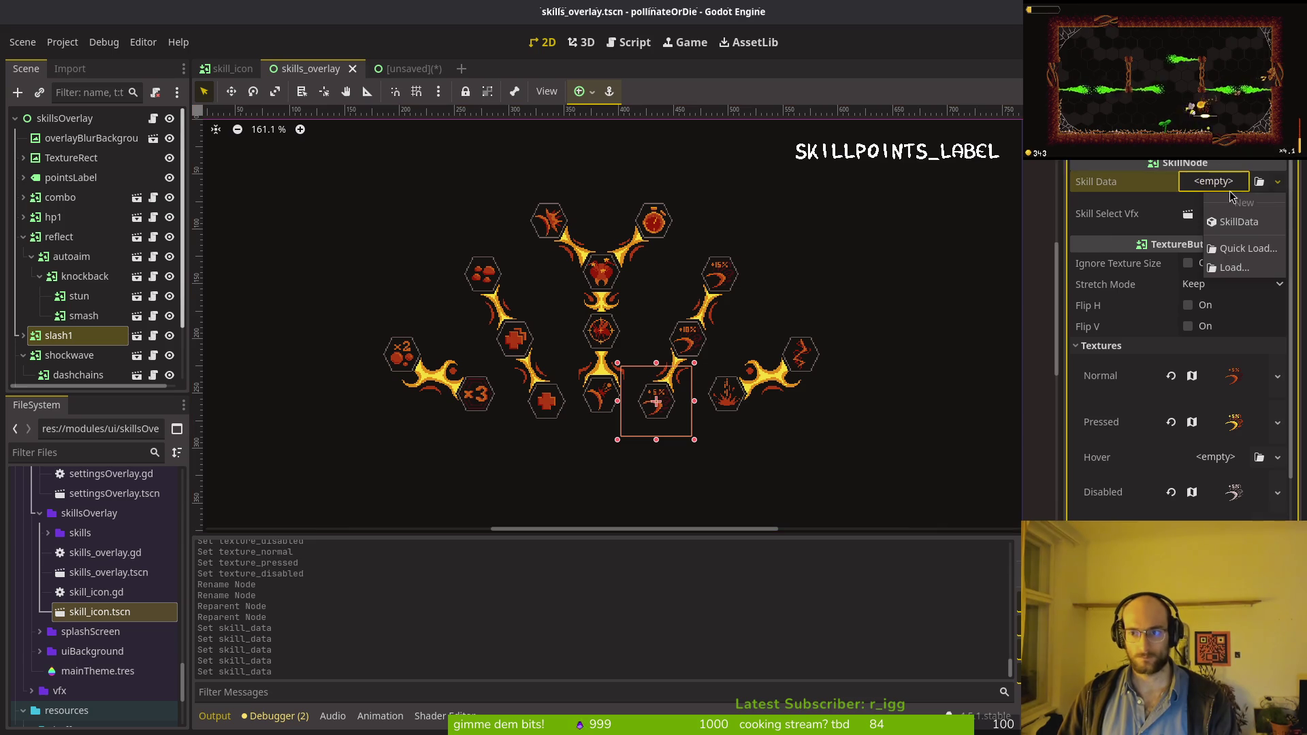
left_click(1232, 251)
type("s")
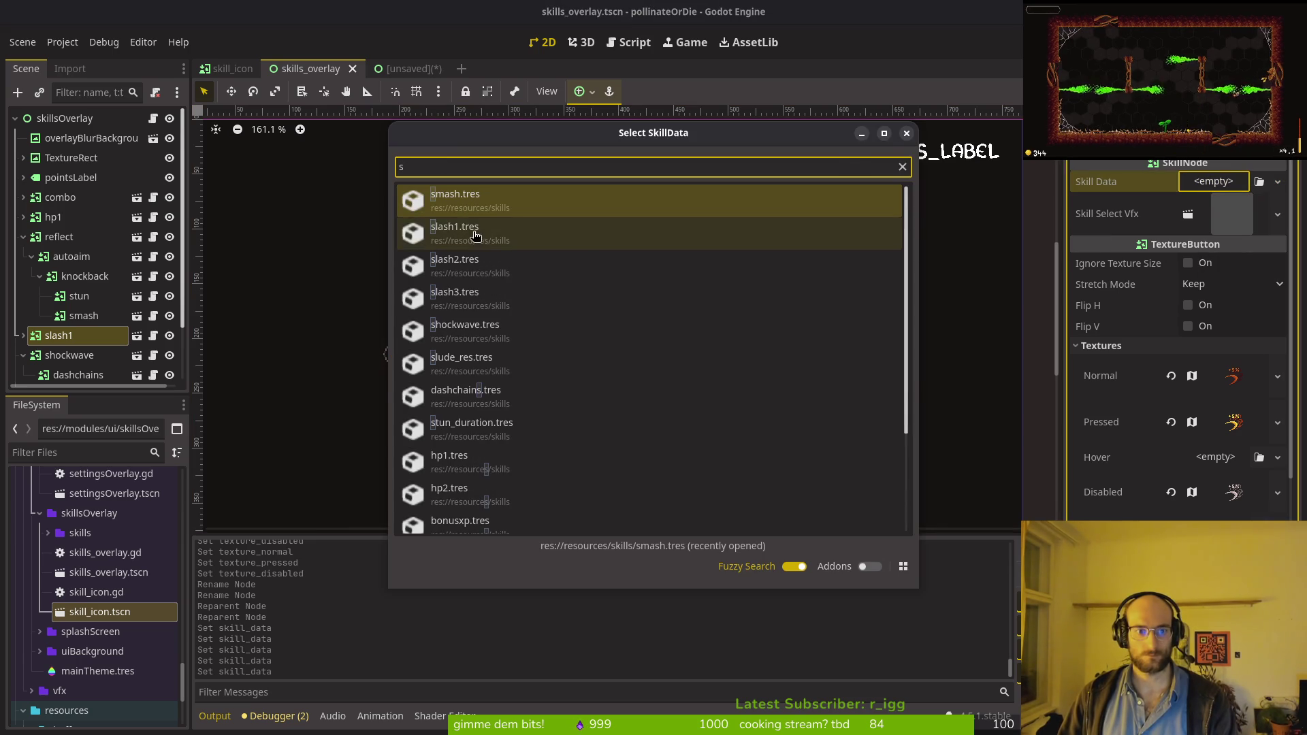
left_click(454, 233)
key("ctrl+s")
Step: Under slash1, give the slash2 node slash2.tres as its skill data and save
left_click(24, 335)
scroll(65, 272, "down", 3)
left_click(64, 251)
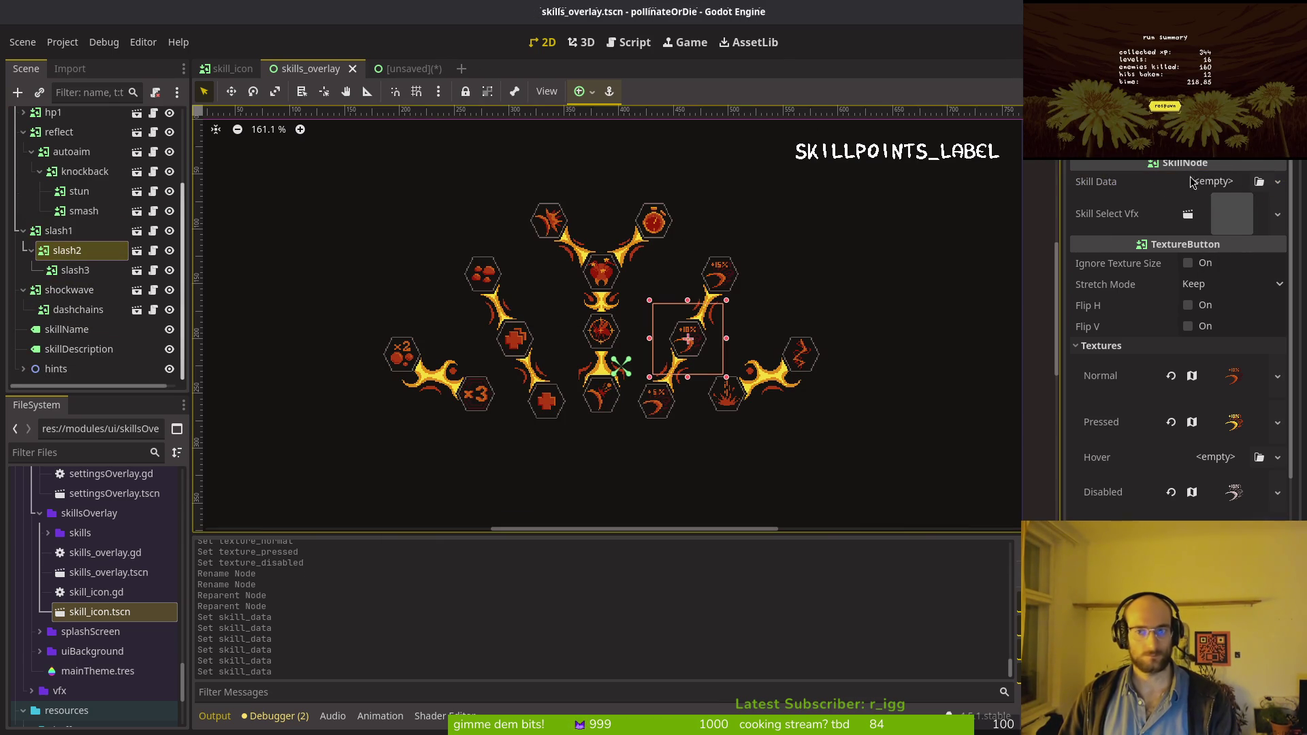
left_click(1277, 181)
left_click(1232, 252)
type("s")
key("Down")
key("Down")
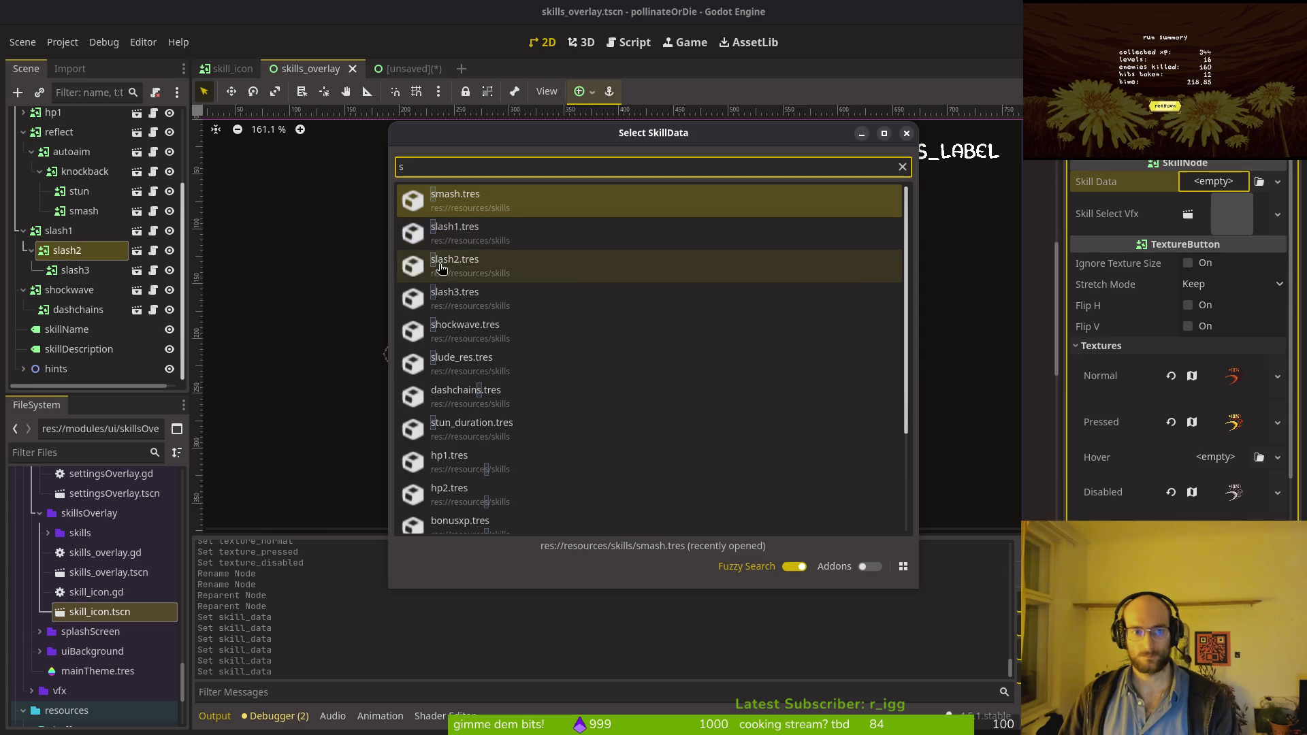
key("Return")
key("ctrl+s")
Step: Link slash3 to slash3.tres and shockwave to shockwave.tres
left_click(719, 273)
left_click(1278, 181)
left_click(1232, 252)
type("s")
left_click(454, 298)
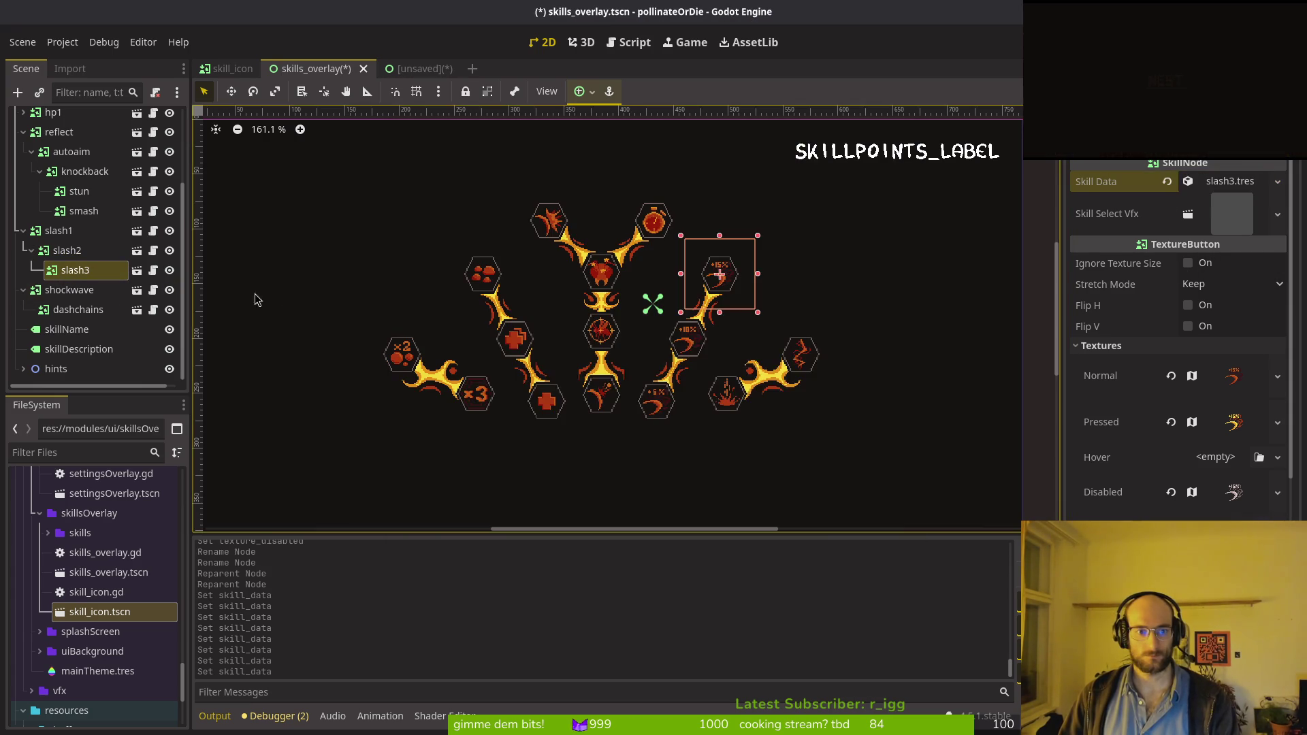
left_click(69, 290)
left_click(1214, 181)
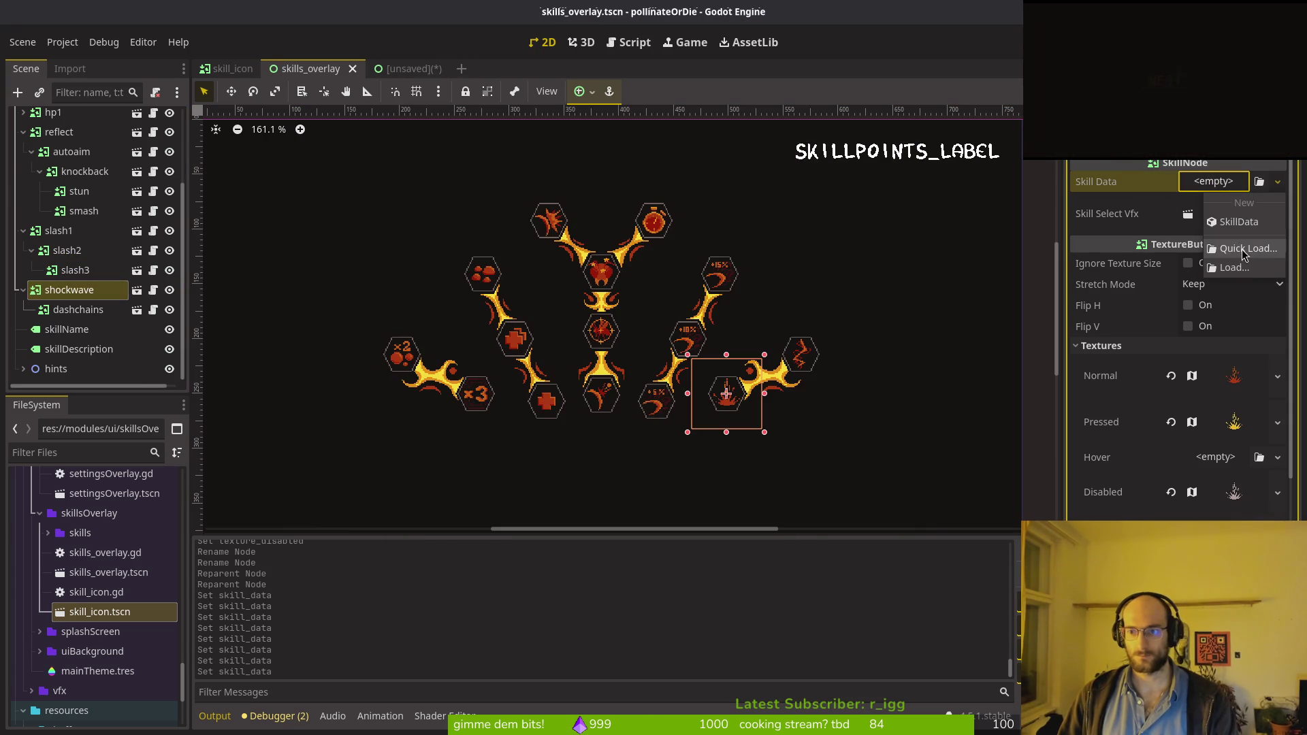
left_click(1249, 249)
left_click(453, 340)
Step: Assign dashchains.tres to the dashchains node, then recheck the smash node's data
left_click(79, 310)
key("ctrl+s")
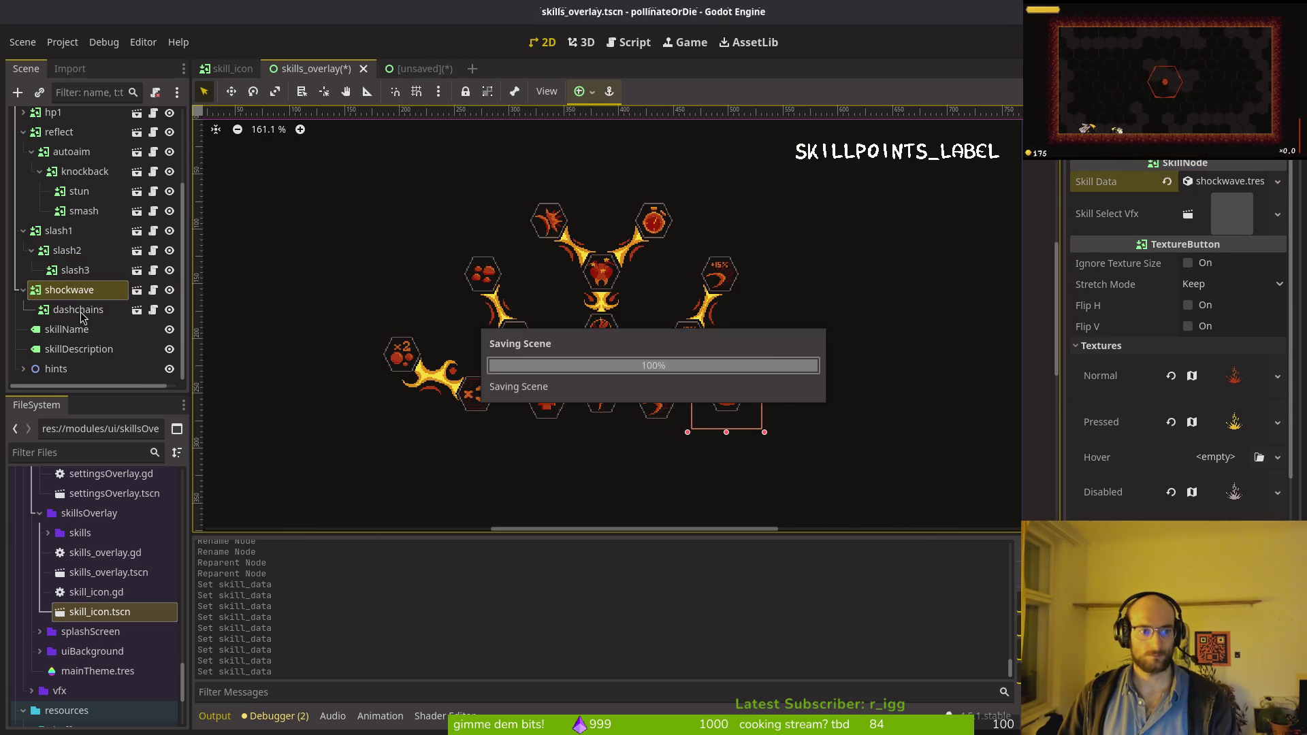
left_click(1278, 181)
left_click(1237, 253)
type("dash")
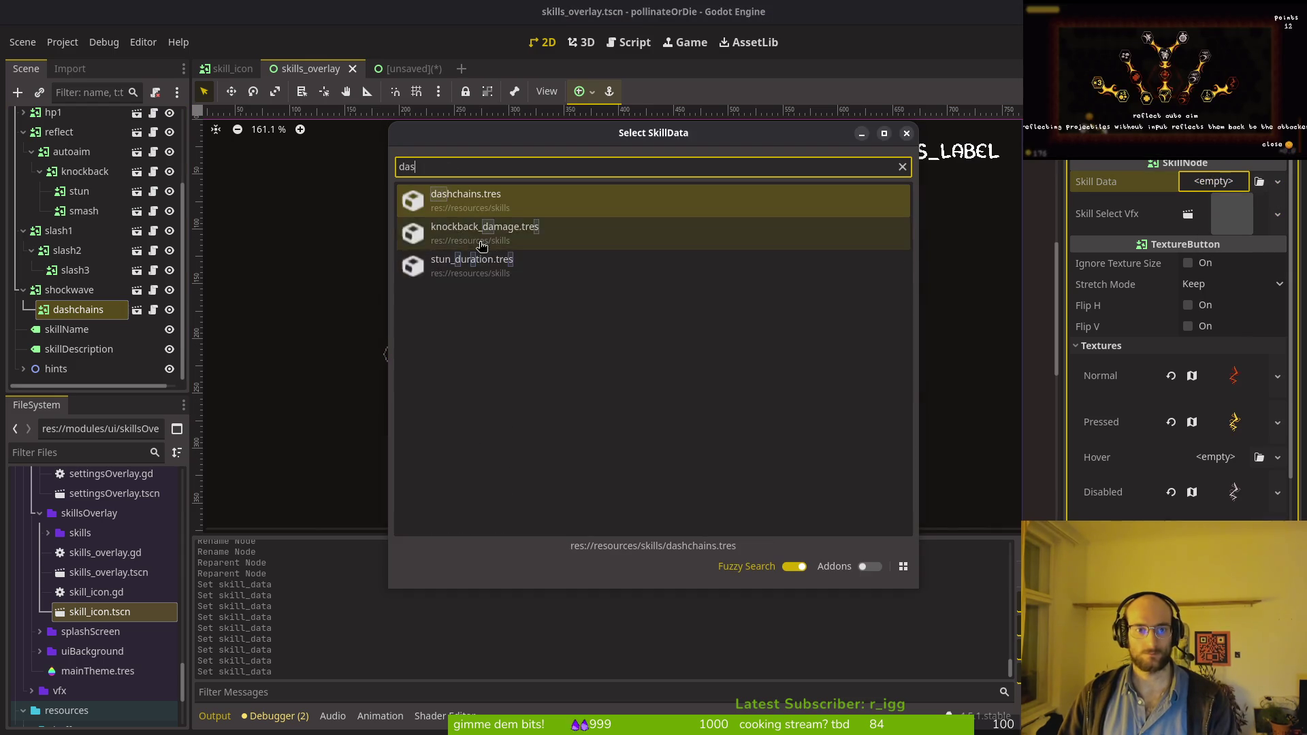
key("Return")
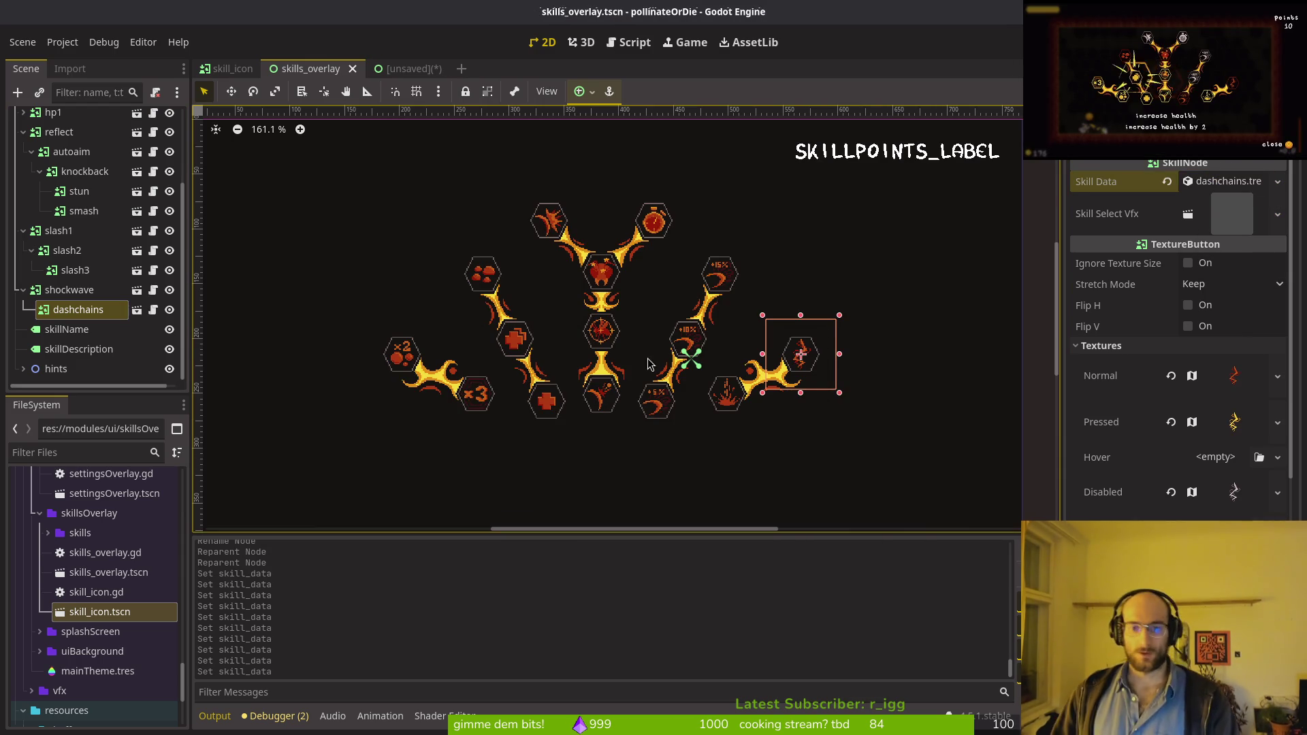
left_click(84, 210)
left_click(21, 246)
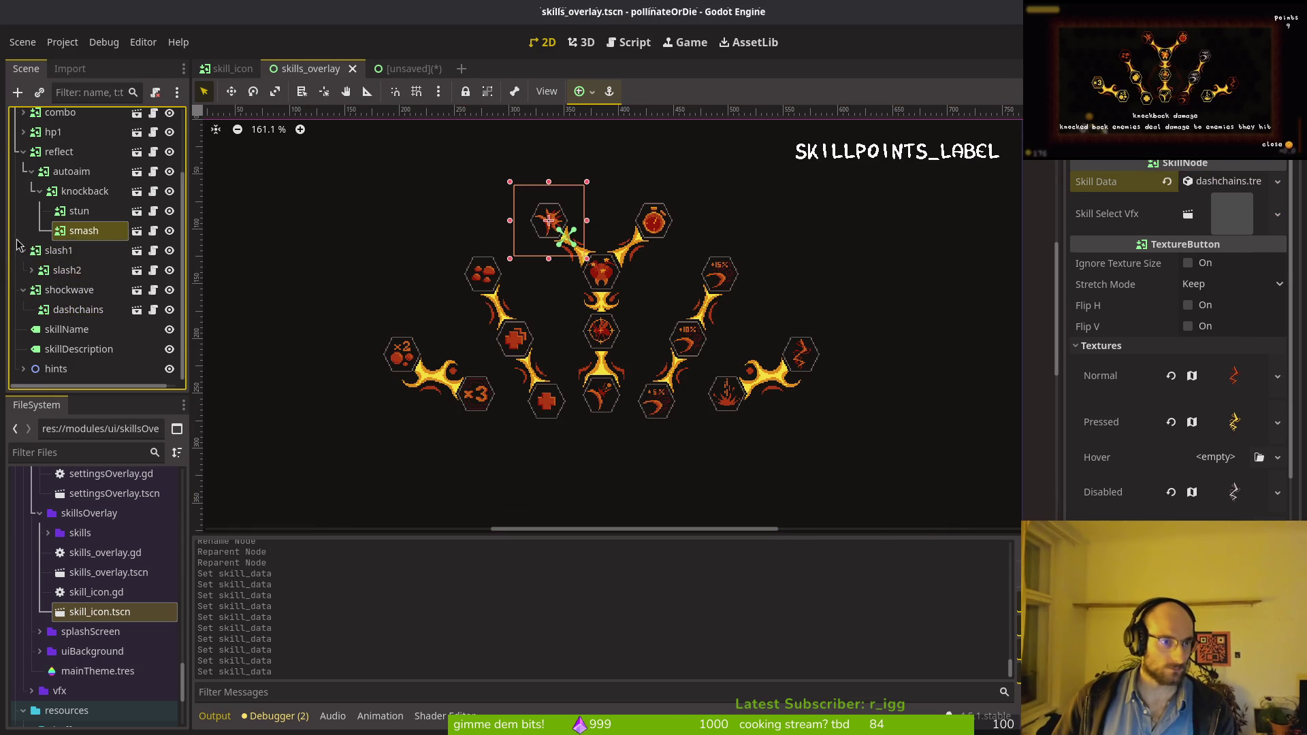
left_click(1148, 38)
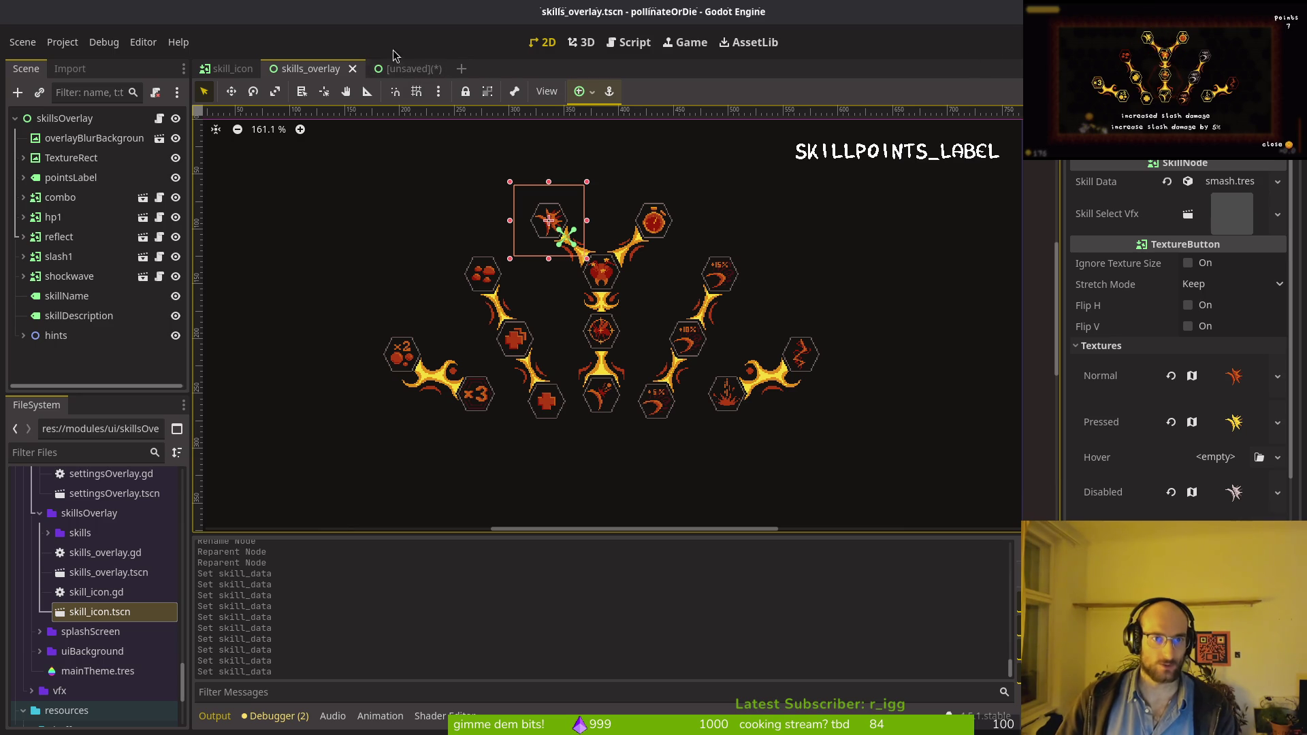
left_click(407, 68)
Step: Close the unsaved scene without saving and save skills_overlay.tscn
middle_click(404, 78)
key("Left")
key("Left")
key("Return")
key("ctrl+s")
left_click(23, 191)
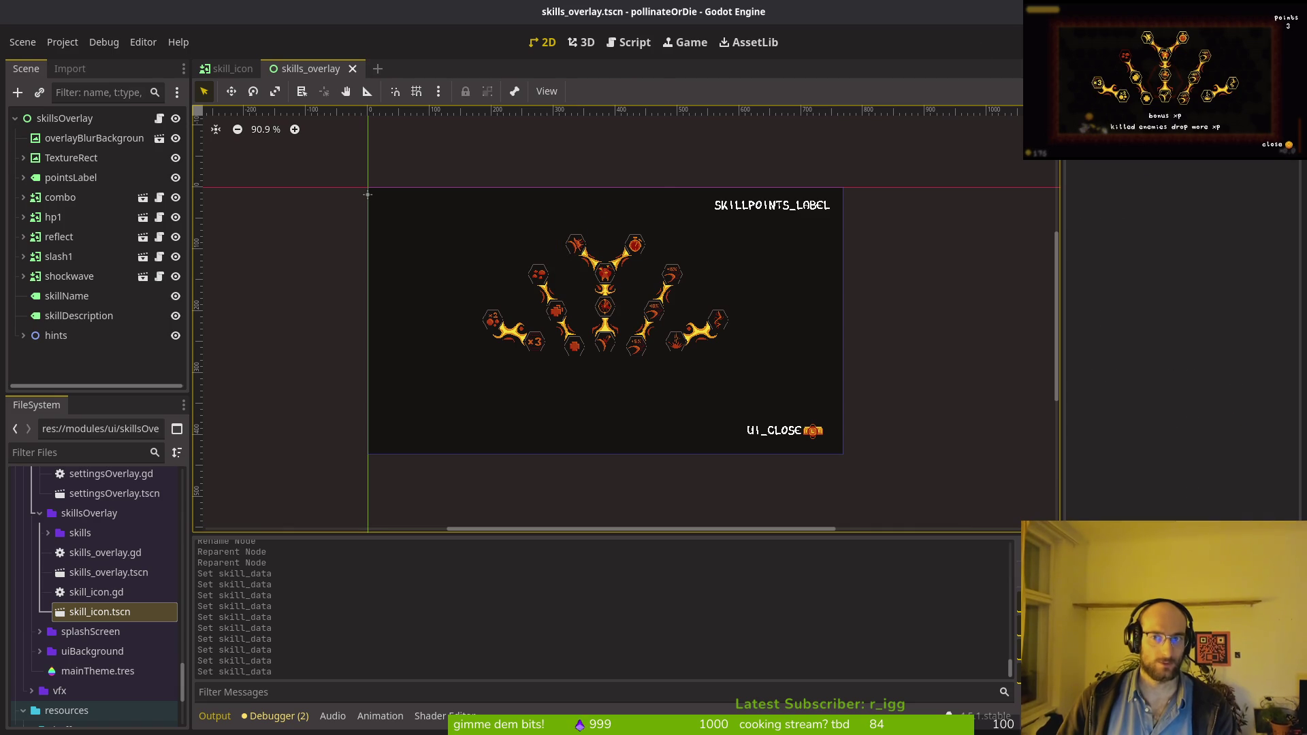
Step: Run the game and test unlocking and refunding skills in the skill tree
key("F5")
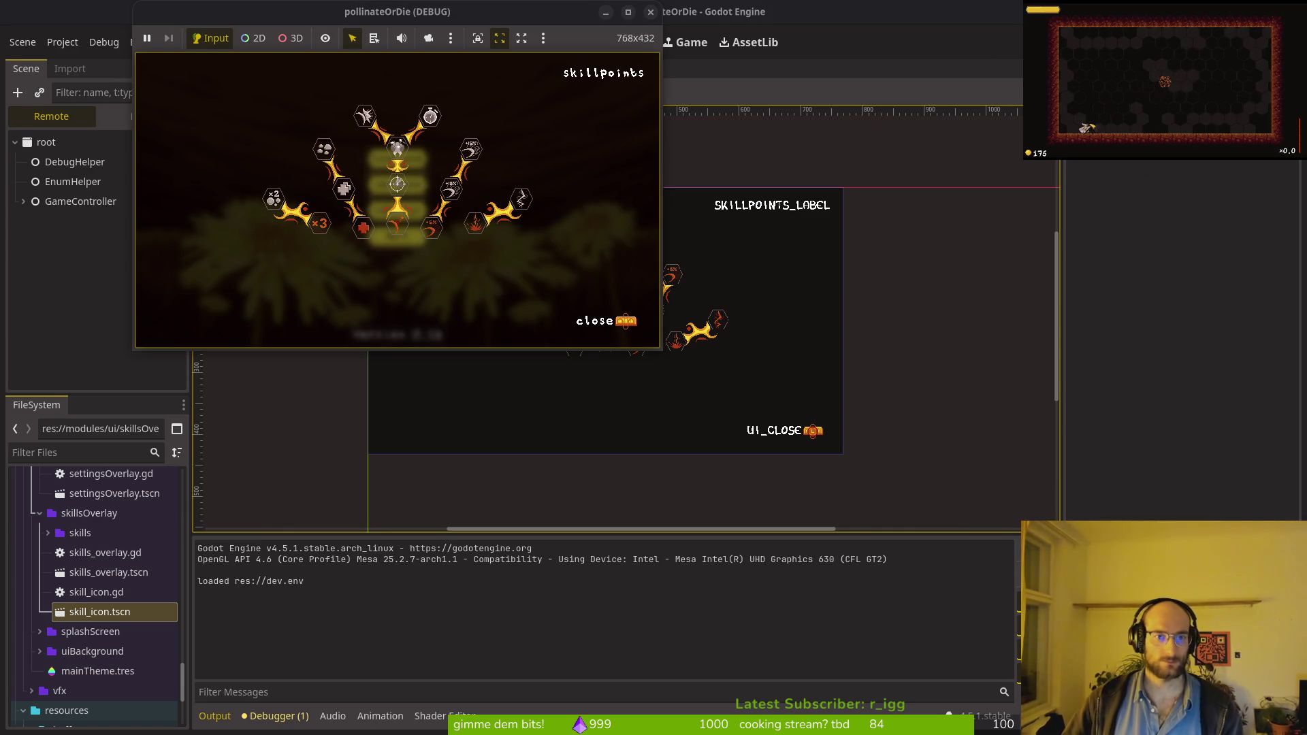
key("F8")
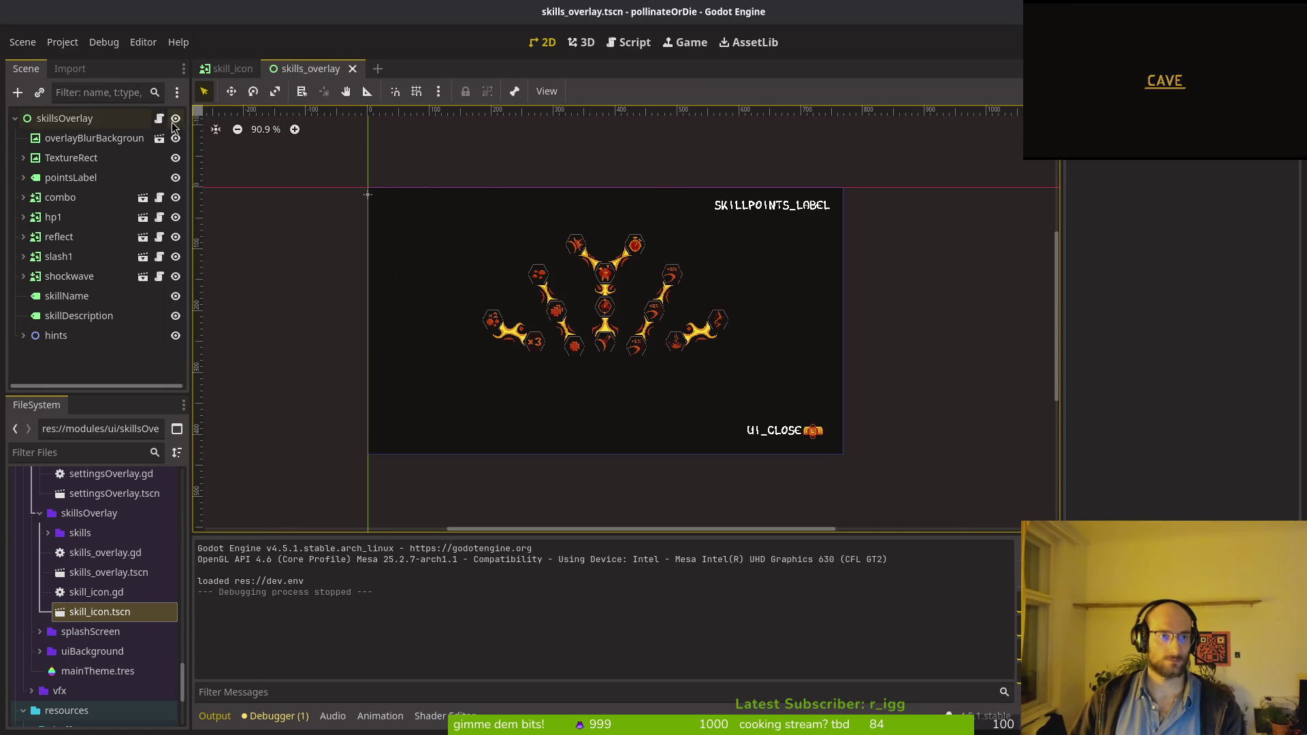
left_click(175, 119)
key("F5")
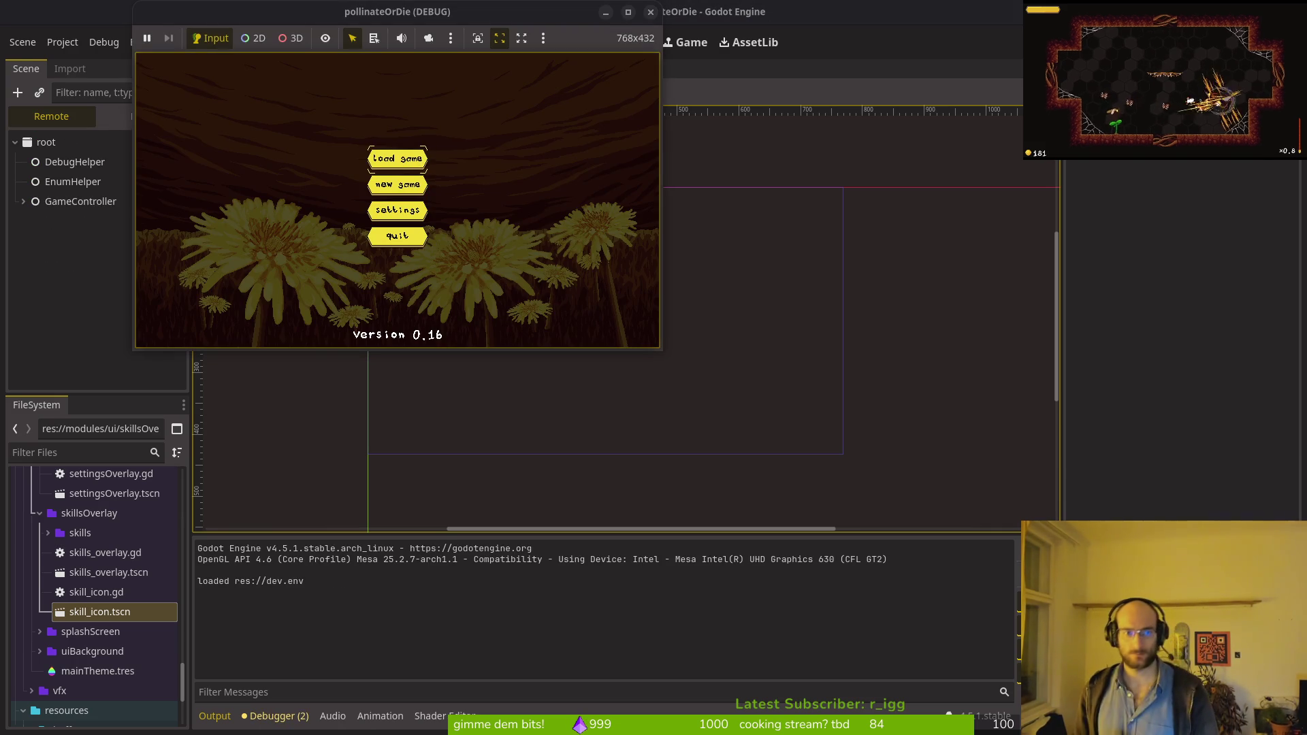
key("Return")
key("Return")
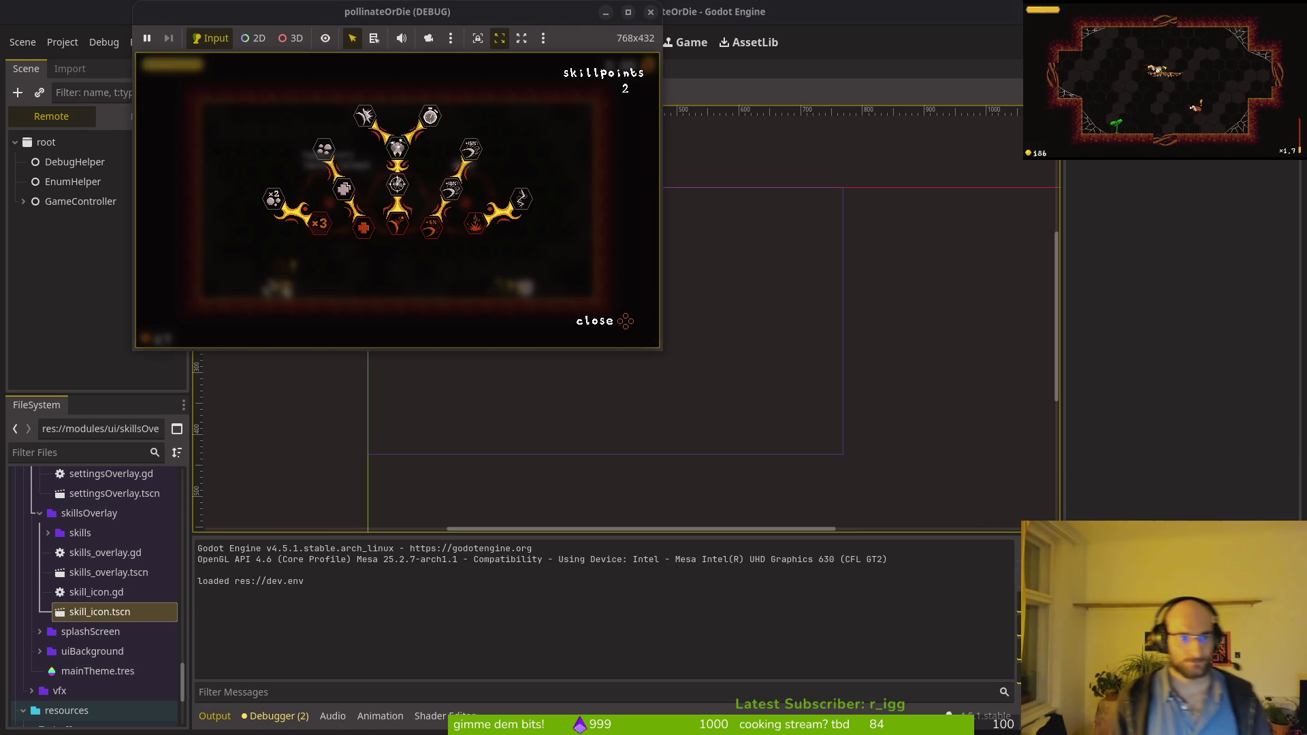
key("Return")
key("Return")
key("BackSpace")
key("Return")
key("BackSpace")
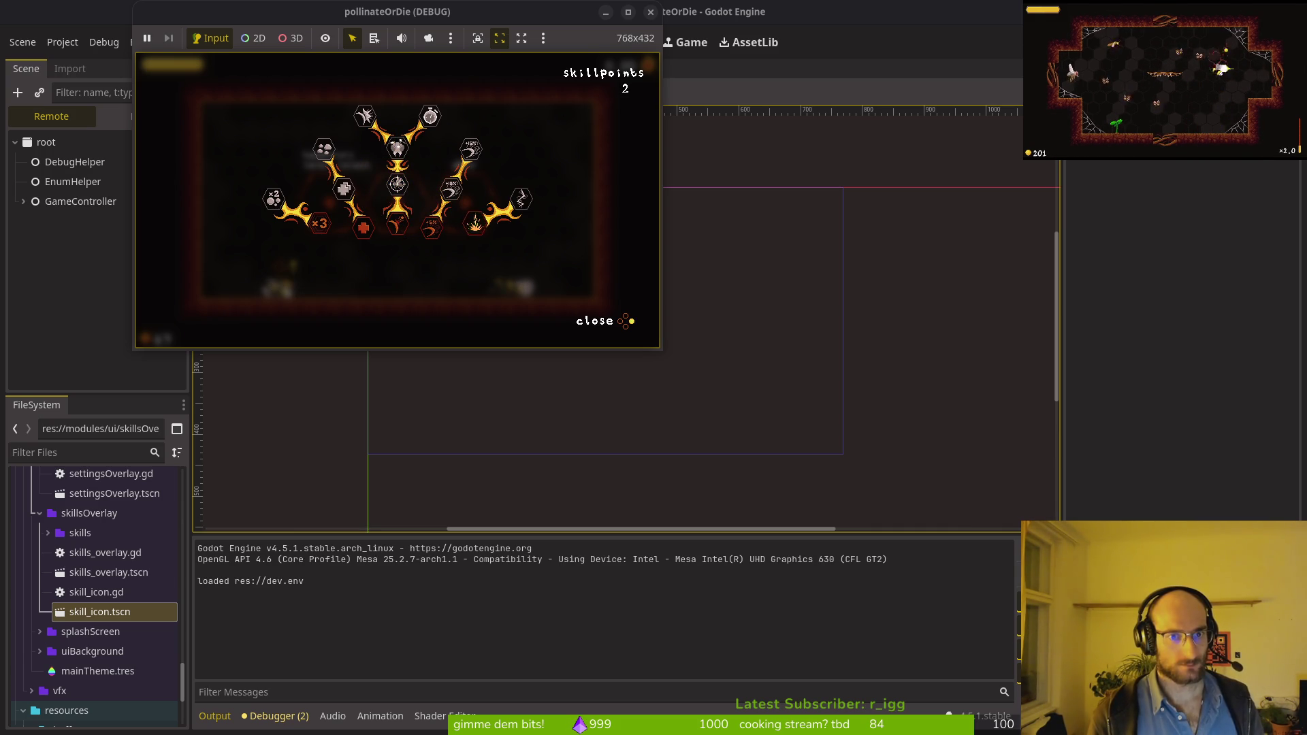
key("Right")
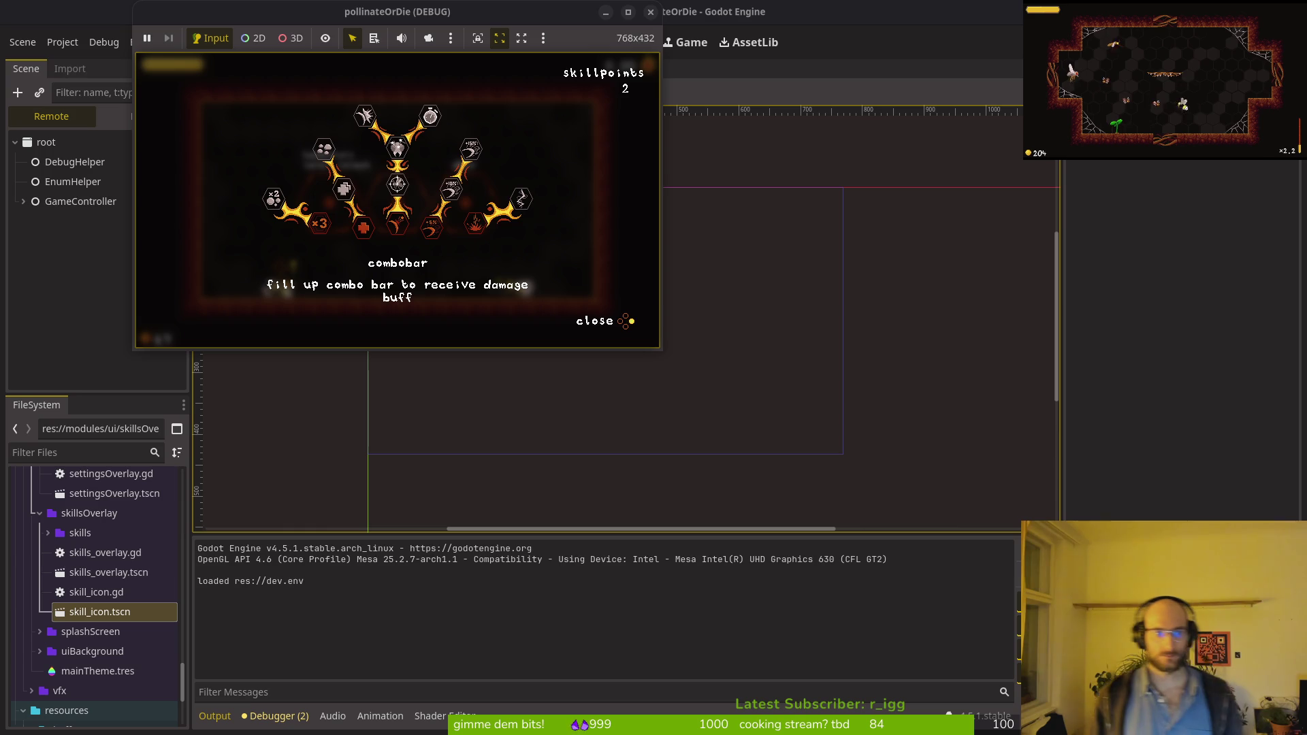
left_click(650, 12)
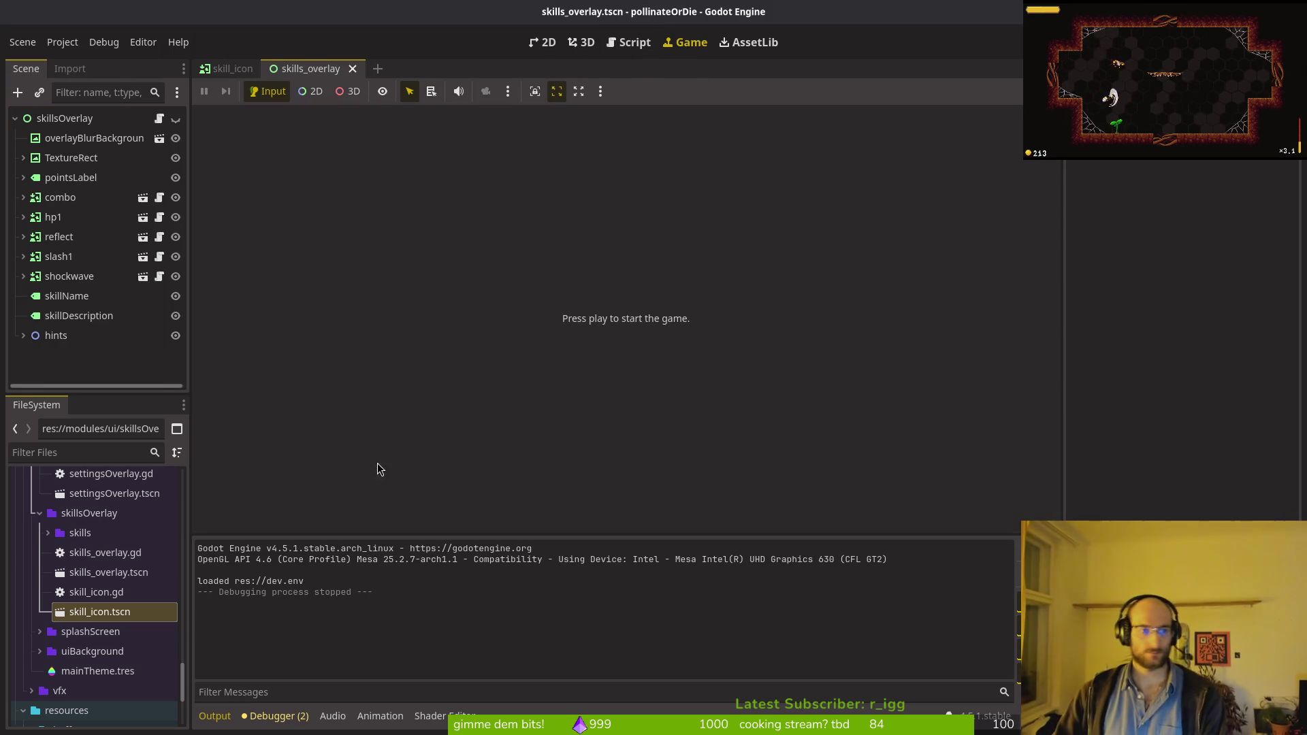
Step: Resave skills_overlay.tscn with the skillsOverlay node expanded in the Scene tree
left_click(13, 119)
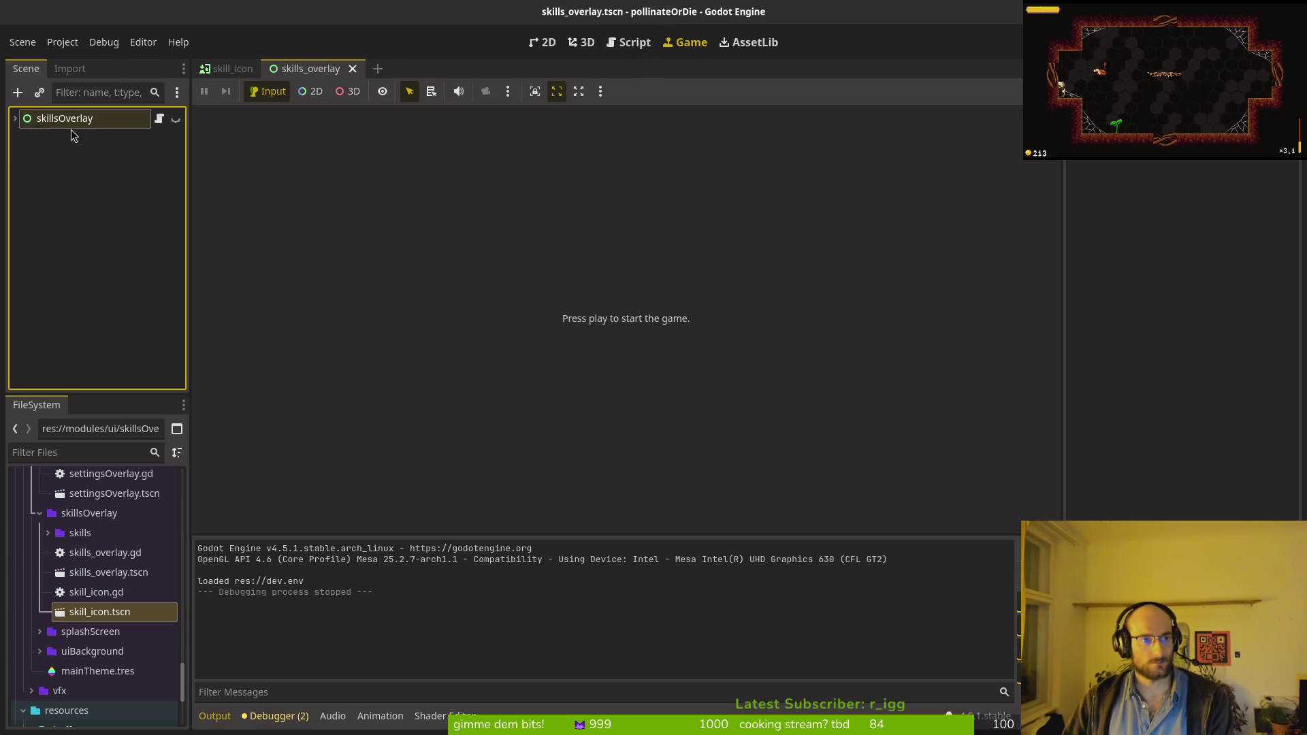
left_click(15, 119)
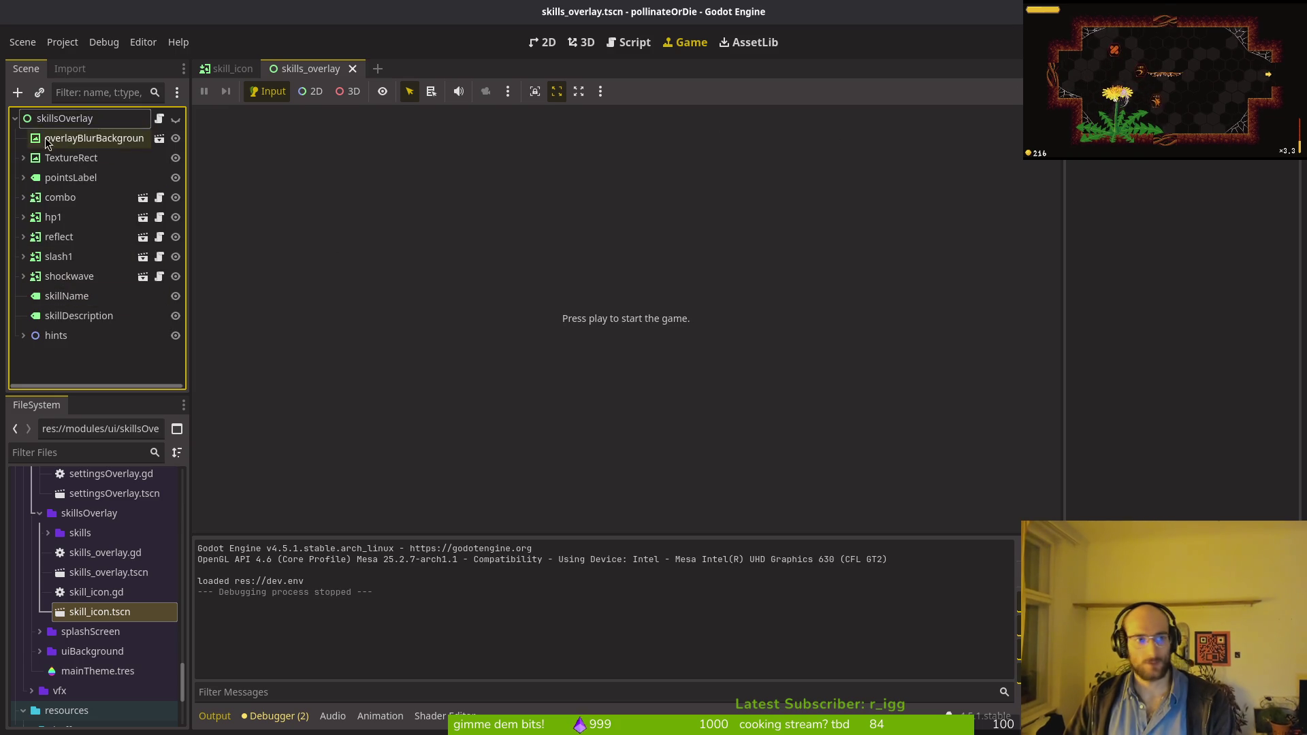
left_click(14, 119)
key("ctrl+s")
left_click(14, 119)
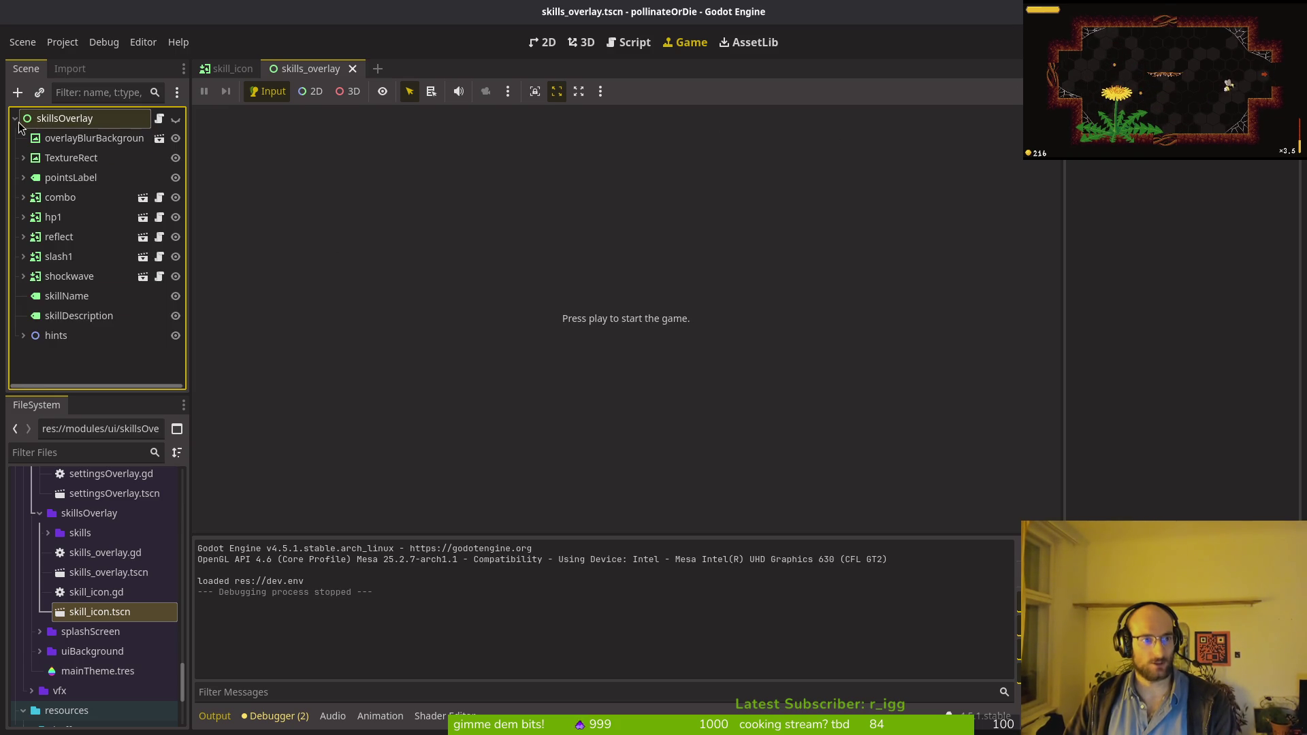
Step: Open auto_reflect.tres from resources/skills and locate its autoaim row in translationsCSV
left_click(40, 513)
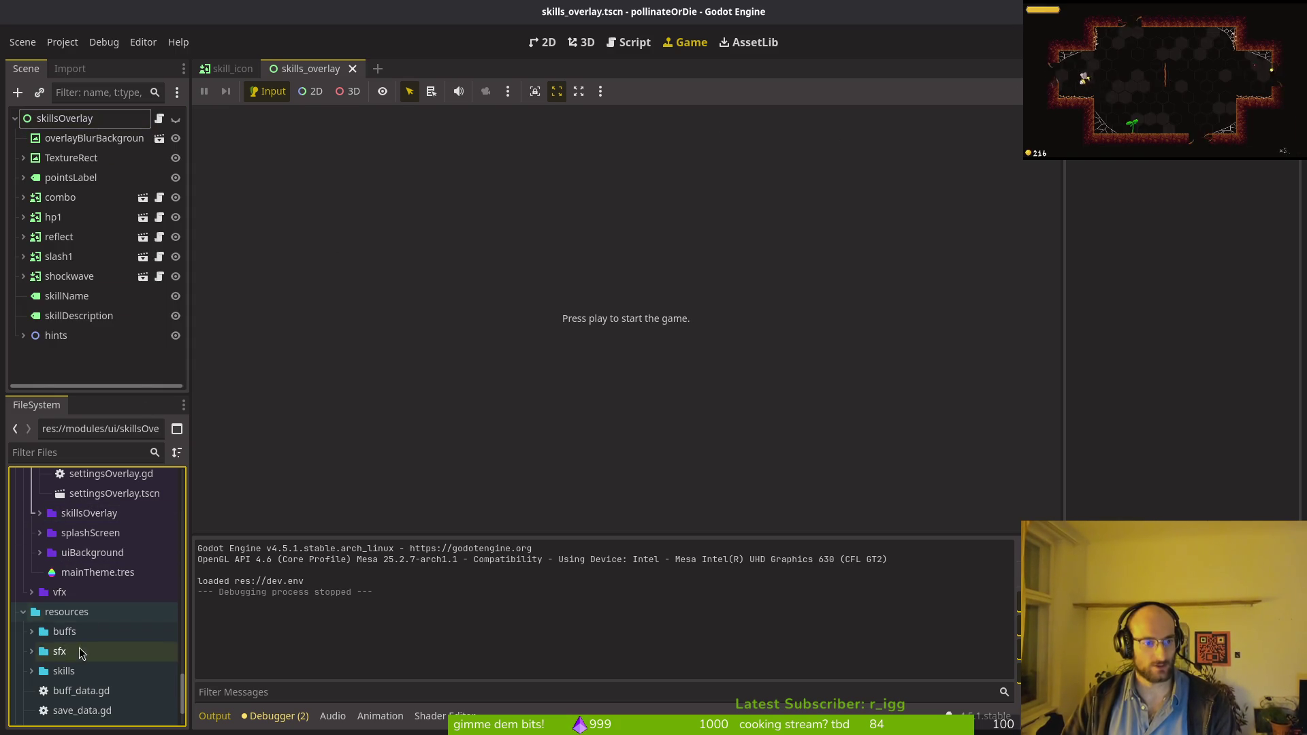
left_click(32, 671)
scroll(62, 647, "down", 3)
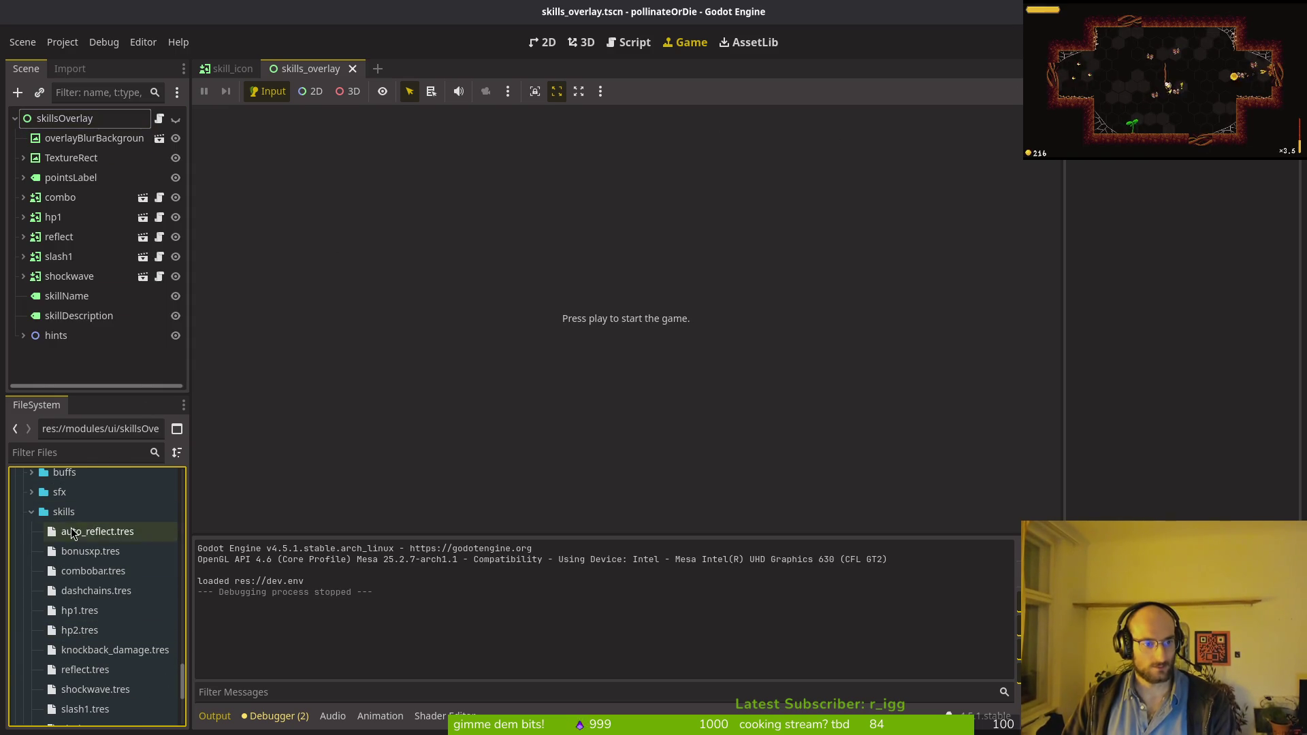
left_click(72, 533)
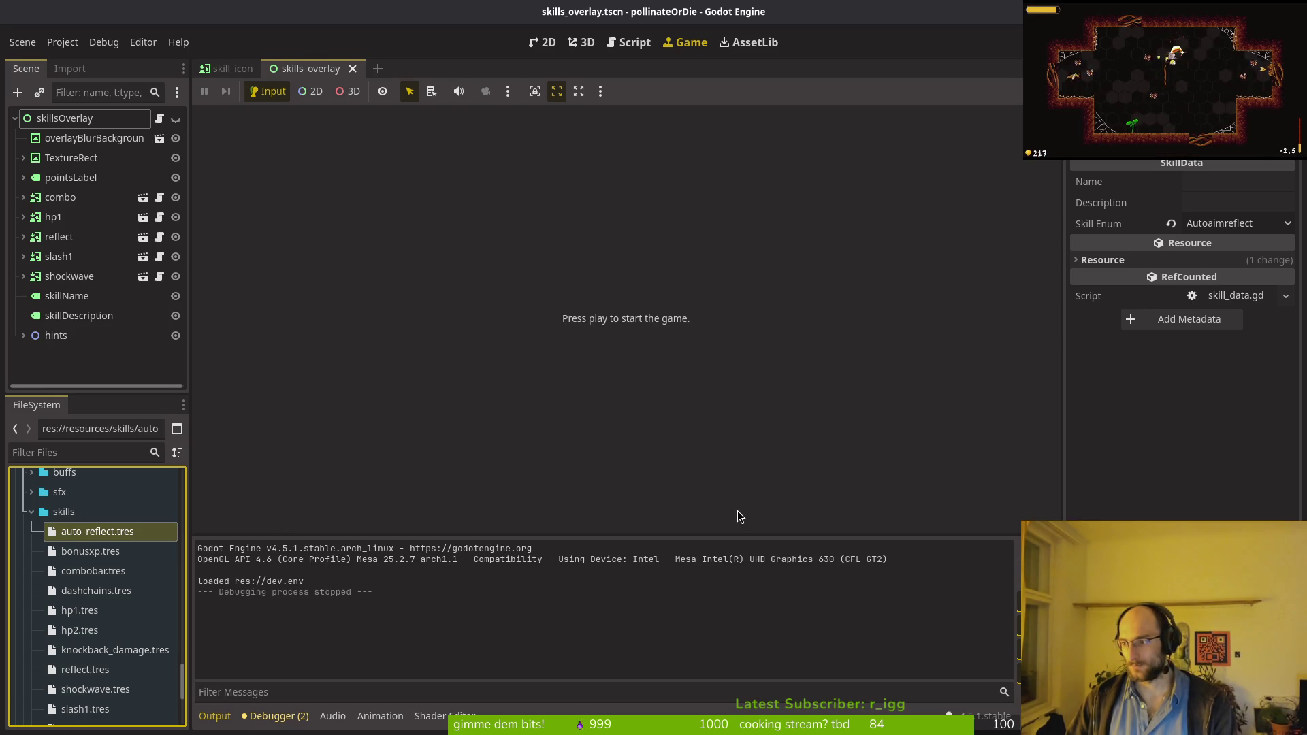
key("alt+Tab")
mouse_move(946, 19)
left_mouse_down()
mouse_move(427, 27)
mouse_move(587, 34)
mouse_move(518, 33)
left_mouse_up()
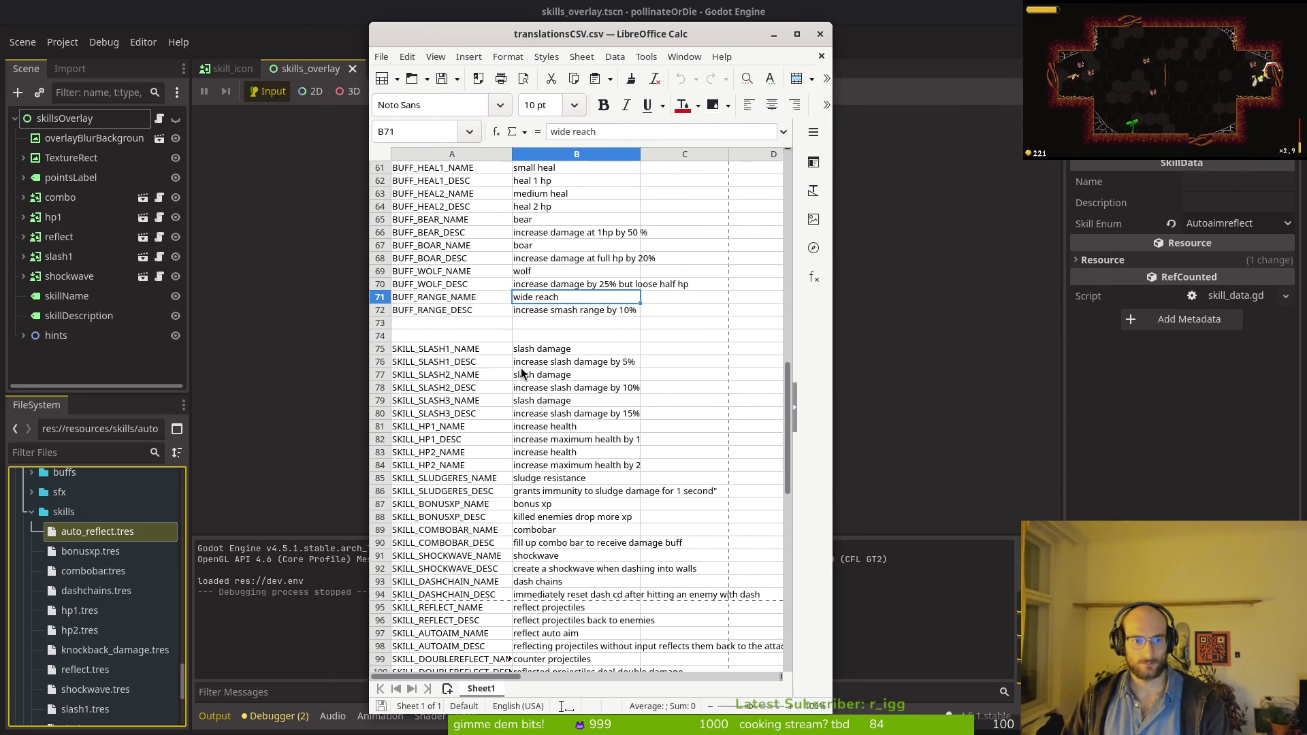
scroll(460, 390, "down", 4)
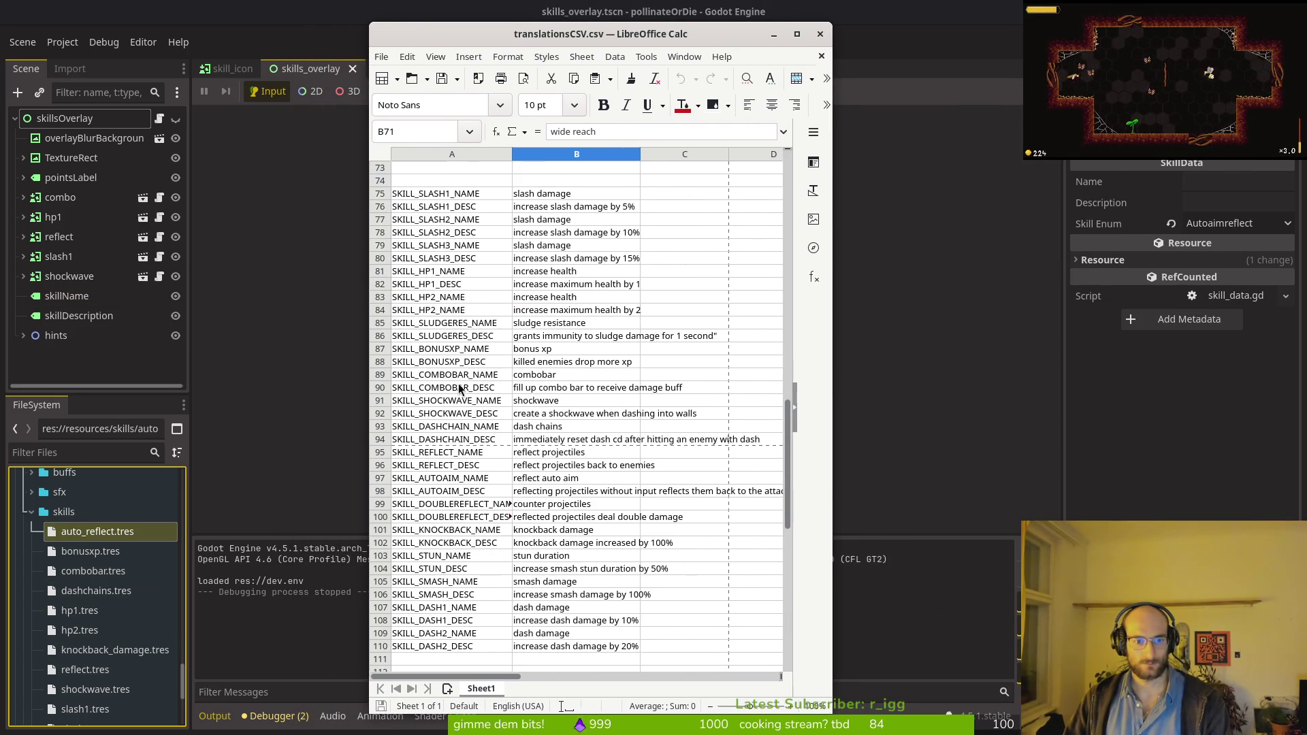
left_click(553, 479)
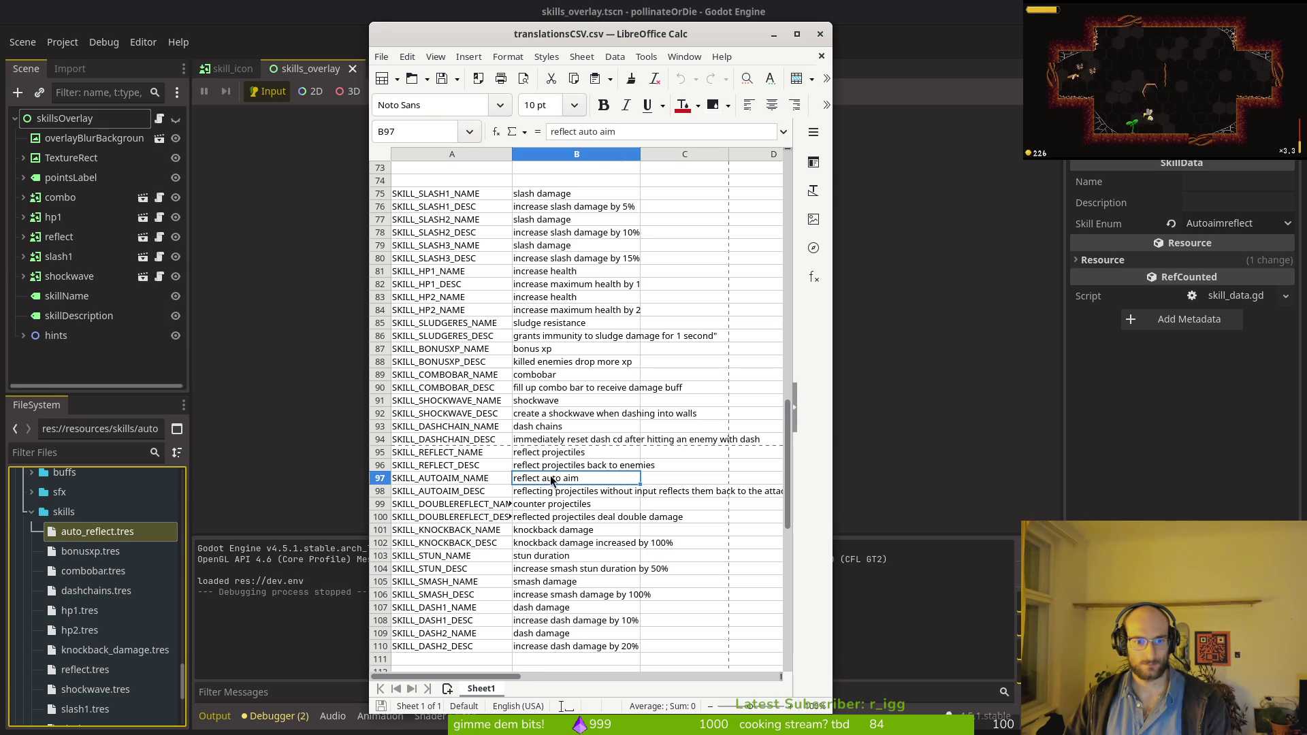
Step: Set auto_reflect's name to SKILL_AUTOAIM_NAME and description to SKILL_AUTOAIM_DESC, and save
left_click(1237, 181)
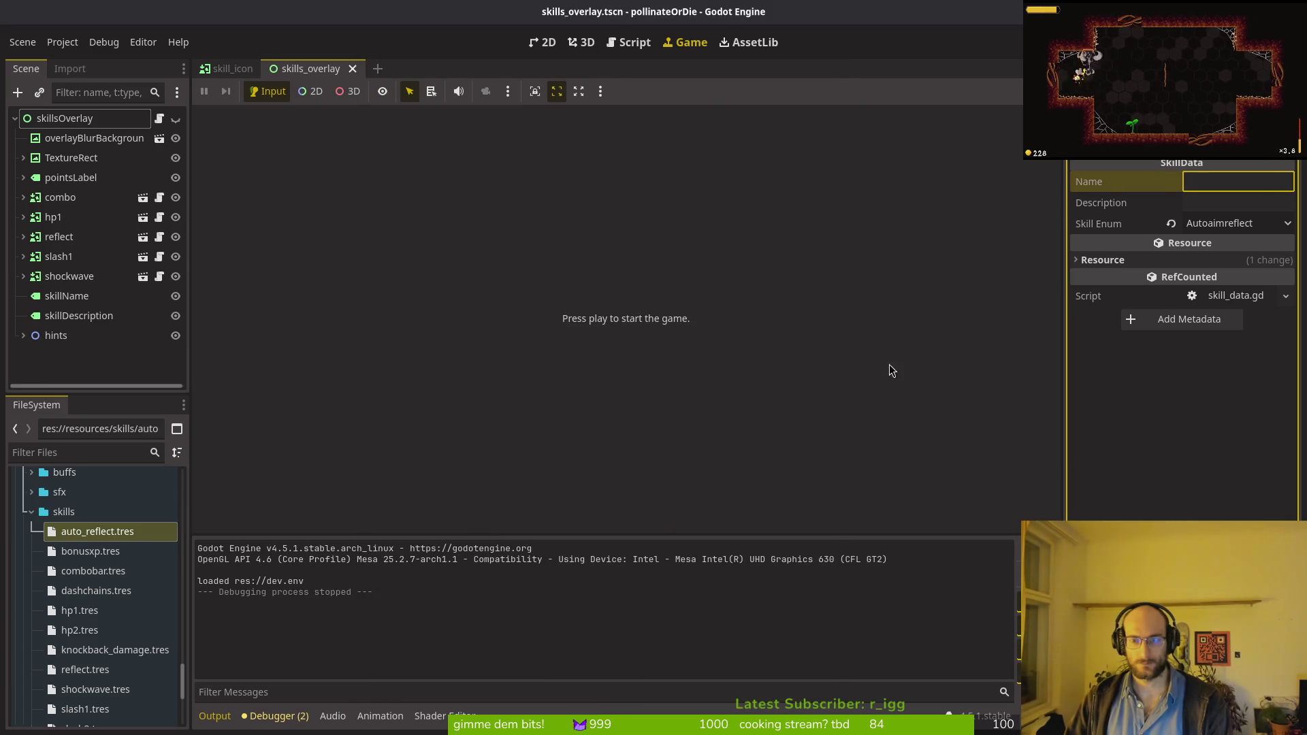
key("alt+Tab")
double_click(447, 479)
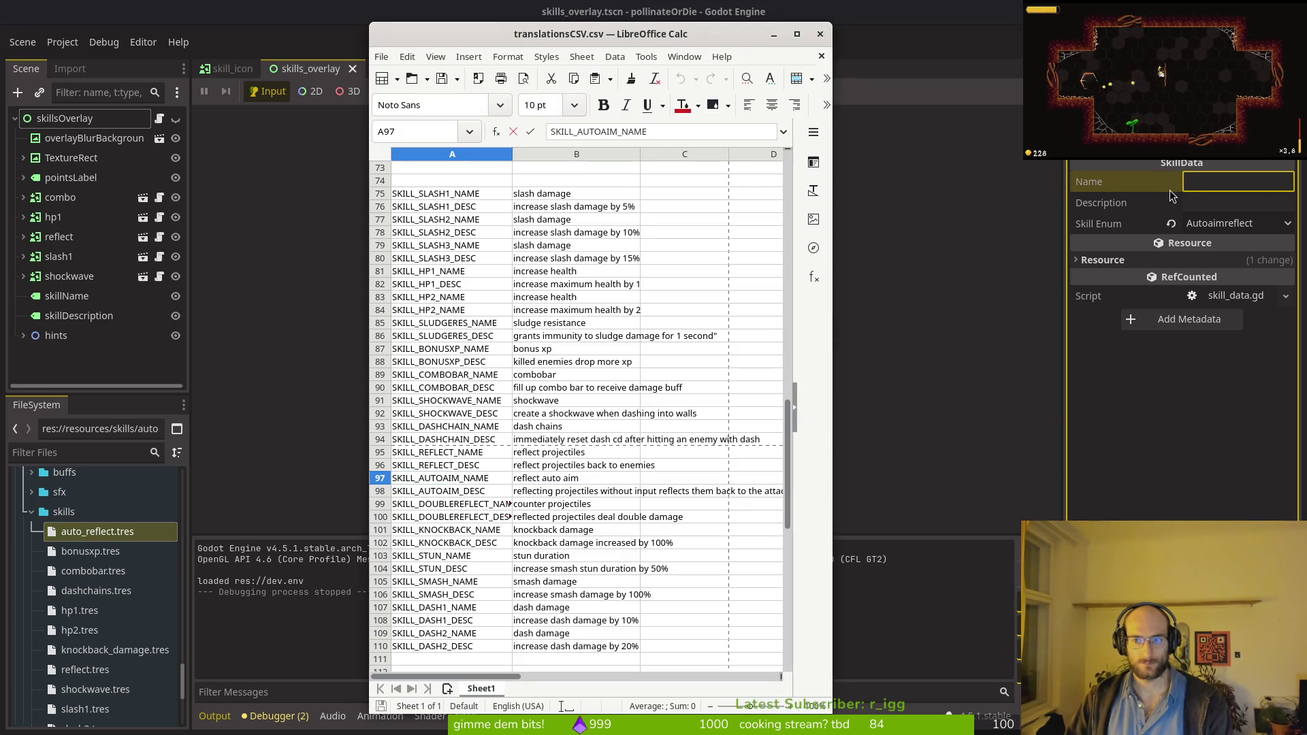
key("ctrl+a")
key("ctrl+c")
left_click(1238, 179)
key("ctrl+v")
key("alt+Tab")
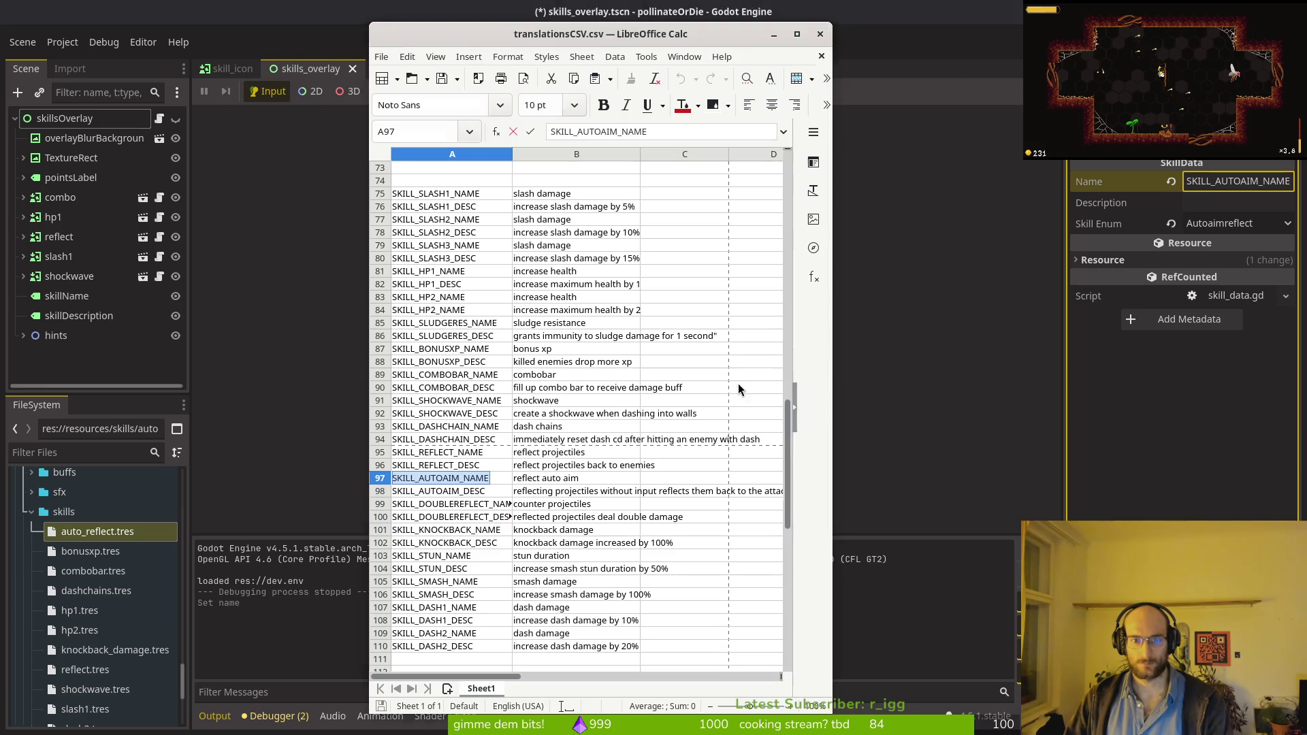
key("Return")
left_click(1203, 209)
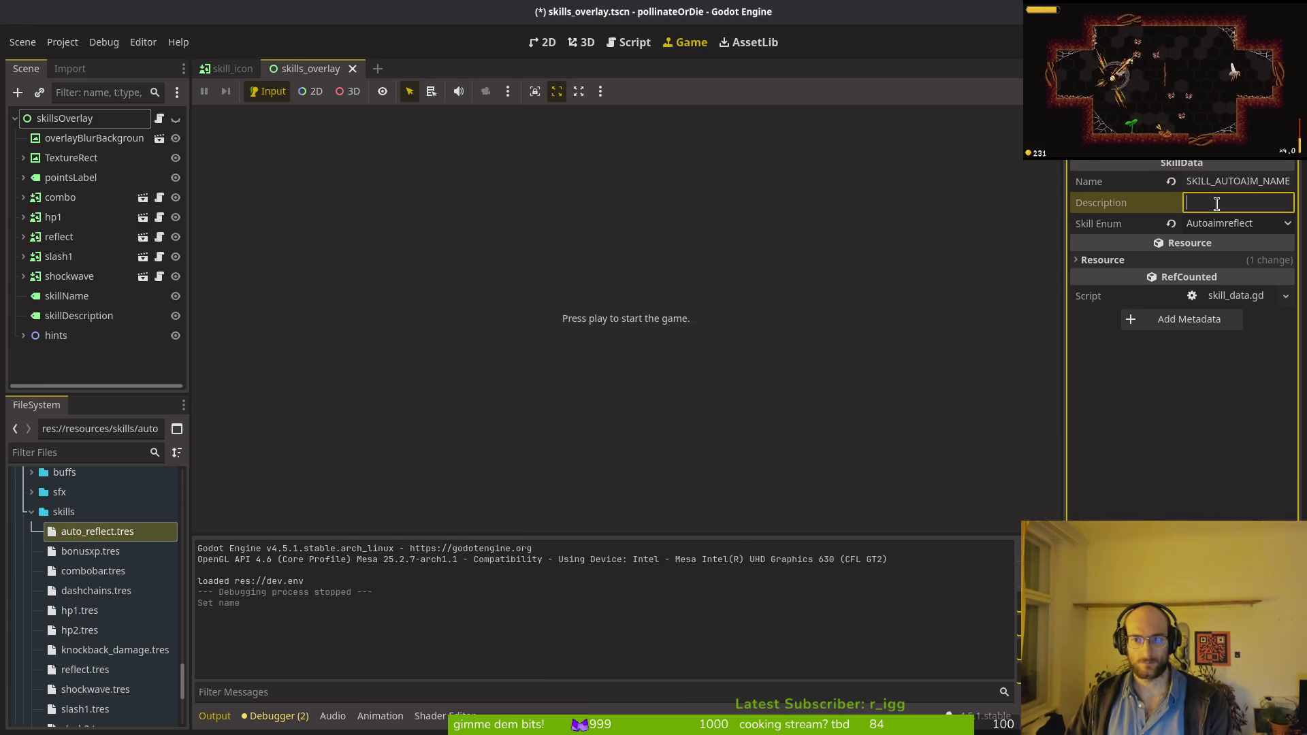
key("ctrl+v")
key("ctrl+s")
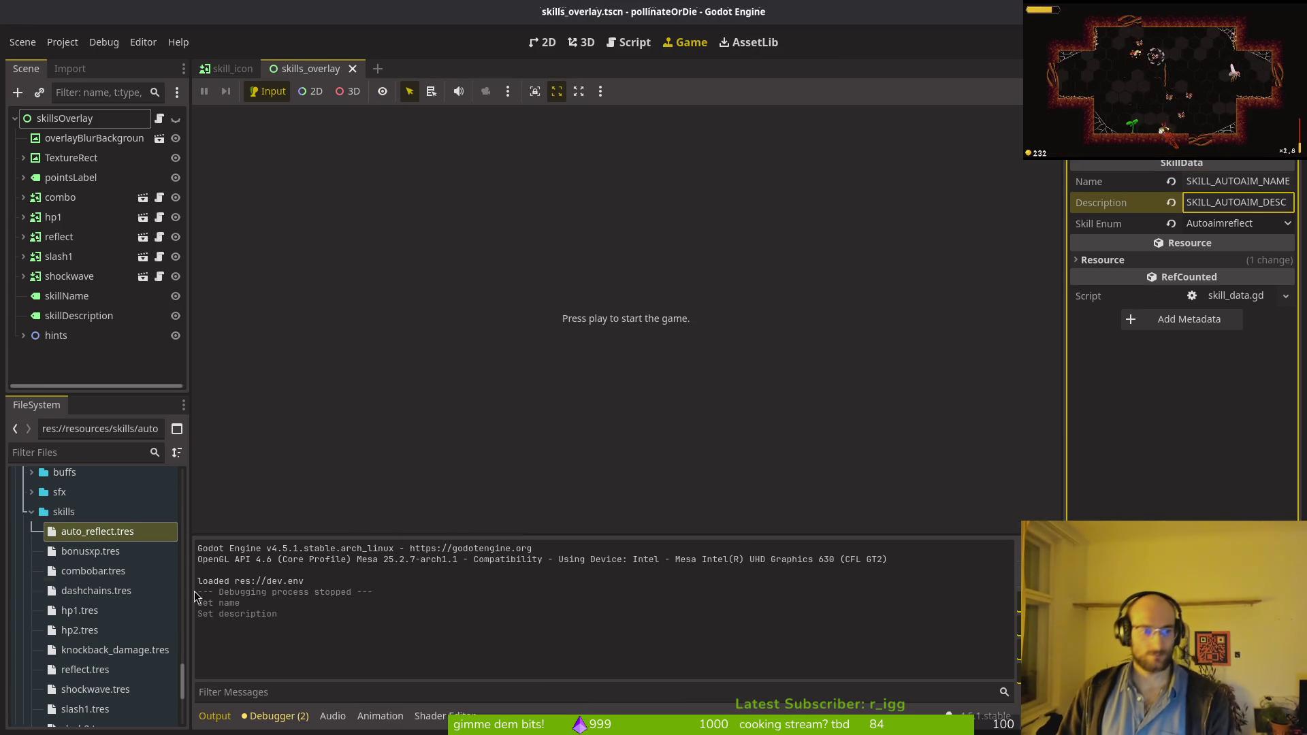
left_click(99, 551)
key("alt+Tab")
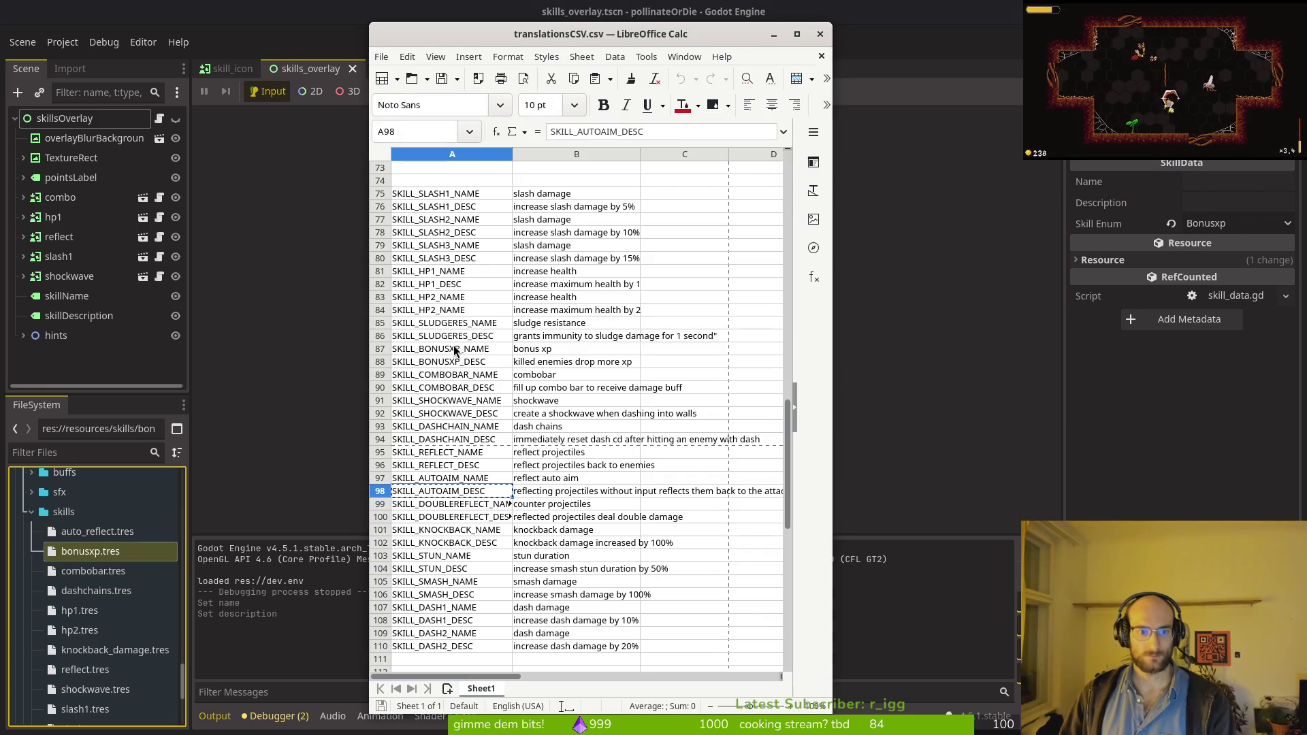
Step: Set bonusxp.tres name and description to SKILL_BONUSXP_NAME and SKILL_BONUSXP_DESC, and save
left_click(454, 350)
left_click(1232, 180)
key("ctrl+v")
key("alt+Tab")
left_click(460, 366)
left_click(1192, 203)
key("ctrl+v")
key("ctrl+s")
Step: Give combobar.tres the SKILL_COMBOBAR_NAME and SKILL_COMBOBAR_DESC keys, and save
left_click(92, 572)
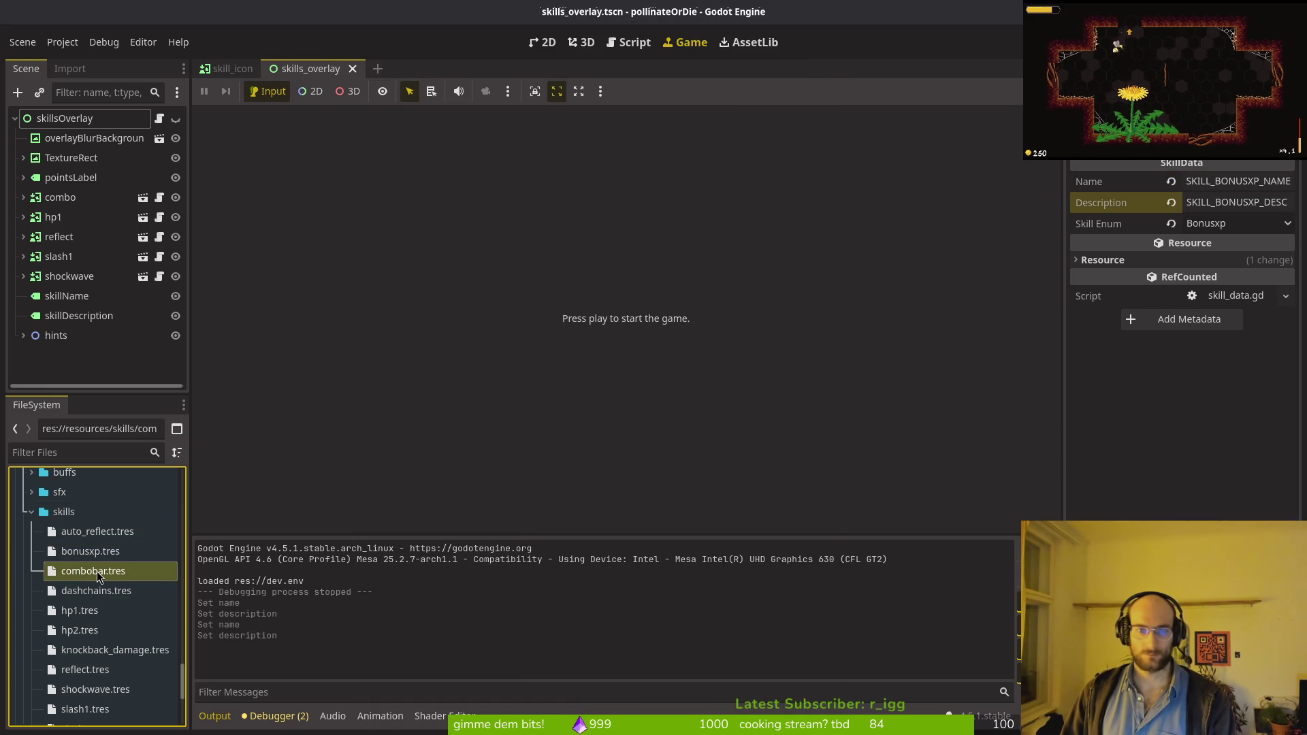
key("alt+Tab")
key("Down")
left_click(1187, 181)
key("ctrl+v")
key("alt+Tab")
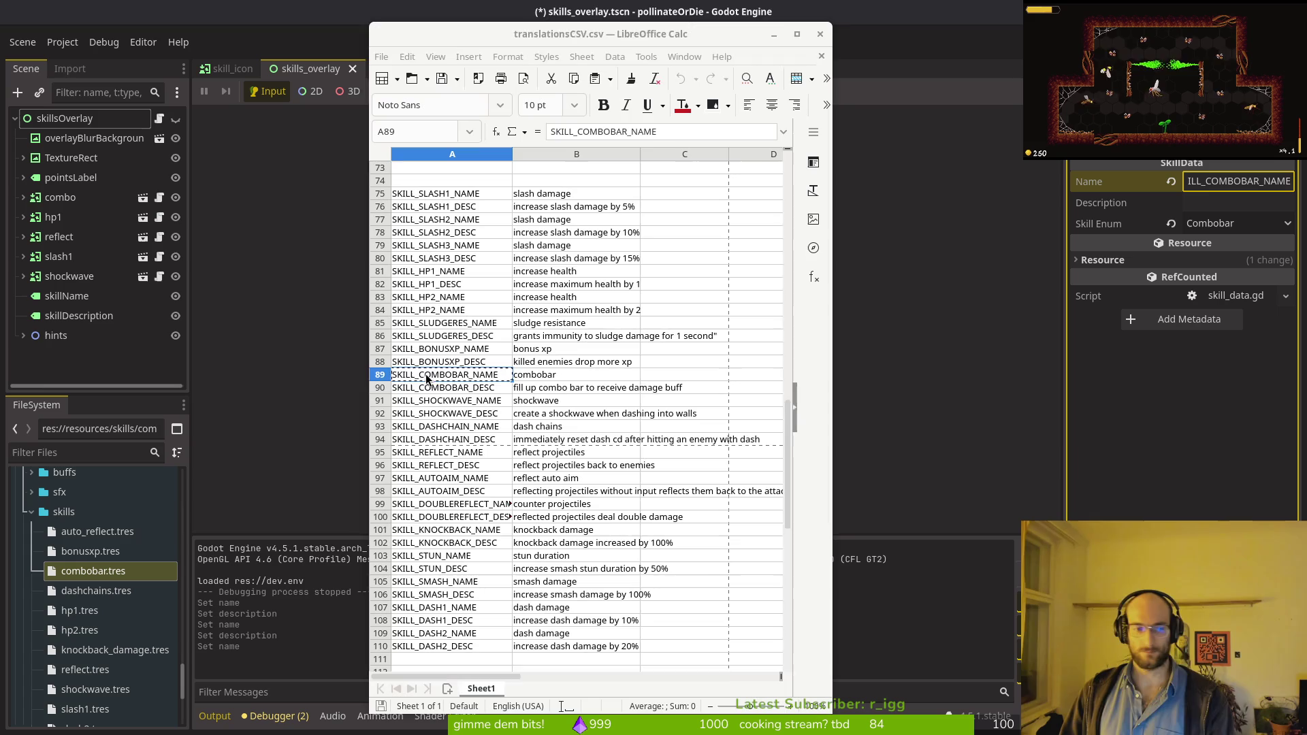
left_click(445, 390)
key("alt+Tab")
left_click(1218, 203)
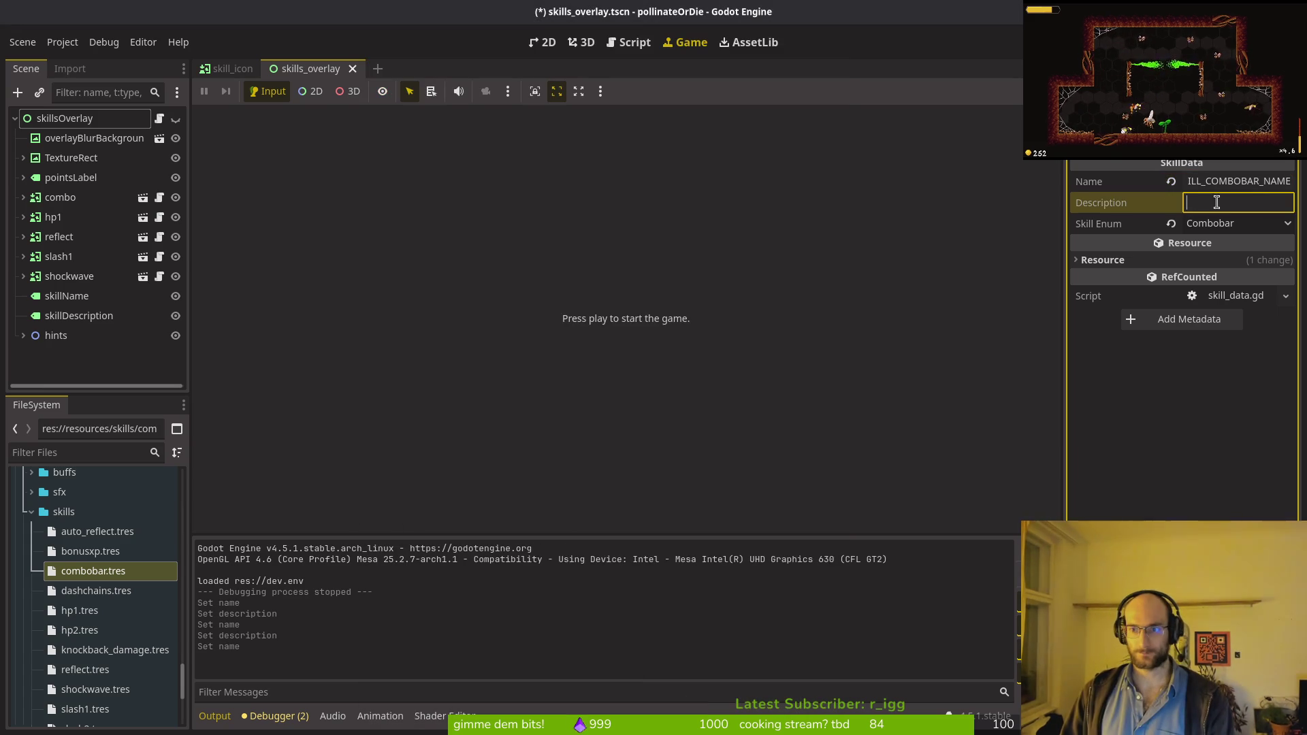
key("ctrl+v")
key("ctrl+s")
Step: Give dashchains.tres the SKILL_DASHCHAIN_NAME and SKILL_DASHCHAIN_DESC keys, and save
left_click(99, 592)
key("alt+Tab")
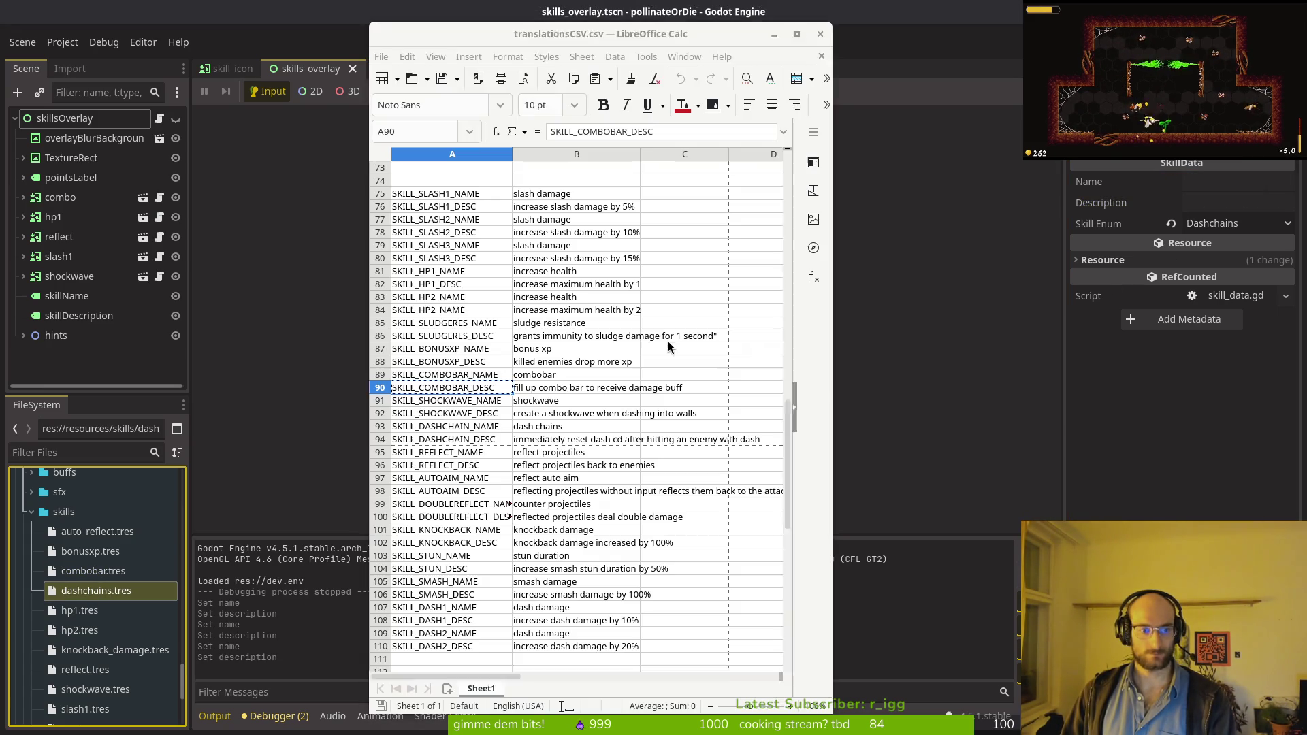
left_click(447, 429)
key("alt+Tab")
left_click(1225, 181)
key("ctrl+v")
key("alt+Tab")
left_click(463, 441)
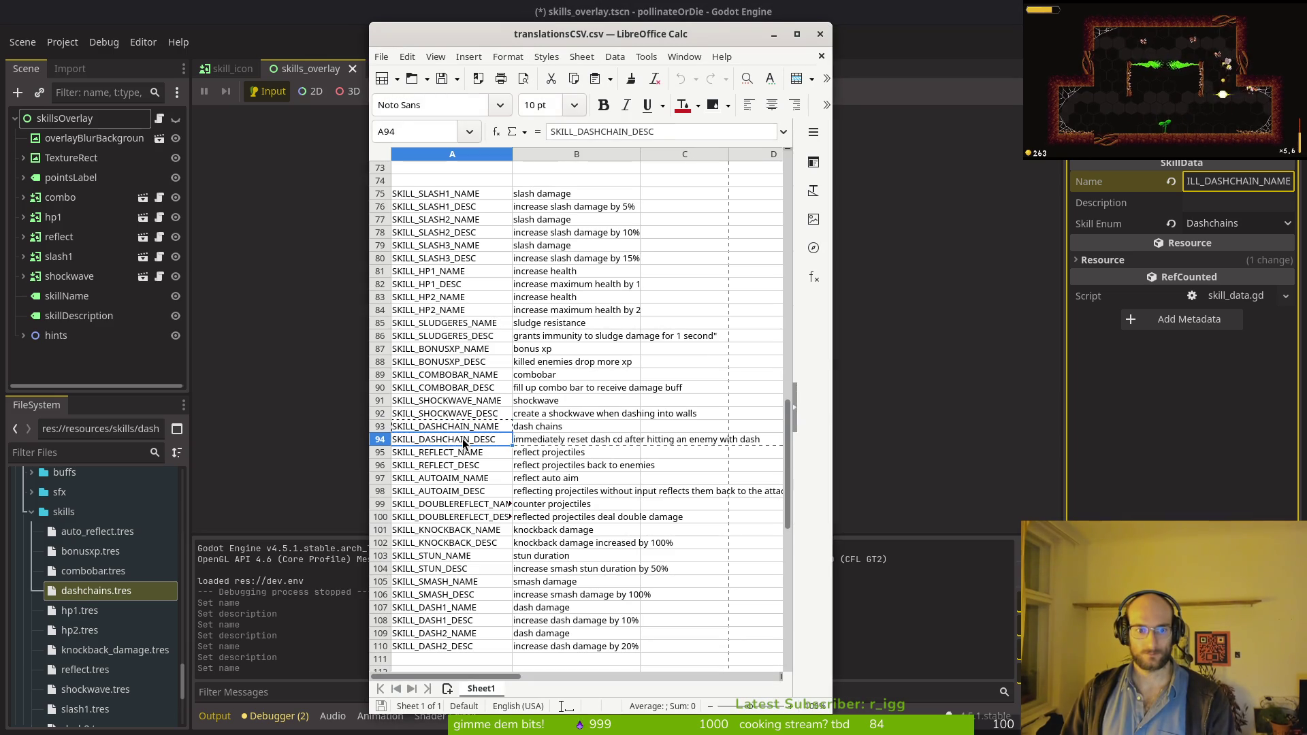
key("alt+Tab")
left_click(1225, 202)
key("ctrl+v")
key("ctrl+s")
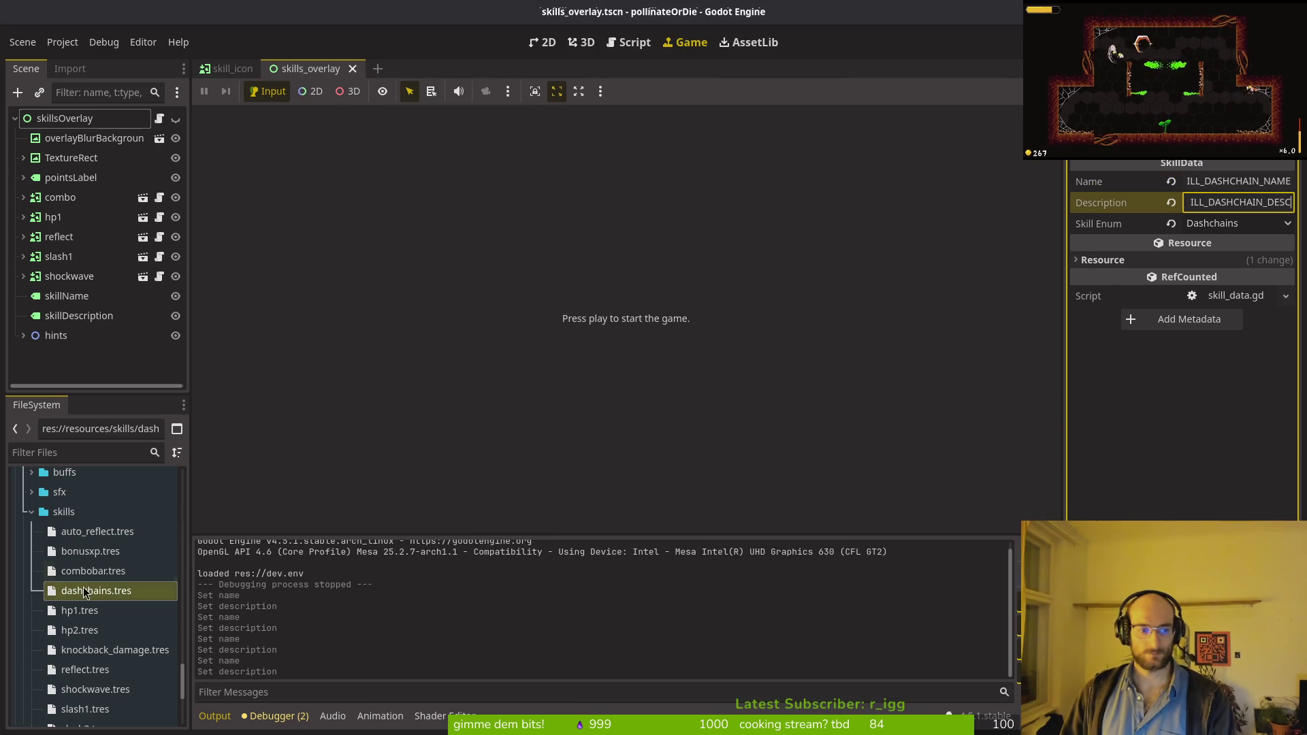
Step: Give hp1.tres the SKILL_HP1_NAME and SKILL_HP1_DESC keys, and save
left_click(92, 610)
key("alt+Tab")
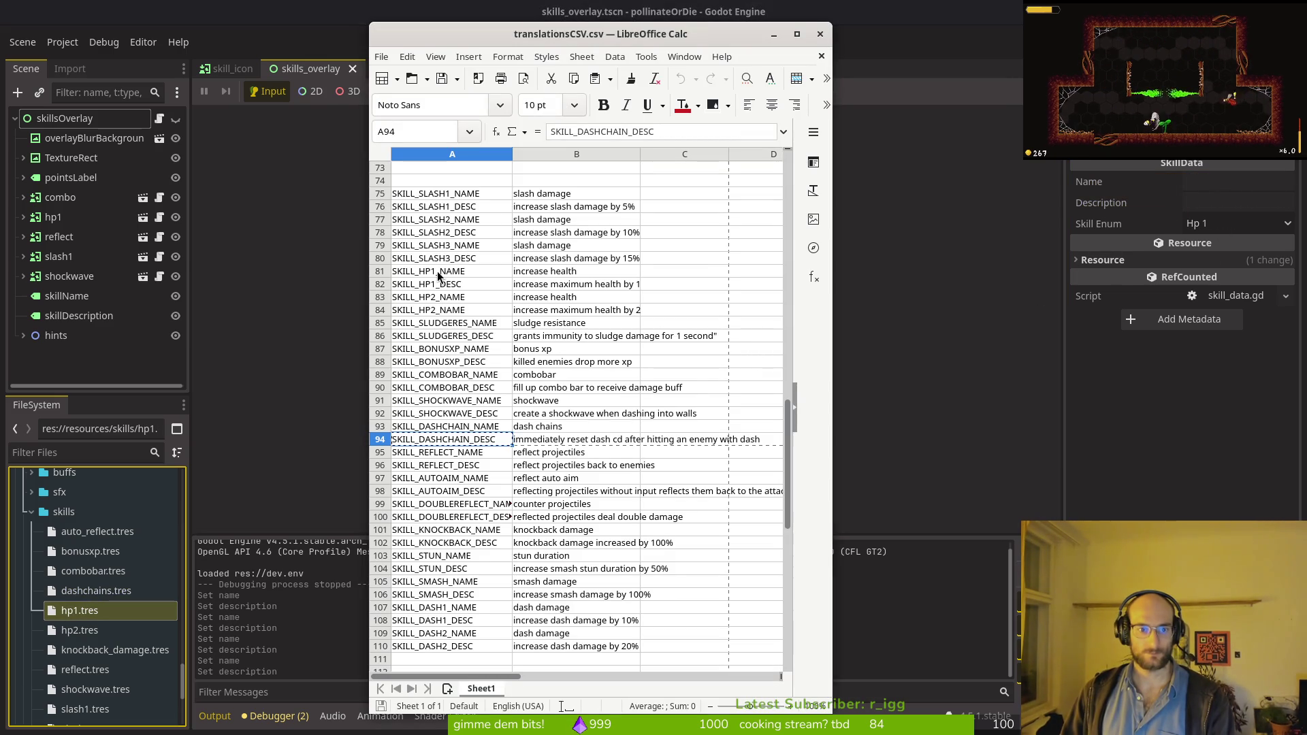
left_click(430, 272)
left_click(1214, 189)
key("ctrl+v")
key("alt+Tab")
left_click(446, 288)
key("ctrl+c")
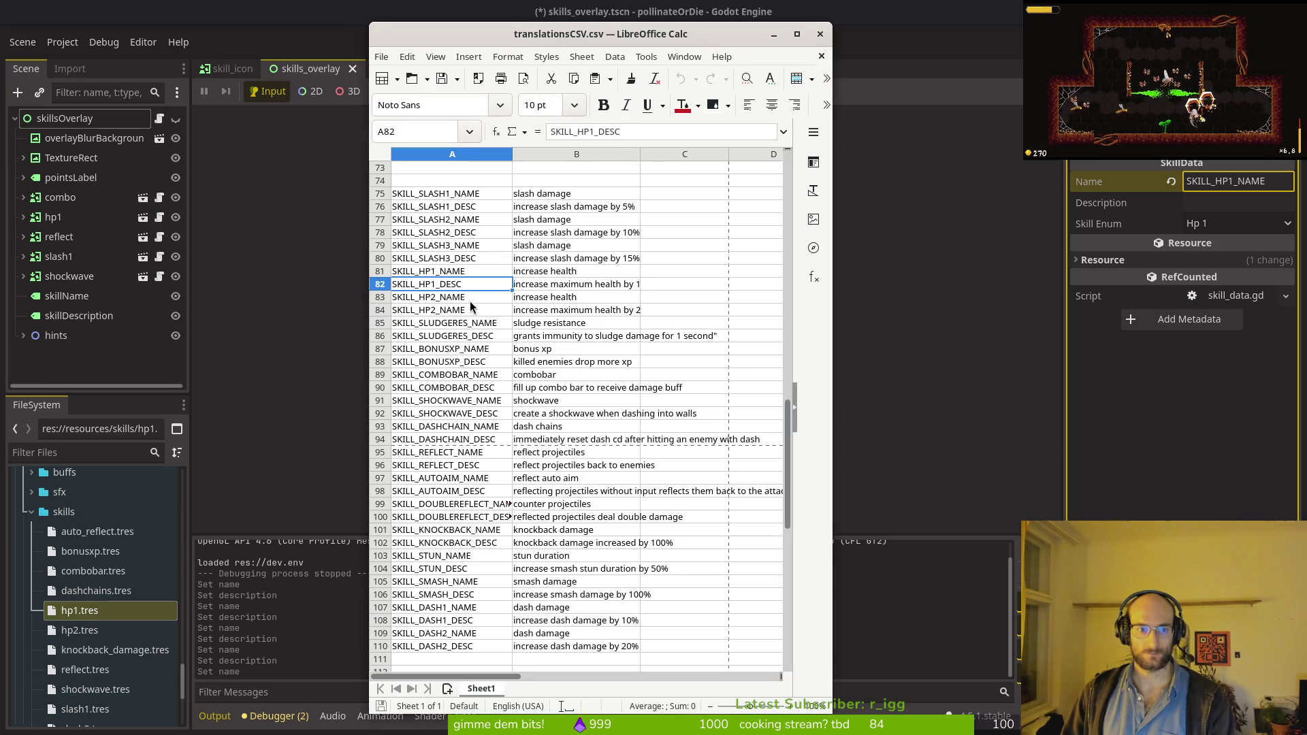
left_click(1218, 205)
key("ctrl+v")
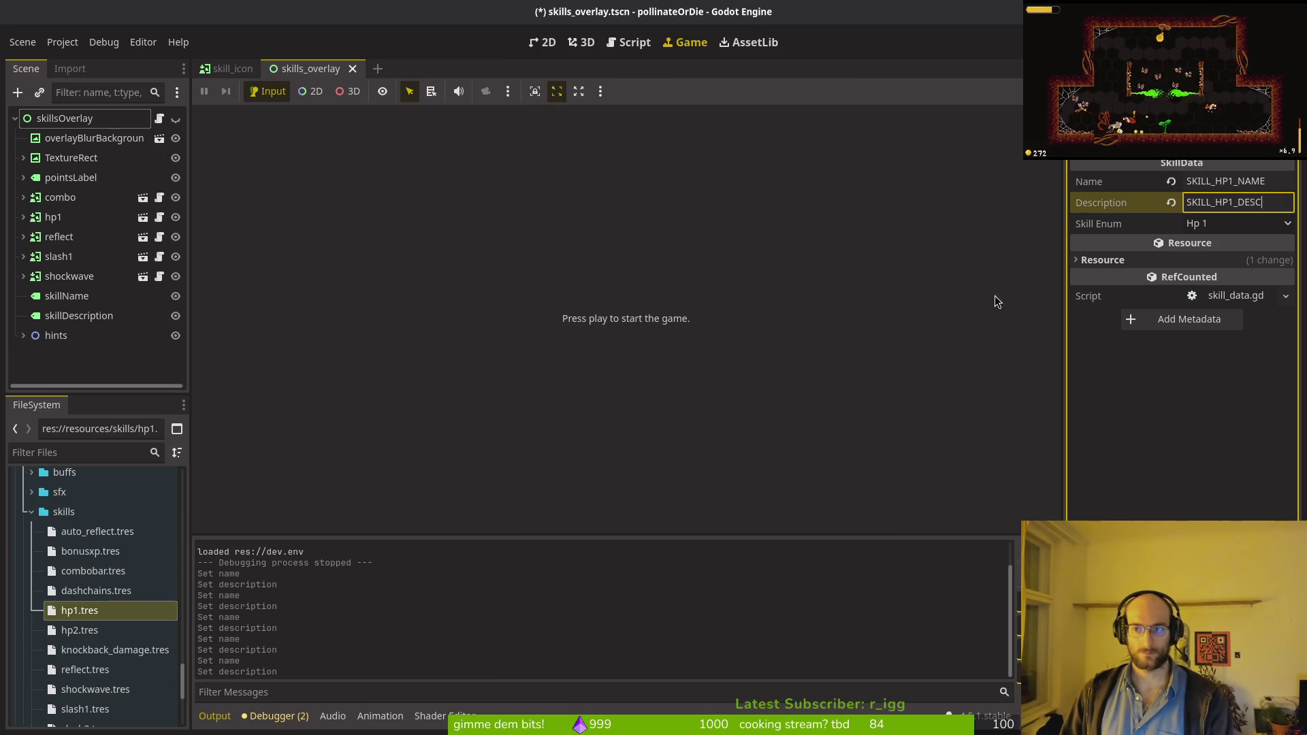
key("ctrl+s")
Step: Give hp2.tres the SKILL_HP2_NAME key and its description key, and save
left_click(97, 631)
key("alt+Tab")
left_click(461, 300)
left_click(1199, 183)
key("ctrl+v")
key("alt+Tab")
left_click(475, 312)
left_click(1134, 204)
key("ctrl+v")
key("ctrl+s")
Step: Start on knockback_damage.tres, copying SKILL_KNOCKBACK_NAME for its Name field
key("alt+Tab")
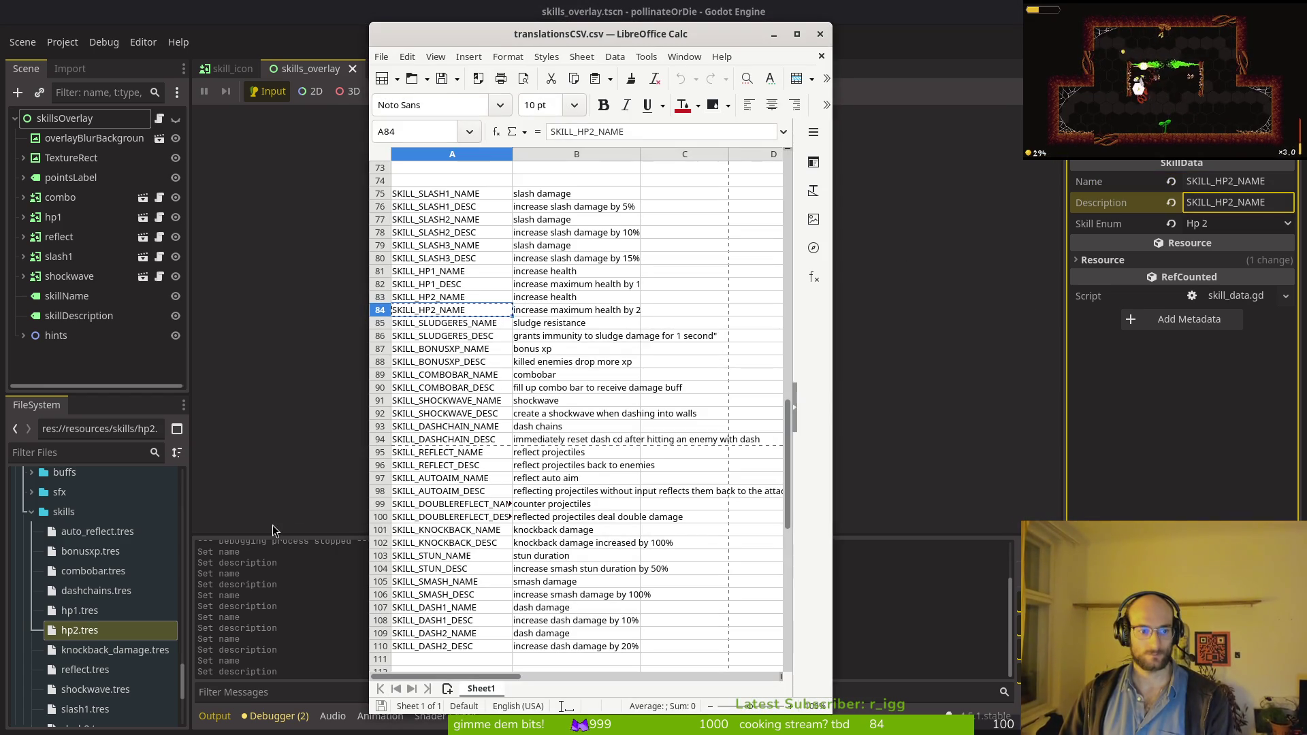
left_click(490, 531)
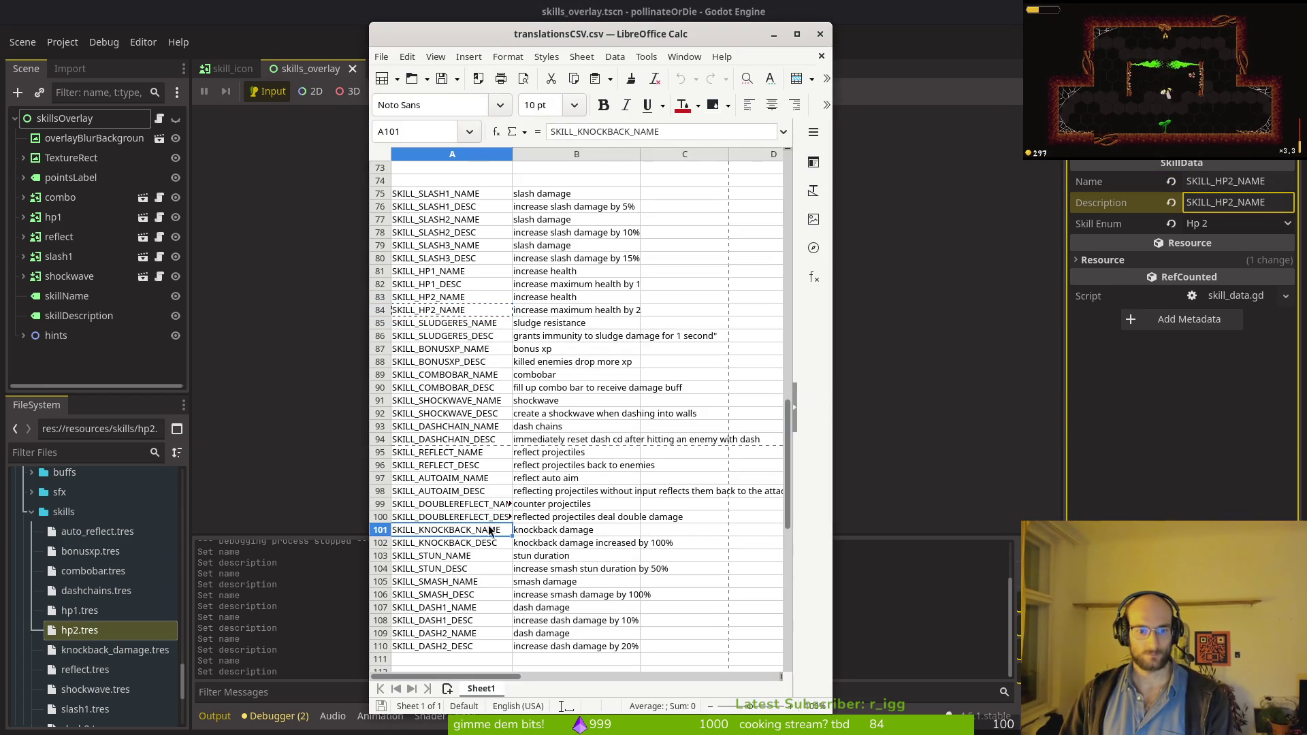
left_click(115, 650)
left_click(1203, 183)
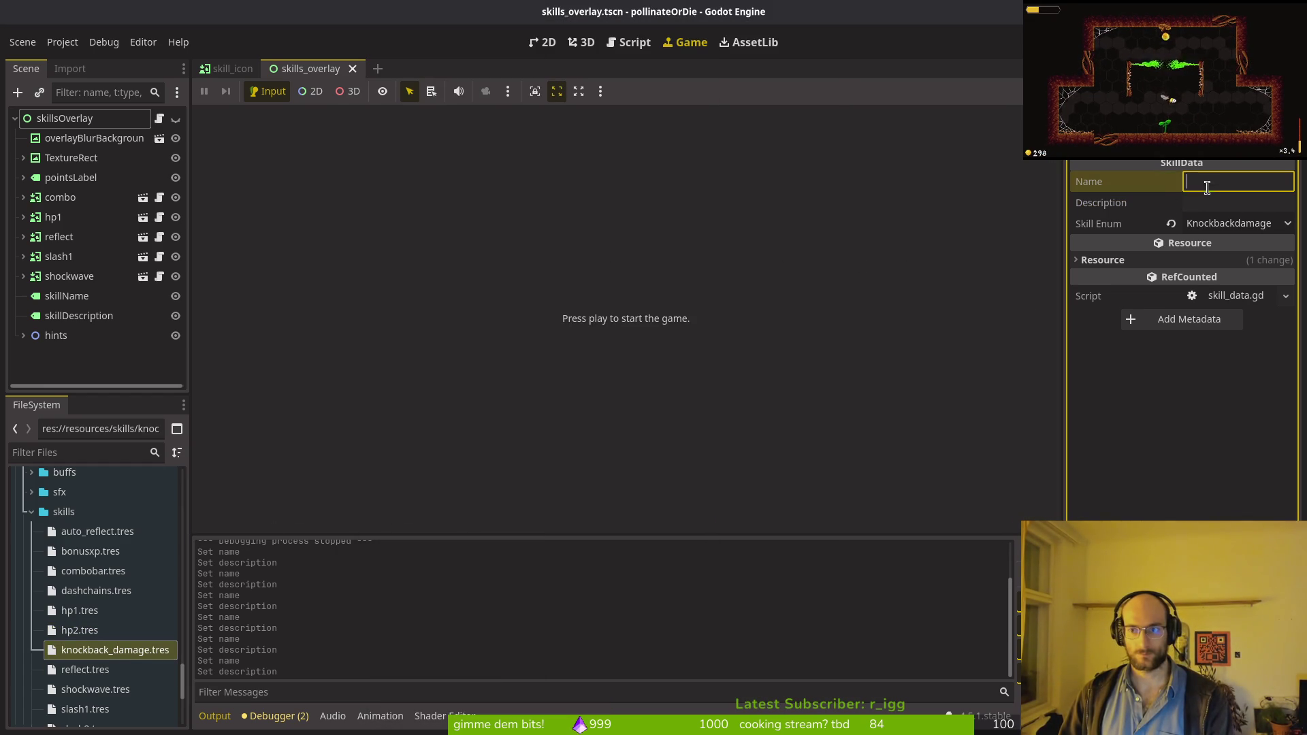
Step: Finish knockback_damage.tres with SKILL_KNOCKBACK_NAME and SKILL_KNOCKBACK_DESC, and save
key("ctrl+v")
key("alt+Tab")
key("Down")
key("alt+Tab")
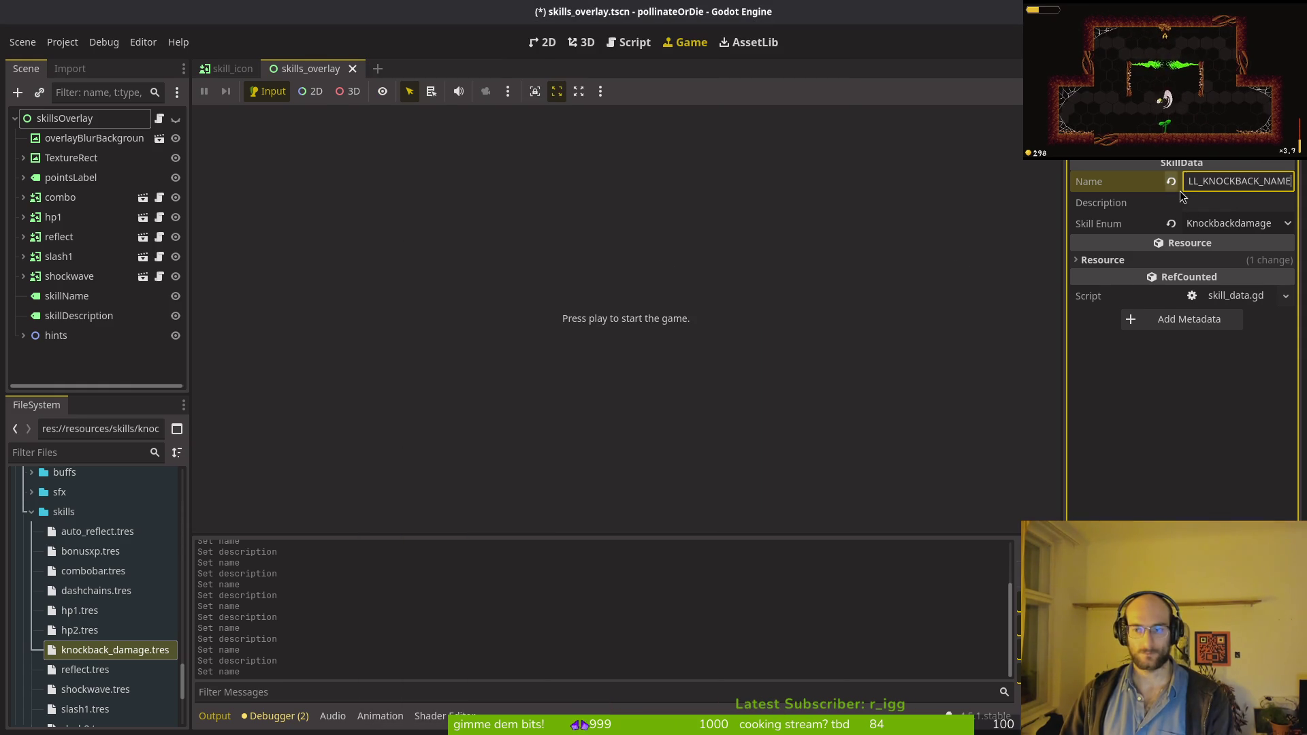
left_click(1203, 205)
key("ctrl+v")
key("ctrl+s")
Step: Give reflect.tres the SKILL_REFLECT_NAME and SKILL_REFLECT_DESC keys, save, and open shockwave.tres
left_click(86, 669)
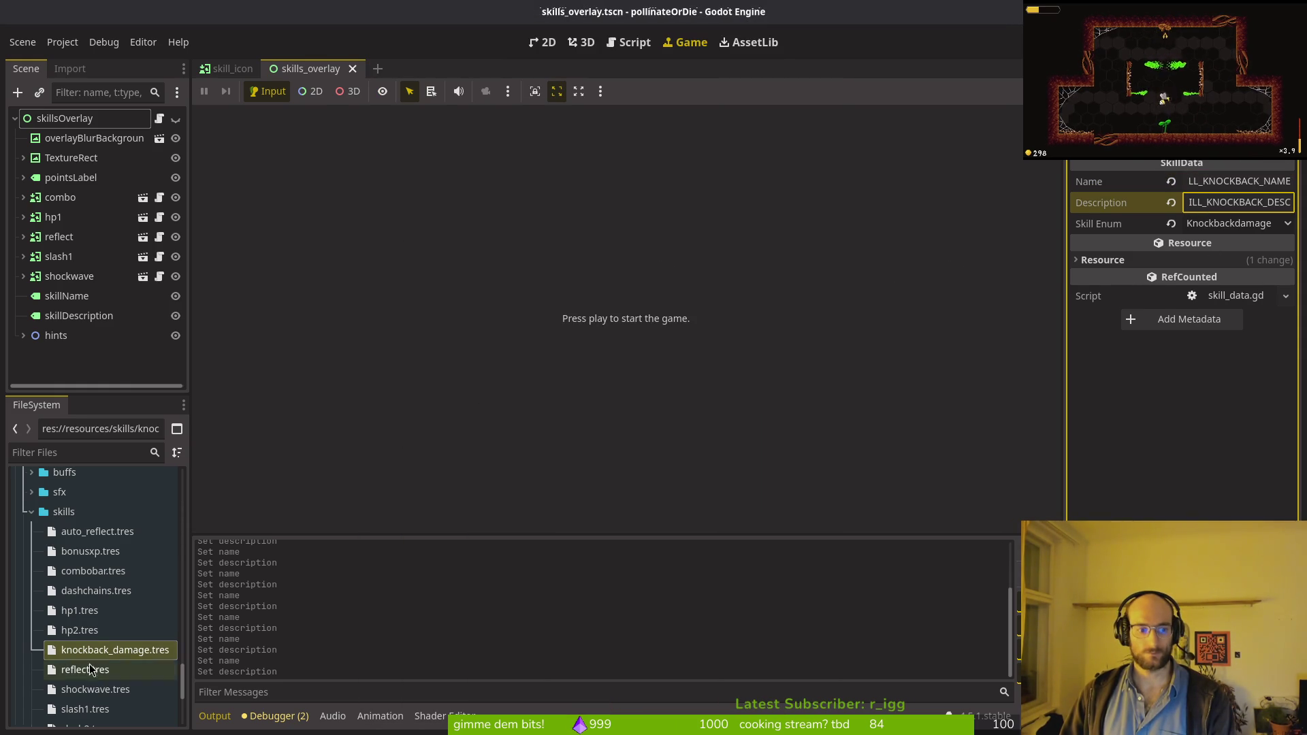
key("alt+Tab")
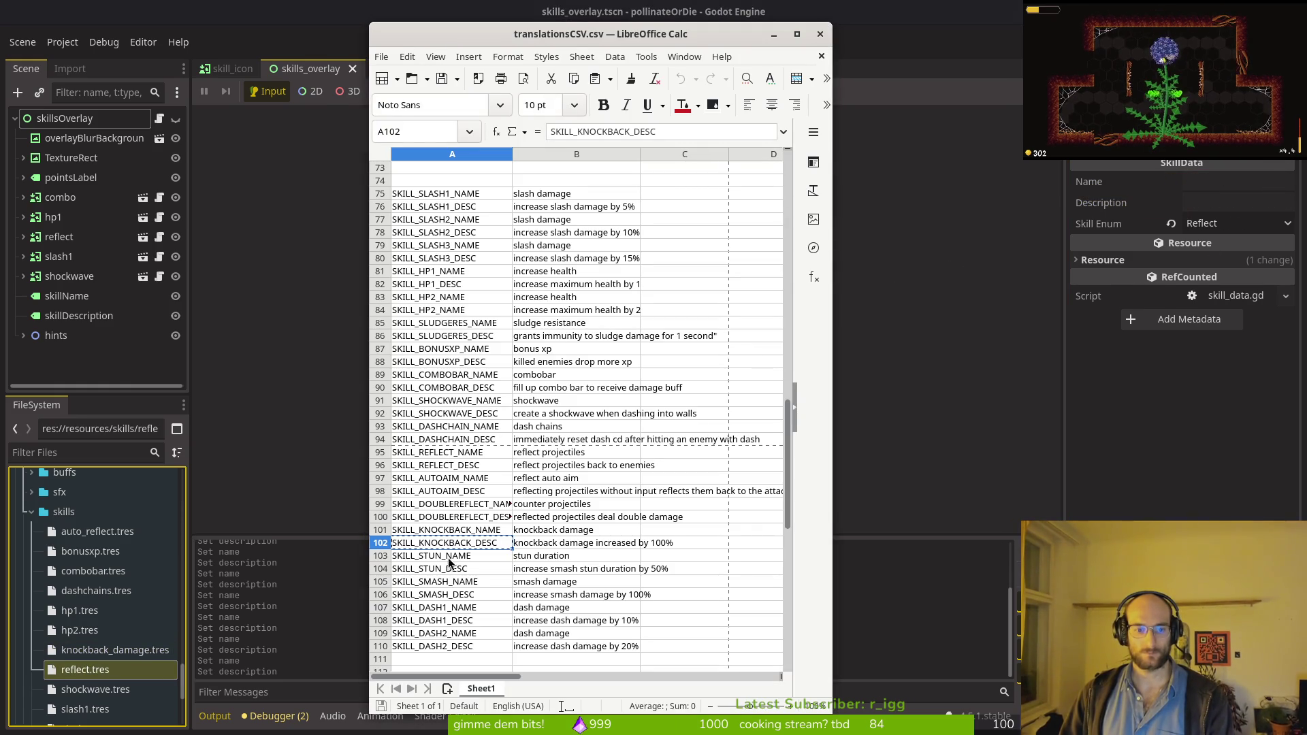
left_click(457, 454)
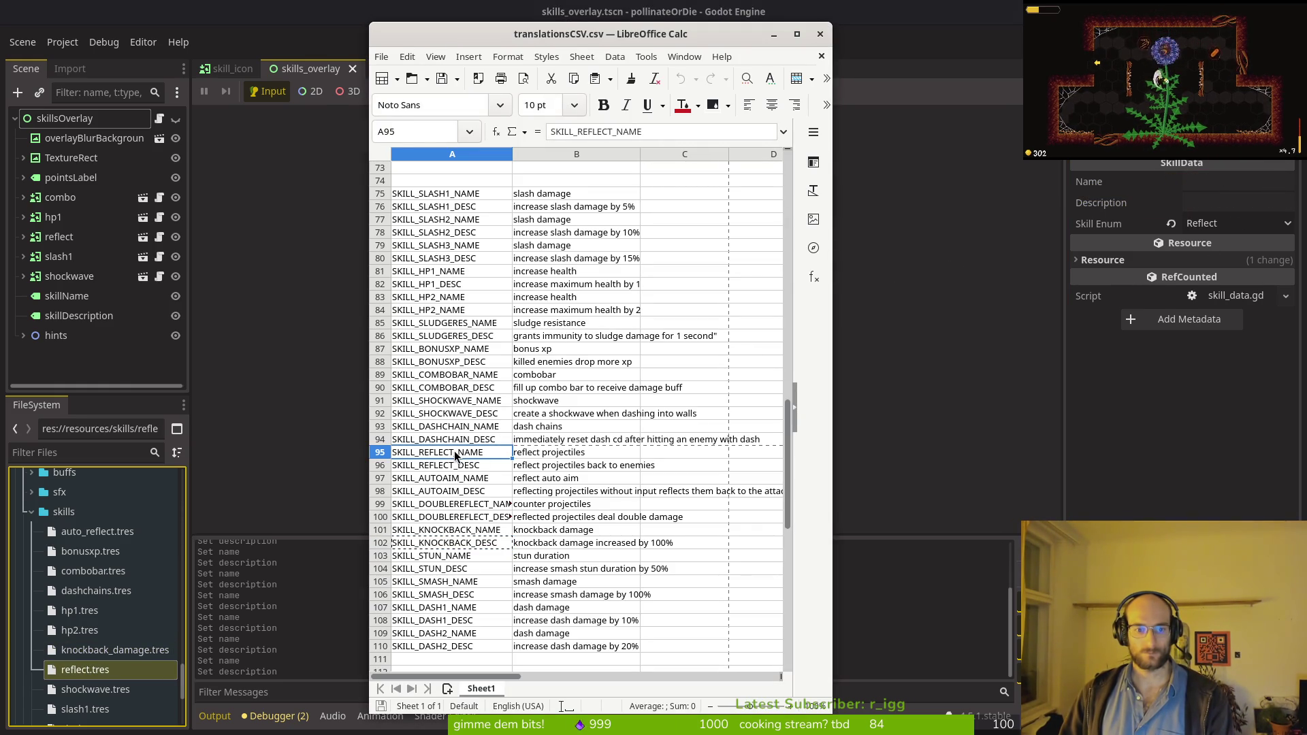
left_click(1205, 178)
key("ctrl+v")
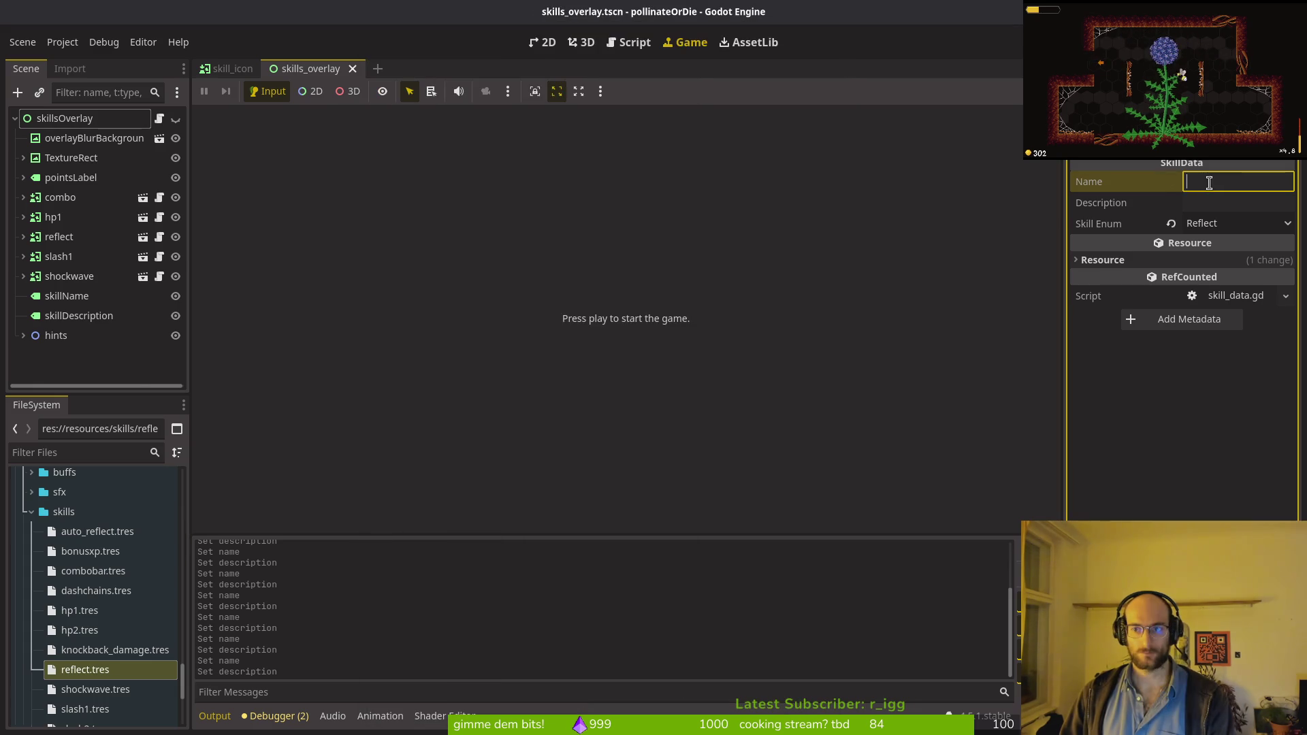
key("alt+Tab")
key("Down")
key("ctrl+c")
key("alt+Tab")
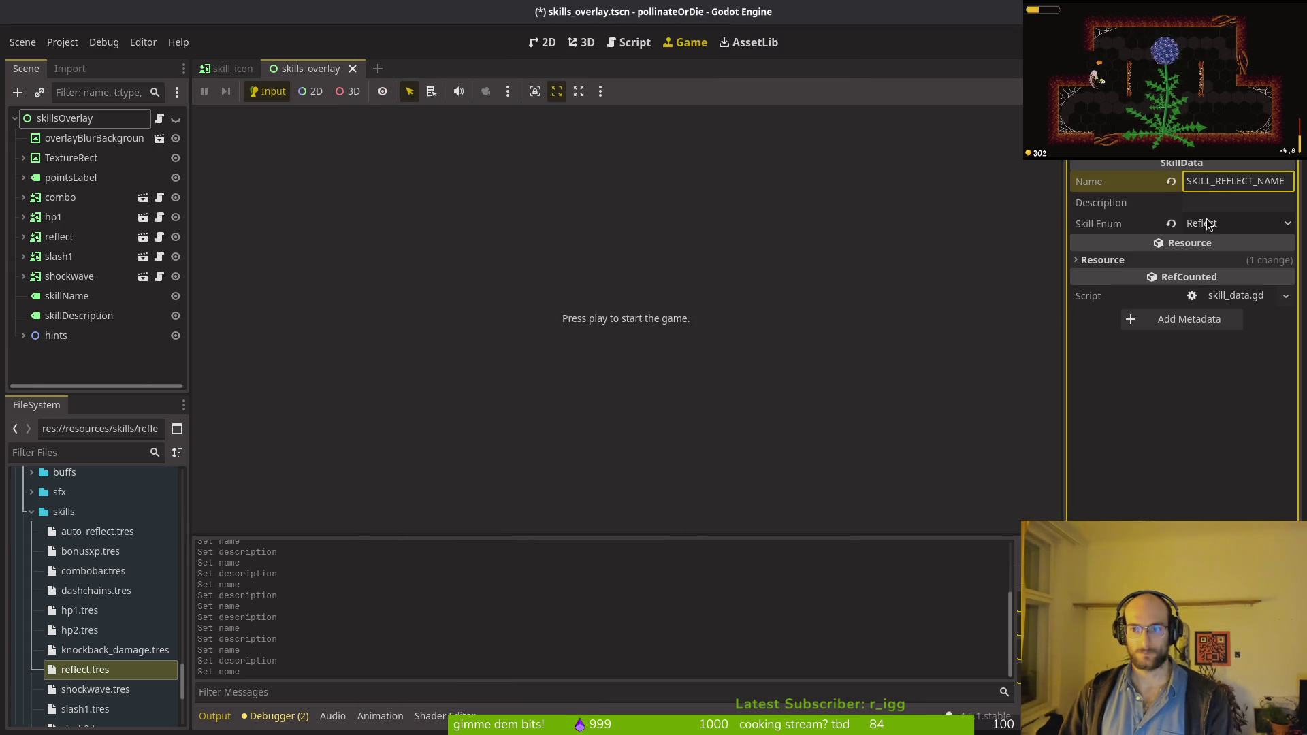
left_click(1207, 203)
key("ctrl+v")
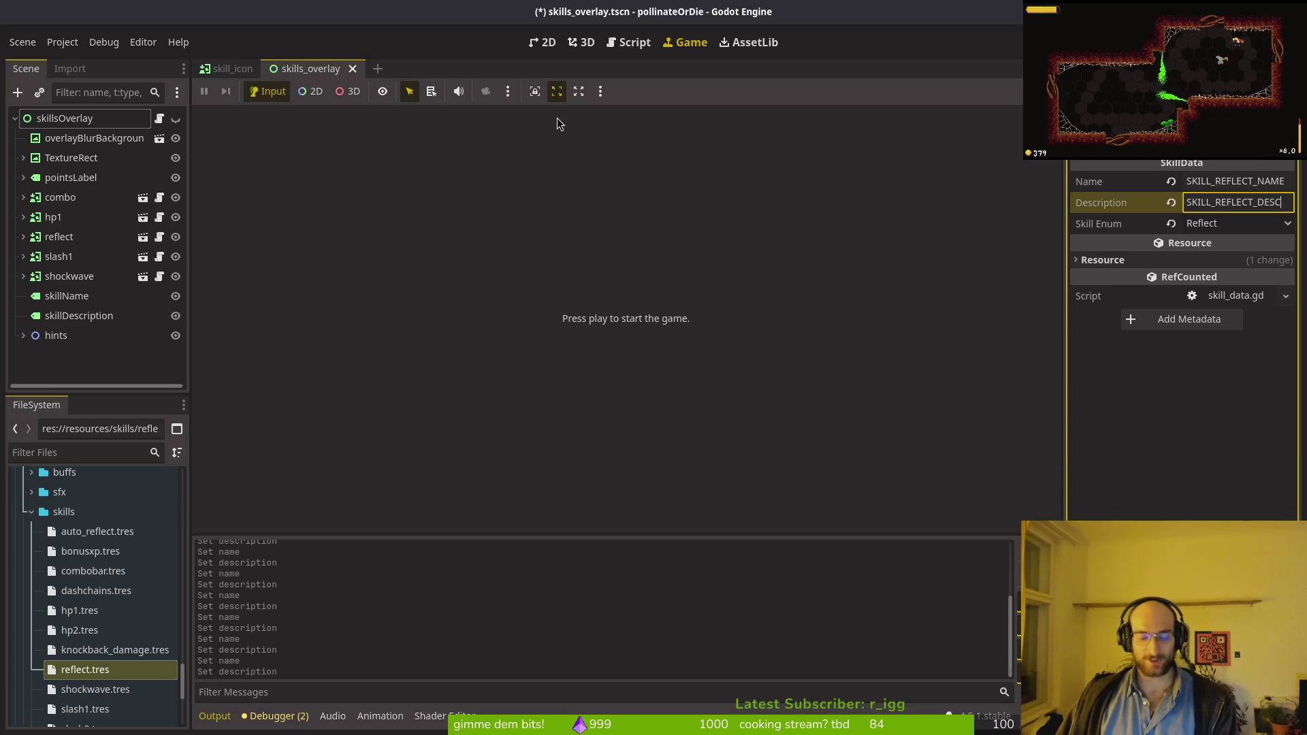
key("ctrl+s")
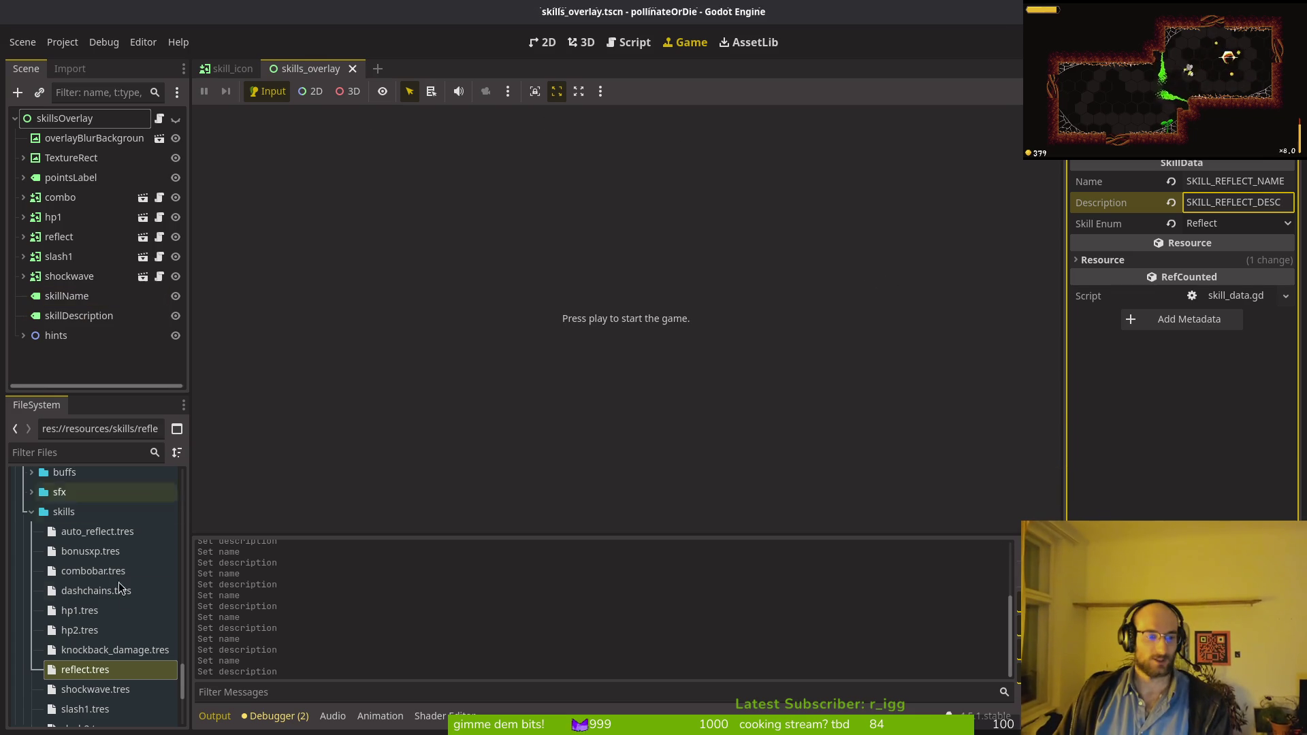
left_click(102, 689)
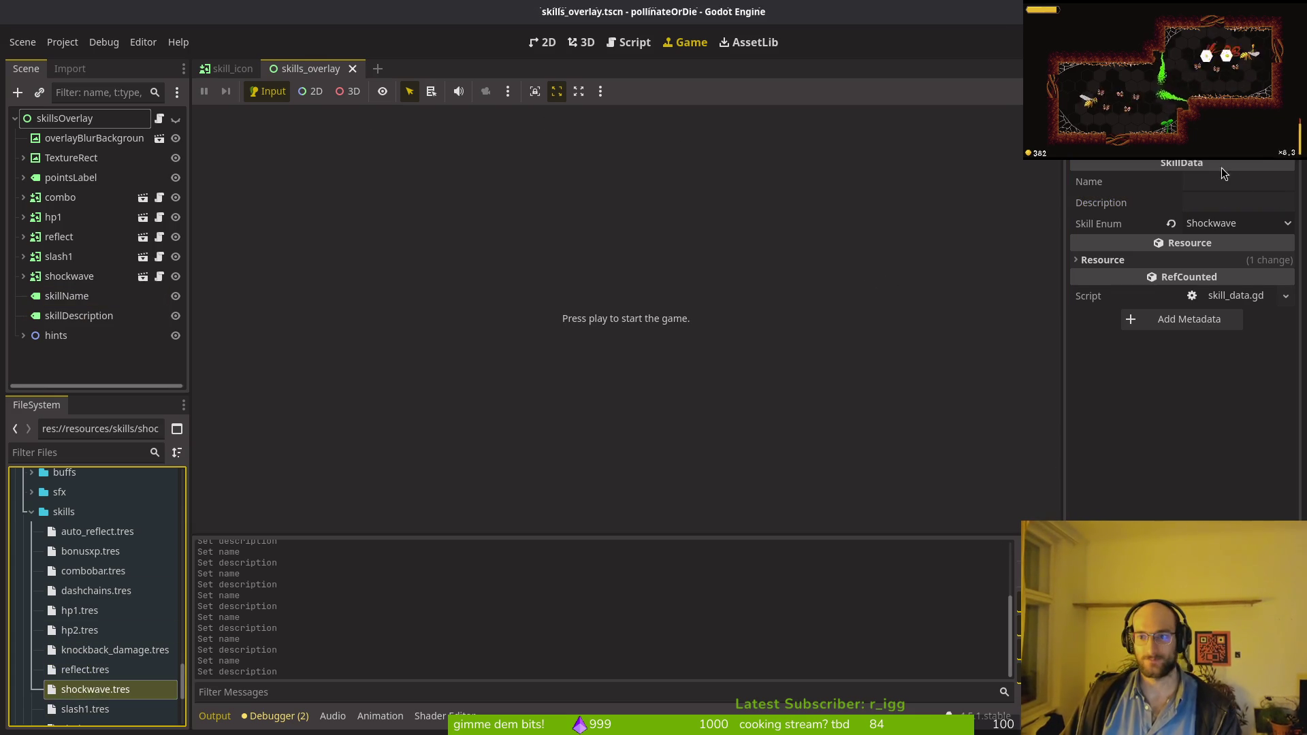
Step: Give the shockwave skill the SKILL_SHOCKWAVE_NAME and SKILL_SHOCKWAVE_DESC keys from the spreadsheet
key("alt+Tab")
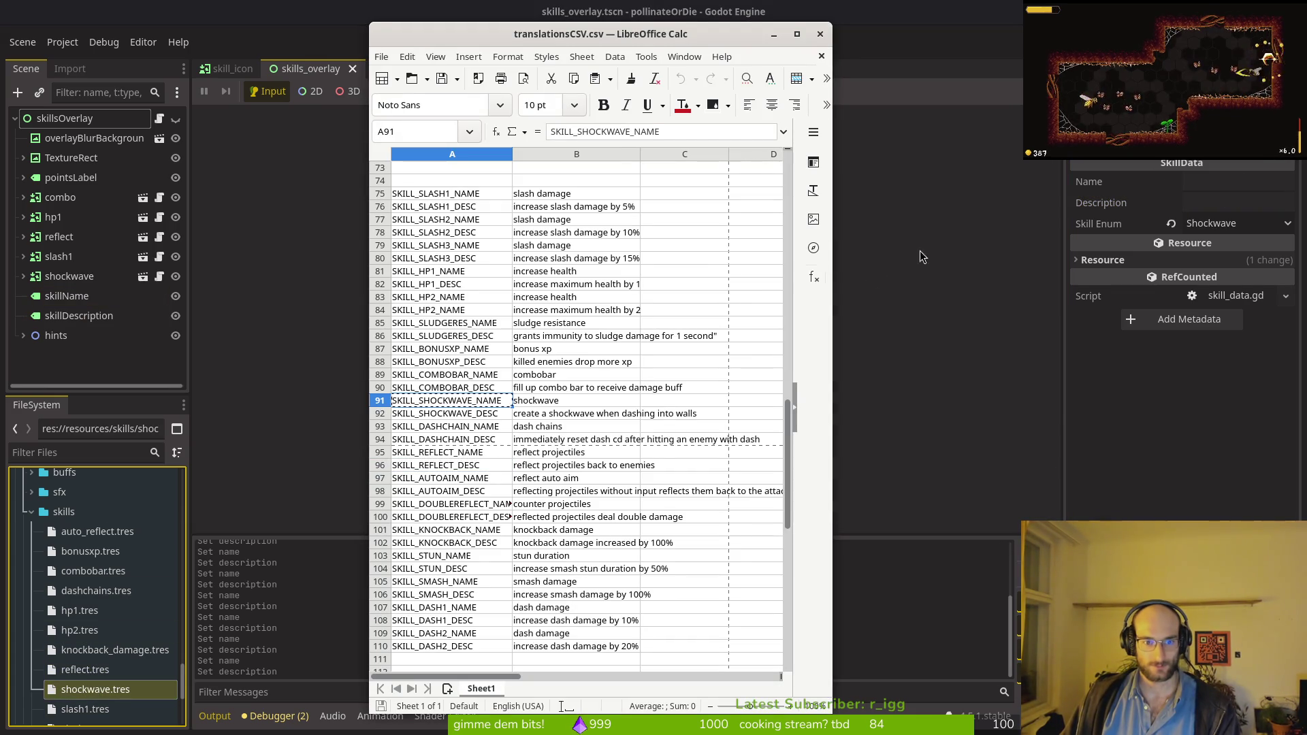
left_click(1210, 180)
key("ctrl+v")
key("alt+Tab")
left_click(466, 418)
key("ctrl+c")
key("alt+Tab")
left_click(1237, 202)
key("ctrl+v")
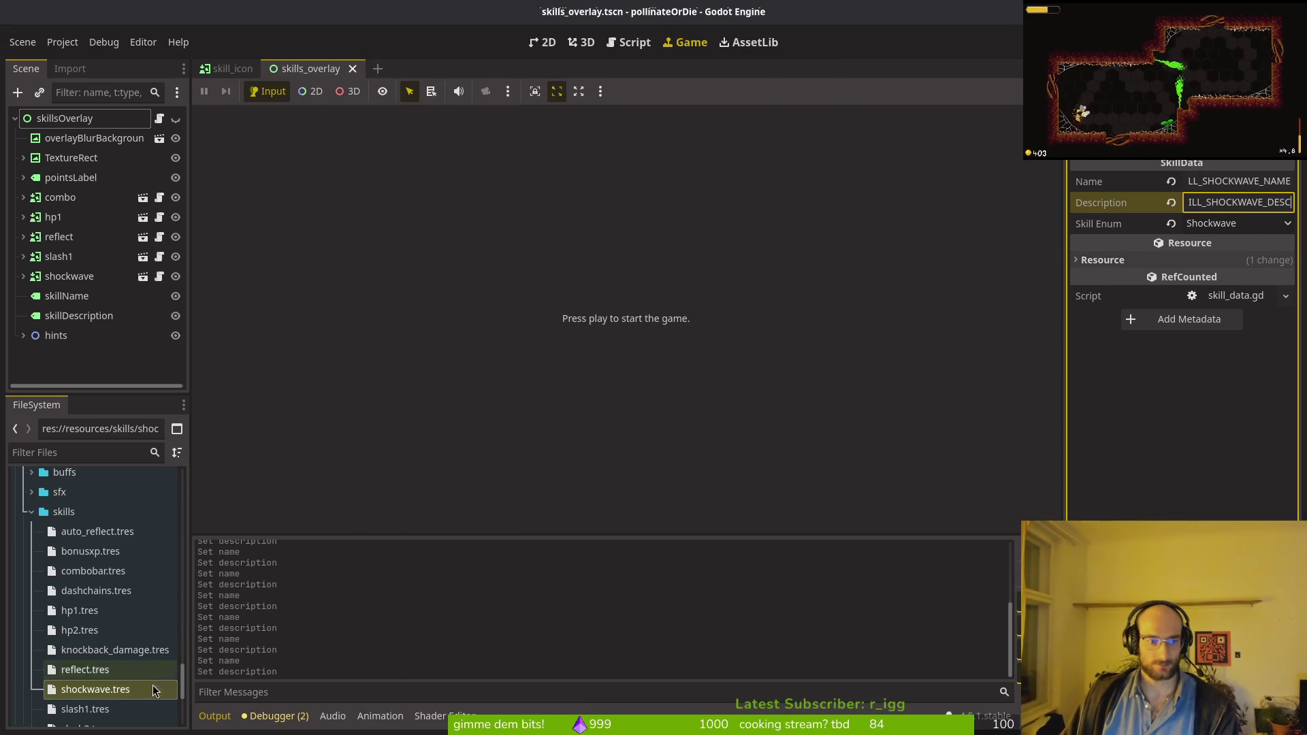
Step: Set slash1.tres's name to the SKILL_SLASH1_NAME key and save
scroll(154, 691, "down", 2)
left_click(137, 644)
key("alt+Tab")
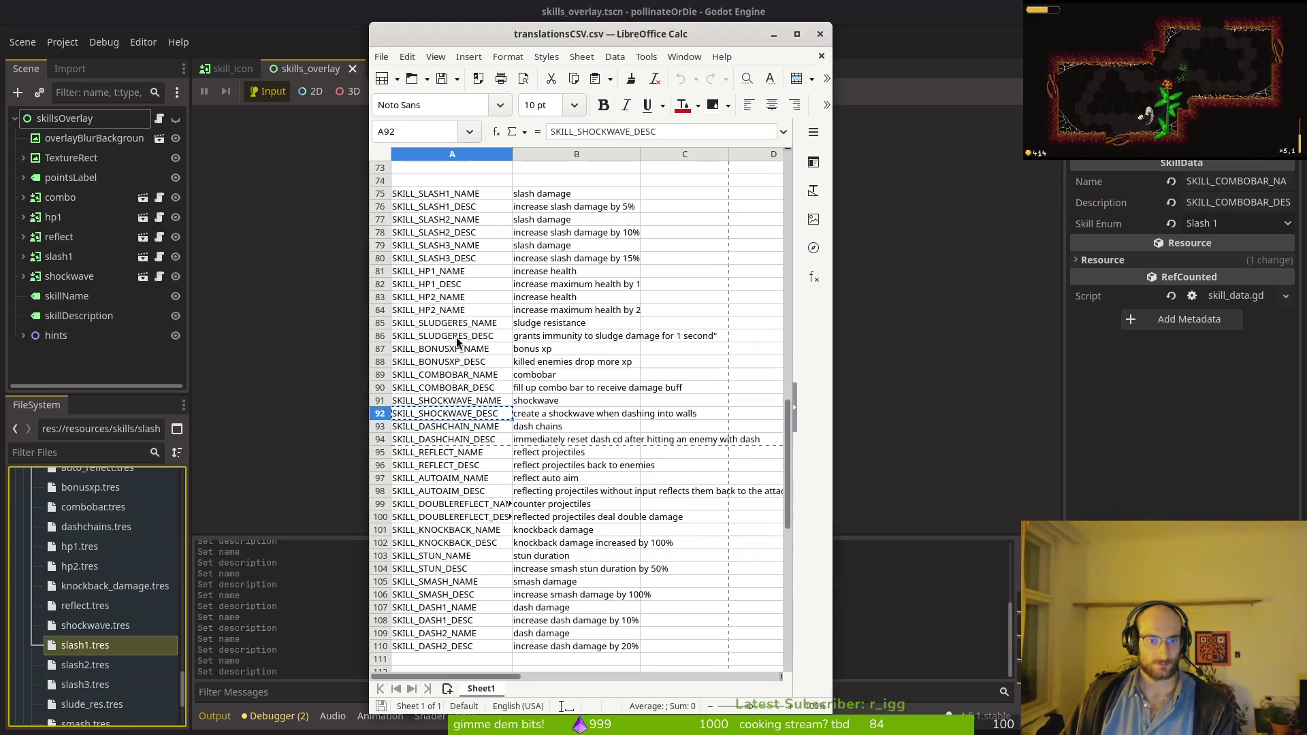
left_click(439, 194)
key("ctrl+c")
key("alt+Tab")
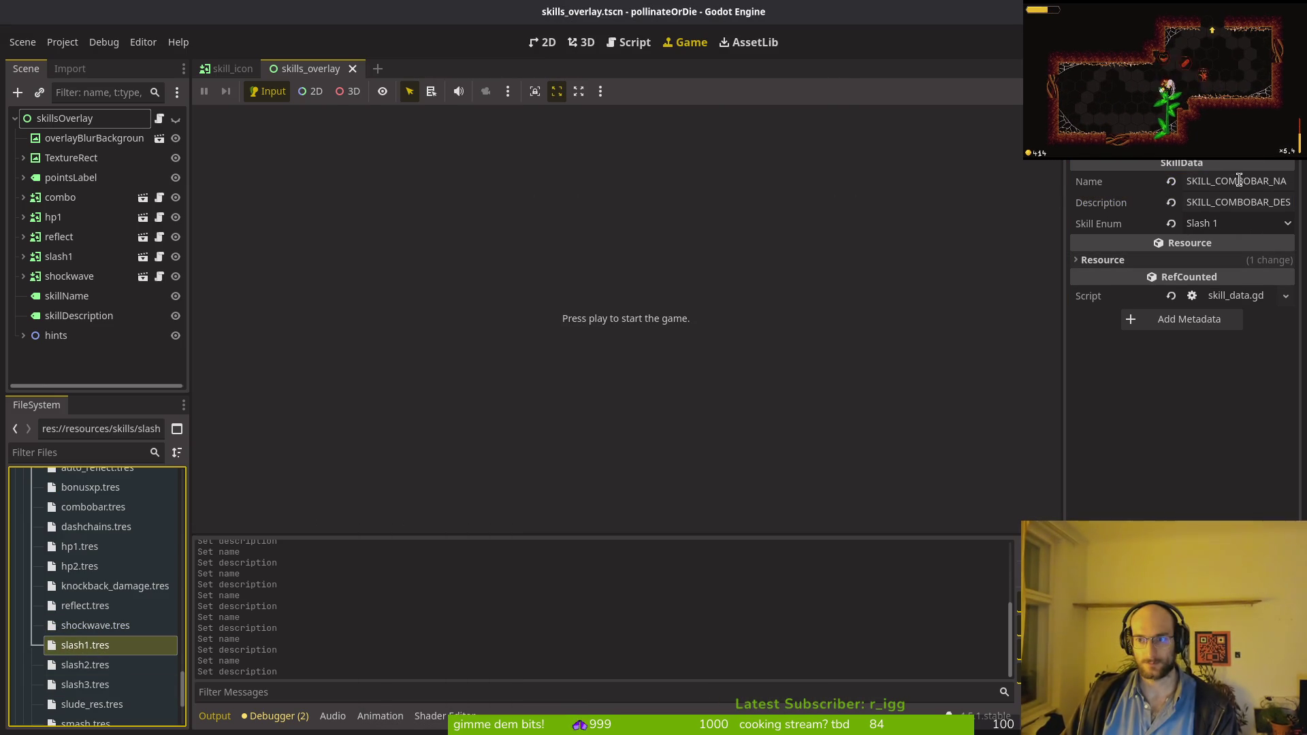
left_click(1239, 180)
key("ctrl+v")
key("ctrl+s")
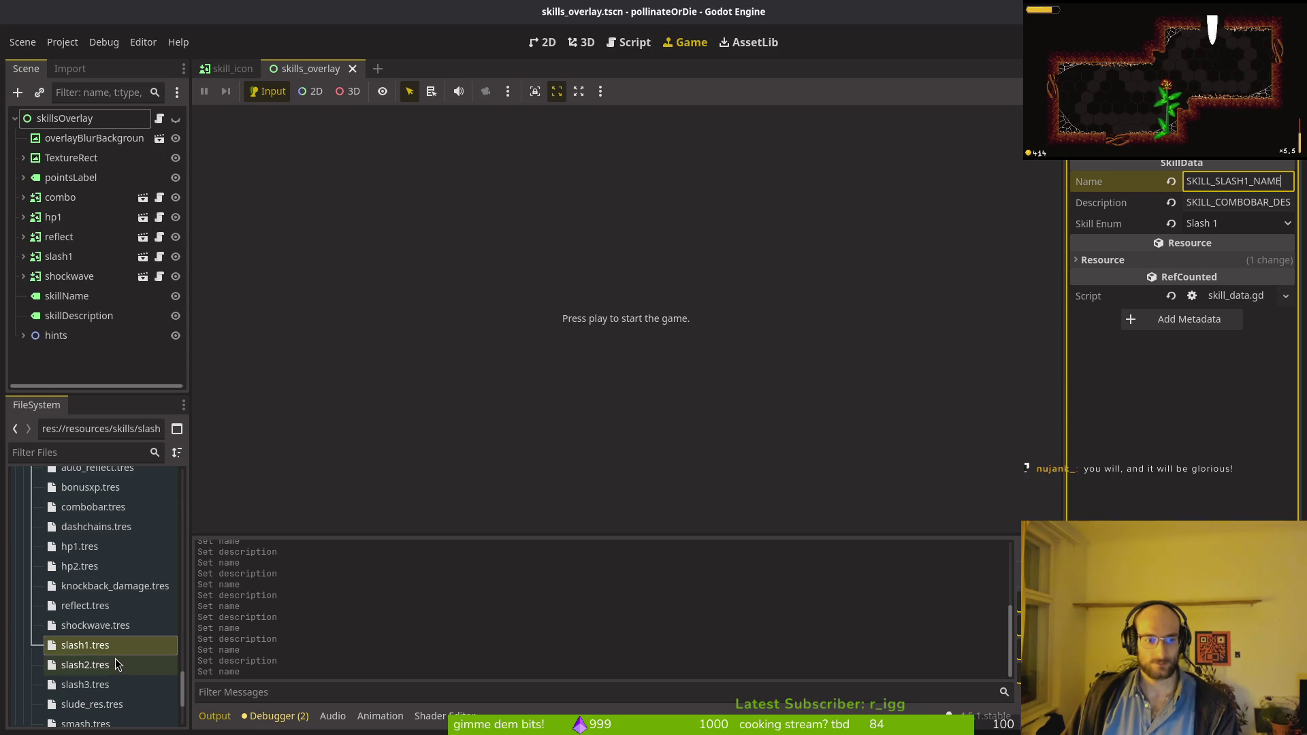
Step: Paste SKILL_SLASH1_DESC as slash1.tres's description
key("alt+Tab")
key("ctrl+c")
left_click(480, 210)
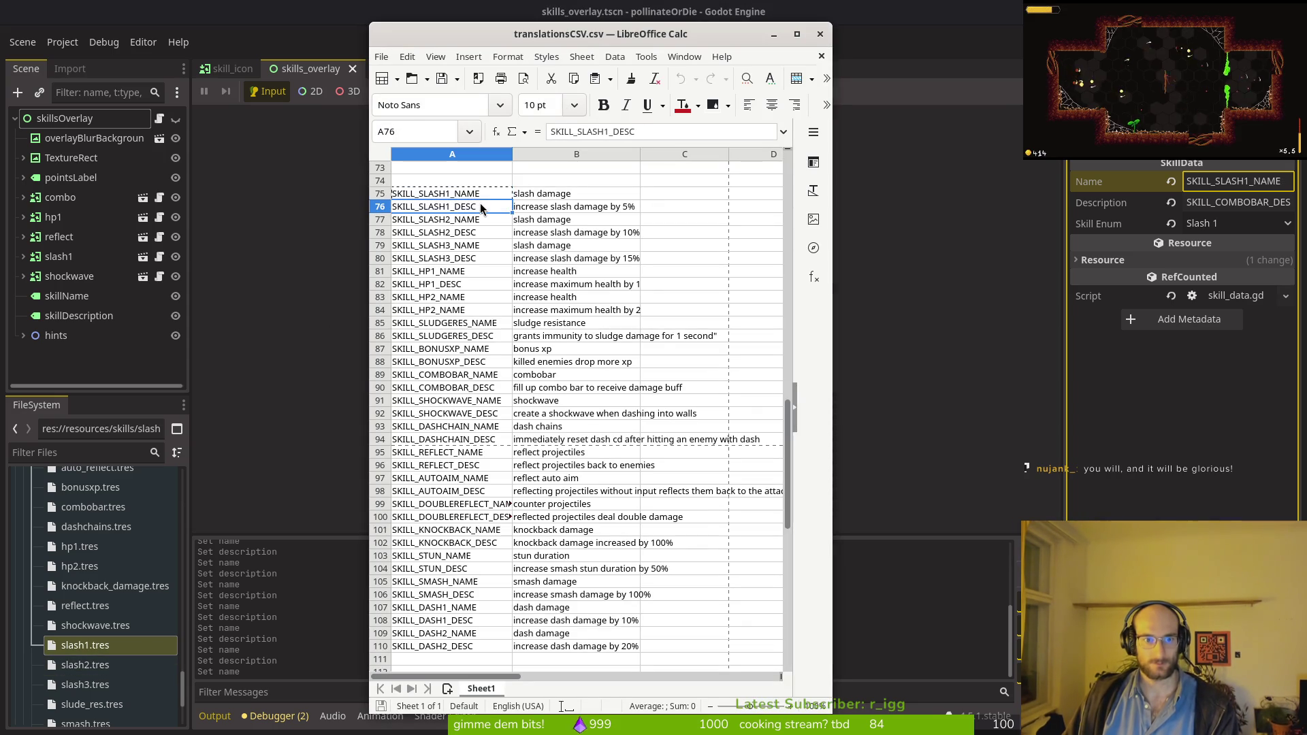
left_click(1286, 202)
key("ctrl+v")
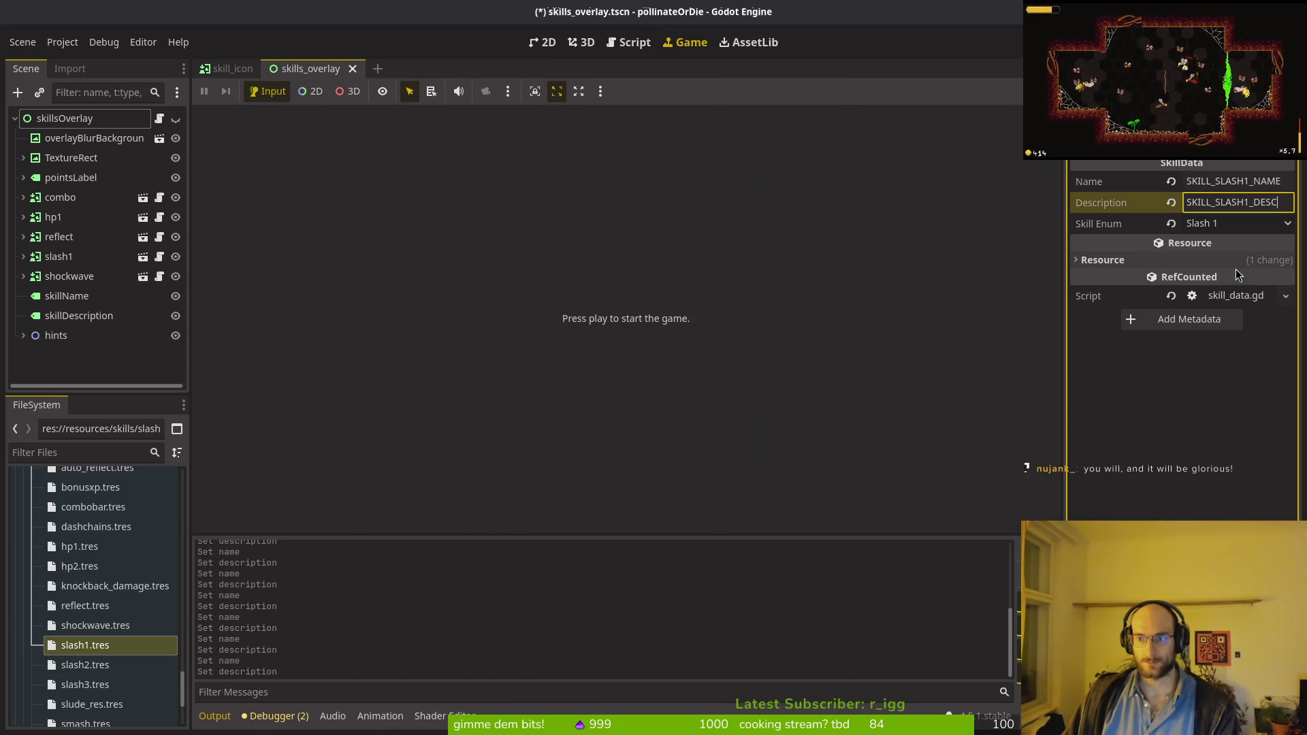
Step: Give slash2.tres the SKILL_SLASH2_NAME and SKILL_SLASH2_DESC keys and save
left_click(85, 665)
key("alt+Tab")
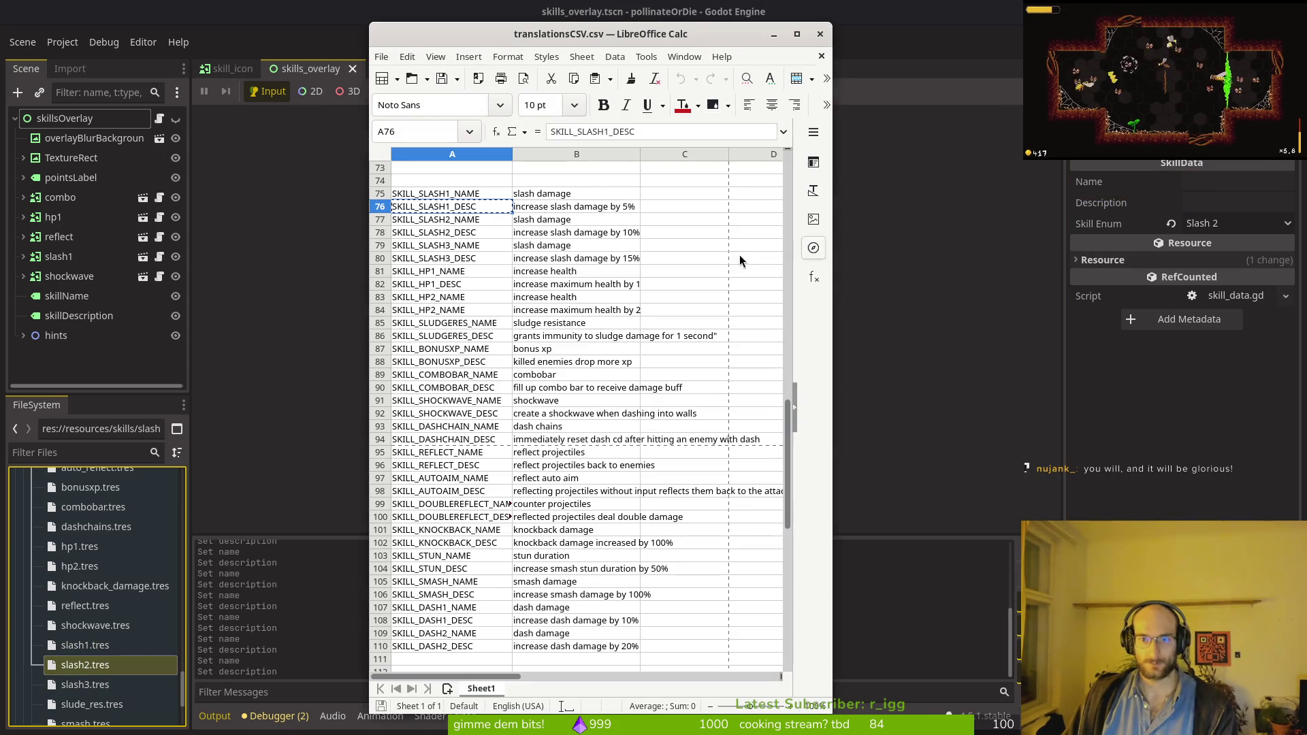
left_click(445, 233)
left_click(470, 225)
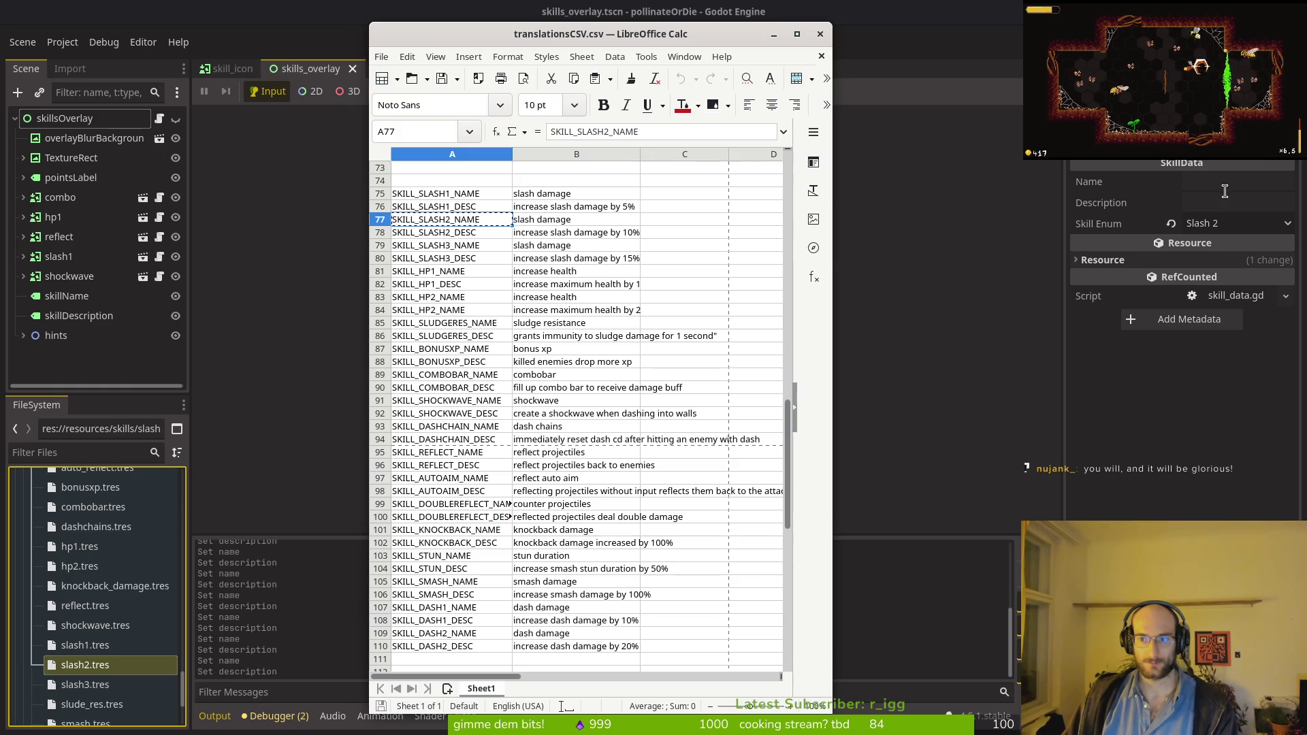
left_click(1224, 192)
key("ctrl+v")
key("alt+Tab")
left_click(456, 233)
left_click(1220, 188)
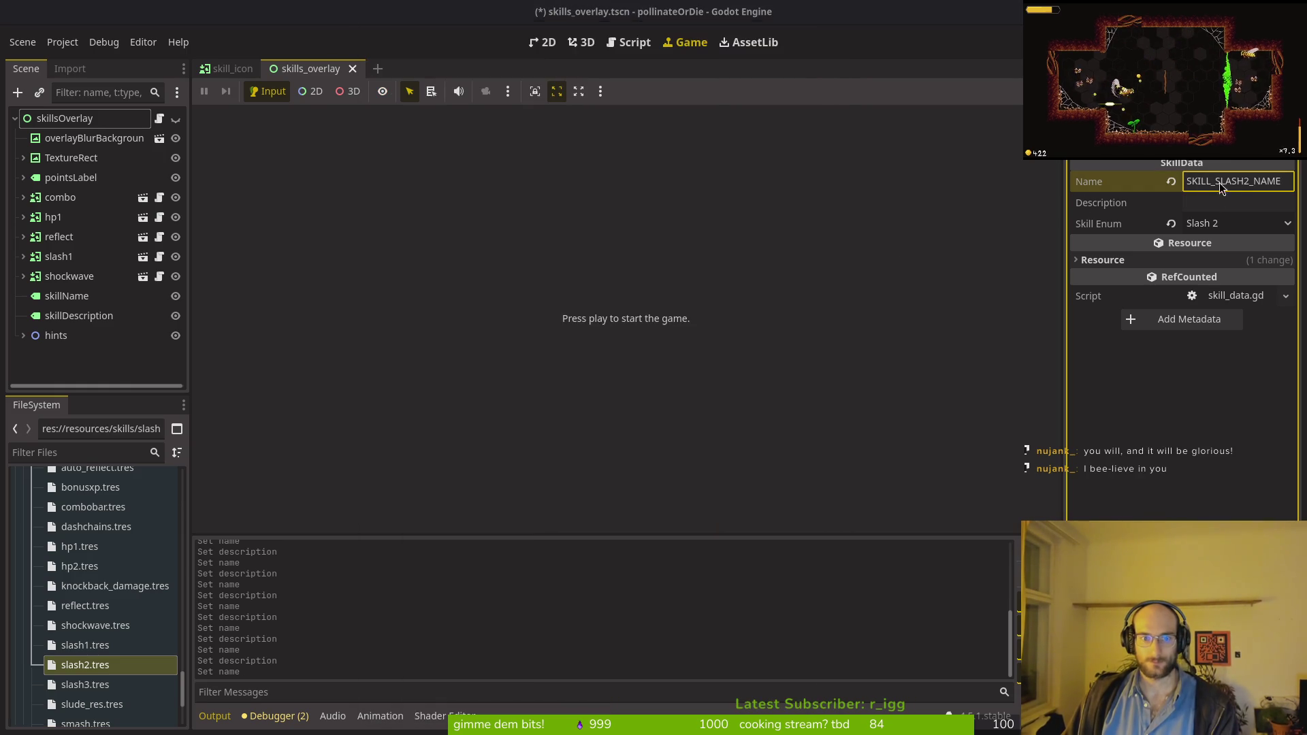
left_click(1225, 202)
key("ctrl+v")
key("ctrl+s")
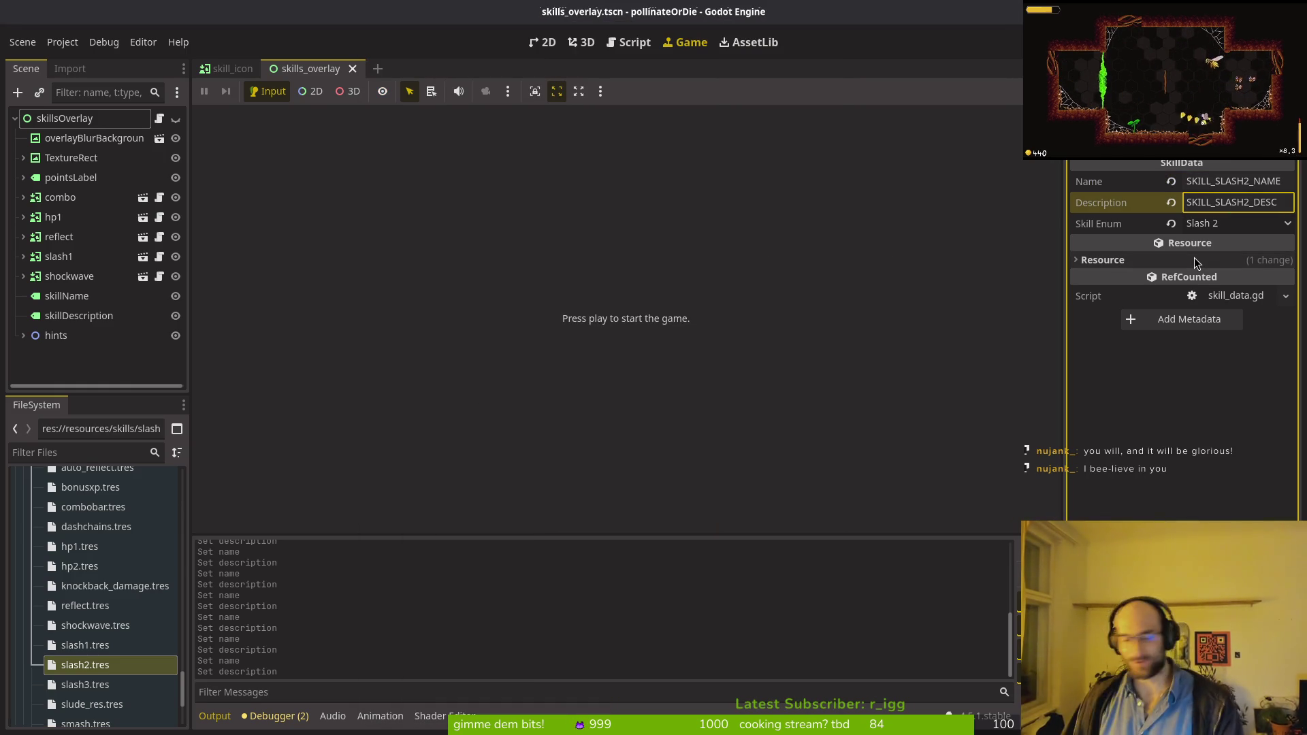
Step: Set slash3.tres's name to the SKILL_SLASH3_NAME key
scroll(109, 592, "down", 3)
left_click(101, 594)
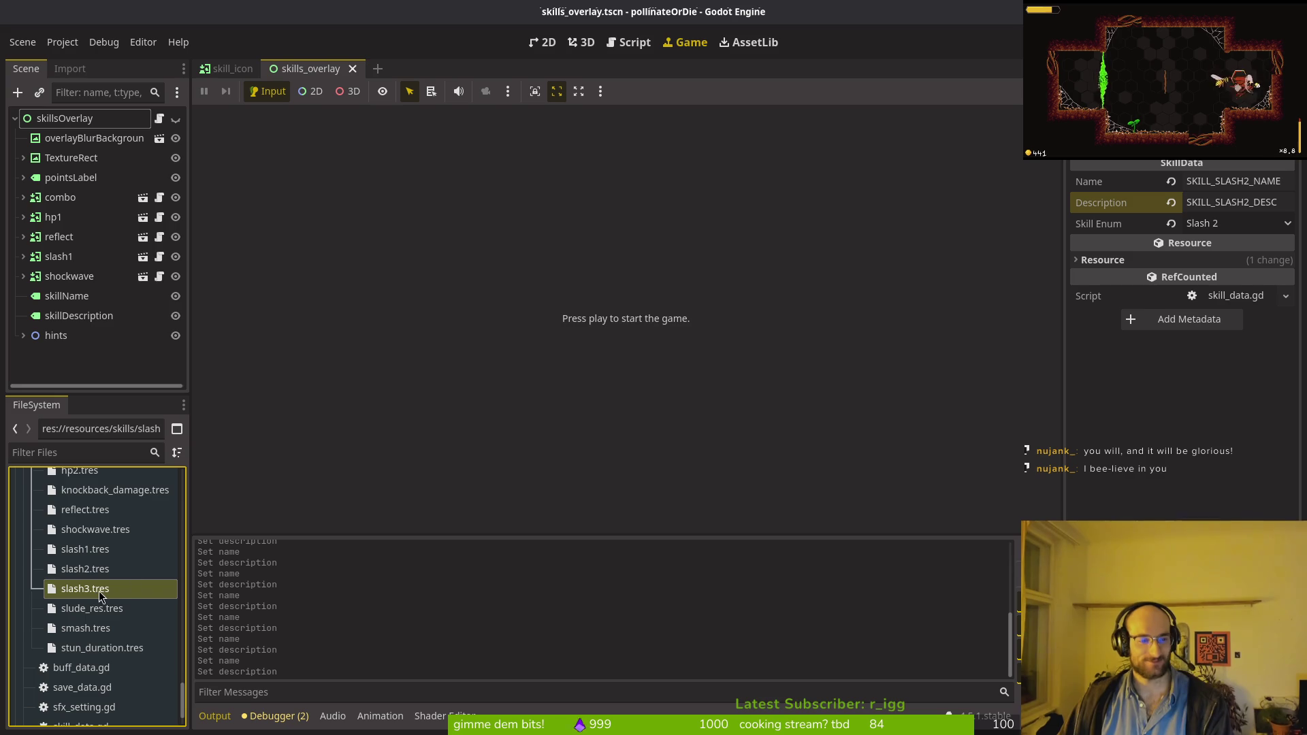
left_click(1265, 179)
left_click(86, 597)
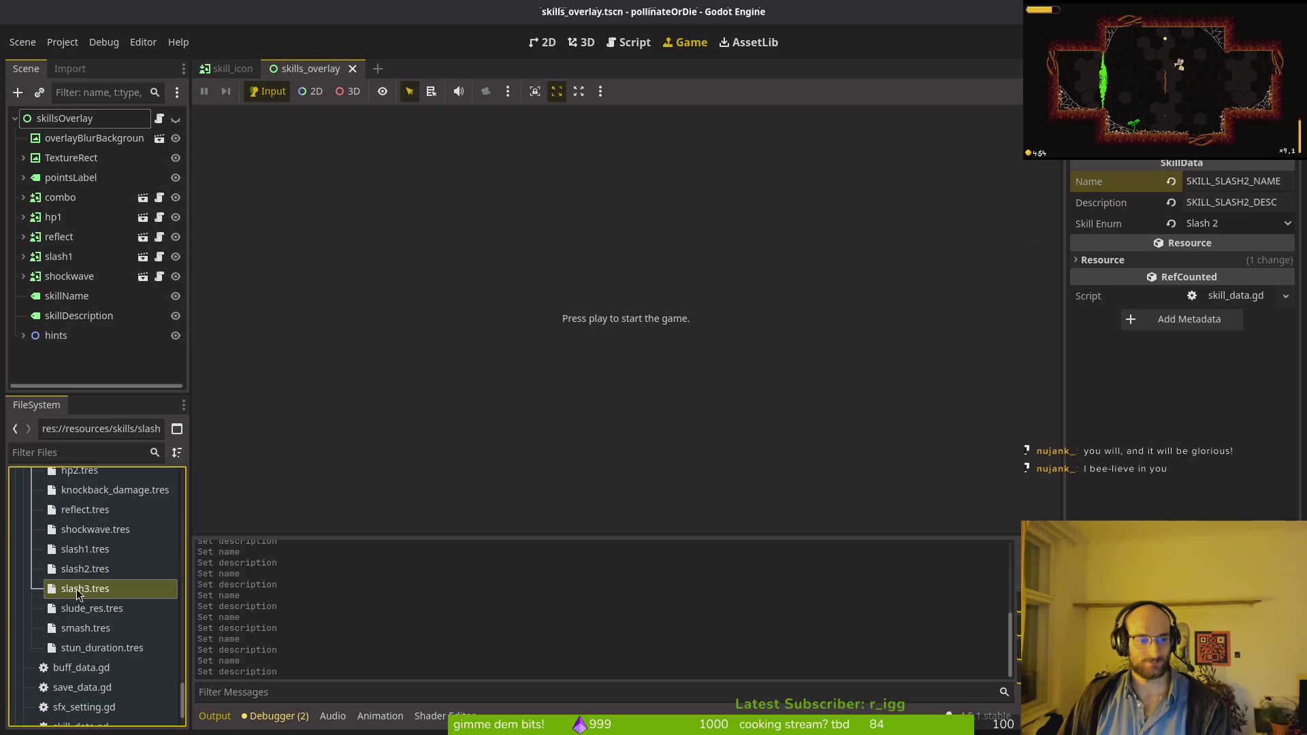
key("alt+Tab")
left_click(444, 246)
key("ctrl+c")
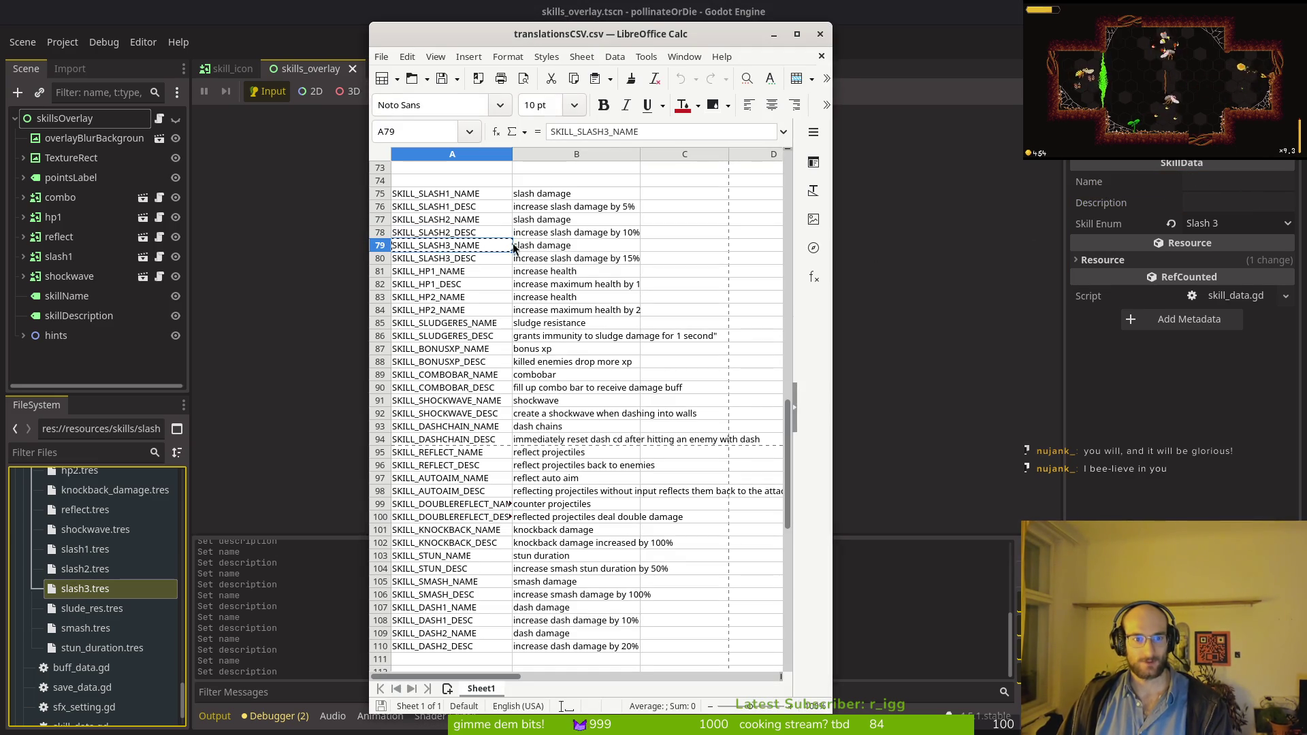
key("alt+Tab")
left_click(1255, 179)
key("ctrl+v")
Step: Paste SKILL_SLASH3_DESC as slash3.tres's description
key("alt+Tab")
left_click(470, 259)
key("ctrl+c")
key("alt+Tab")
left_click(1217, 203)
key("ctrl+v")
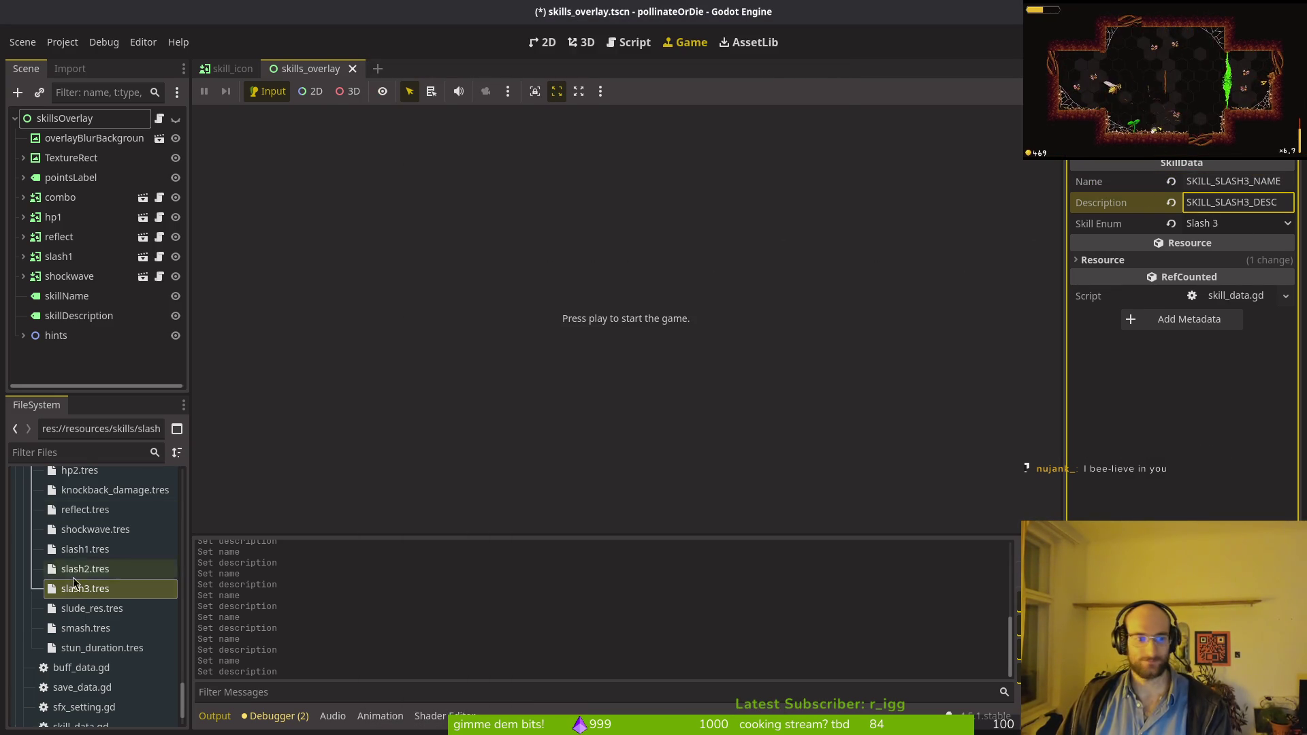
Step: Set the sludge resistance skill's name to SKILL_SLUDGERES_NAME
left_click(89, 608)
key("alt+Tab")
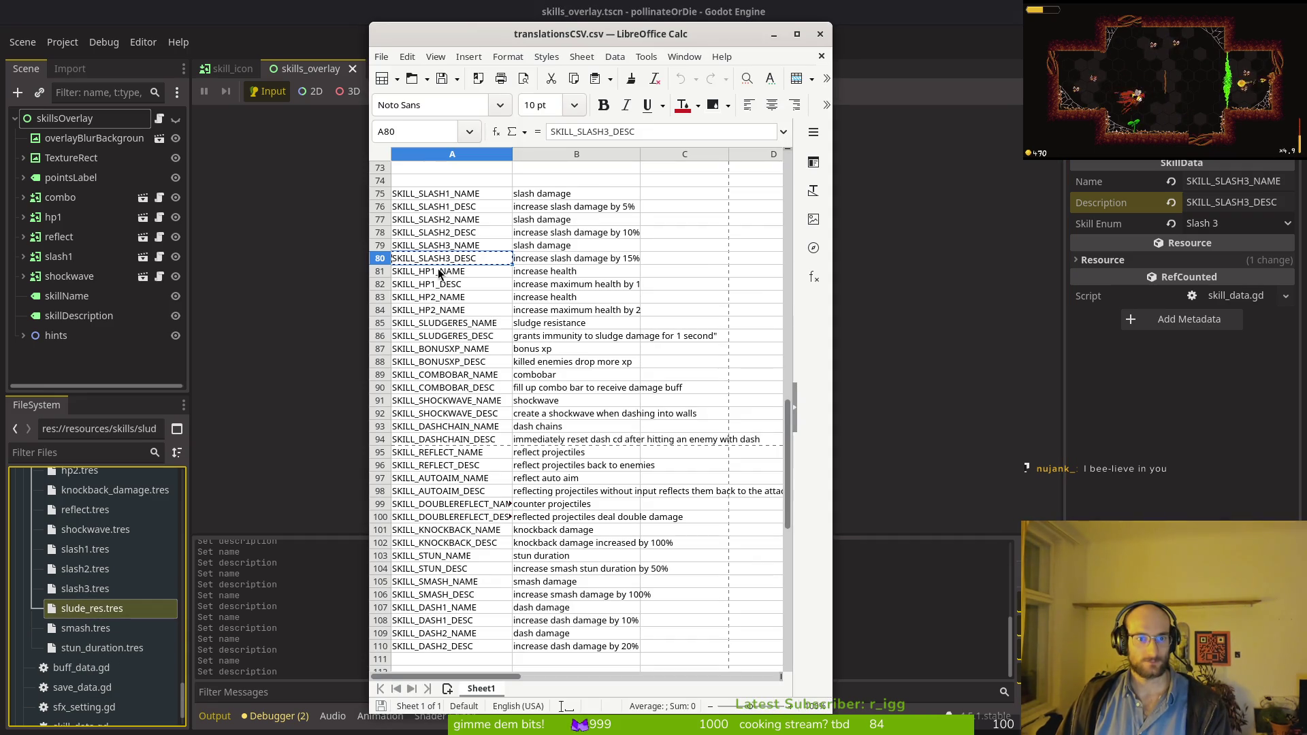
key("alt+Tab")
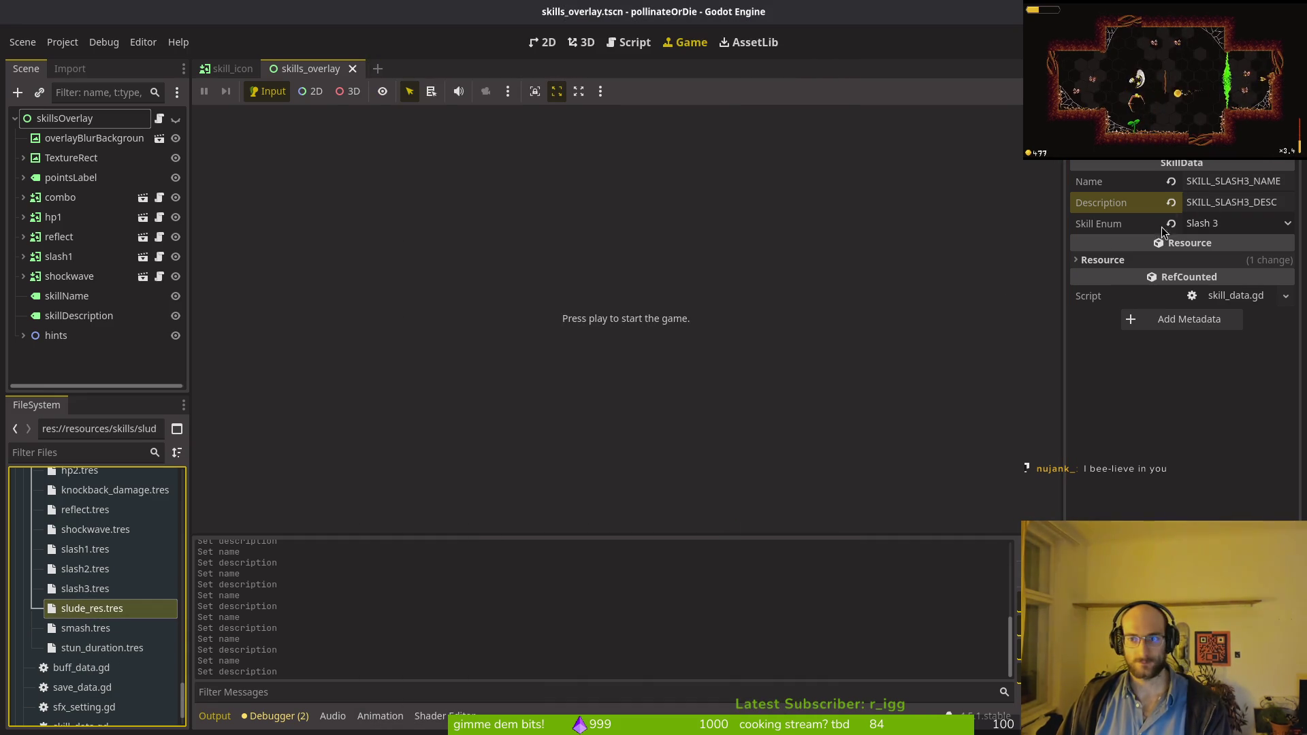
left_click(71, 605)
left_click(1190, 179)
key("ctrl+v")
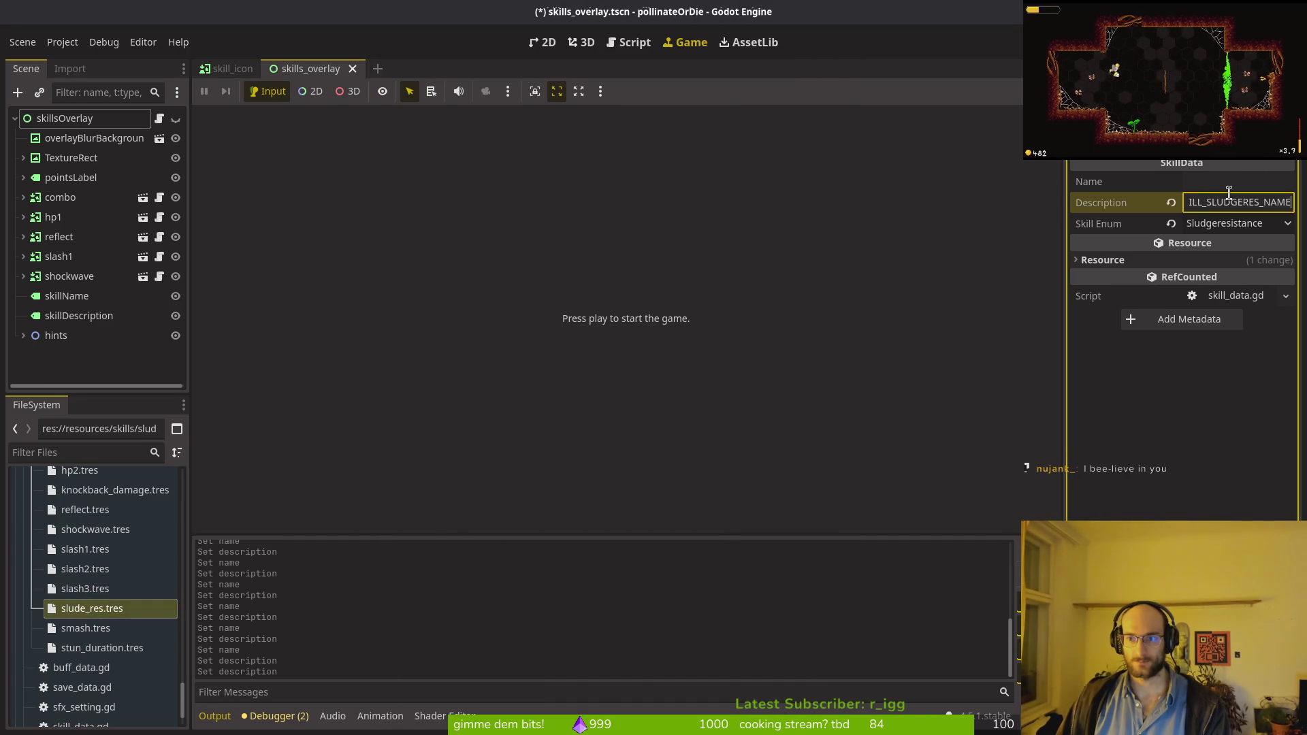
Step: Set the sludge resistance skill's description to SKILL_SLUDGERES_DESC
left_click(1229, 202)
key("ctrl+v")
key("alt+Tab")
left_click(474, 336)
key("ctrl+c")
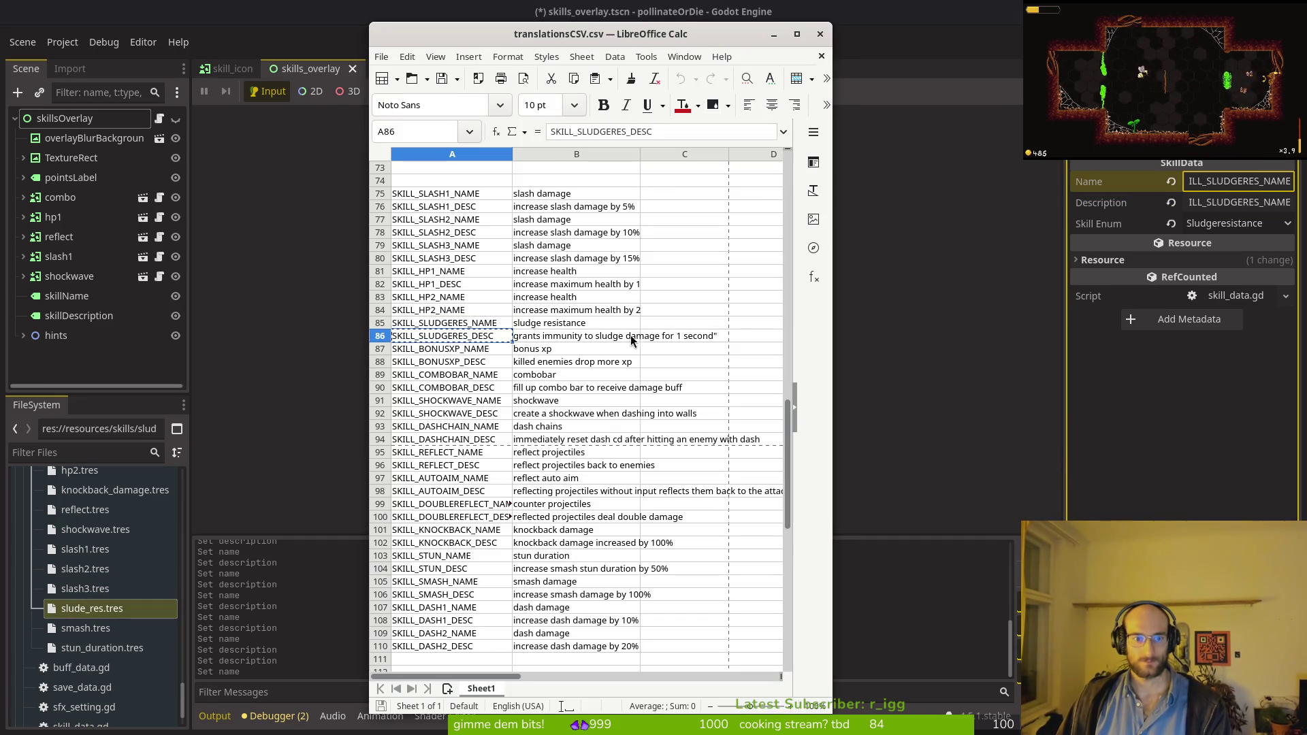
key("alt+Tab")
left_click(1229, 202)
key("ctrl+v")
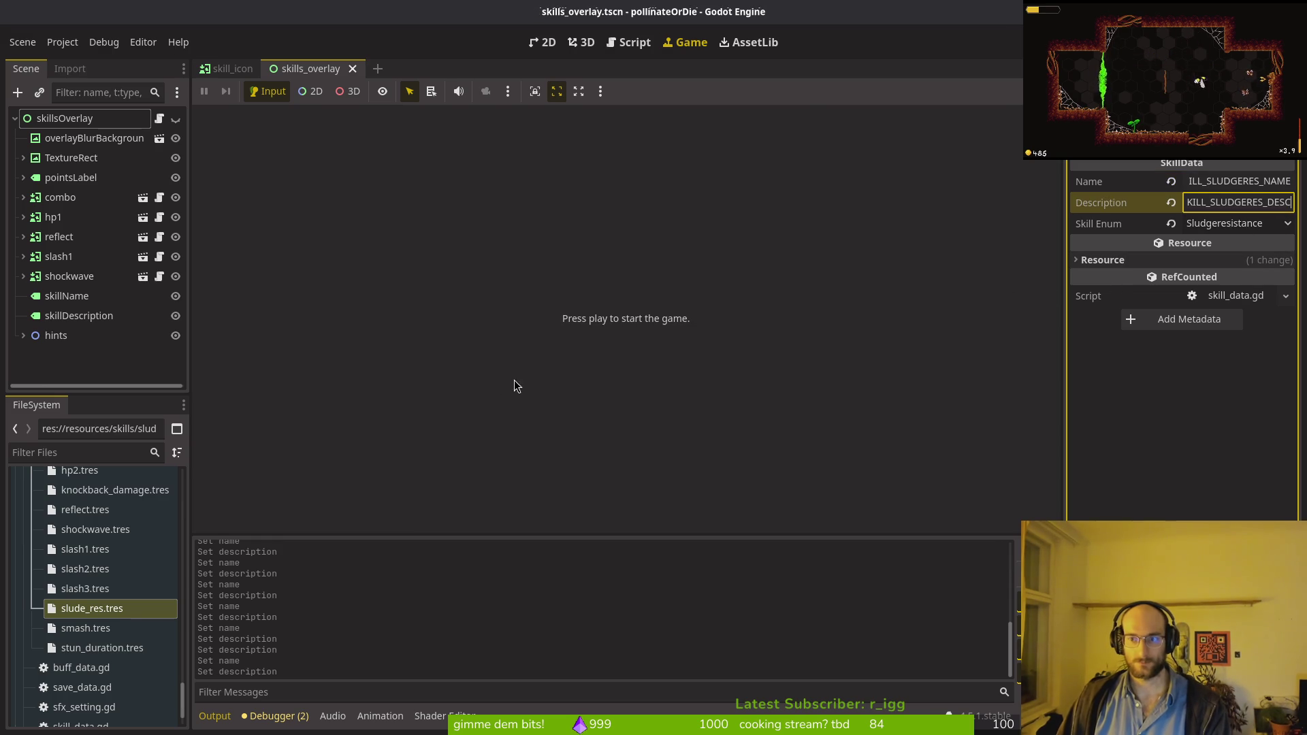
Step: Give smash.tres the SKILL_SMASH_NAME and SKILL_SMASH_DESC keys and save
left_click(85, 627)
key("alt+Tab")
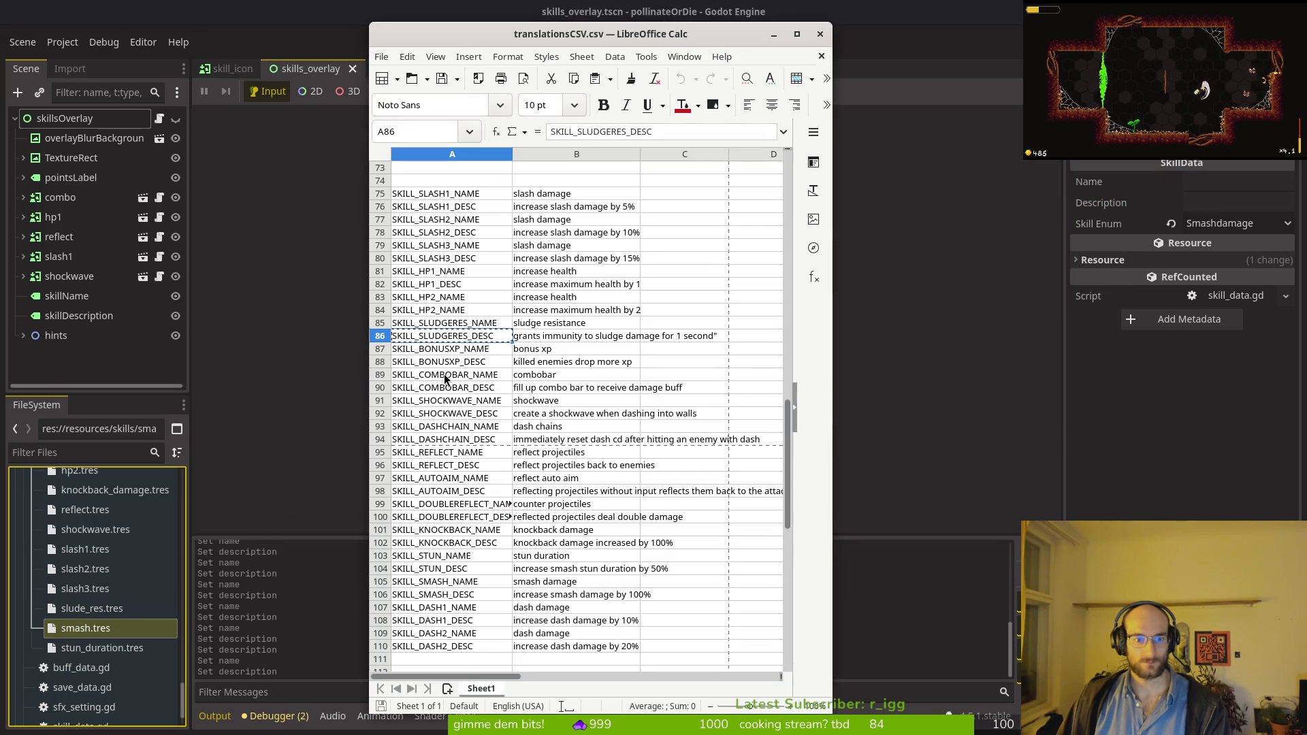
left_click(474, 584)
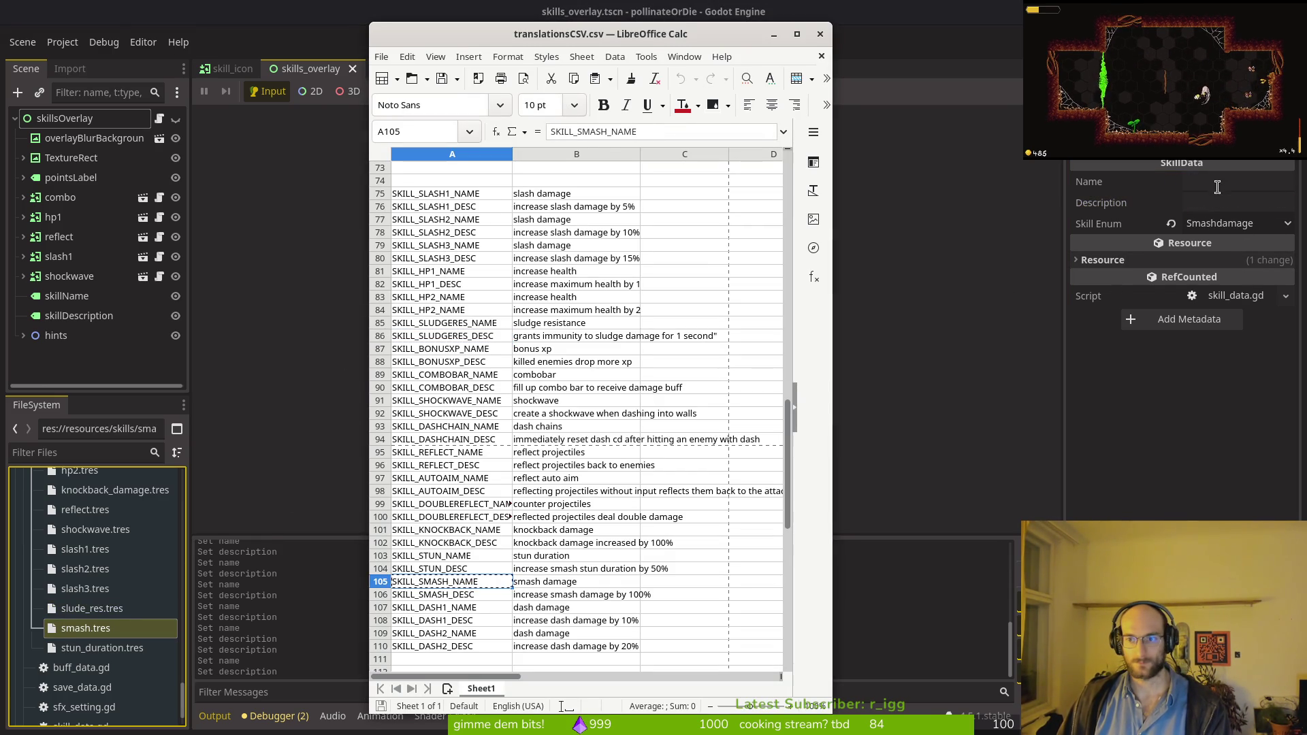
left_click(1217, 187)
key("ctrl+v")
key("alt+Tab")
key("Down")
key("alt+Tab")
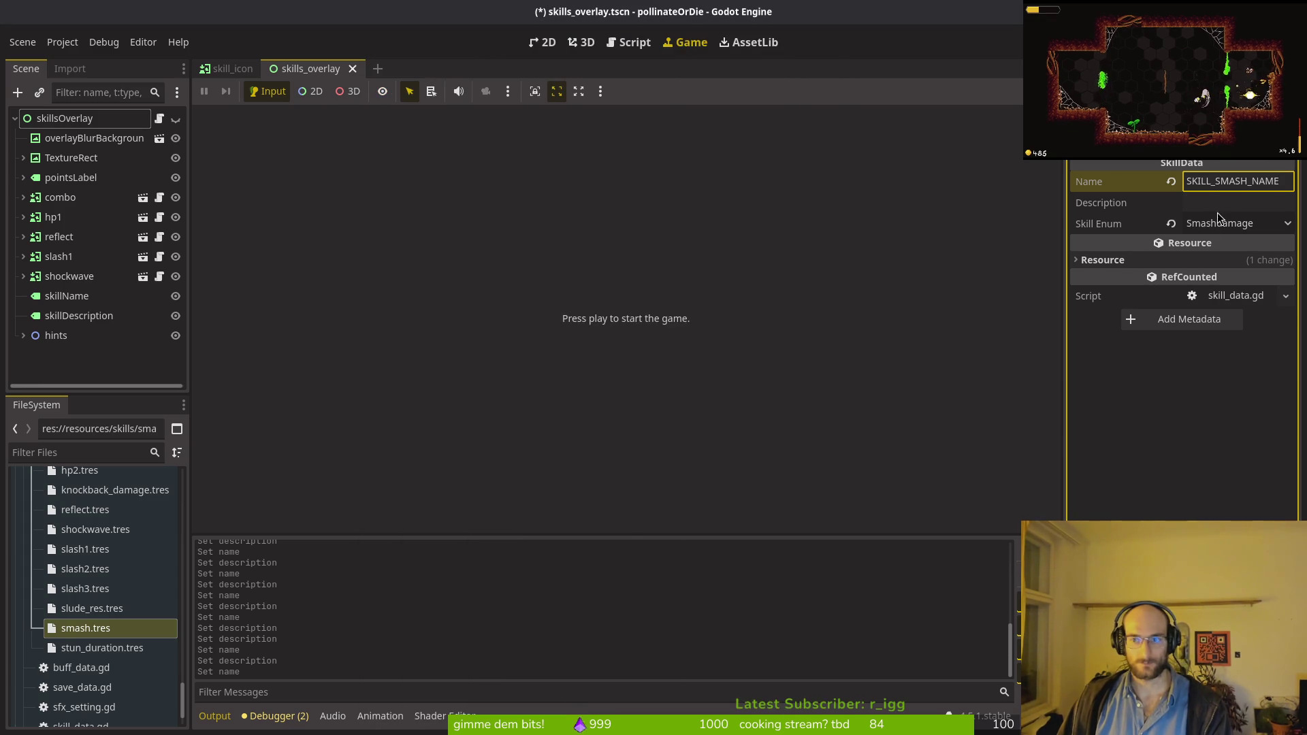
left_click(1216, 212)
key("ctrl+v")
key("ctrl+s")
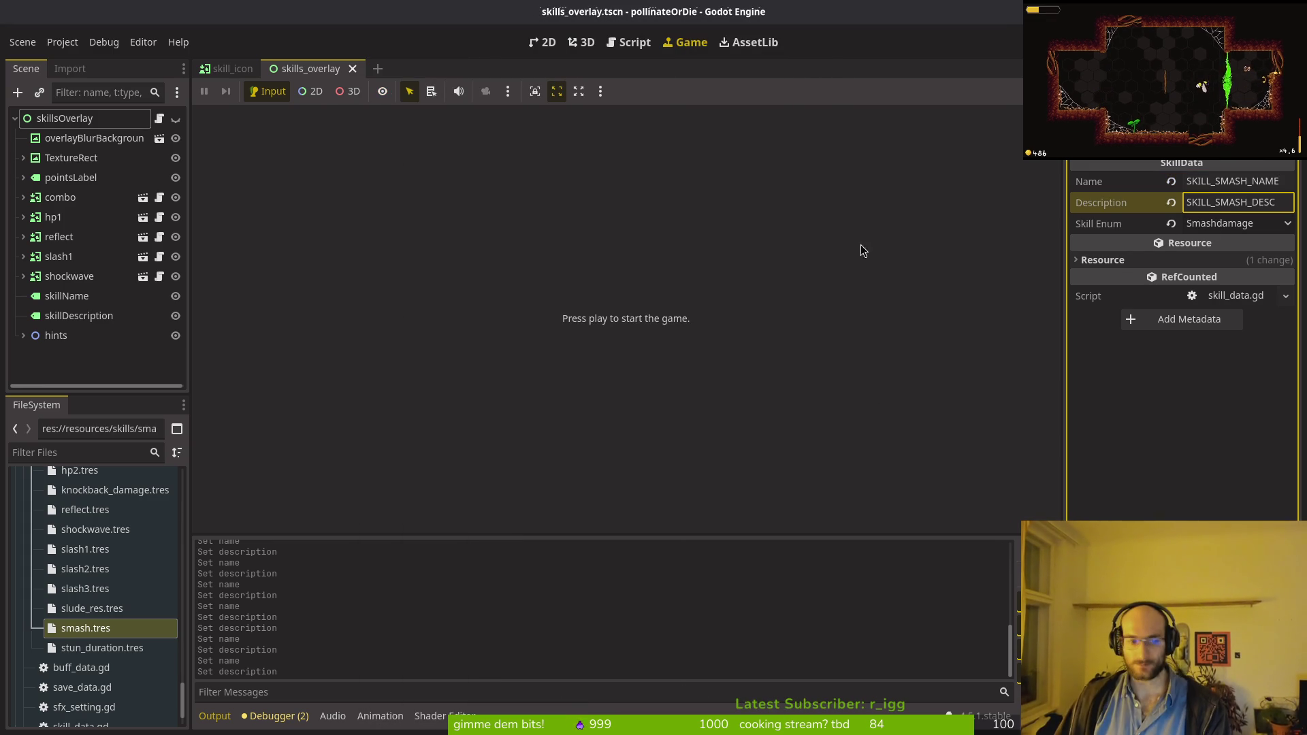
Step: Give stun_duration.tres the SKILL_STUN_NAME and SKILL_STUN_DESC keys and save
left_click(102, 647)
key("alt+Tab")
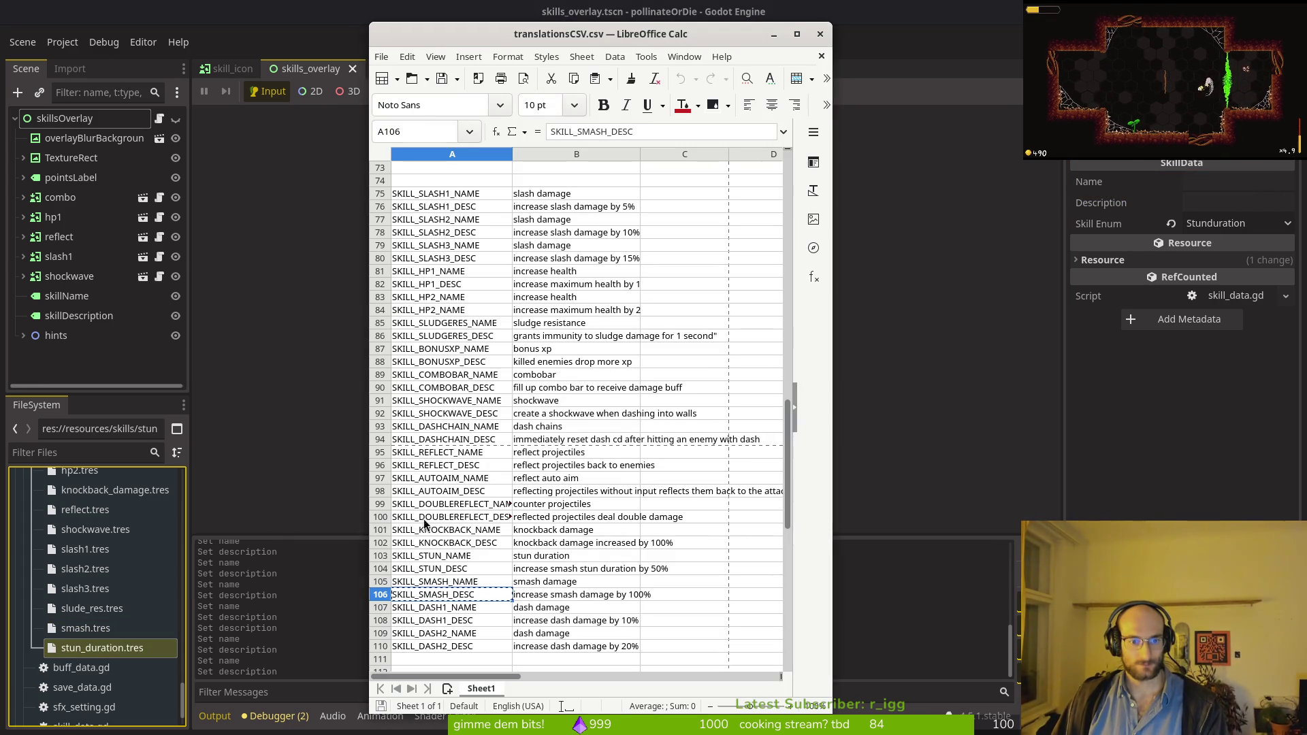
left_click(458, 557)
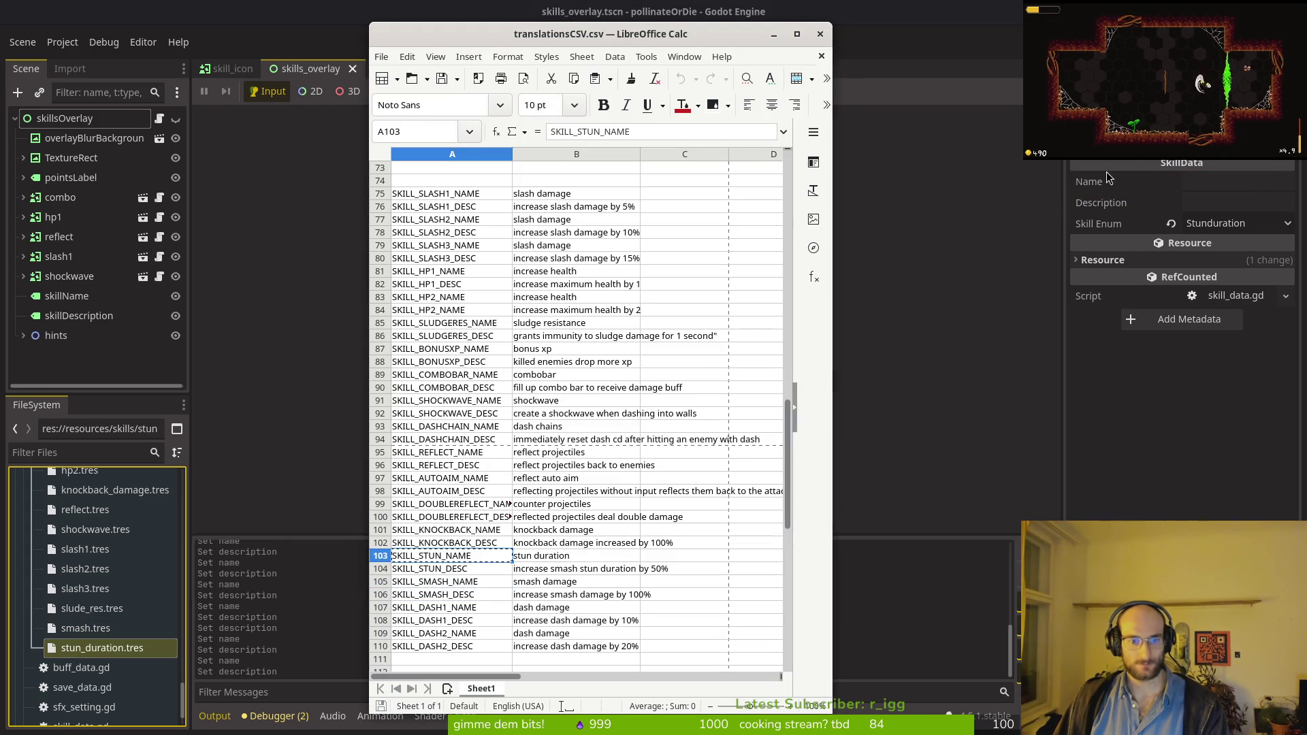
left_click(1107, 179)
key("ctrl+v")
key("alt+Tab")
left_click(447, 575)
key("ctrl+c")
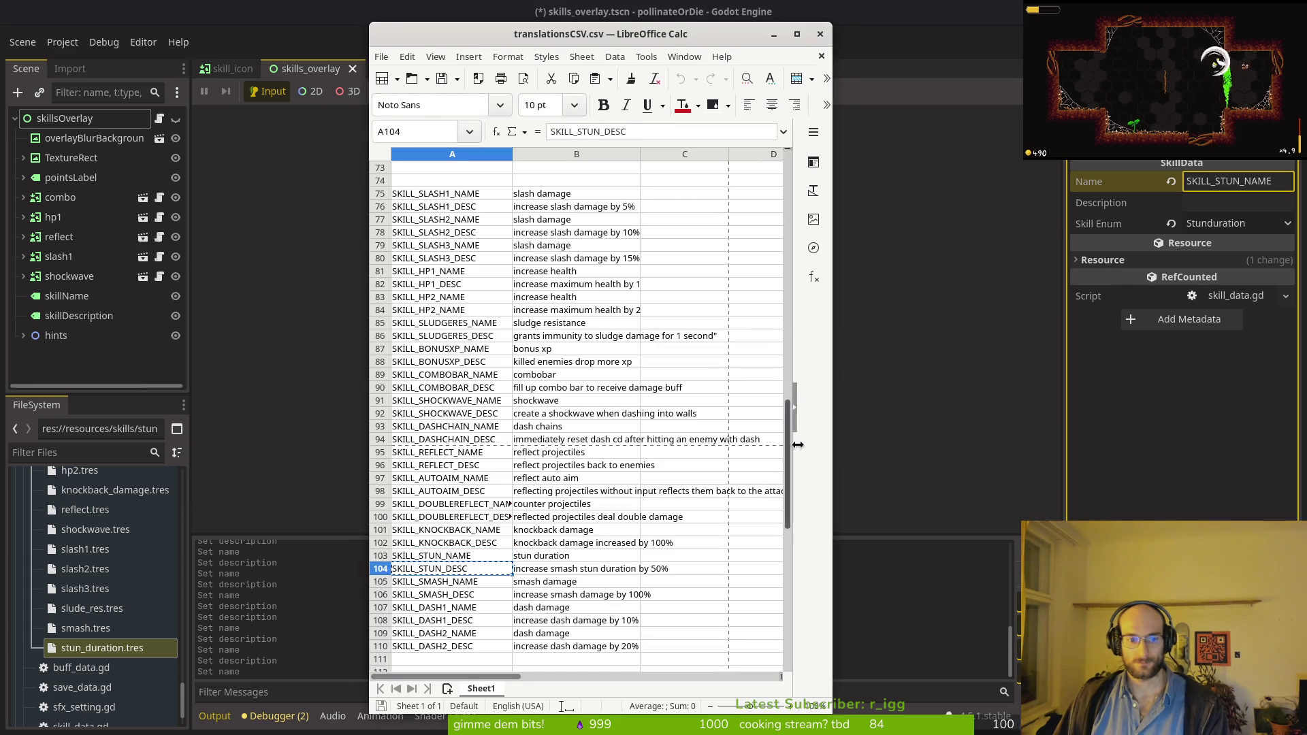
key("alt+Tab")
left_click(1236, 202)
key("ctrl+v")
key("ctrl+s")
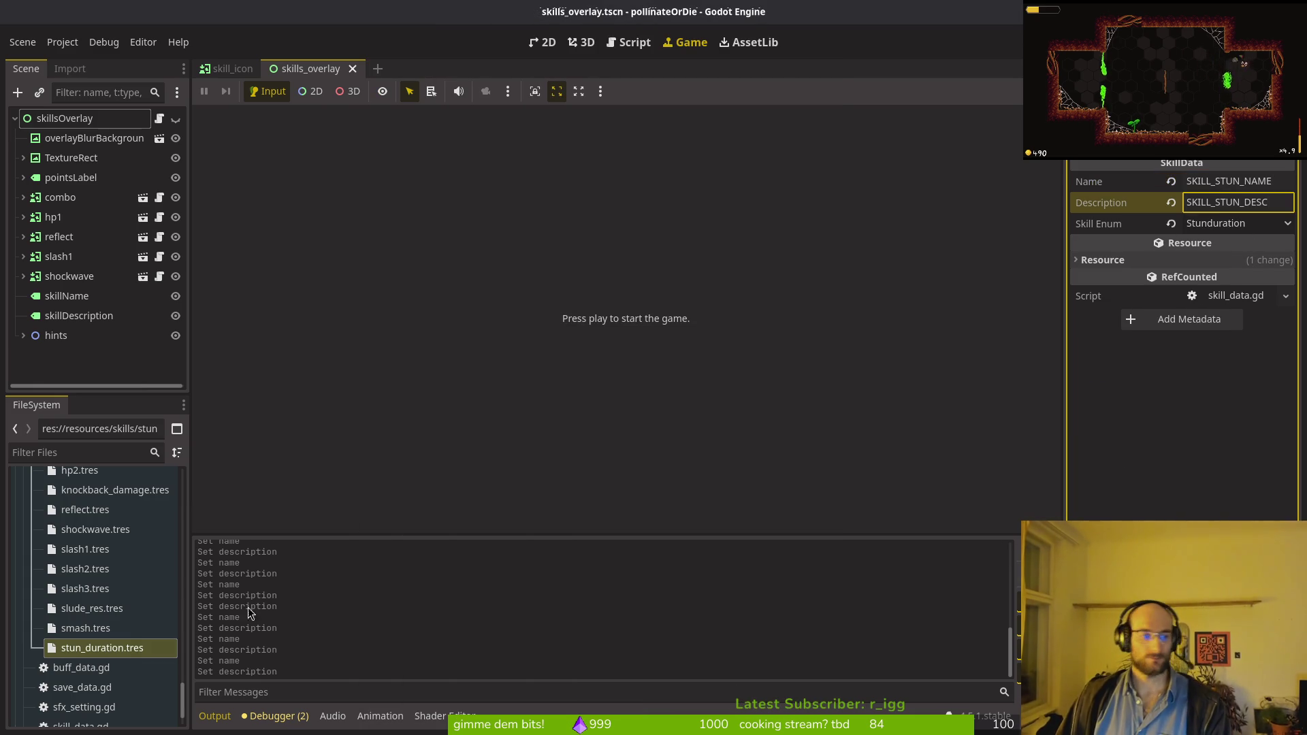
Step: Collapse the skills folder in the file tree and launch the game
scroll(41, 495, "up", 5)
left_click(31, 477)
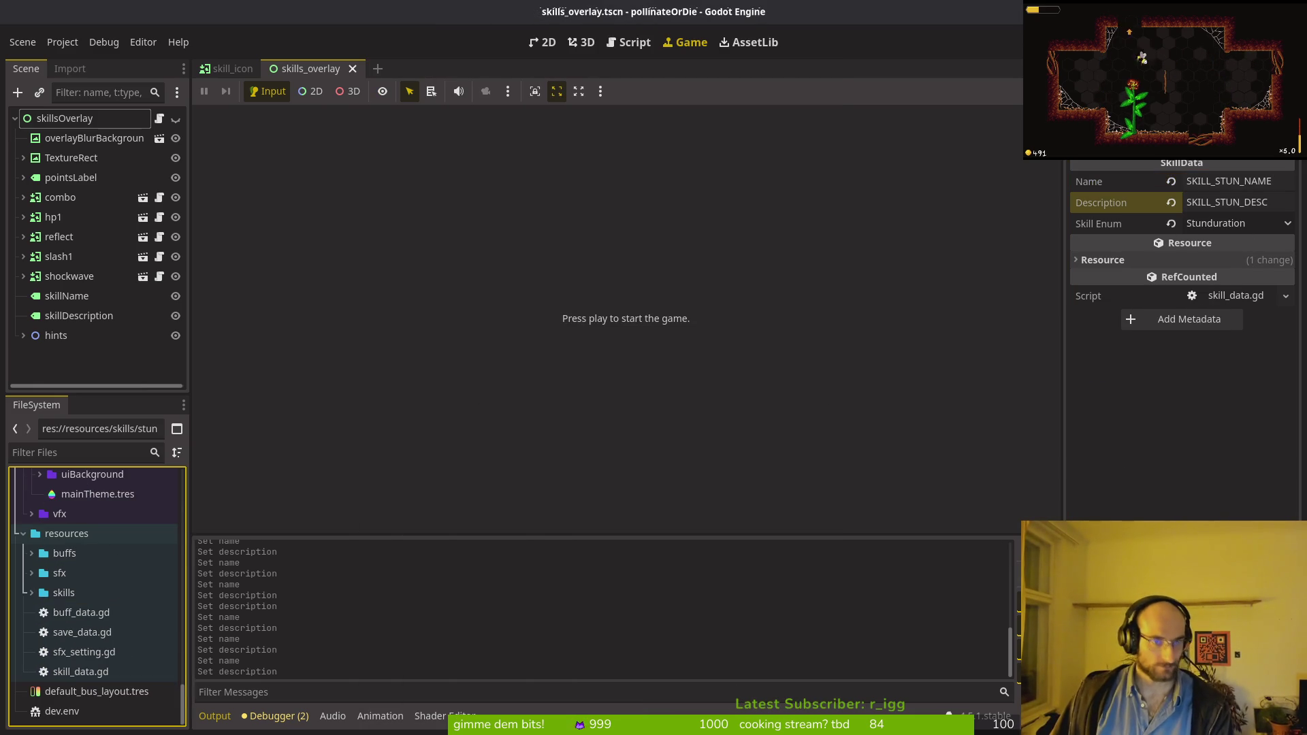
key("F5")
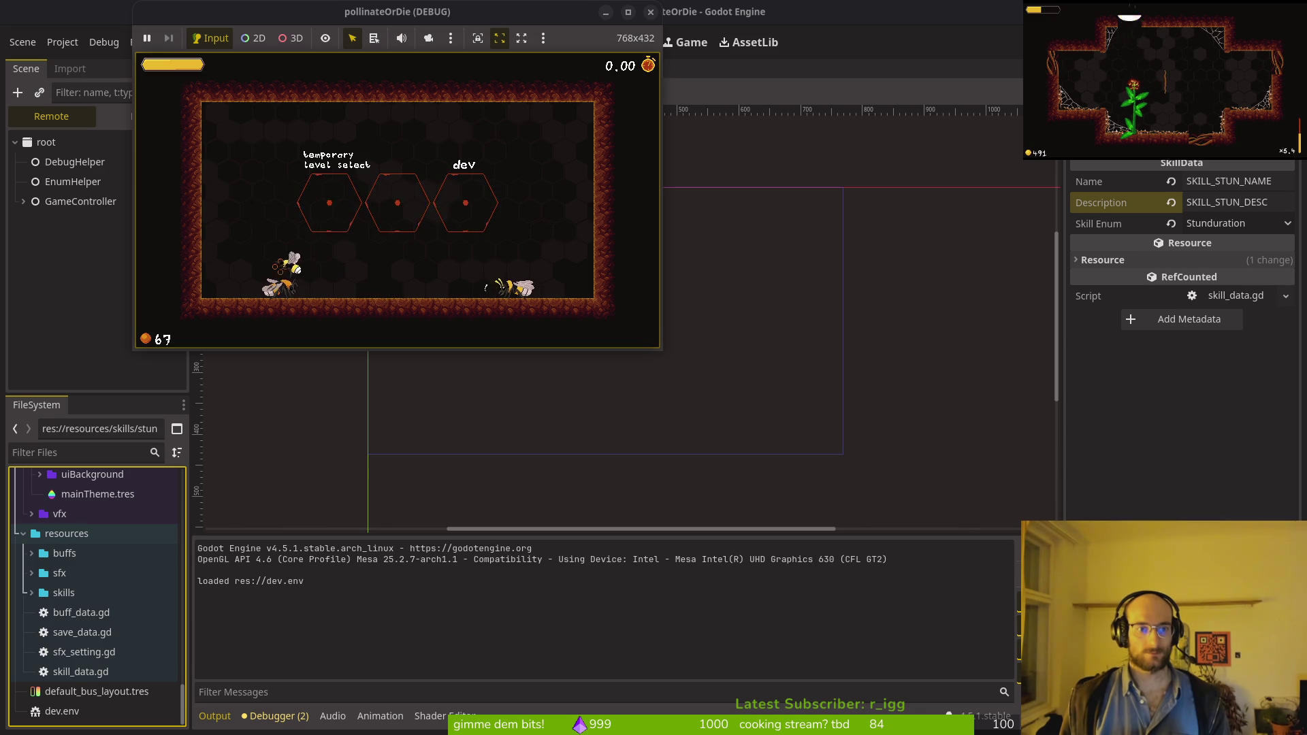
Step: Browse increase health, reflect projectiles, slash damage, shockwave and dash chains skills, then stop the game
key("Right")
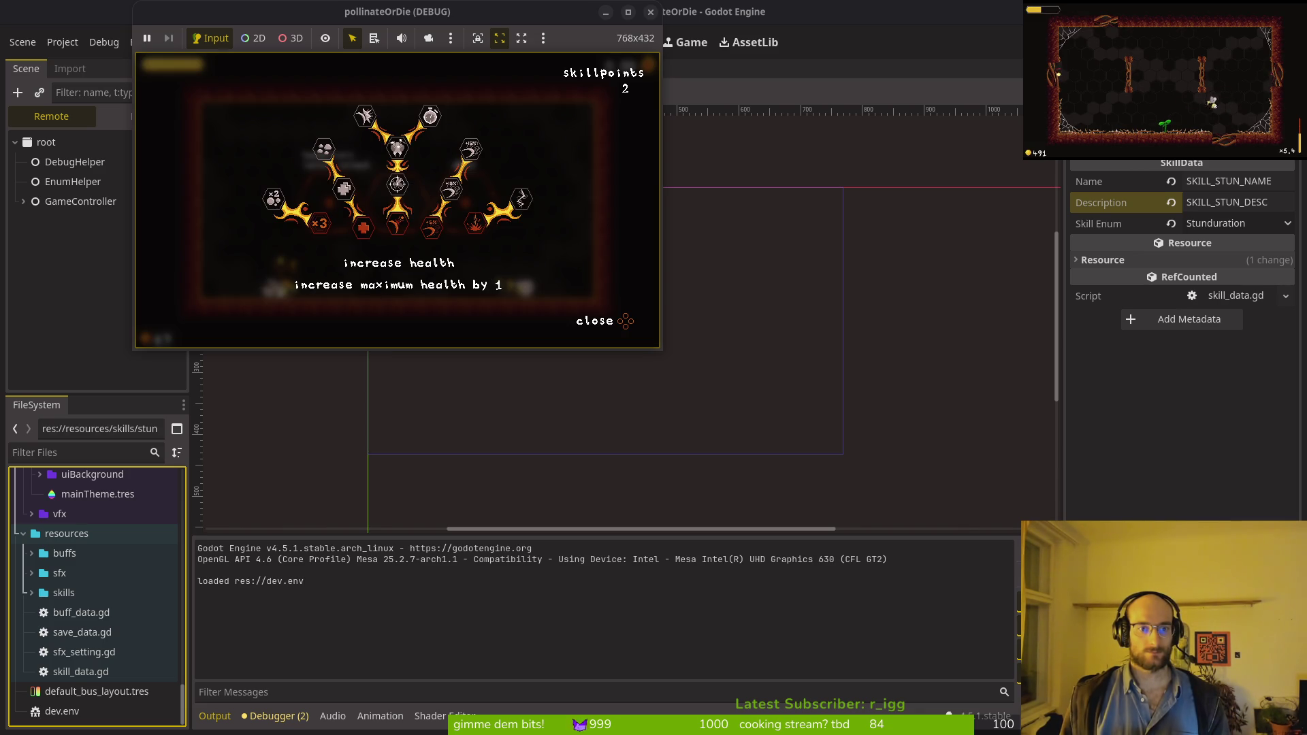
key("Right")
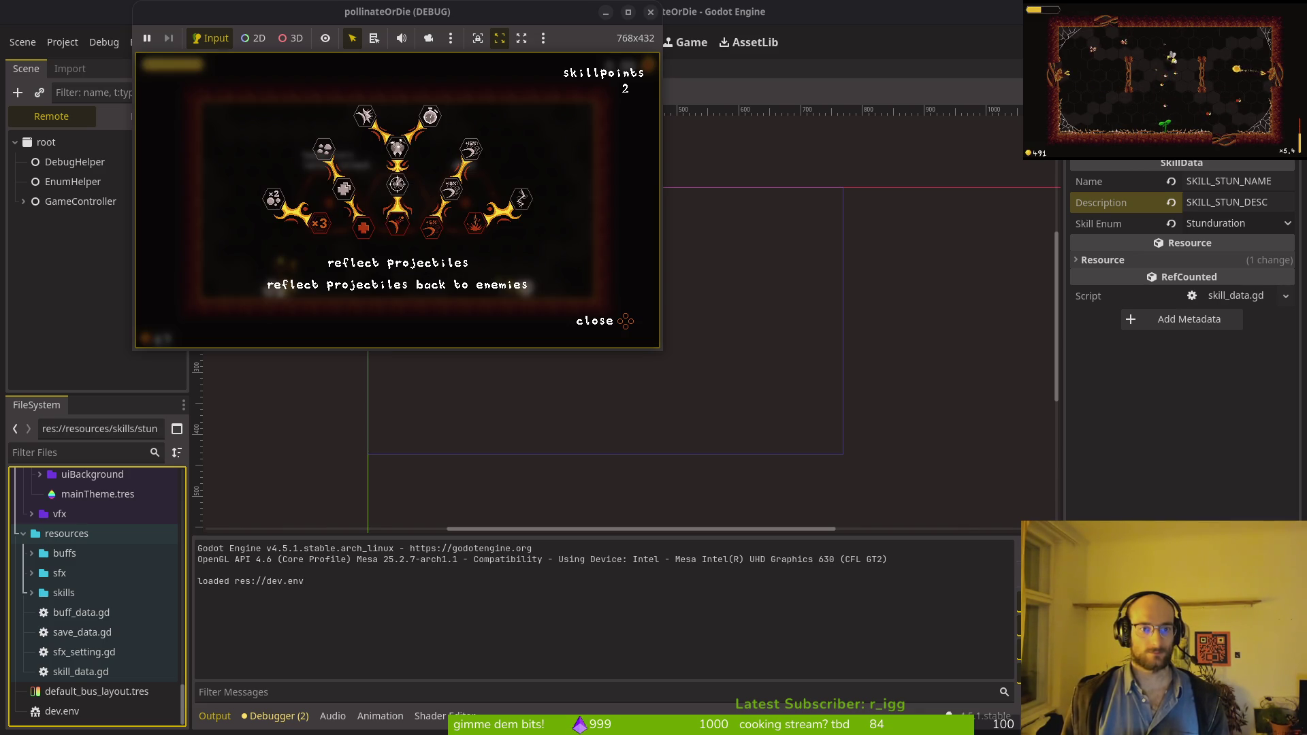
key("Right")
key("Up")
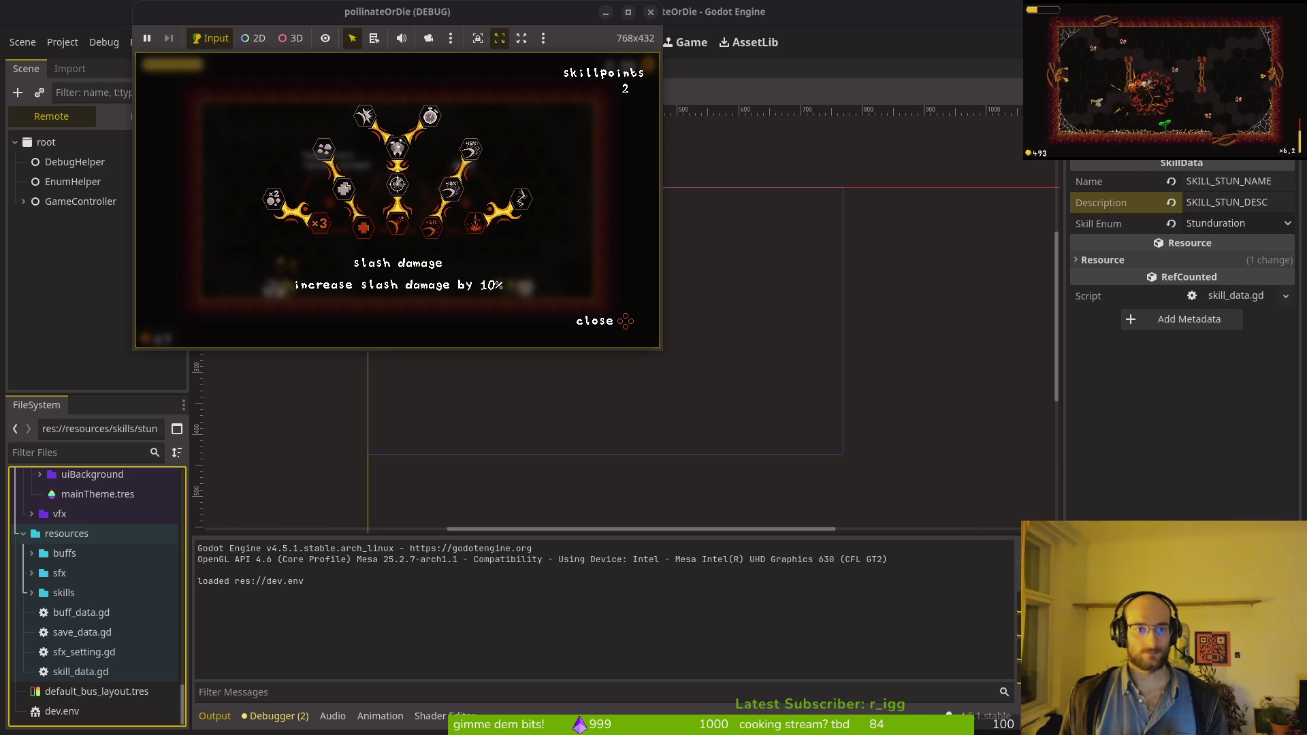
key("Down")
key("Right")
key("Right")
key("Left")
key("Right")
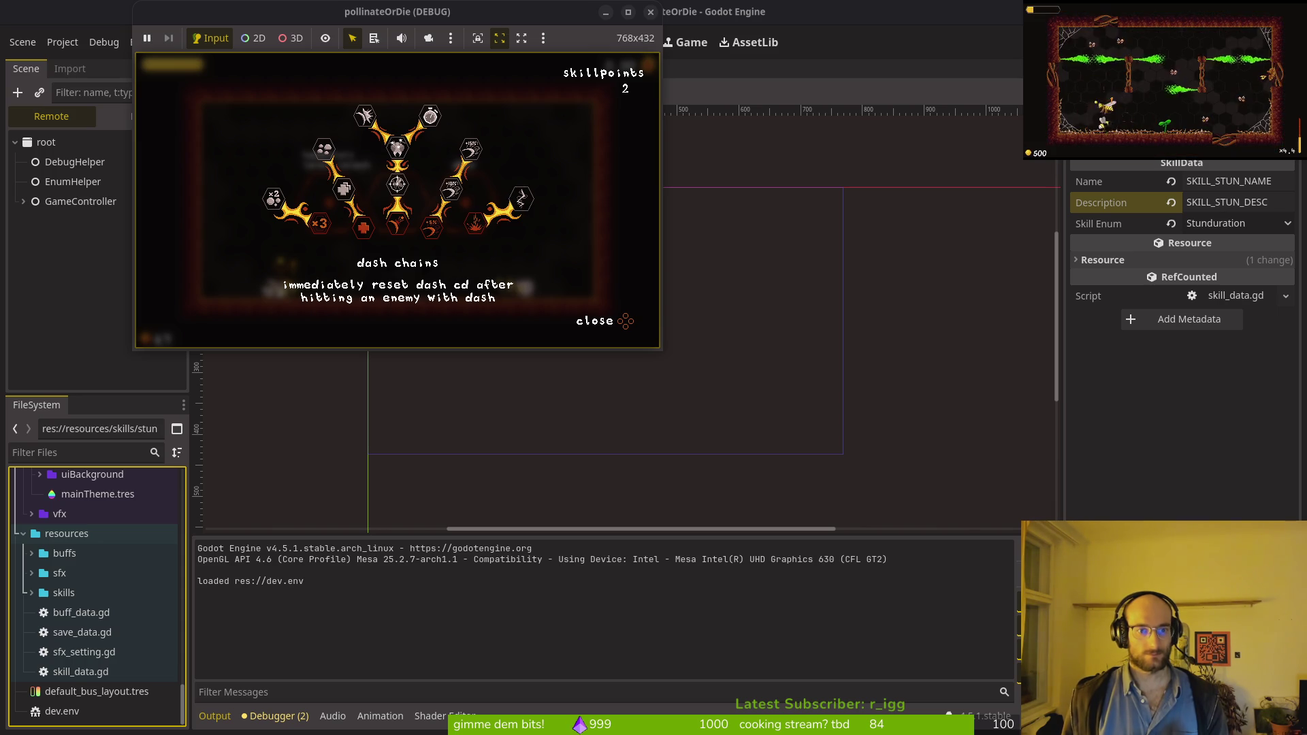
key("Left")
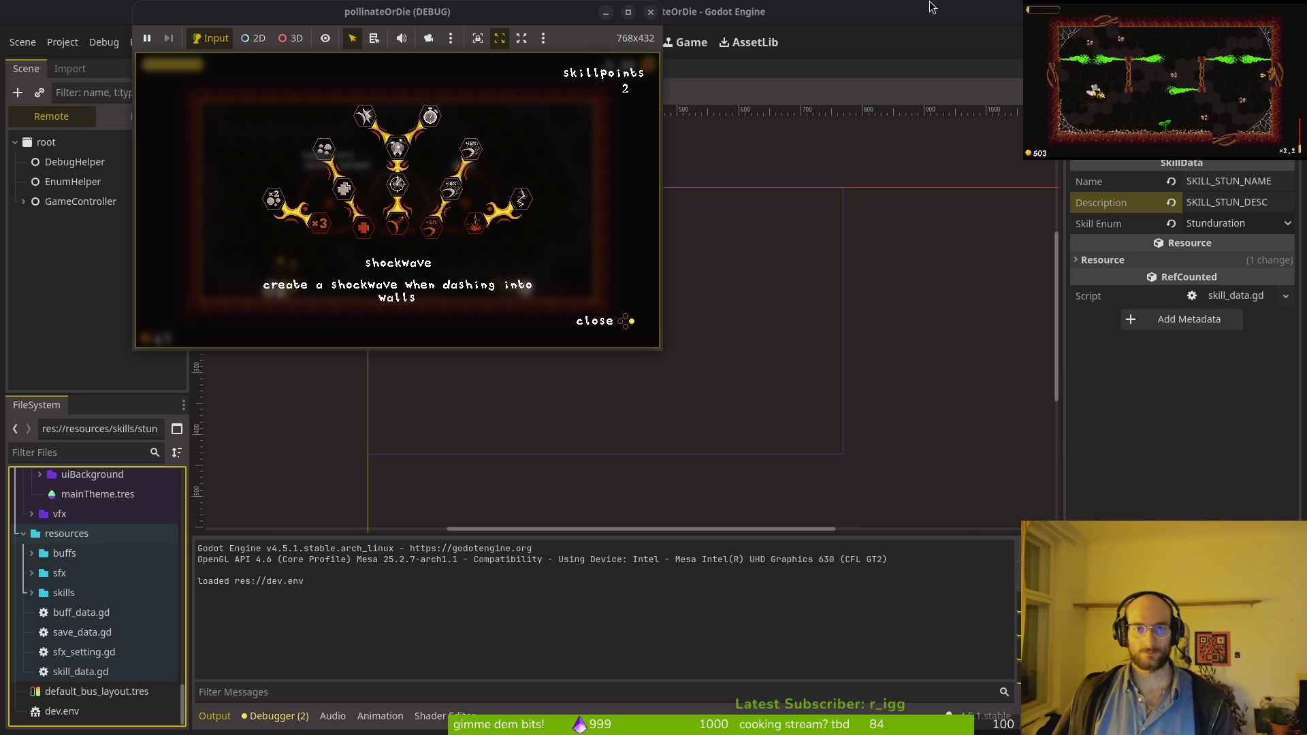
left_click(650, 11)
key("alt+Tab")
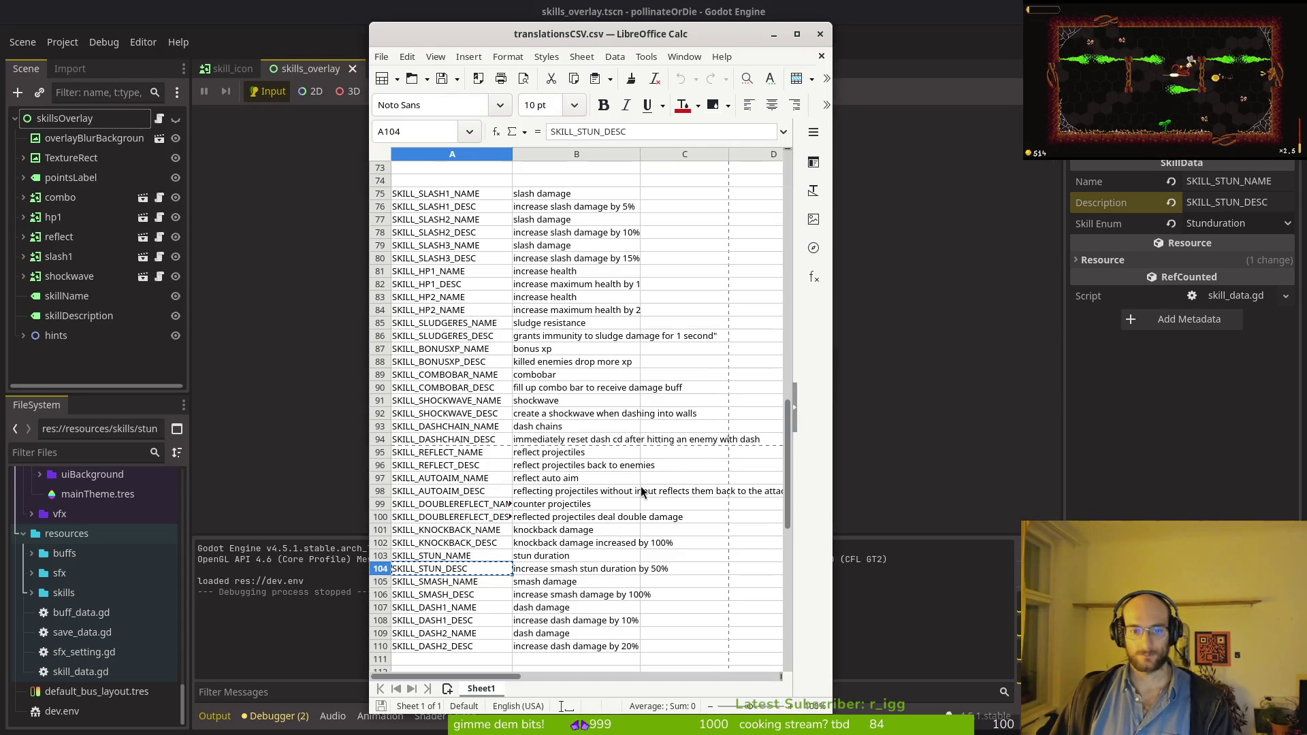
Step: Replace 'cd' with 'cooldown' in B94's dash chain description, then move Calc to the right
left_click(619, 441)
left_click(676, 132)
key("BackSpace")
type("ooldo")
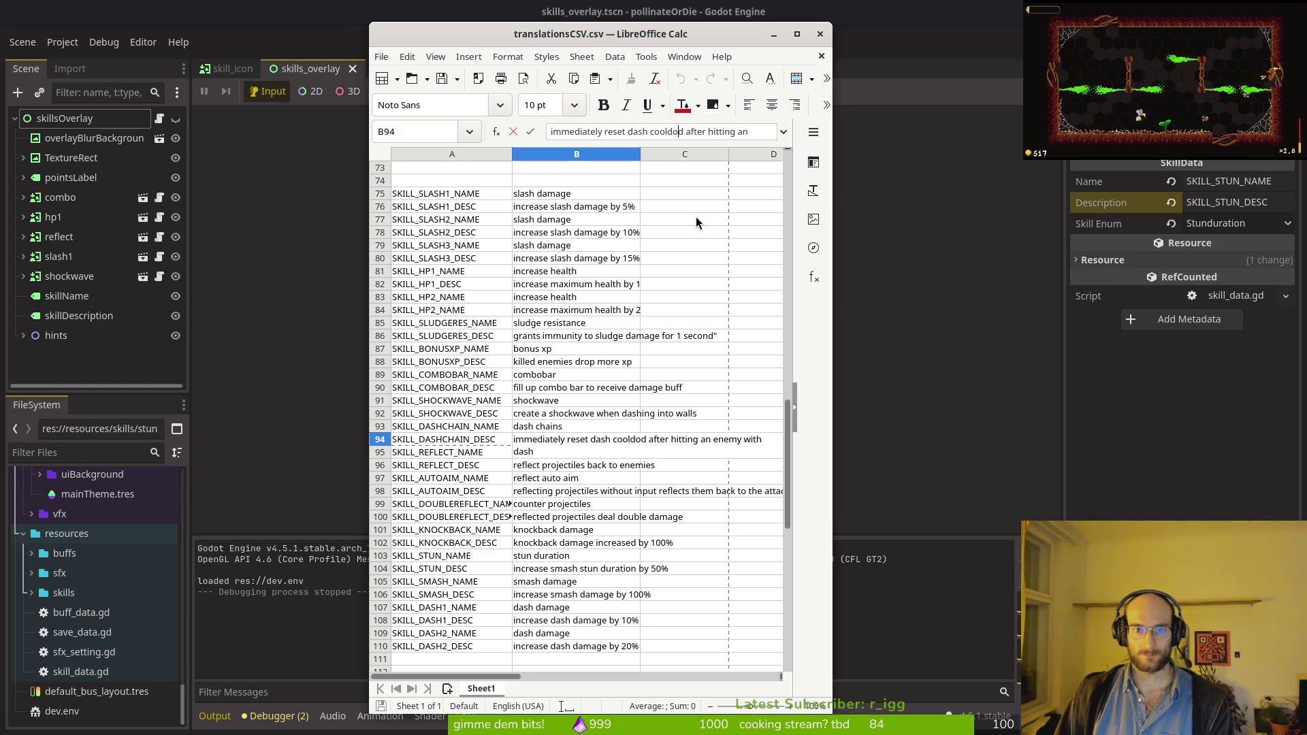
type("wn")
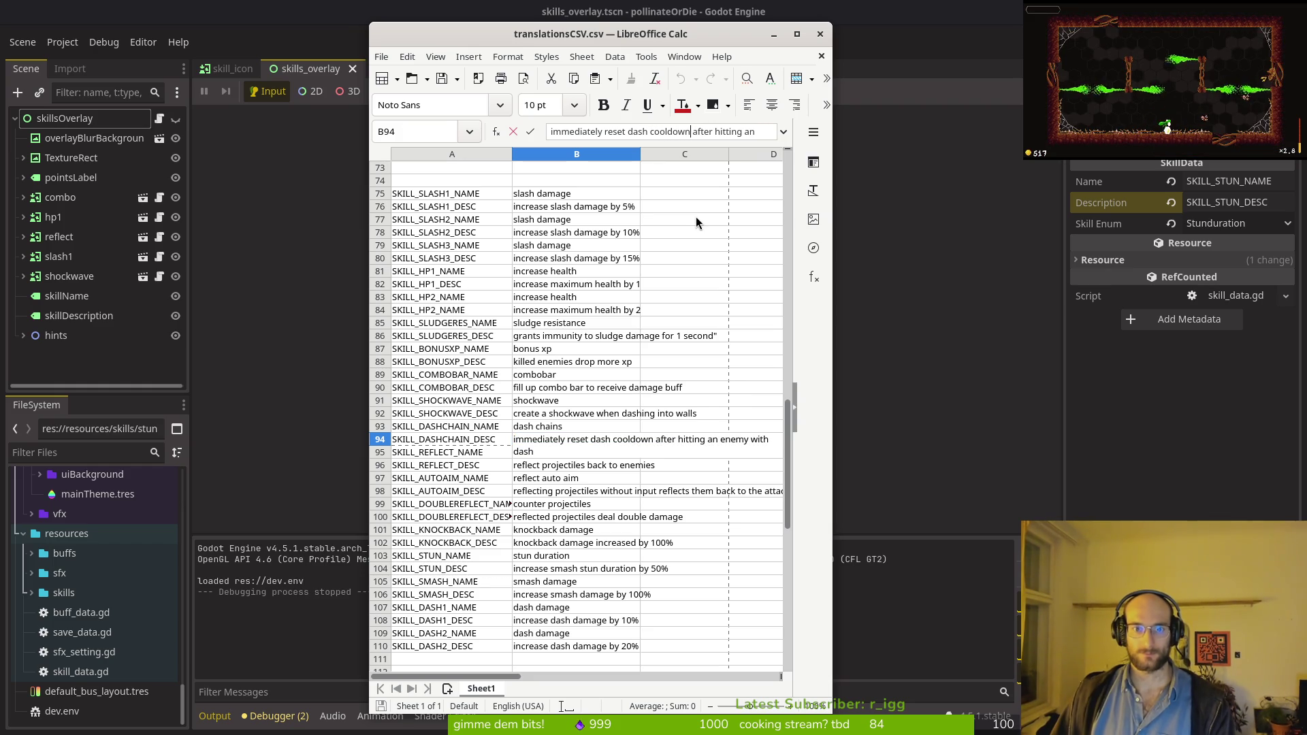
key("Return")
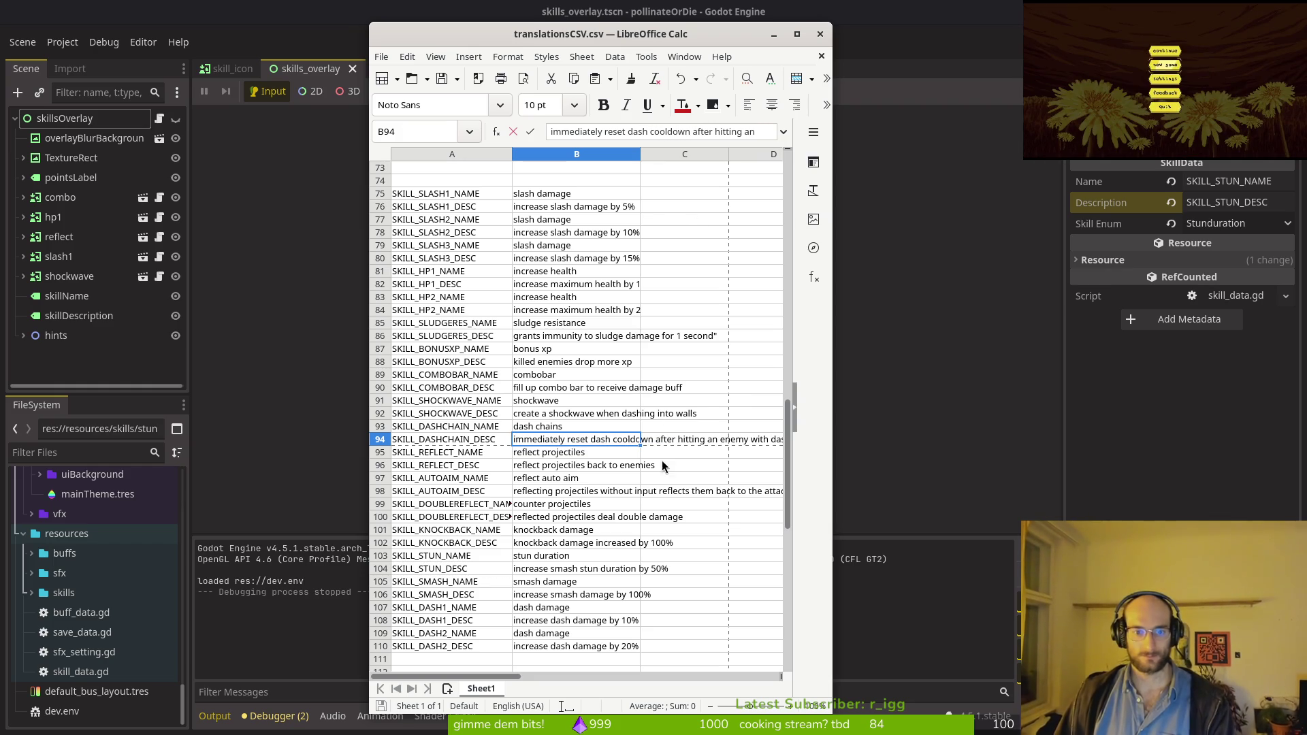
left_click_drag(746, 39, 1010, 28)
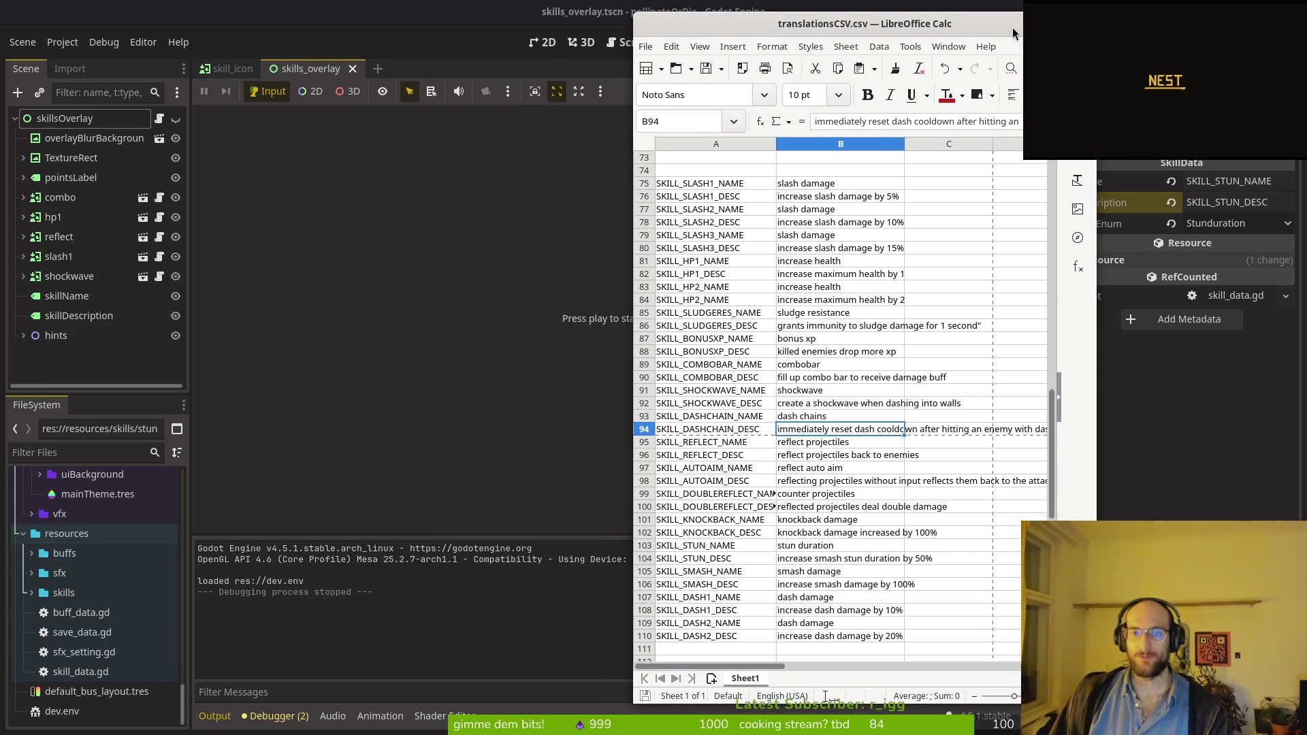
left_click(541, 238)
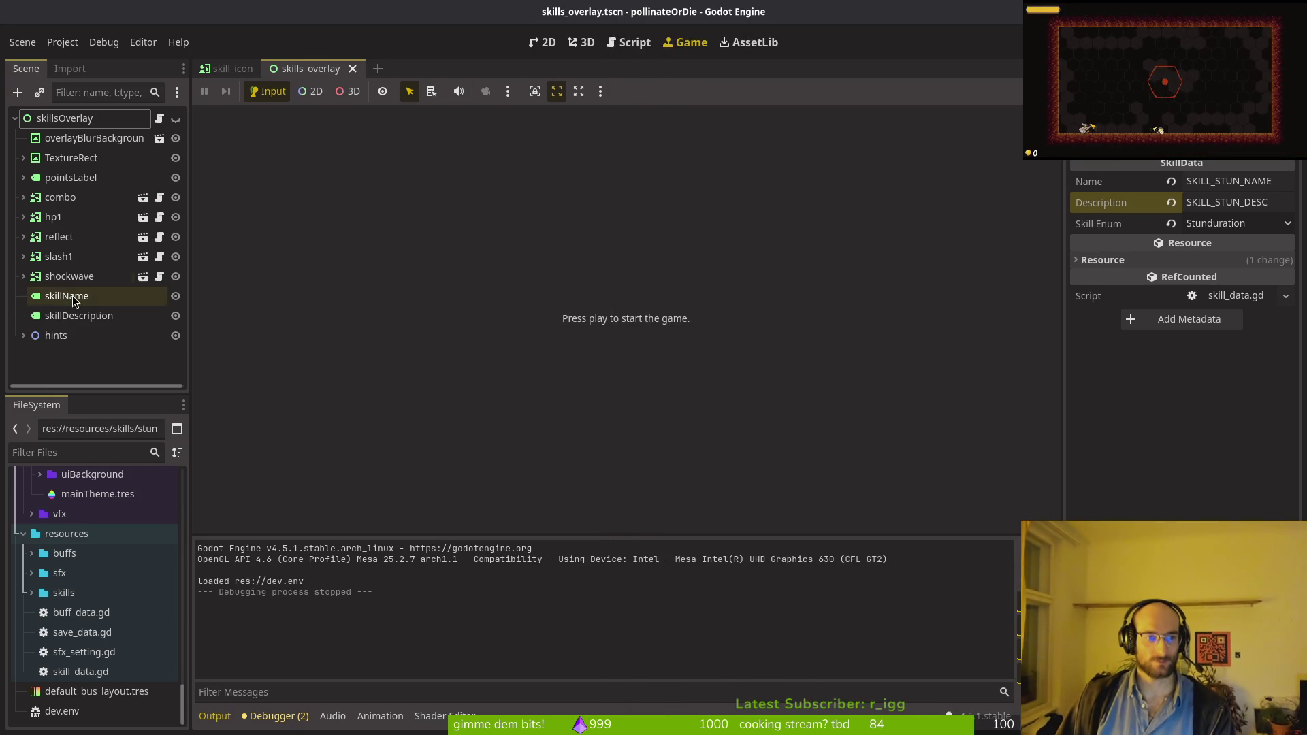
Step: Start a new run, walk the bee to the skill NPC, open the skill tree, then stop
key("F5")
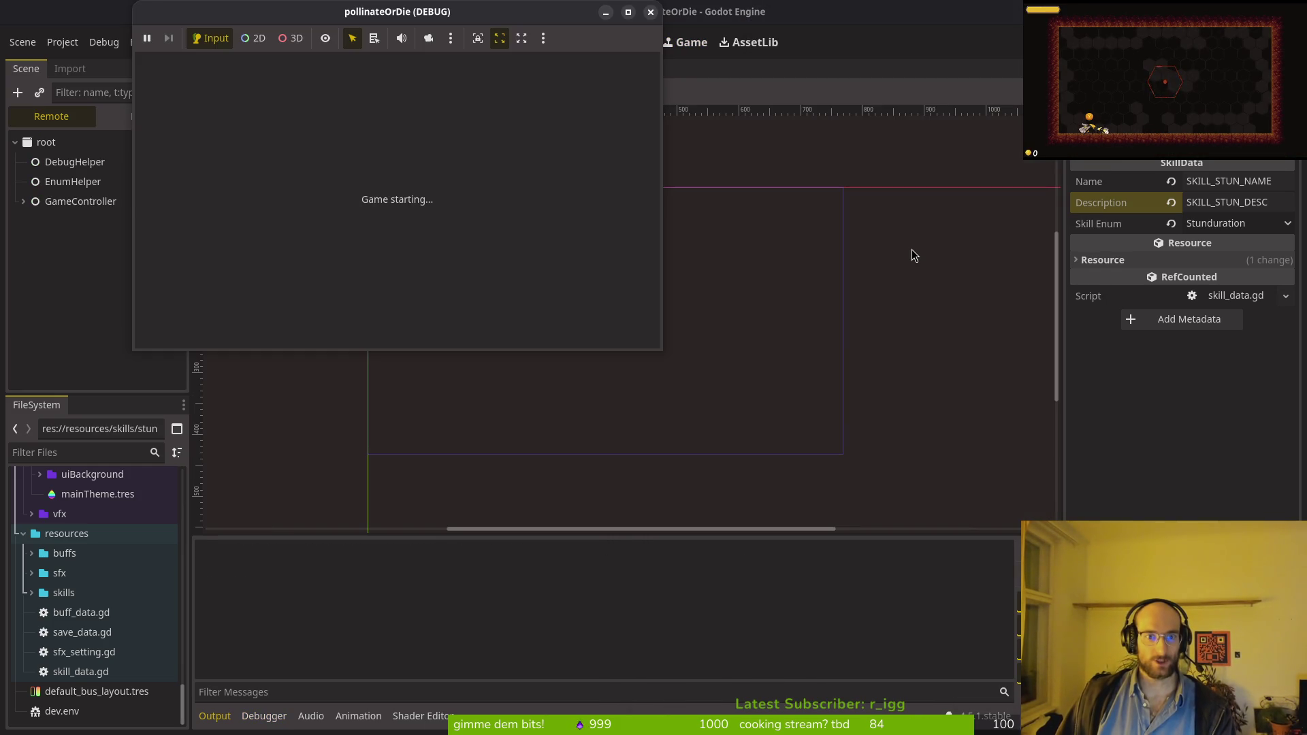
left_click_drag(317, 14, 439, 138)
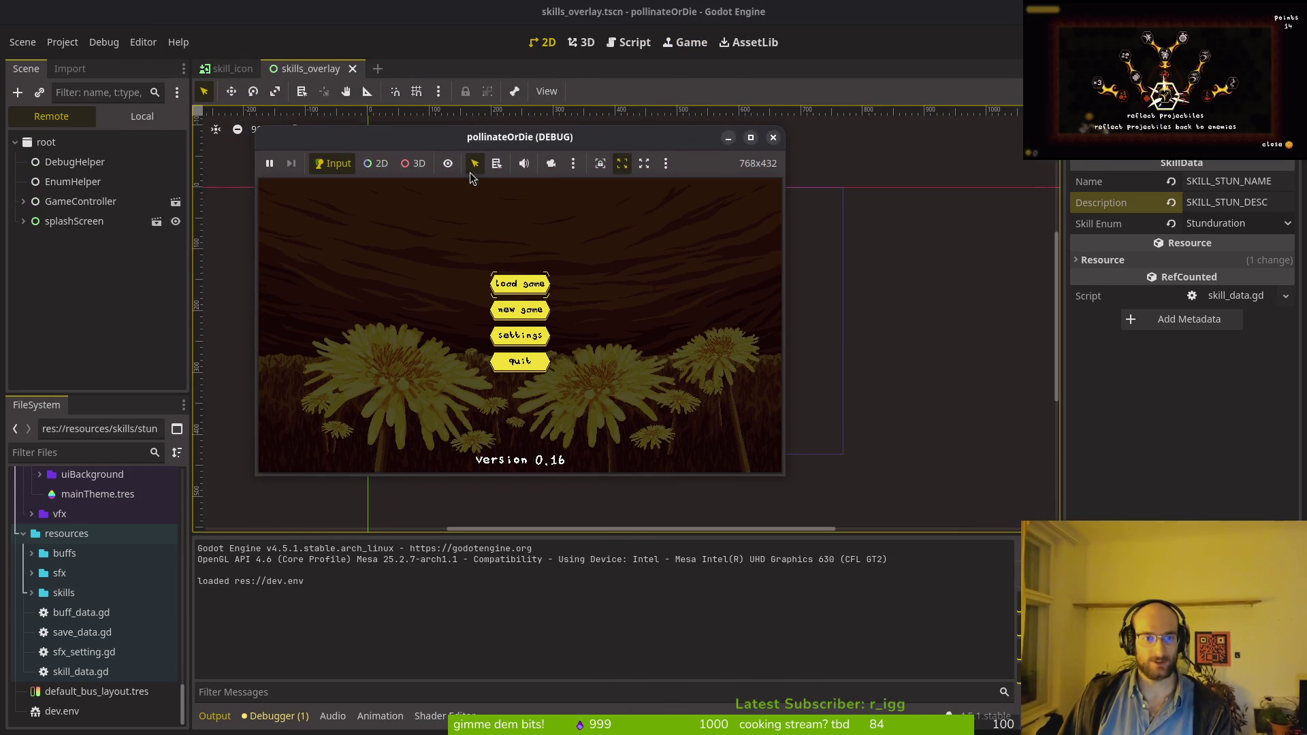
left_click(524, 285)
key("Left")
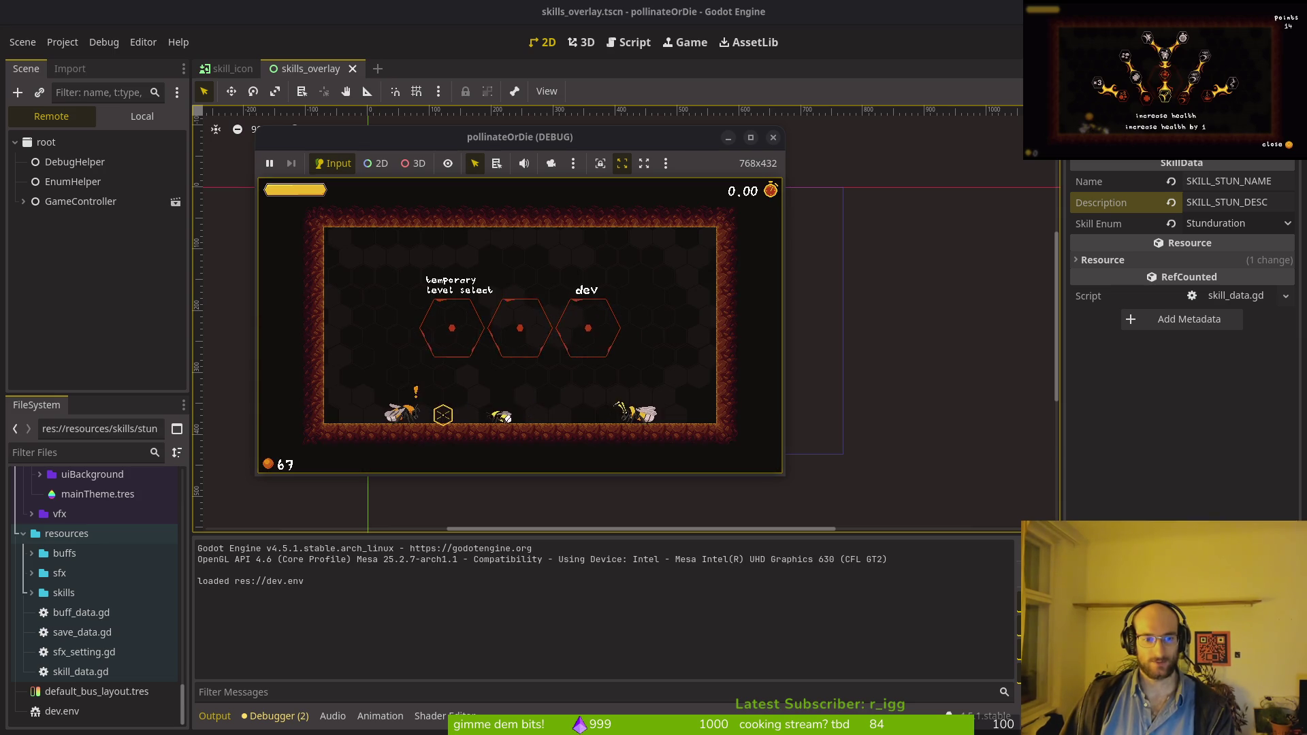
key("e")
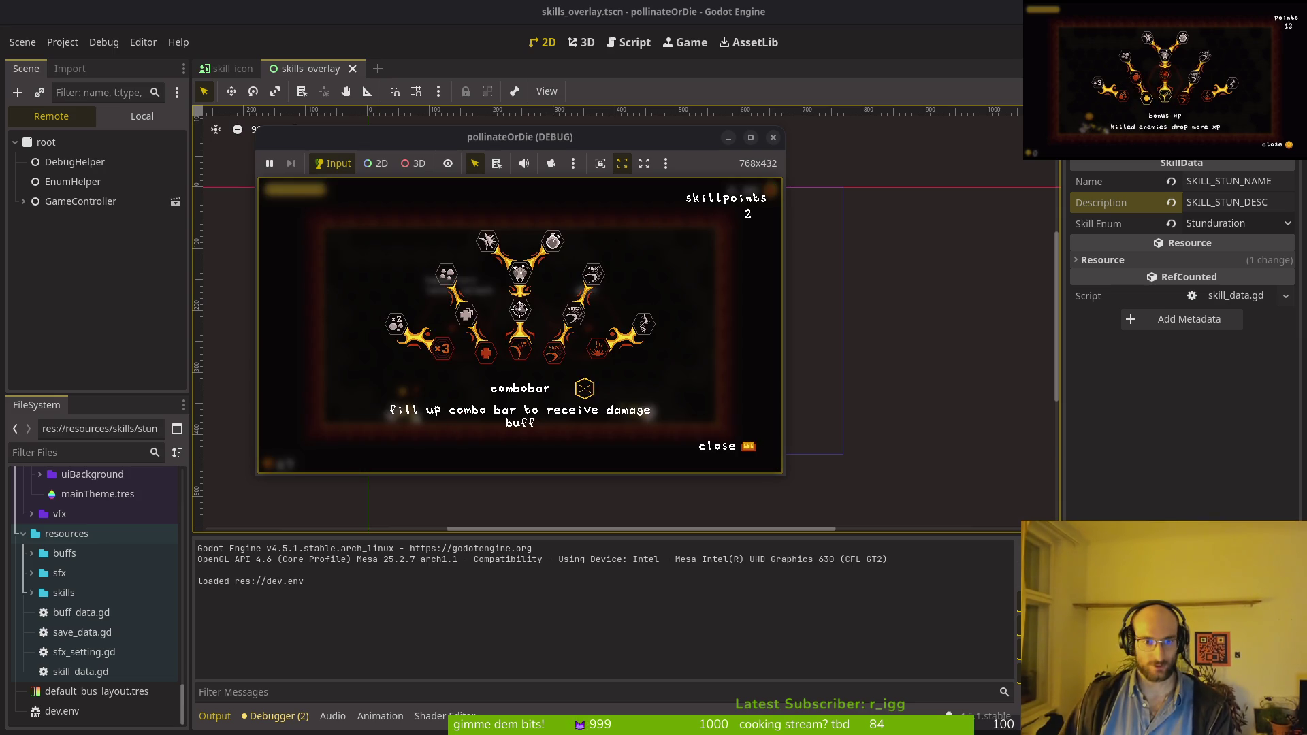
left_click(774, 137)
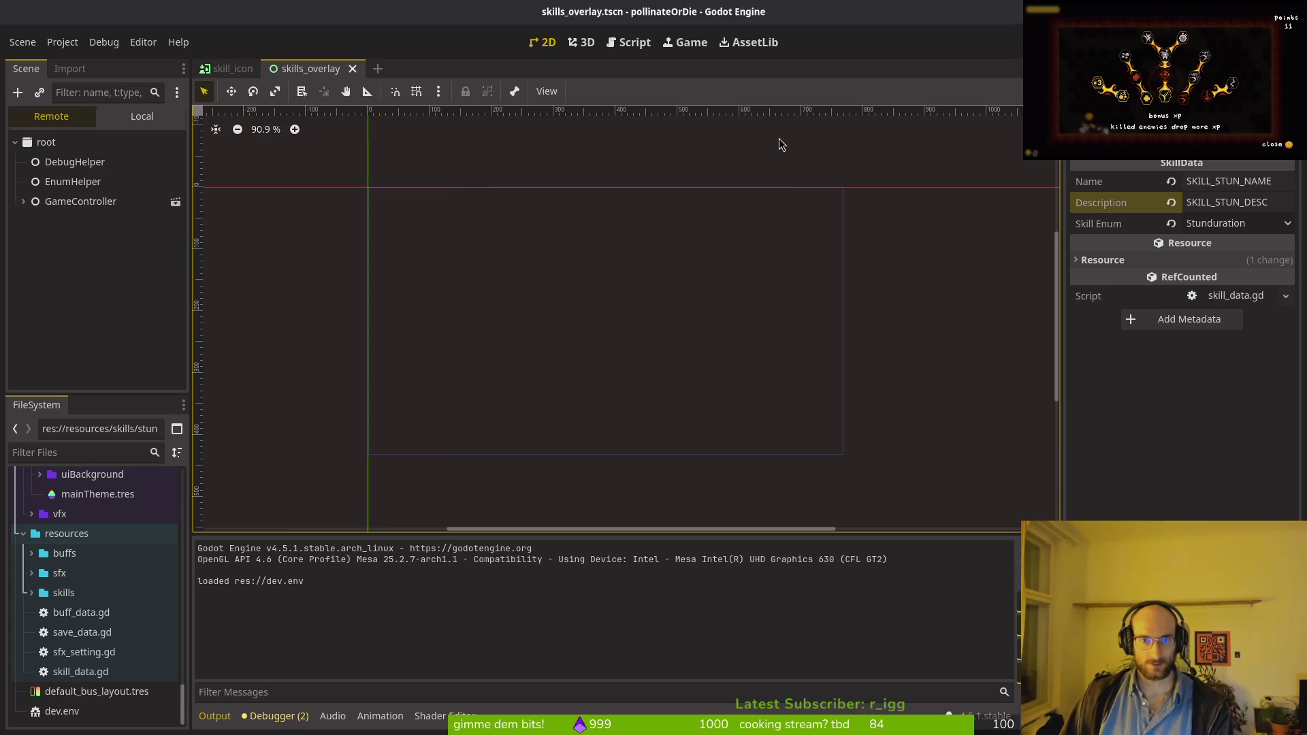
key("alt+Tab")
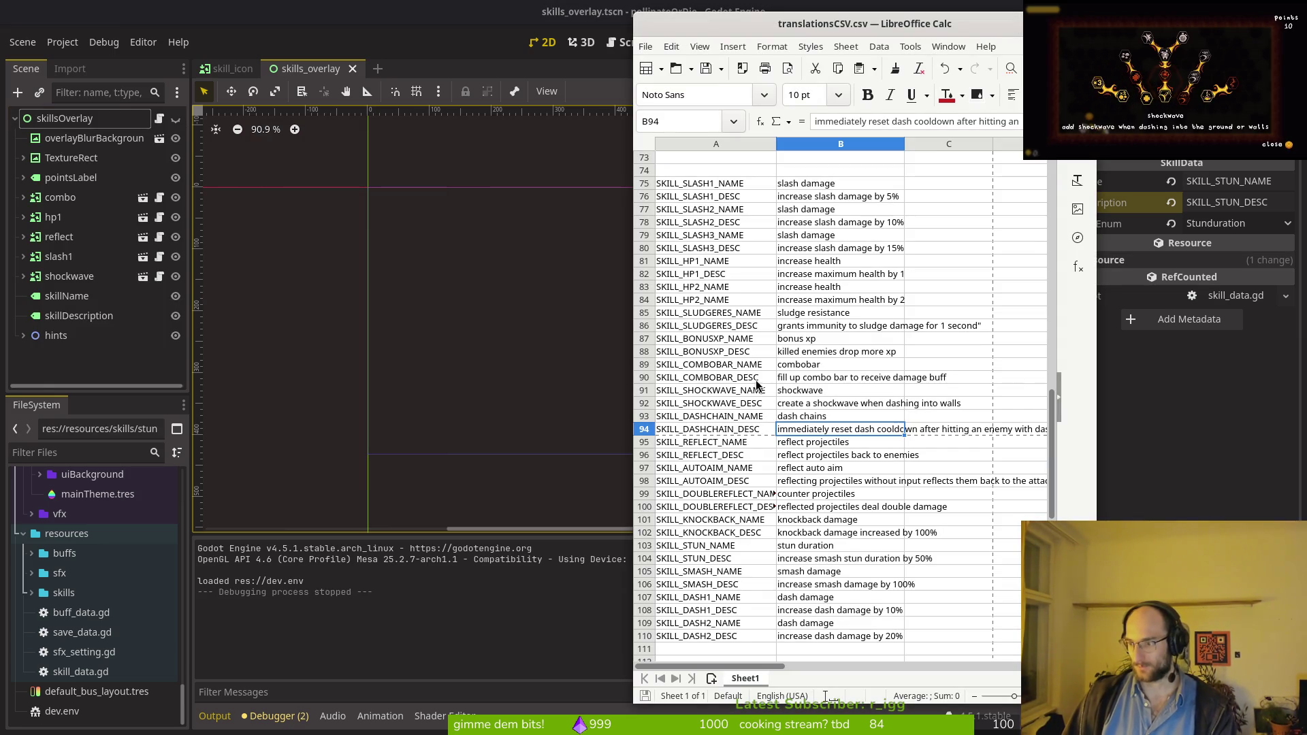
Step: Change $combo to $reflect on line 7 of skills_overlay.gd, save, and quit to bash
key("alt+Tab")
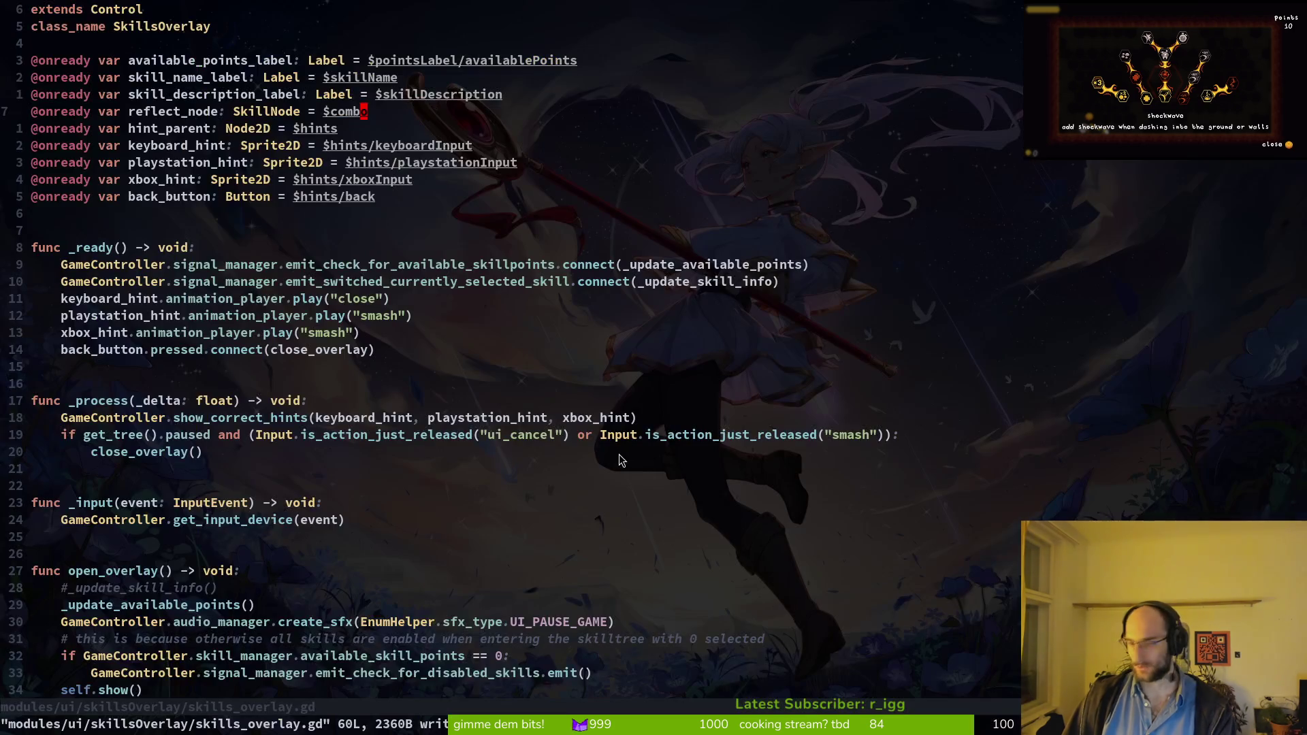
key("ctrl+p")
type("s,")
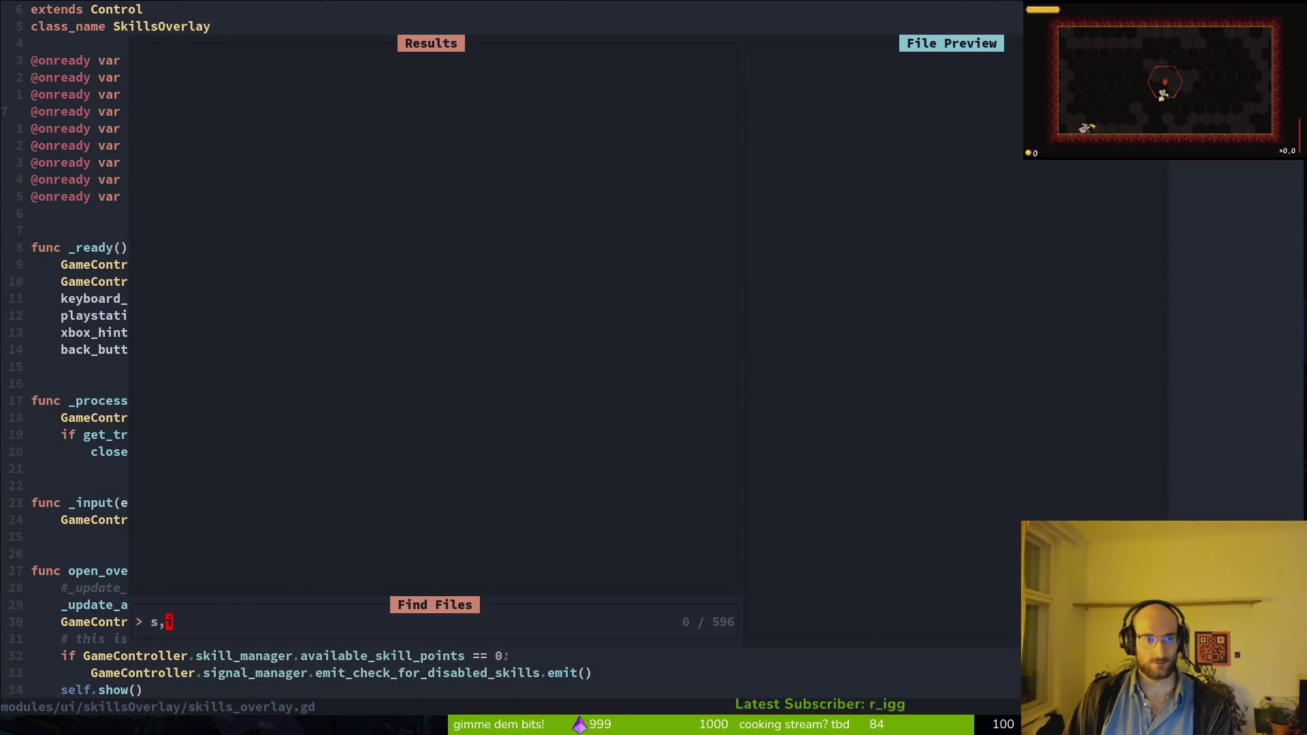
key("Escape")
type("ciwreflect_node: SkillNode = $ref")
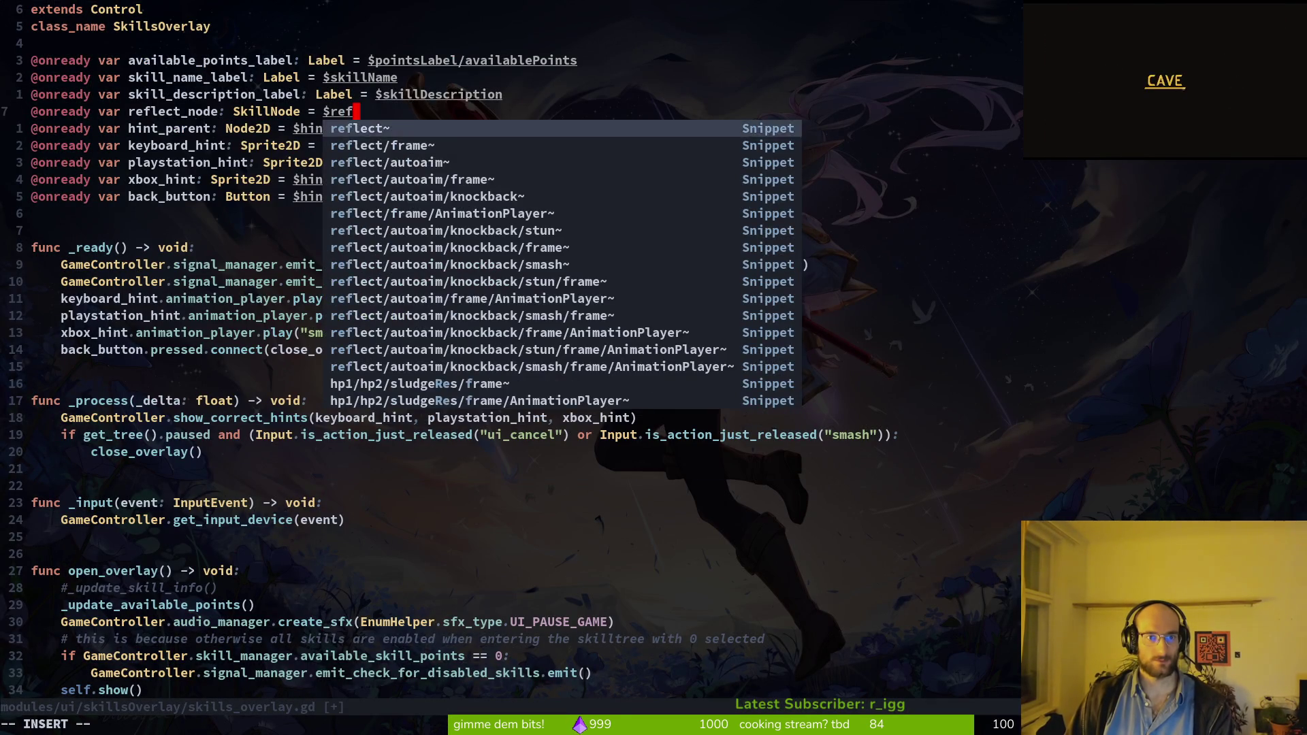
key("Escape")
type(":w")
key("Return")
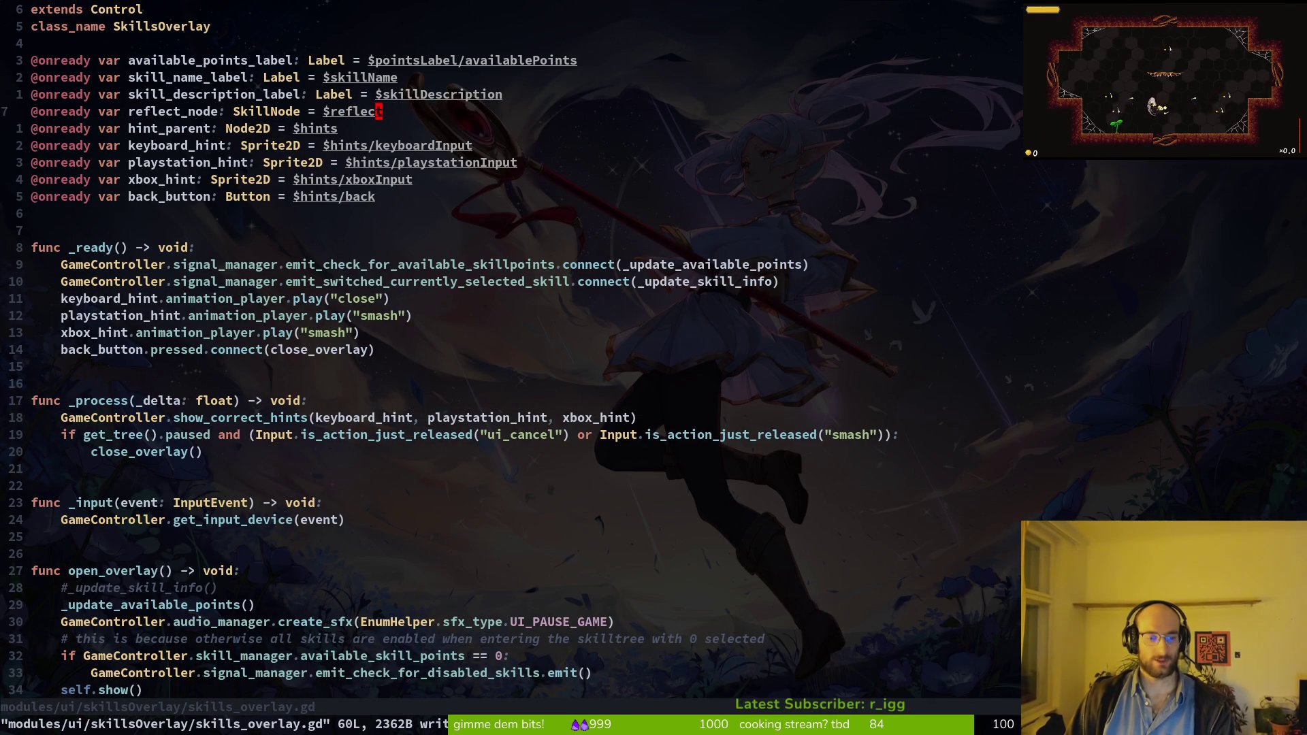
type(":q")
key("Return")
type("ig")
key("Return")
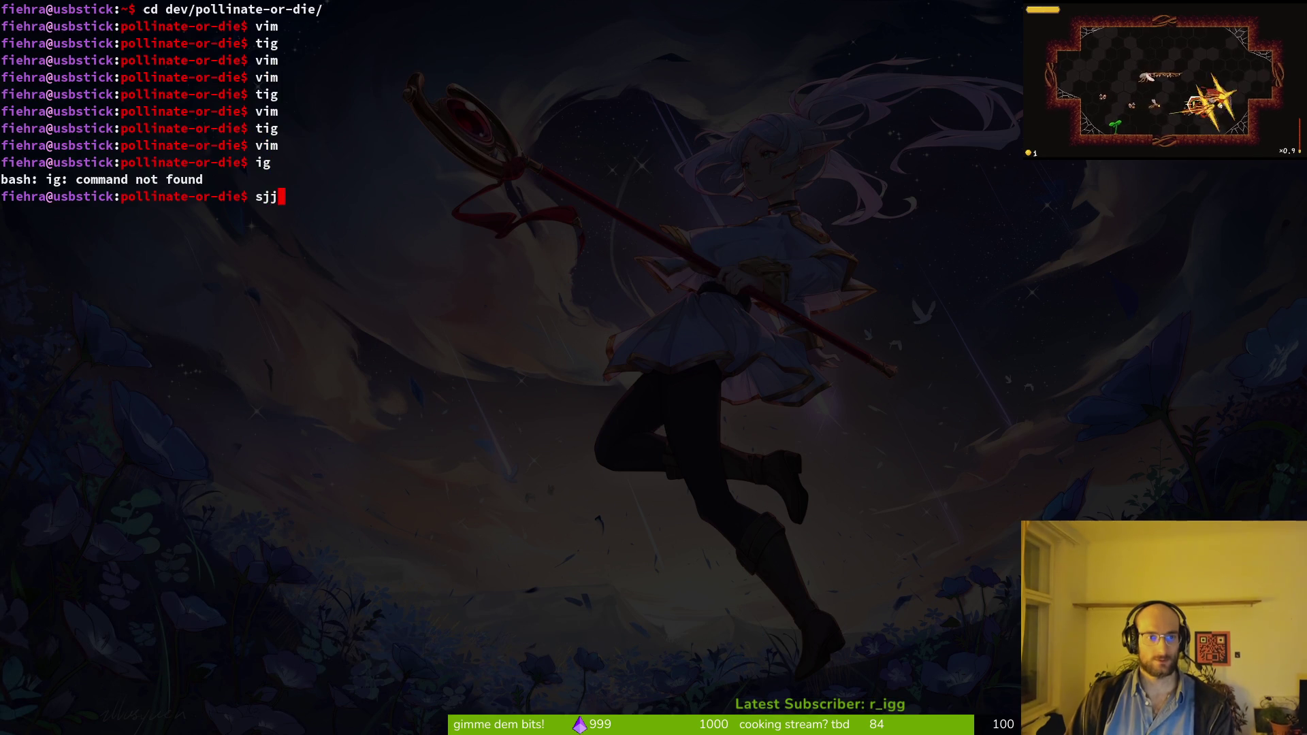
Step: Launch tig's status view and stage the translation files
type("tig")
key("Return")
key("s")
key("Down")
key("Down")
key("Down")
key("Down")
key("Down")
key("Down")
key("Down")
key("Down")
key("Up")
key("Up")
key("Up")
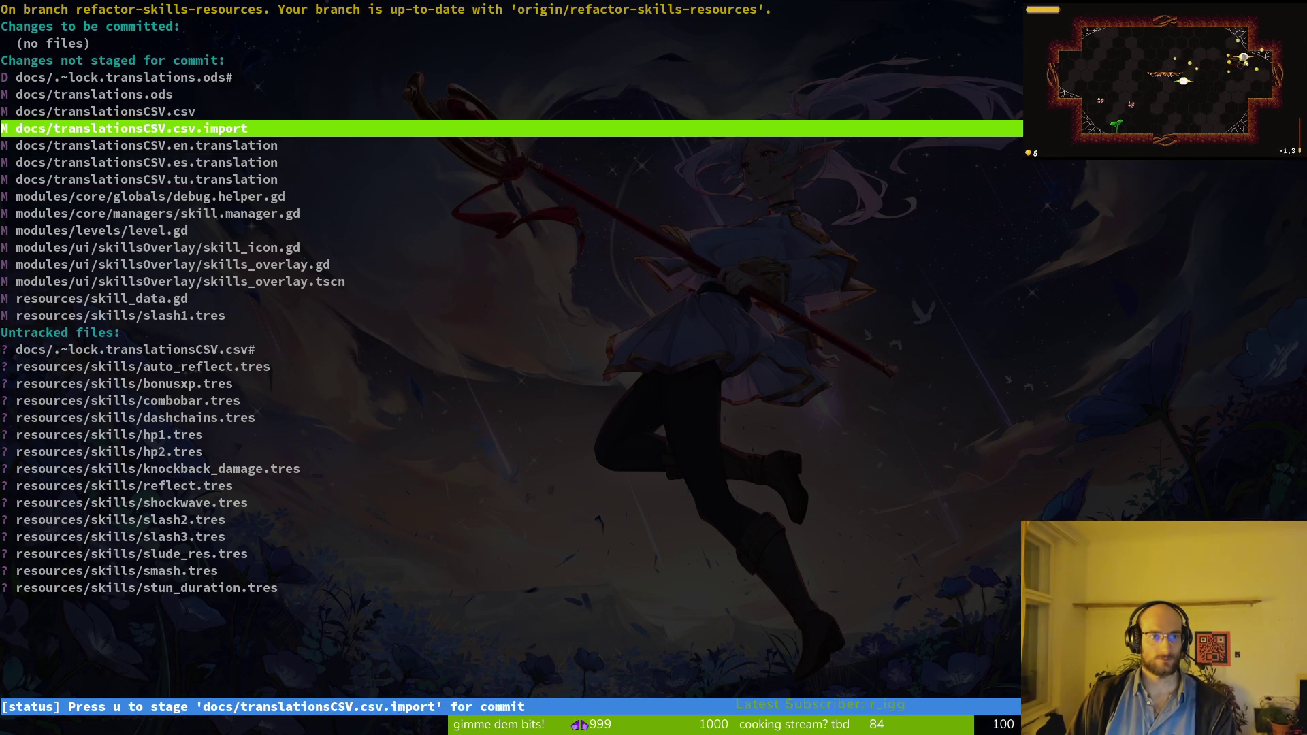
key("Up")
key("u")
key("u")
key("u")
key("u")
key("u")
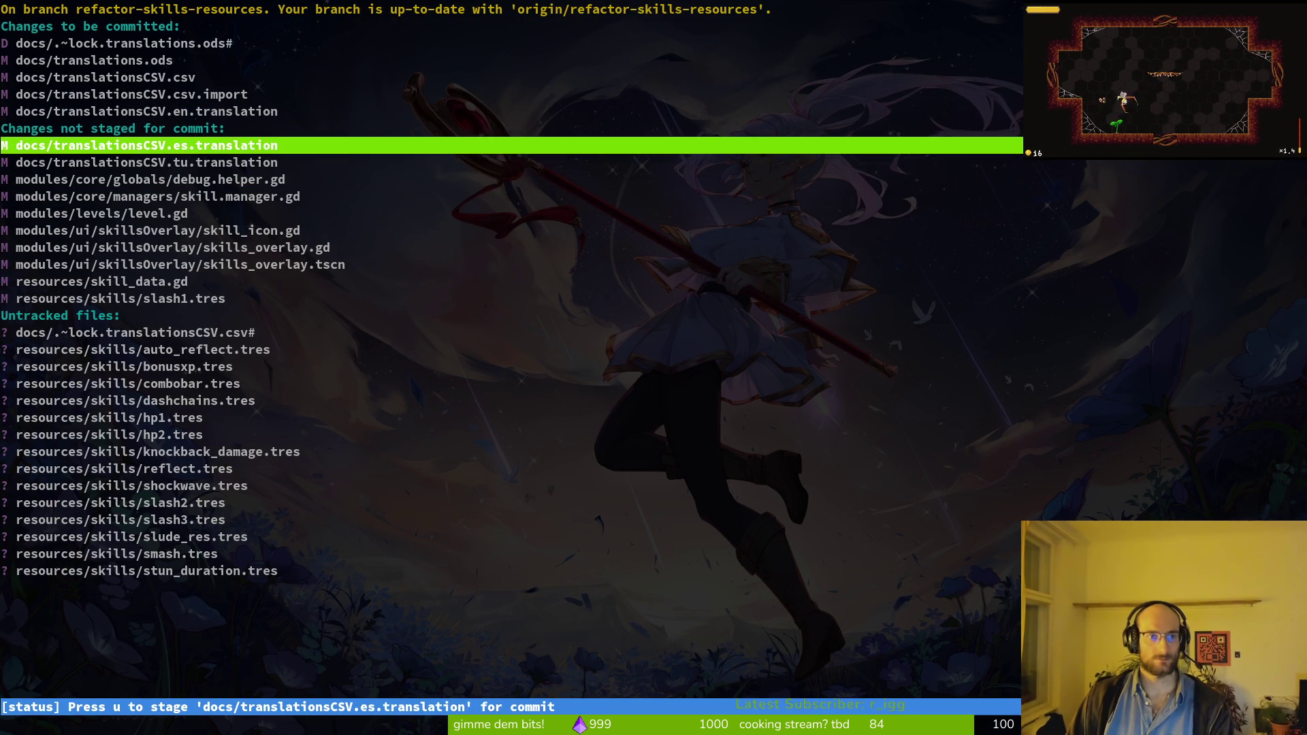
key("u")
key("u")
Step: Stage skill.manager.gd after checking its diff, then the skills overlay files, skill_data.gd and new skill resources
key("Down")
key("Return")
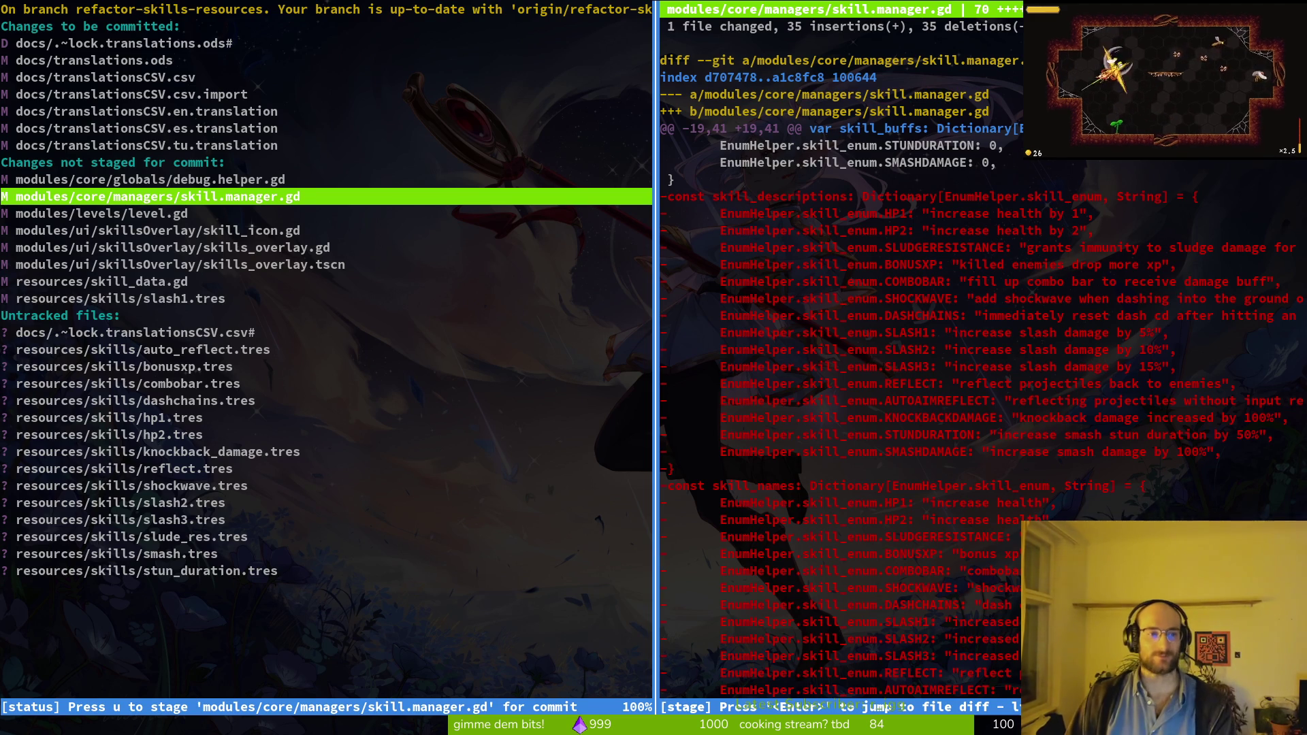
key("u")
key("Down")
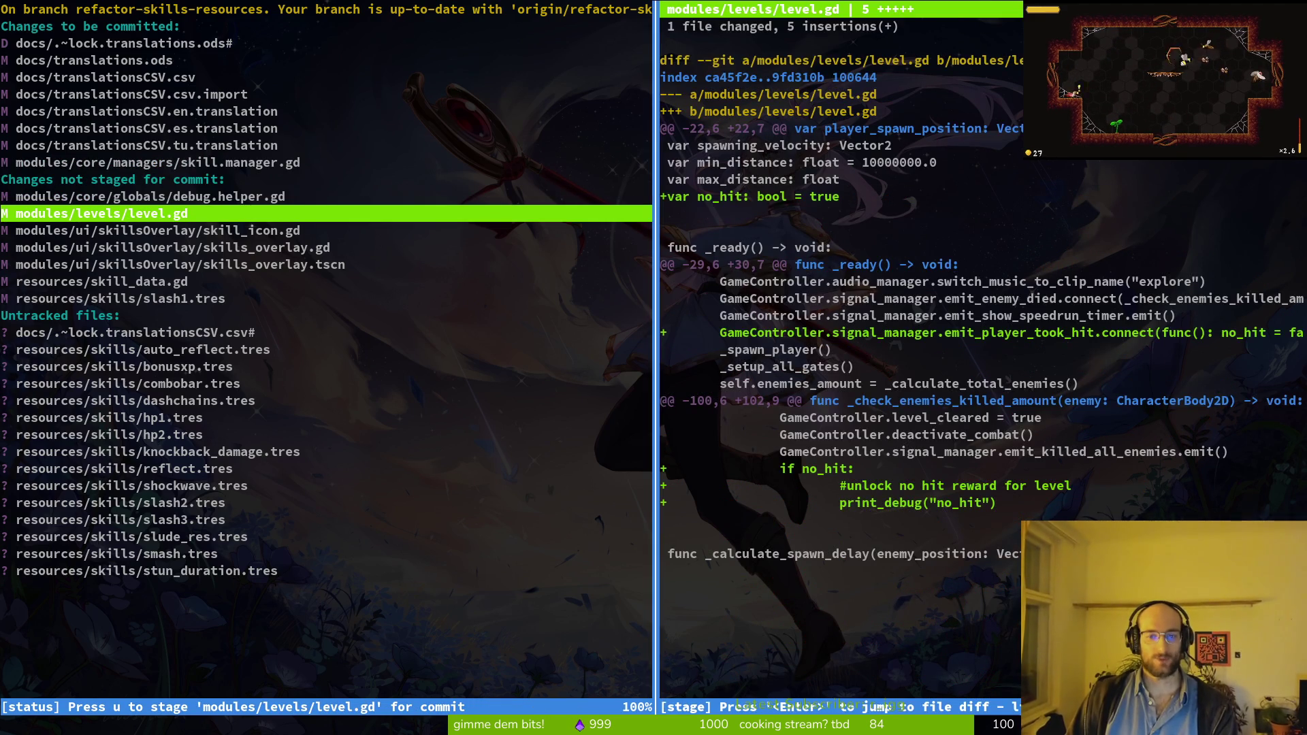
key("Down")
key("u")
key("u")
key("u")
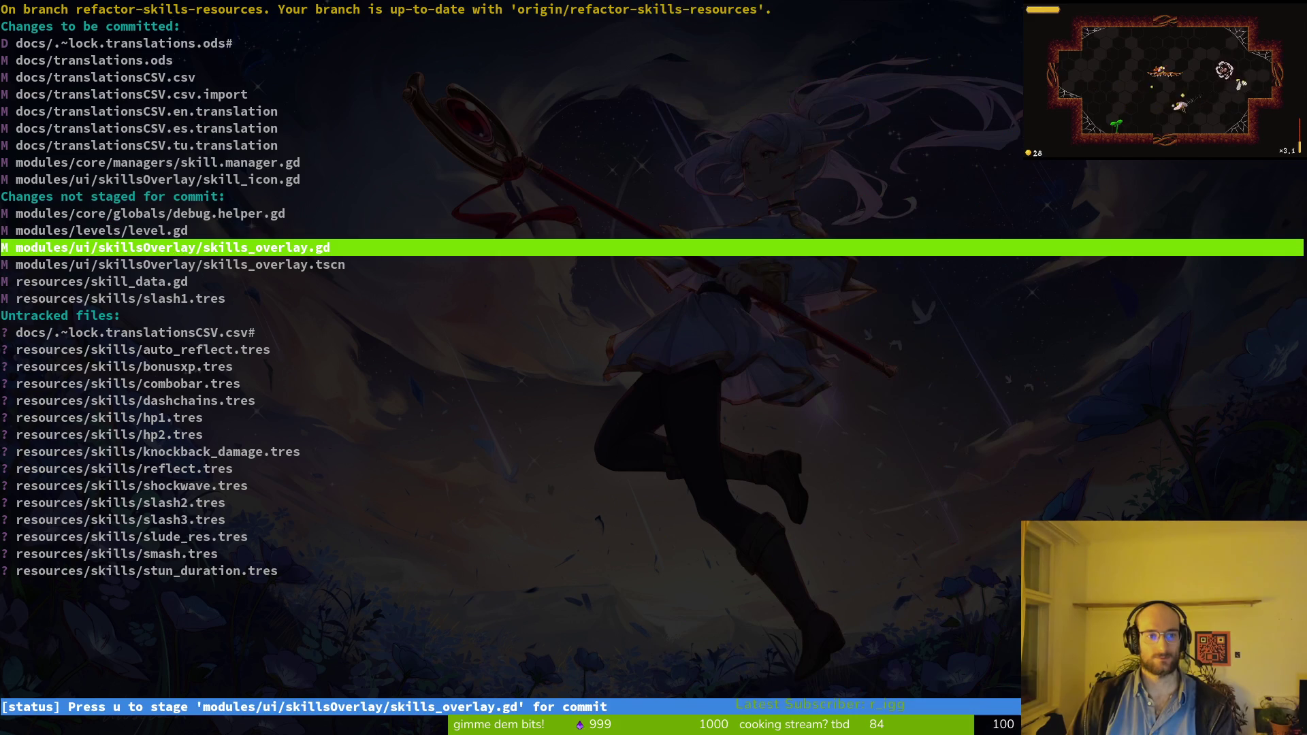
key("u")
key("u")
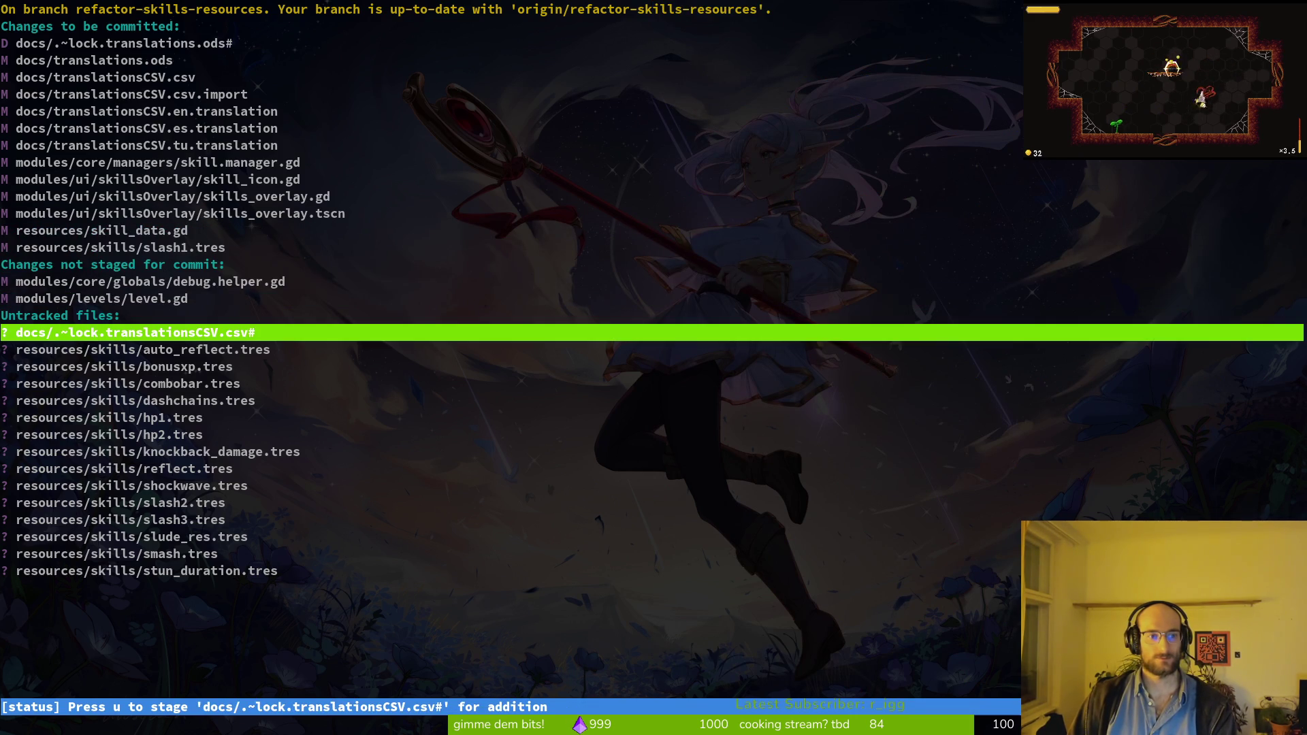
key("u")
key("u")
key("u")
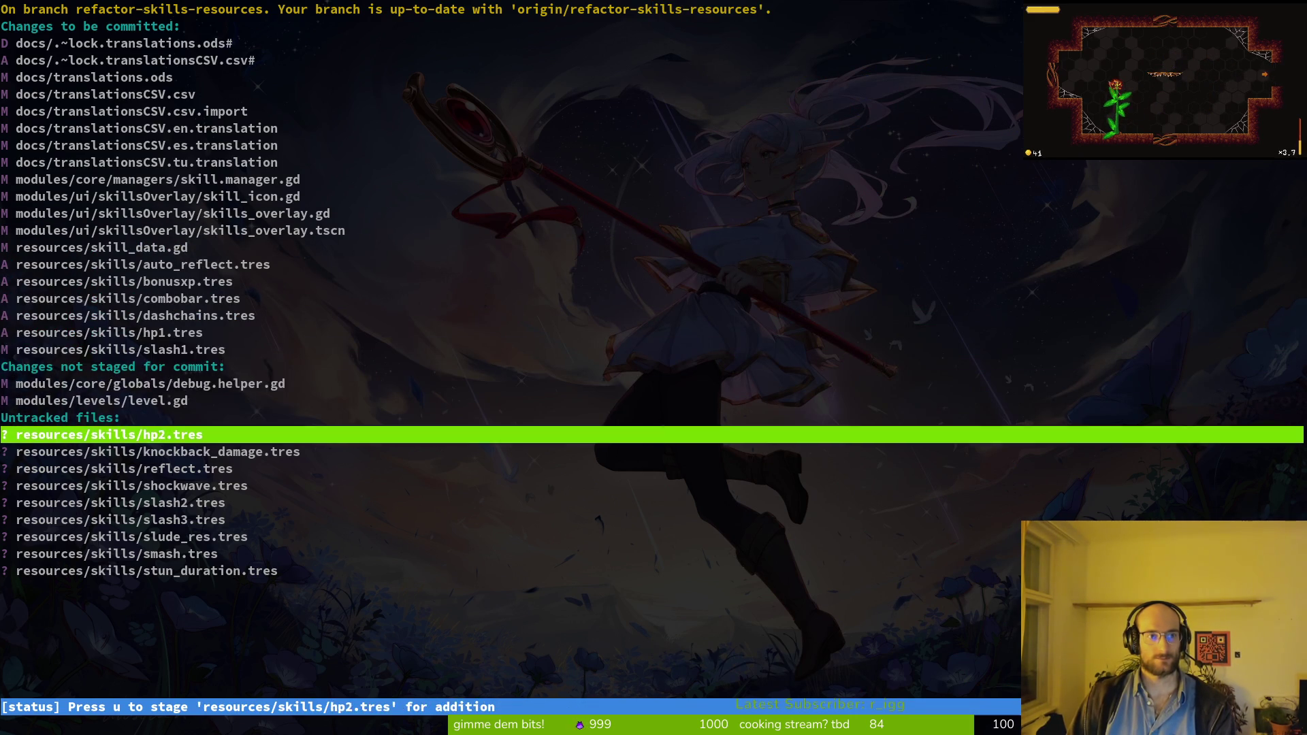
key("u")
key("u")
key("u")
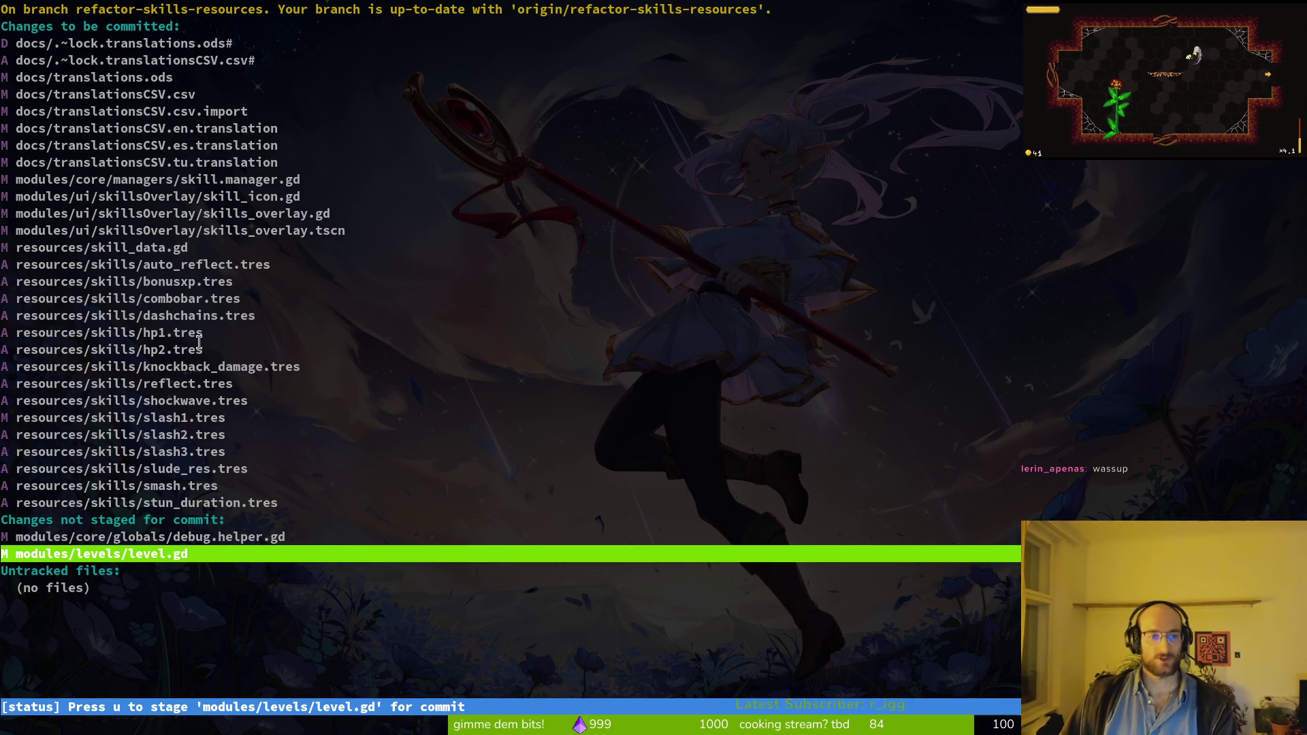
Step: Review the skill_data.gd diff and staged files, then quit tig and begin a git commit
key("Up")
key("Up")
key("Up")
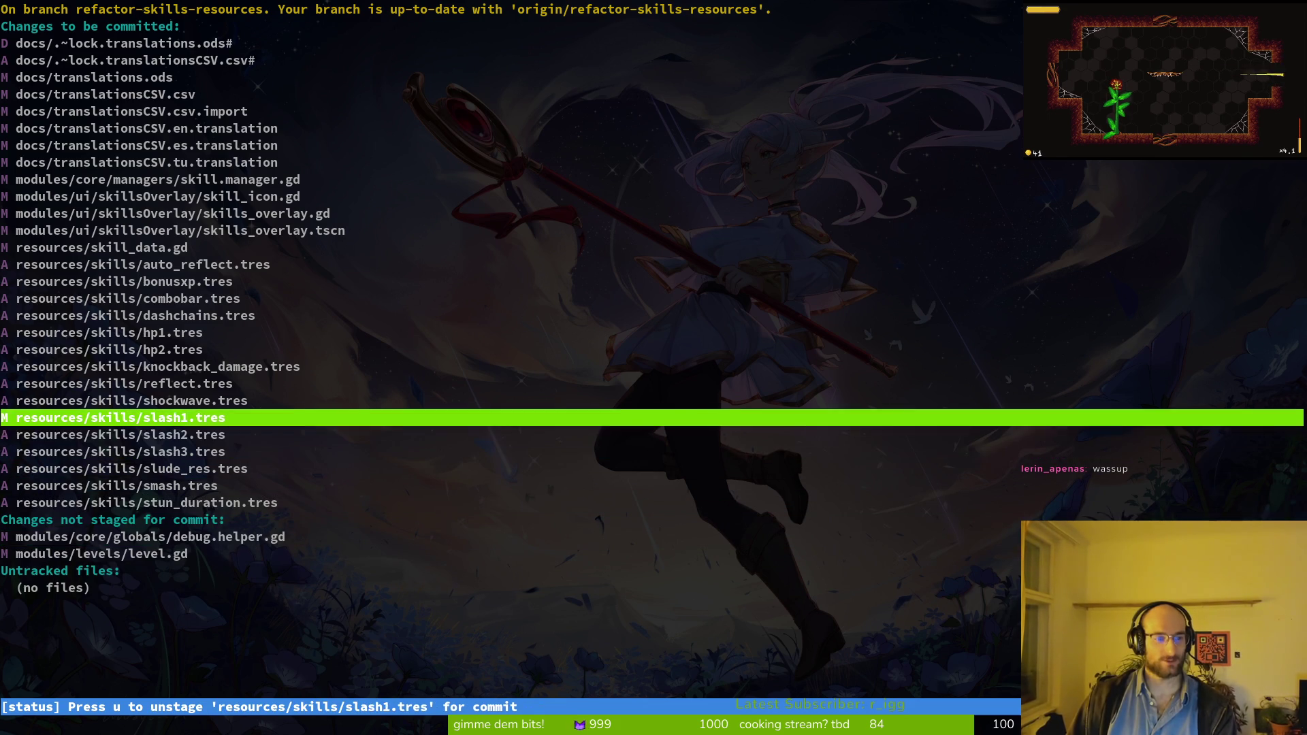
key("Up")
key("Up")
key("Up")
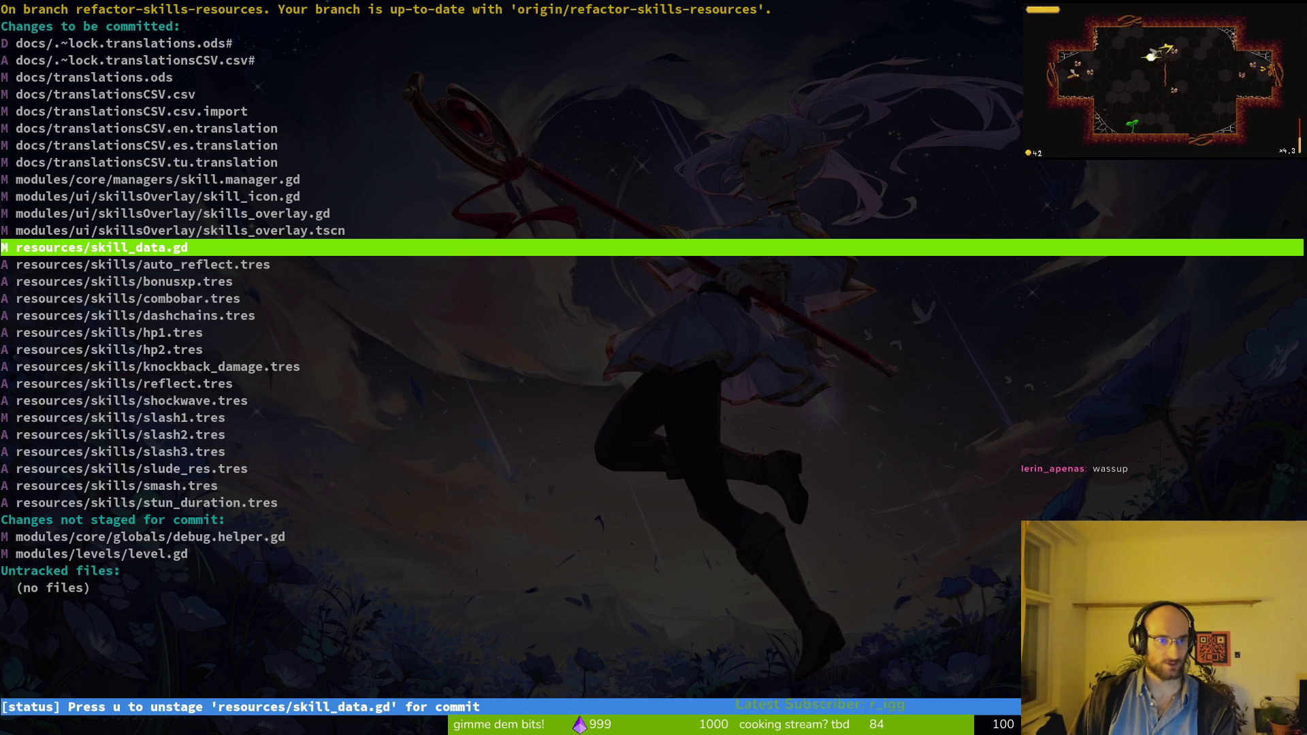
key("Up")
key("Up")
key("Up")
key("Down")
key("Down")
key("Down")
key("Return")
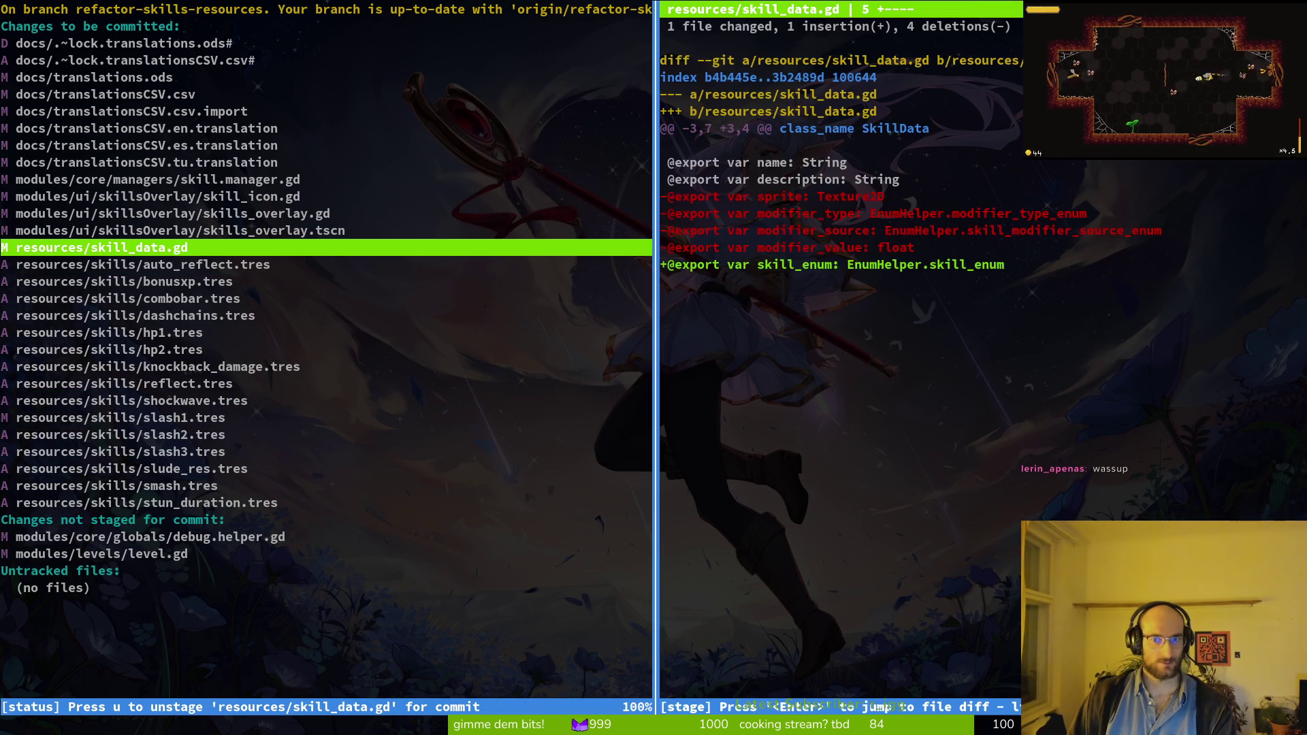
key("q")
key("Up")
key("Up")
key("Down")
key("Down")
key("Up")
key("Up")
key("Up")
key("Up")
key("Down")
key("Up")
key("Down")
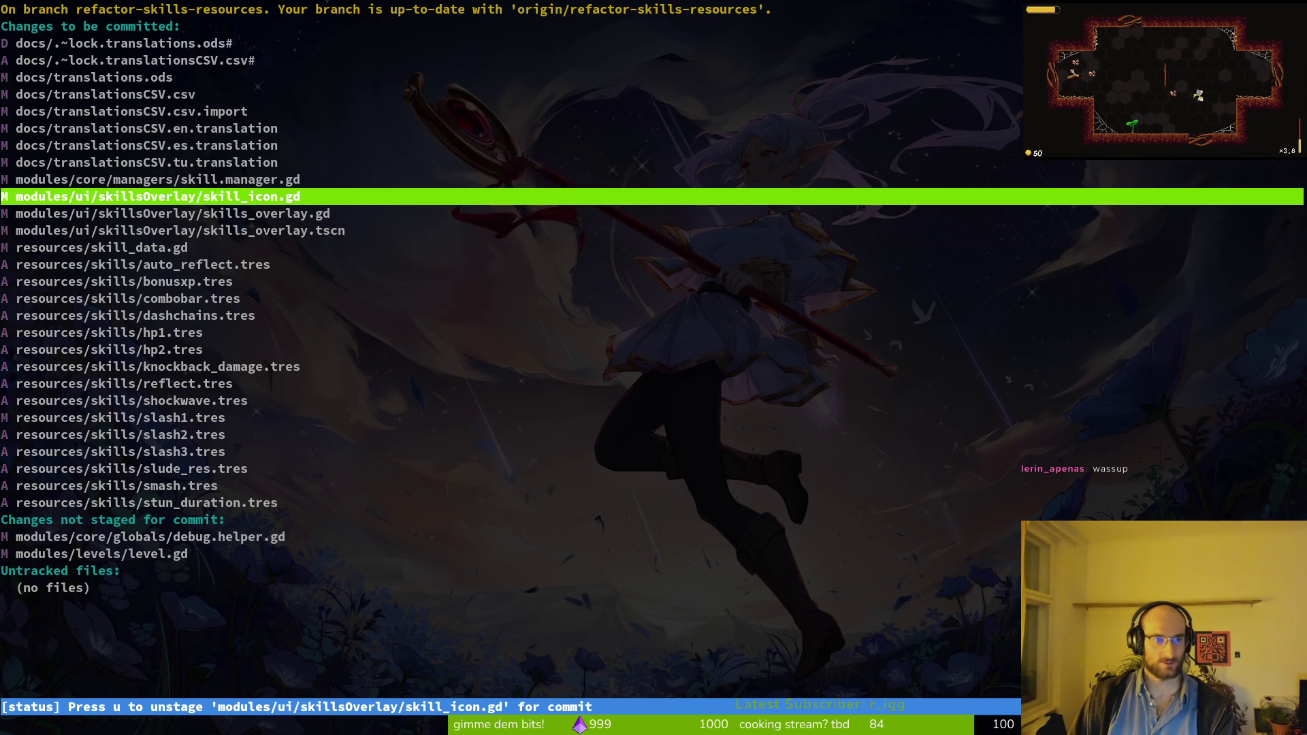
key("Up")
type("qgit")
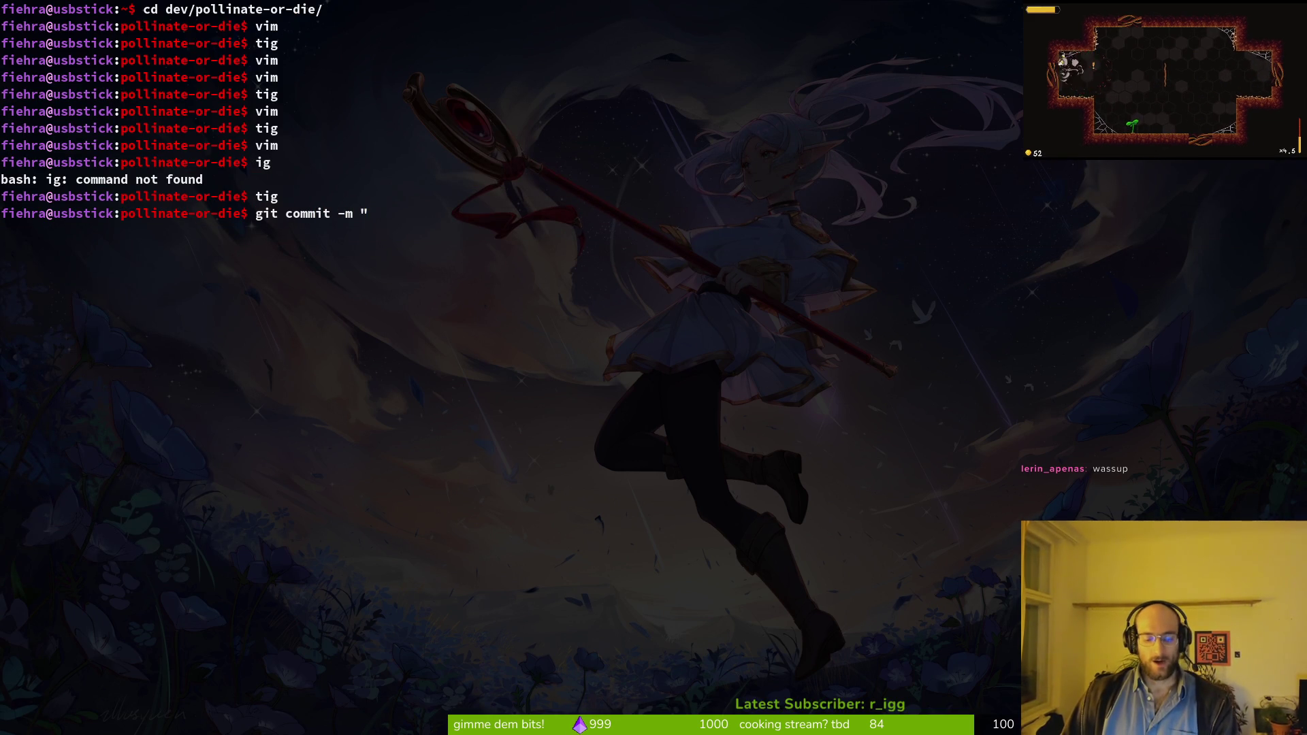
Step: Commit with message 'refactored skills with custom resources', push it and list the branches
key("BackSpace")
key("BackSpace")
type("d skills with cust")
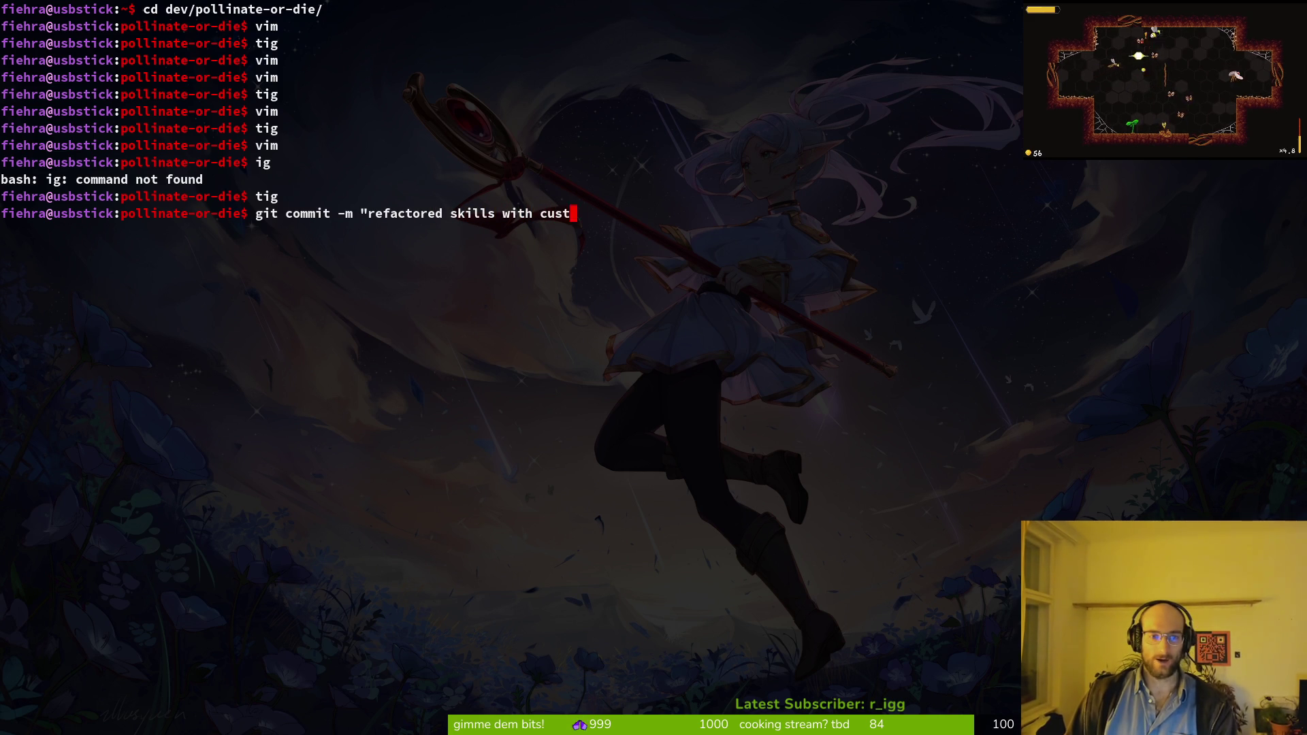
key("Return")
type("git push")
key("Return")
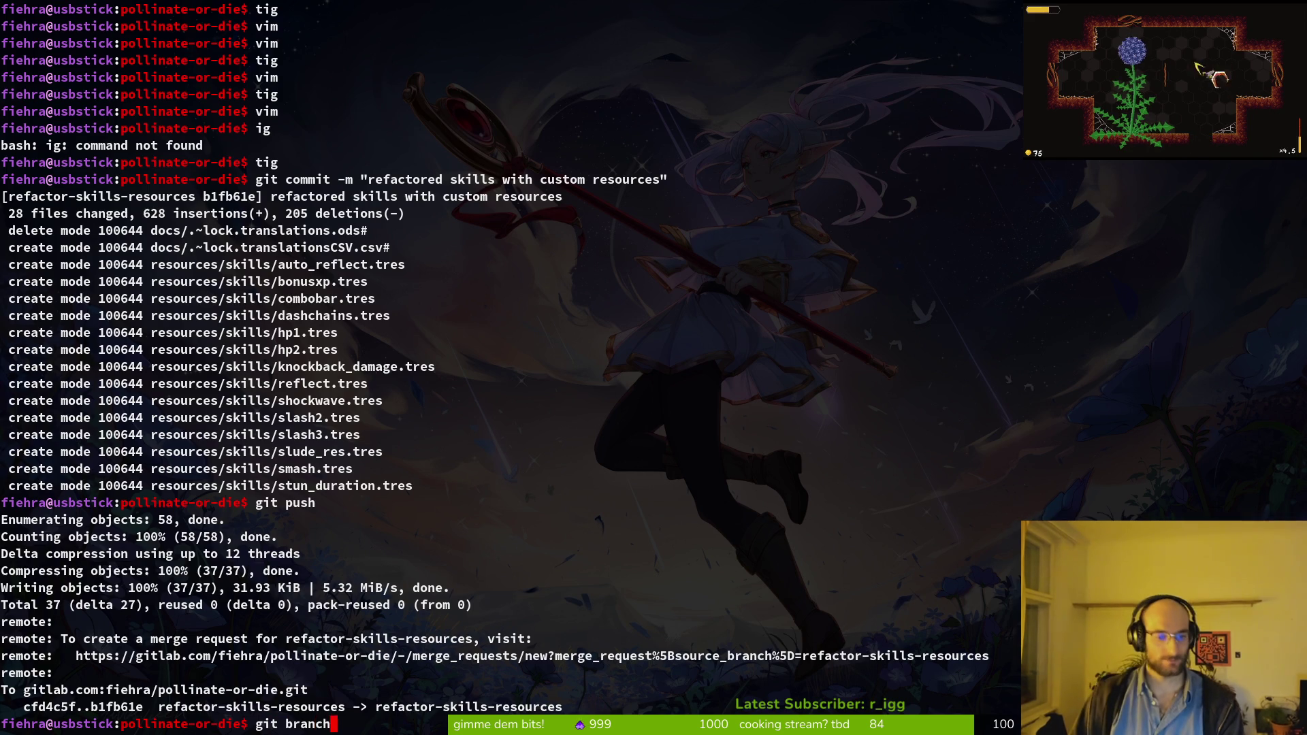
key("Return")
key("alt+Tab")
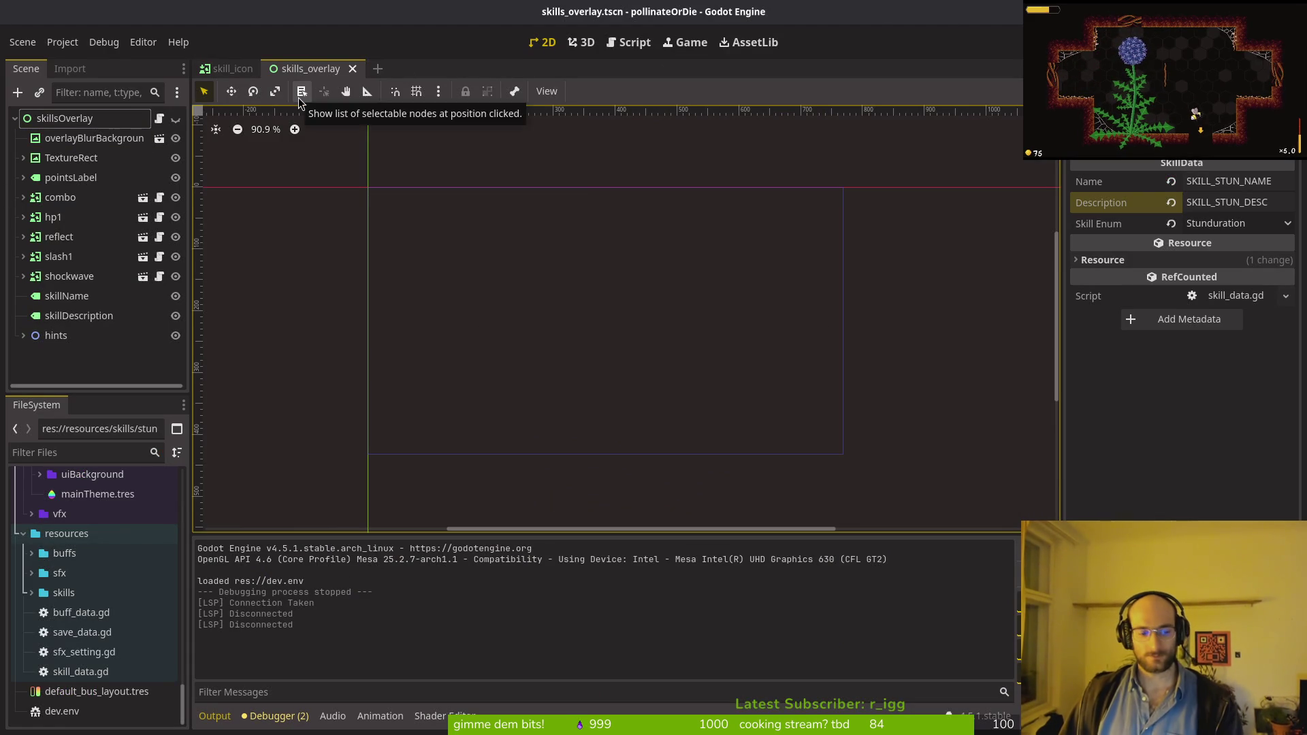
Step: Delete the unused skills subfolder inside ui/skillsOverlay in the FileSystem dock
scroll(82, 524, "up", 3)
scroll(82, 525, "up", 4)
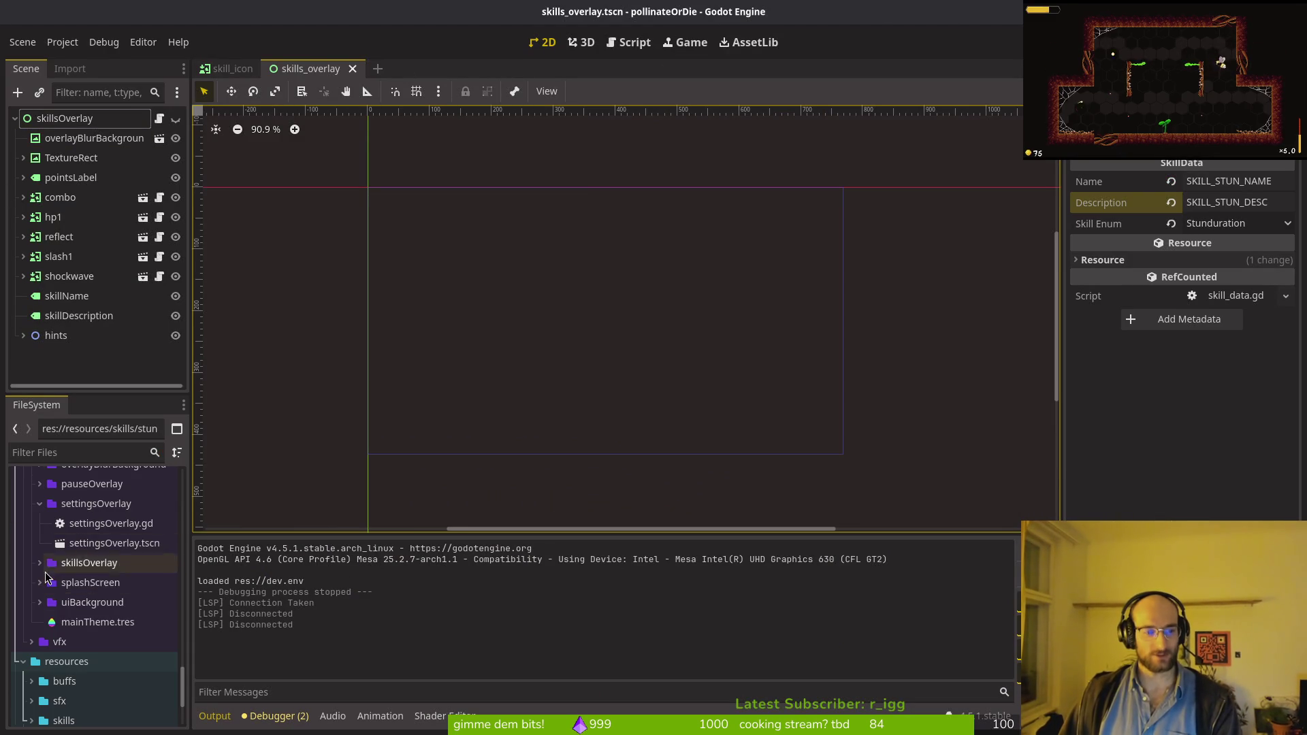
double_click(100, 602)
scroll(100, 611, "up", 5)
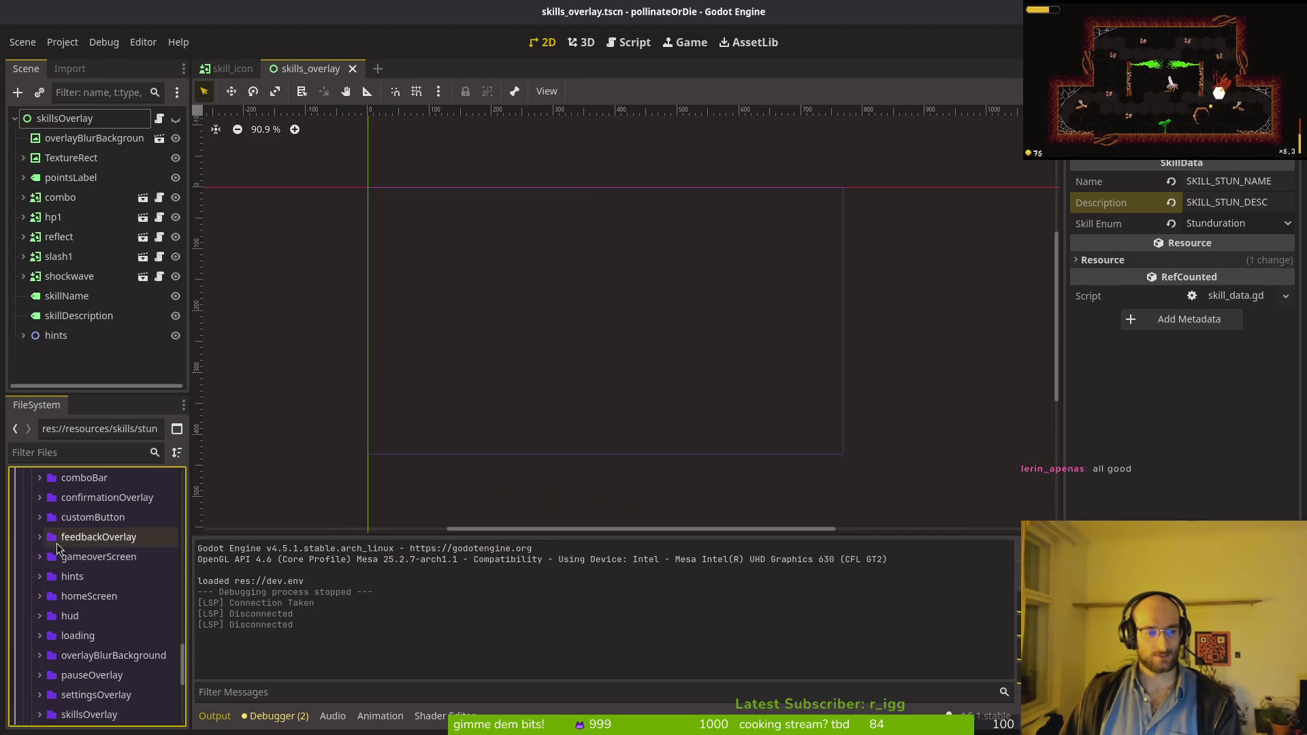
double_click(90, 503)
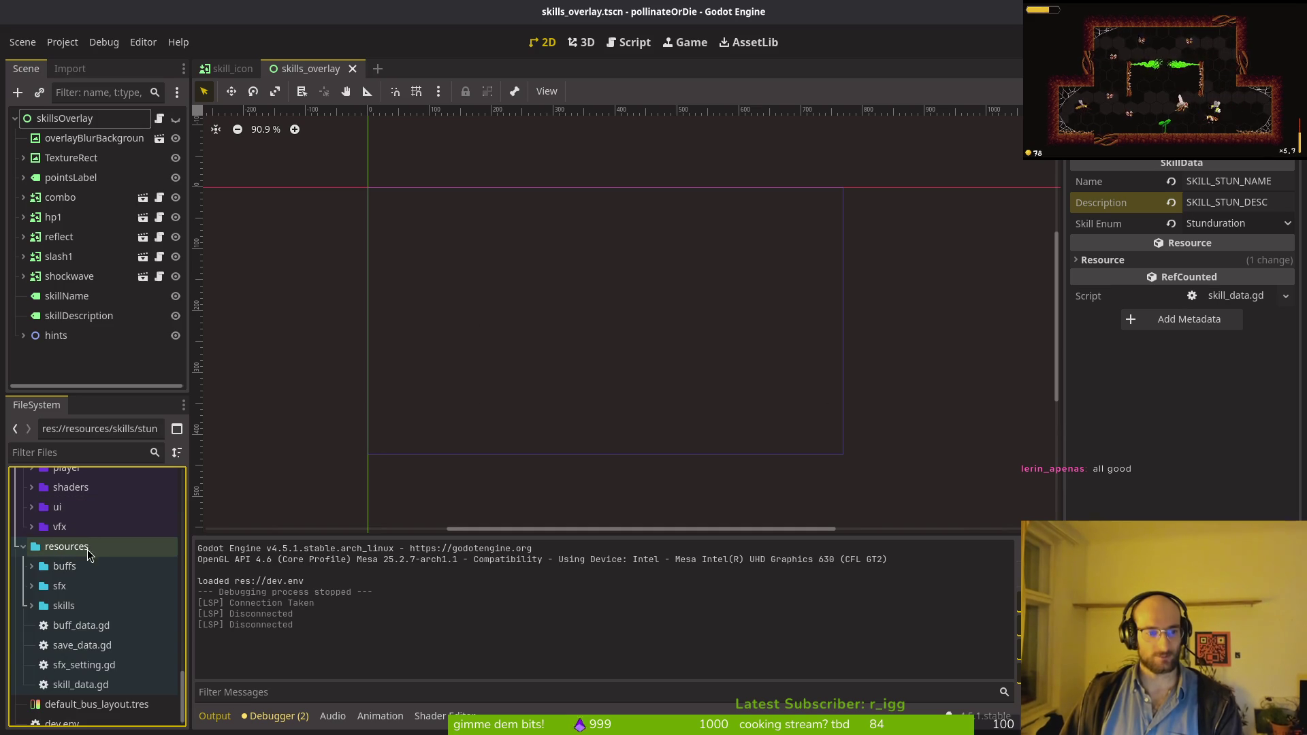
scroll(78, 572, "up", 10)
scroll(71, 639, "down", 8)
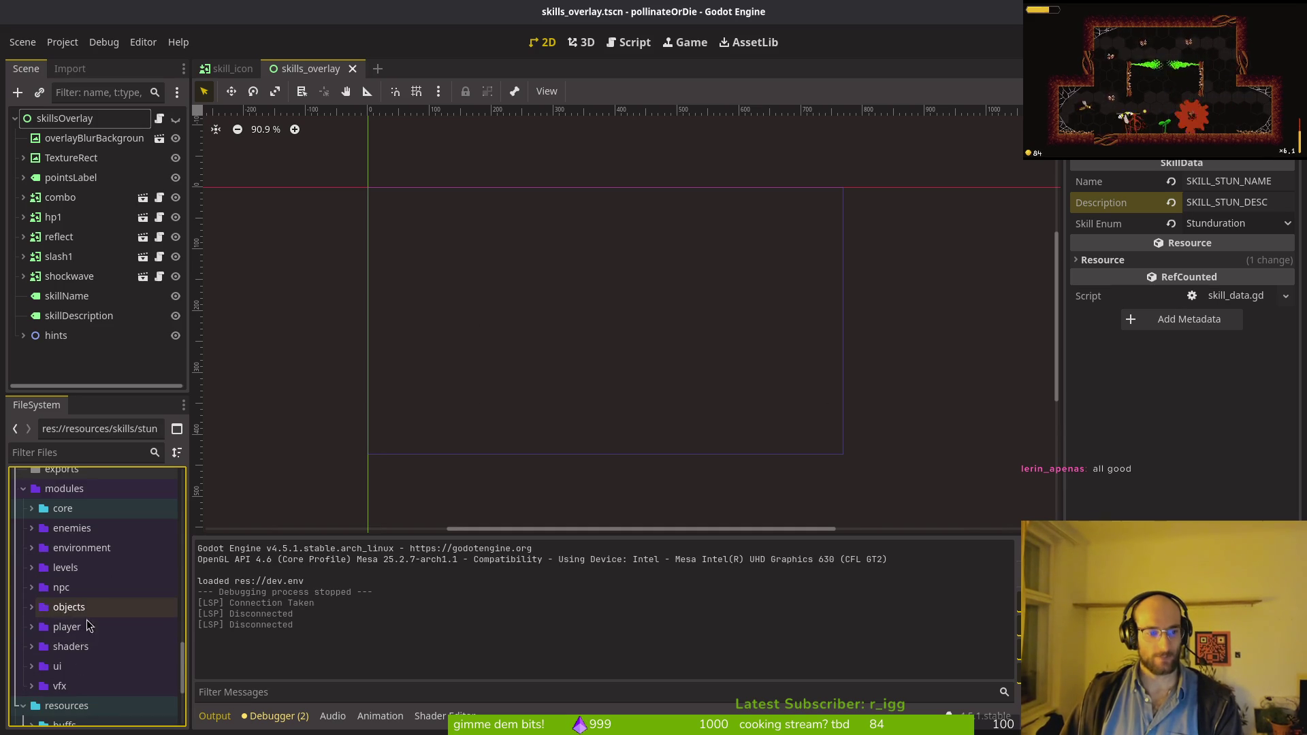
scroll(68, 572, "down", 8)
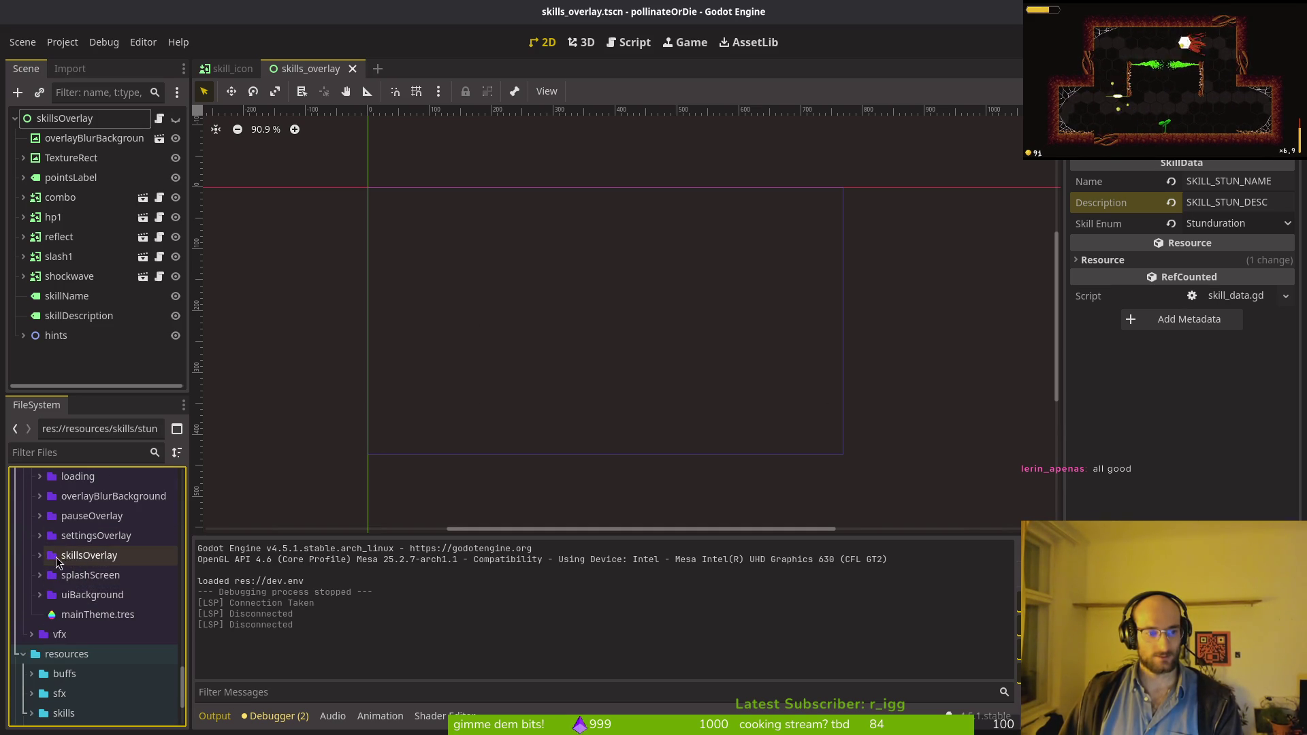
left_click(40, 556)
left_click(63, 576)
left_click(51, 577)
left_click(48, 576)
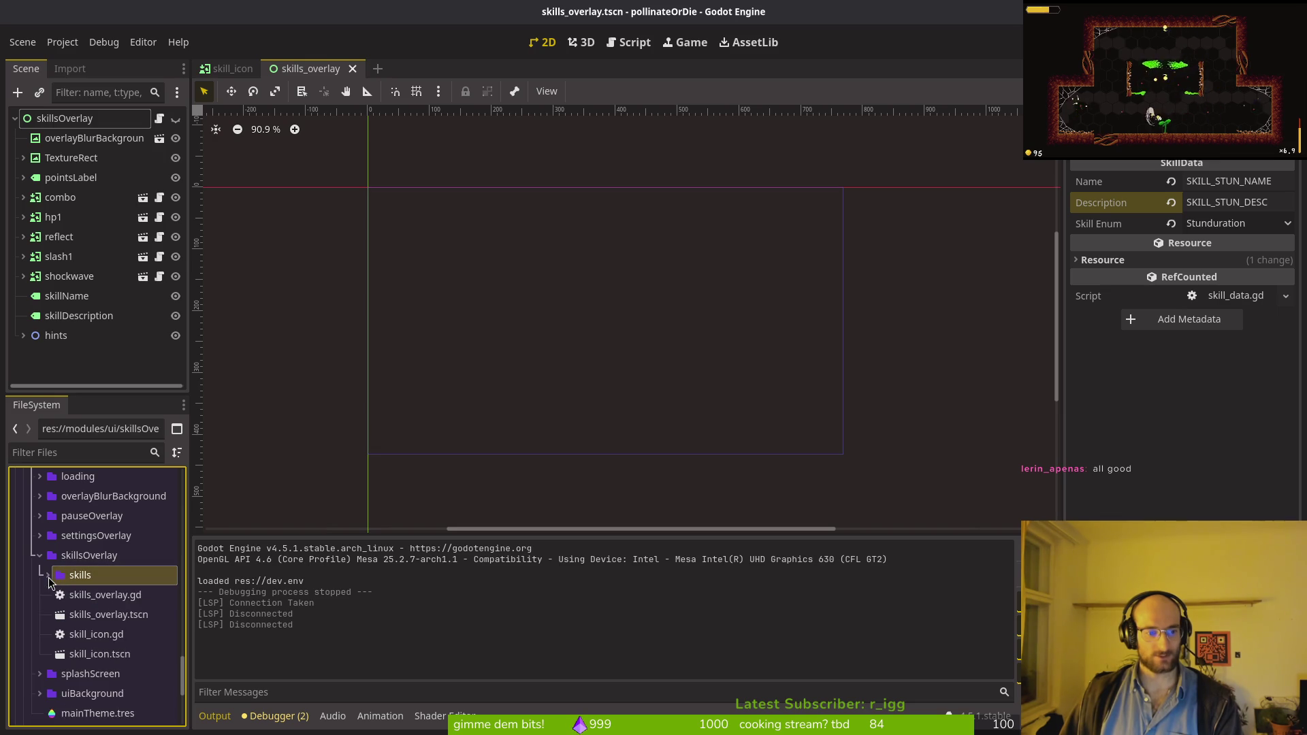
scroll(95, 585, "down", 2)
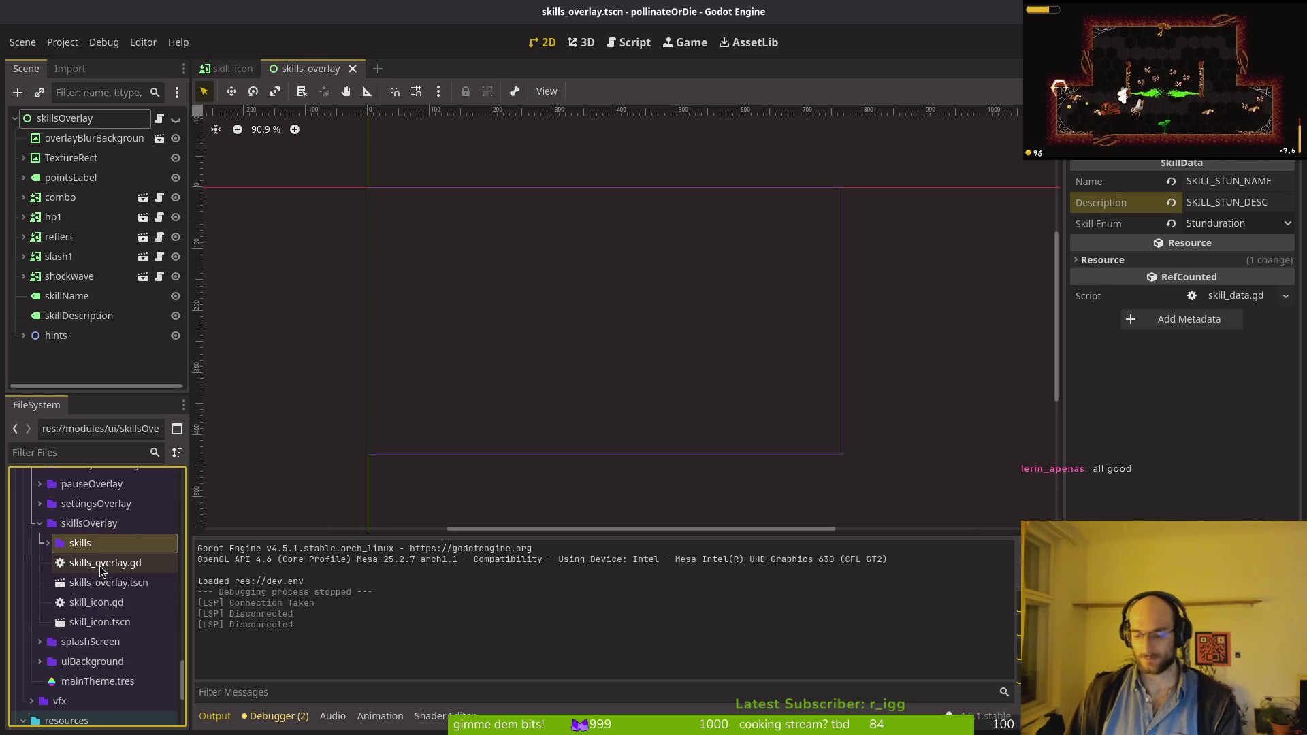
key("Delete")
key("Return")
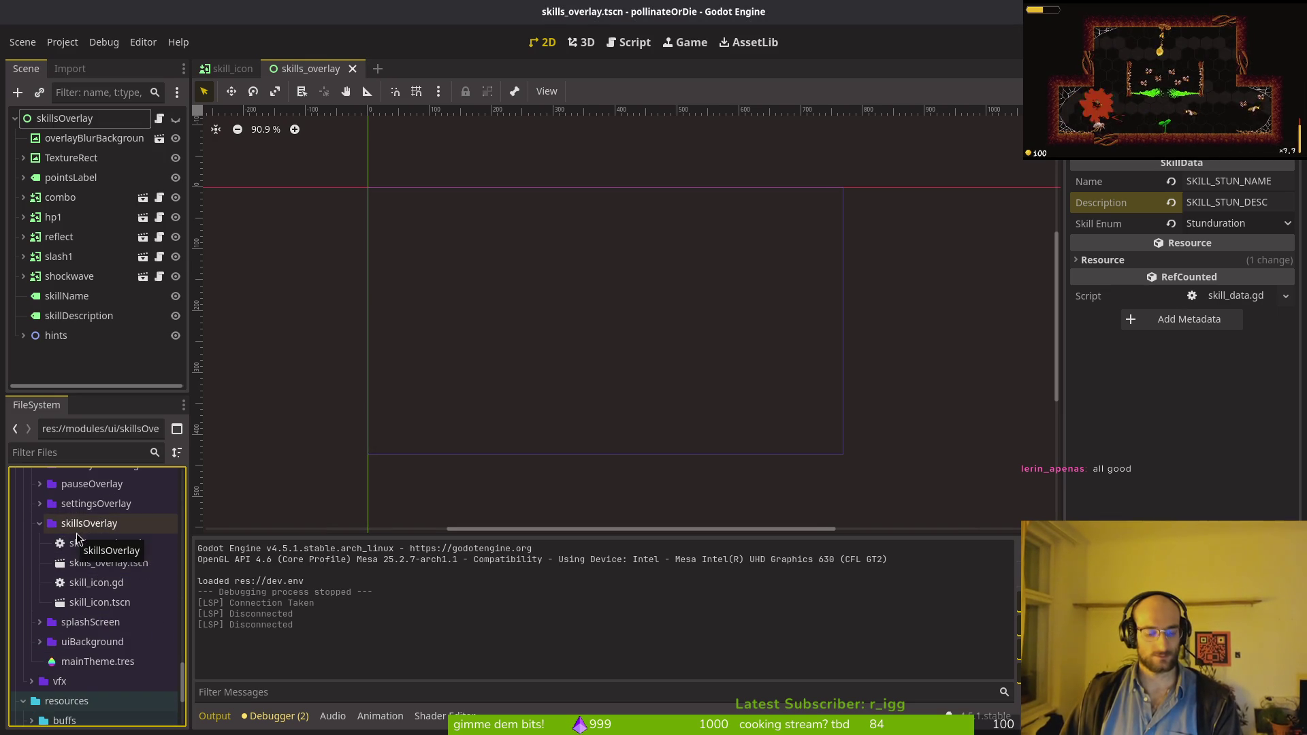
Step: Save skill_icon.tscn, close its tab and launch the game
key("ctrl+z")
key("ctrl+z")
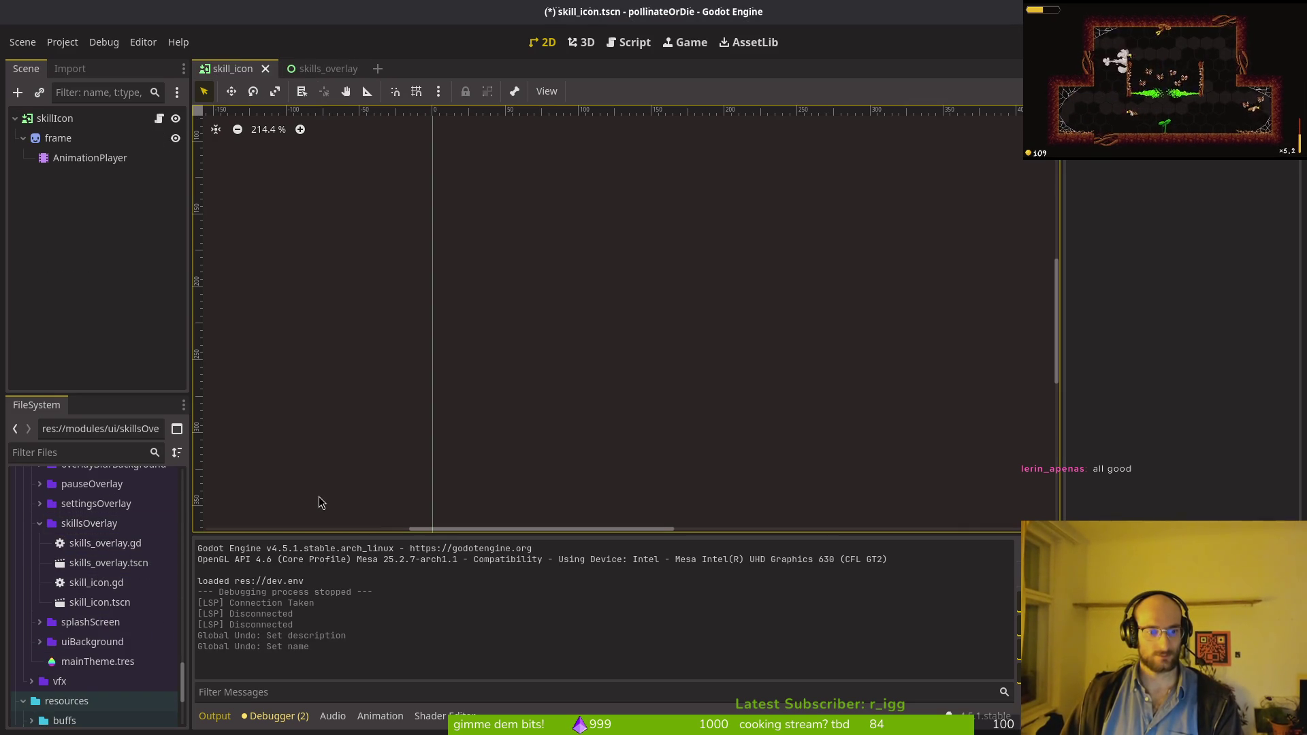
key("ctrl+shift+z")
key("ctrl+shift+z")
key("ctrl+s")
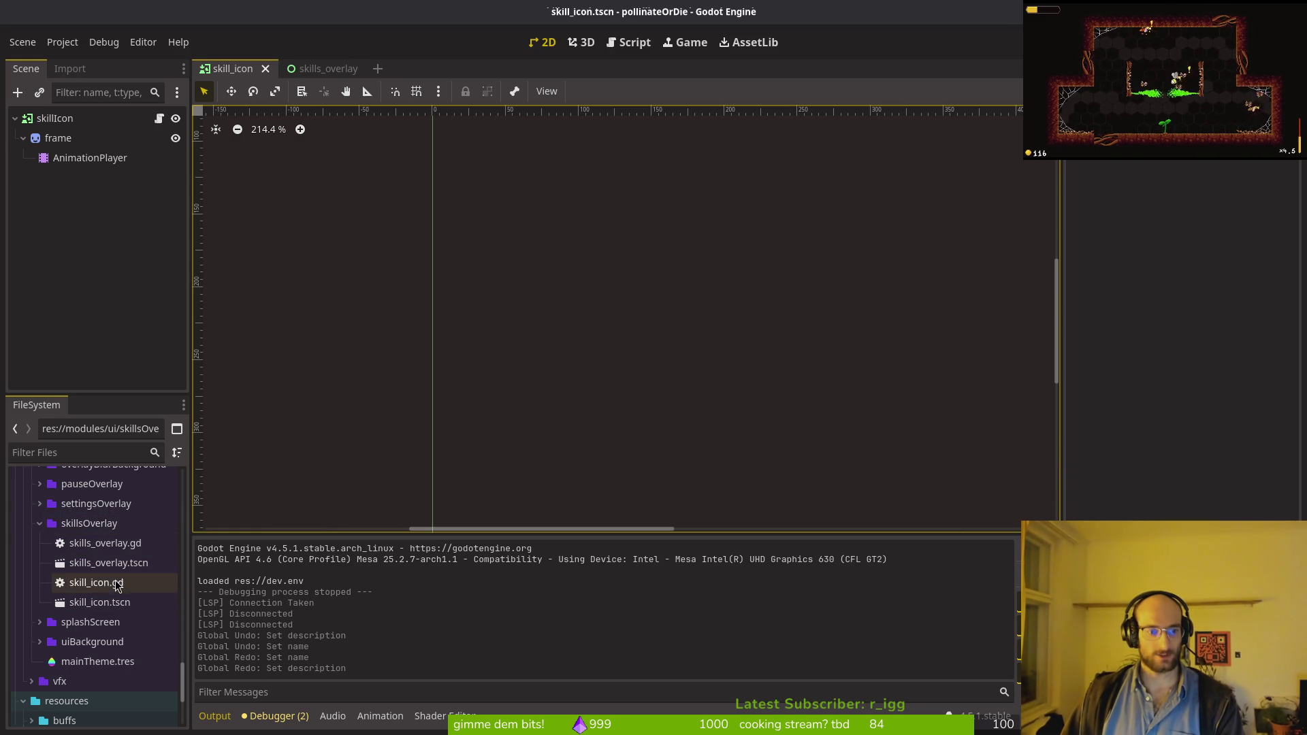
mouse_move(102, 602)
left_mouse_down()
mouse_move(109, 612)
mouse_move(158, 504)
mouse_move(68, 131)
mouse_move(248, 87)
left_mouse_up()
left_click(265, 69)
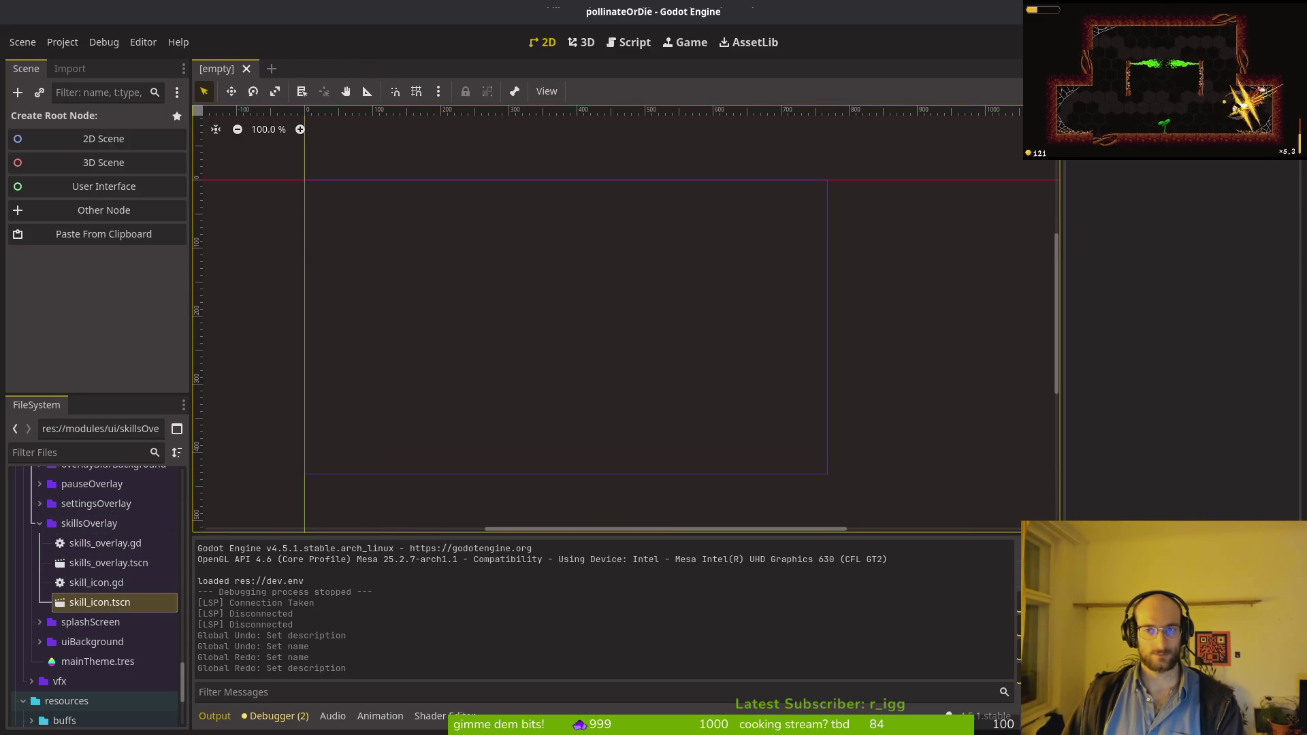
key("F5")
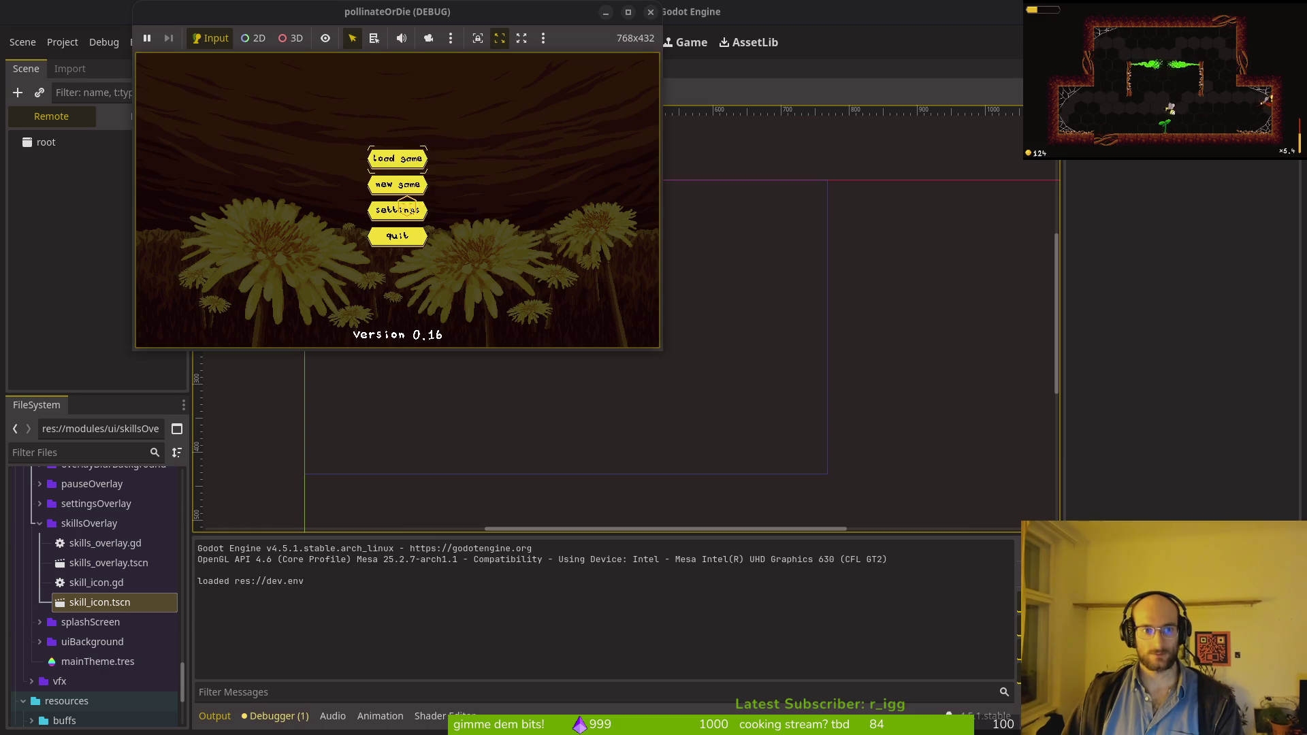
Step: Load the save, buy reflect projectiles and reflect auto aim in the skill tree, play, then stop
left_click(388, 159)
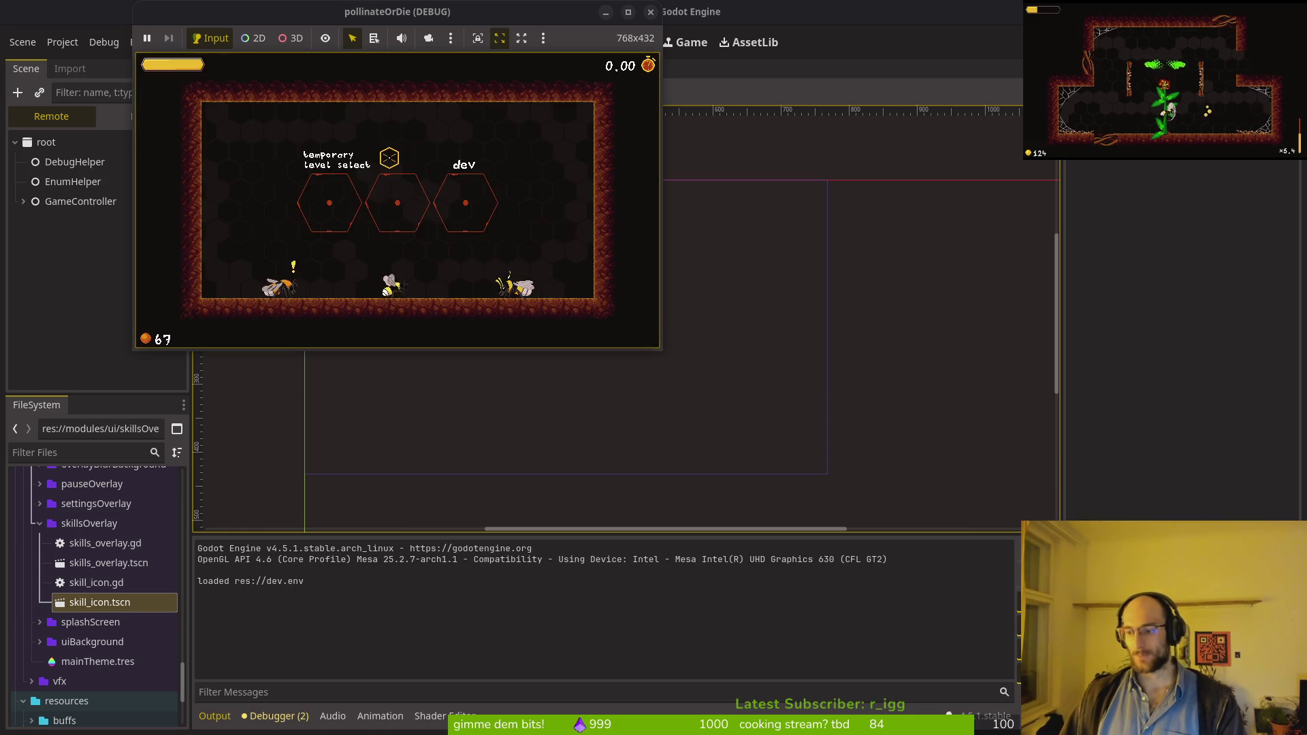
key("a")
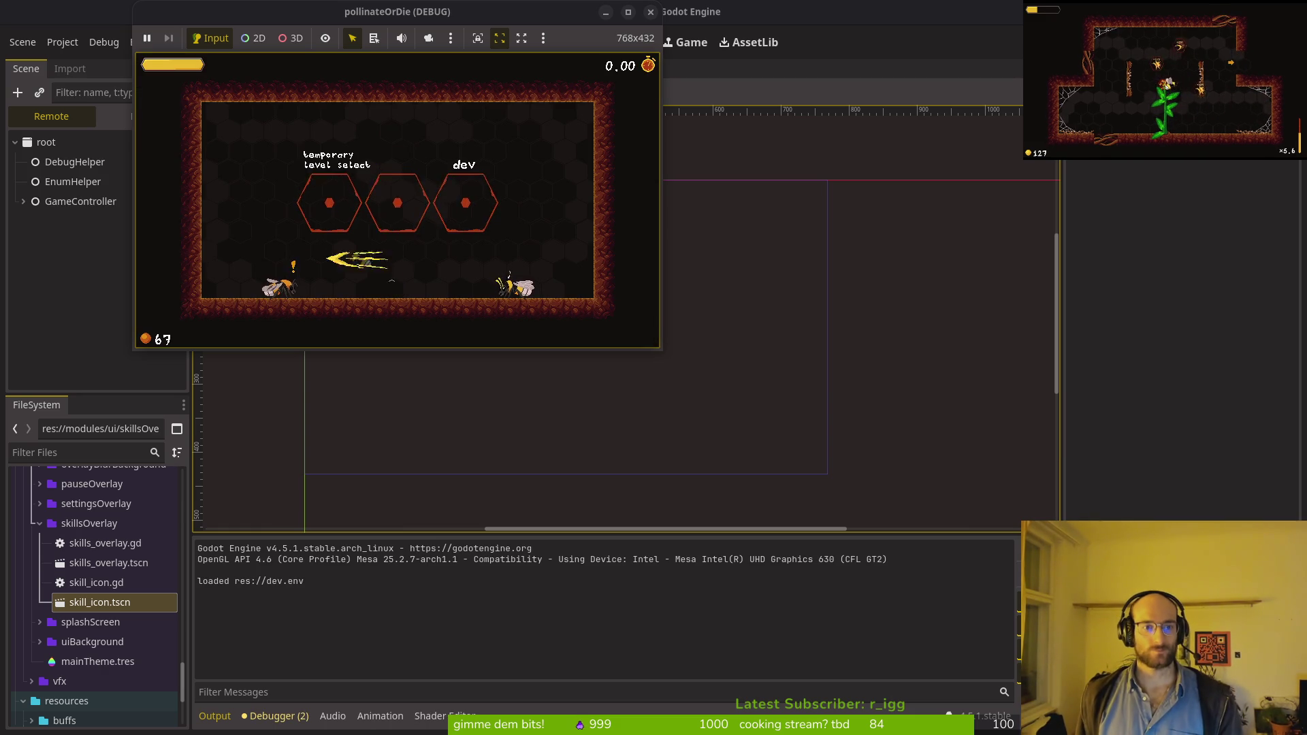
key("e")
key("w")
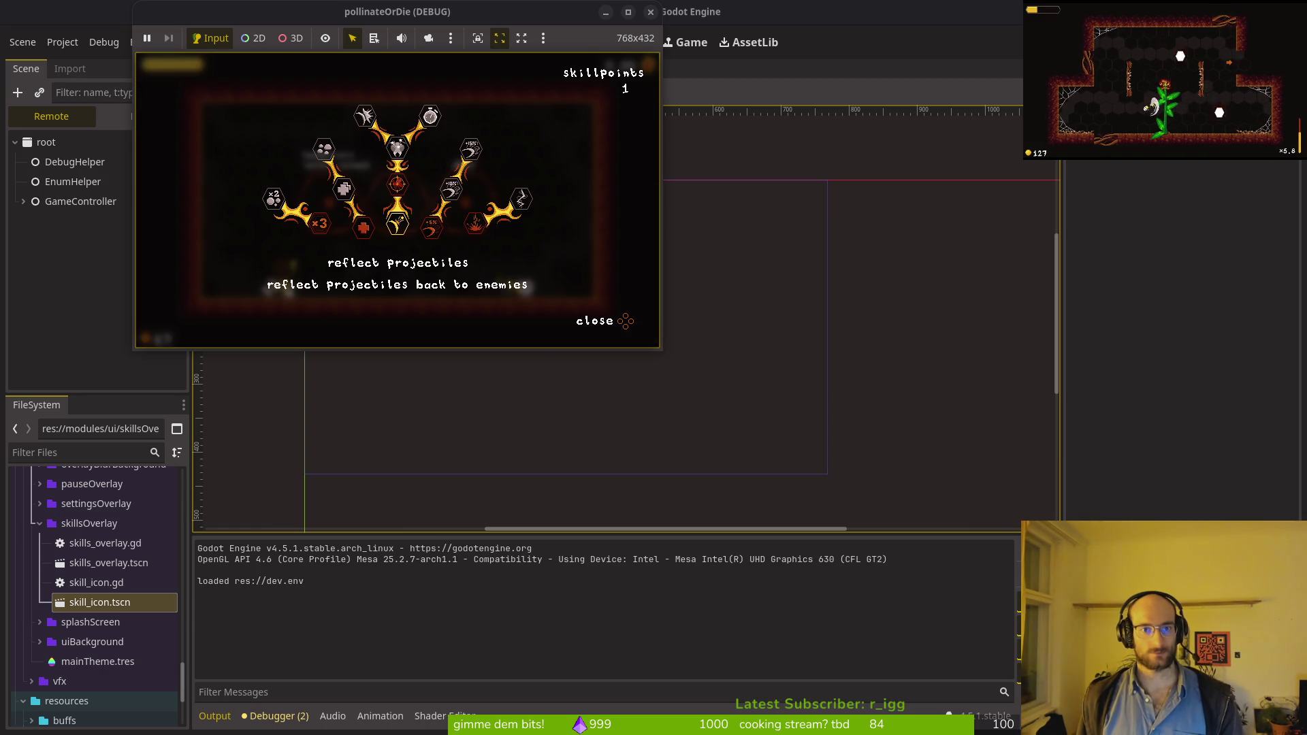
key("e")
key("w")
key("e")
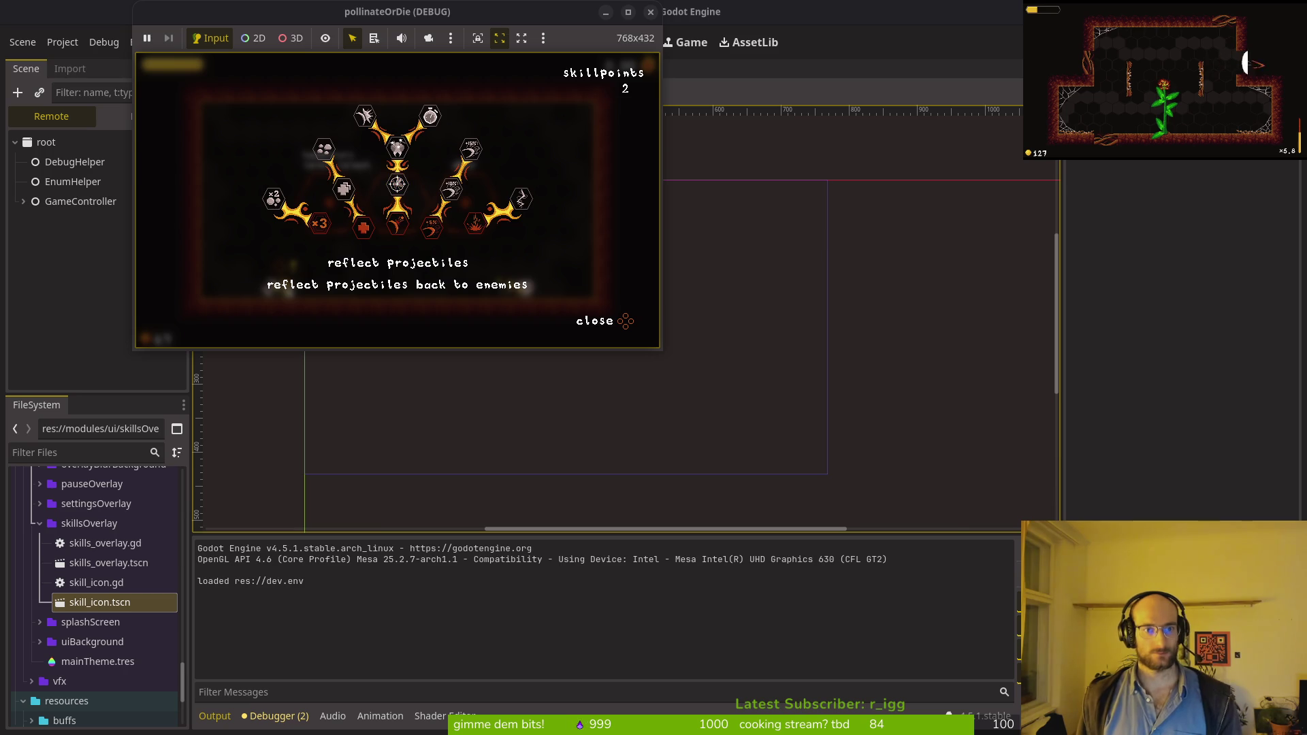
left_click(397, 184)
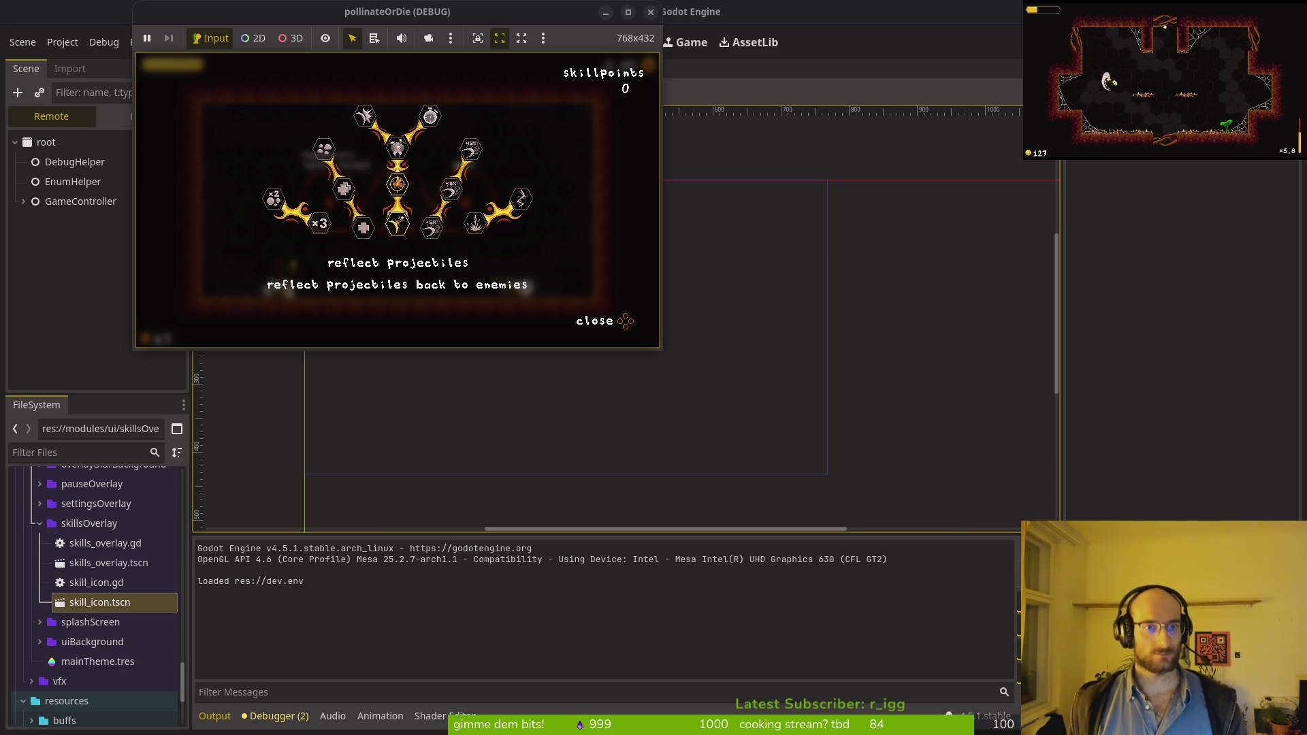
left_click(625, 320)
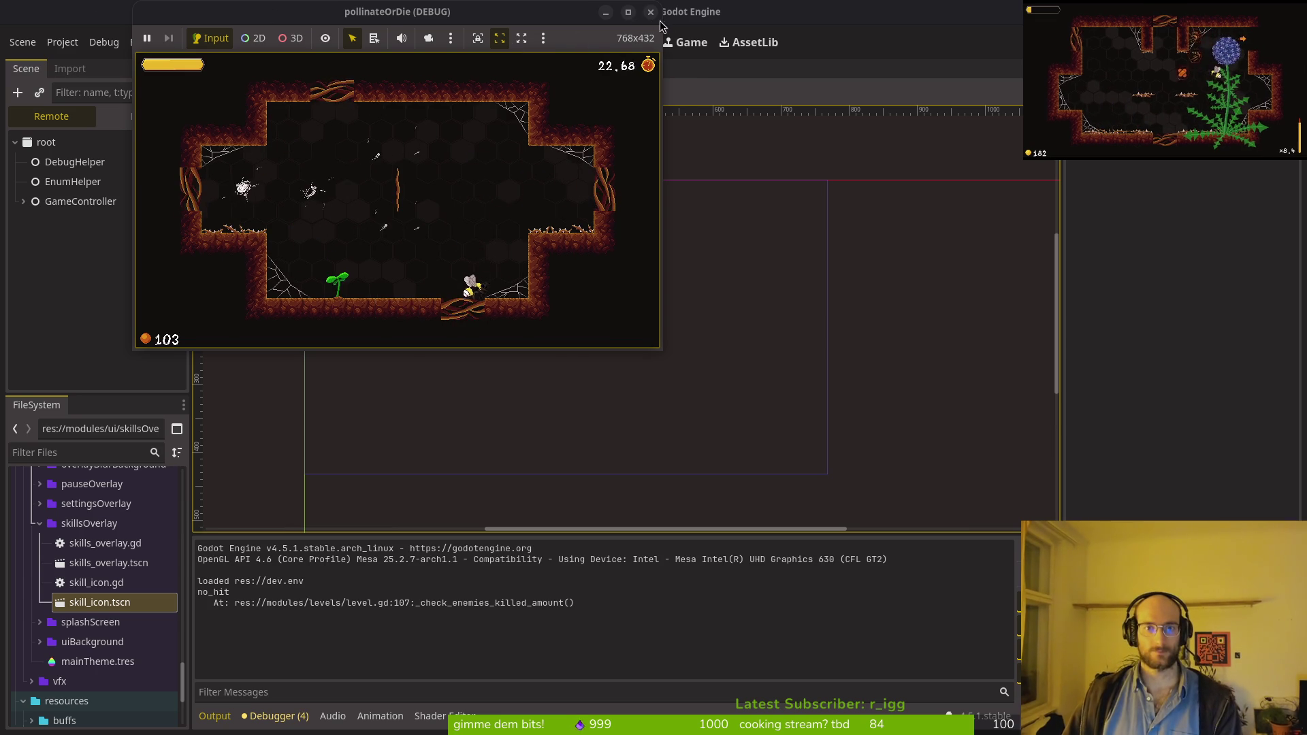
key("F8")
Step: Open fly.tscn and inspect its stunnedHitbox, dashHitbox and root fly node
key("ctrl+shift+o")
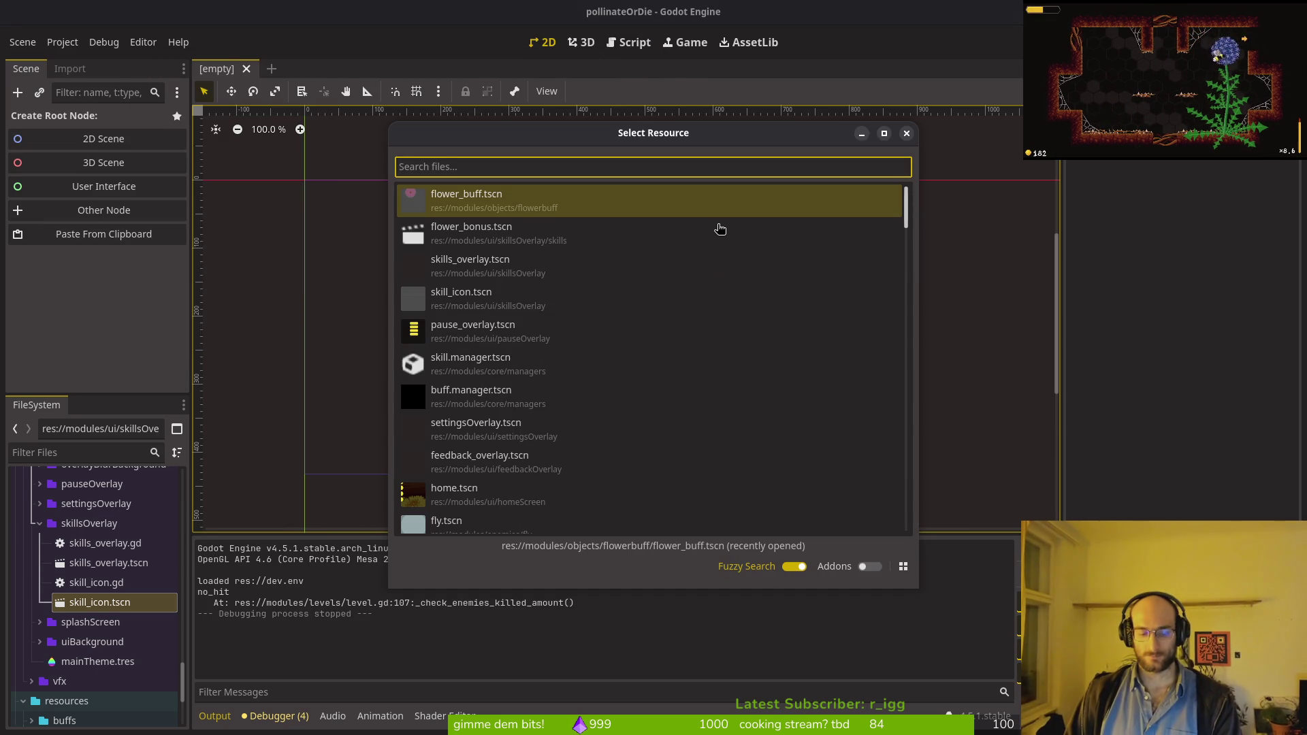
type("fly")
key("Return")
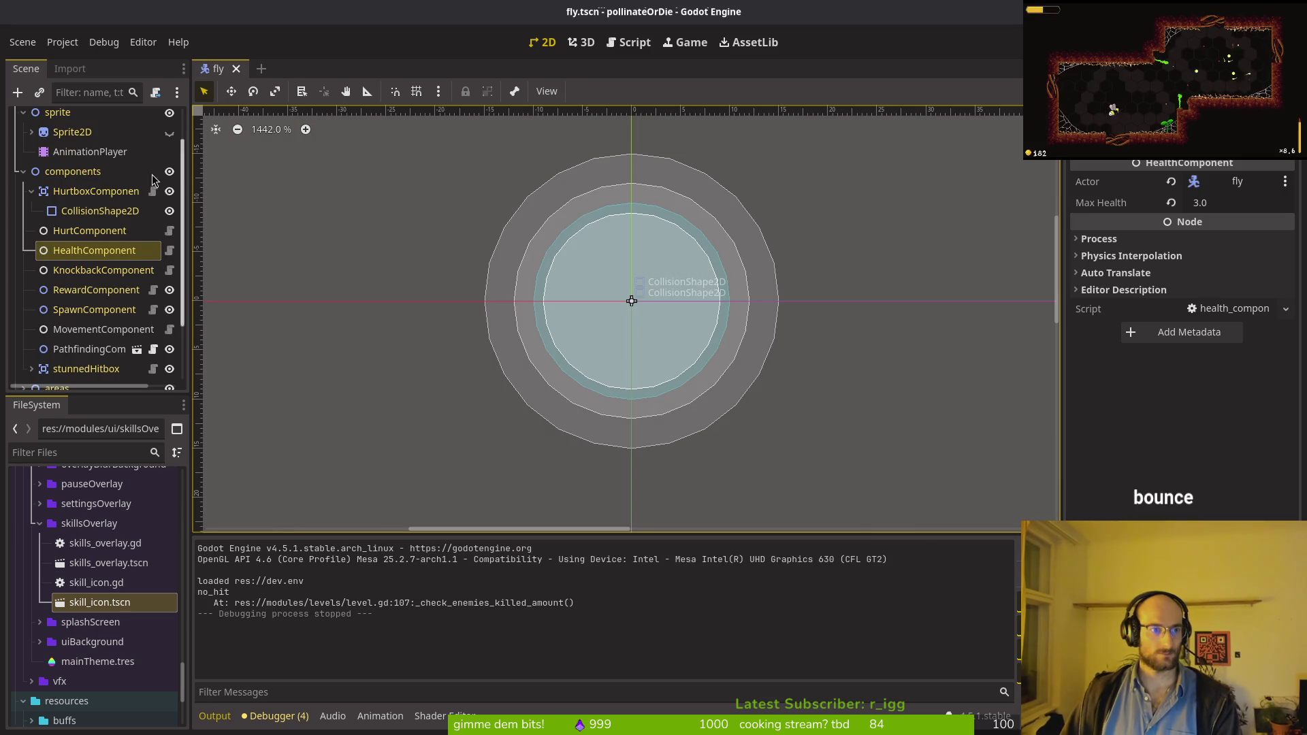
left_click(32, 191)
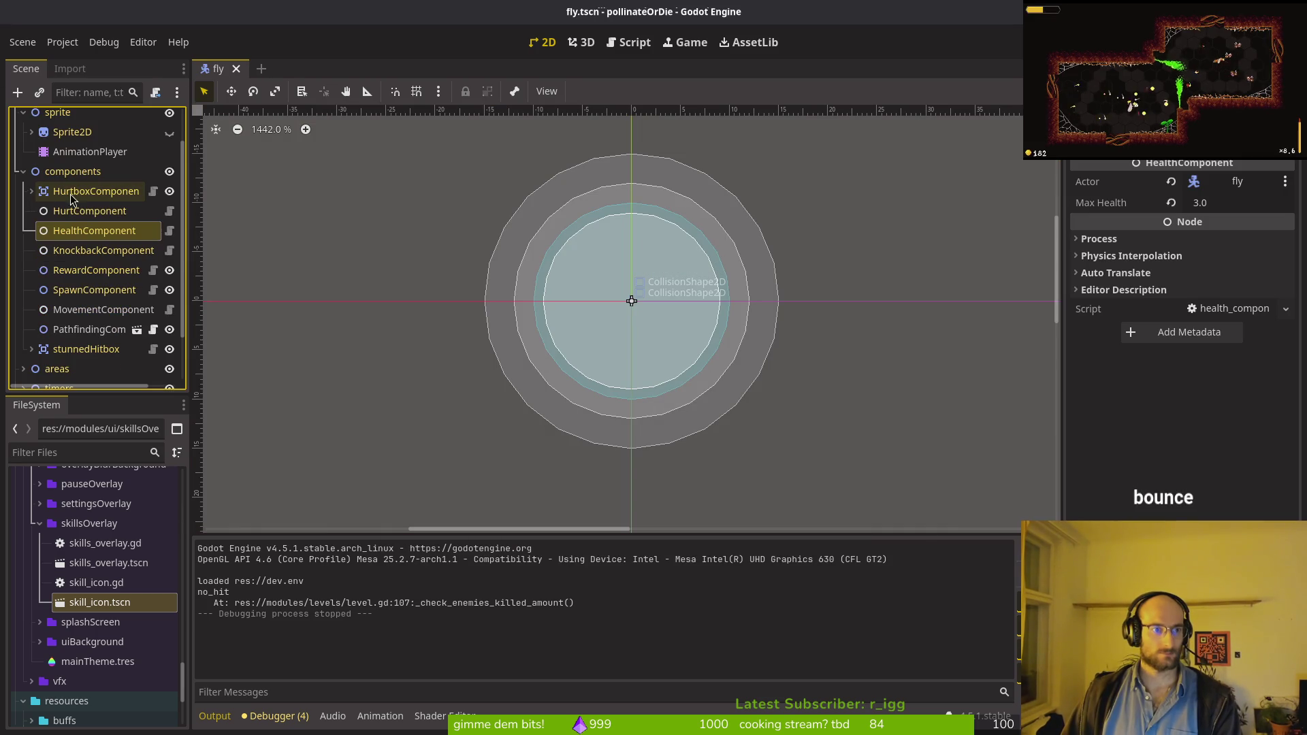
left_click(65, 349)
scroll(37, 327, "down", 2)
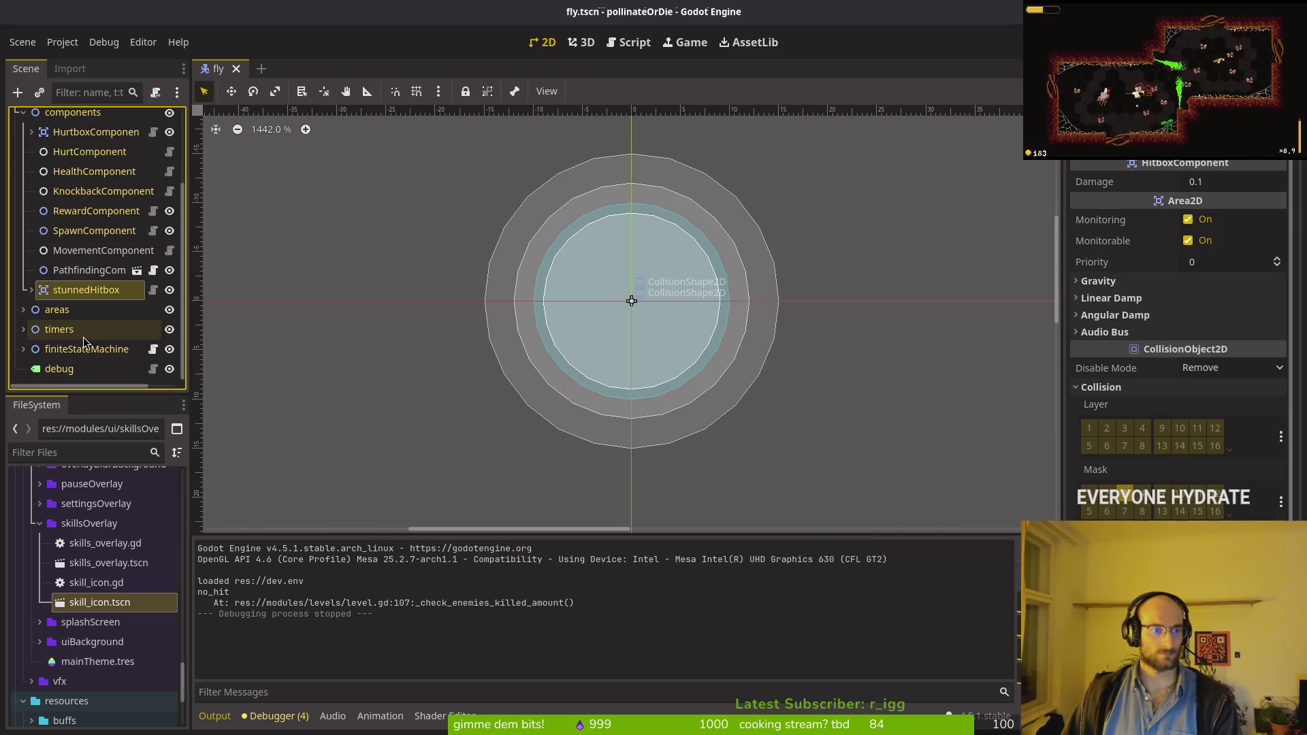
left_click(24, 310)
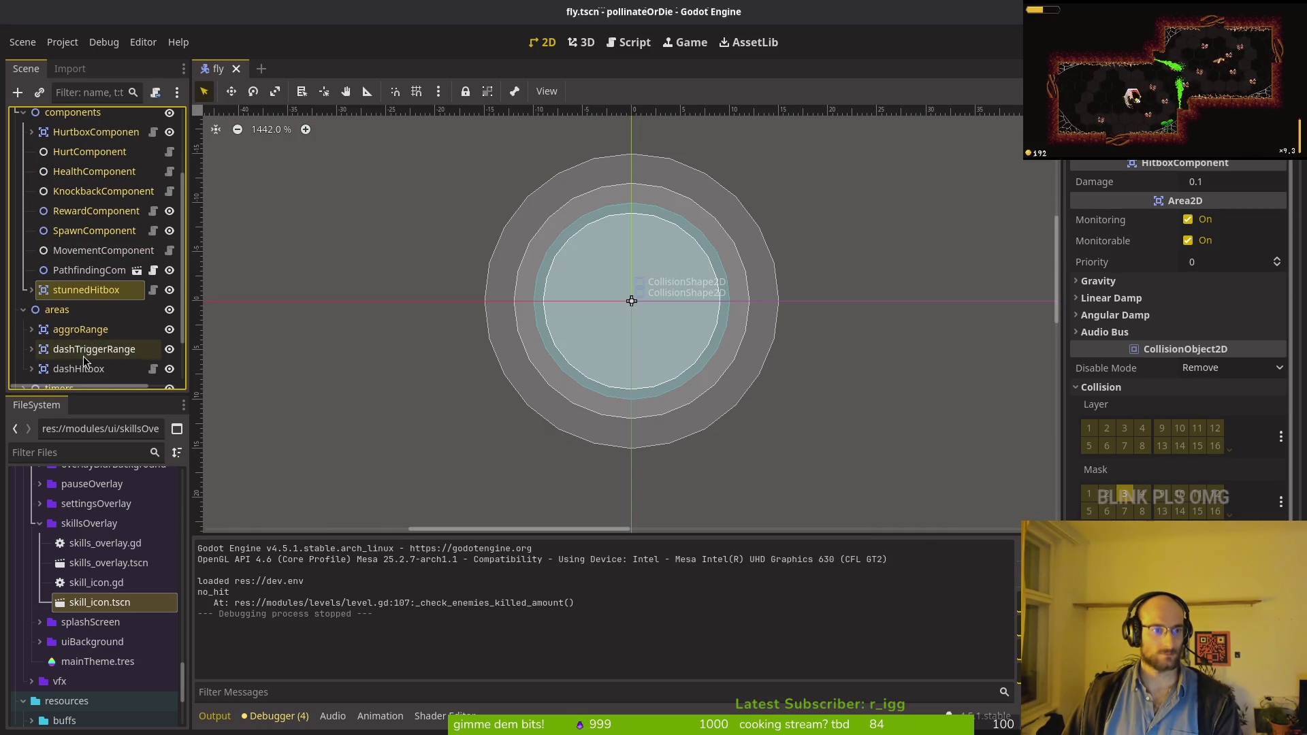
left_click(79, 370)
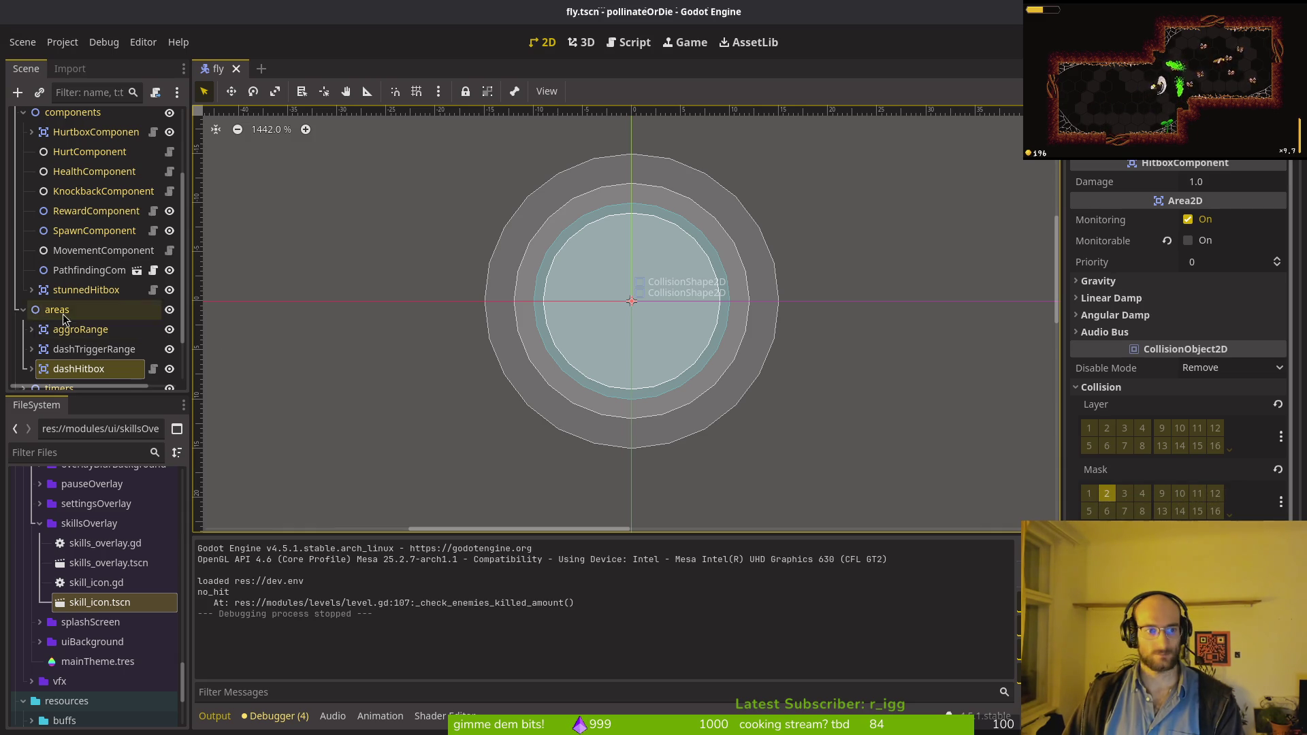
scroll(88, 272, "up", 5)
left_click(43, 120)
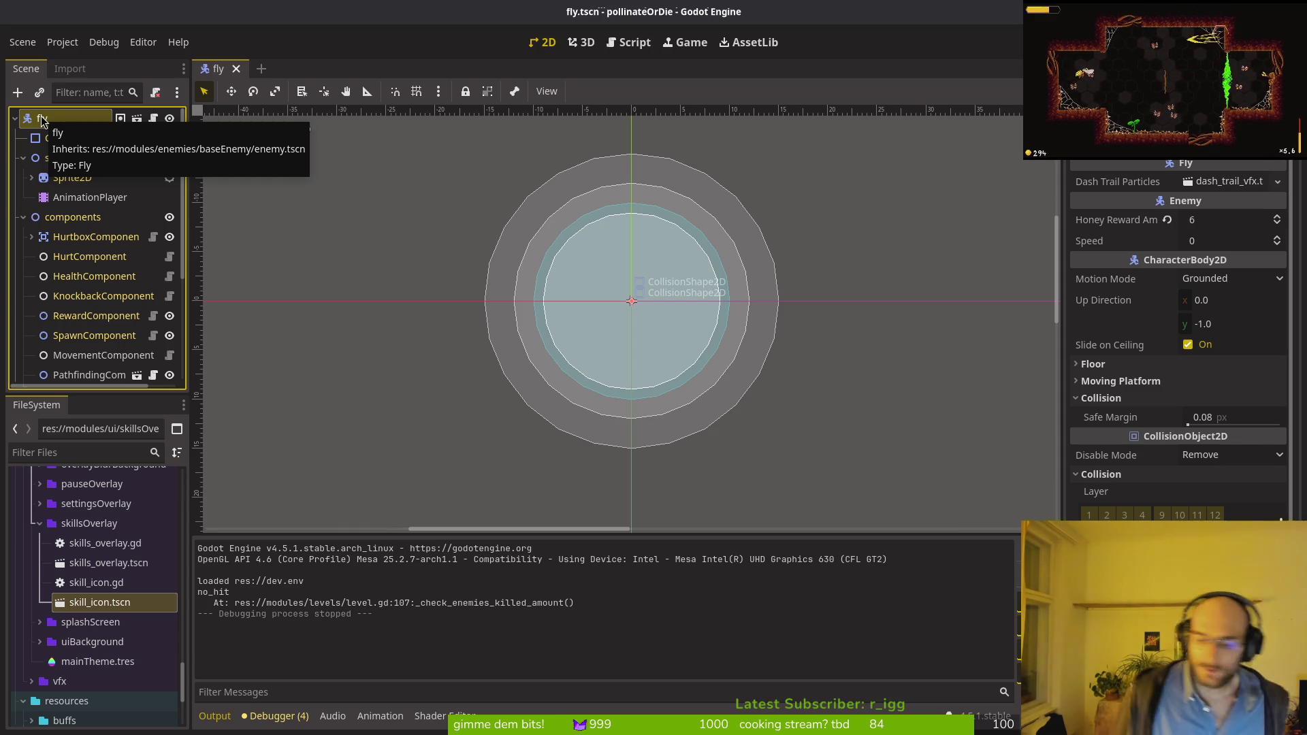
Step: Open fruitfly.tscn, select its root node and collapse the sprite and finiteStateMachine nodes
key("ctrl+shift+o")
type("fruitfly")
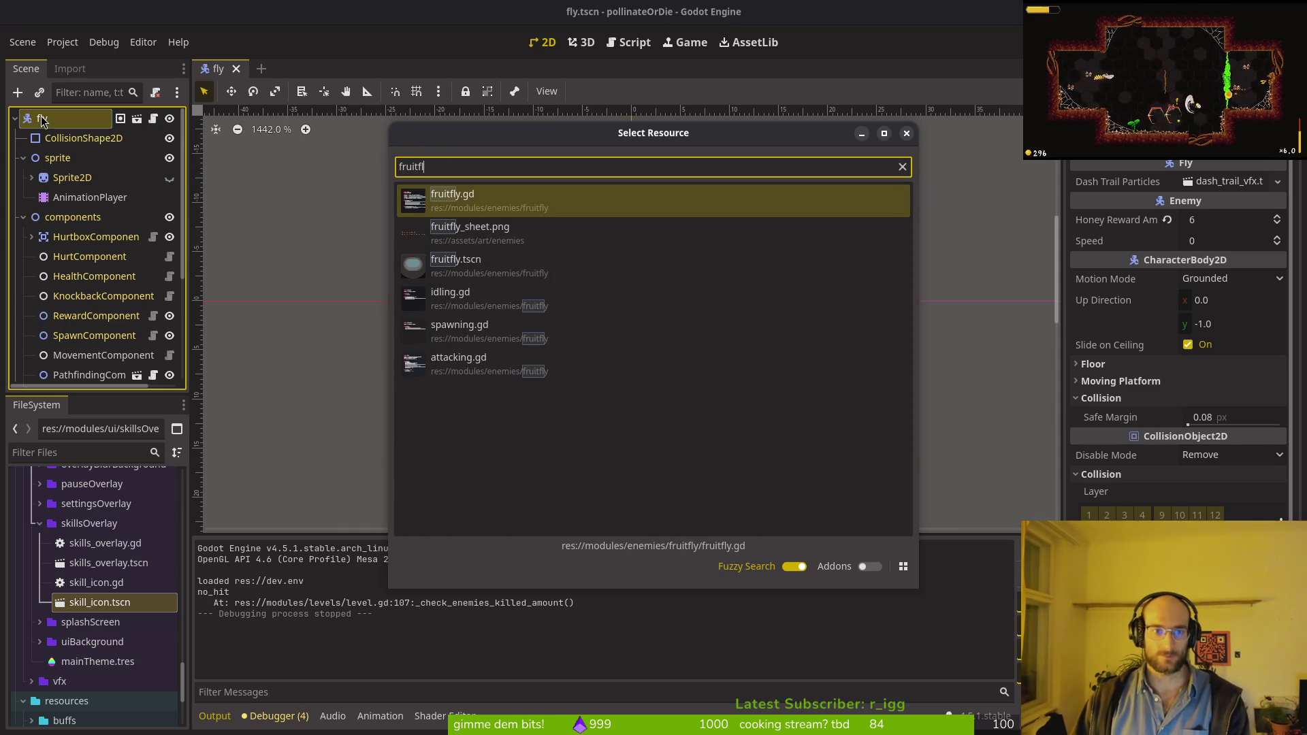
key("Return")
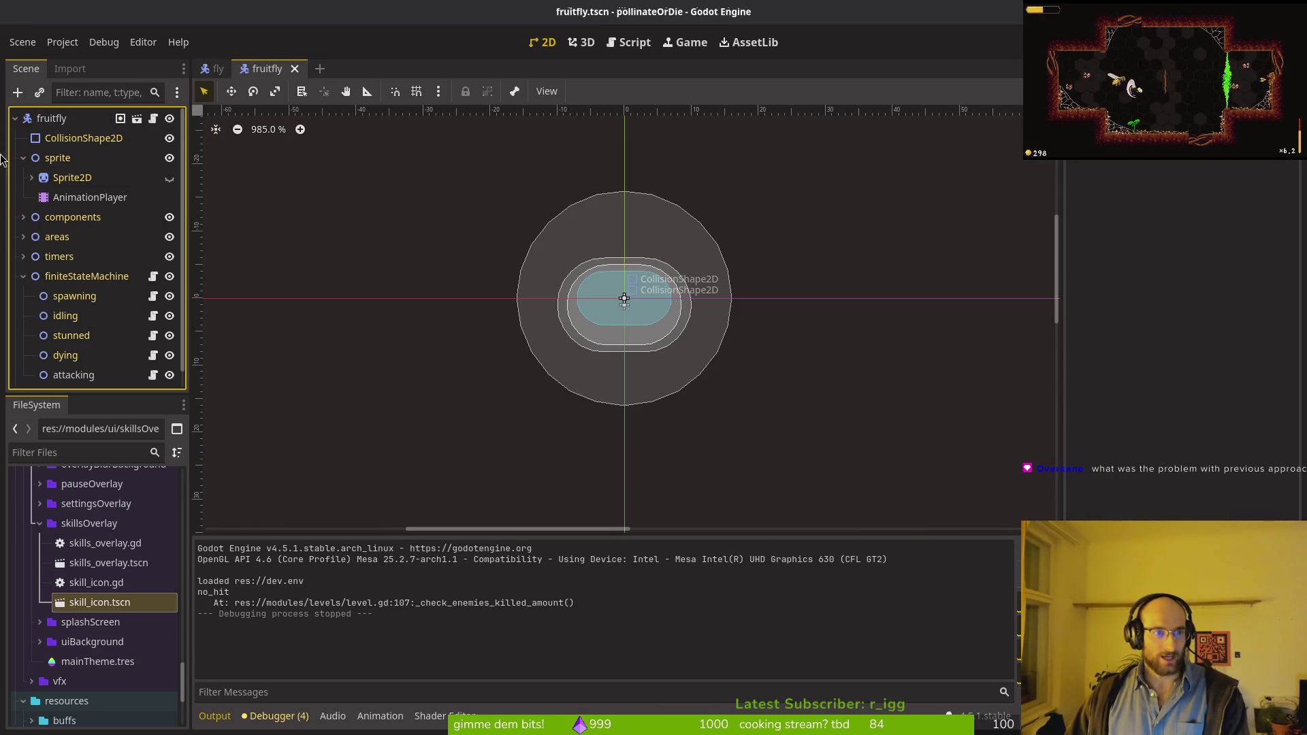
left_click(52, 118)
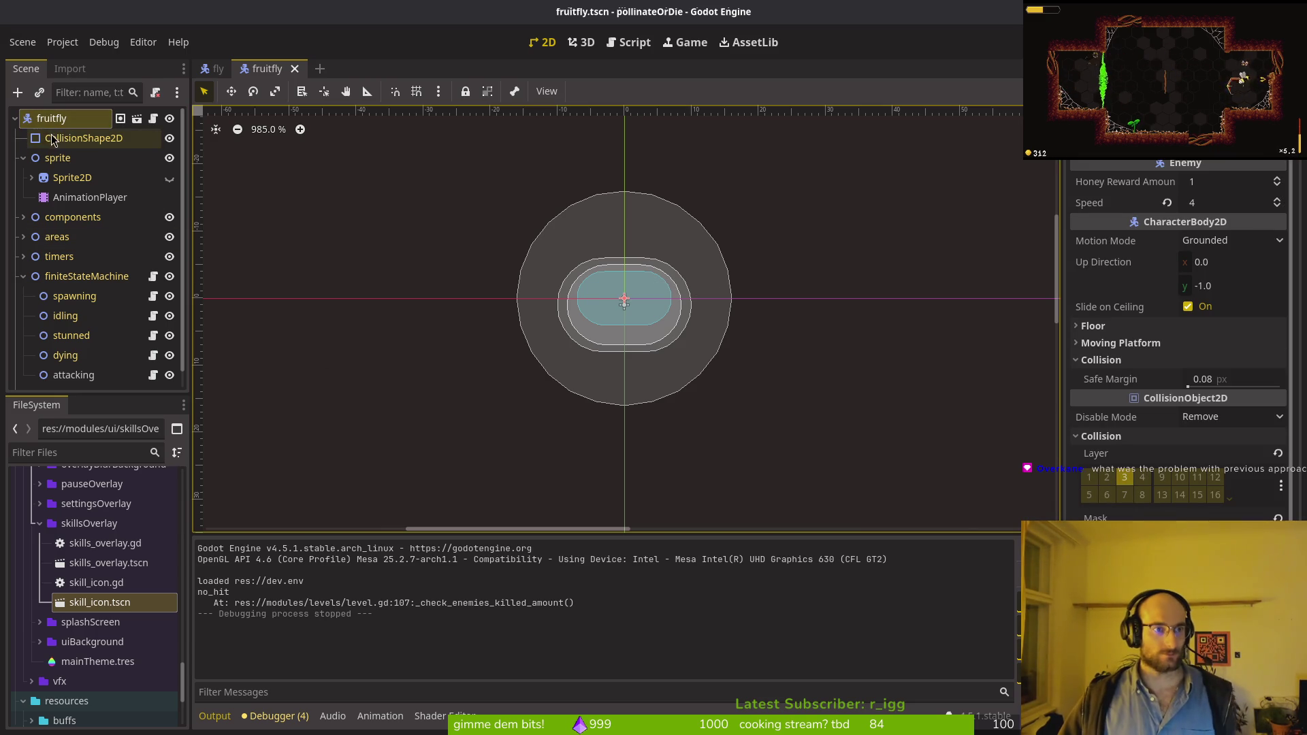
left_click(23, 158)
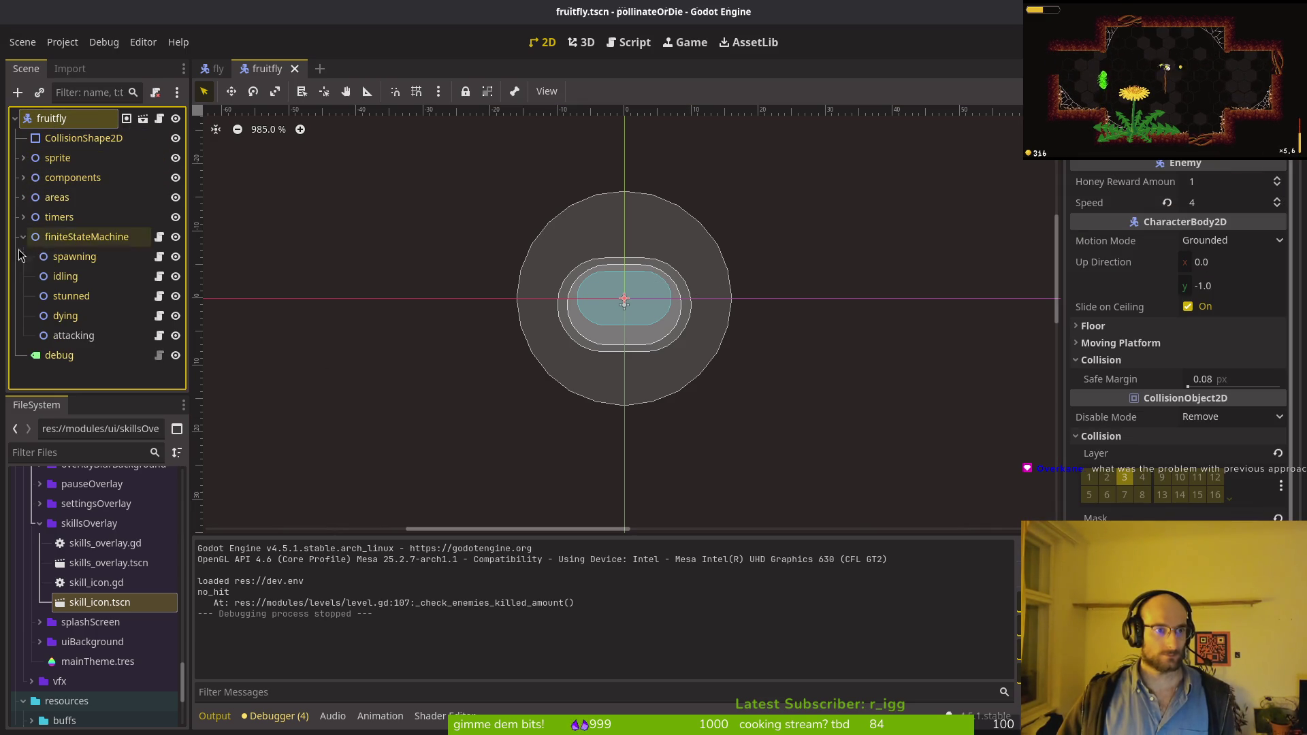
left_click(23, 237)
Step: Run the game, load the save and browse the skill tree to knockback damage, then stop
key("F5")
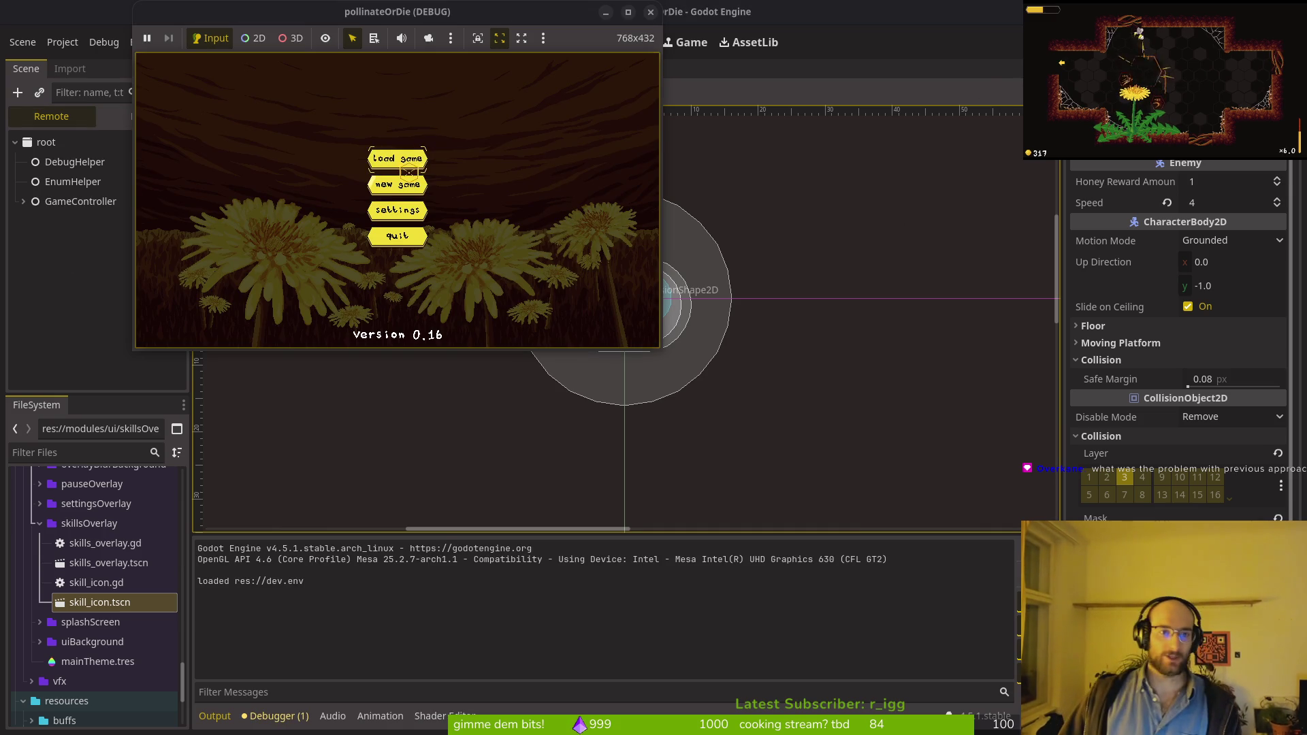
left_click(400, 164)
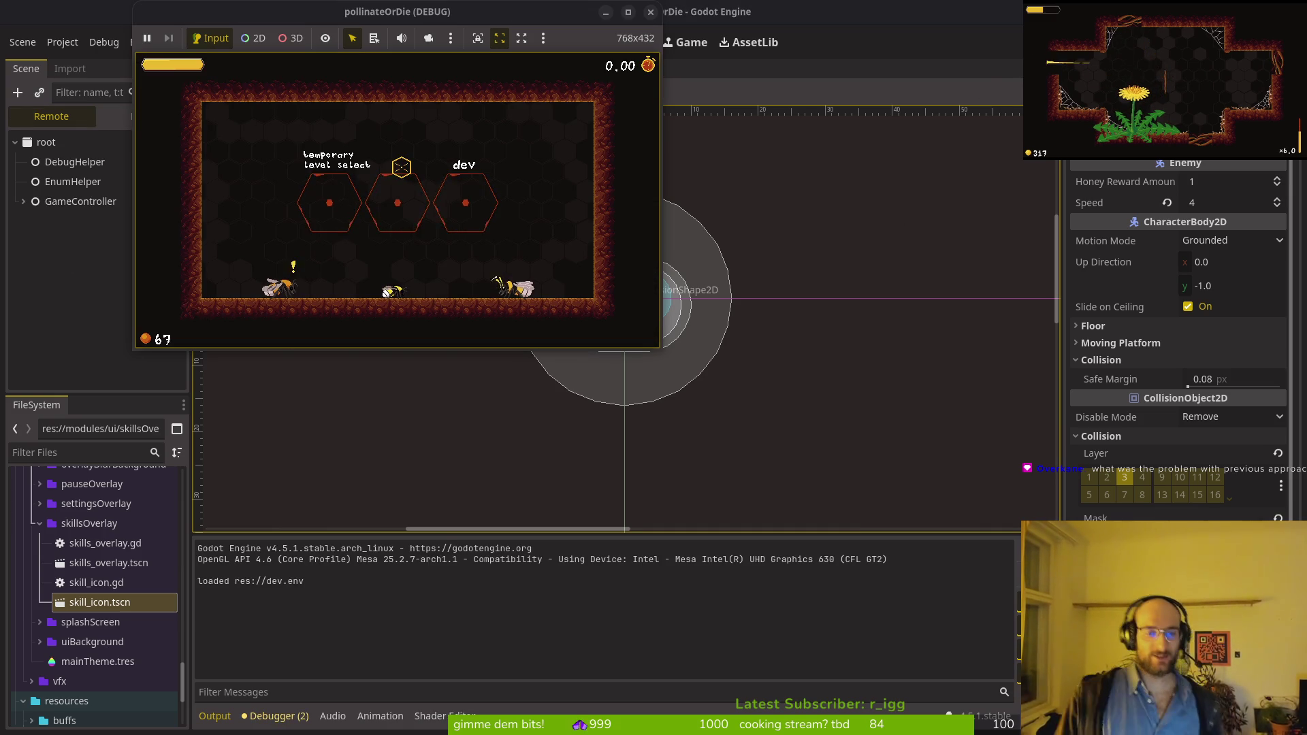
key("Tab")
key("Right")
key("Left")
key("Left")
key("Right")
key("Left")
key("Right")
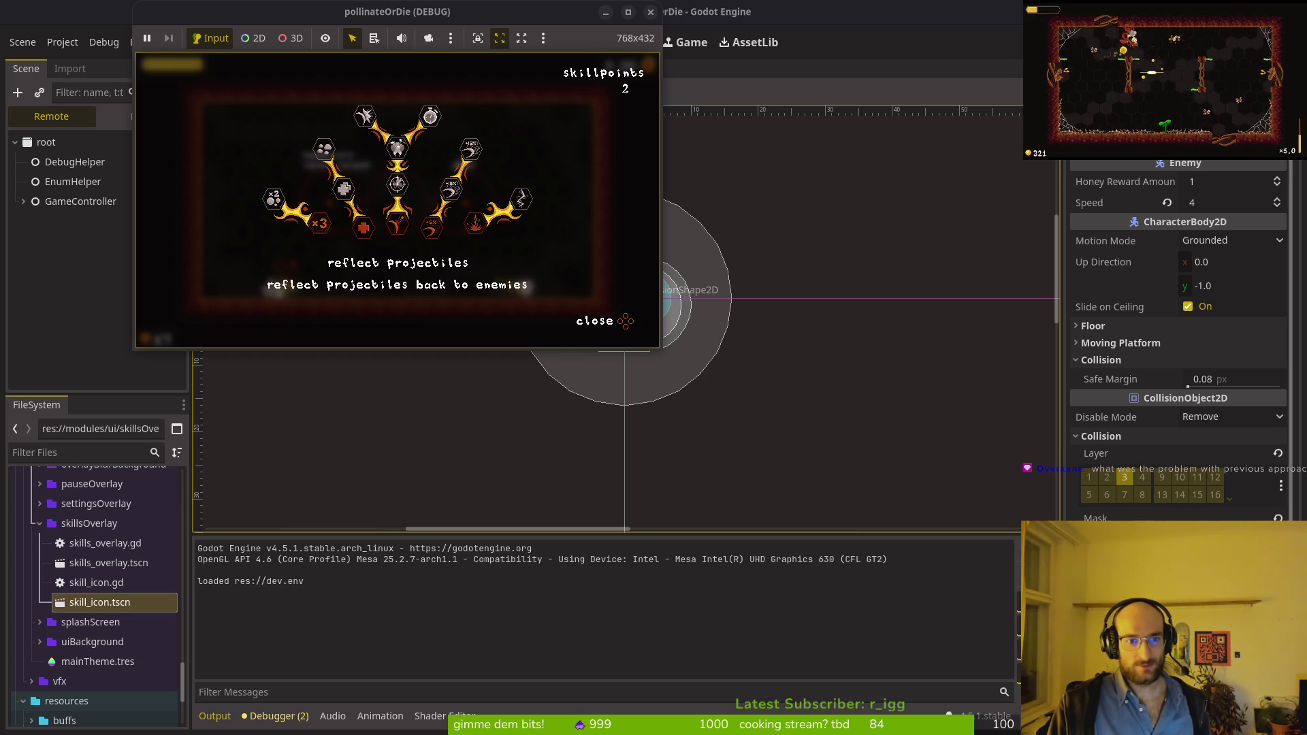
key("Right")
key("F8")
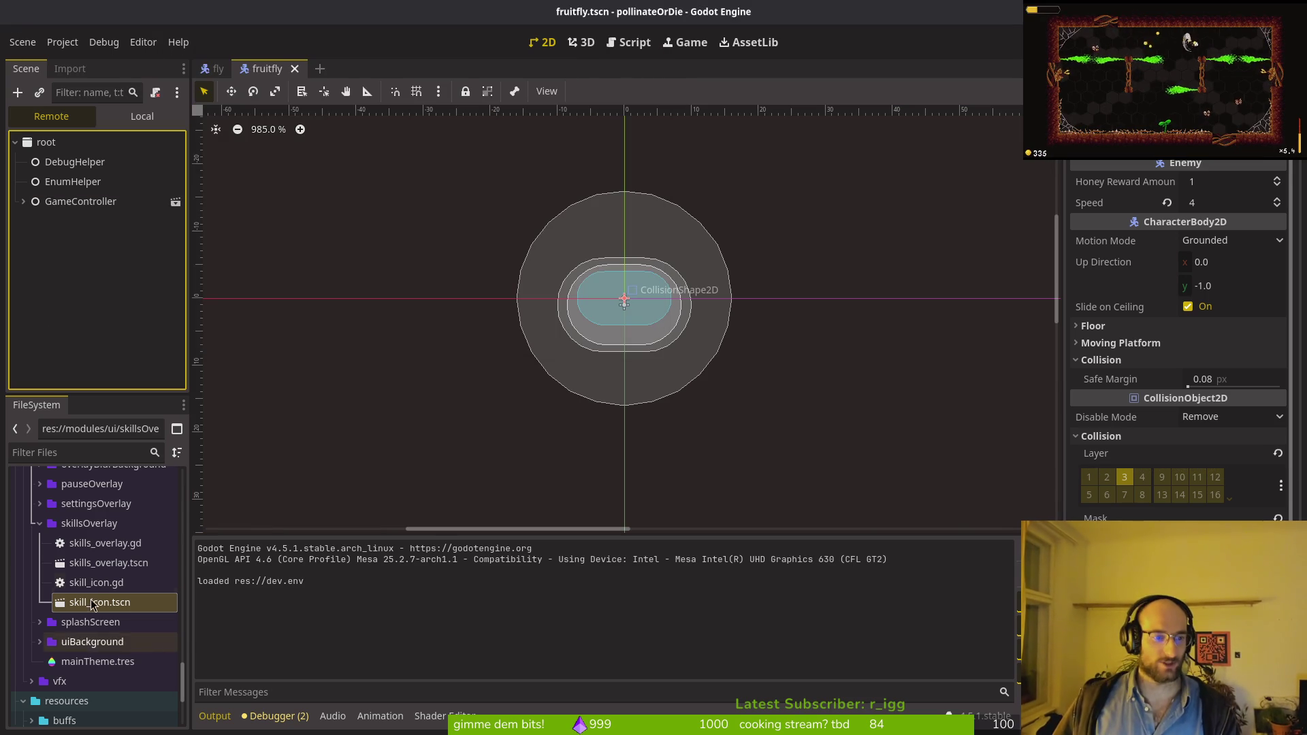
Step: Check the changed files in tig's status view, then open skills_overlay.tscn
key("alt+Tab")
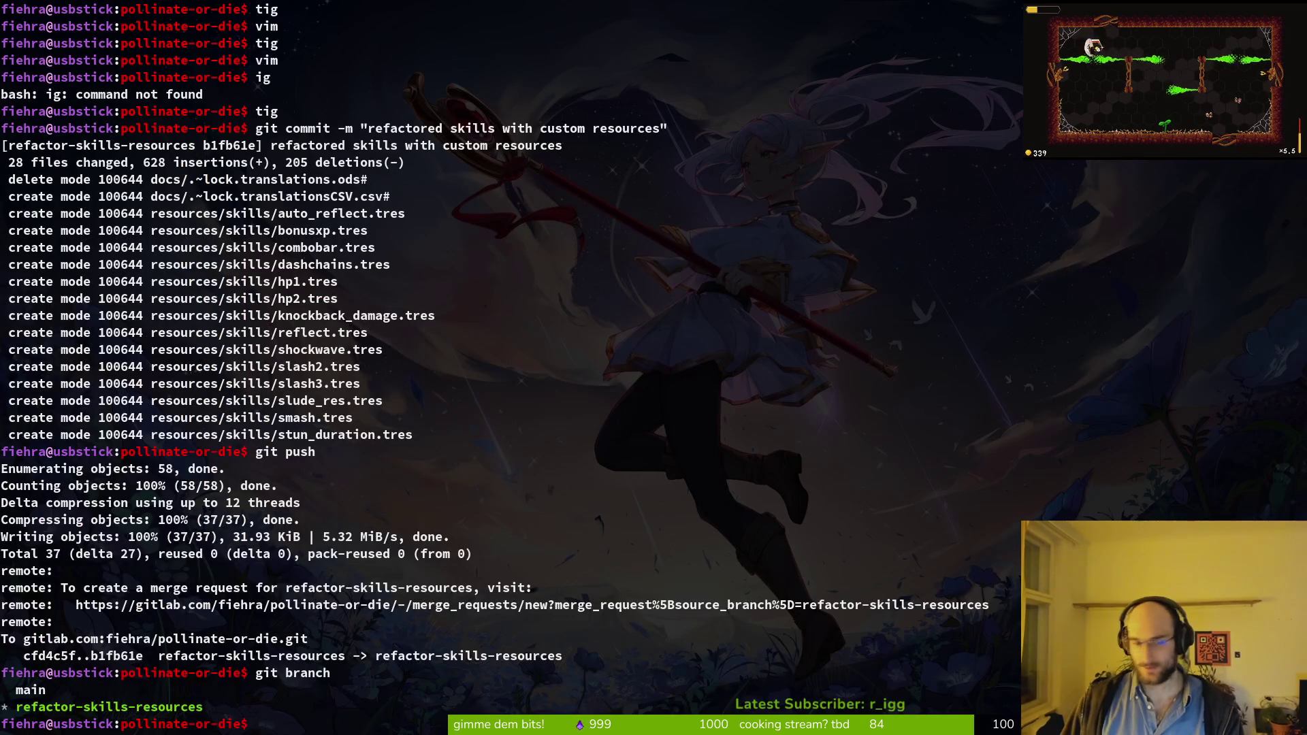
type("tig")
key("Return")
key("s")
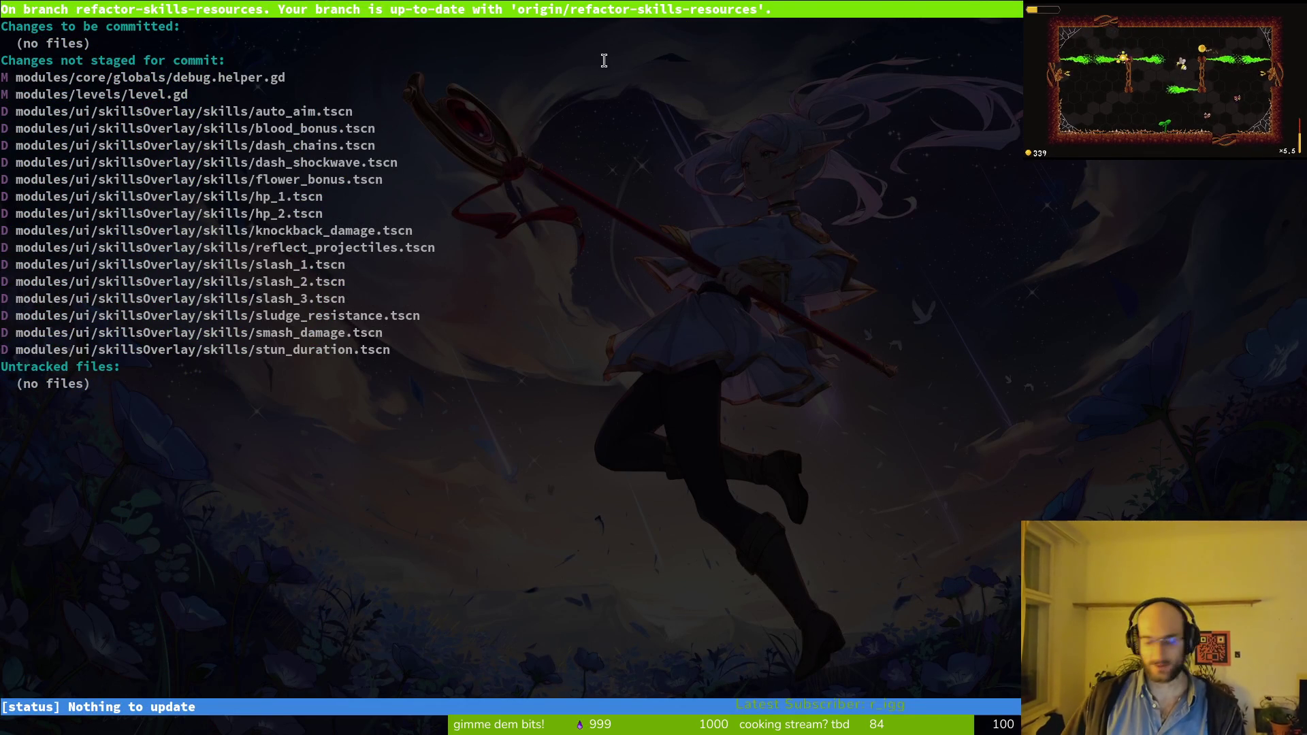
key("Down")
key("Down")
key("Down")
key("Down")
key("Down")
key("Down")
key("alt+Tab")
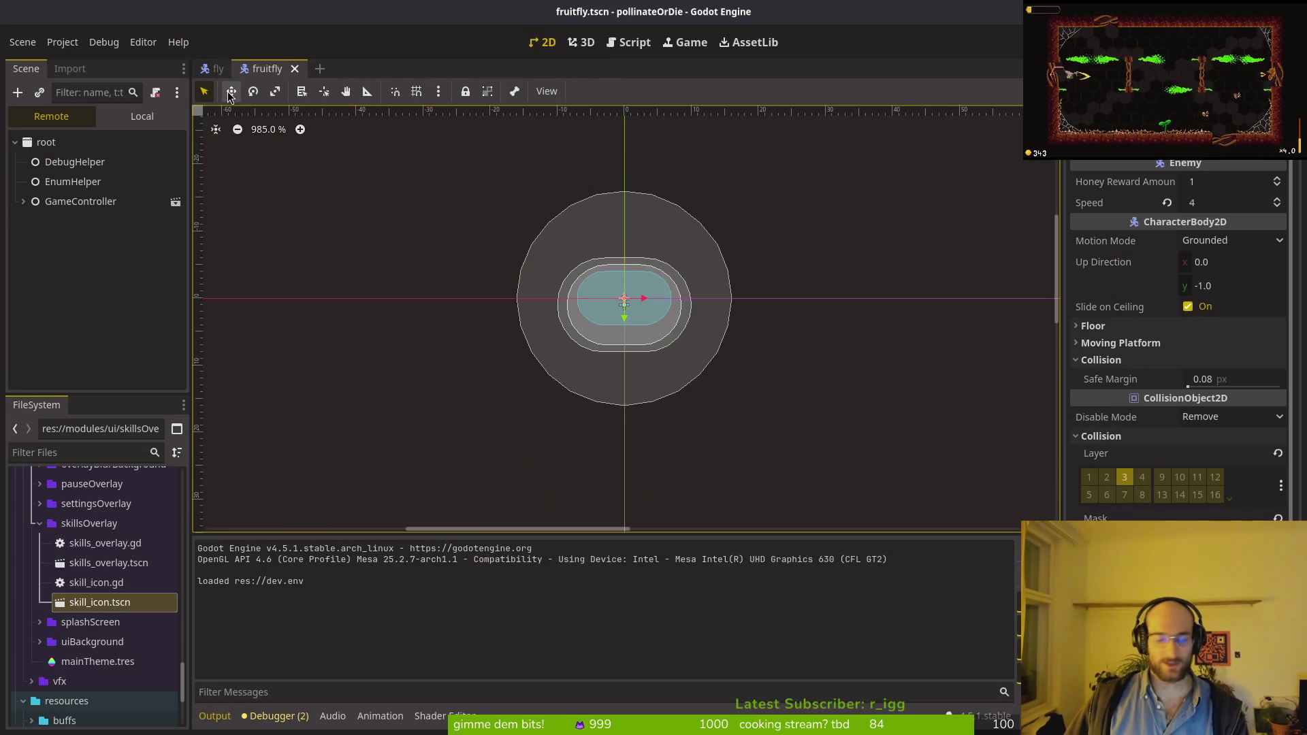
key("ctrl+shift+o")
type("skillsov")
key("Return")
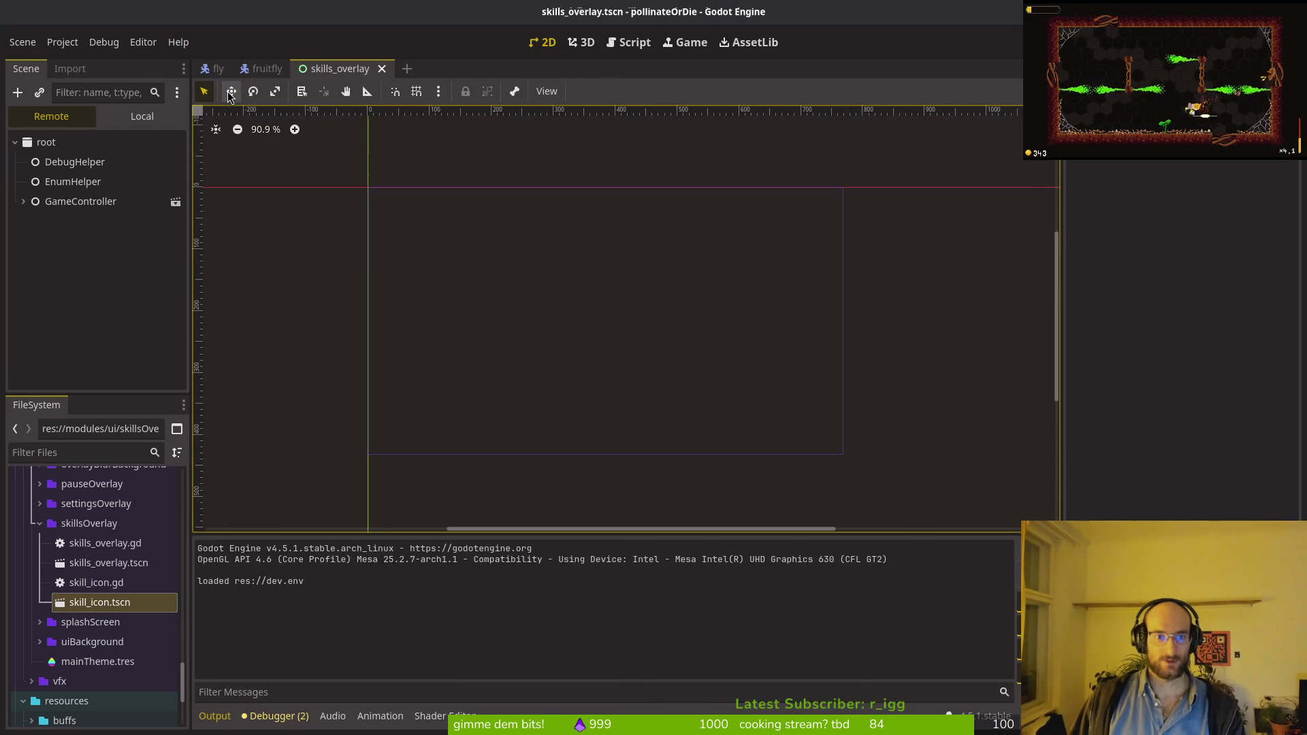
Step: Inspect the combo skill node in skillsOverlay, check git status, and return to fruitfly
left_click(142, 116)
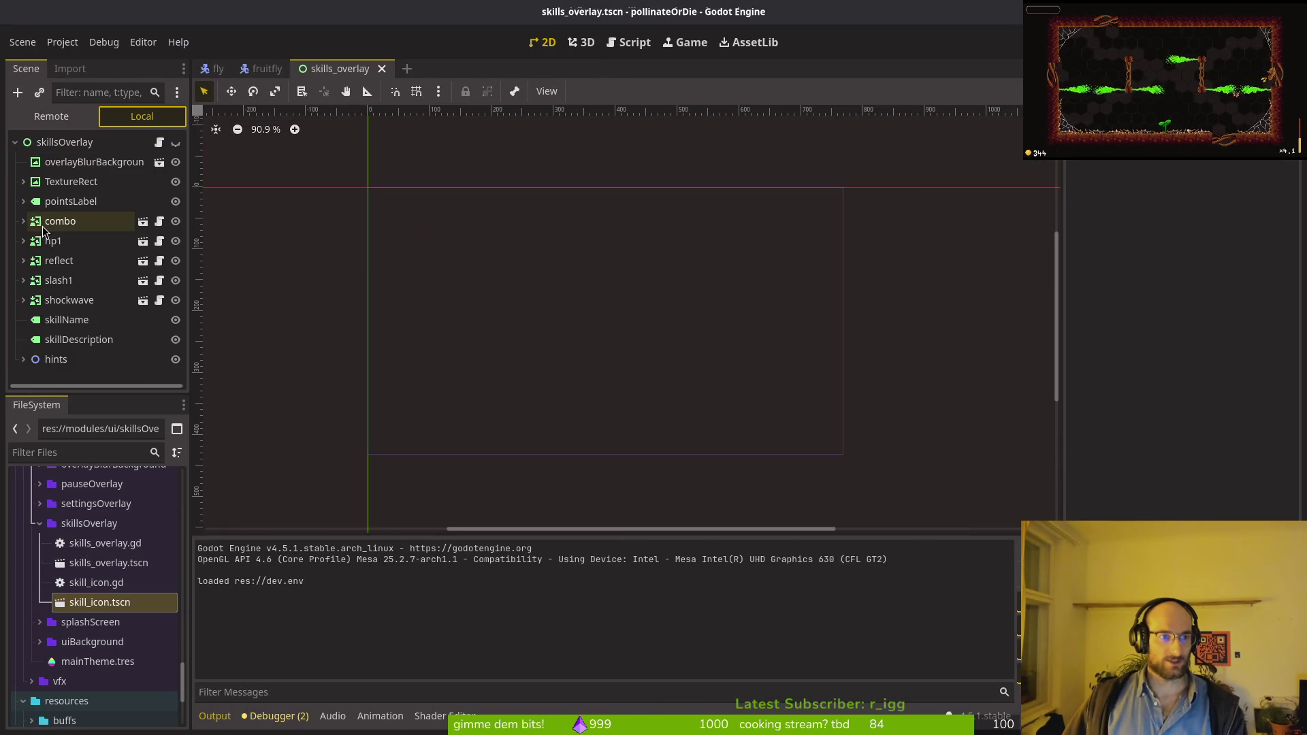
left_click(44, 226)
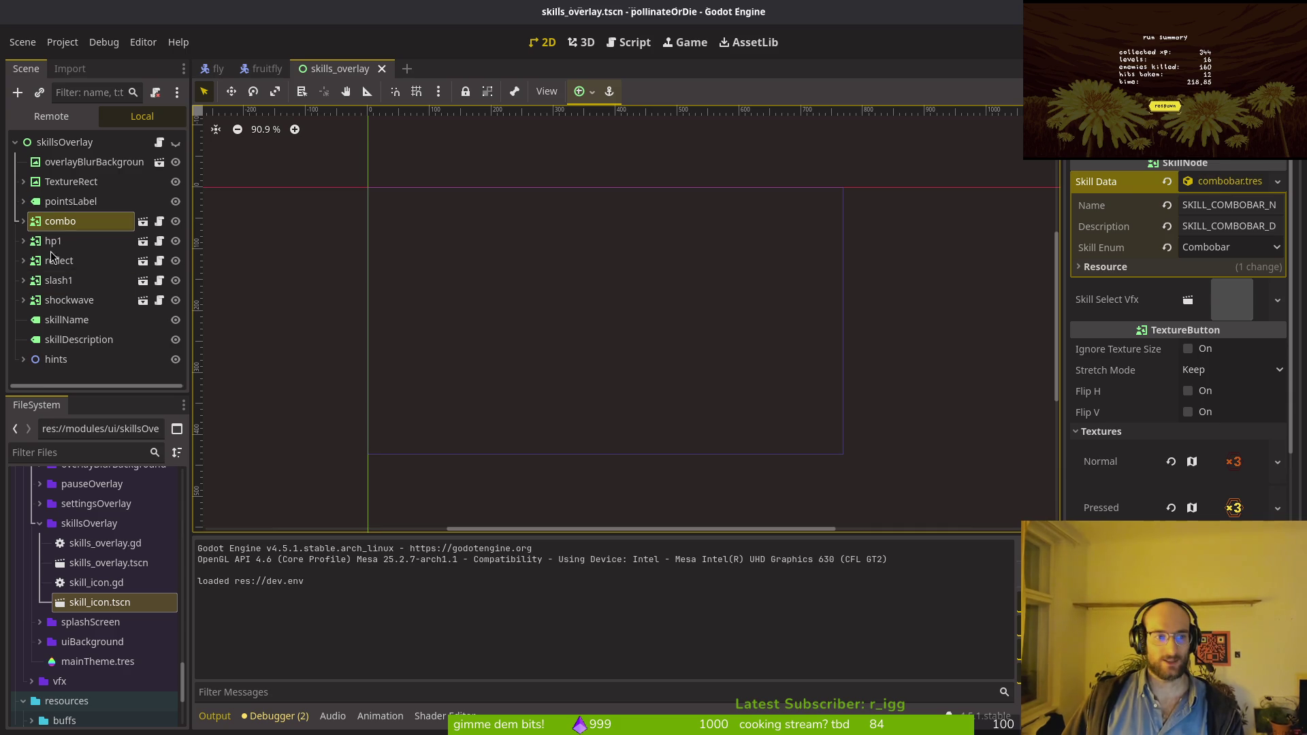
key("alt+Tab")
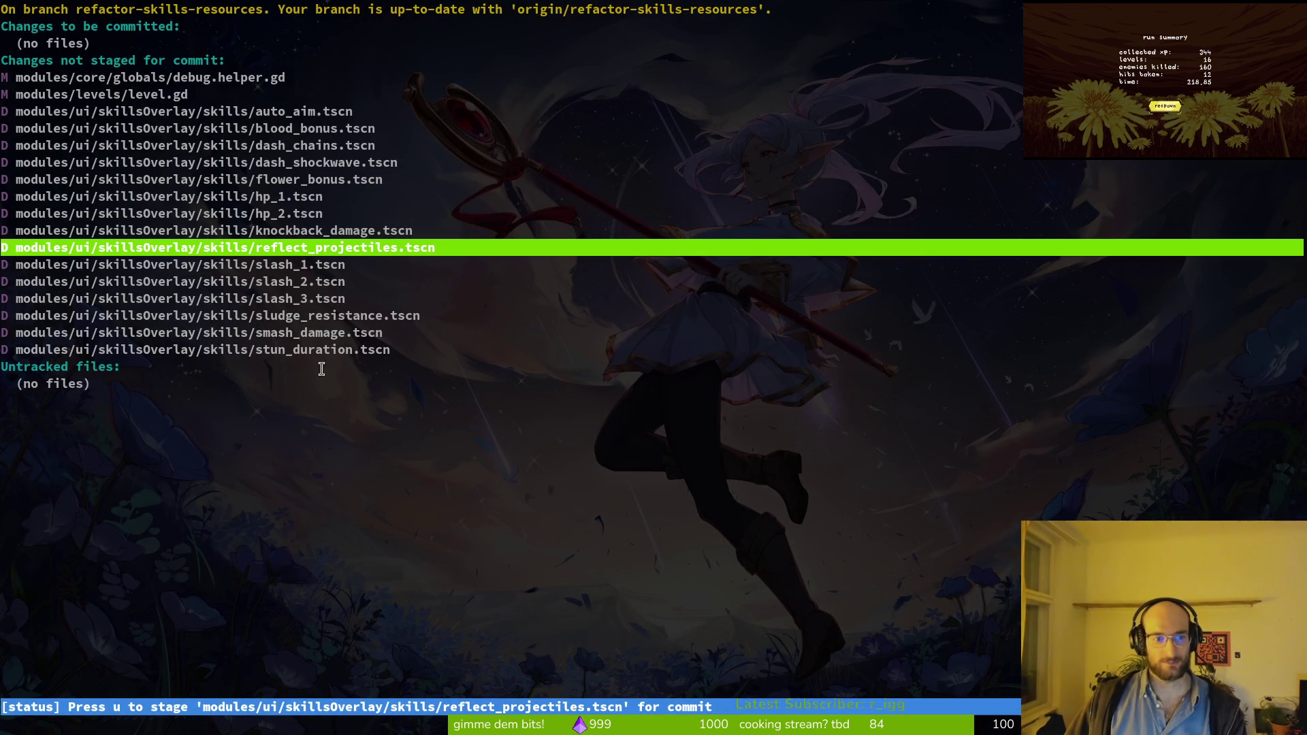
key("alt+Tab")
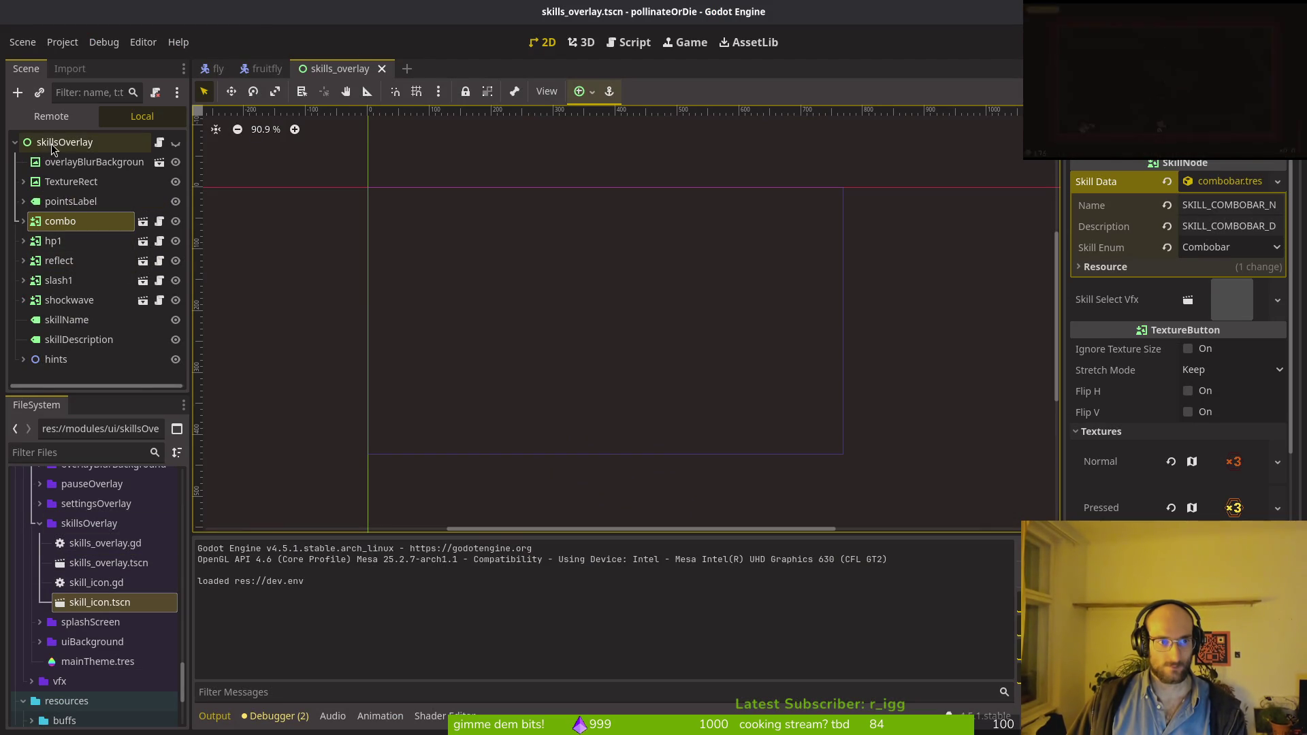
left_click(264, 63)
key("alt+Tab")
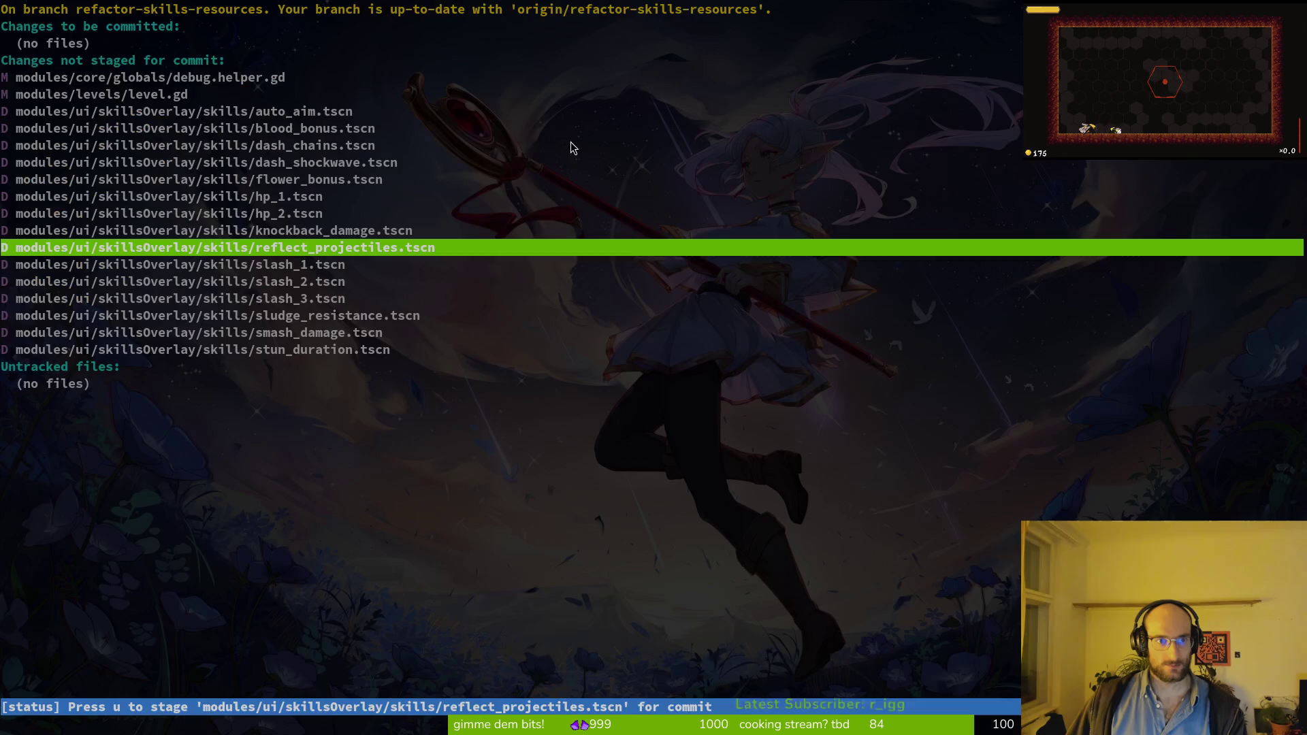
key("alt+Tab")
Step: Quick-open devlevel.tscn by searching 'devle'
key("alt+shift+o")
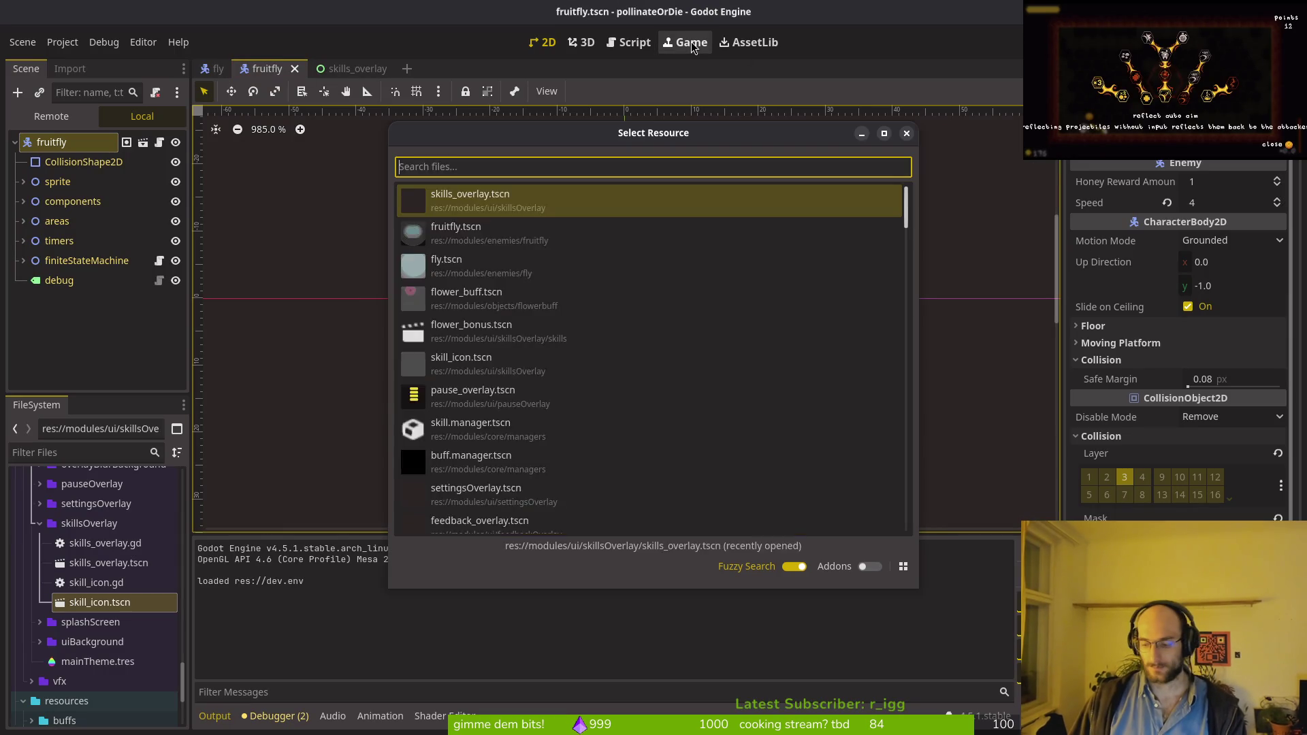
type("devle")
key("Down")
key("Return")
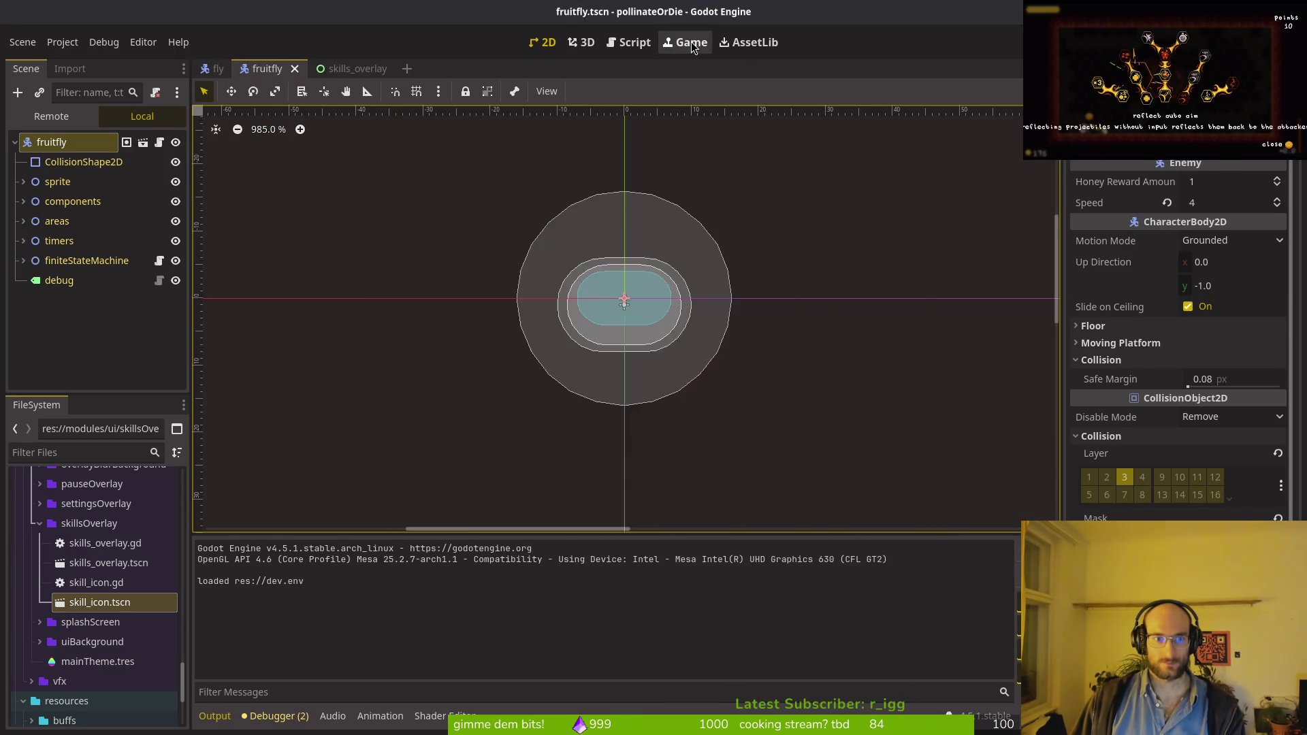
Step: Copy three enemySpawn markers and paste them under wave1 toward the room's upper right
left_click(87, 320)
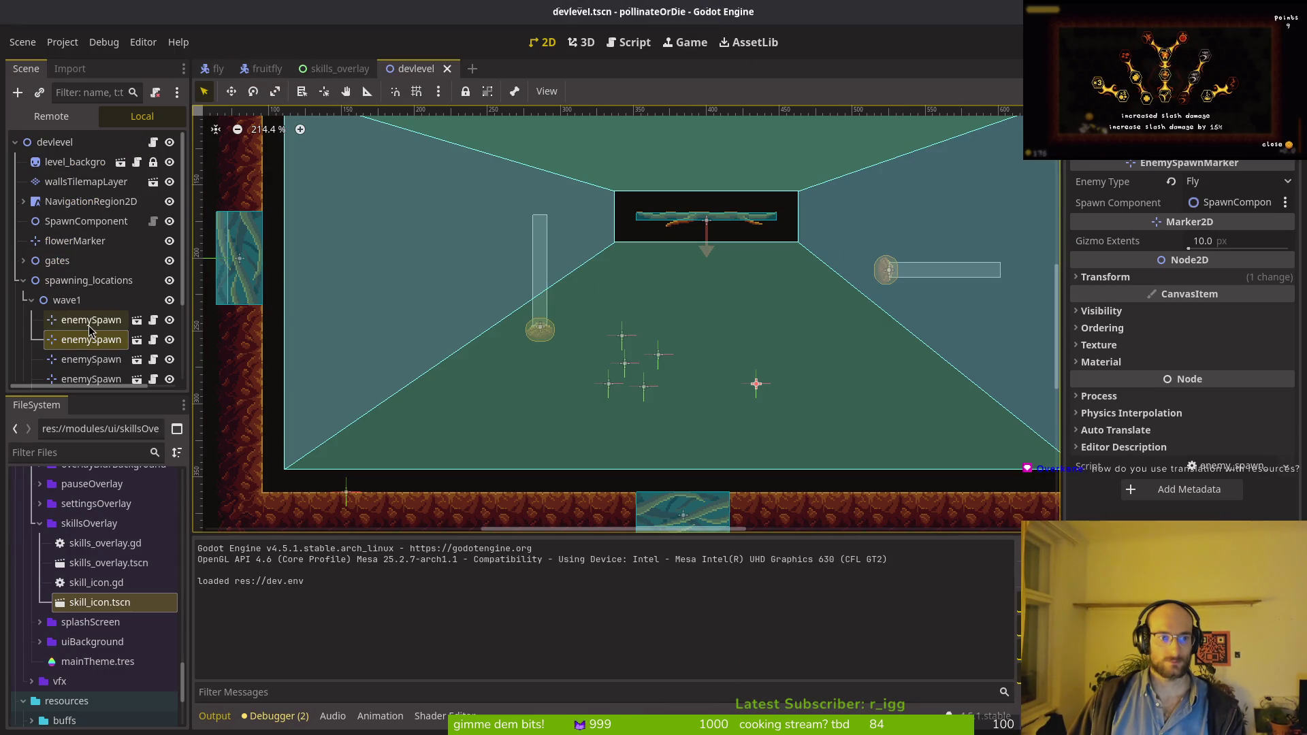
left_click(624, 363, "shift")
left_click(644, 386, "shift")
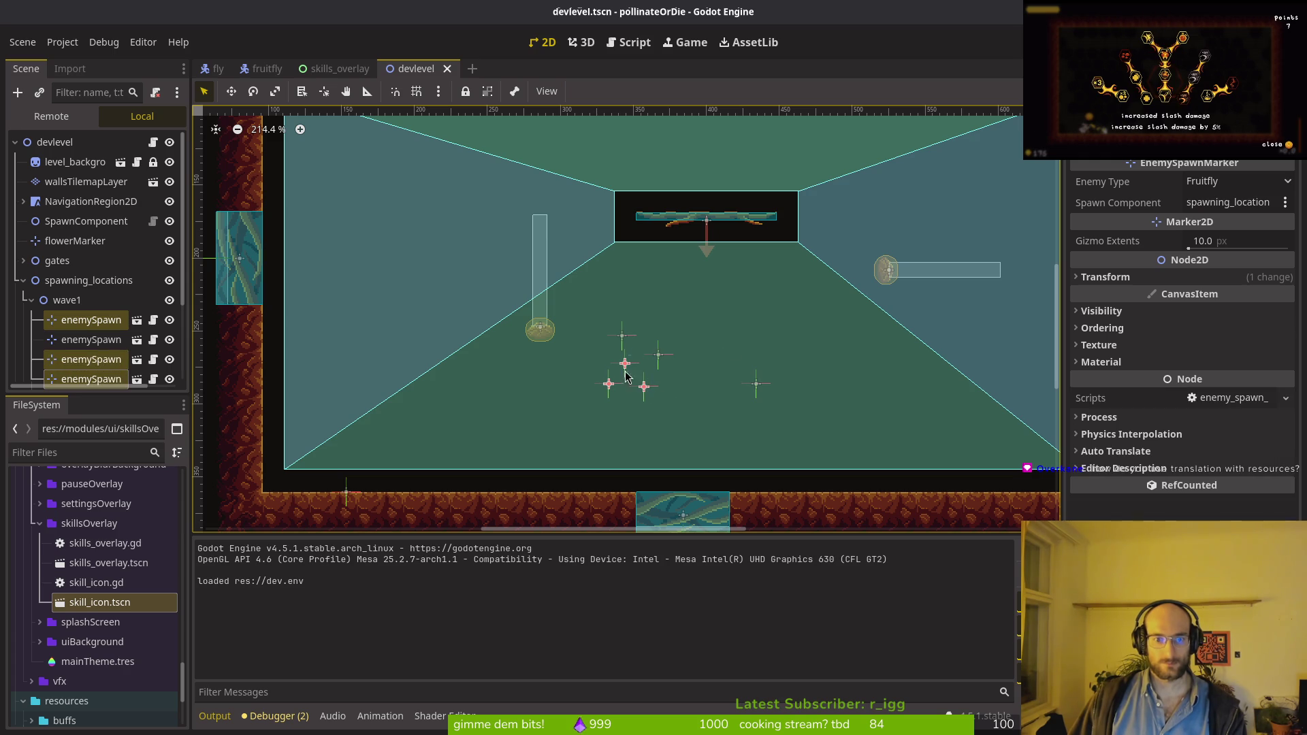
key("ctrl+c")
key("ctrl+v")
left_click_drag(625, 365, 788, 308)
Step: Paste three more markers under wave1 at the room's lower right, then test-run briefly
left_click(109, 233)
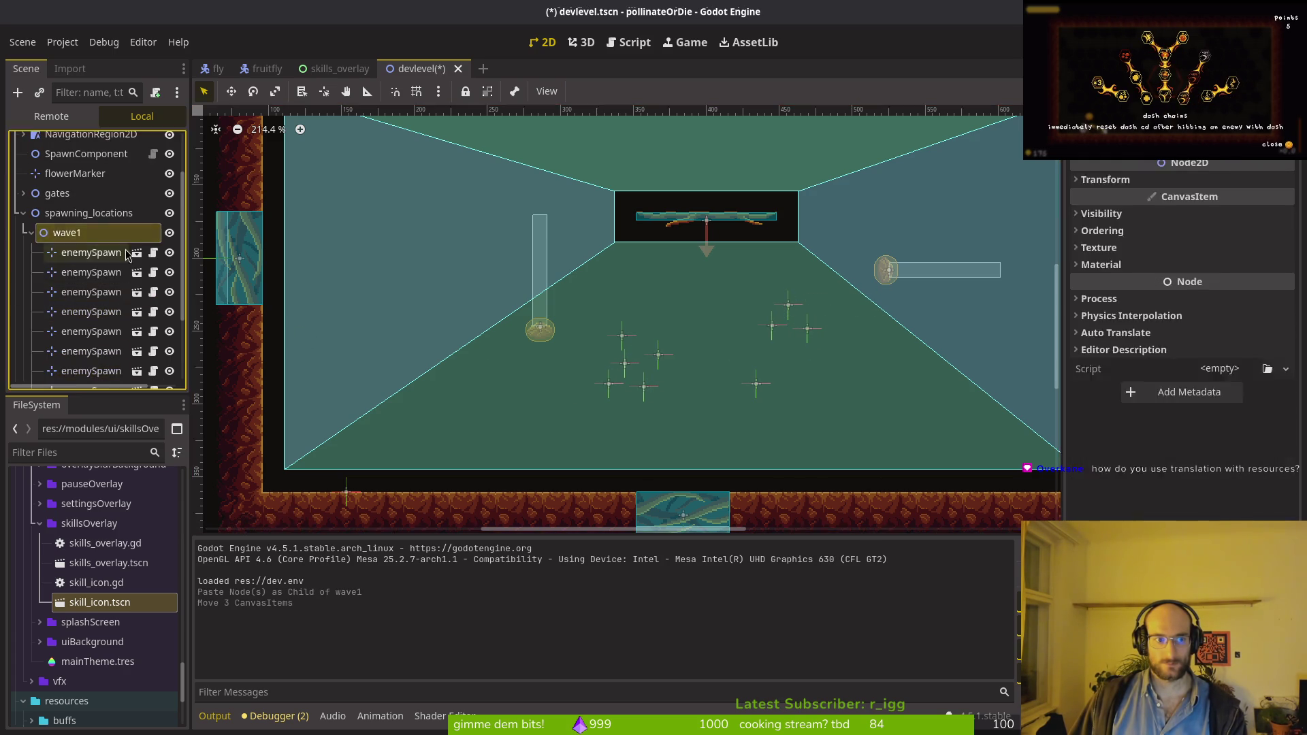
key("ctrl+v")
mouse_move(636, 367)
left_mouse_down()
mouse_move(953, 409)
mouse_move(911, 398)
left_mouse_up()
key("F5")
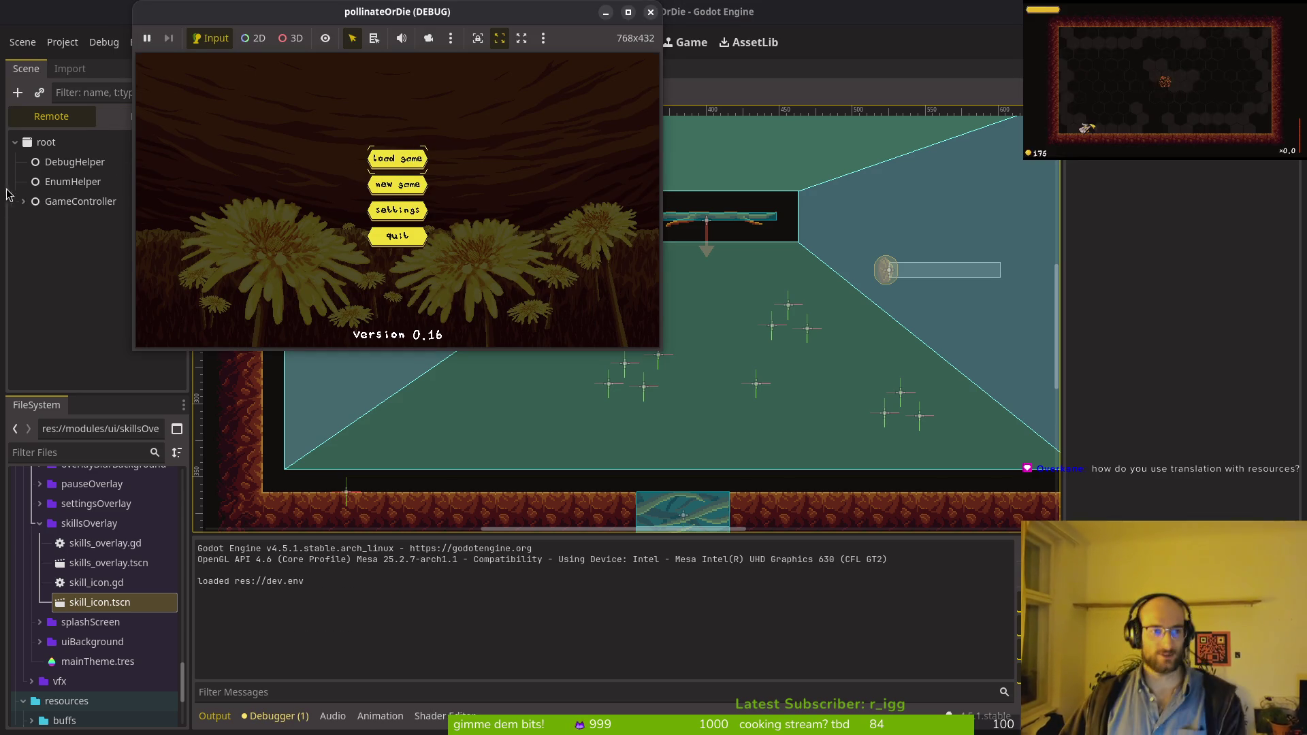
key("F8")
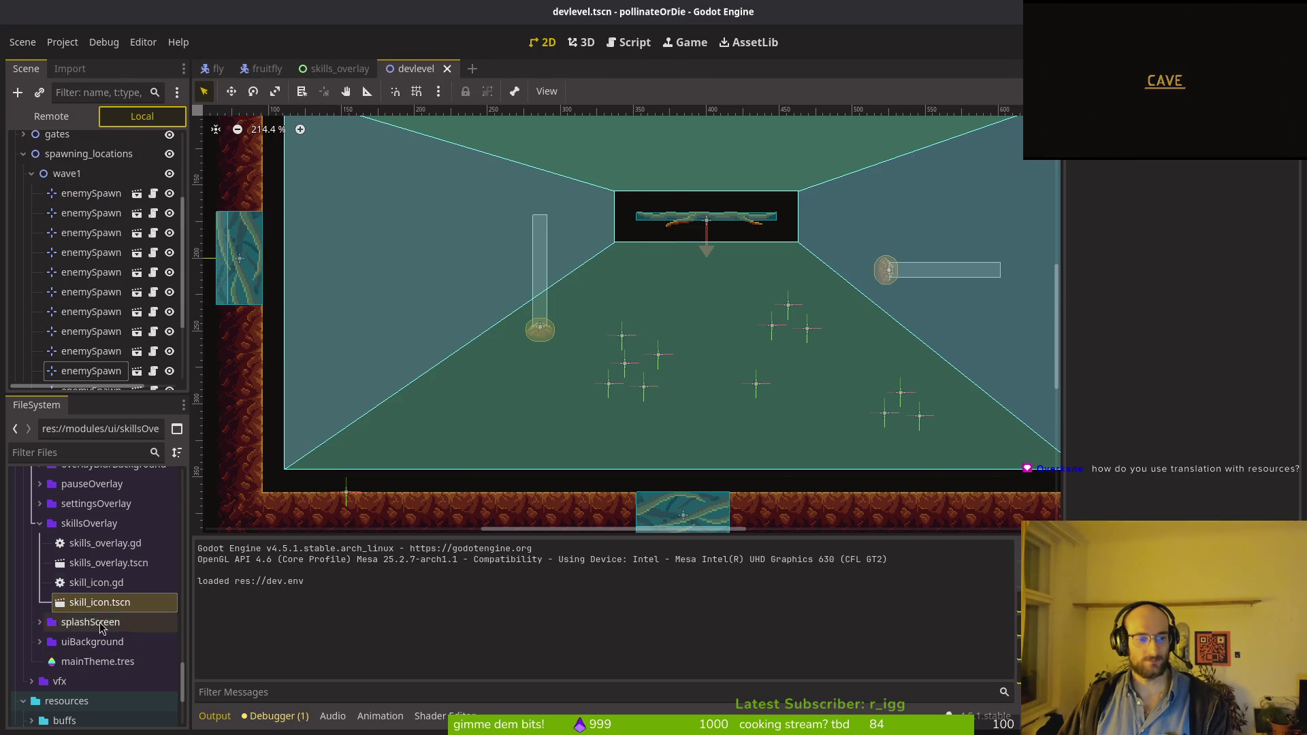
Step: Inspect auto_reflect.tres and its Name key SKILL_AUTOAIM_NAME
scroll(95, 593, "down", 5)
left_click(31, 592)
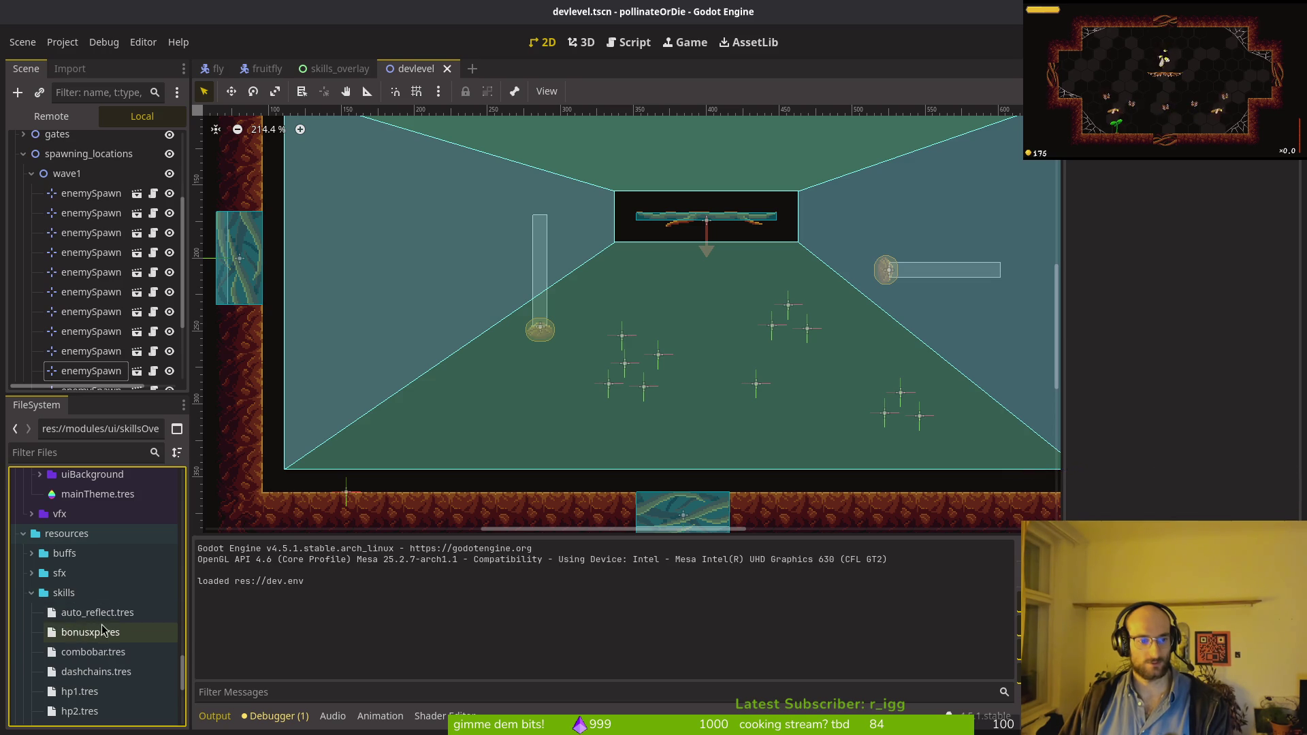
left_click(95, 612)
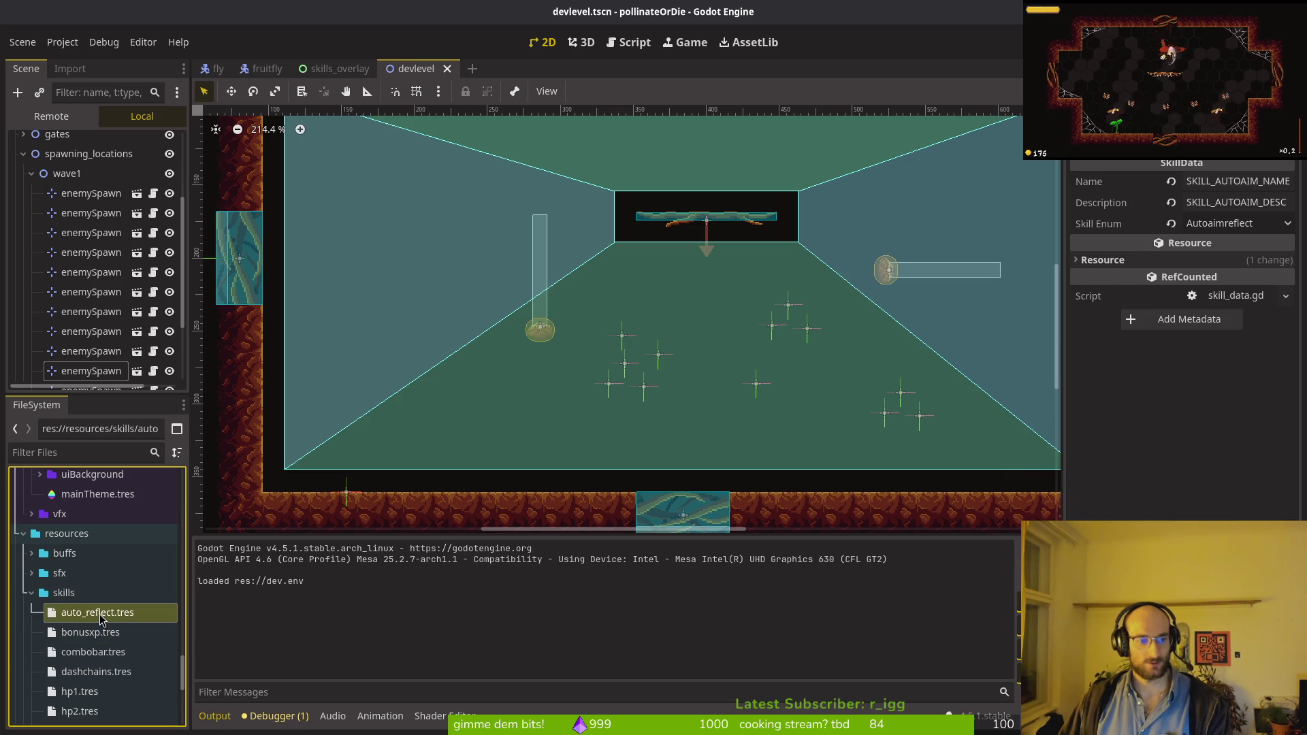
left_click(1225, 181)
double_click(1232, 180)
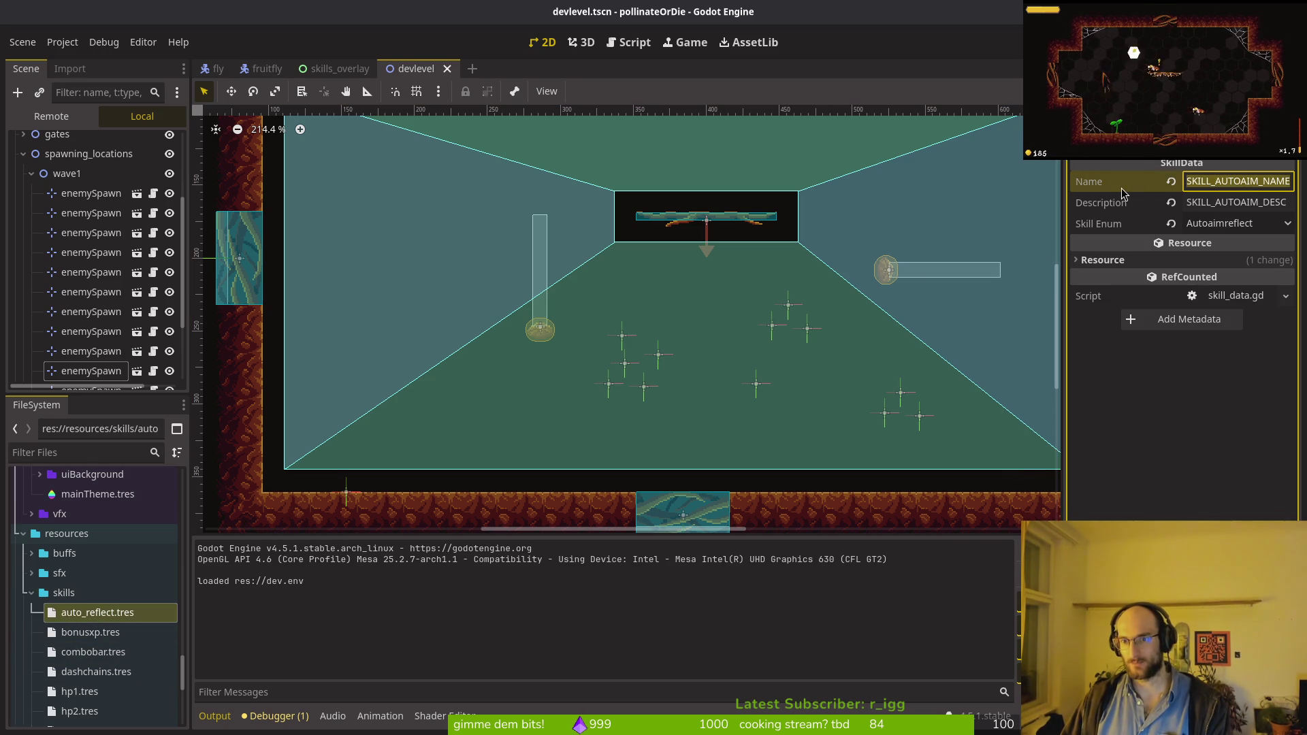
left_click(1220, 181)
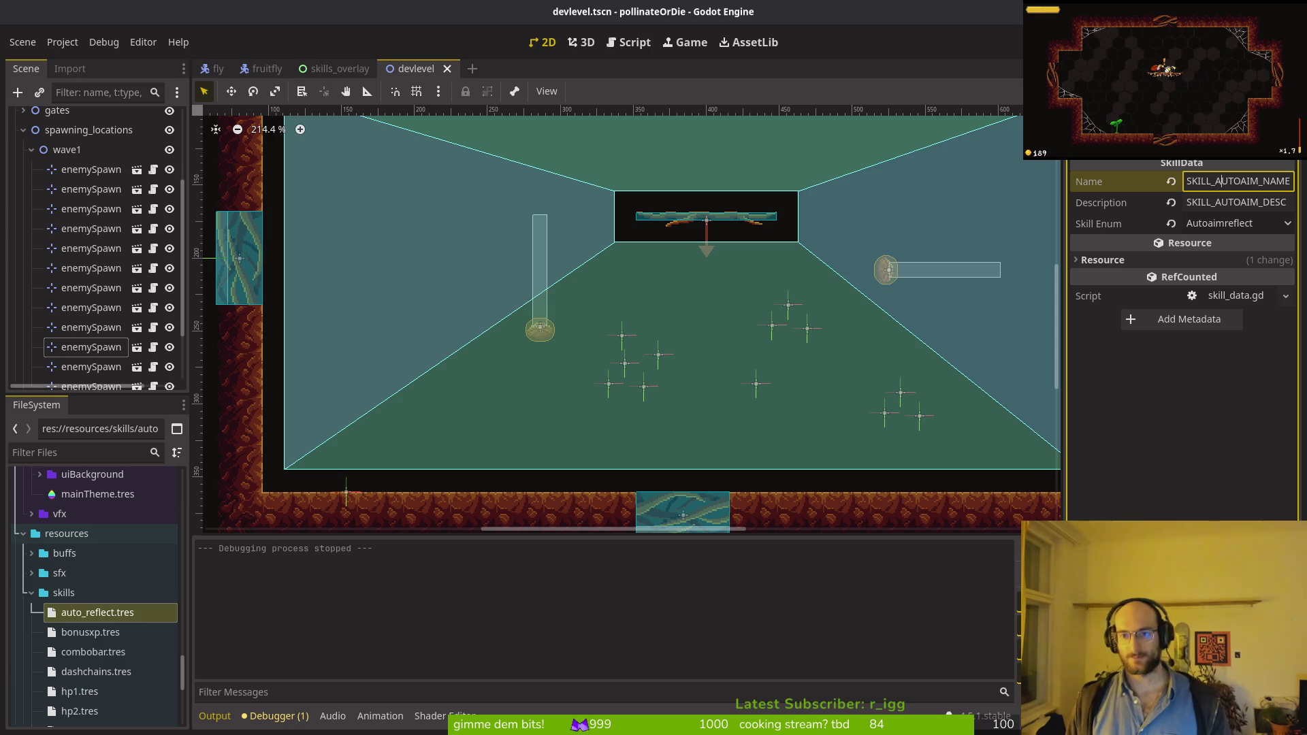
Step: Playtest the game past the title screen, close it, and return to the fly scene
key("F5")
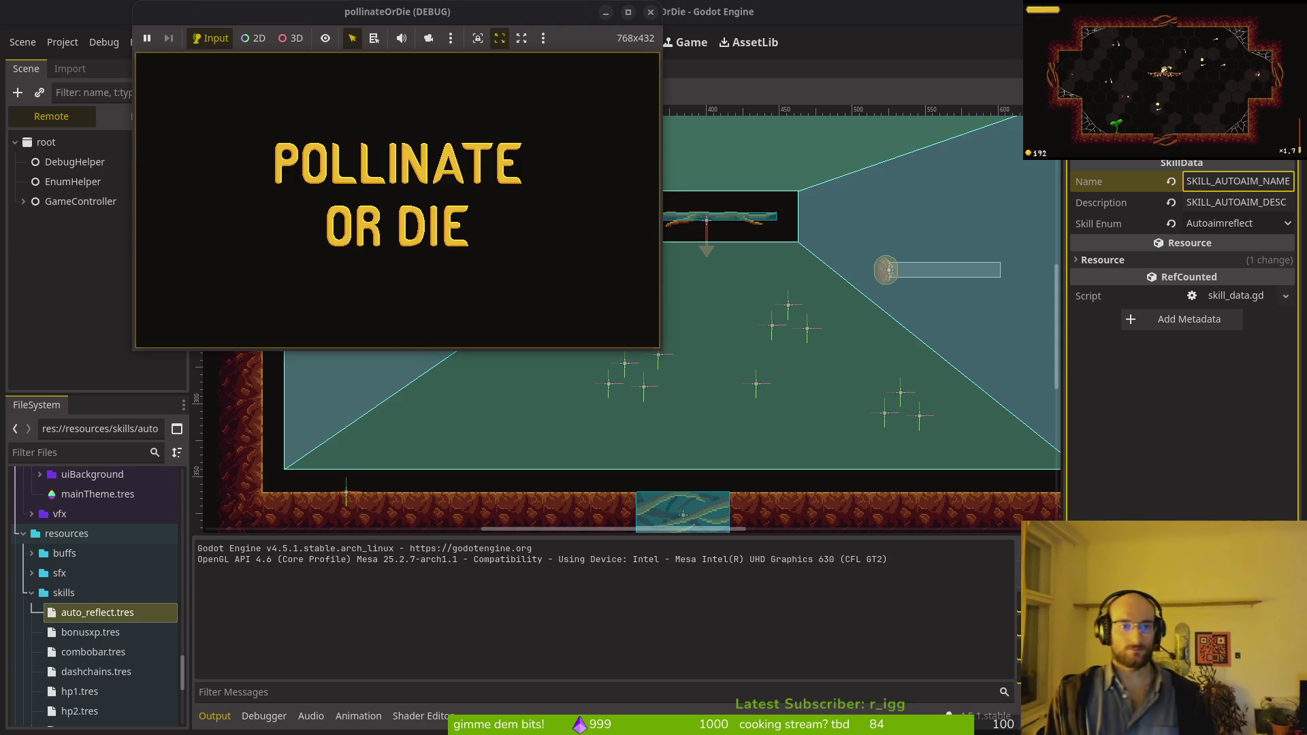
key("Return")
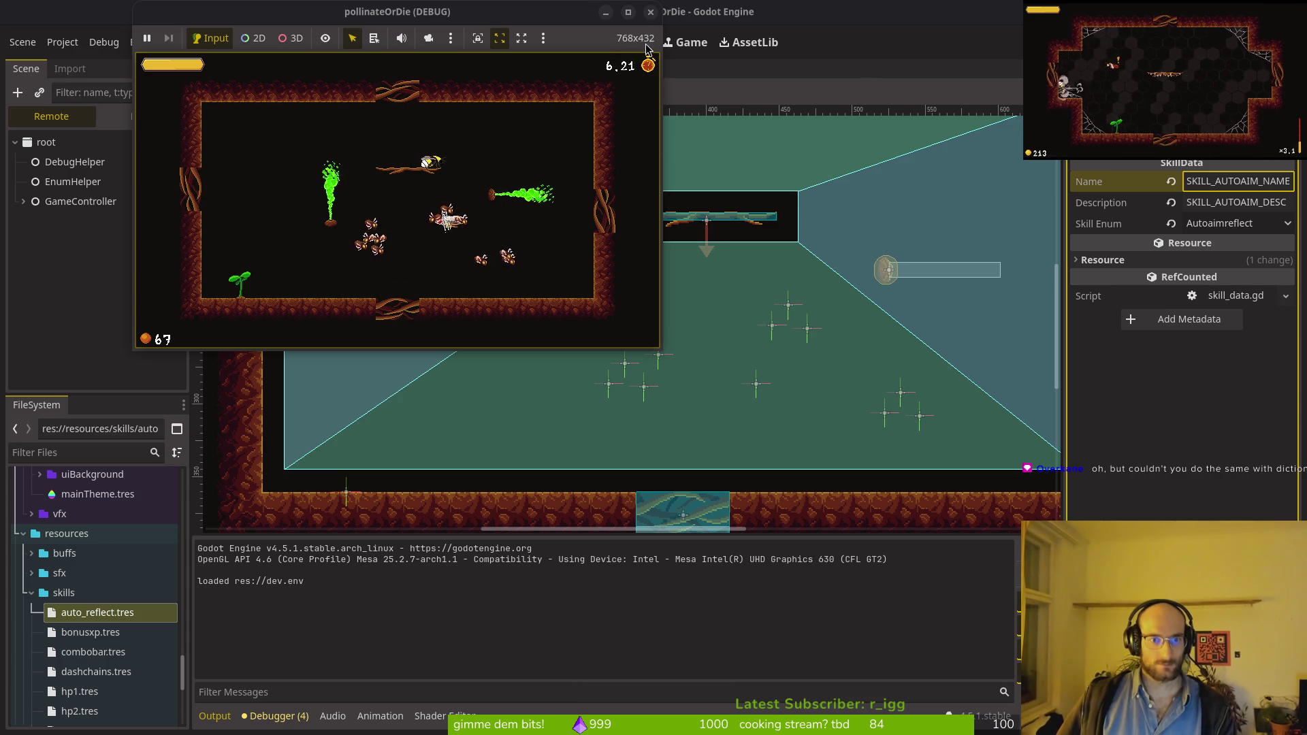
left_click(650, 11)
left_click(217, 68)
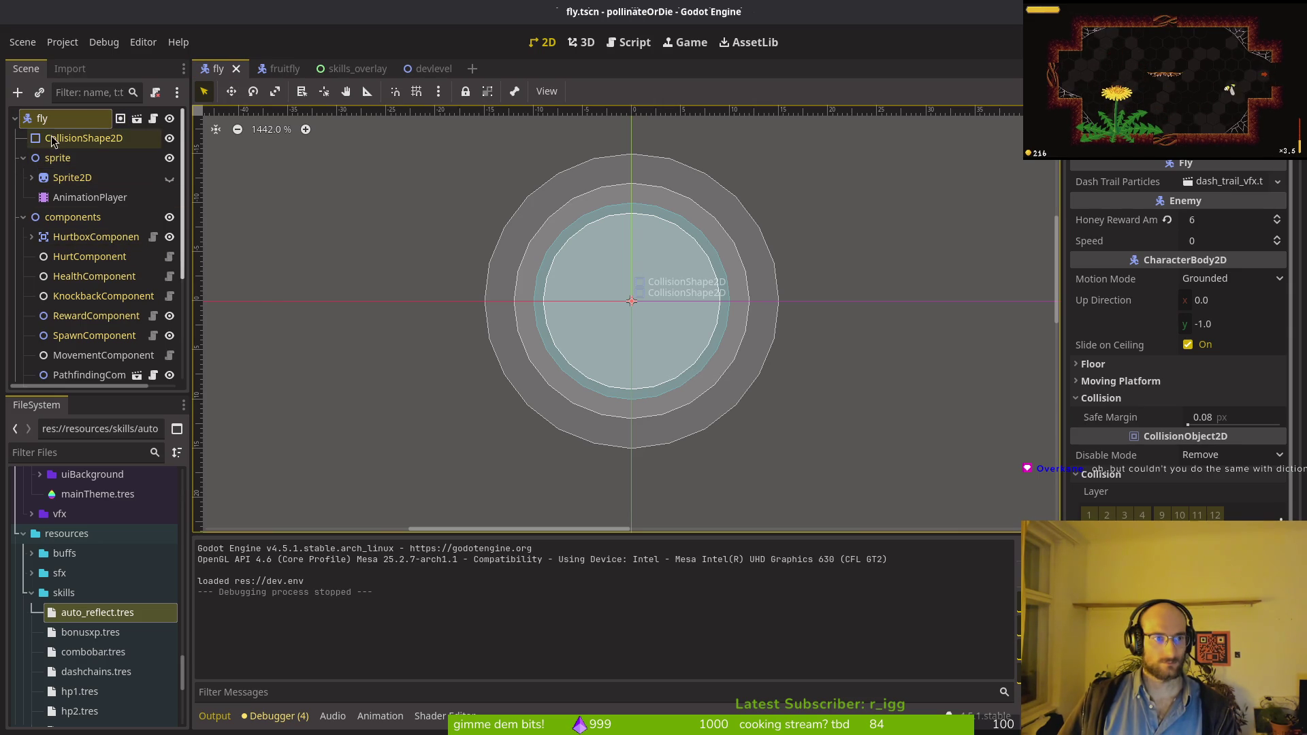
Step: Untick collision layer 3 (enemies) on the fruitfly, then bring up tig's status view
left_click(272, 71)
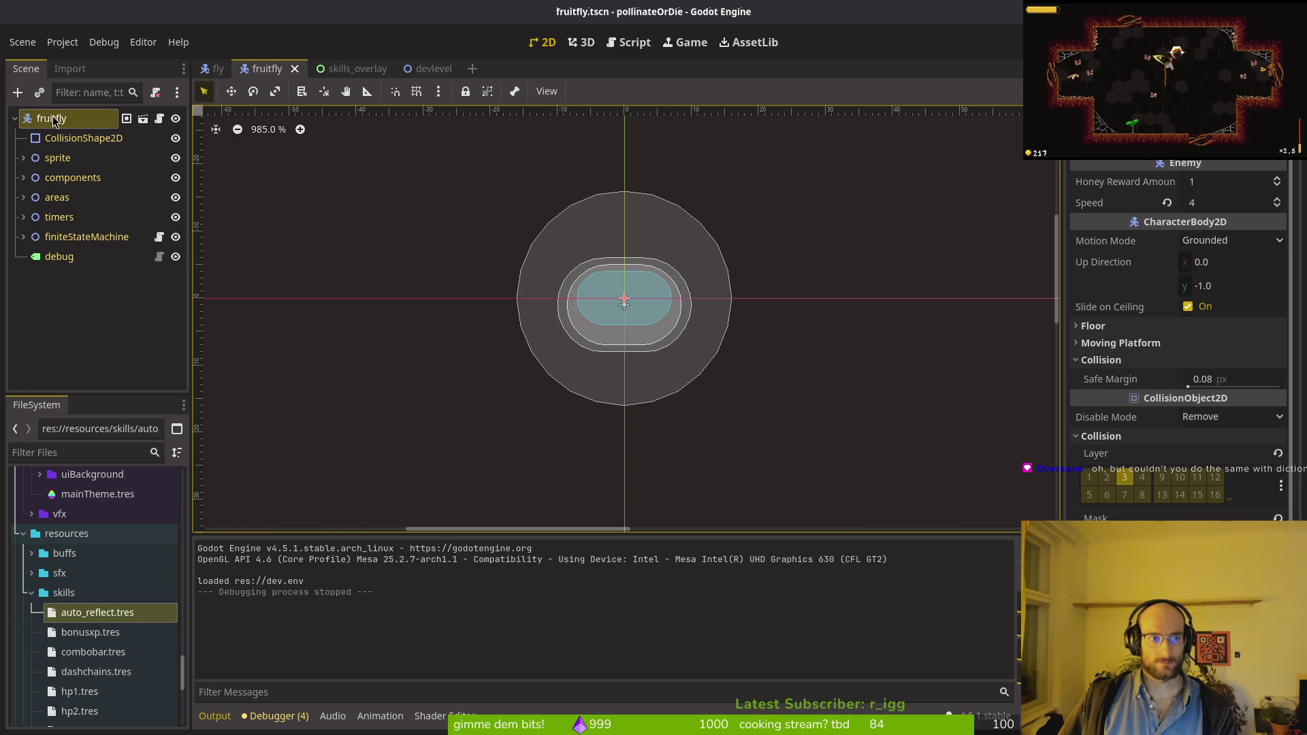
left_click(1123, 484)
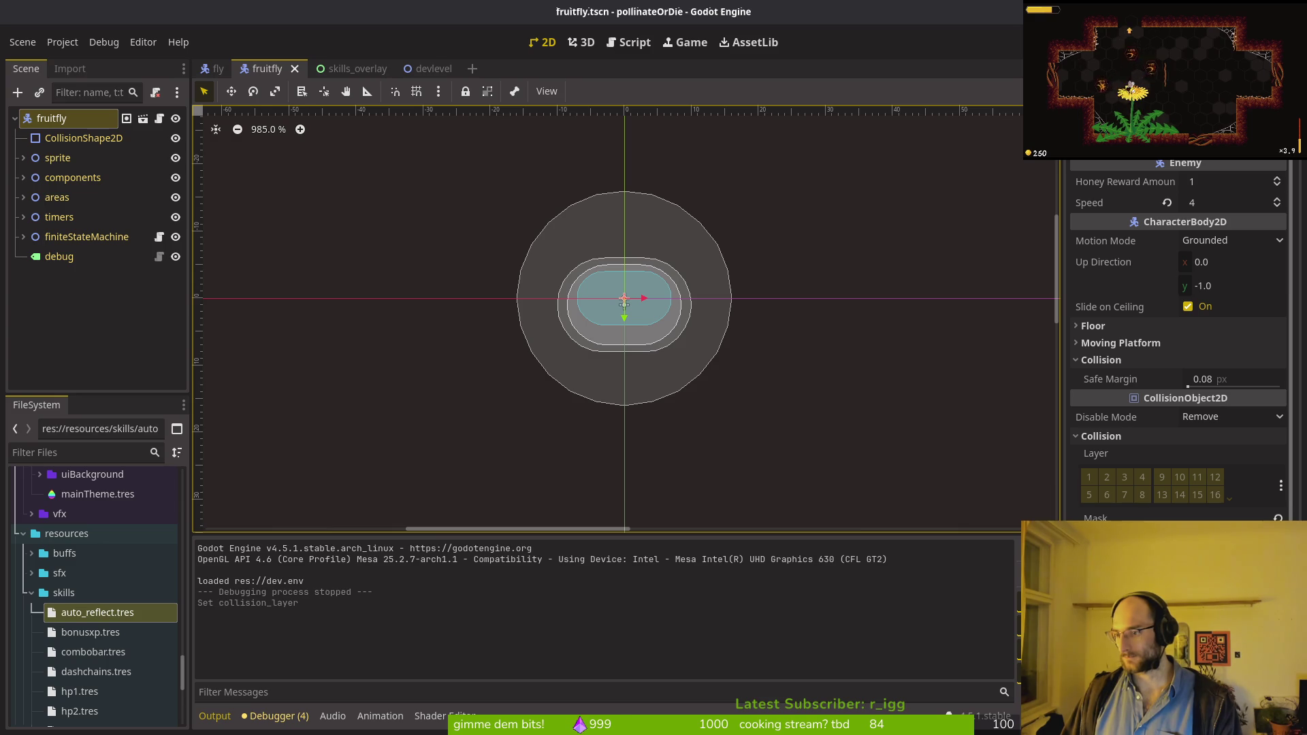
key("super+2")
Step: Quit tig, start Neovim in the project folder, and open skills_overlay.gd via the file finder
key("c")
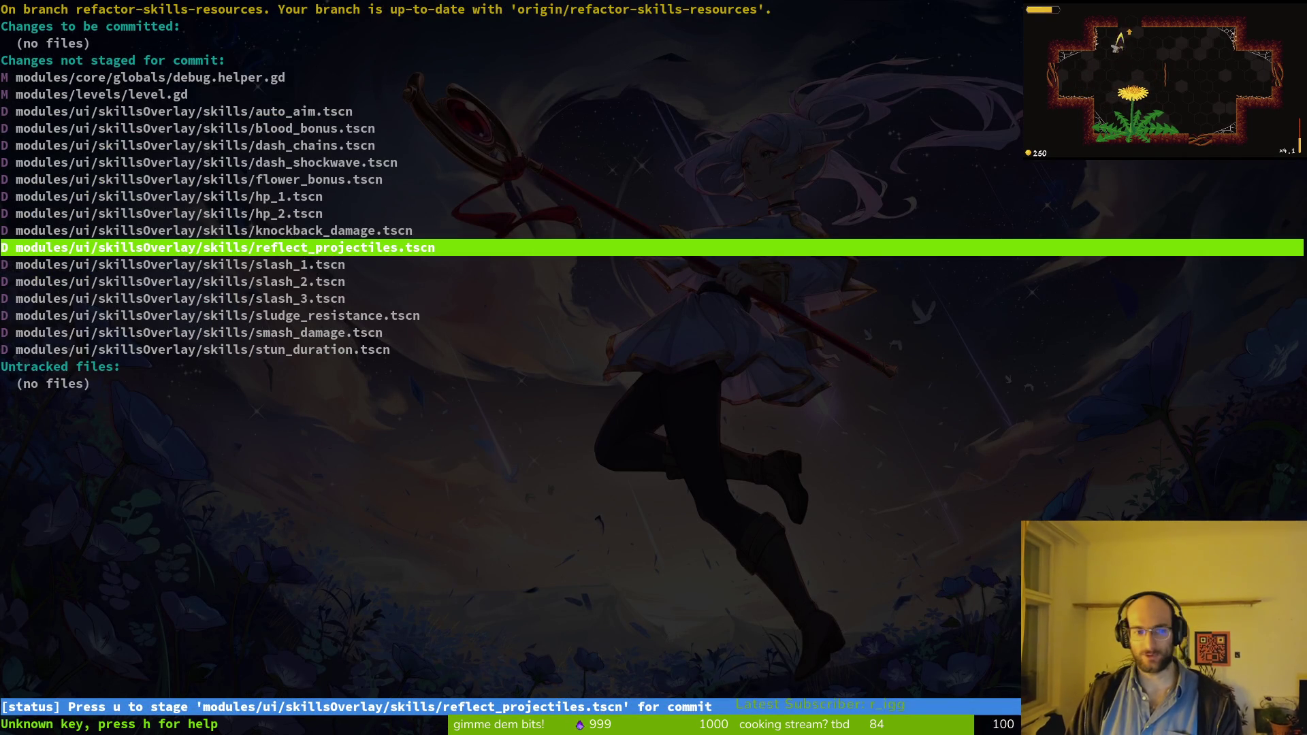
type("qnvim .")
key("Return")
key("space")
key("f")
key("f")
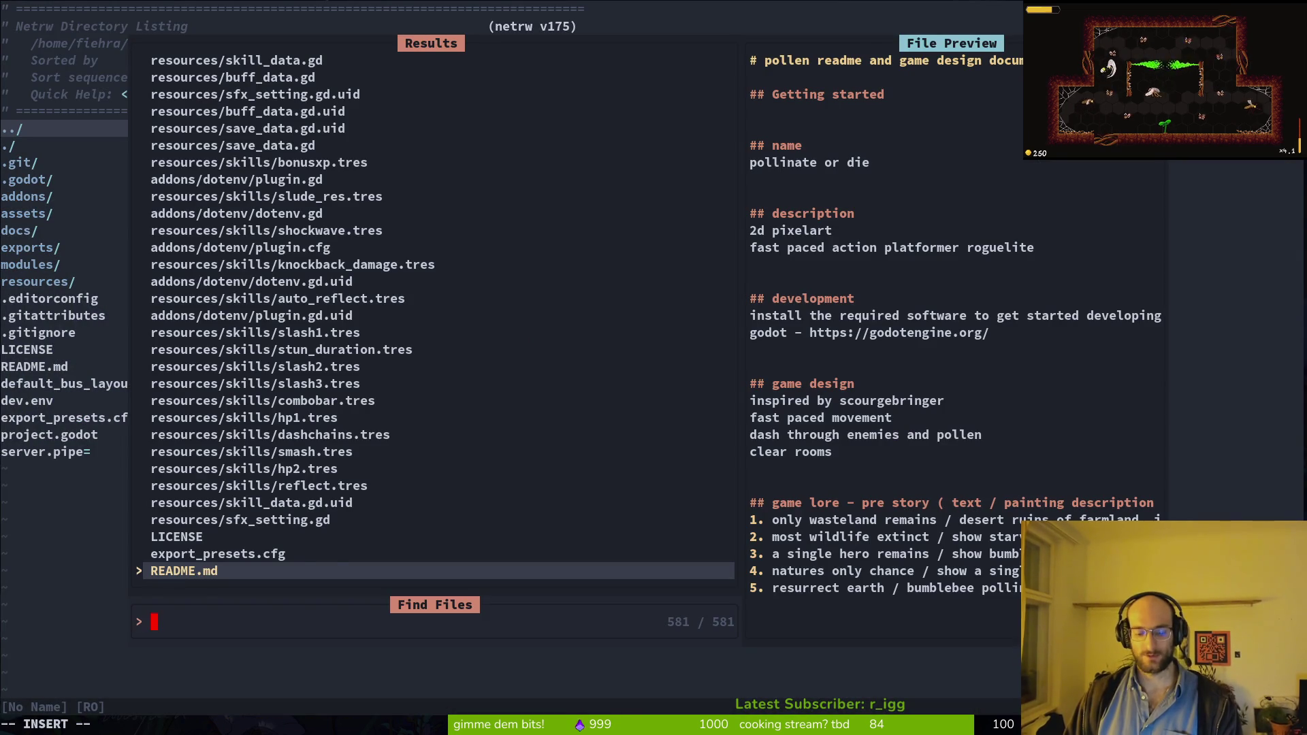
type("skio")
key("Return")
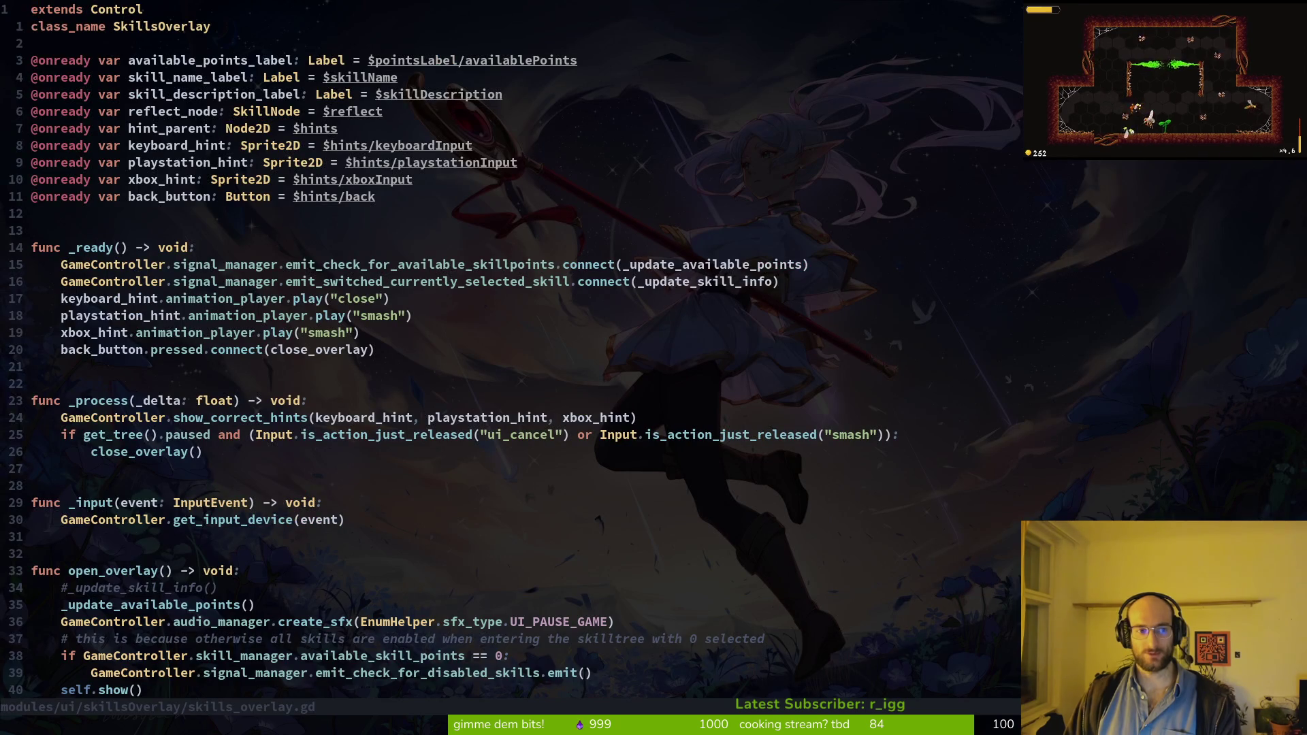
Step: Add and then delete a trial tr("UI_CANCEL") line in _ready, save, and collapse the skills folder in Godot
key("j")
key("j")
key("j")
type("otr(")
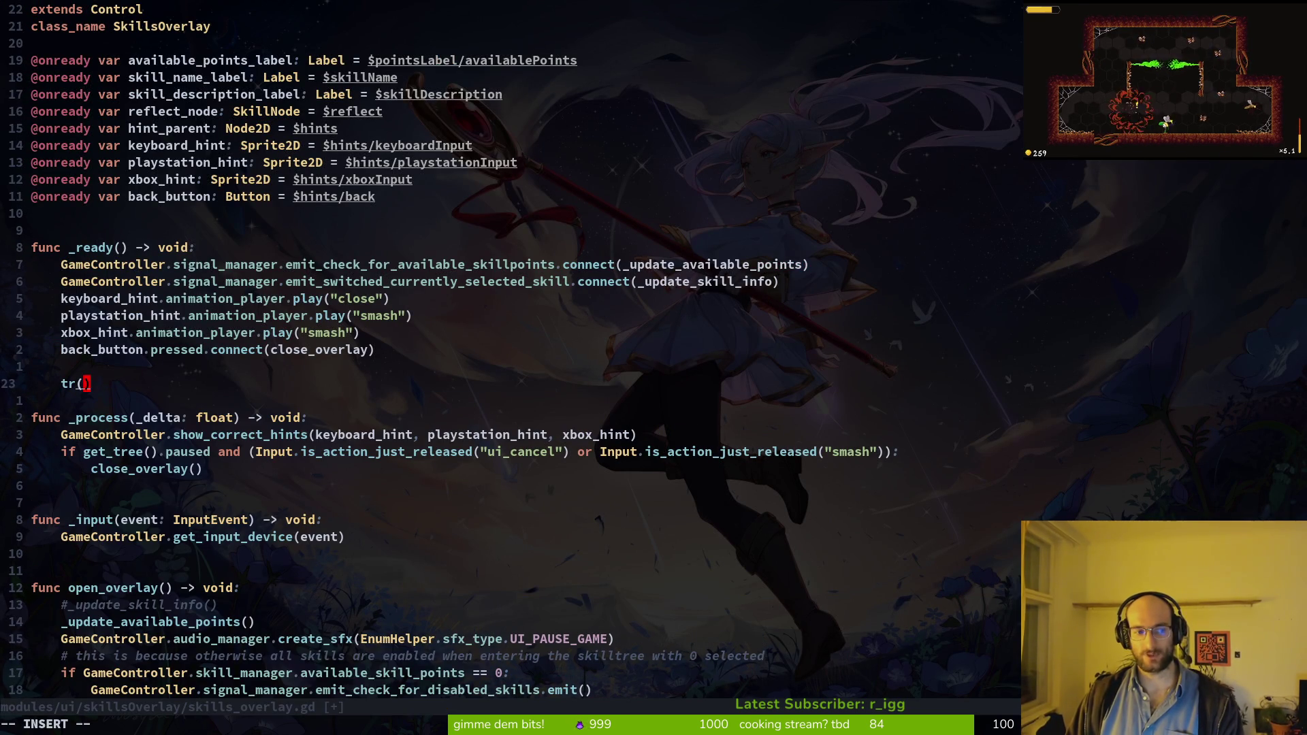
type("UI_Can")
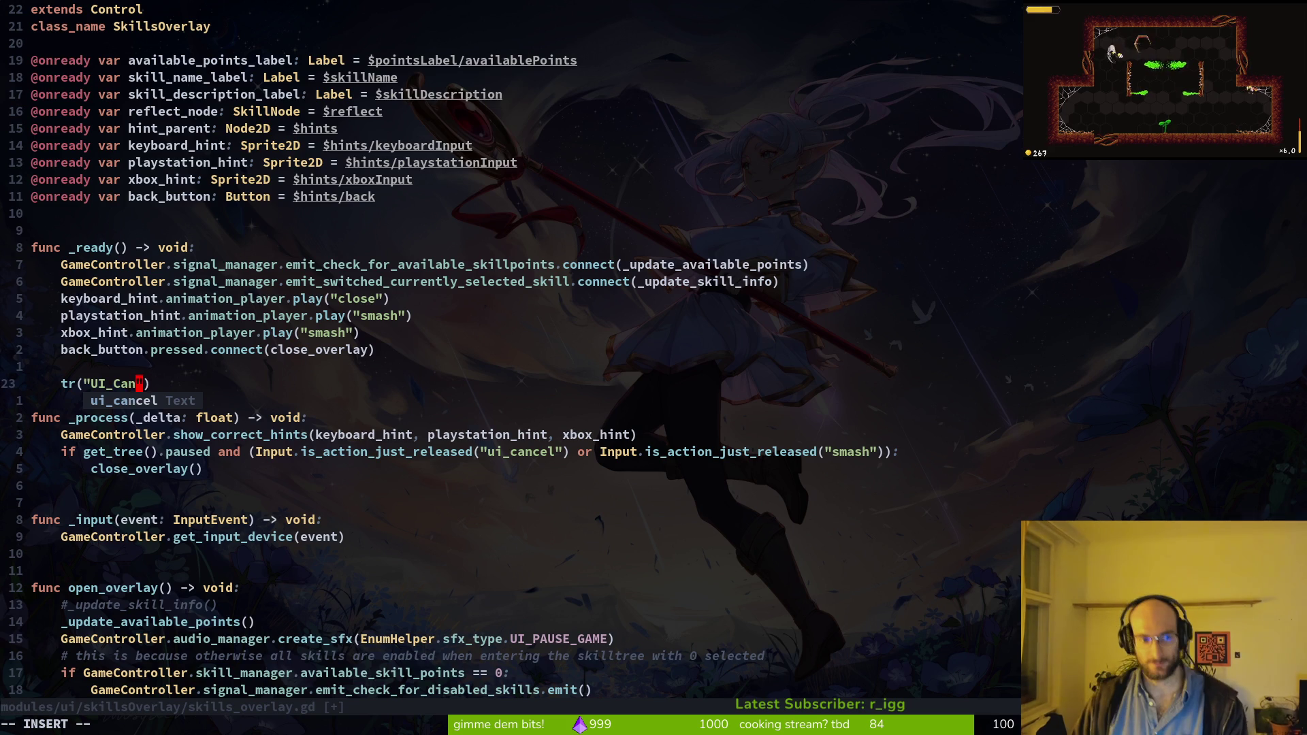
type("CL")
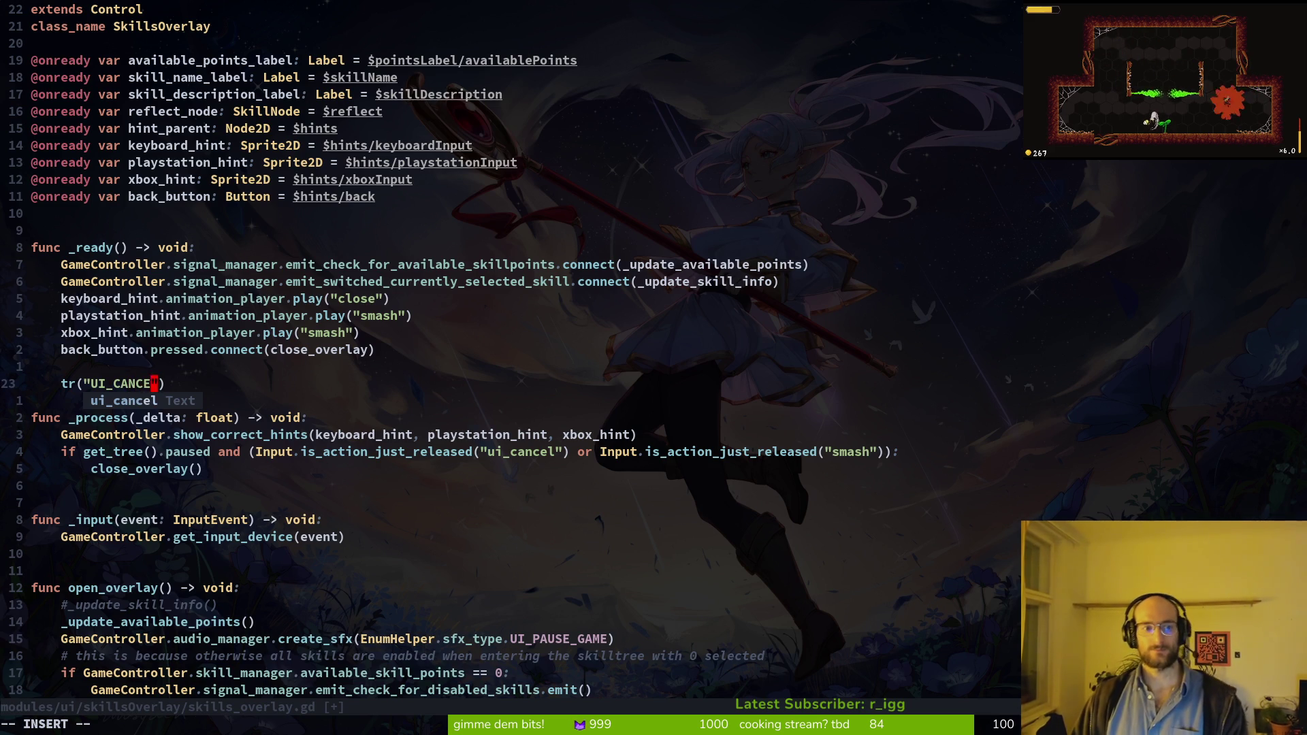
type("L")
key("Escape")
key("shift+v")
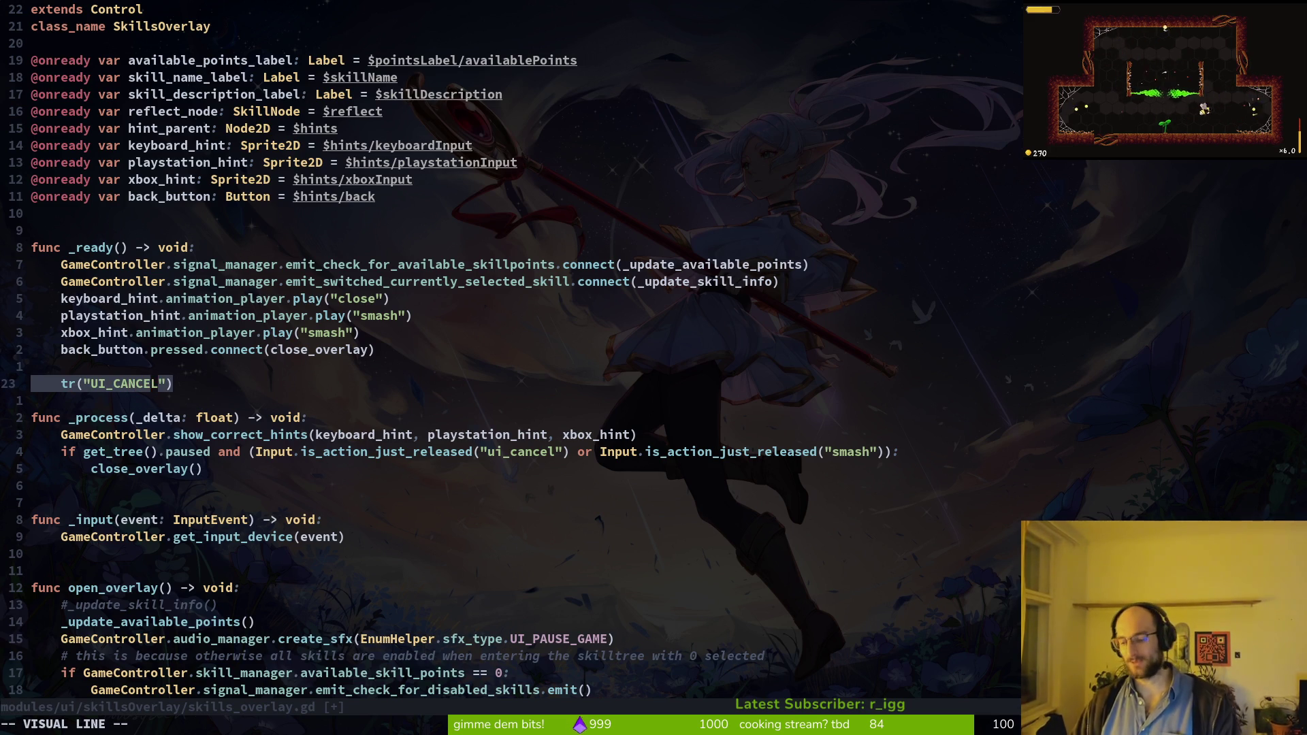
type("d:w")
key("Return")
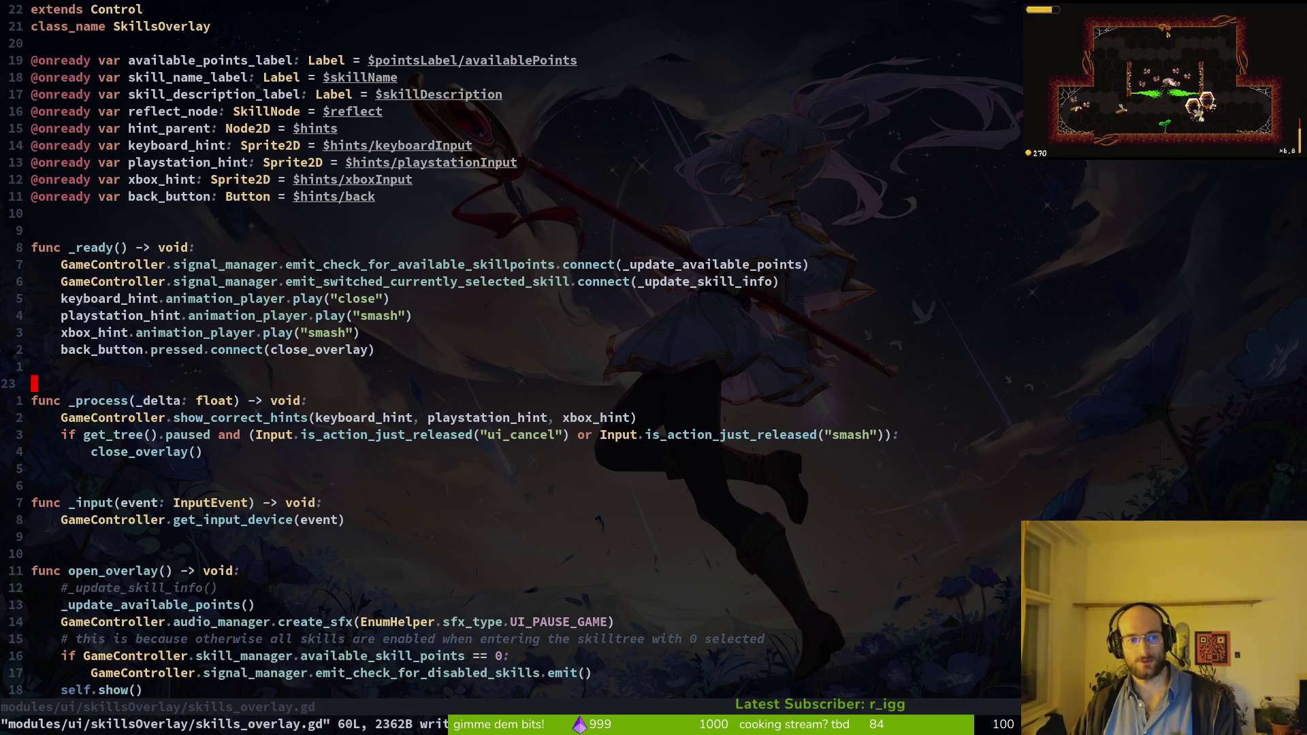
key("alt+Tab")
left_click(32, 592)
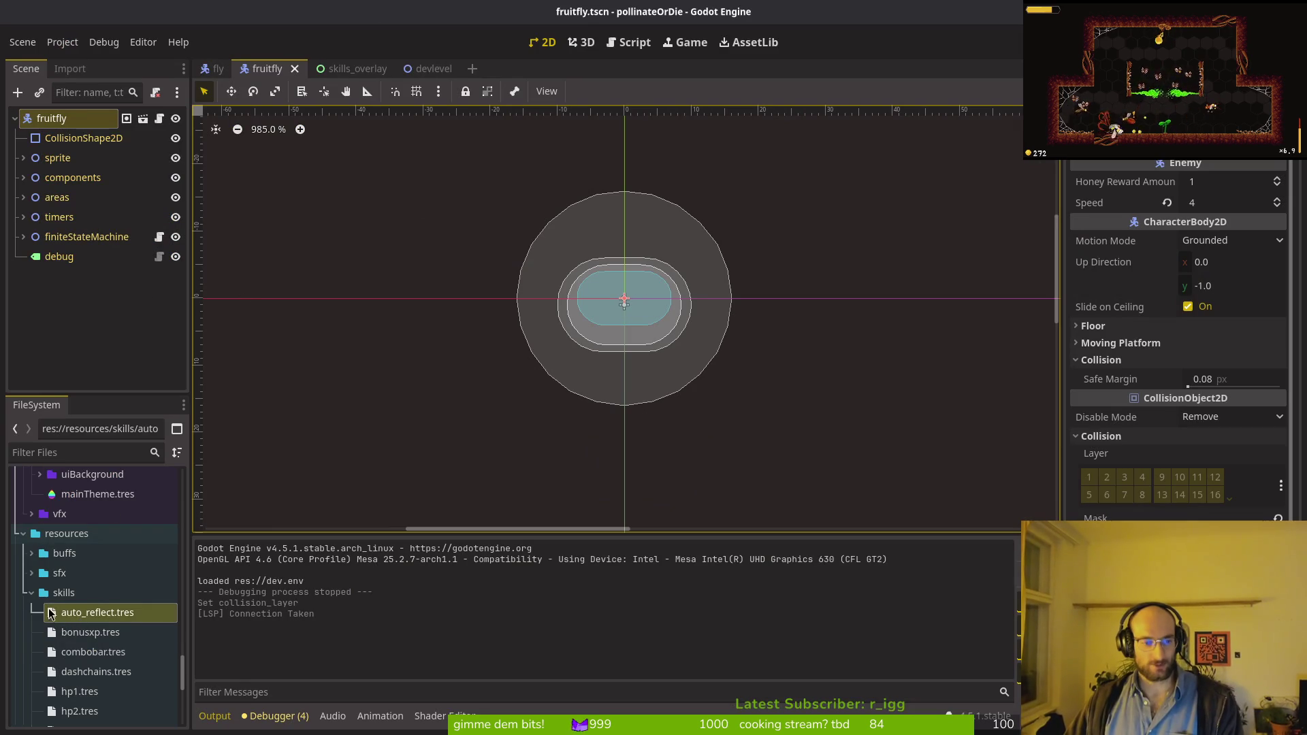
Step: Save fruitfly.tscn, collapse the resources folder, and run the game into the level-select hub
key("ctrl+s")
key("Left")
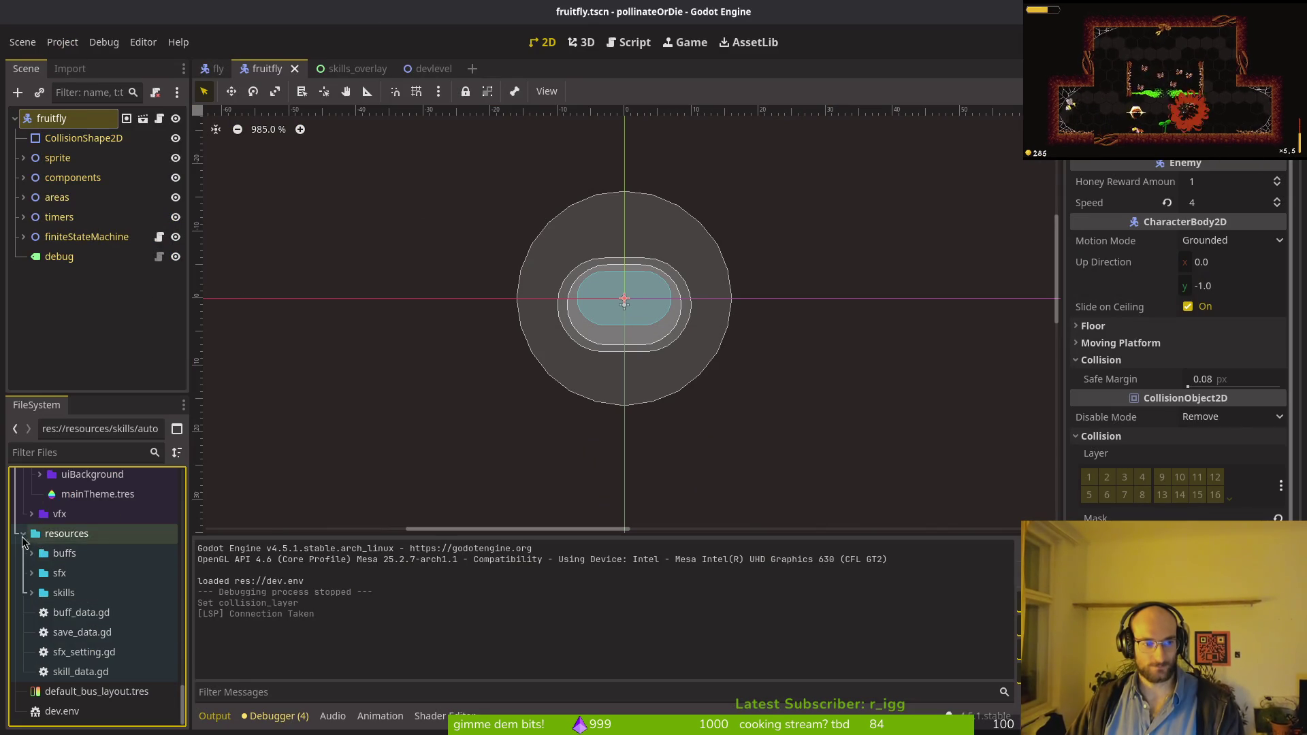
key("Left")
key("F5")
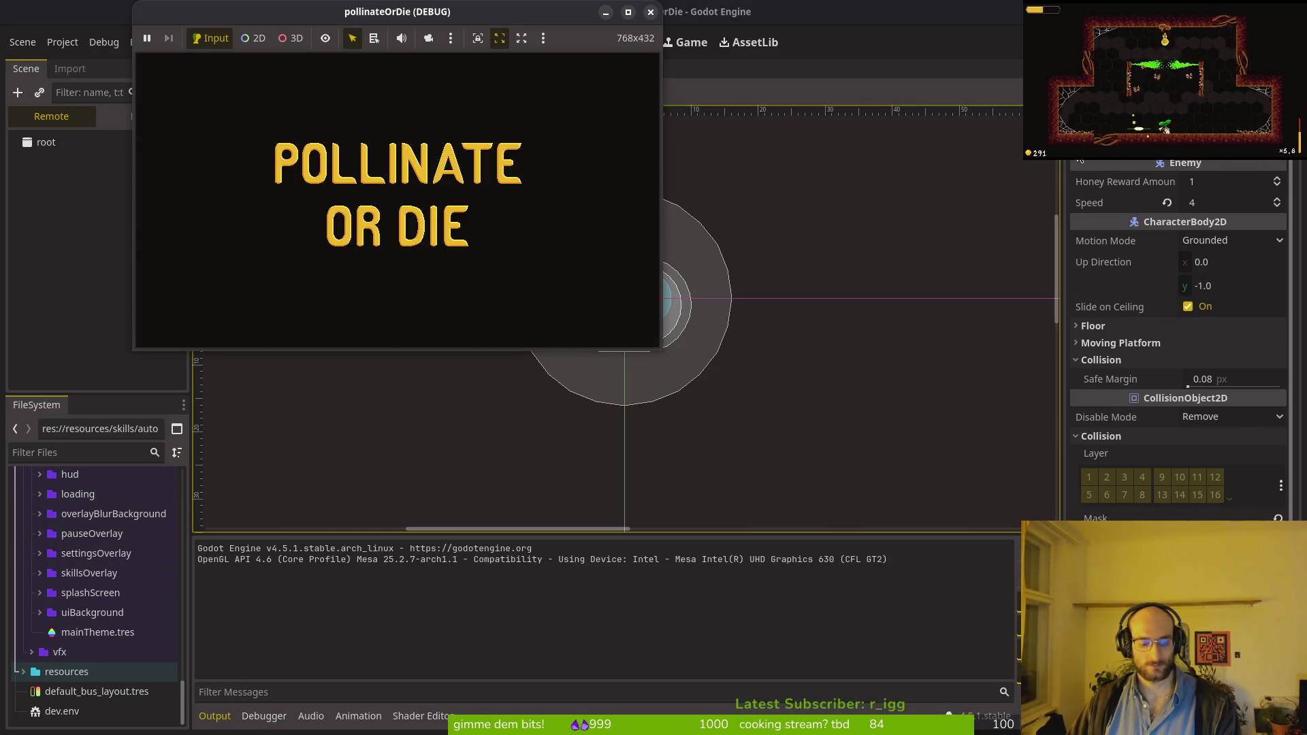
key("Return")
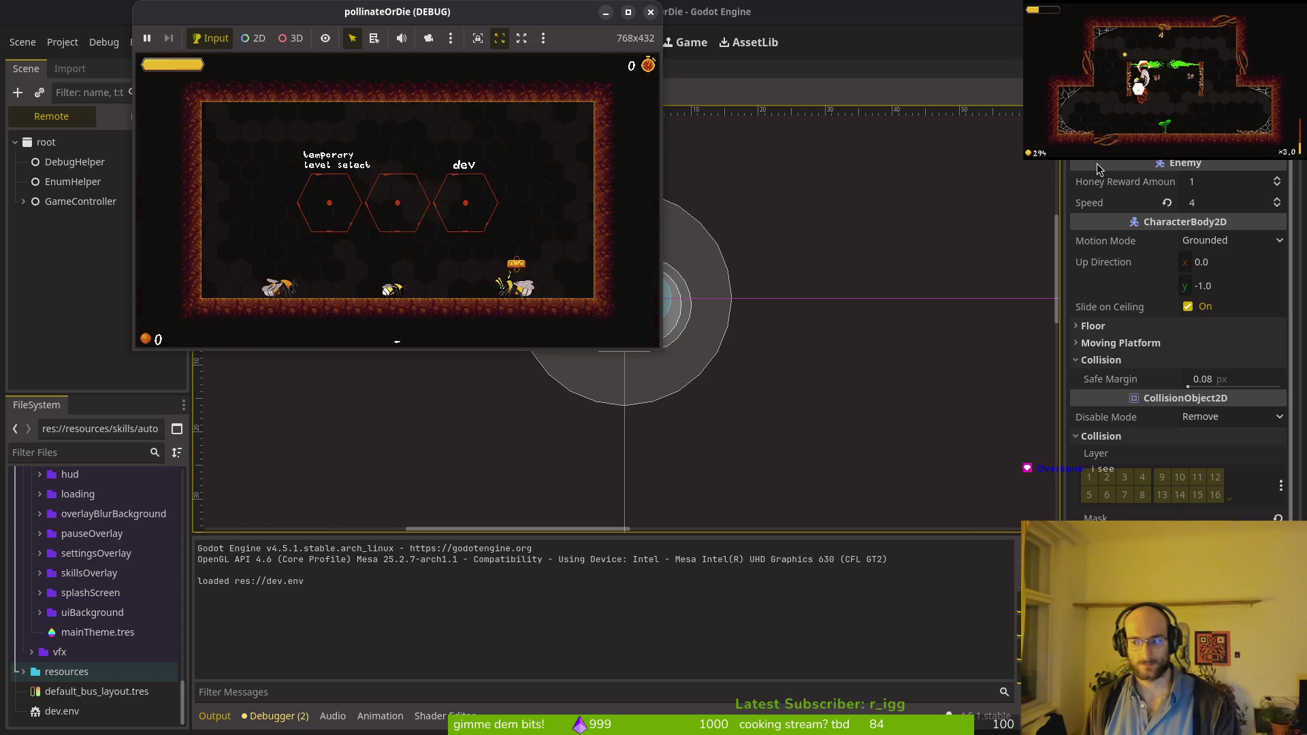
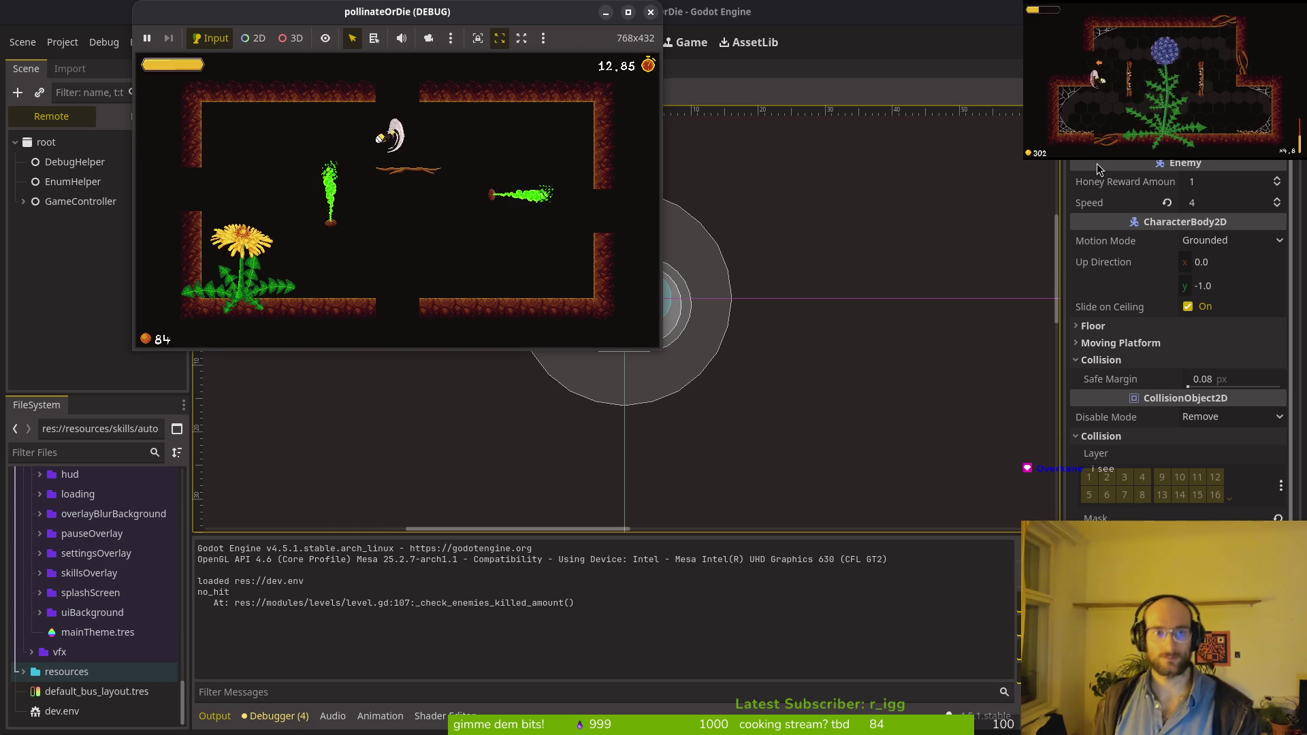
Step: Stop the running debug game, close the devlevel scene and save the open scenes
left_click(649, 12)
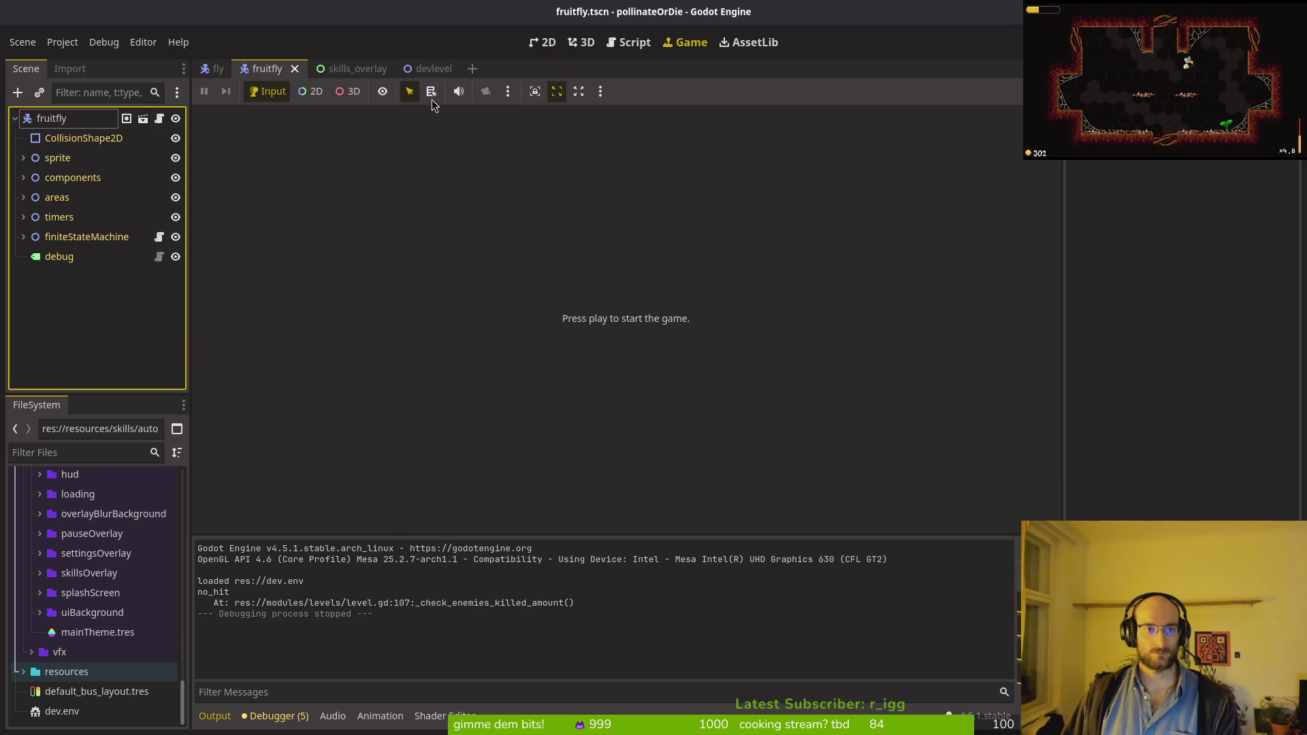
middle_click(353, 71)
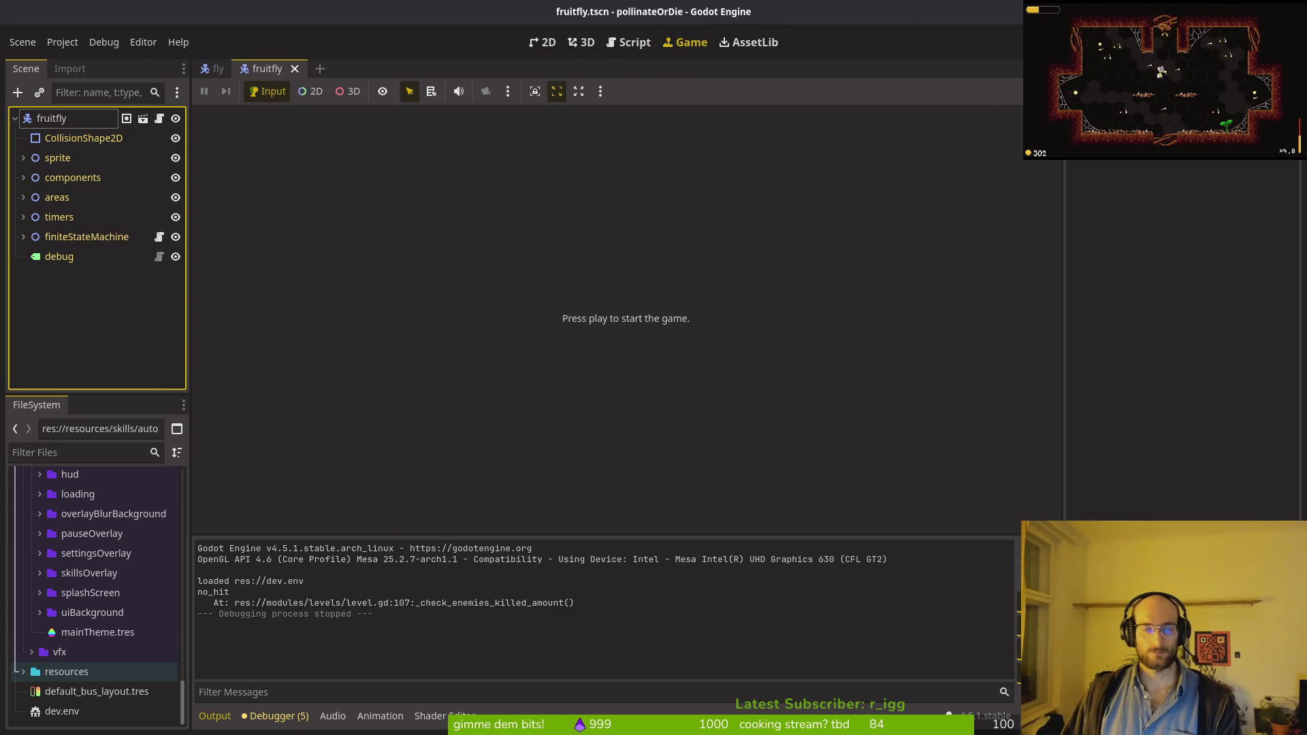
key("ctrl+s")
key("alt+Tab")
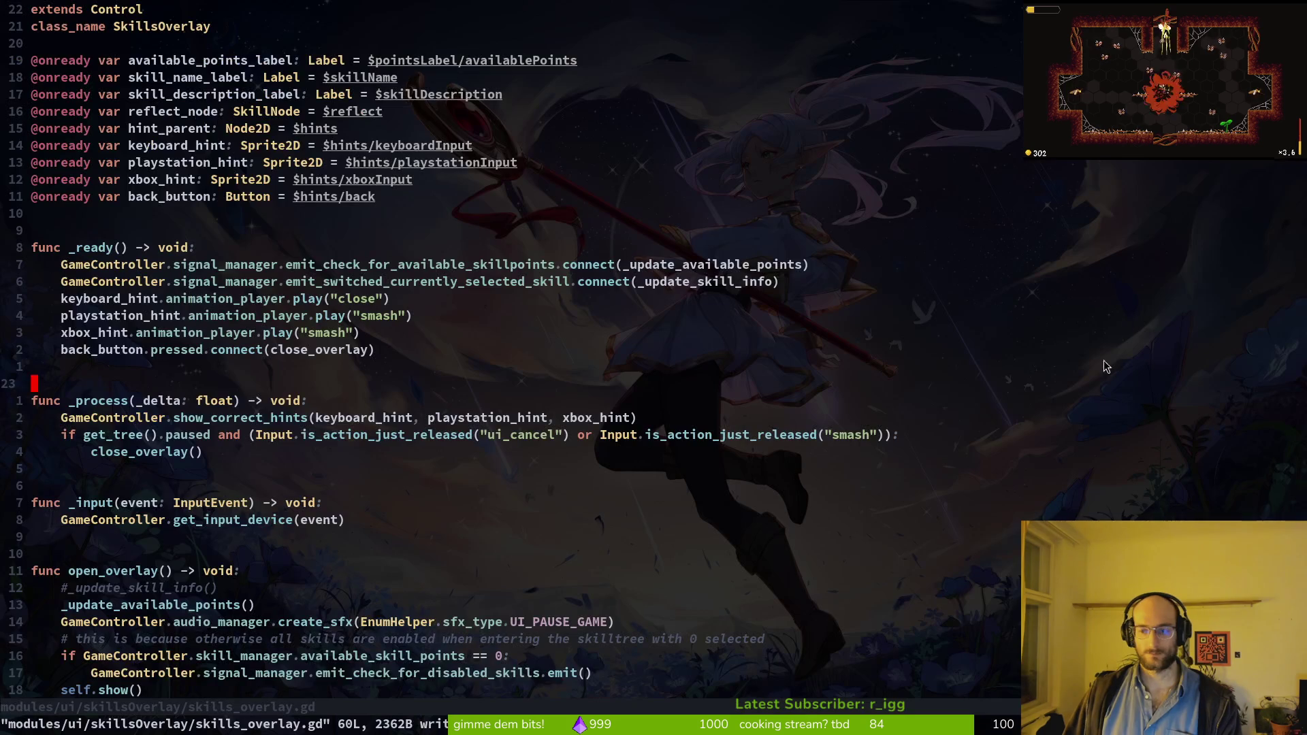
Step: Quit vim, then review fruitfly.tscn's diff in tig and stage it
type(":q")
key("Return")
type("tig ti")
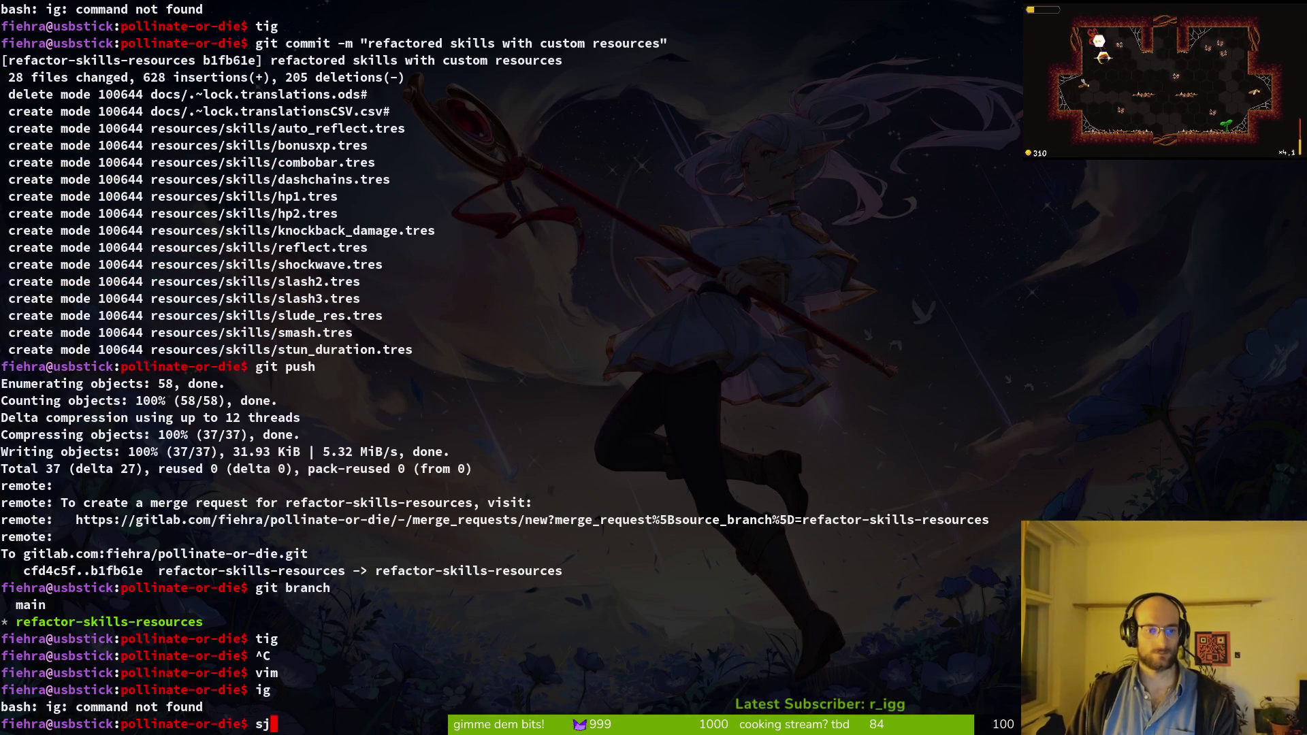
type("g")
key("Return")
key("s")
key("Down")
key("Down")
key("Down")
key("Down")
key("Down")
key("Up")
key("Up")
key("Up")
key("Down")
key("Return")
key("u")
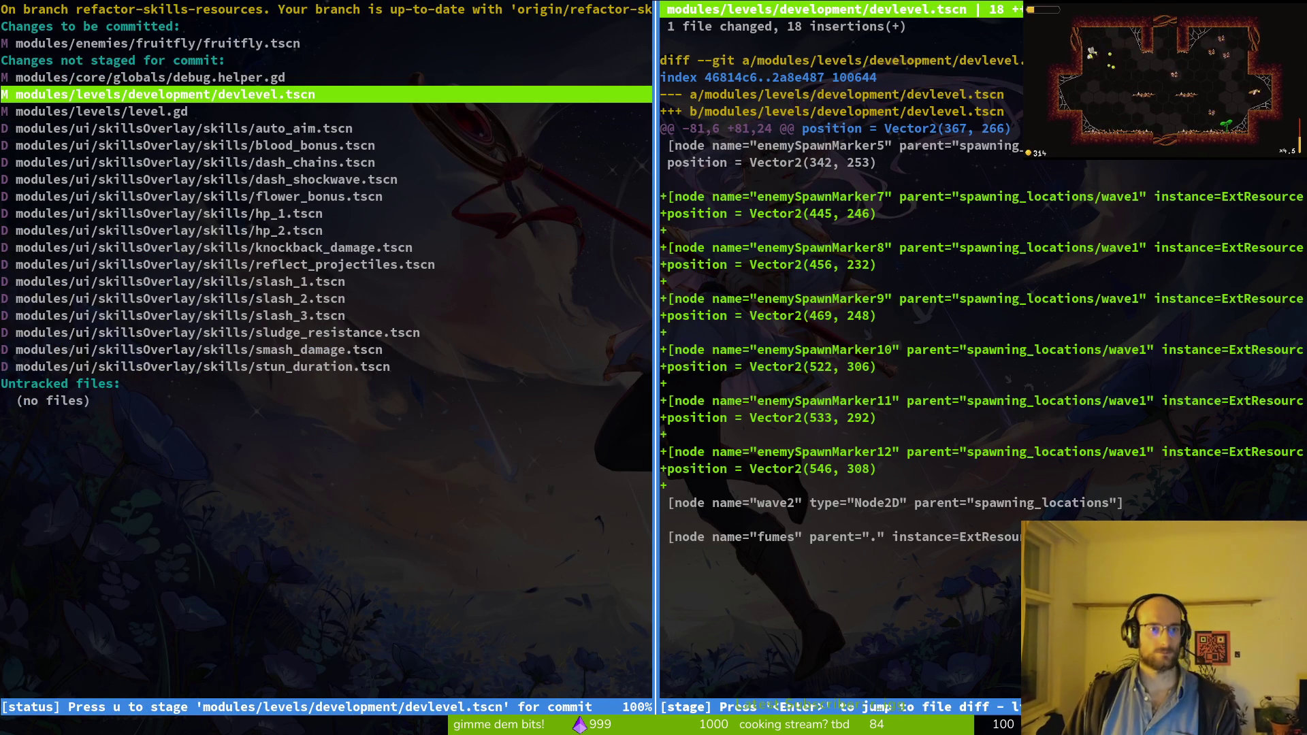
key("Down")
Step: Search 'fruit' in nvim's fuzzy file finder on the project, then cancel
type("qnvim .")
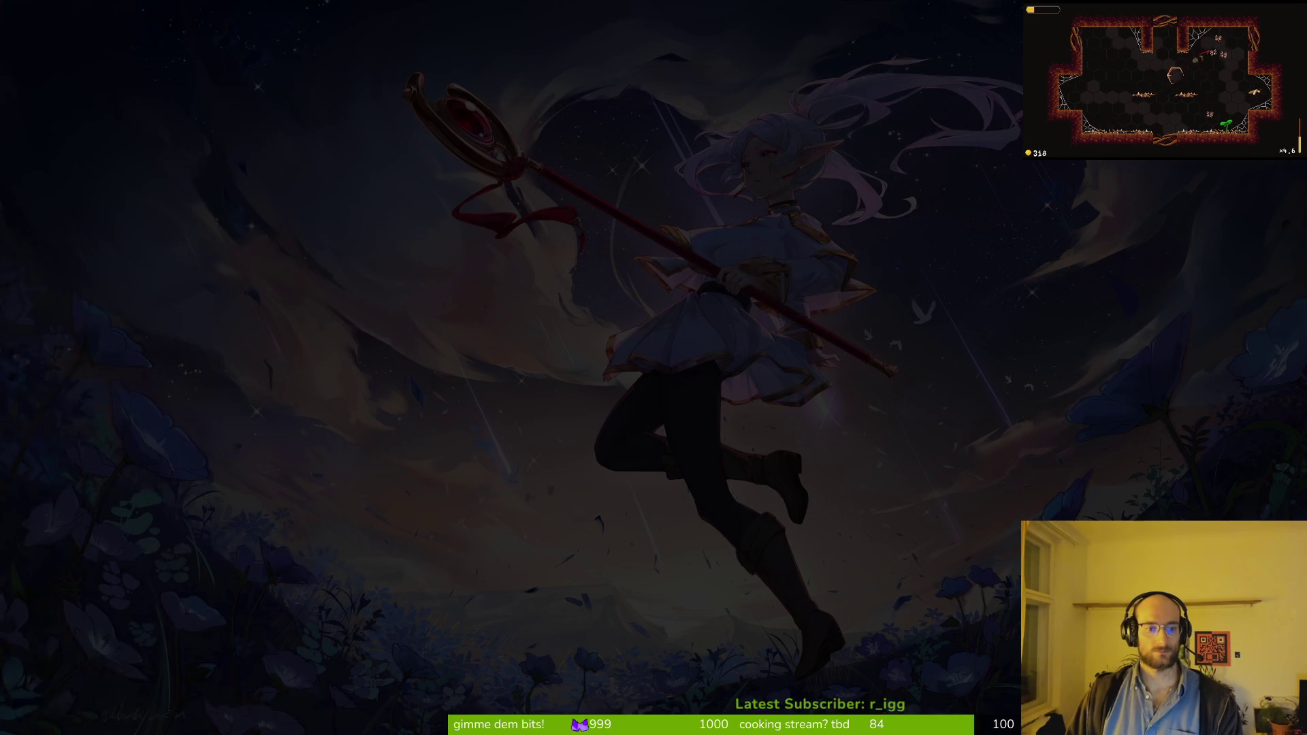
key("space")
key("f")
key("f")
type("fruit")
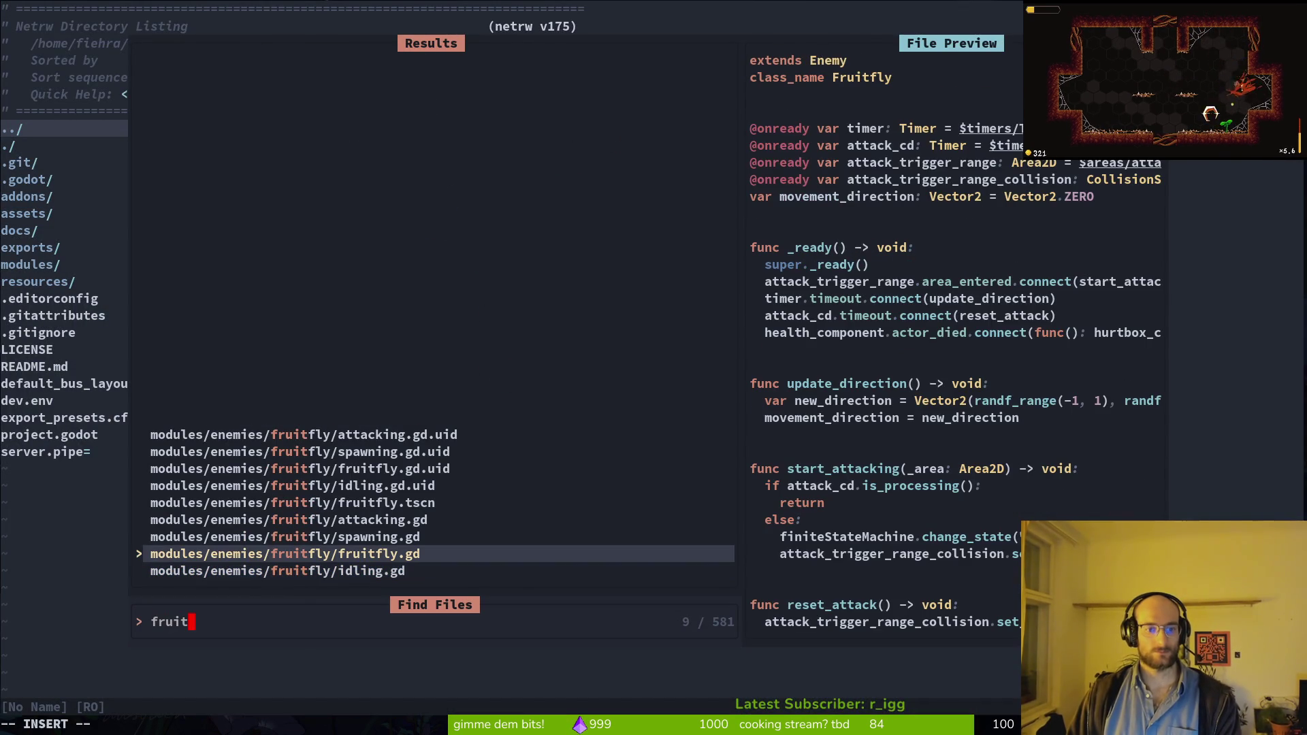
key("Escape")
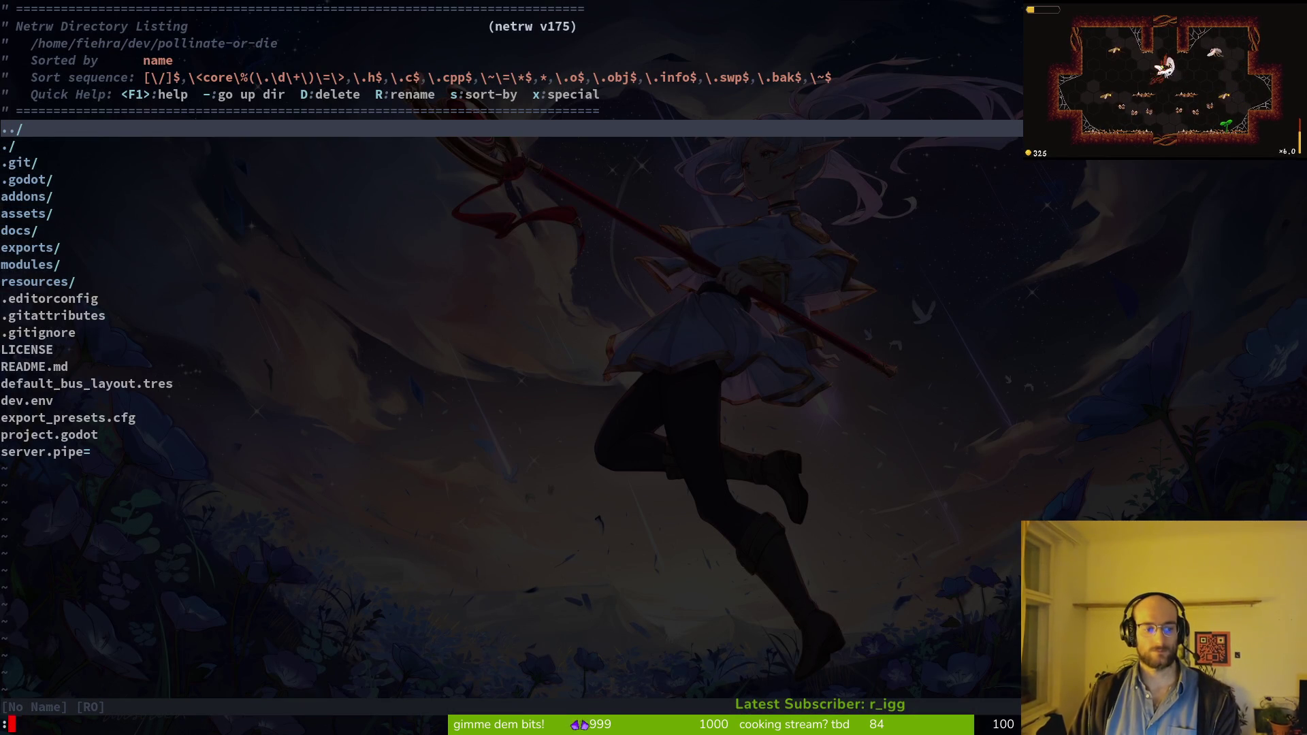
Step: Reopen tig's status view and review the devlevel.tscn diff
type("q tig status")
key("Down")
key("Down")
key("Return")
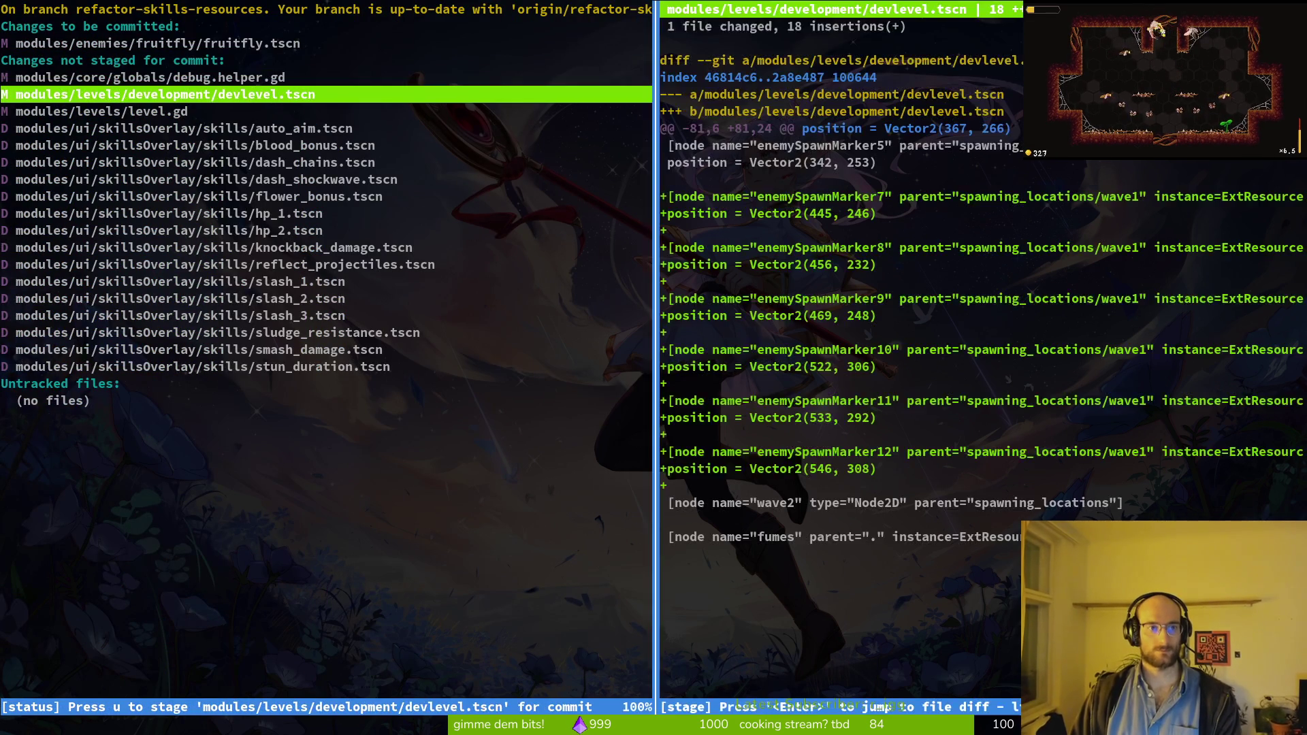
key("Down")
Step: Commit with message 'removed collision of fruitflies on layer 3' and reopen tig status
type("Qgit commit -m")
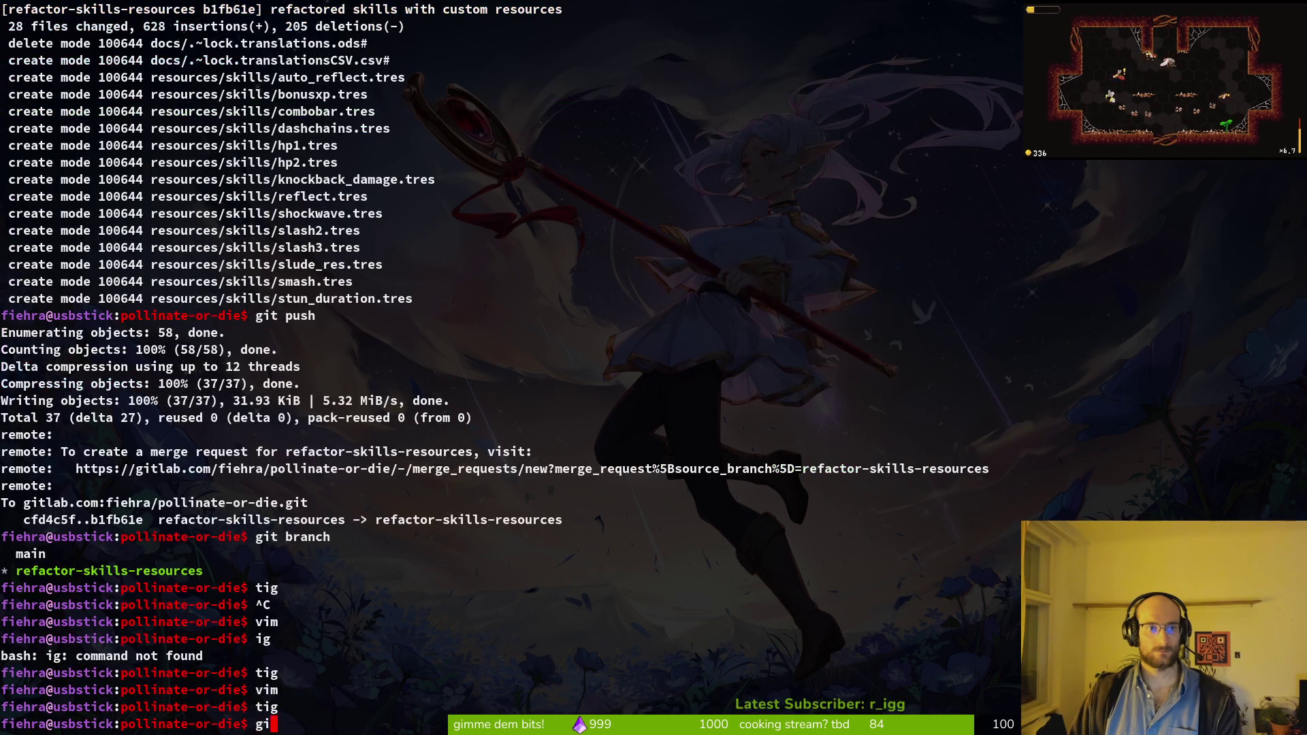
key("BackSpace")
type("removefd")
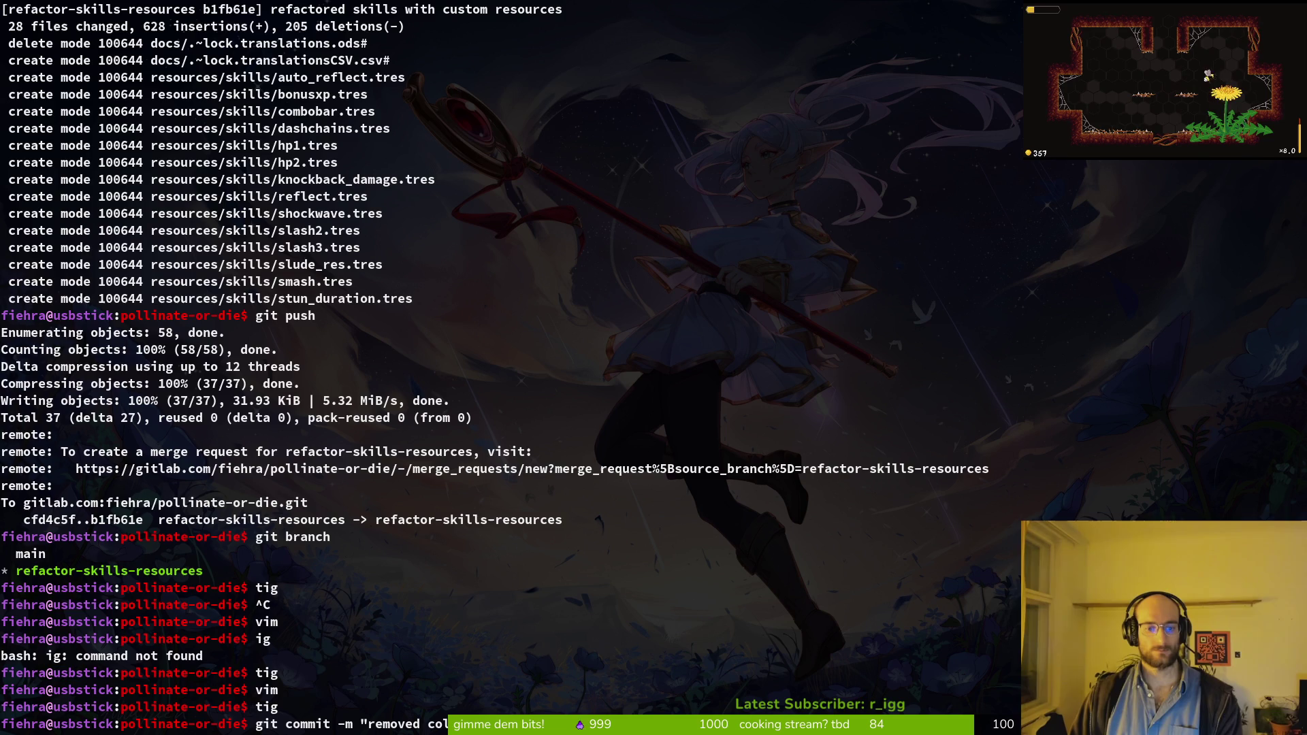
key("Return")
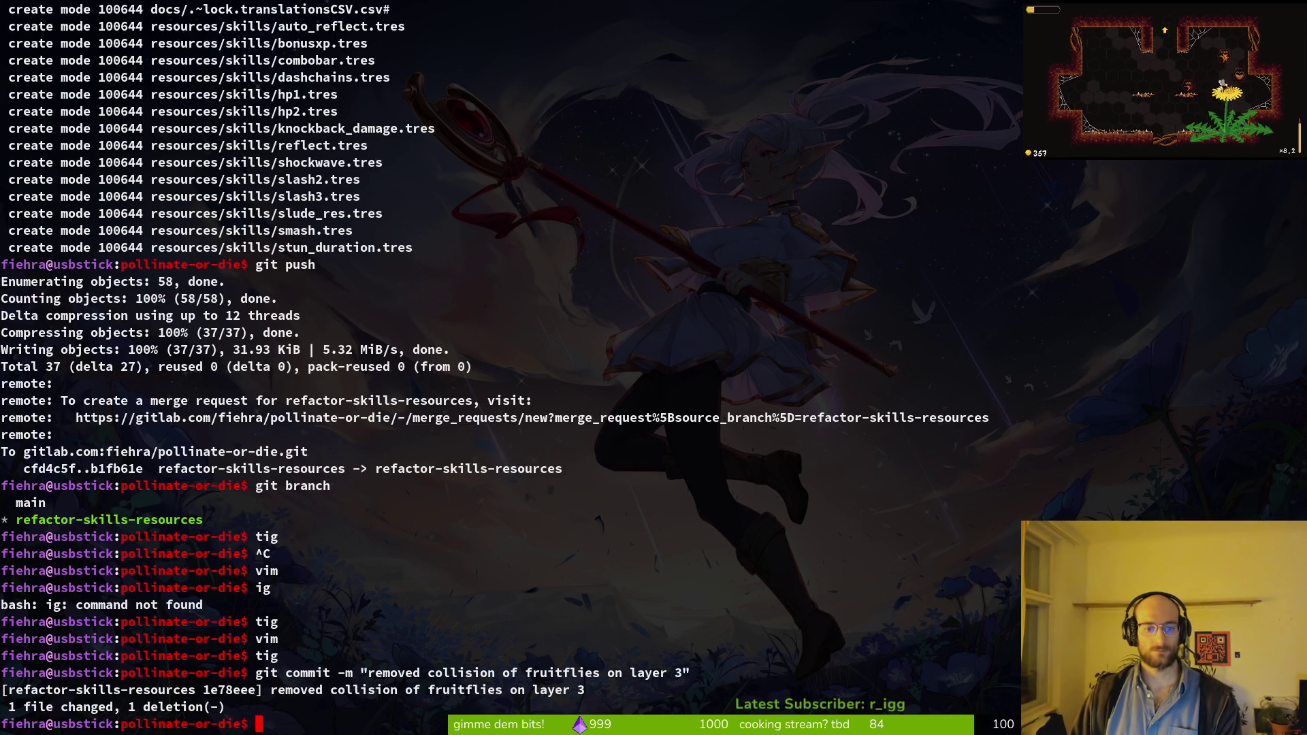
type("tig")
key("Return")
key("Down")
key("Down")
key("Down")
key("Down")
Step: Stage each deleted skillsOverlay skill icon scene in tig
key("Down")
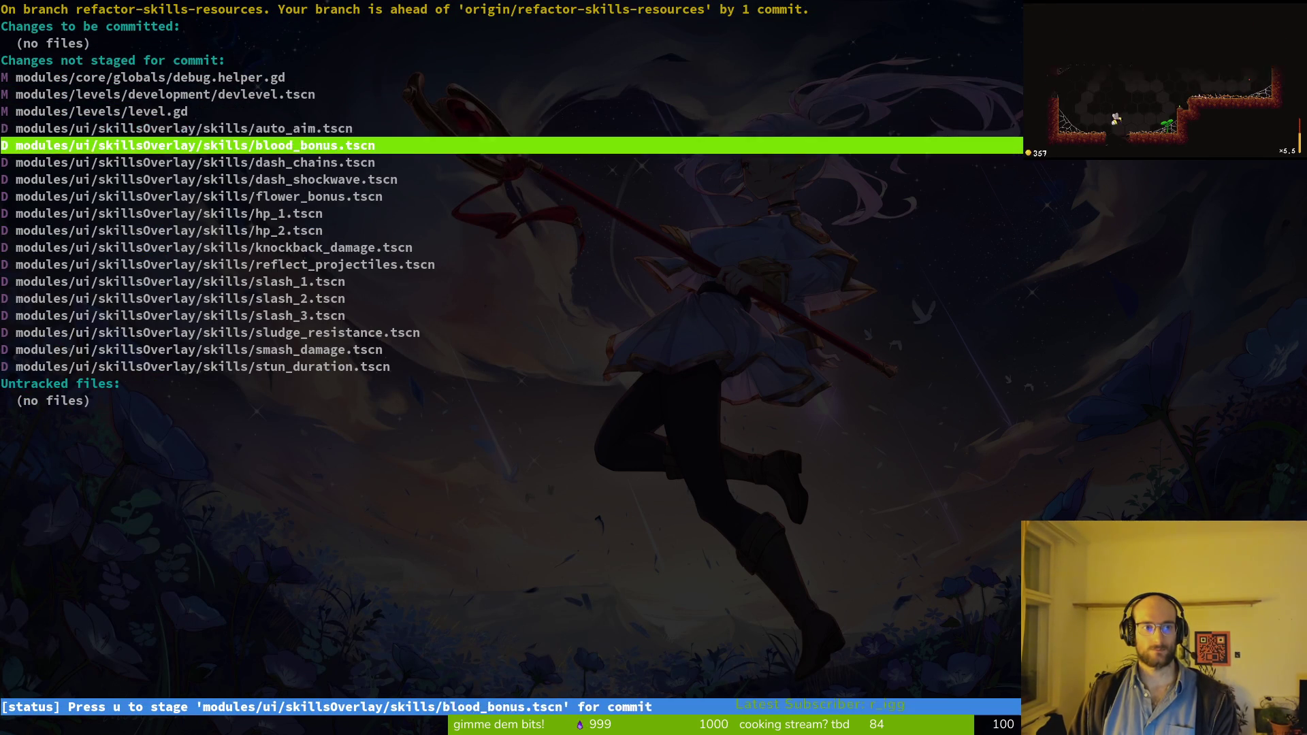
key("Up")
key("Up")
key("Up")
key("Up")
key("Down")
key("Down")
key("Down")
key("u")
key("u")
key("u")
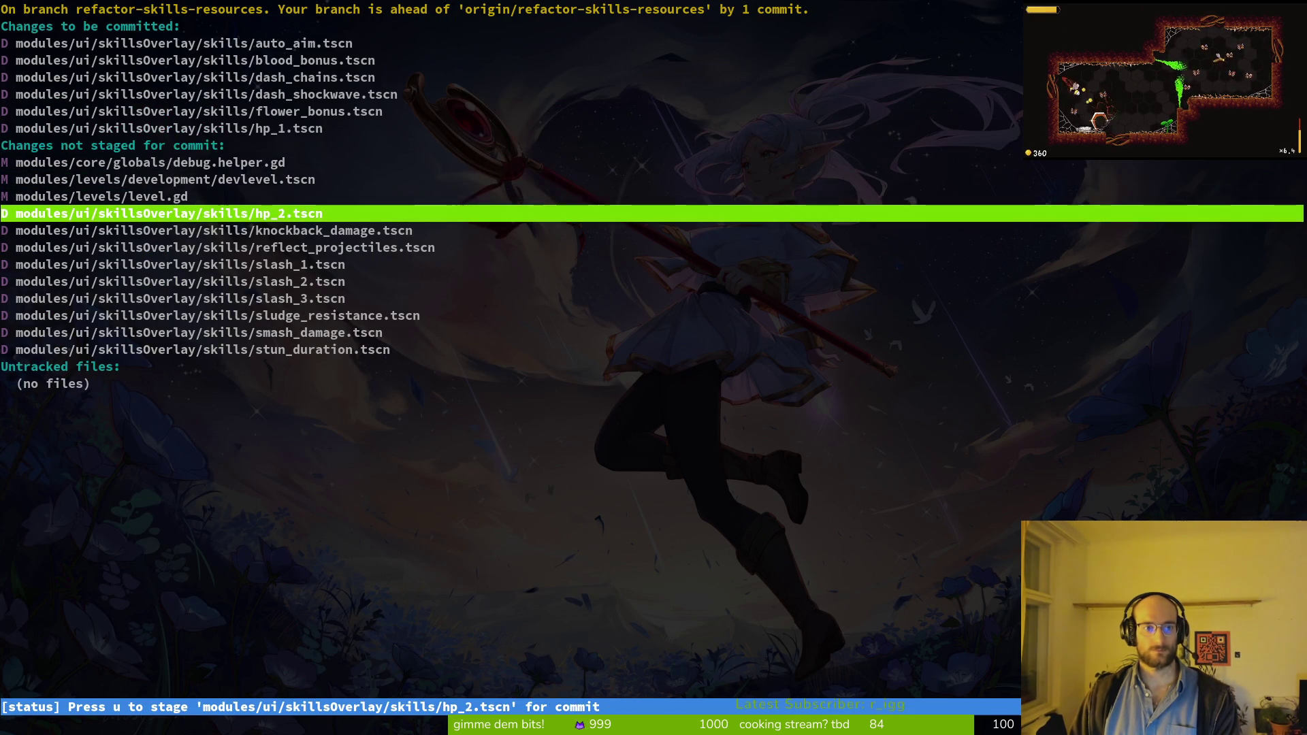
key("u")
key("u")
key("u")
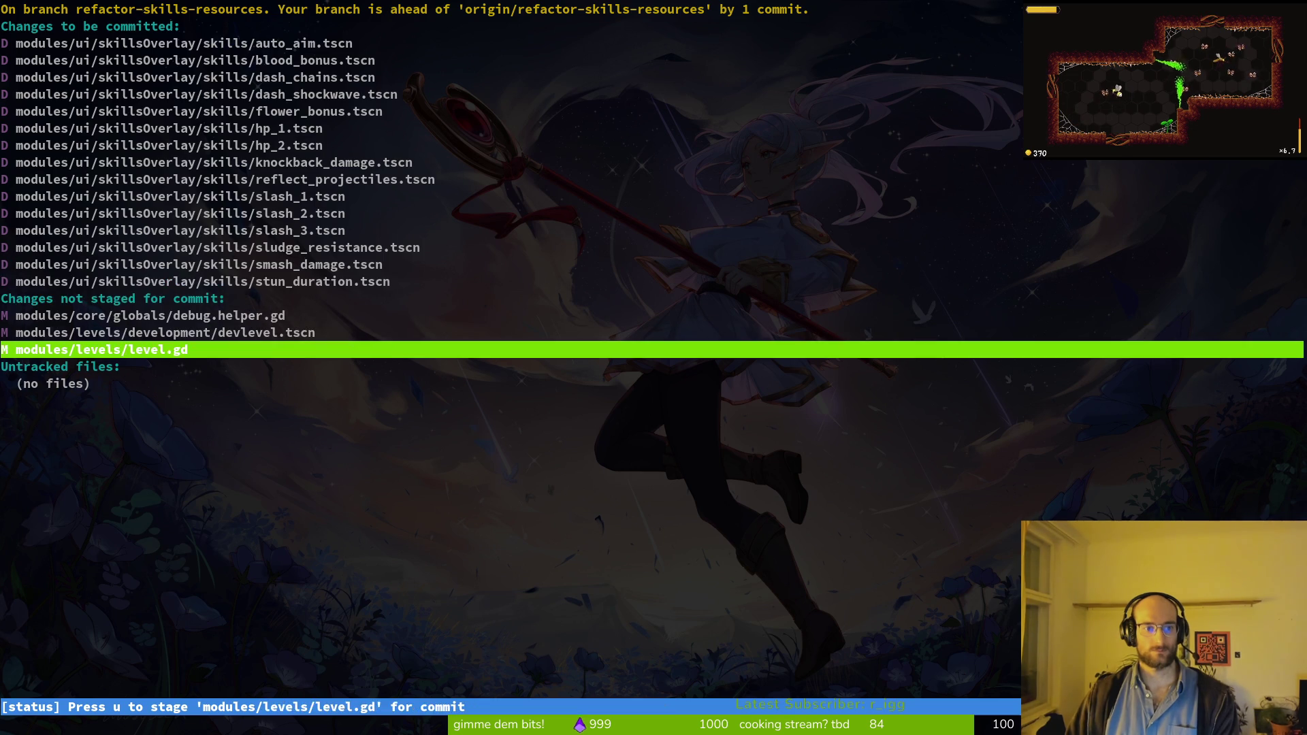
Step: Commit the deleted skill scenes with the skilltree refactor message and return to Godot
type("qgit commit -m \"refactored")
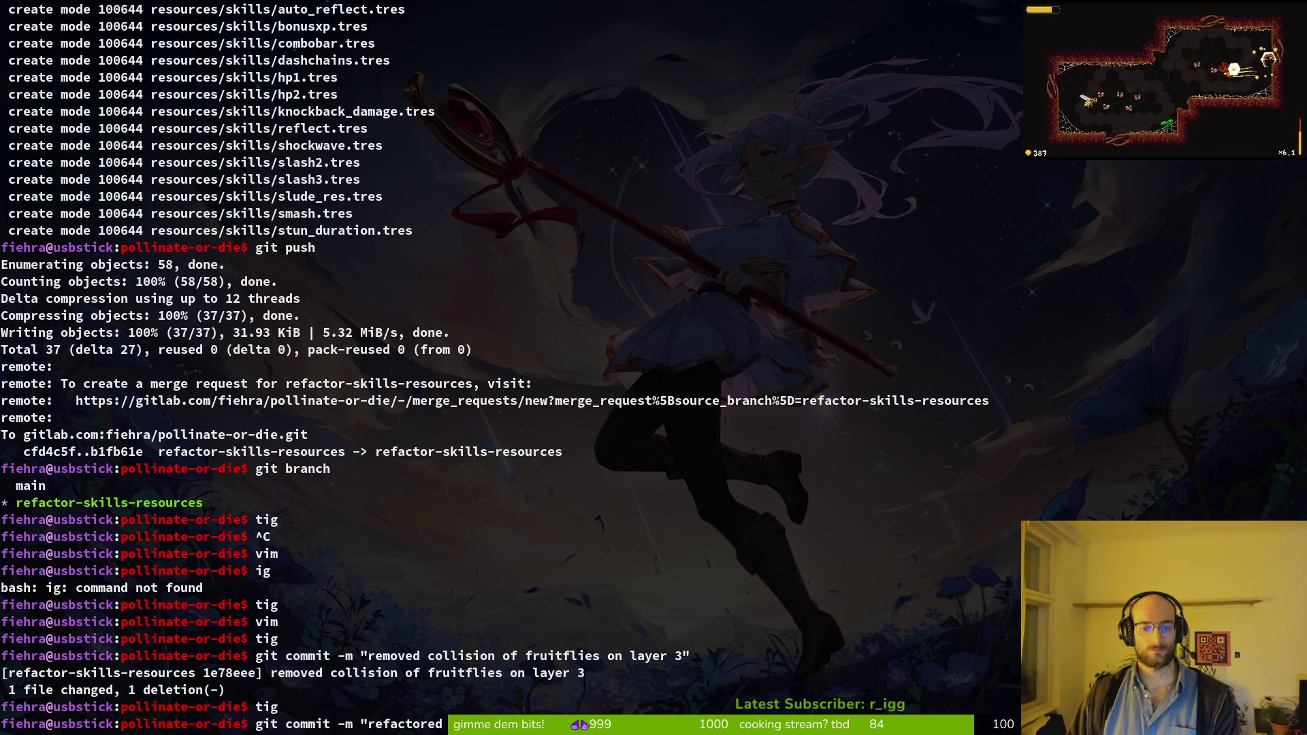
type("illtree\"")
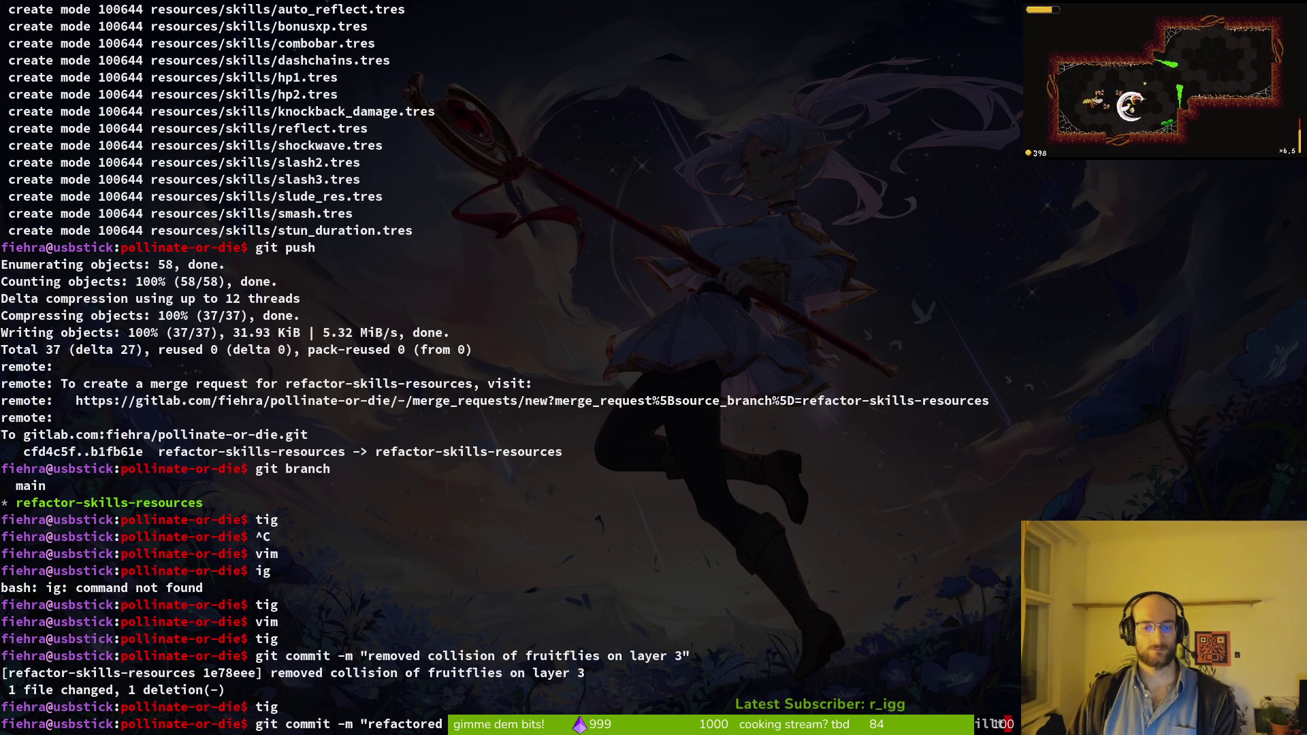
key("Return")
key("alt+Tab")
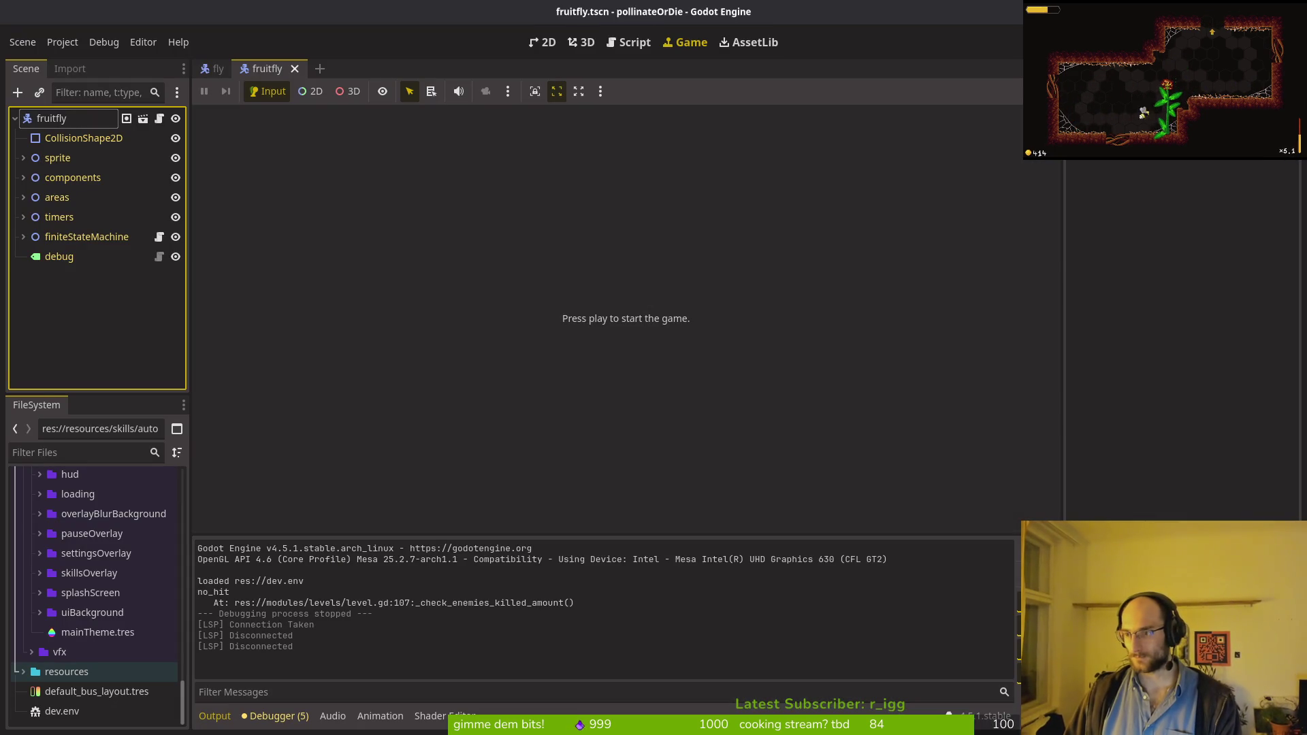
Step: Close GitLab issue #624 and return to the terminal to push the branch
key("alt+Tab")
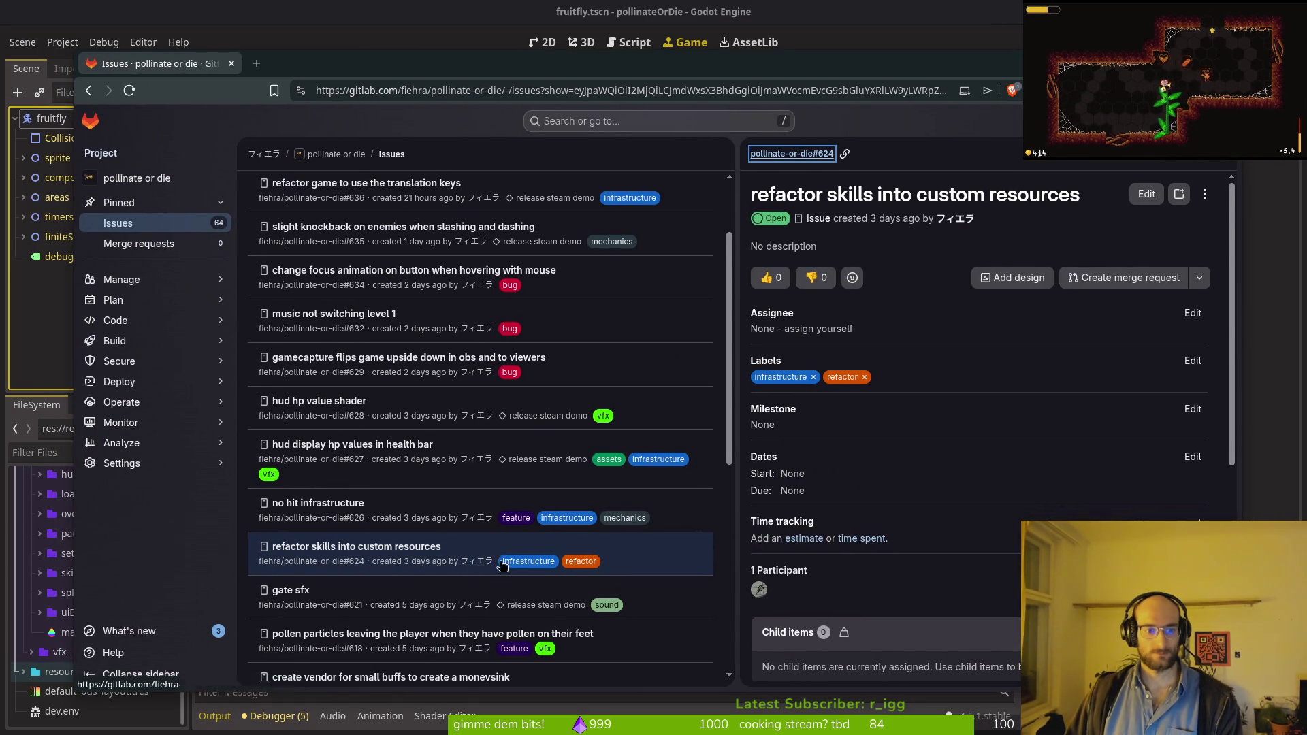
key("Page_Down")
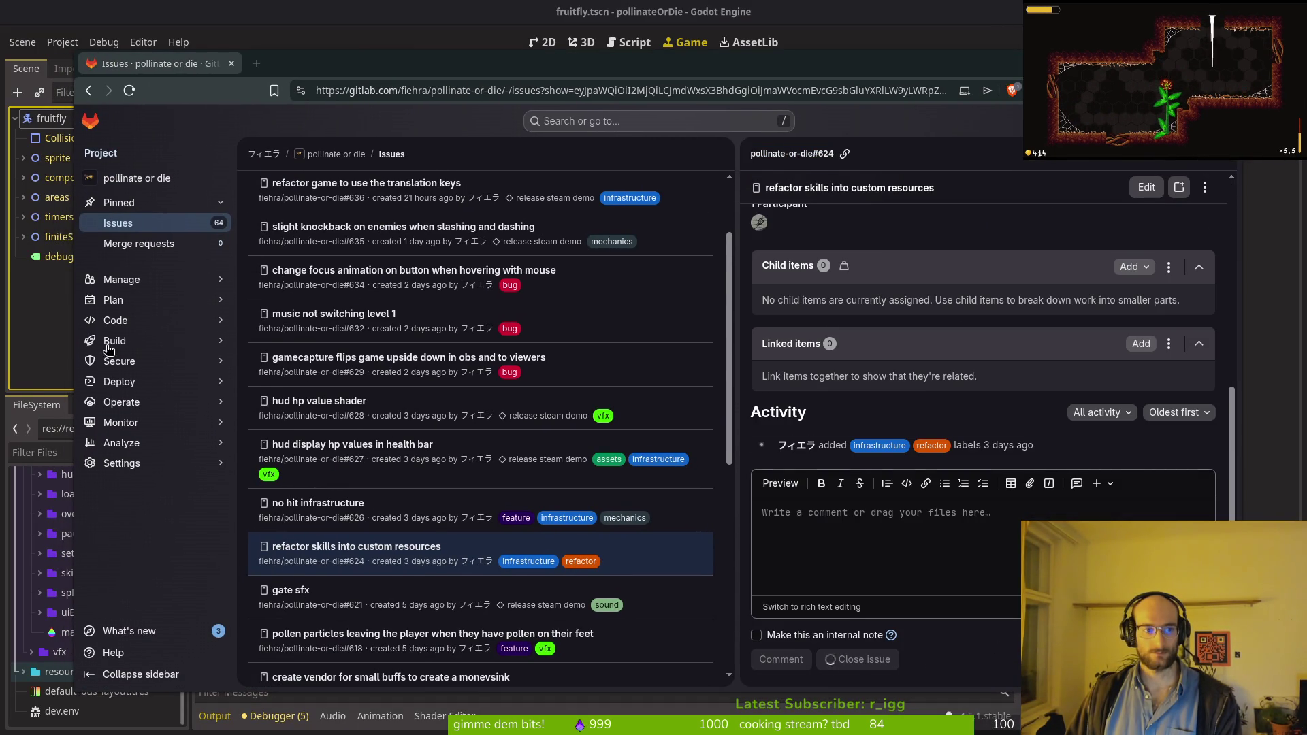
key("alt+Tab")
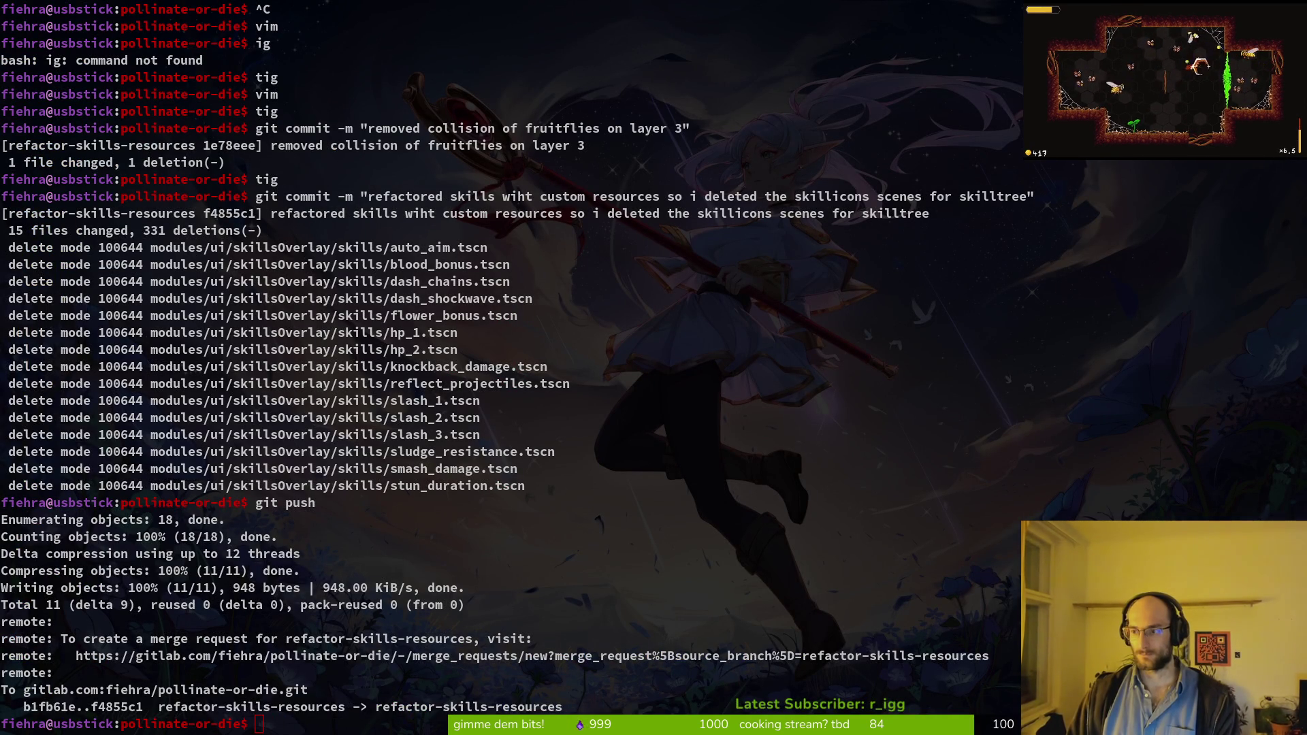
Step: Open the pollinate or die project page and dock the Issues tab beside it
key("alt+Tab")
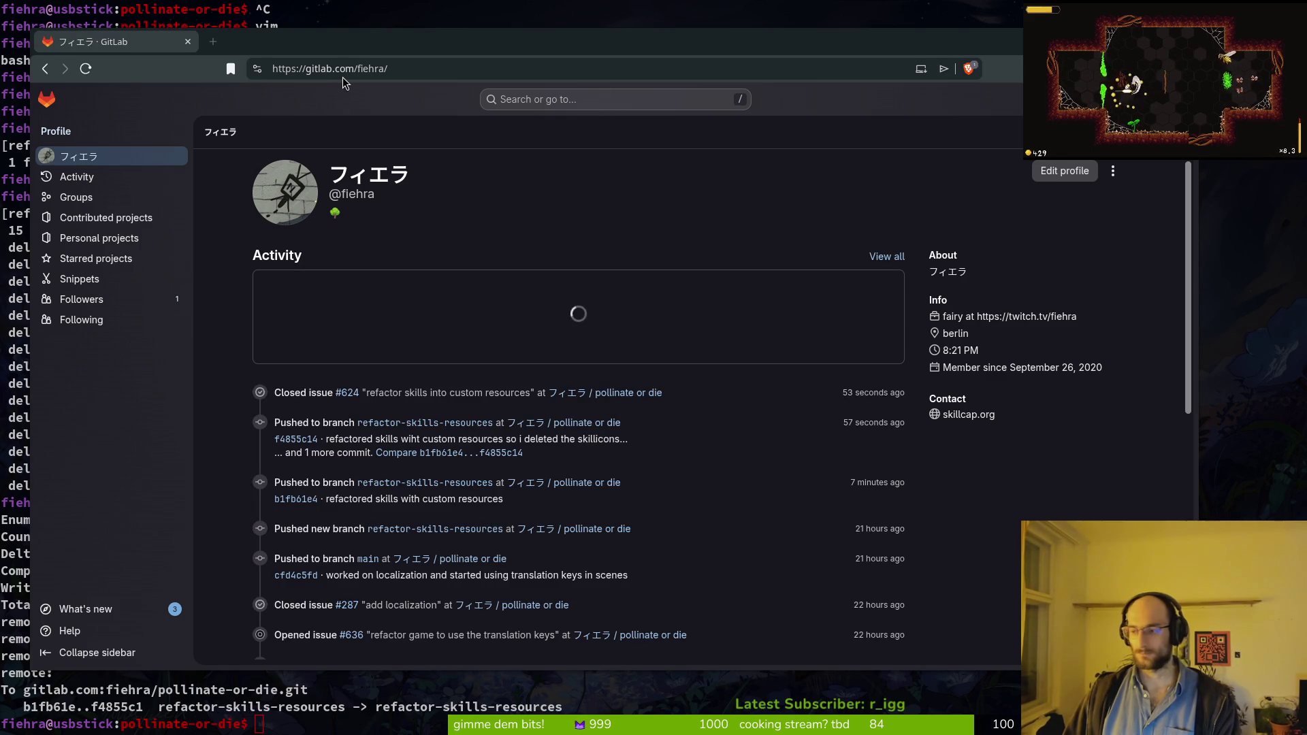
key("alt+Tab")
key("alt+Tab")
key("alt+Tab")
key("alt+Tab")
left_click(626, 423)
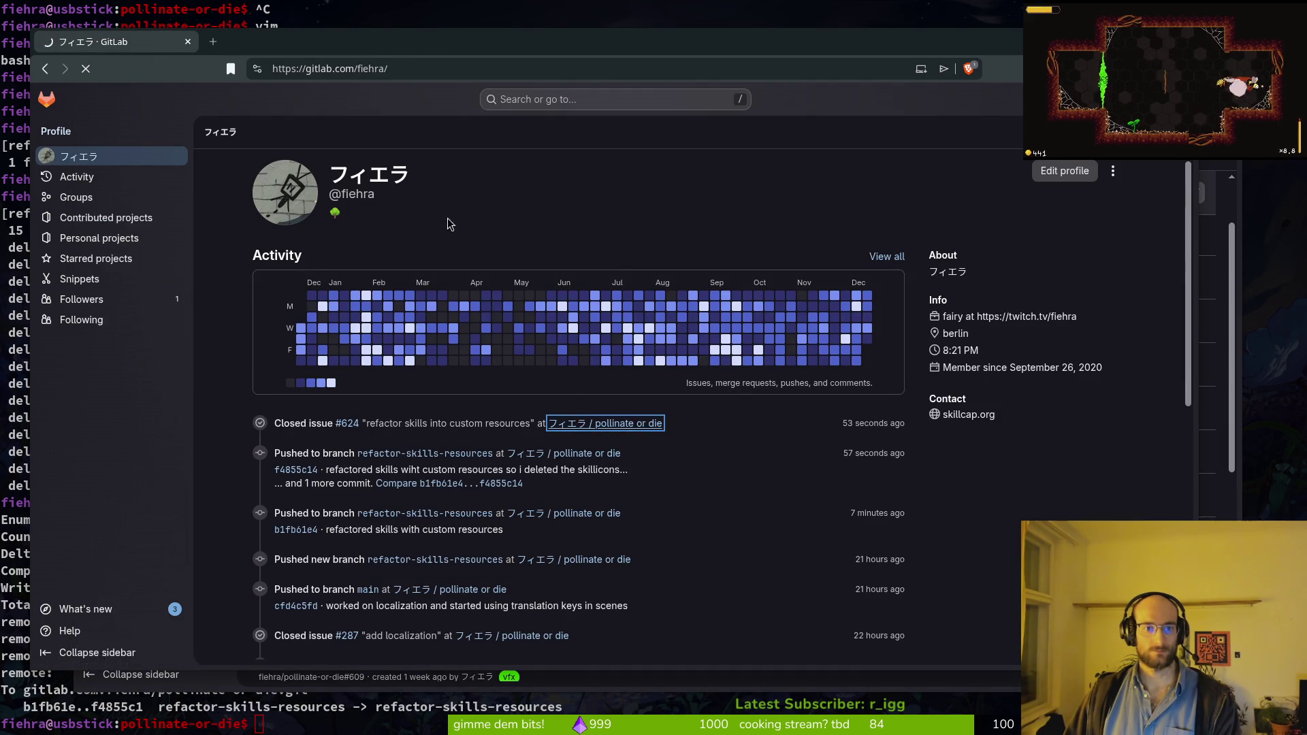
key("alt+Tab")
left_click_drag(116, 42, 235, 43)
left_click(126, 44)
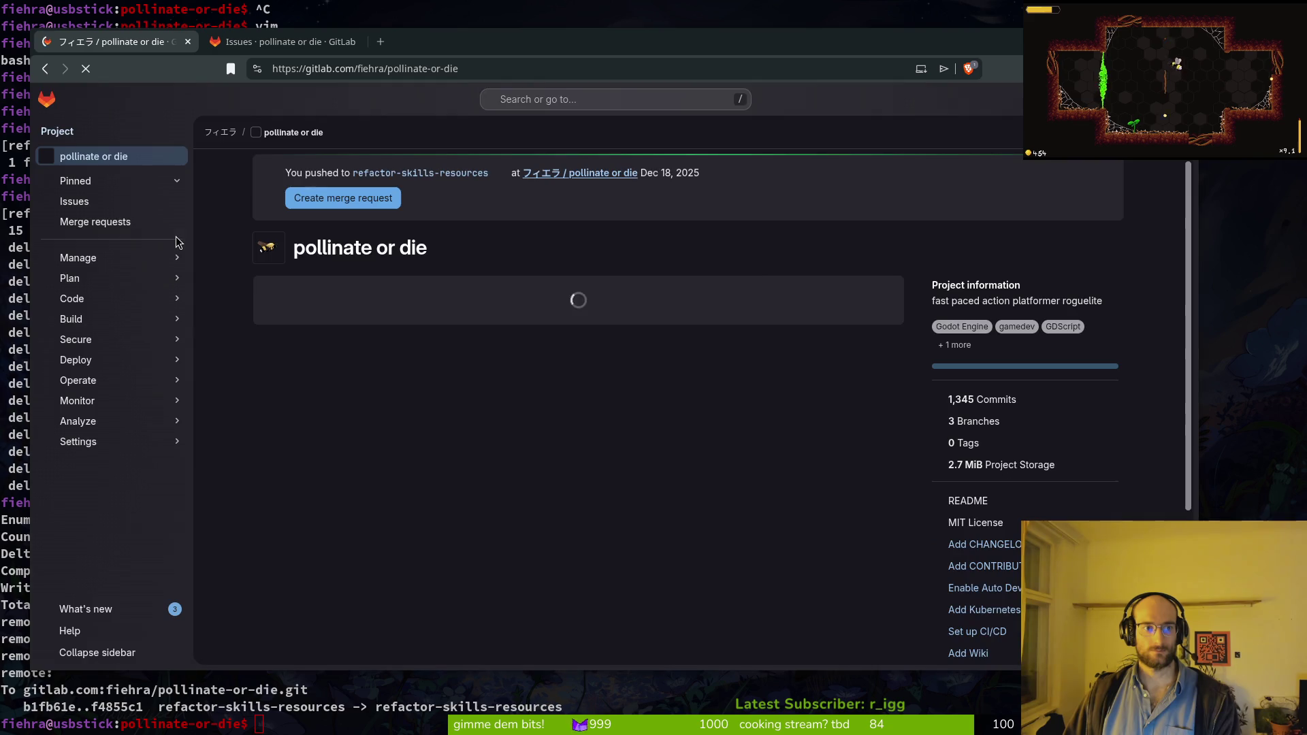
Step: Start a merge request for refactor-skills-resources and open the project's milestones
left_click(321, 202)
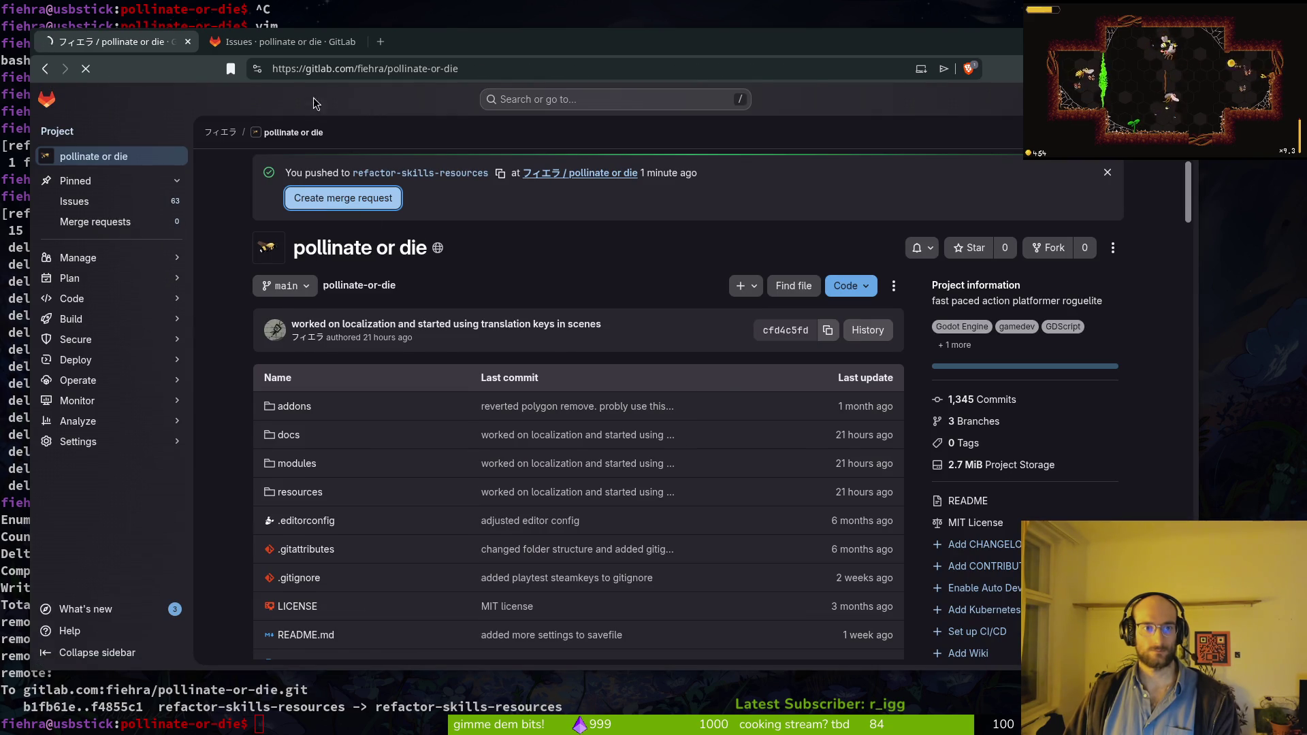
left_click(282, 41)
left_click(345, 248)
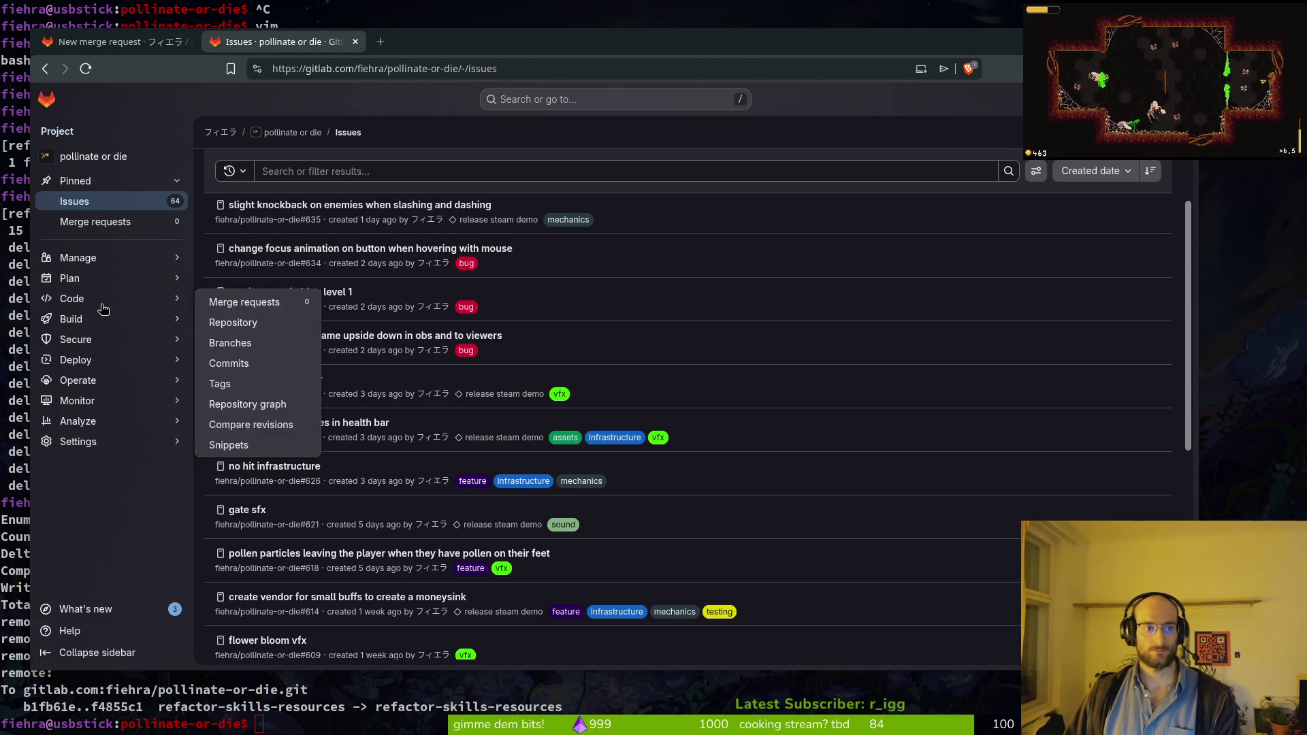
Step: Create merge request 'Refactor skills resources' and merge it into main
key("ctrl+Page_Up")
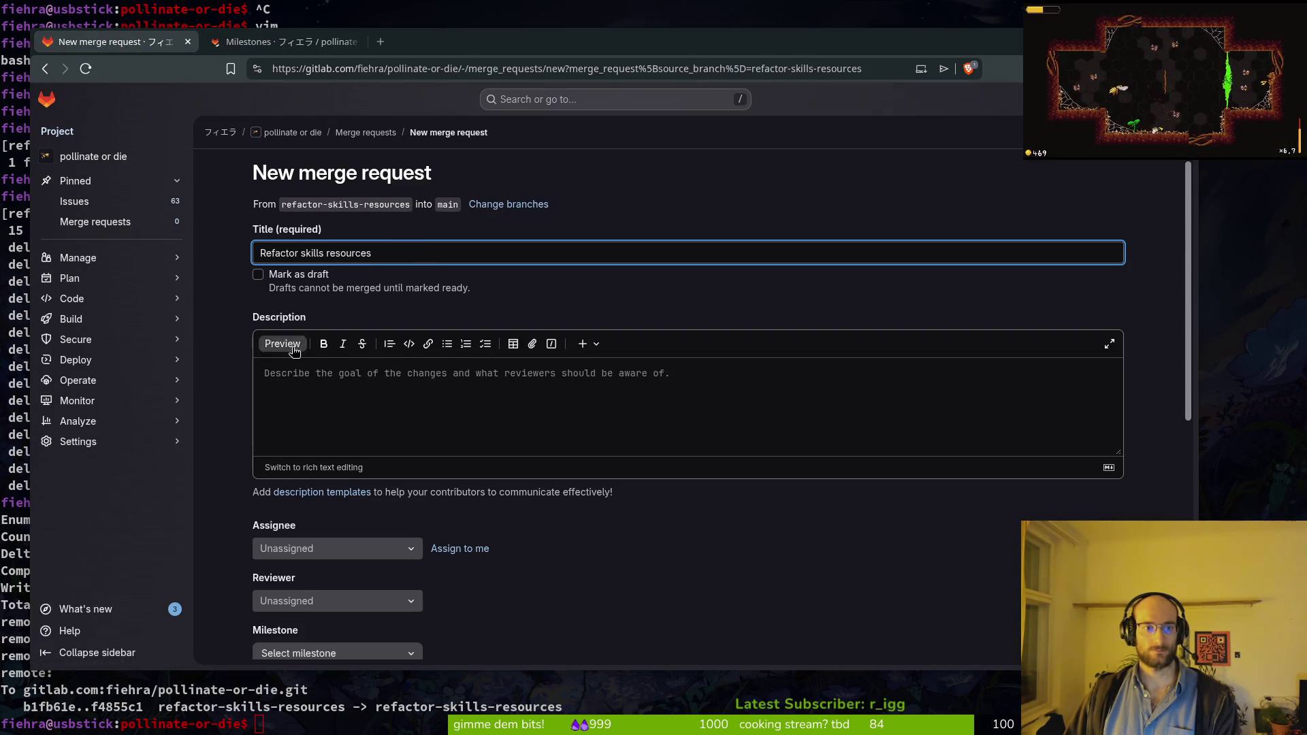
scroll(327, 587, "down", 5)
left_click(317, 438)
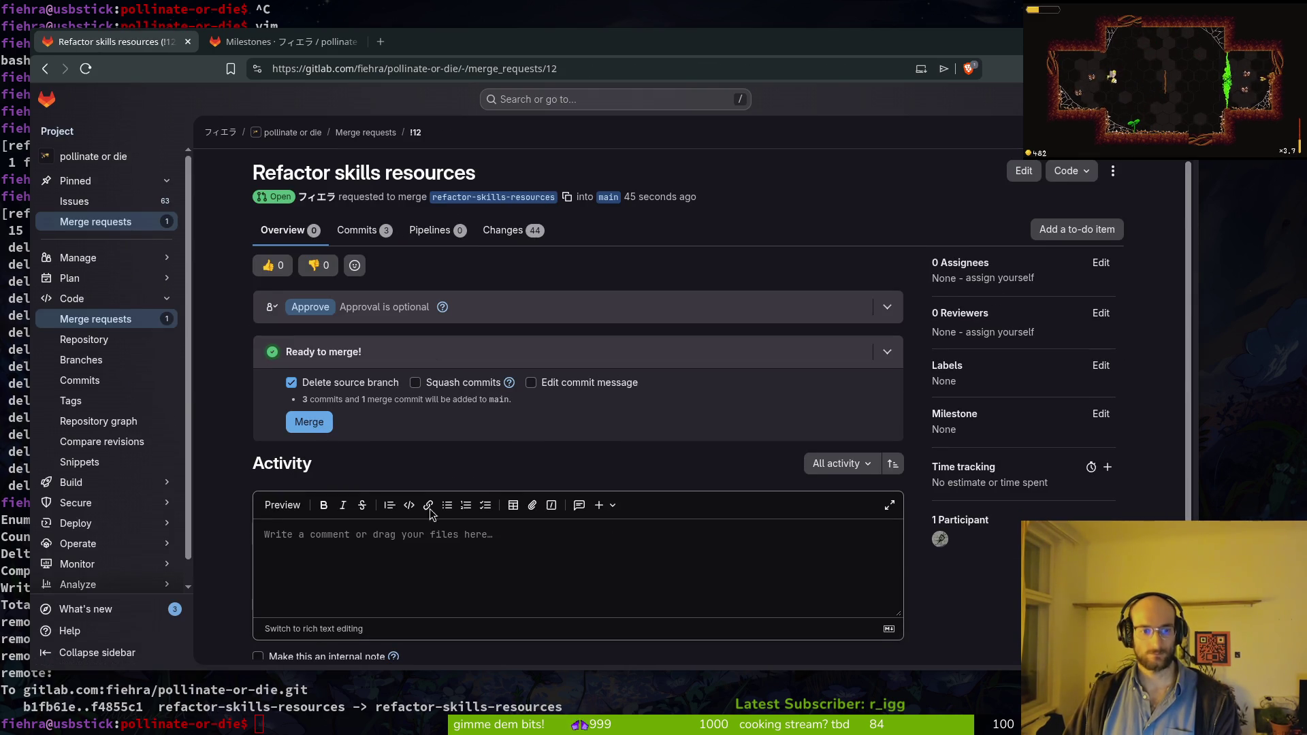
left_click(308, 422)
Step: Open the release steam demo milestone and view its issues
key("ctrl+Tab")
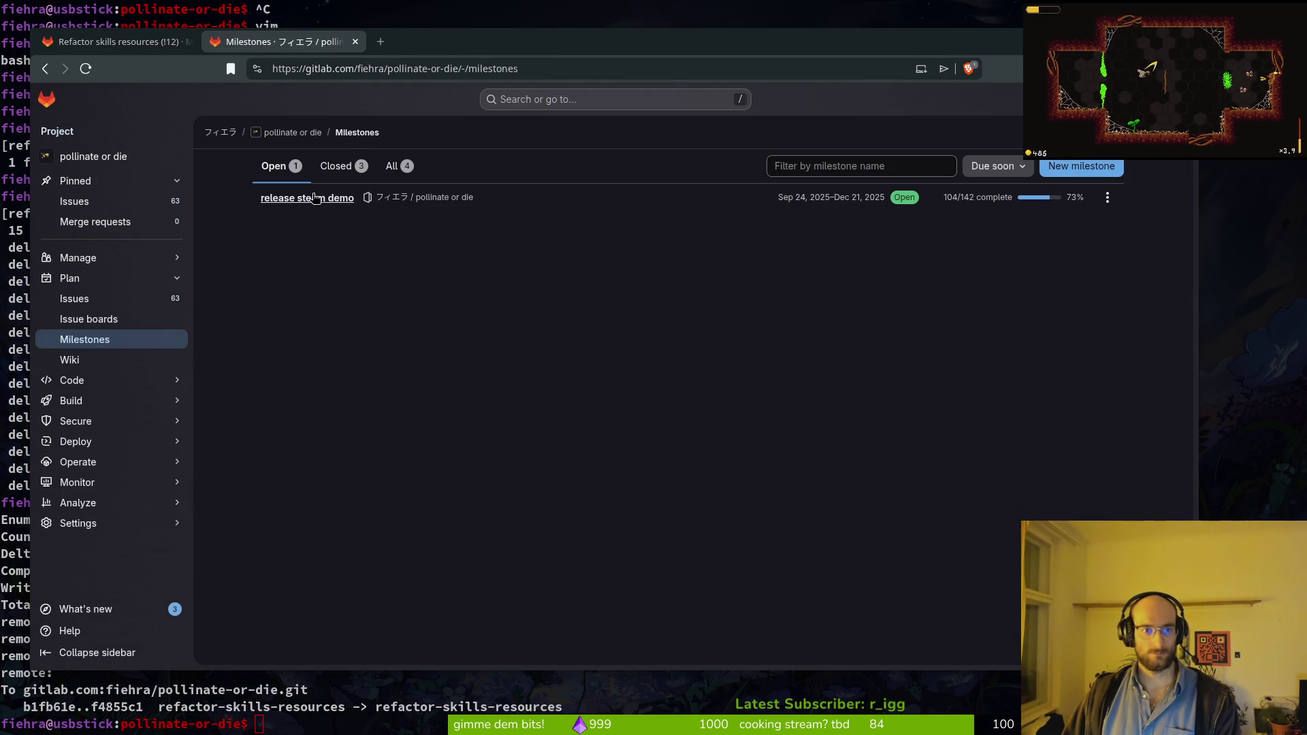
left_click(315, 197)
key("ctrl+Tab")
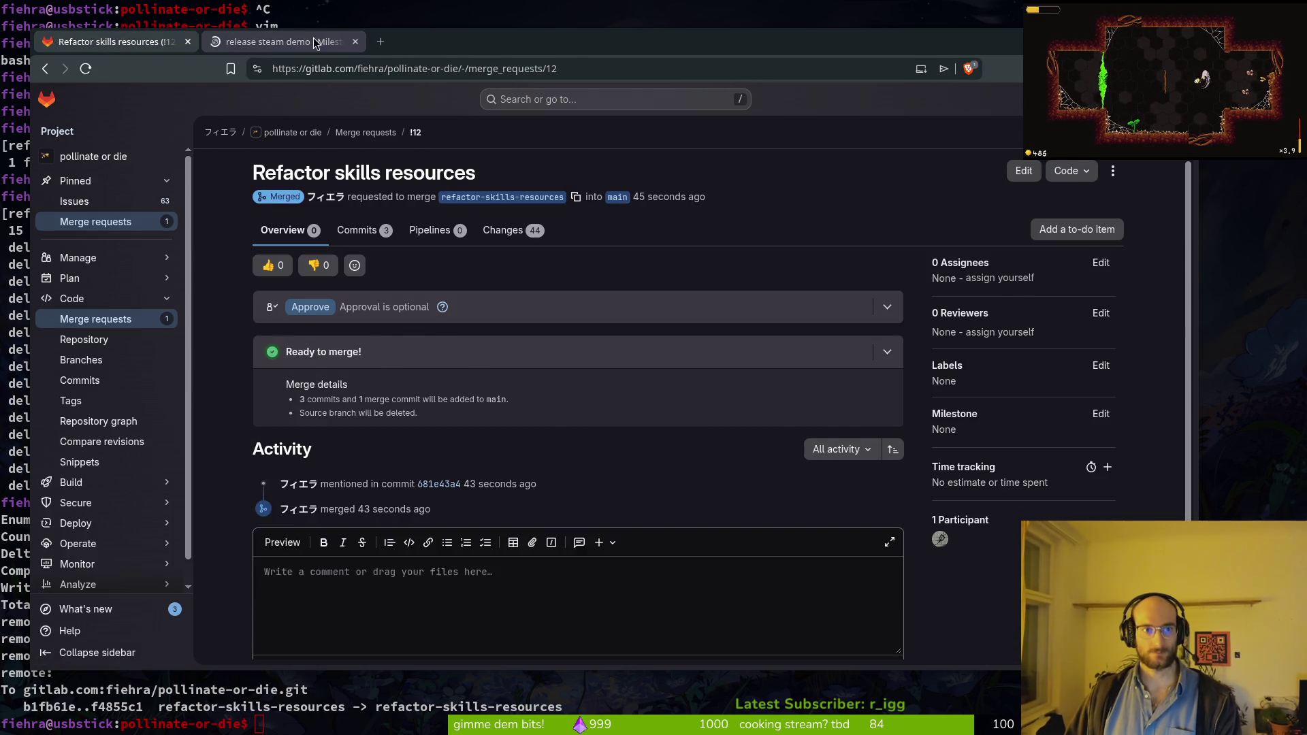
left_click(315, 43)
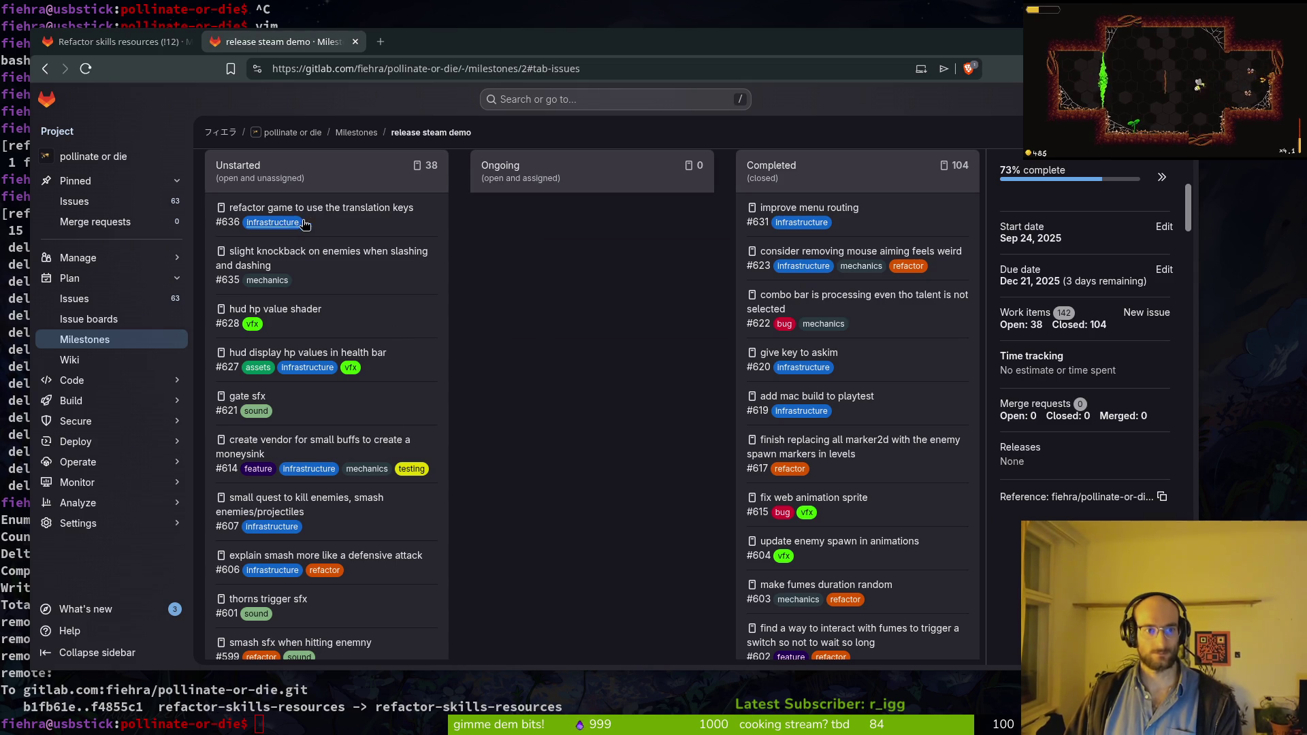
Step: Open issue #636 in a new tab and scroll through the release steam demo milestone issues
middle_click(326, 214)
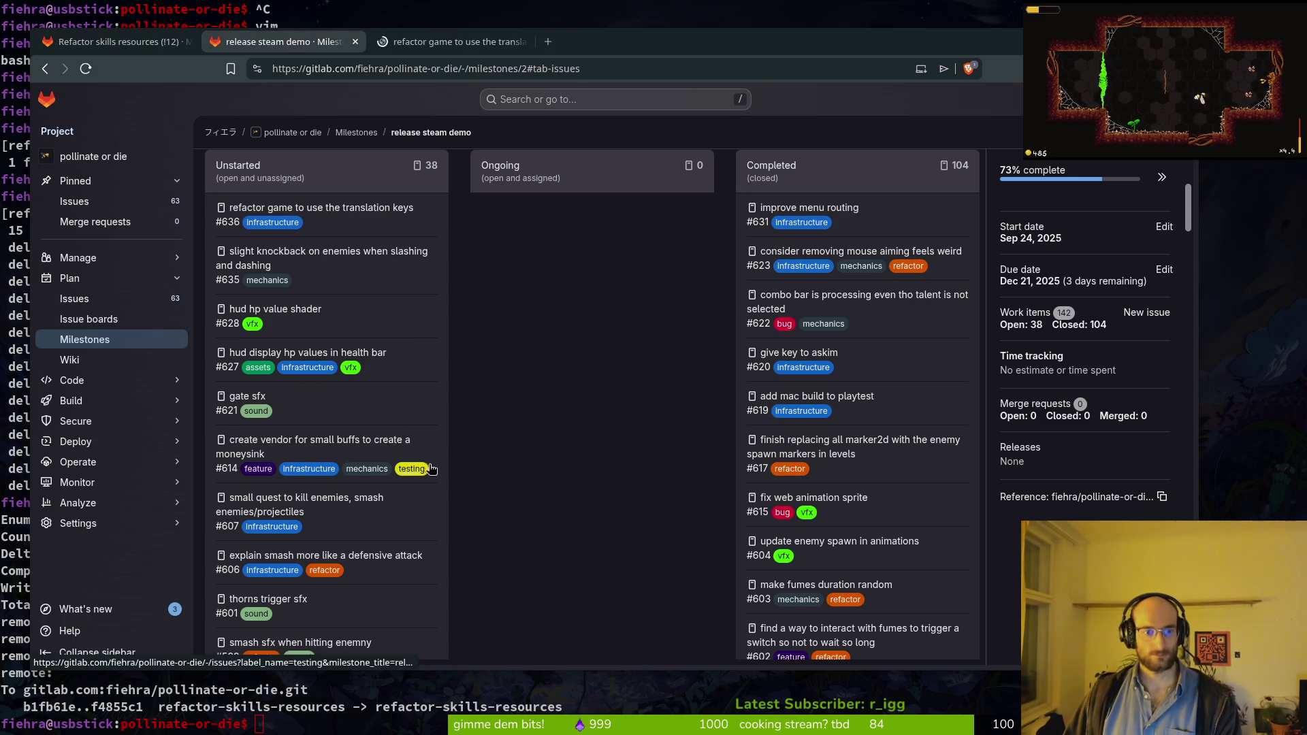
scroll(345, 485, "down", 3)
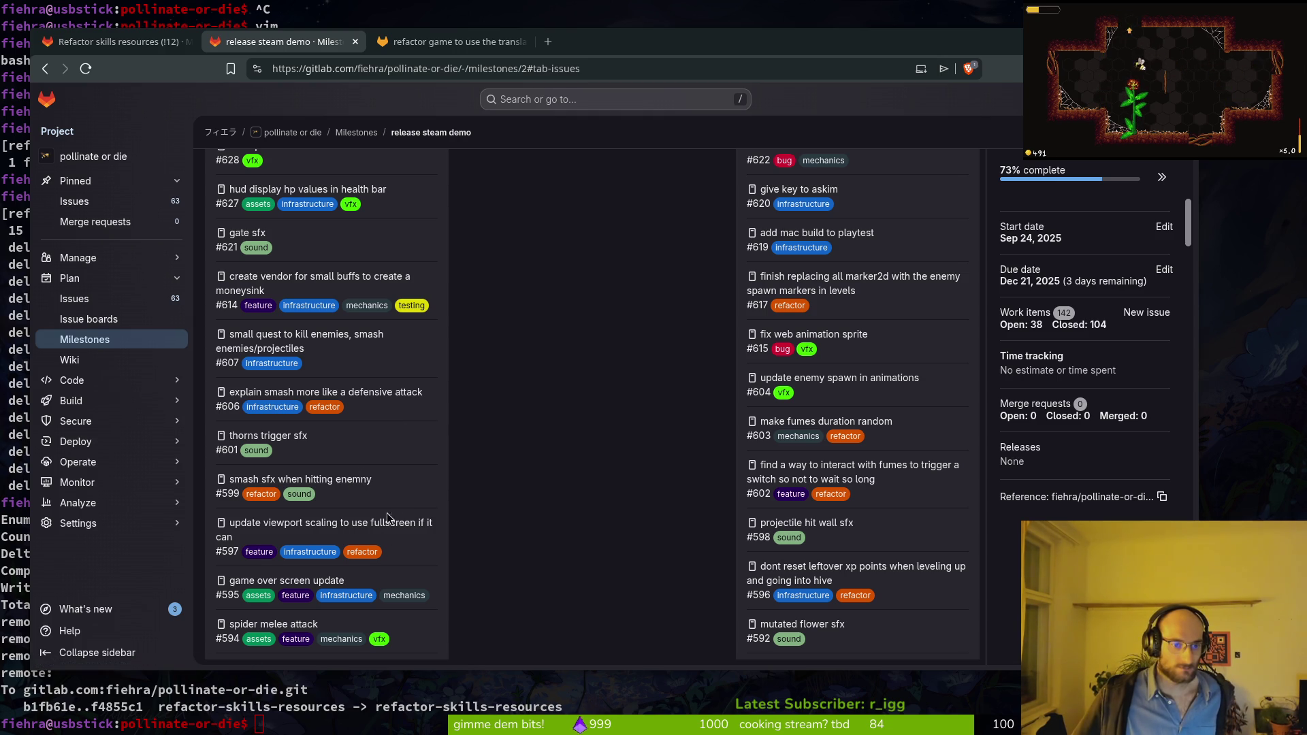
scroll(457, 525, "down", 3)
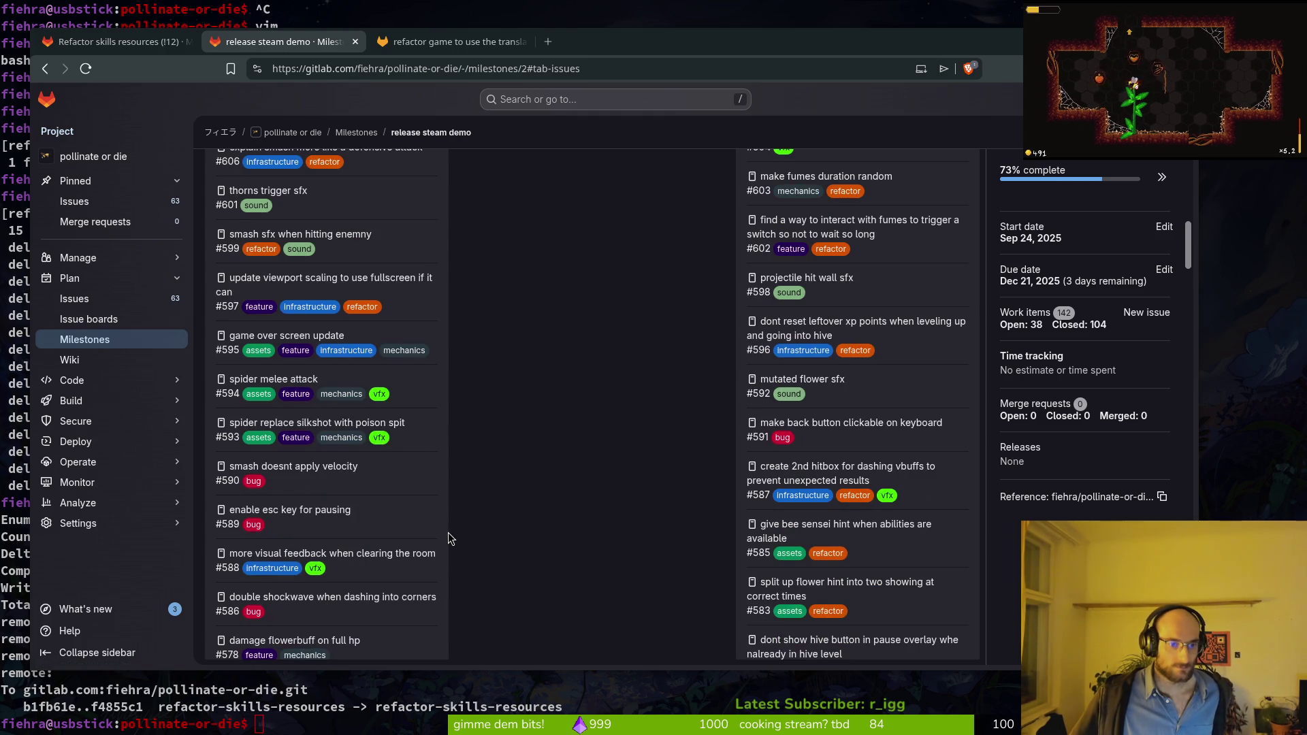
scroll(415, 555, "down", 2)
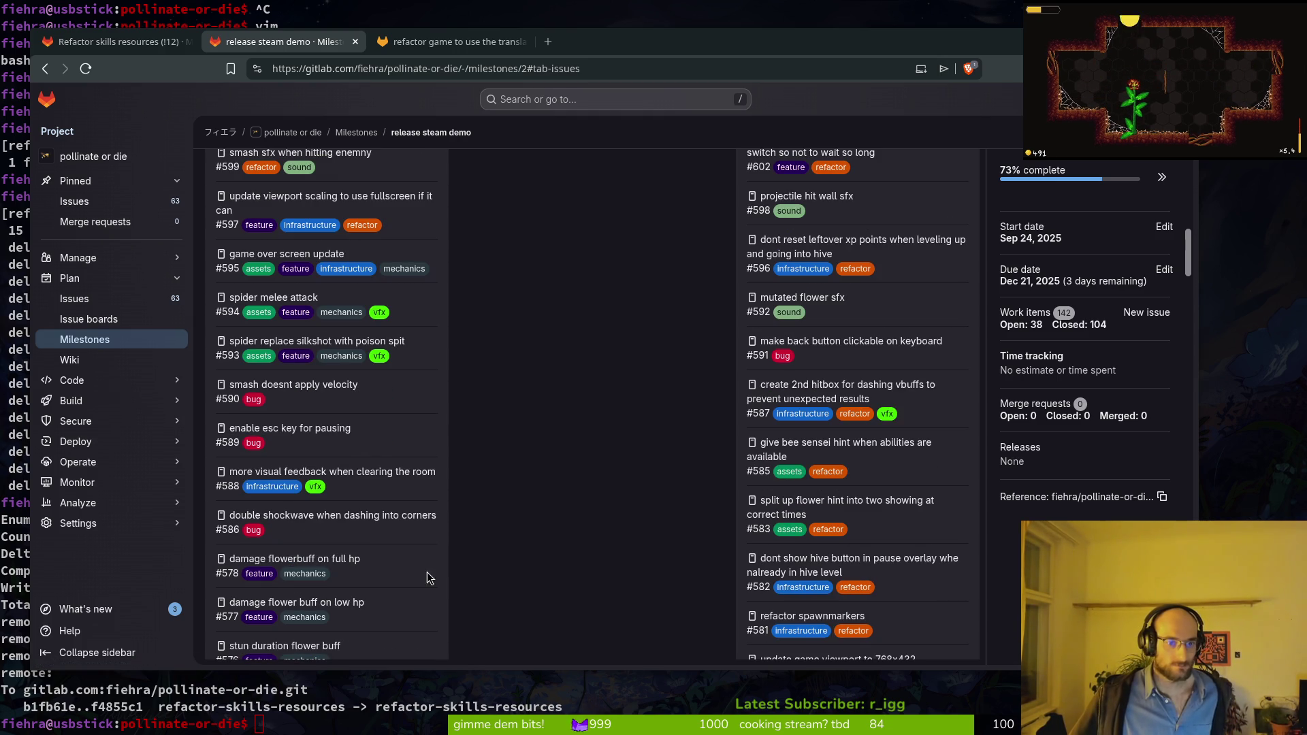
scroll(371, 530, "down", 6)
scroll(354, 524, "down", 4)
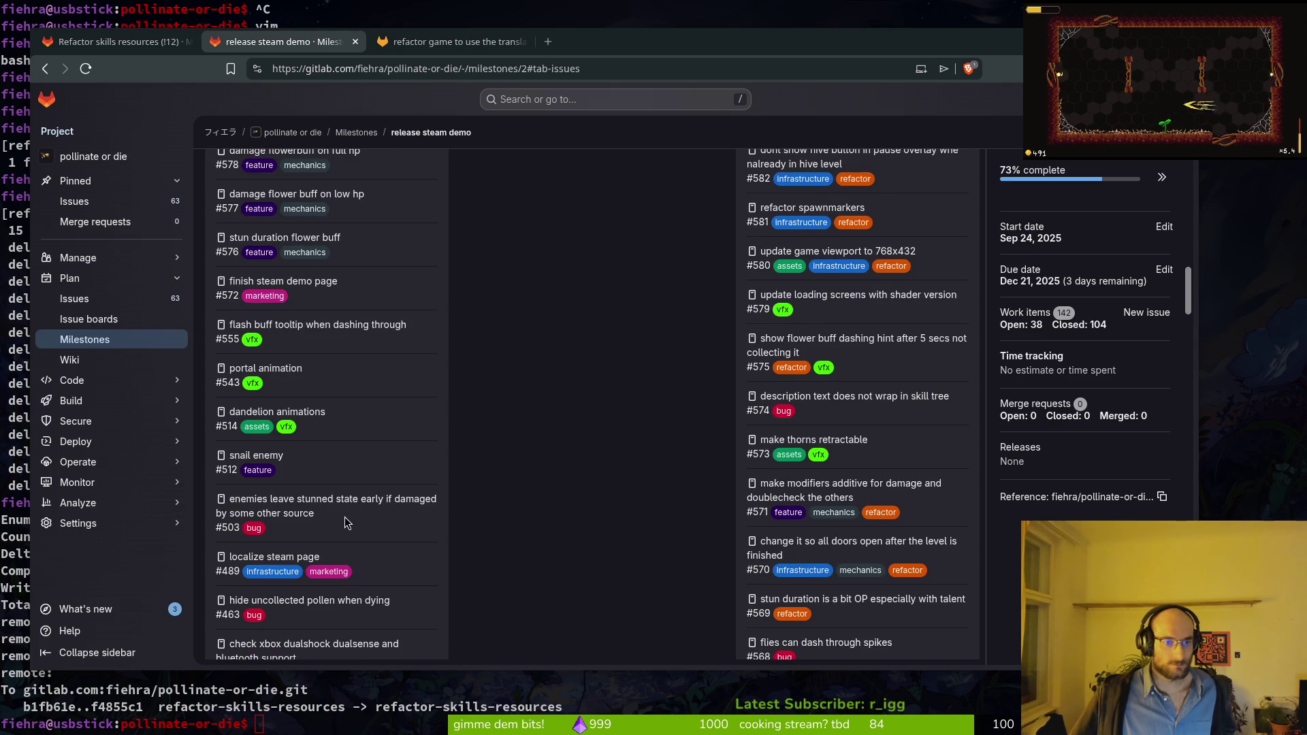
scroll(344, 517, "down", 12)
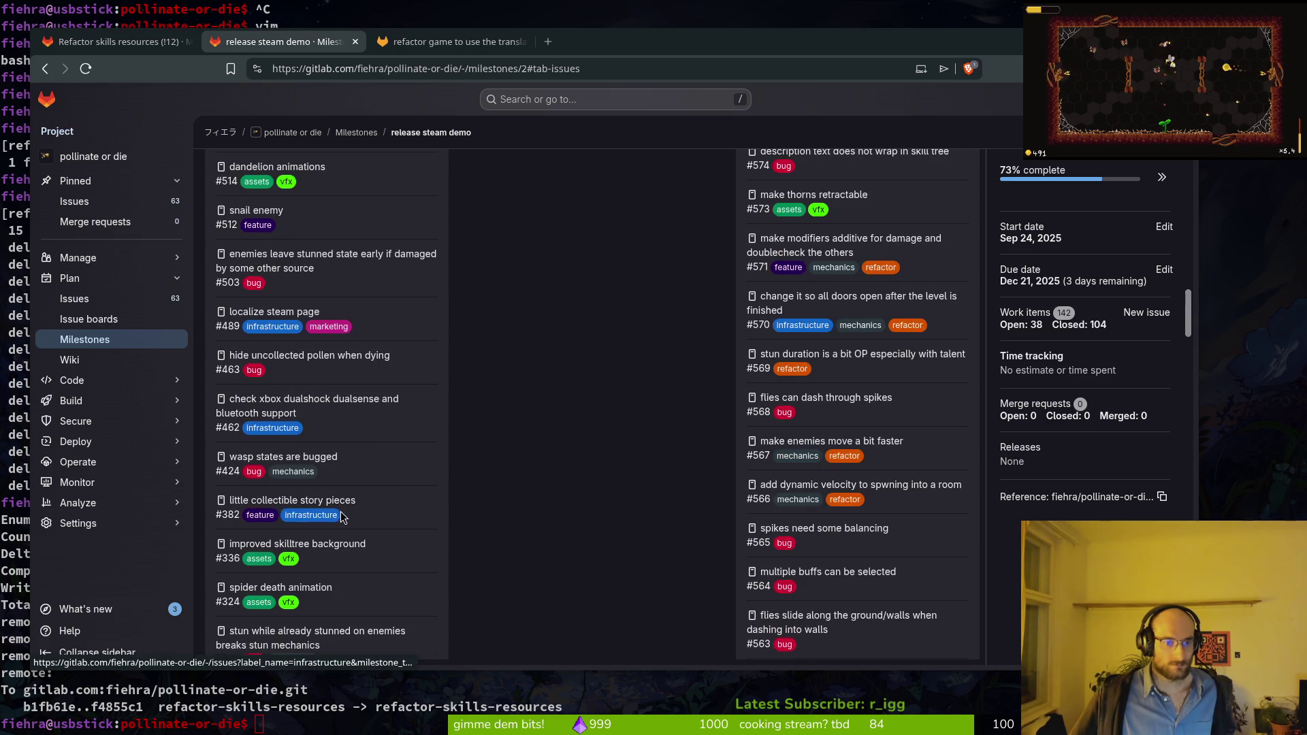
scroll(349, 505, "up", 20)
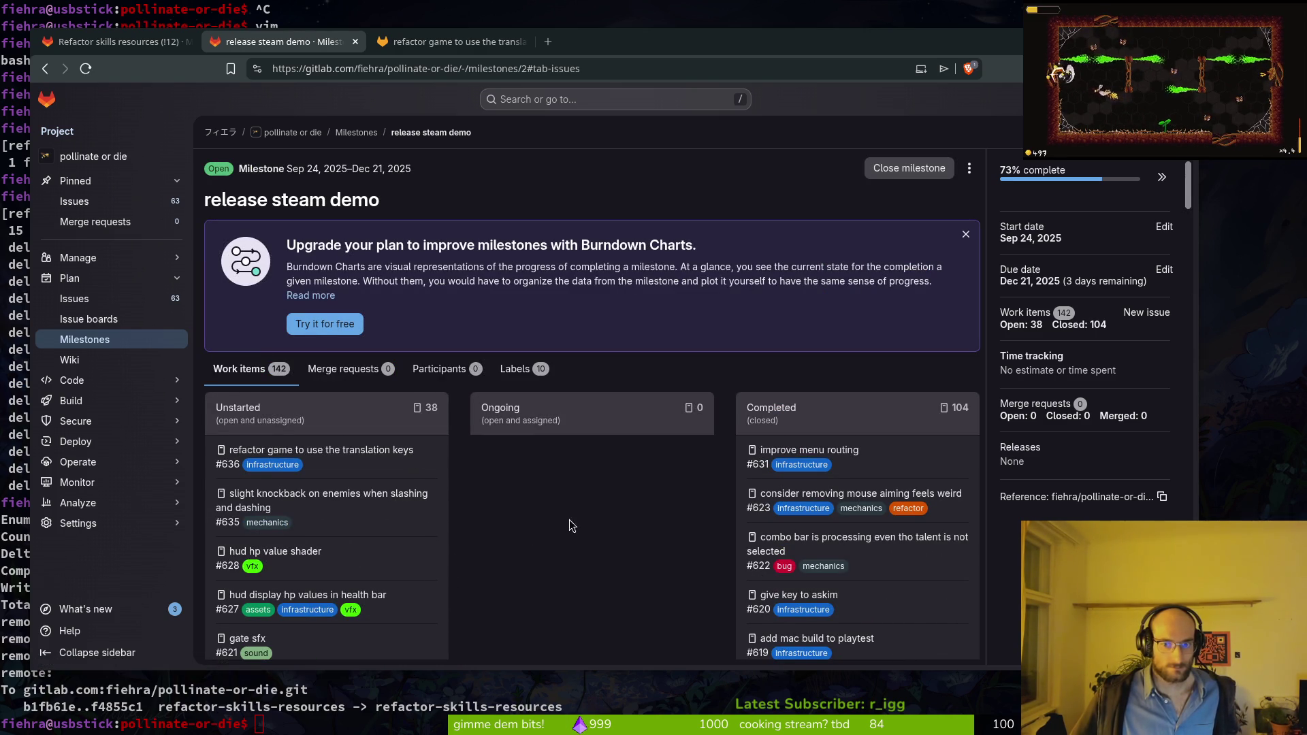
scroll(657, 494, "down", 9)
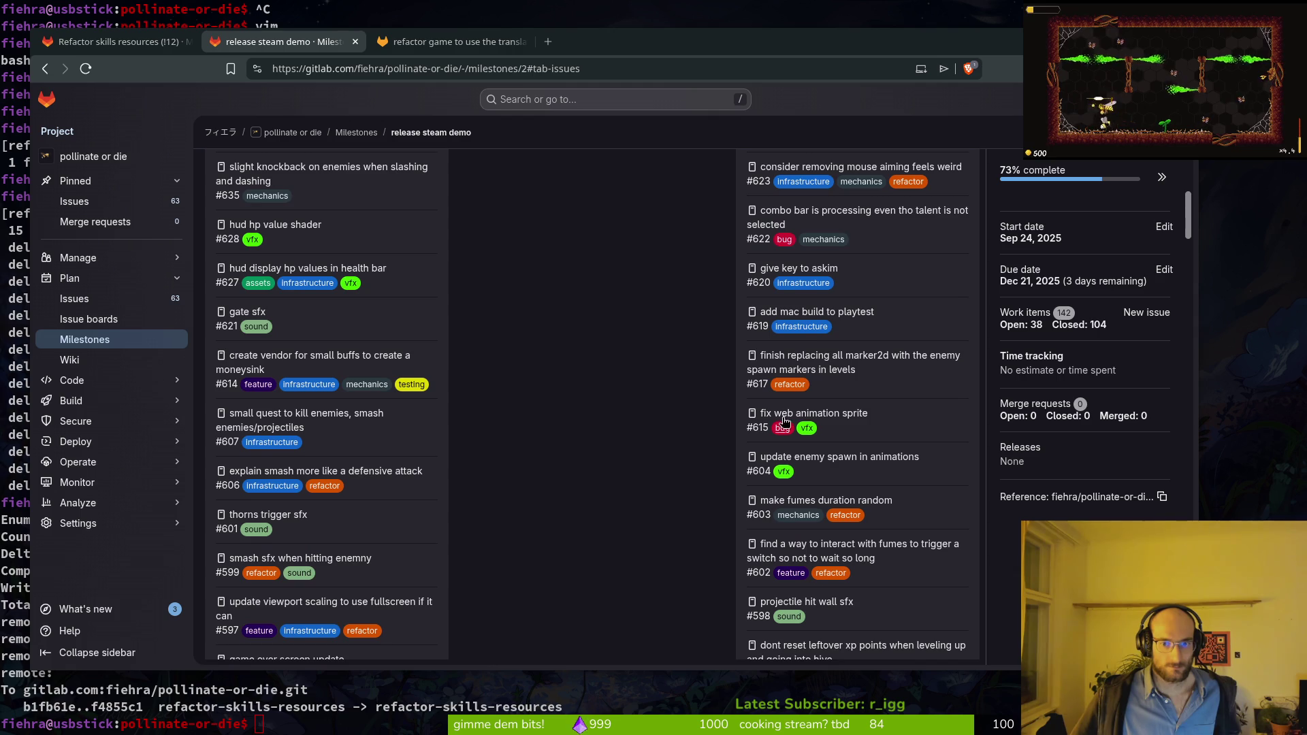
scroll(727, 325, "down", 13)
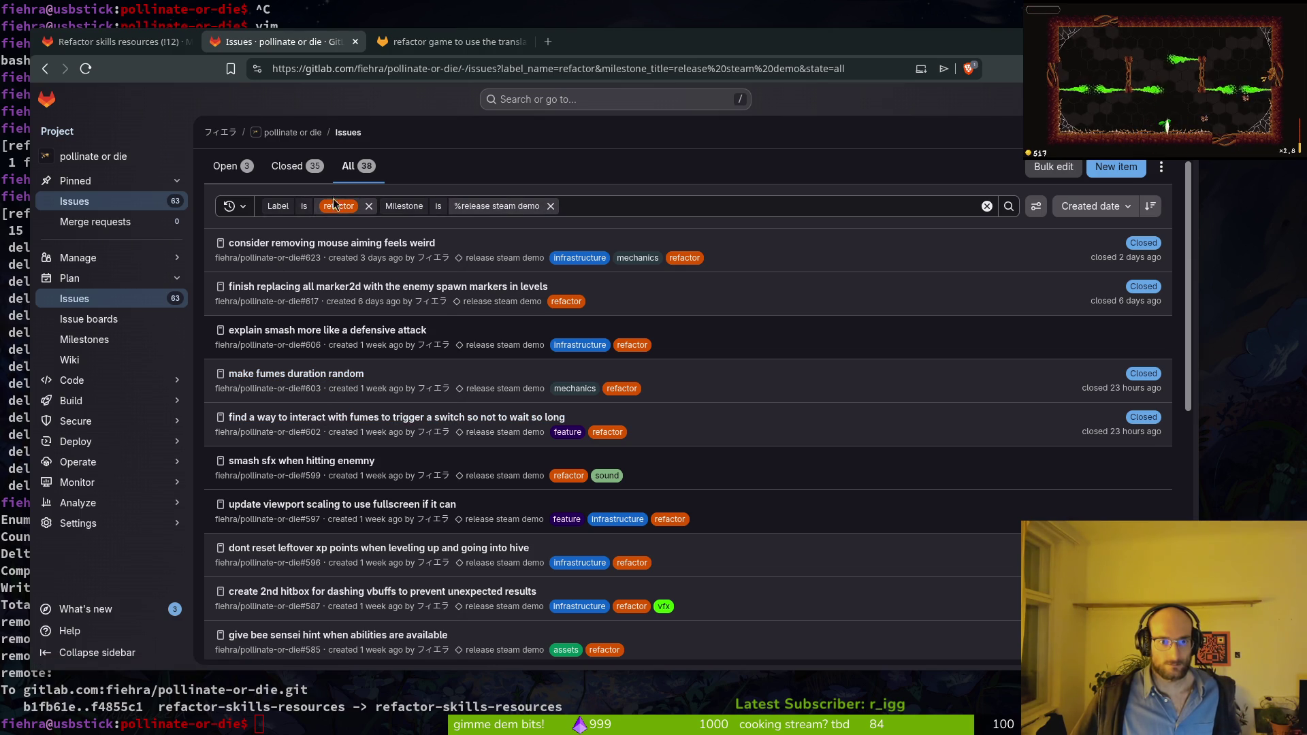
Step: Compare the Open, Closed and All views of the refactor issue list
left_click(231, 167)
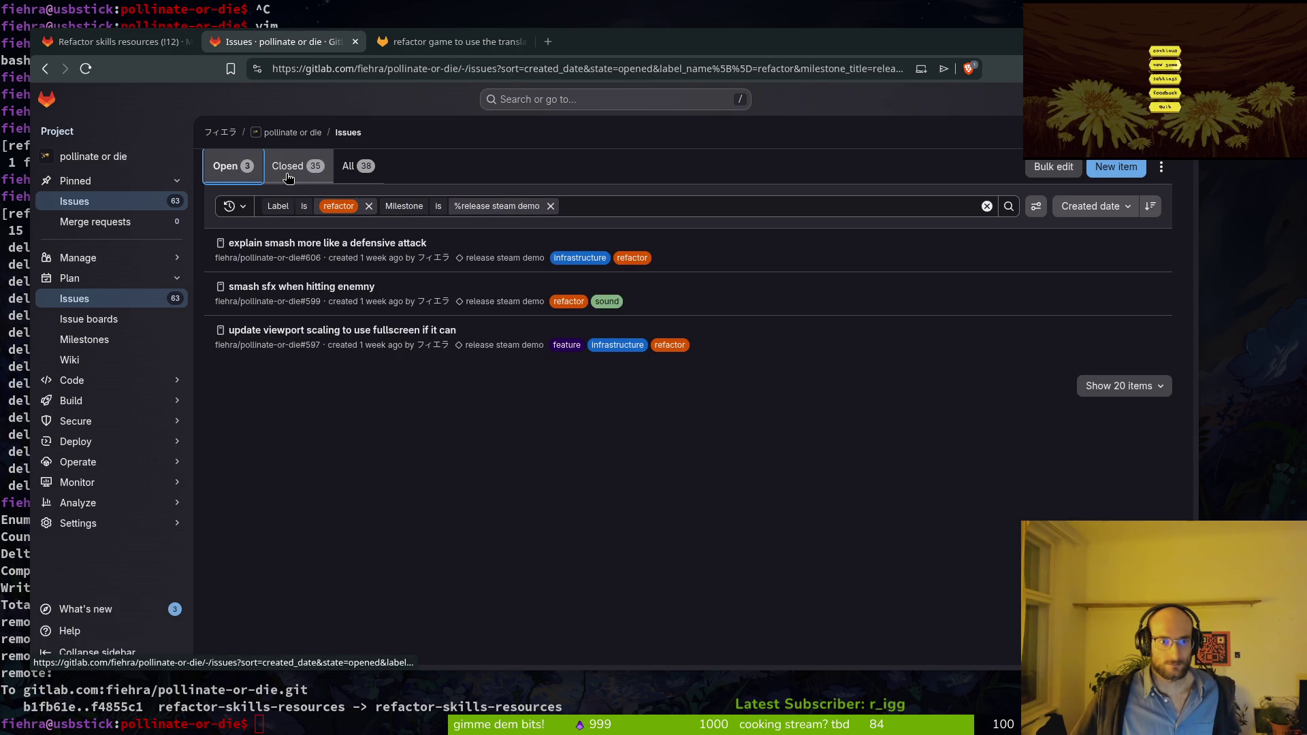
left_click(290, 178)
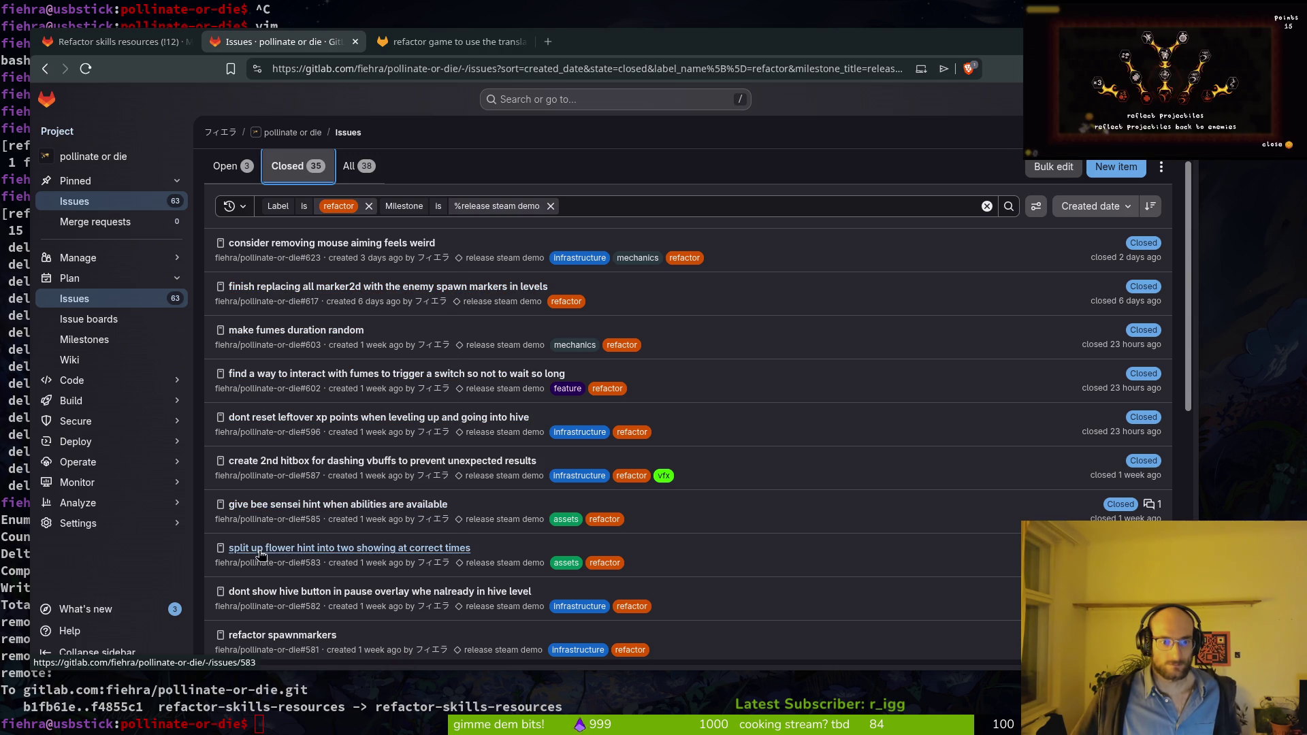
scroll(294, 613, "down", 5)
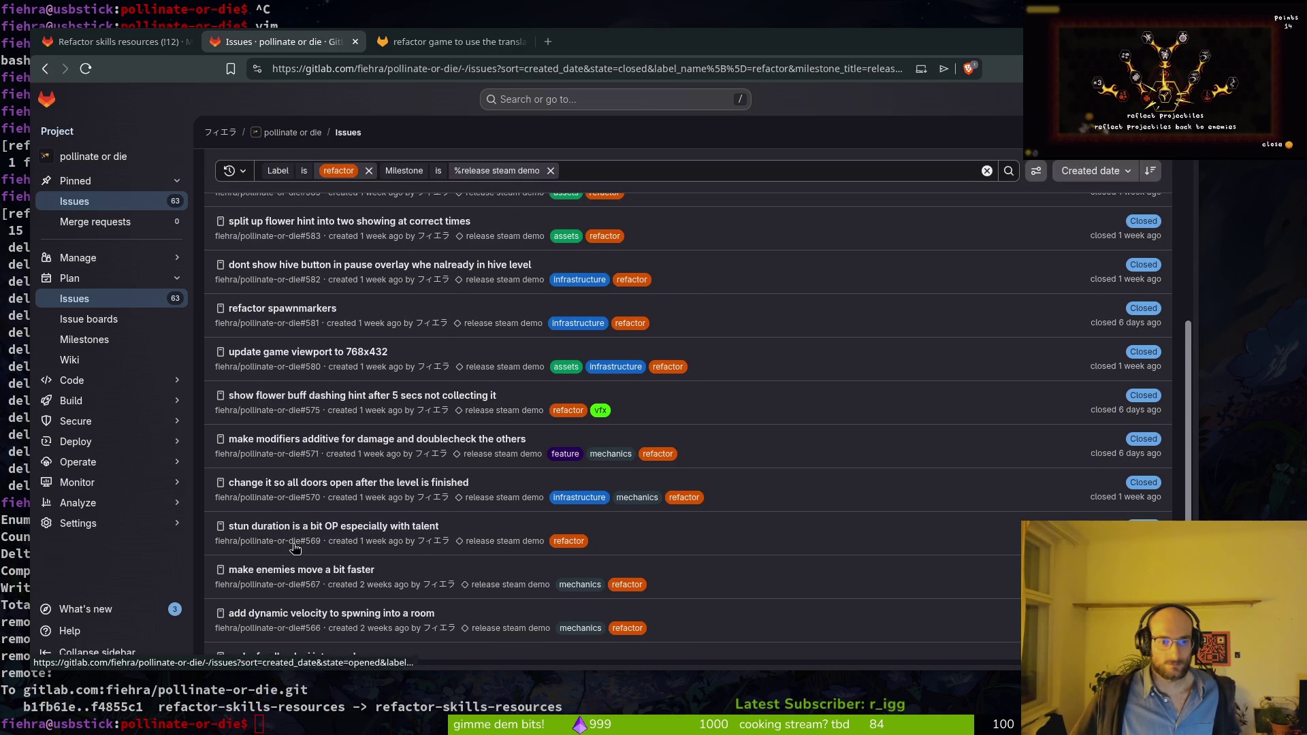
scroll(429, 484, "up", 6)
left_click(358, 166)
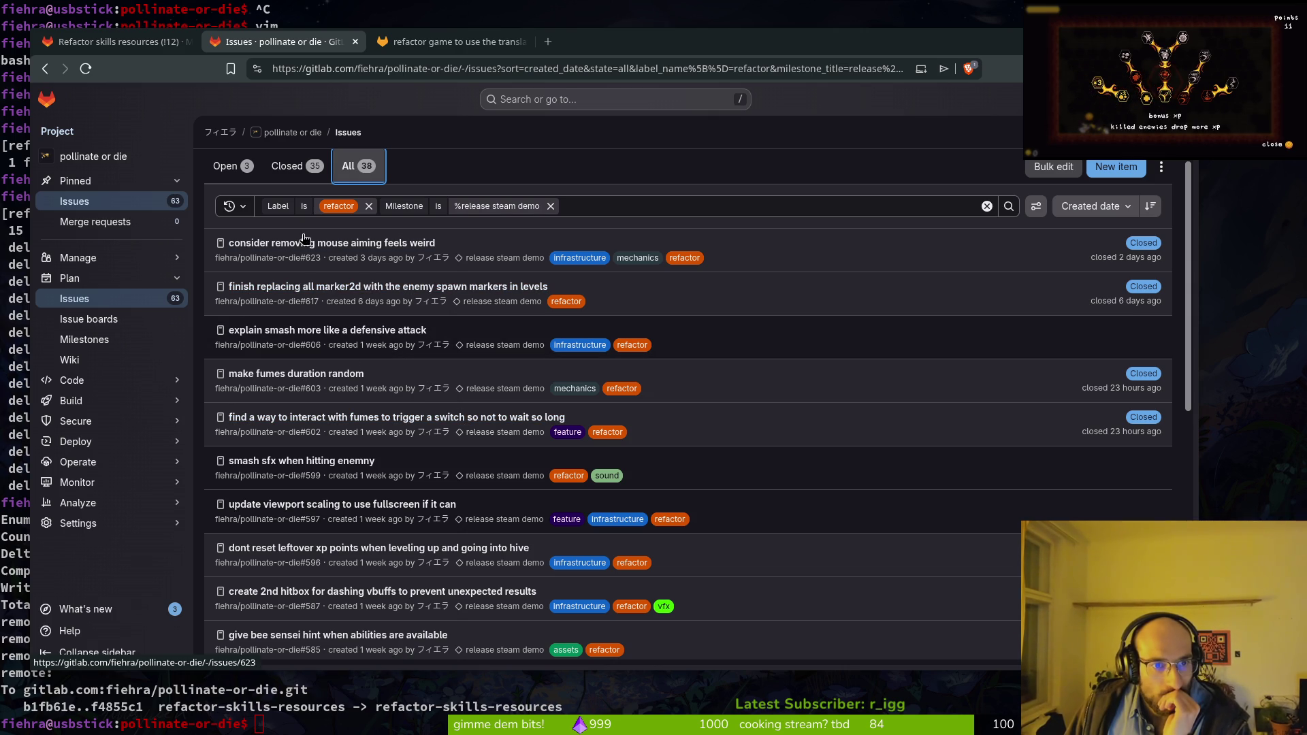
scroll(422, 417, "down", 2)
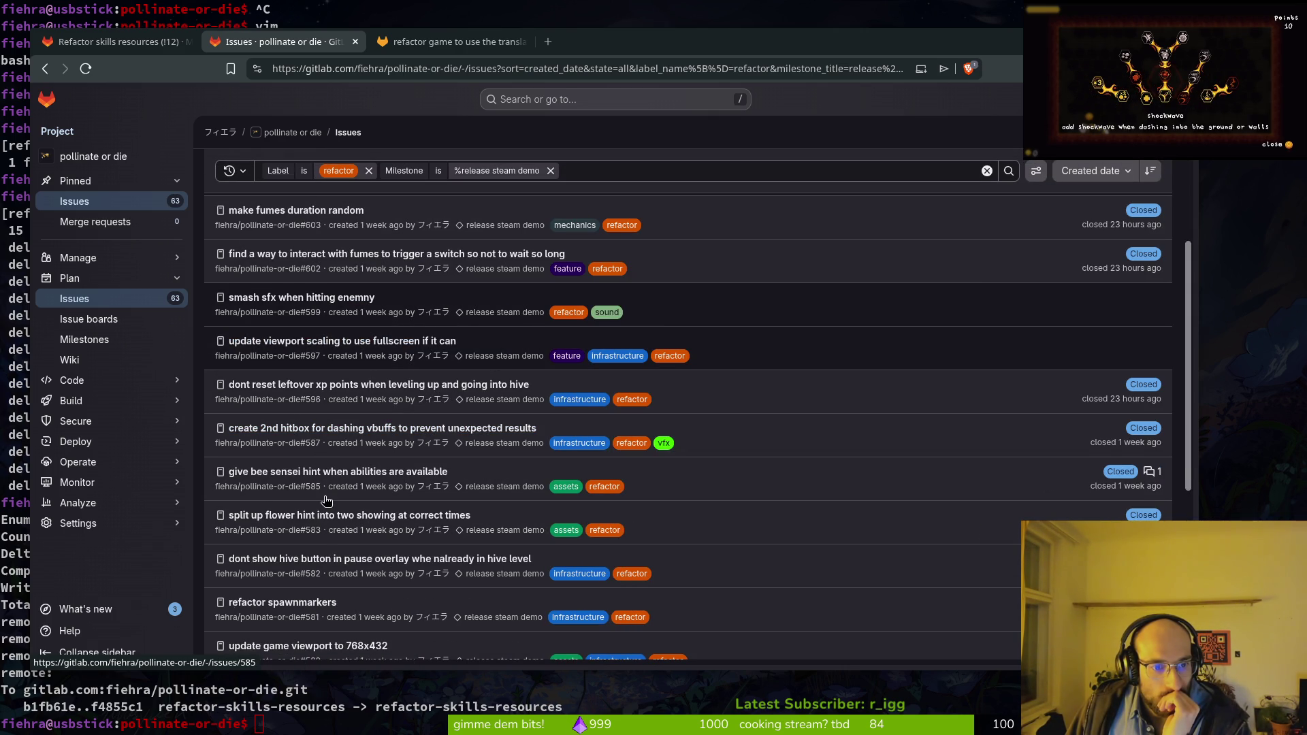
scroll(370, 539, "down", 2)
scroll(376, 541, "down", 1)
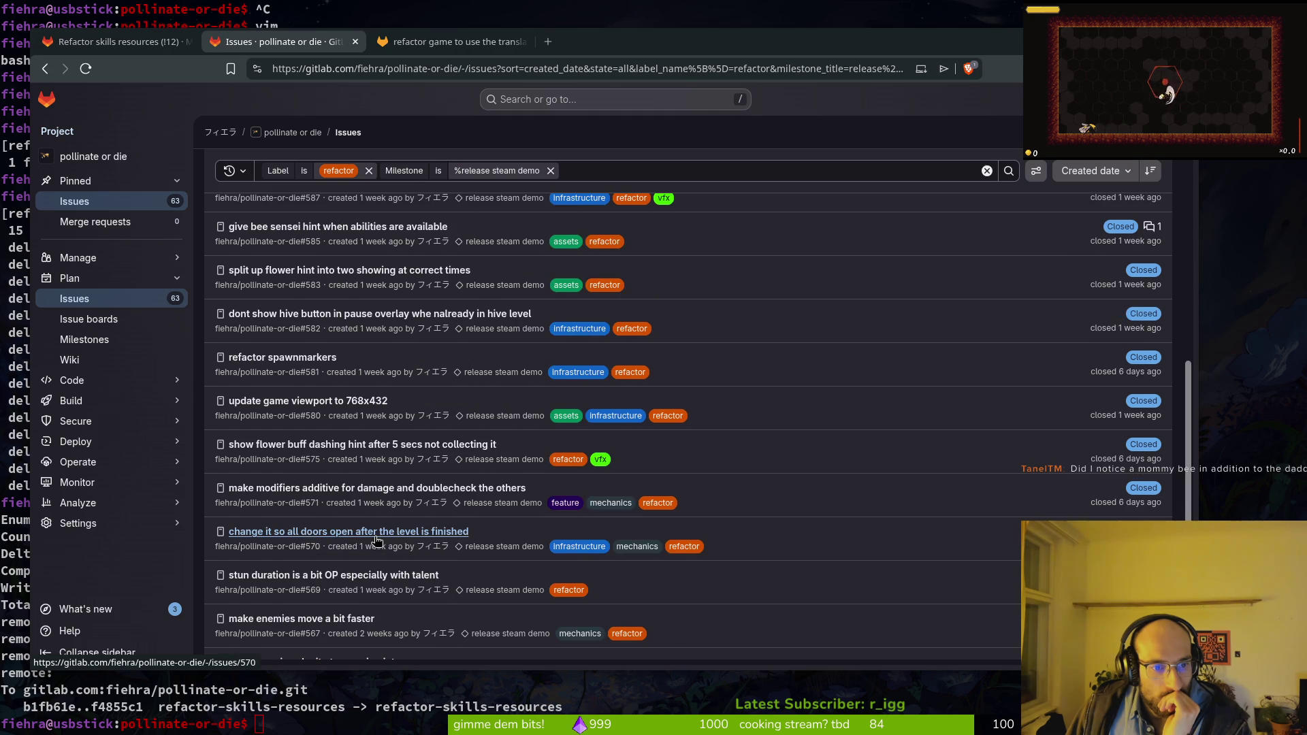
scroll(491, 594, "down", 1)
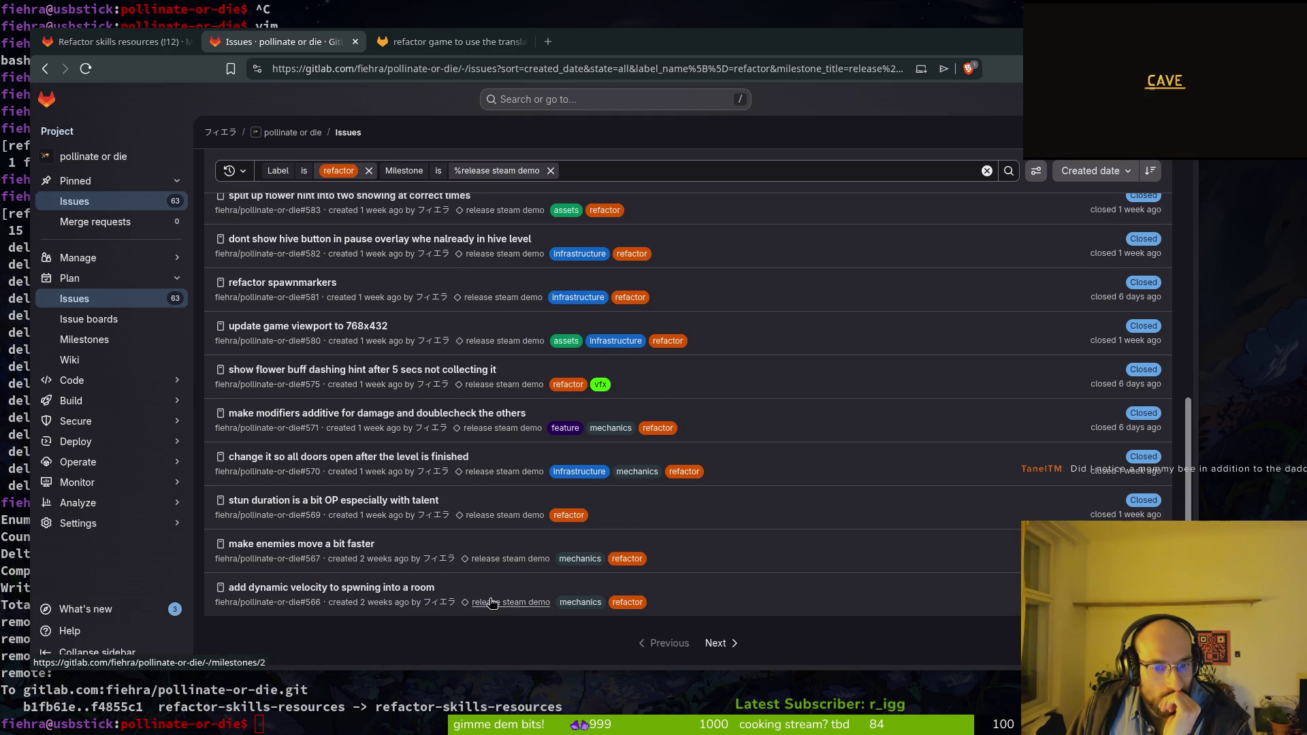
scroll(491, 602, "up", 6)
scroll(579, 612, "down", 6)
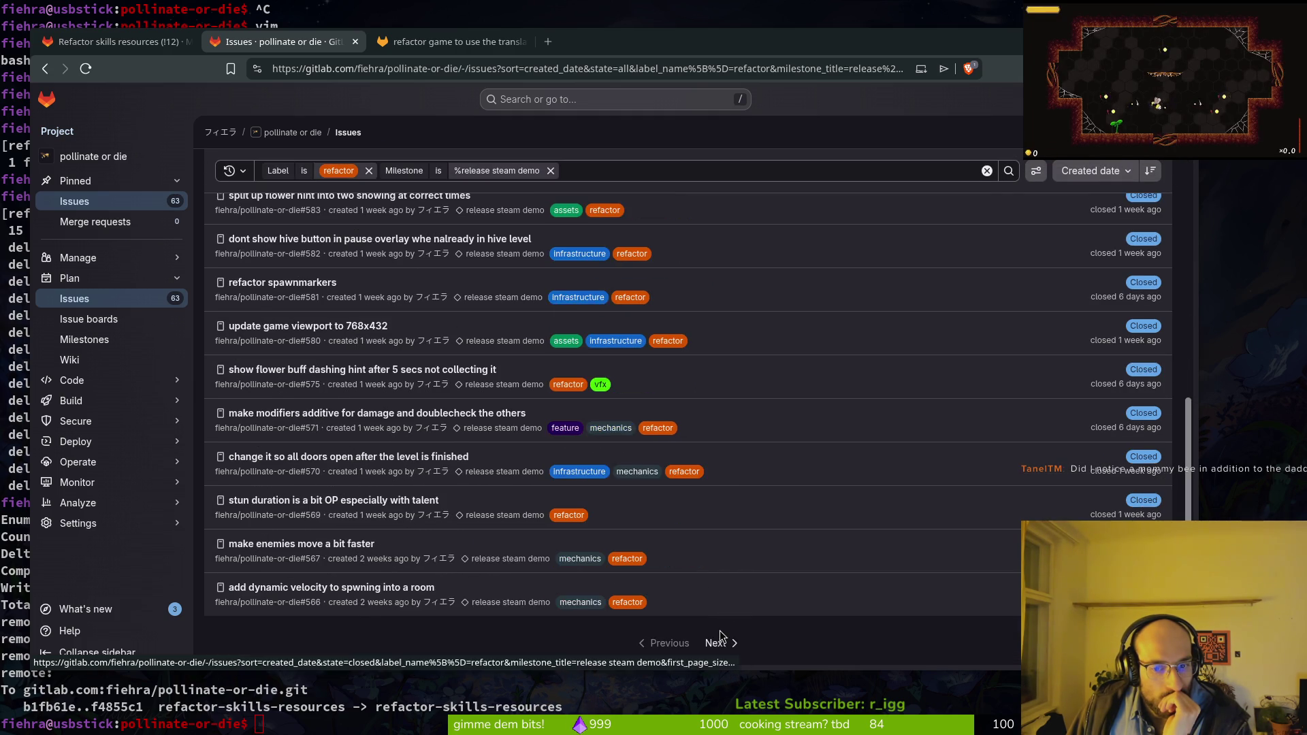
Step: Browse the next page of refactor issues and add 'skill' as a search term
left_click(720, 640)
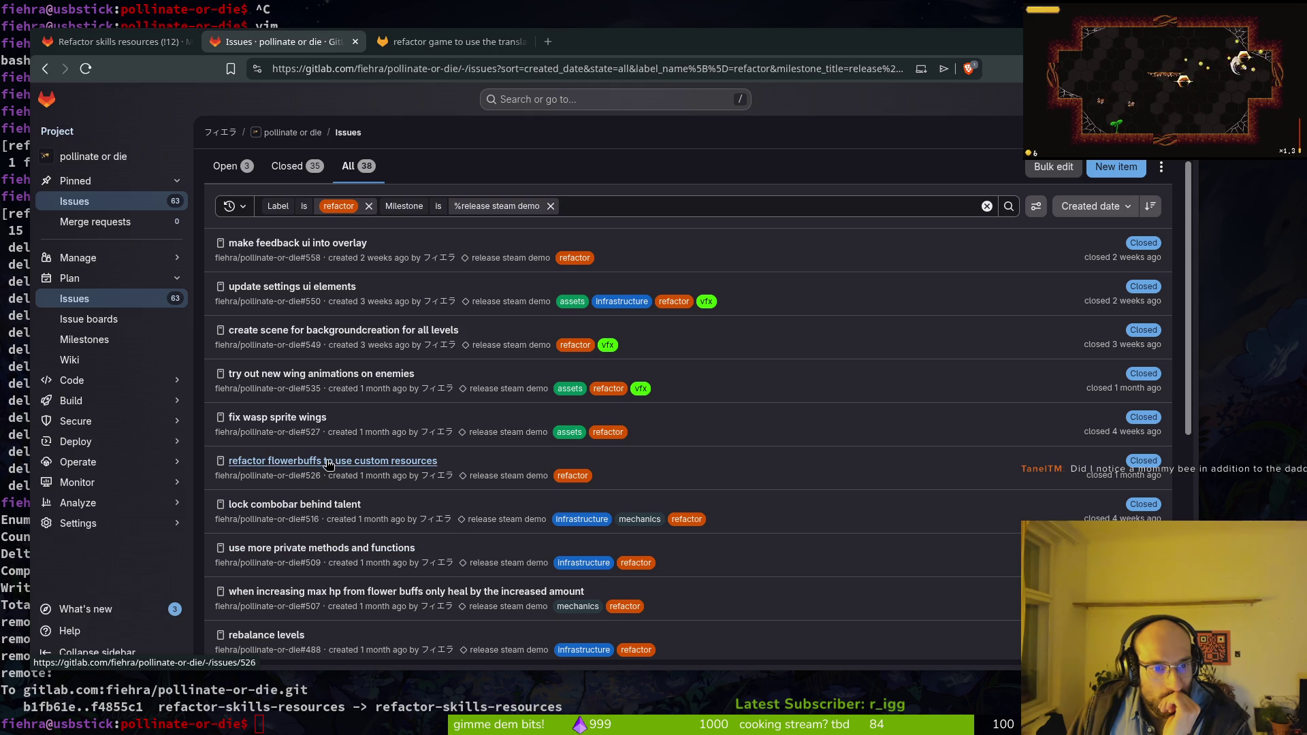
scroll(302, 560, "down", 3)
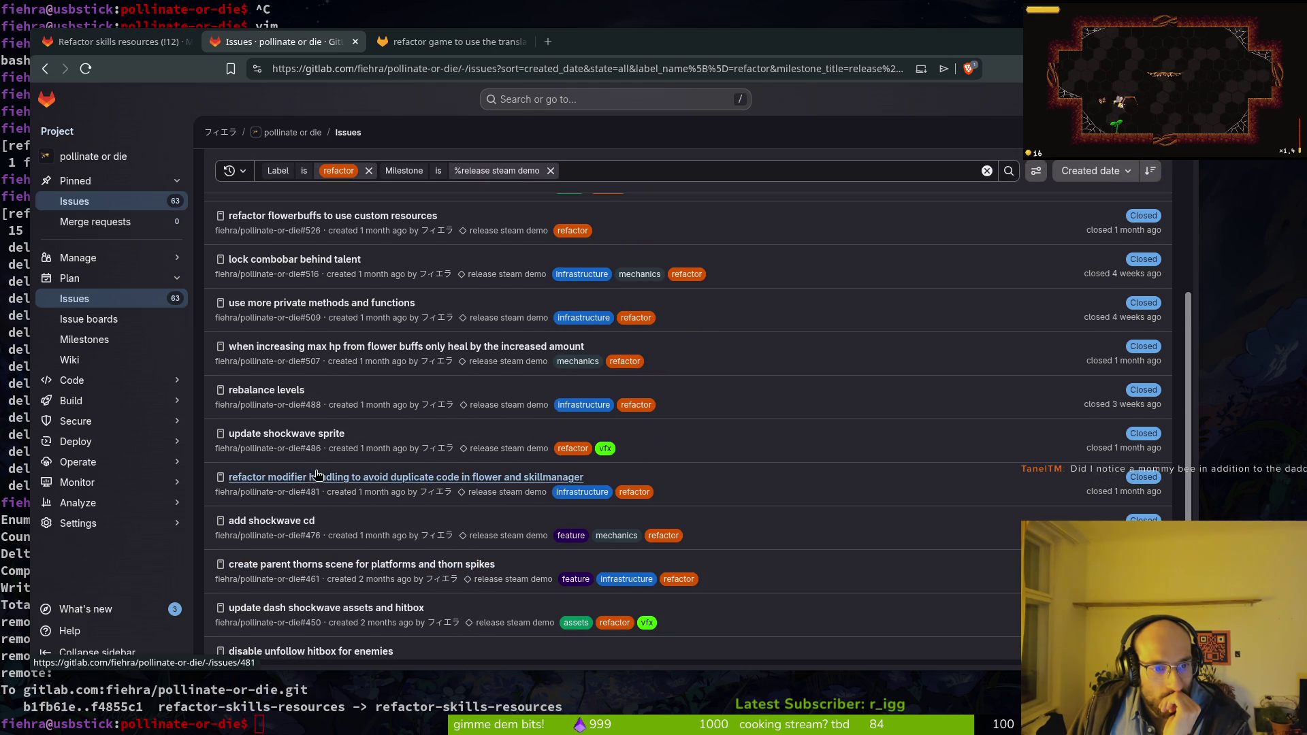
scroll(300, 585, "down", 2)
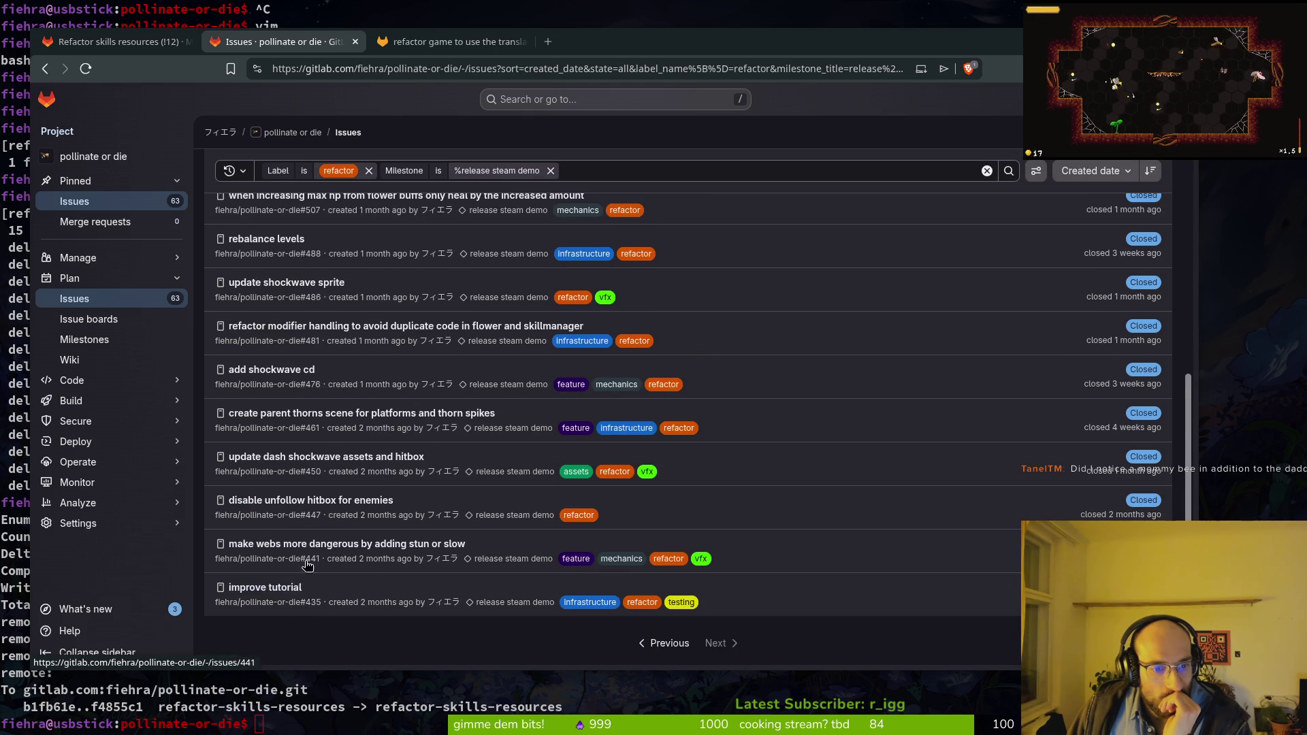
scroll(361, 338, "up", 5)
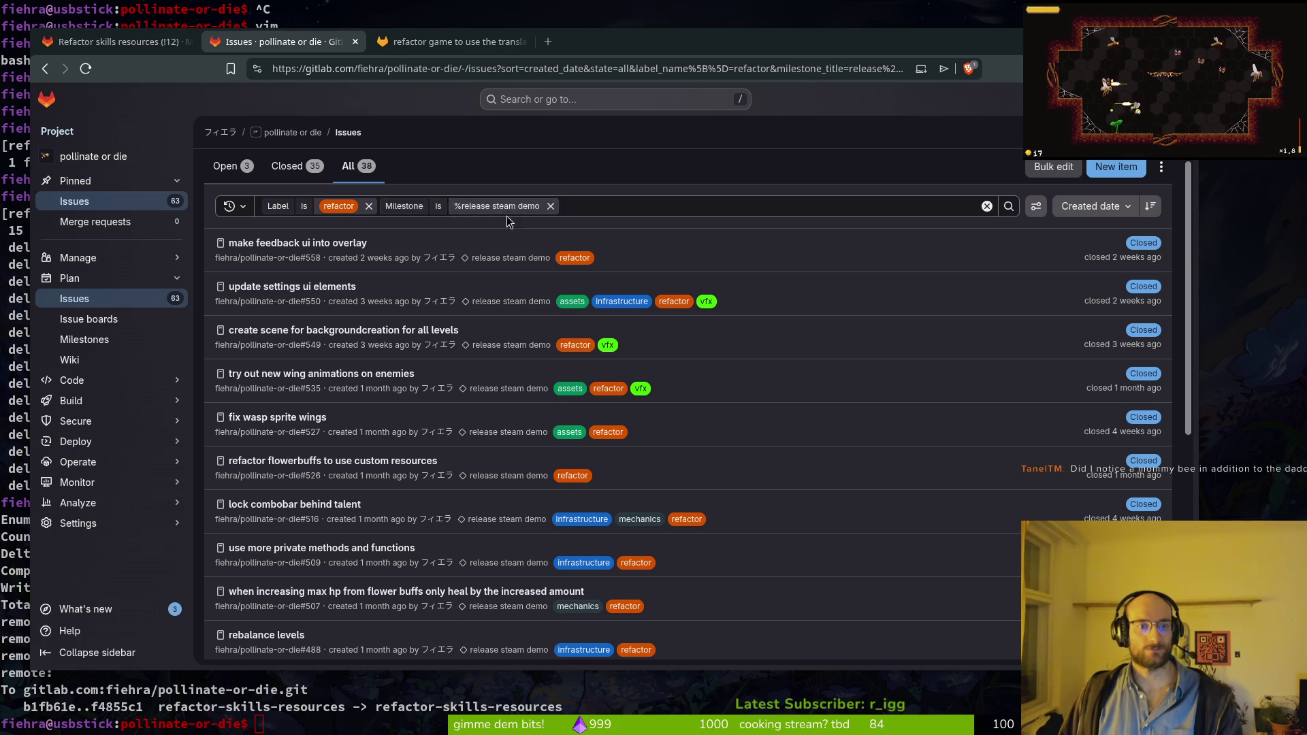
left_click(599, 206)
type("skill")
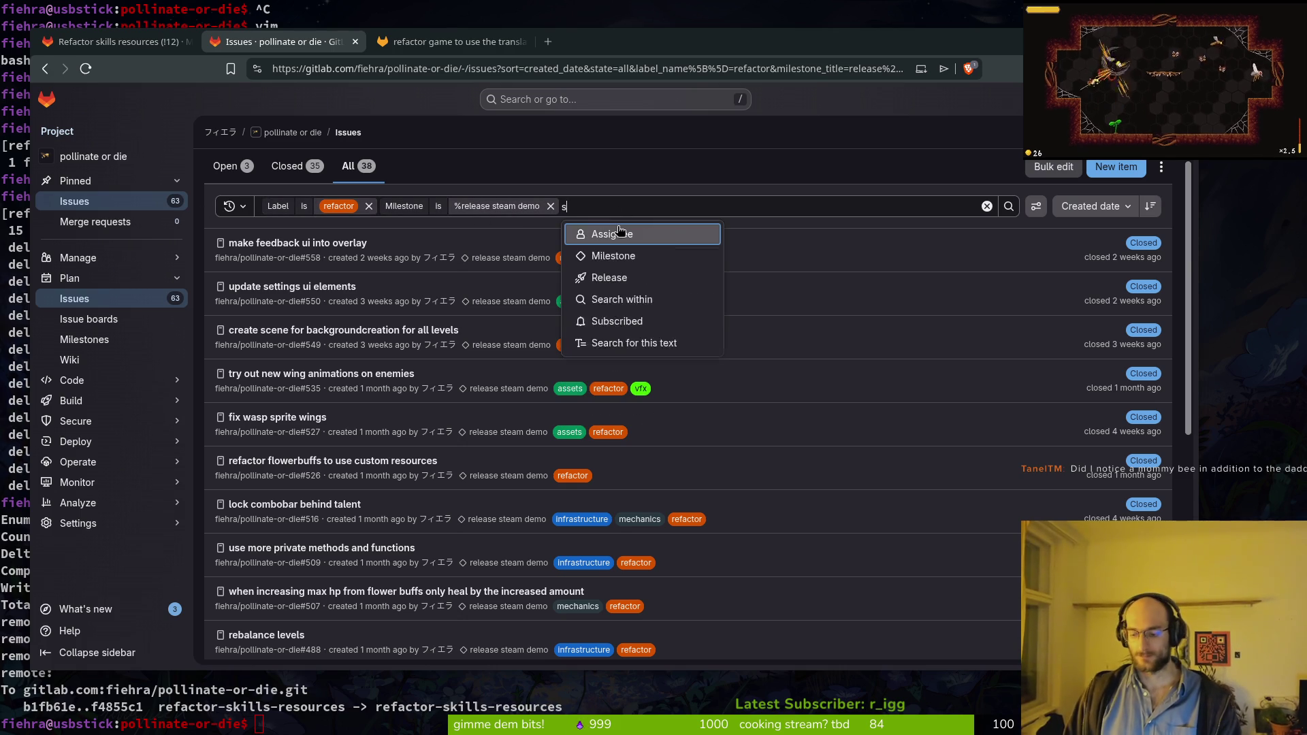
left_click(619, 234)
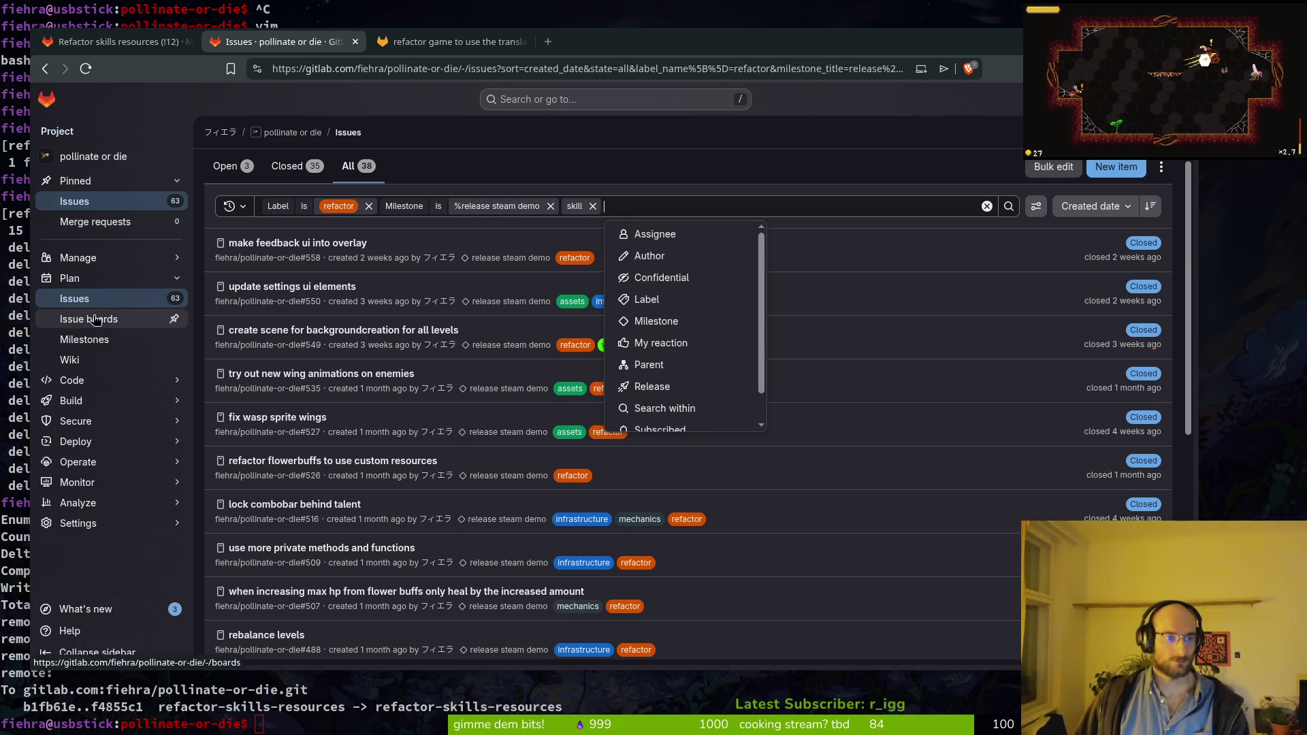
Step: Close issue #636 'refactor game to use the translation keys' after checking the merged request
left_click(140, 46)
scroll(428, 267, "down", 2)
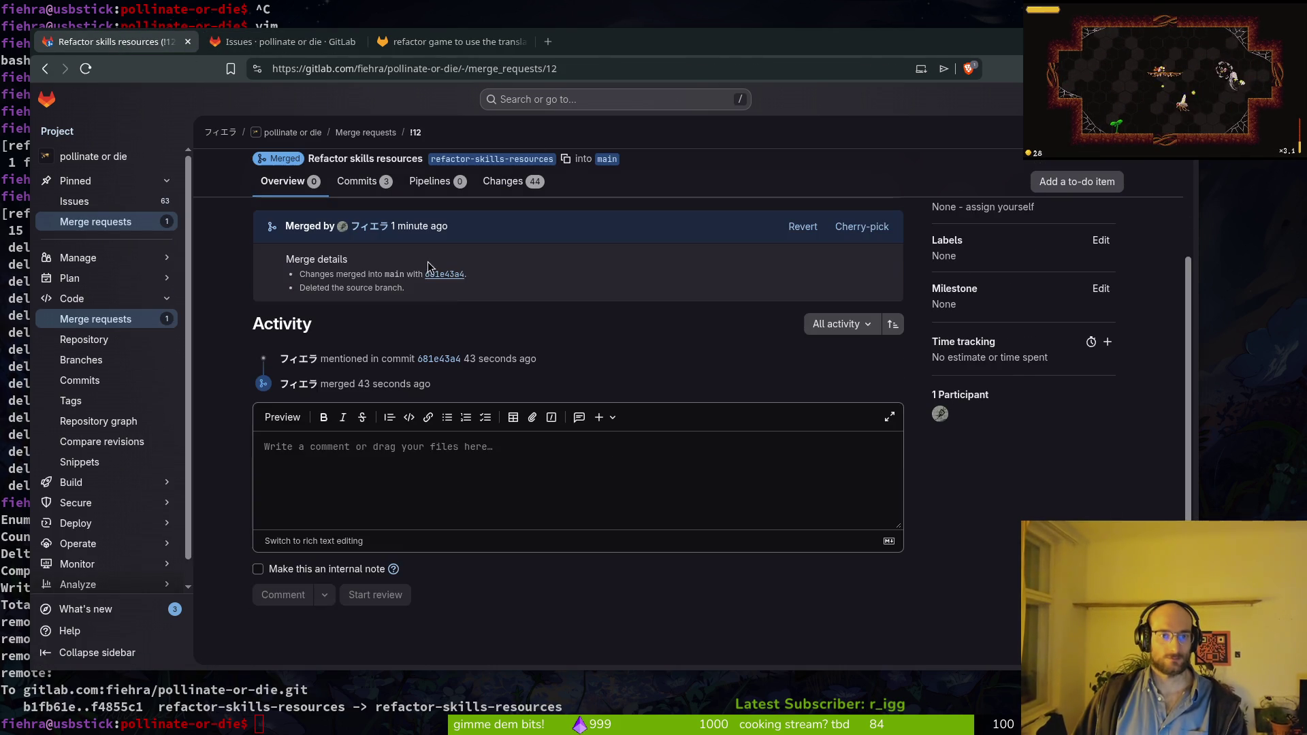
scroll(387, 589, "up", 3)
key("ctrl+Tab")
scroll(384, 612, "down", 3)
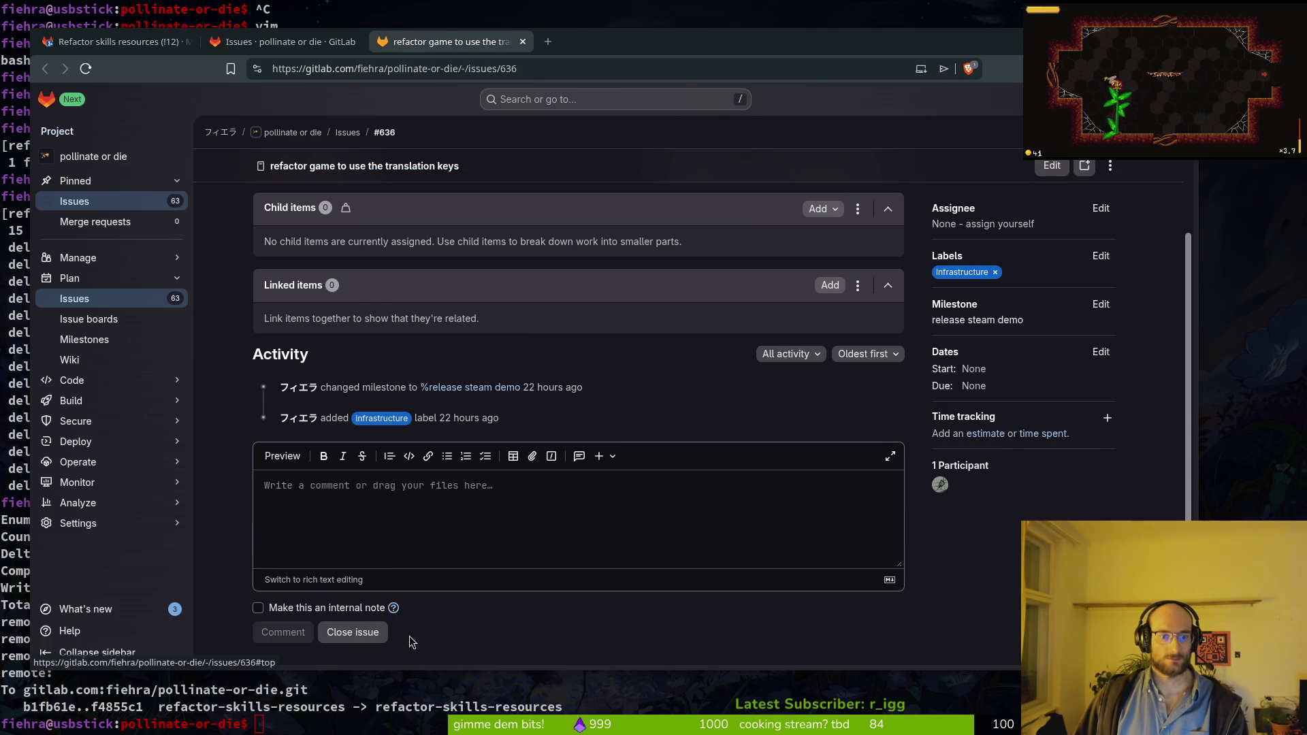
left_click(361, 632)
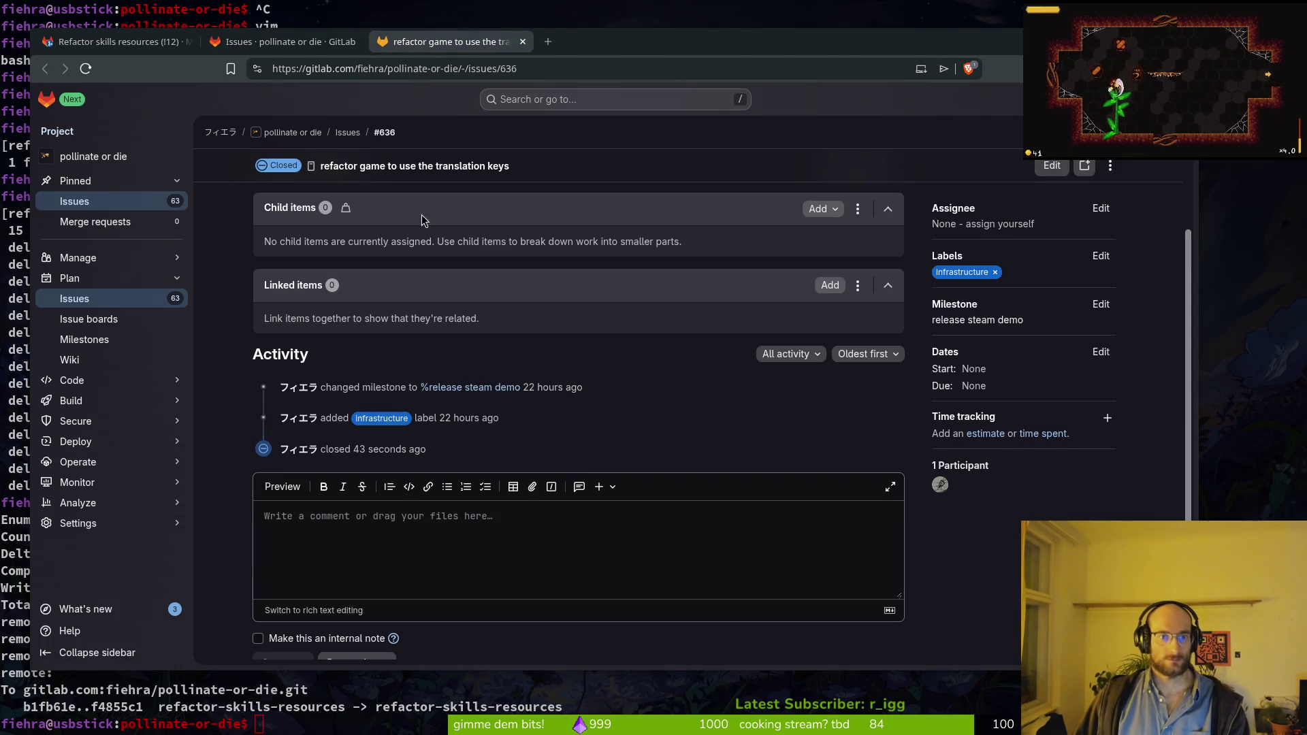
left_click(175, 43)
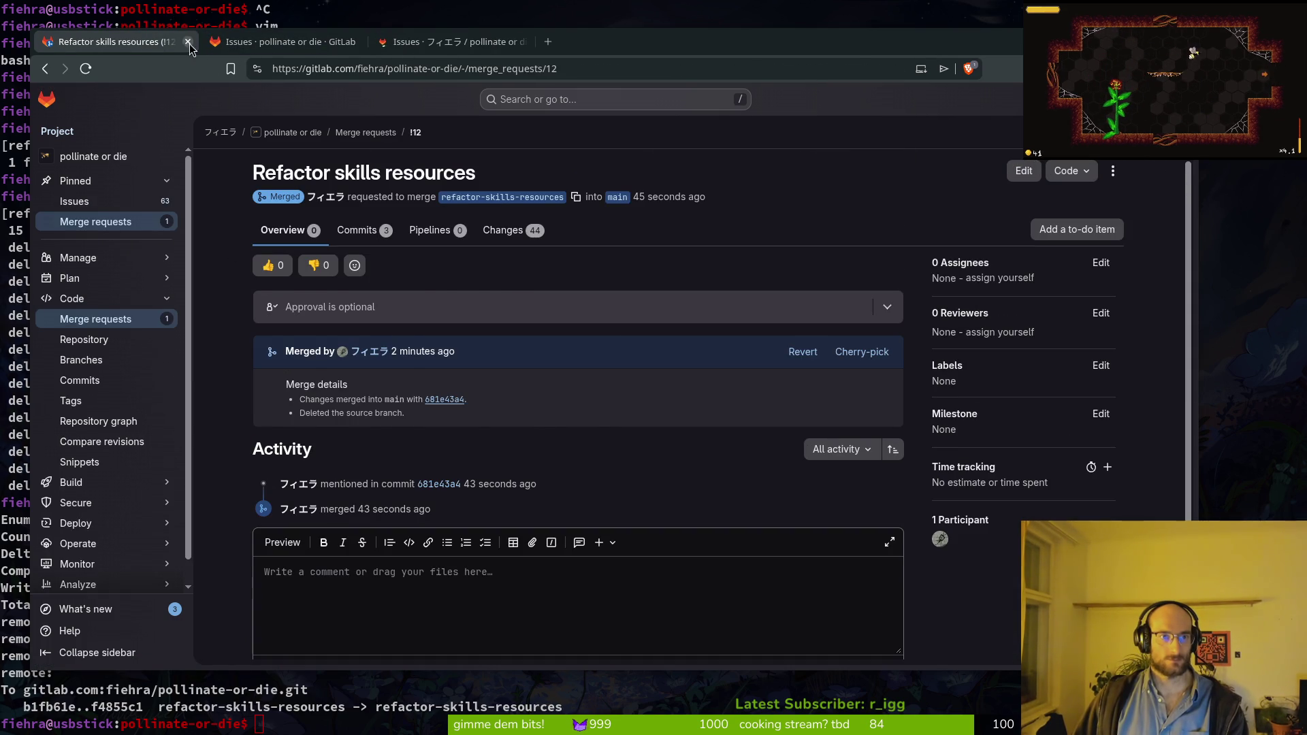
scroll(310, 259, "down", 3)
key("ctrl+Tab")
key("alt+Tab")
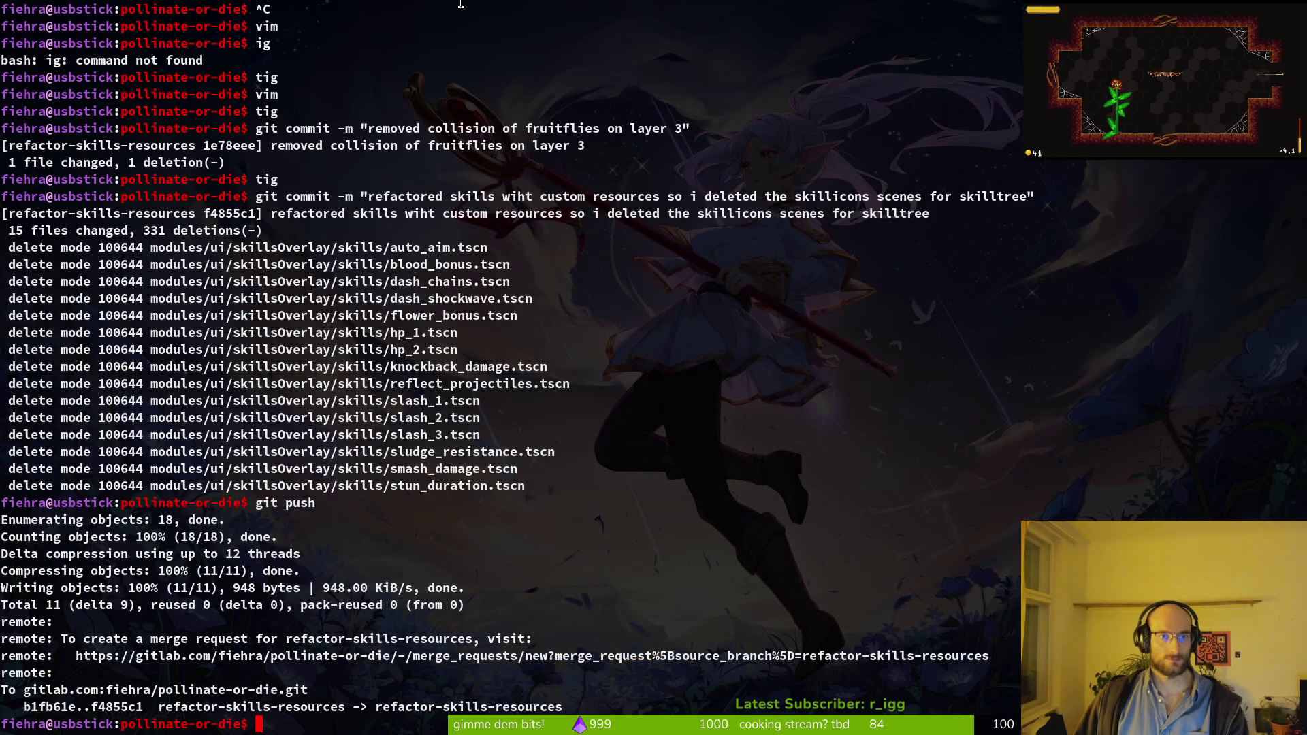
Step: Check out main and pull the merged changes: 44 files, 628 insertions, 537 deletions
type("git branch")
key("Return")
type("gi")
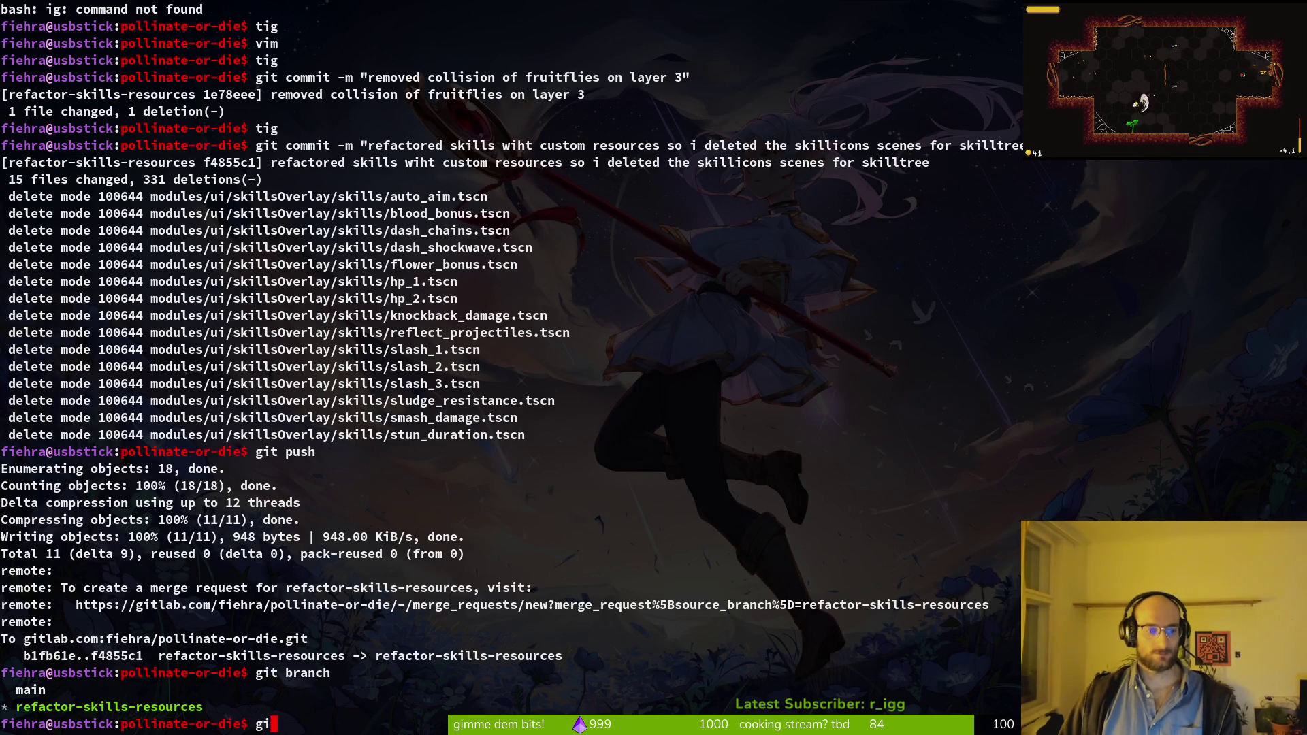
type("main")
key("Return")
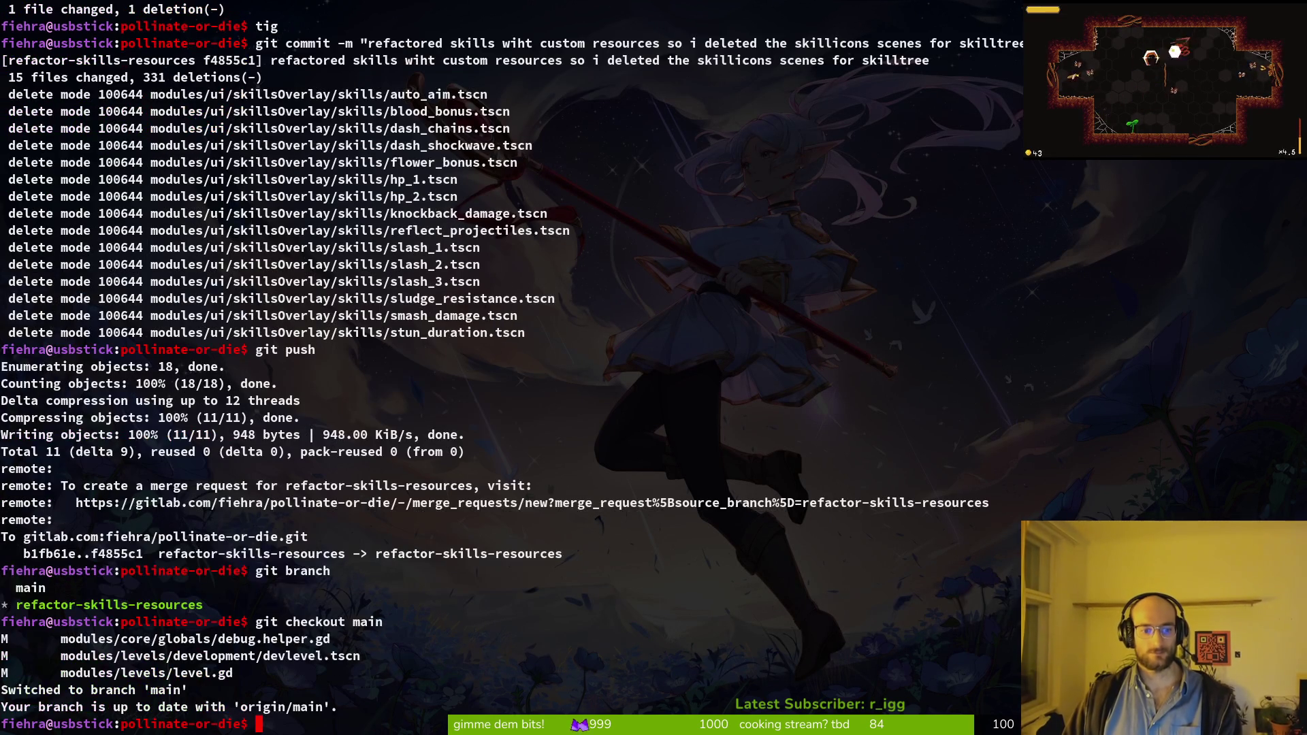
type("l")
key("Return")
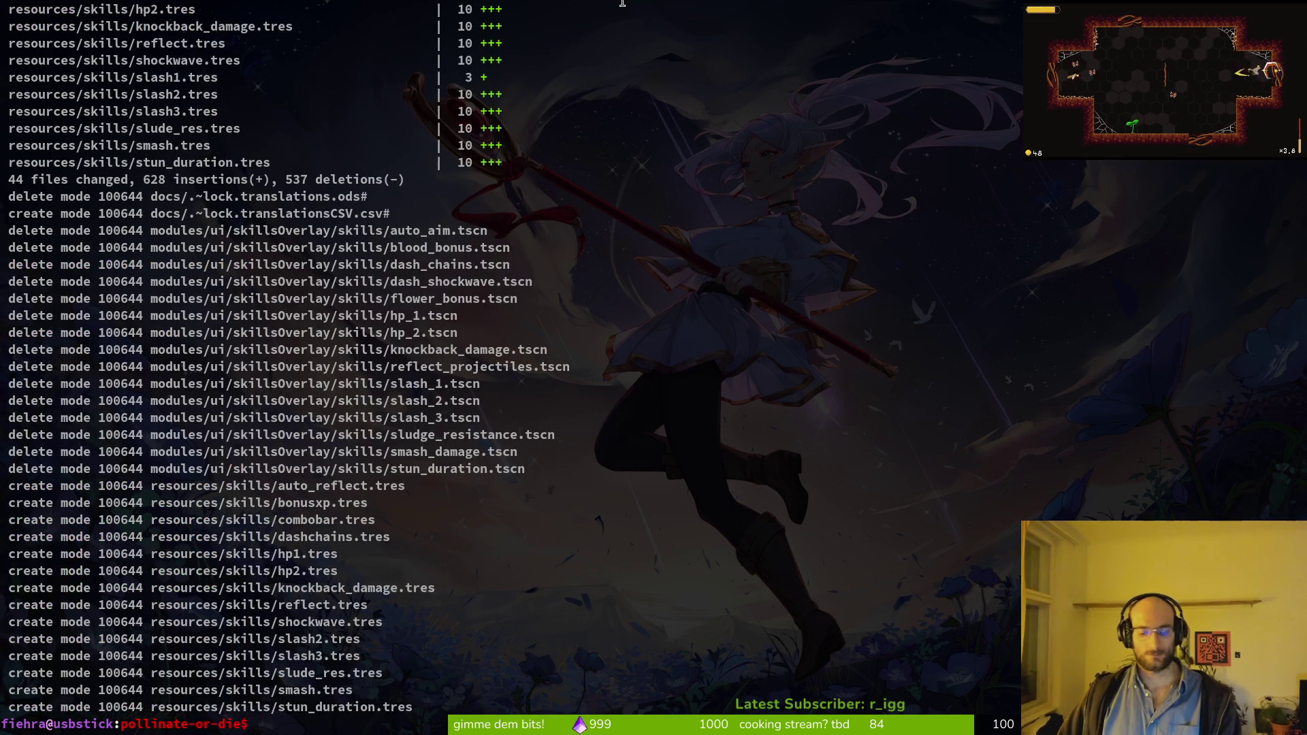
Step: Glance at the repository status in tig and quit it
type("tig")
key("Return")
key("q")
key("alt+Tab")
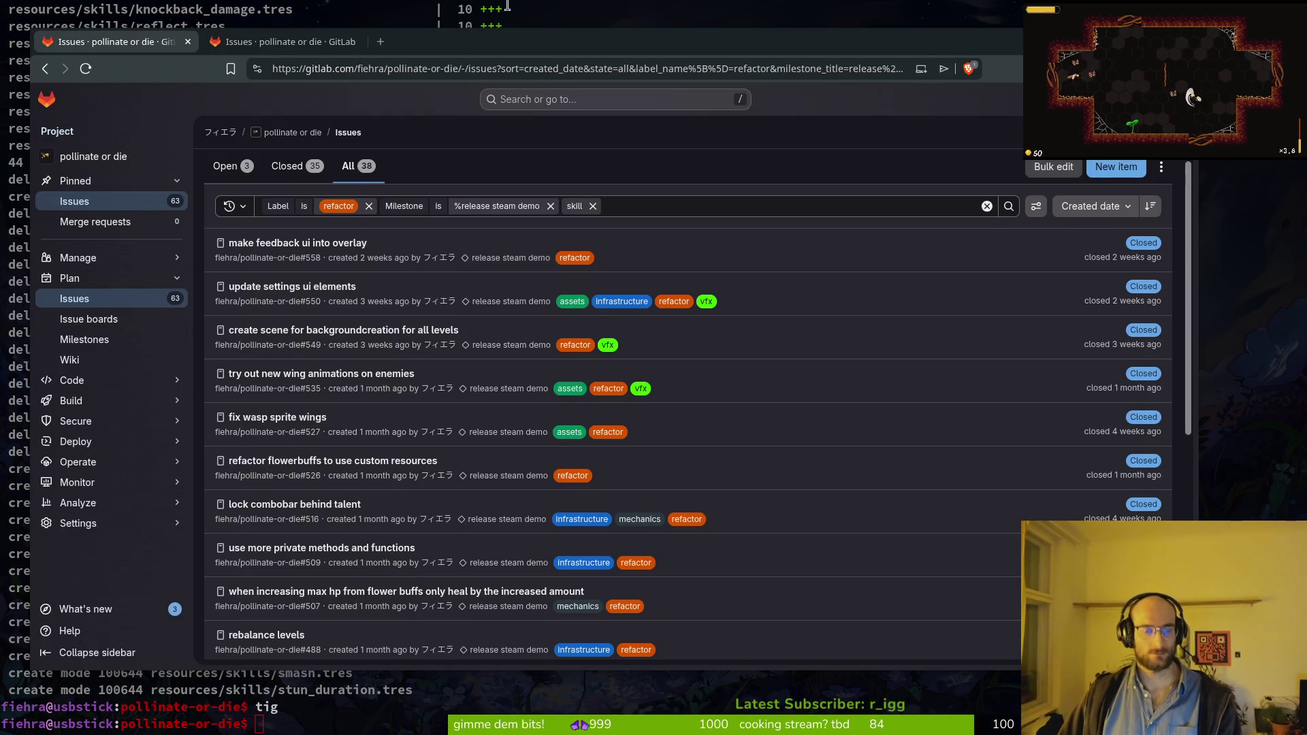
Step: Close the filtered refactor issues tab and look over the 62 open issues
left_click_drag(494, 53, 518, 48)
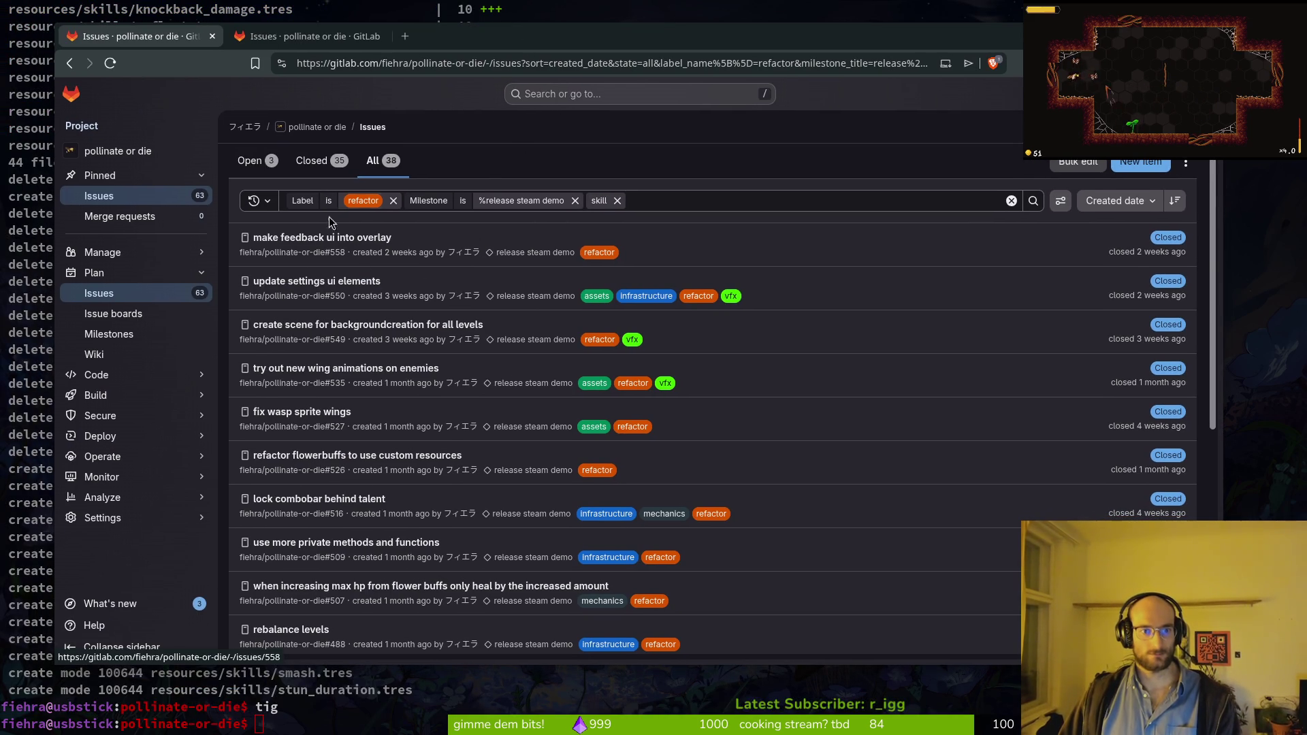
key("ctrl+w")
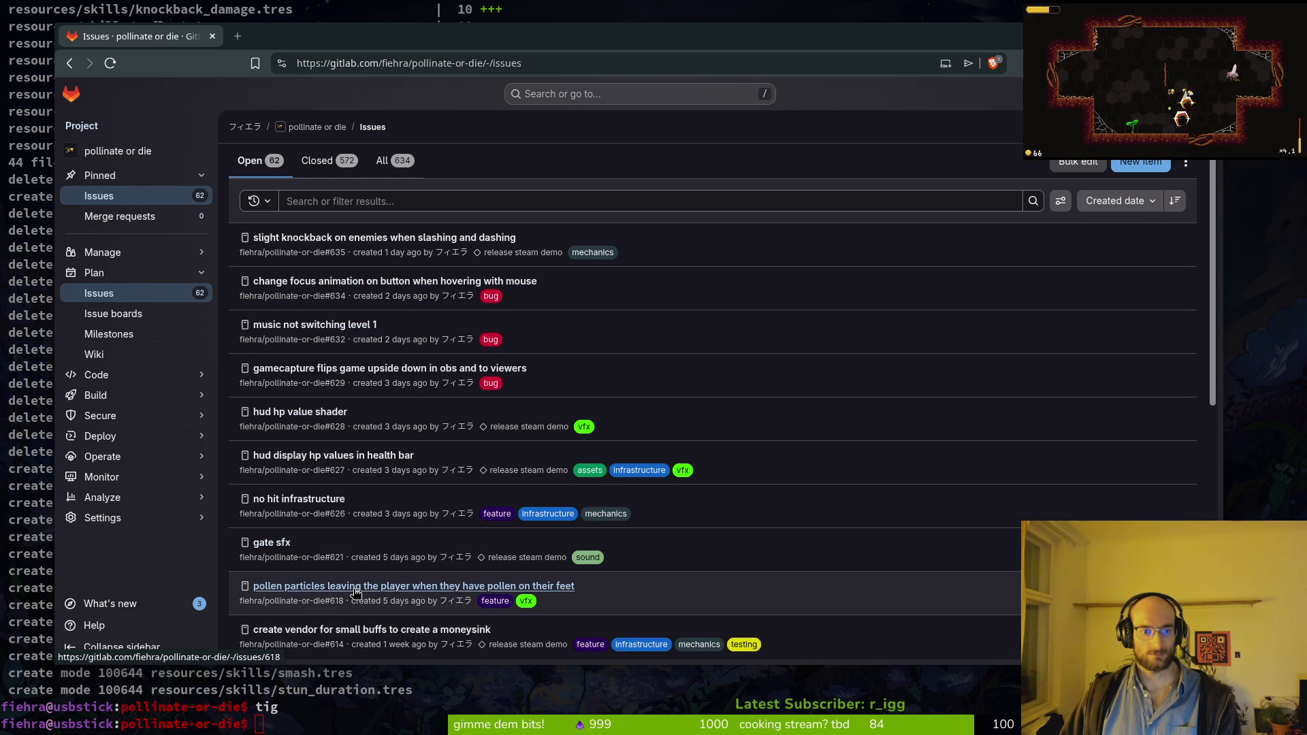
scroll(355, 591, "down", 2)
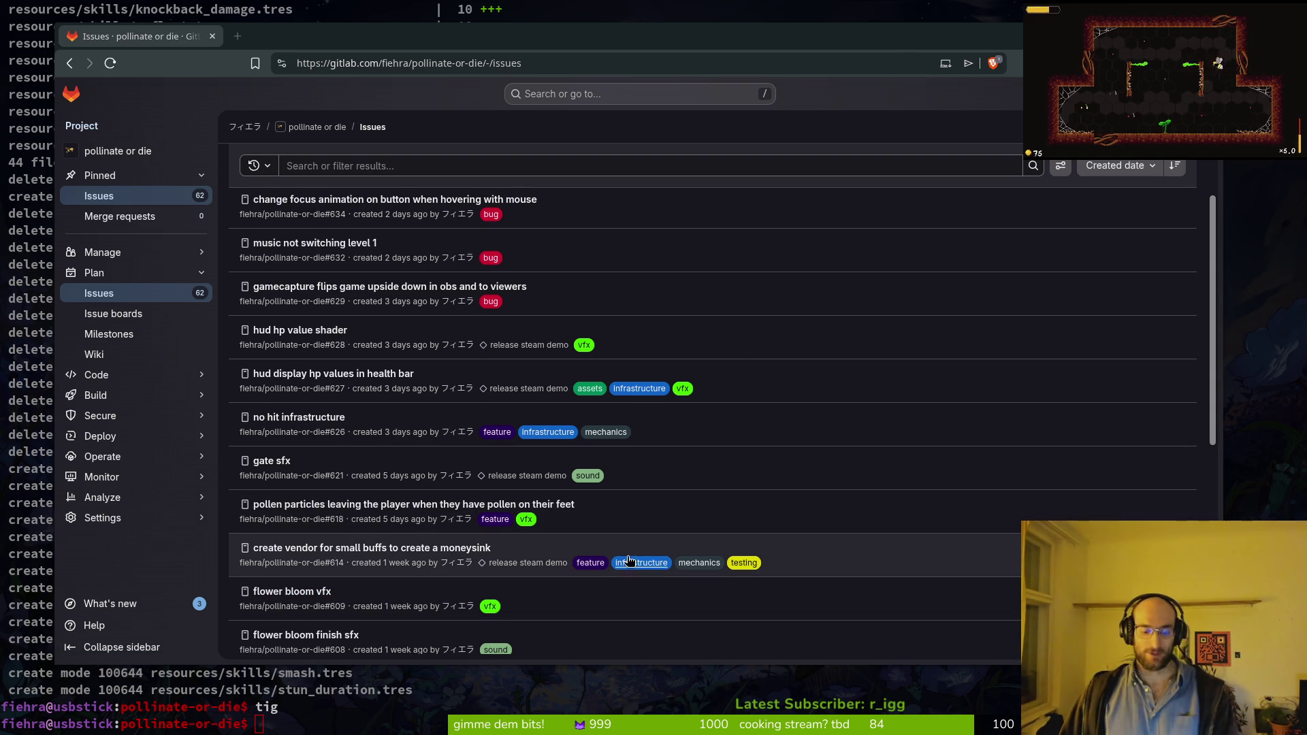
key("alt+Tab")
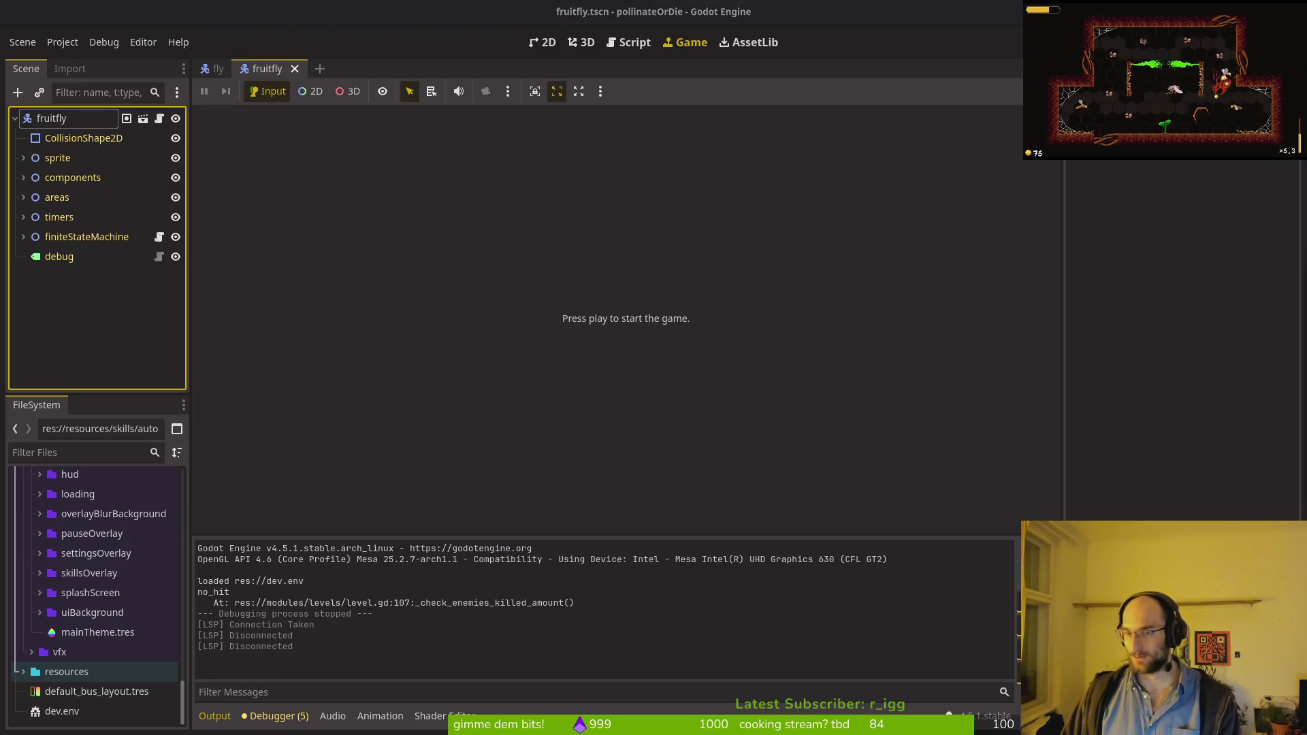
Step: Reload the externally changed files from disk, then run the game and load the saved game
left_click(621, 469)
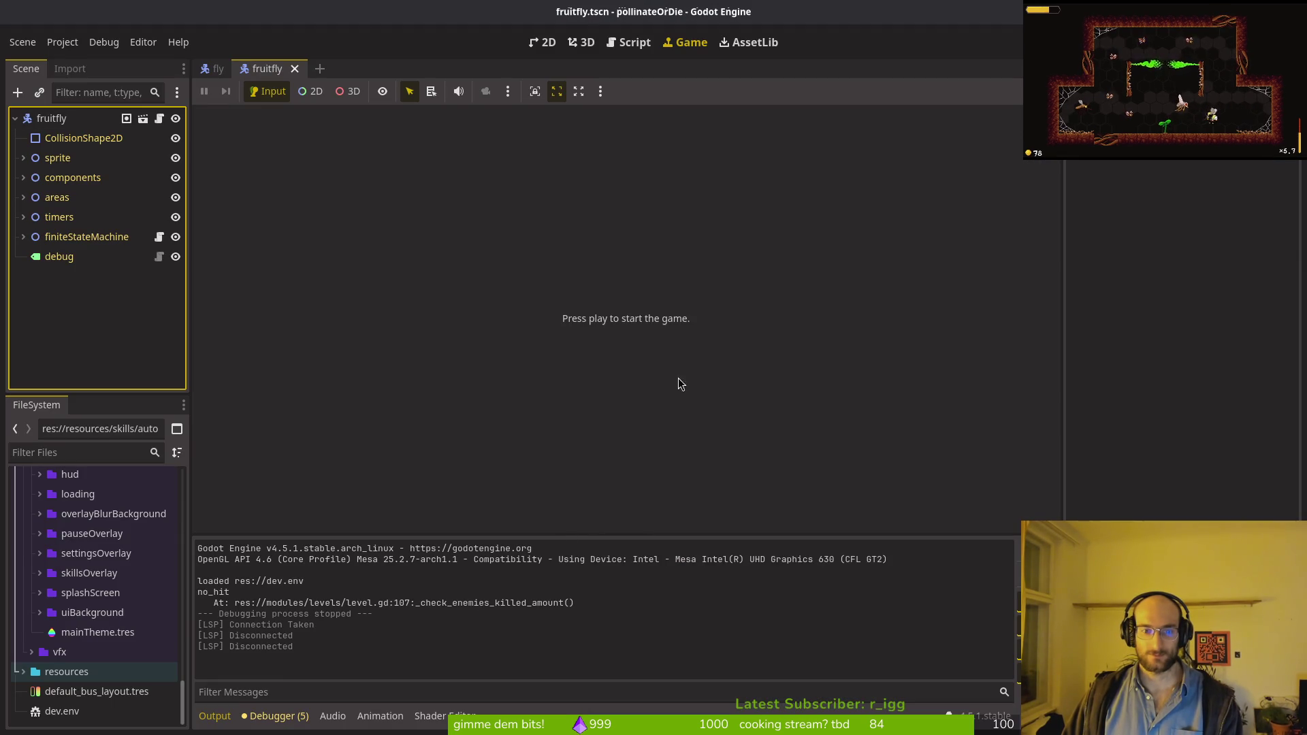
key("F5")
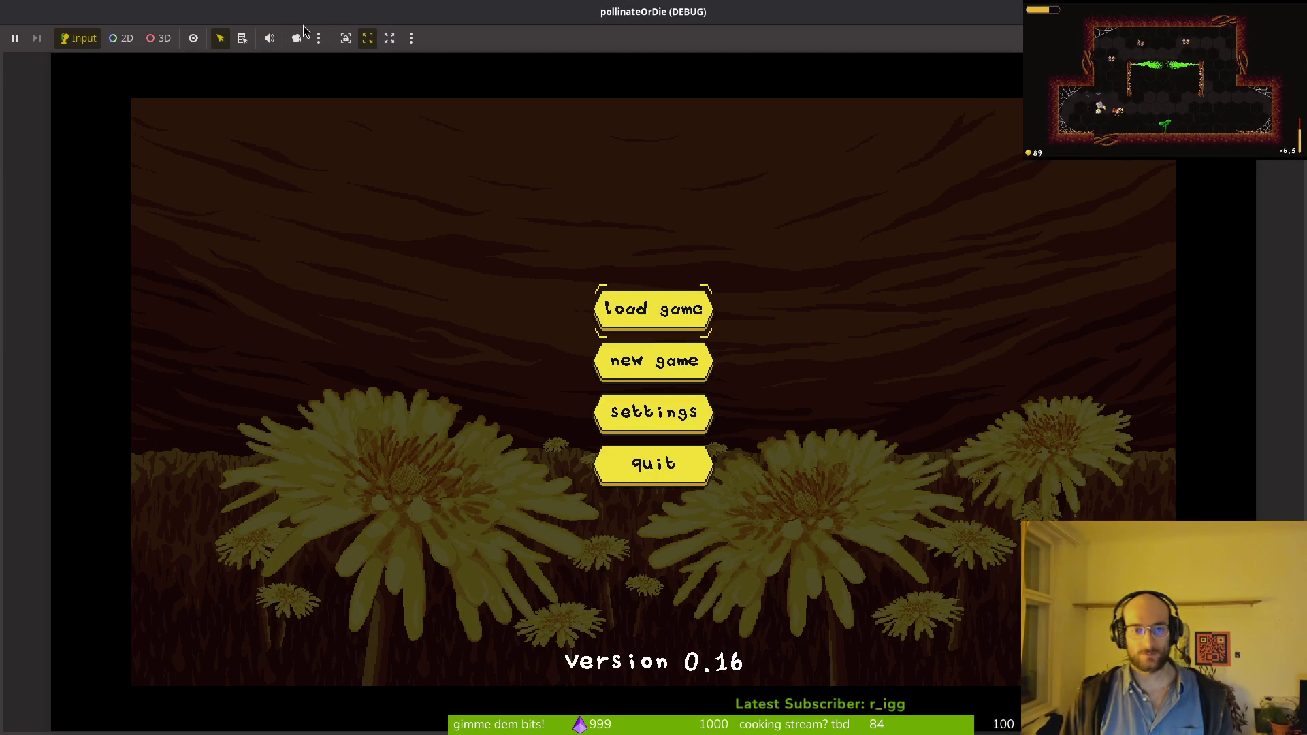
key("Return")
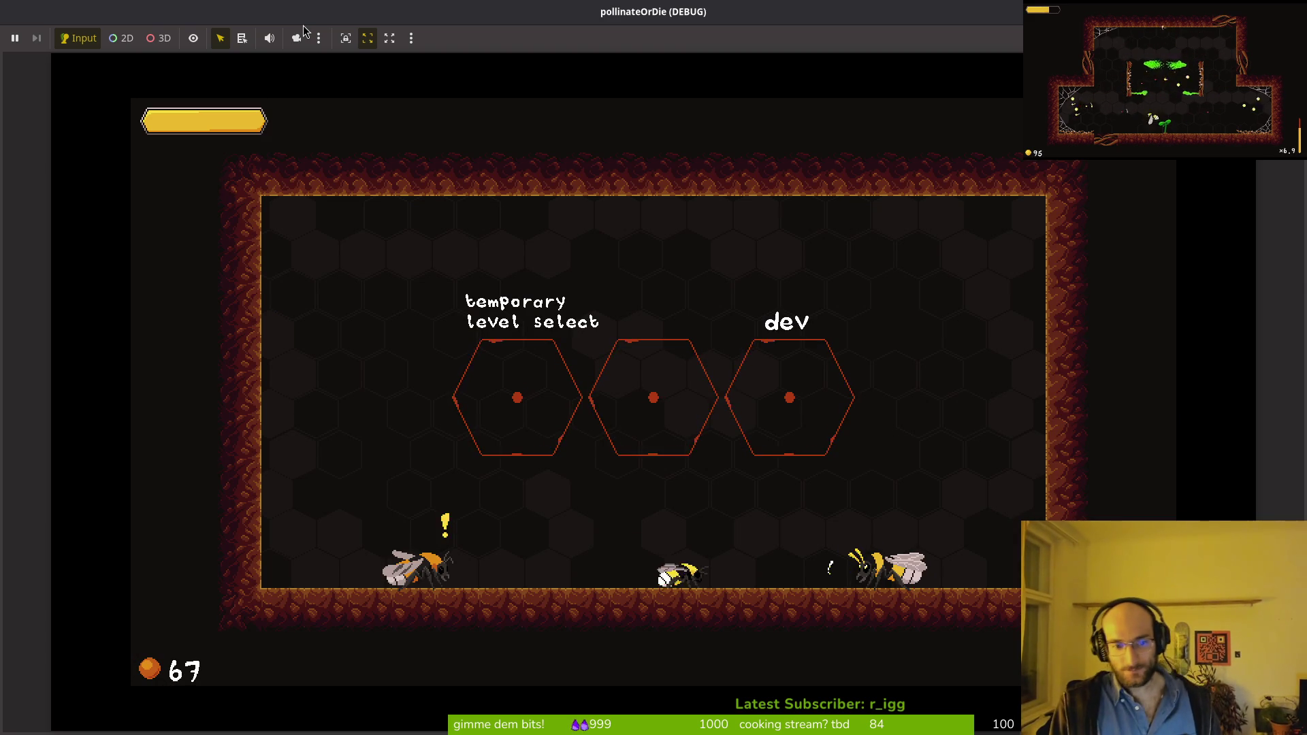
Step: Fly and slash the bee around the hub, then enter a level through the middle hexagon
key("Right")
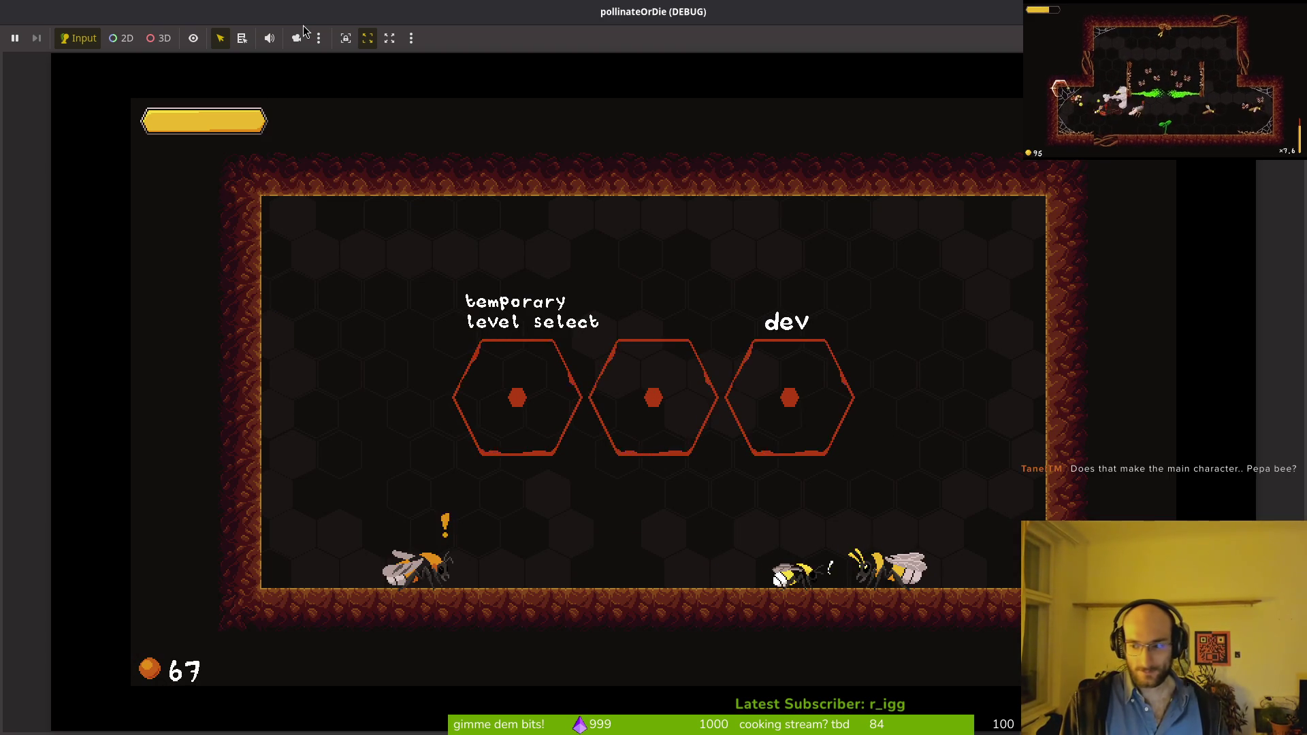
key("Left")
key("Right")
key("Left")
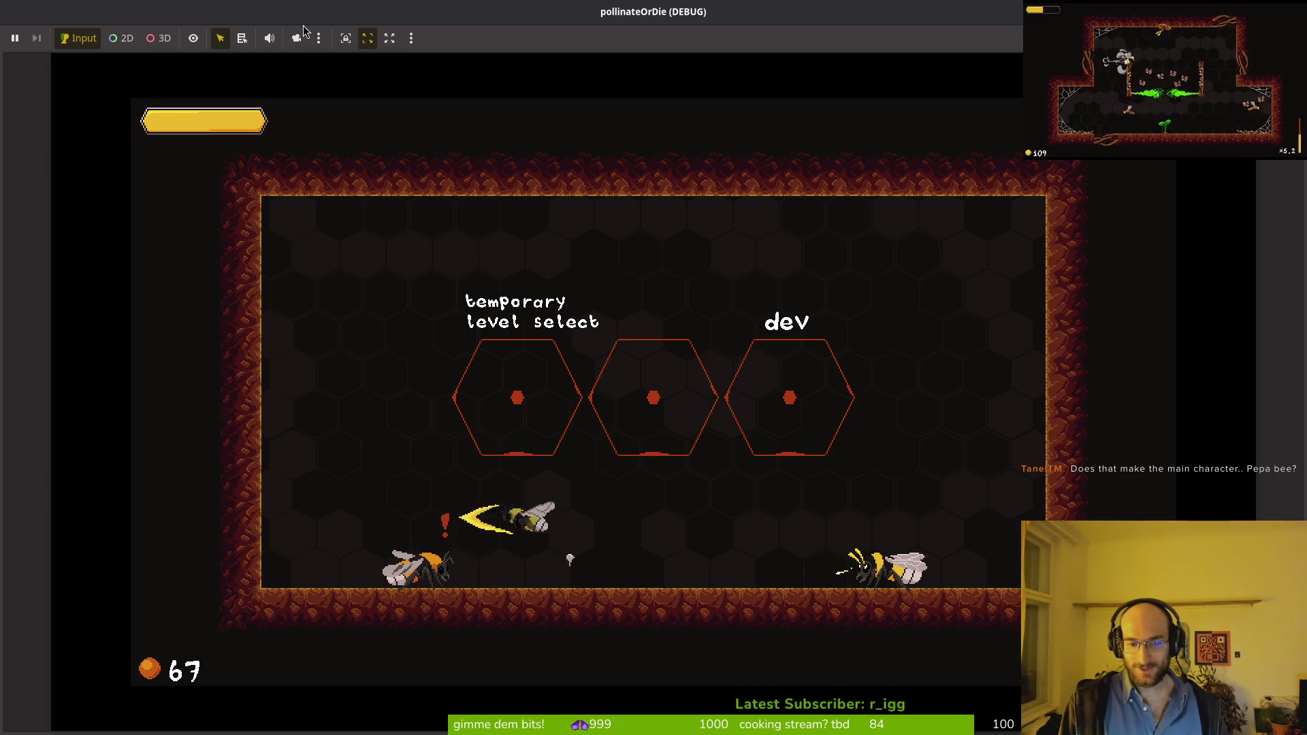
key("Right")
key("Up")
key("Right")
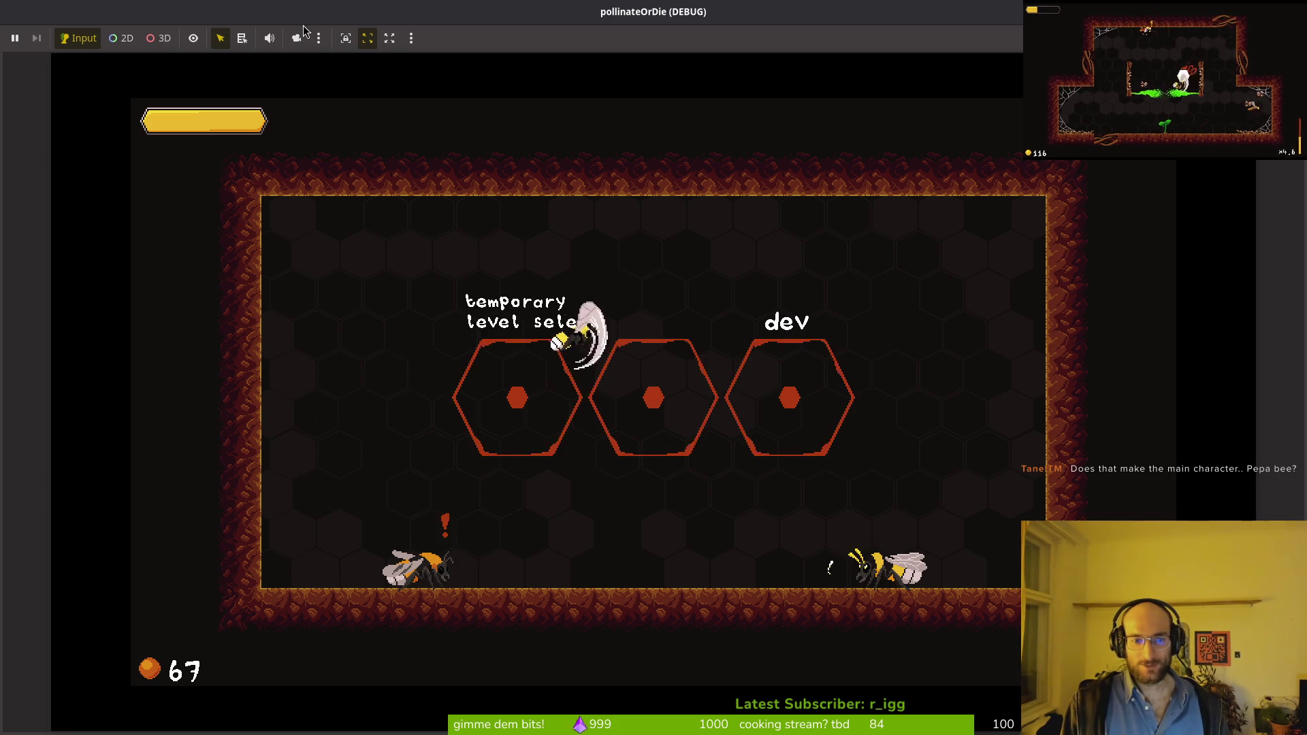
key("Right")
key("Left")
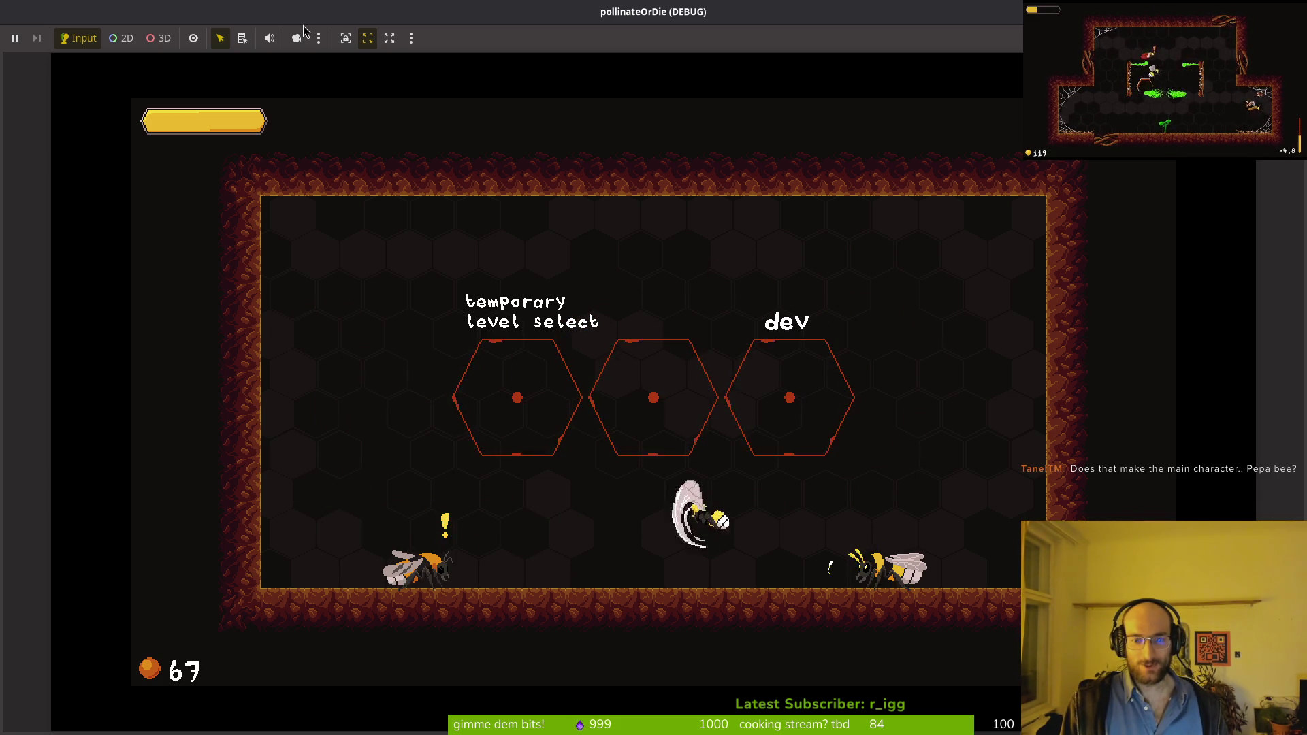
key("Right")
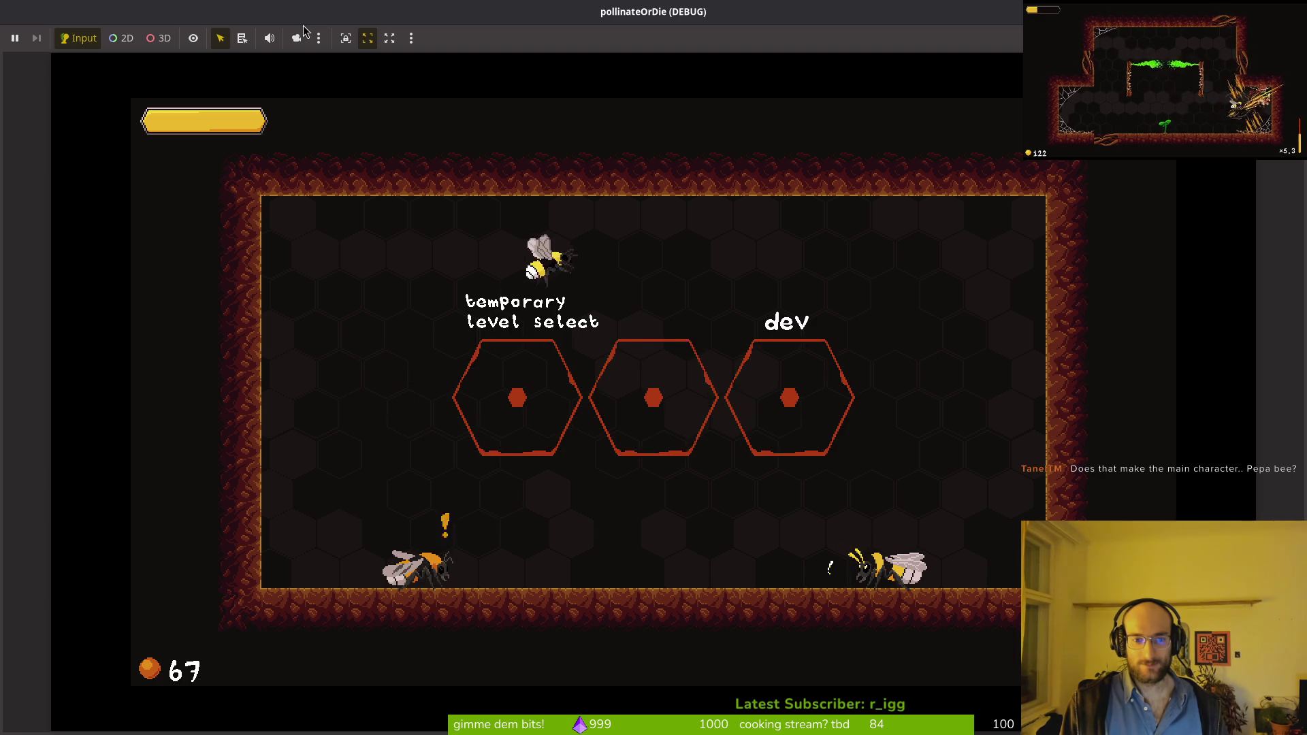
key("Right")
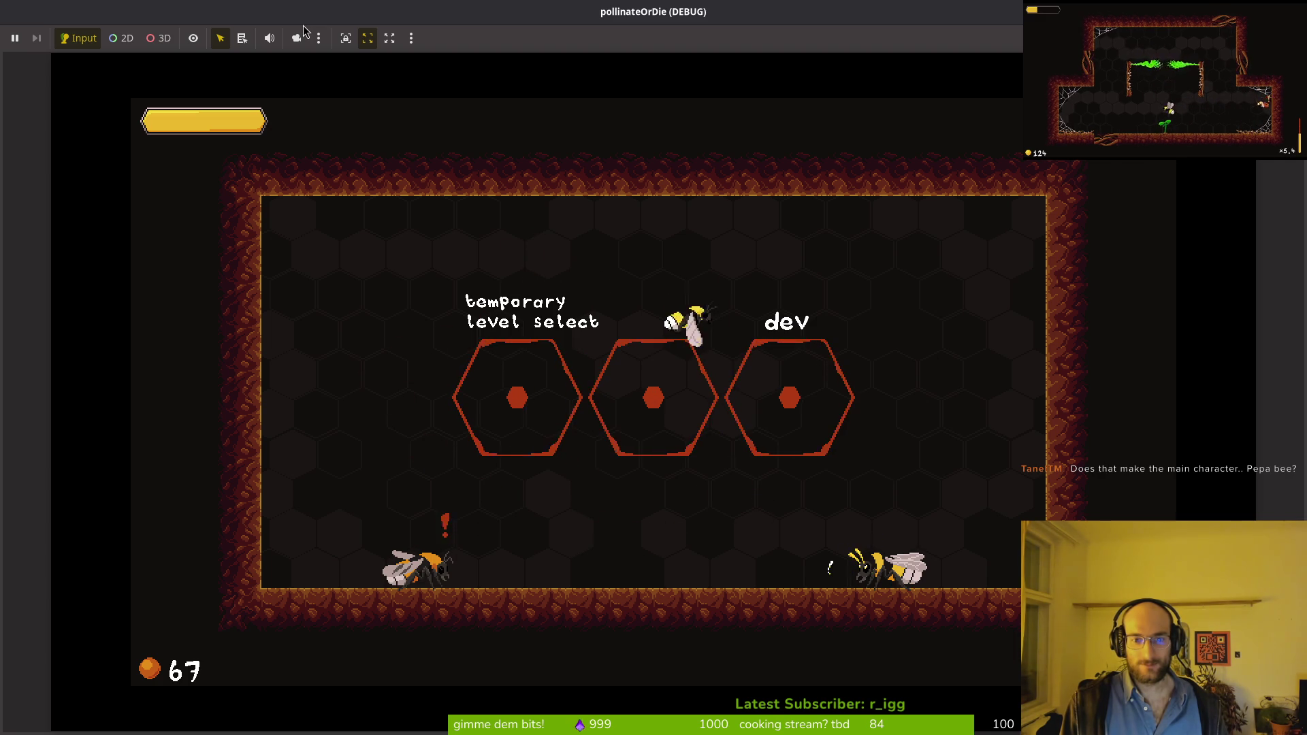
key("Left")
key("Right")
key("Left")
key("Up")
key("Right")
key("Left")
key("Up")
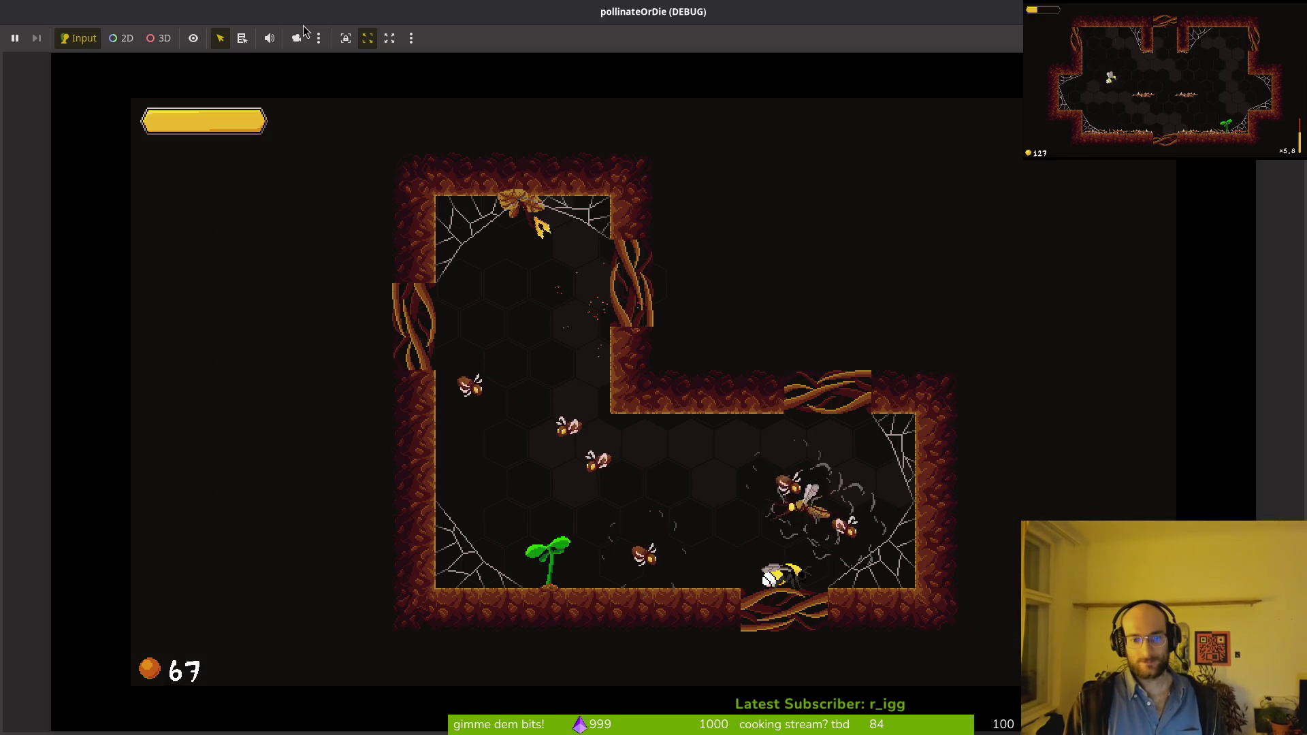
Step: Dash through the level collecting pollen among enemies, then stop the game and return to 2D view
key("Left")
key("Up")
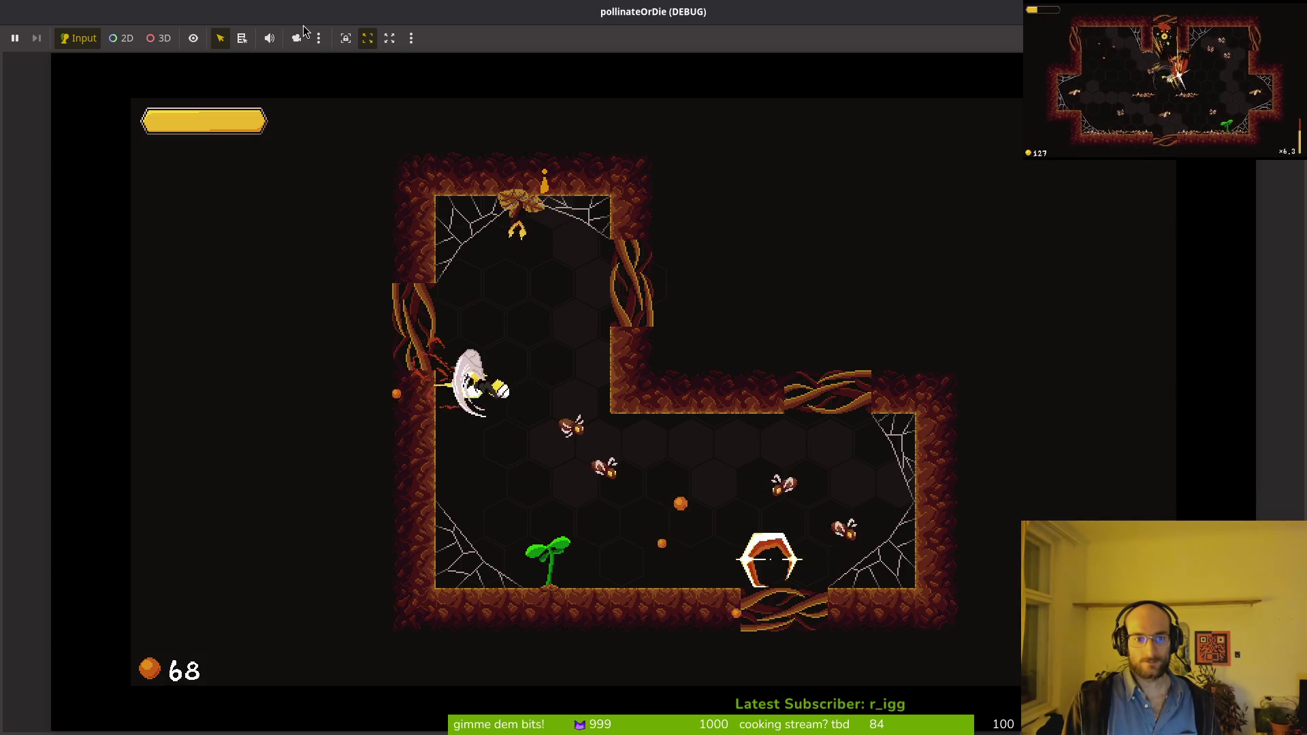
key("Up")
key("Down")
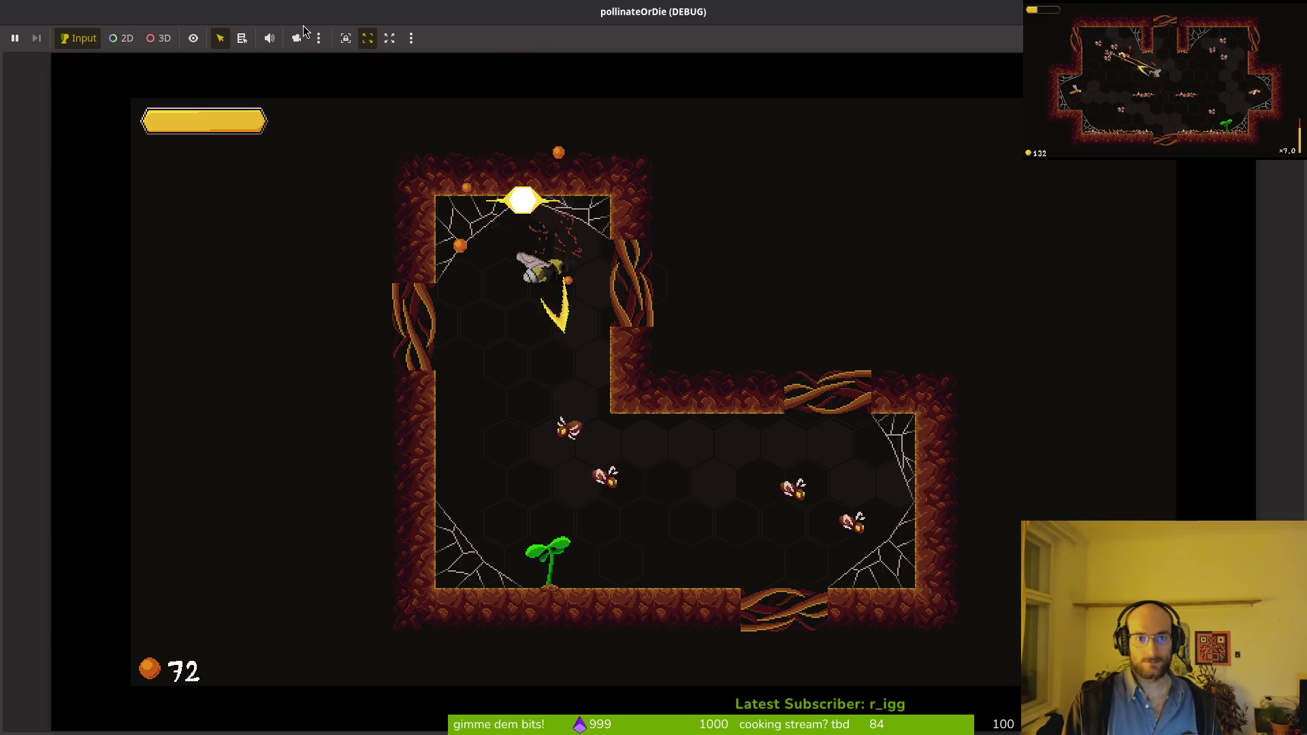
key("Right")
key("Left")
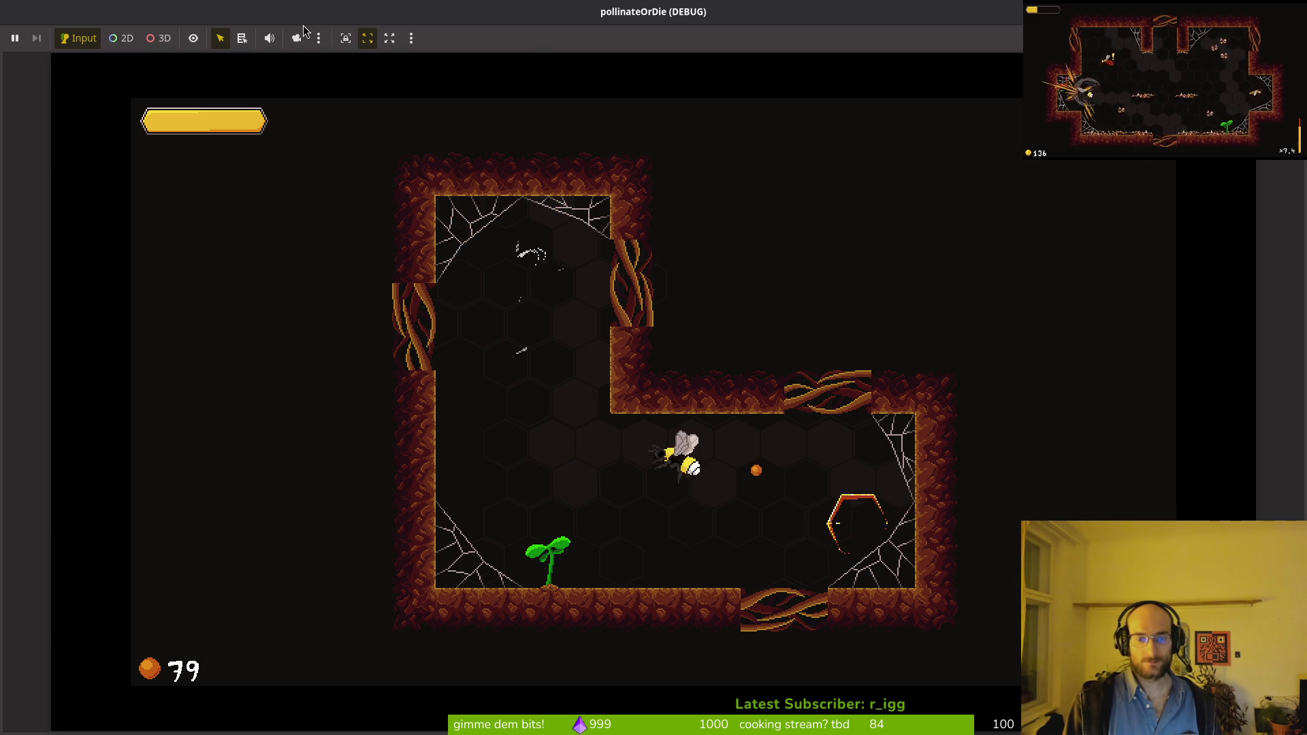
key("Down")
key("F8")
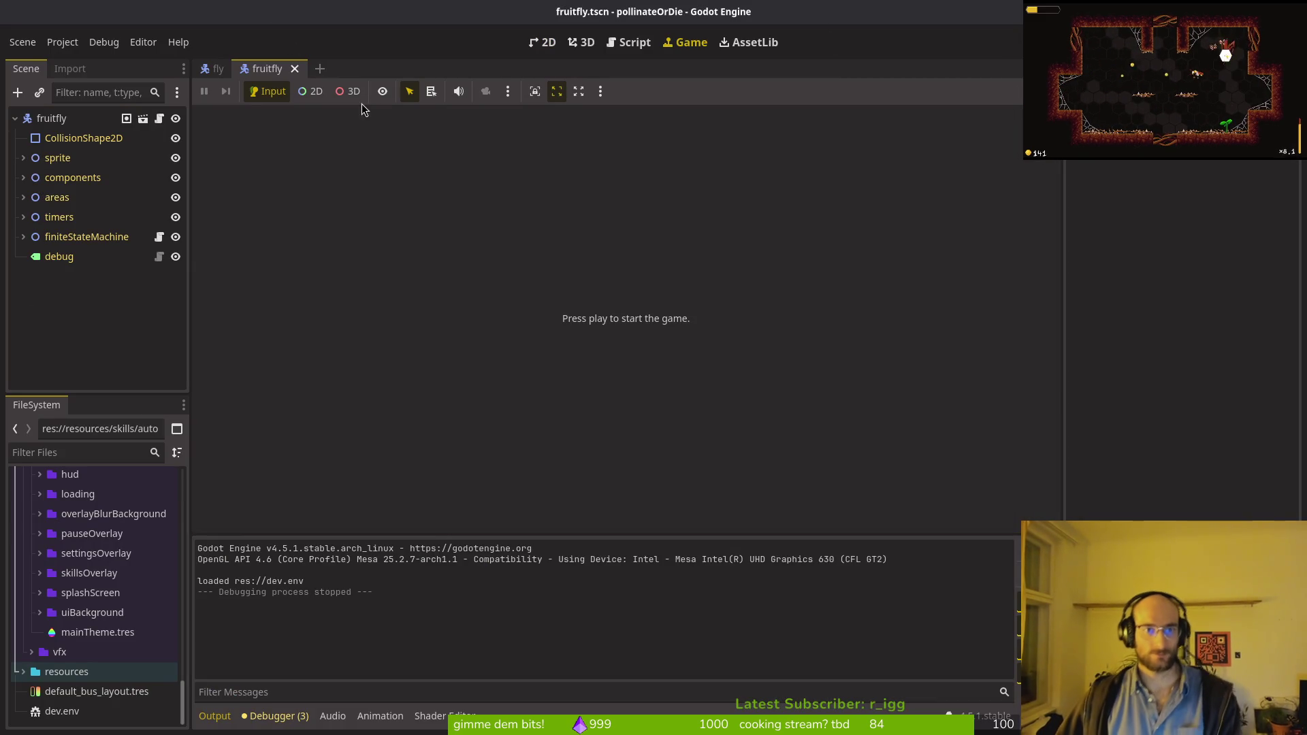
left_click(541, 42)
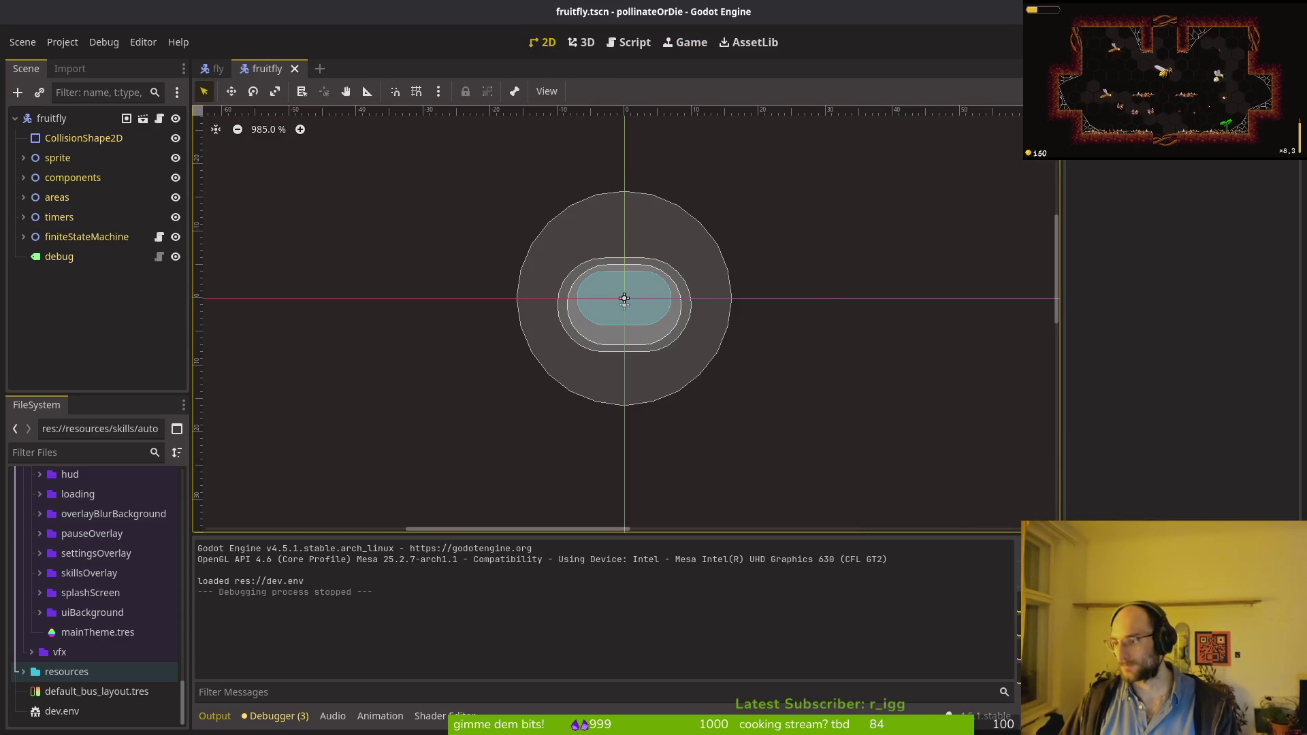
Step: Stage only the three translation files in tig status and commit them with an 'idk godot' message
key("alt+Tab")
type("ig status")
key("Return")
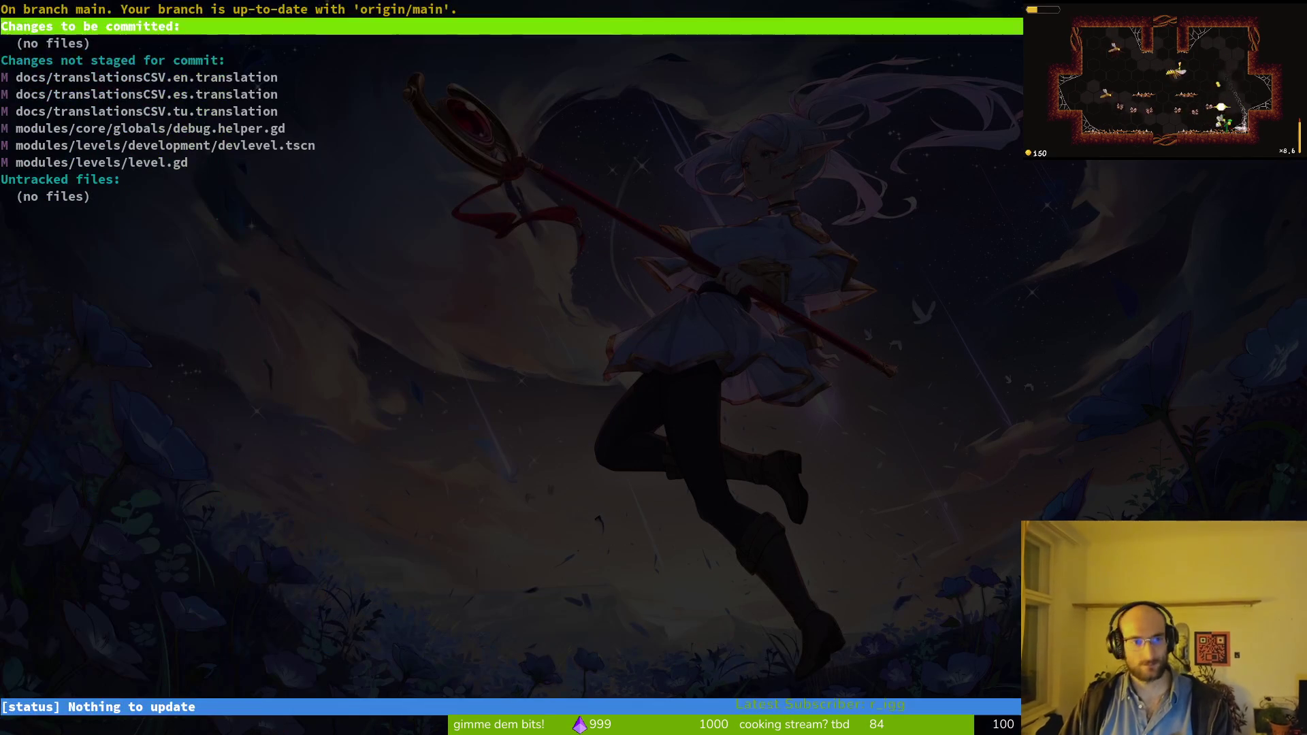
key("Down")
key("Return")
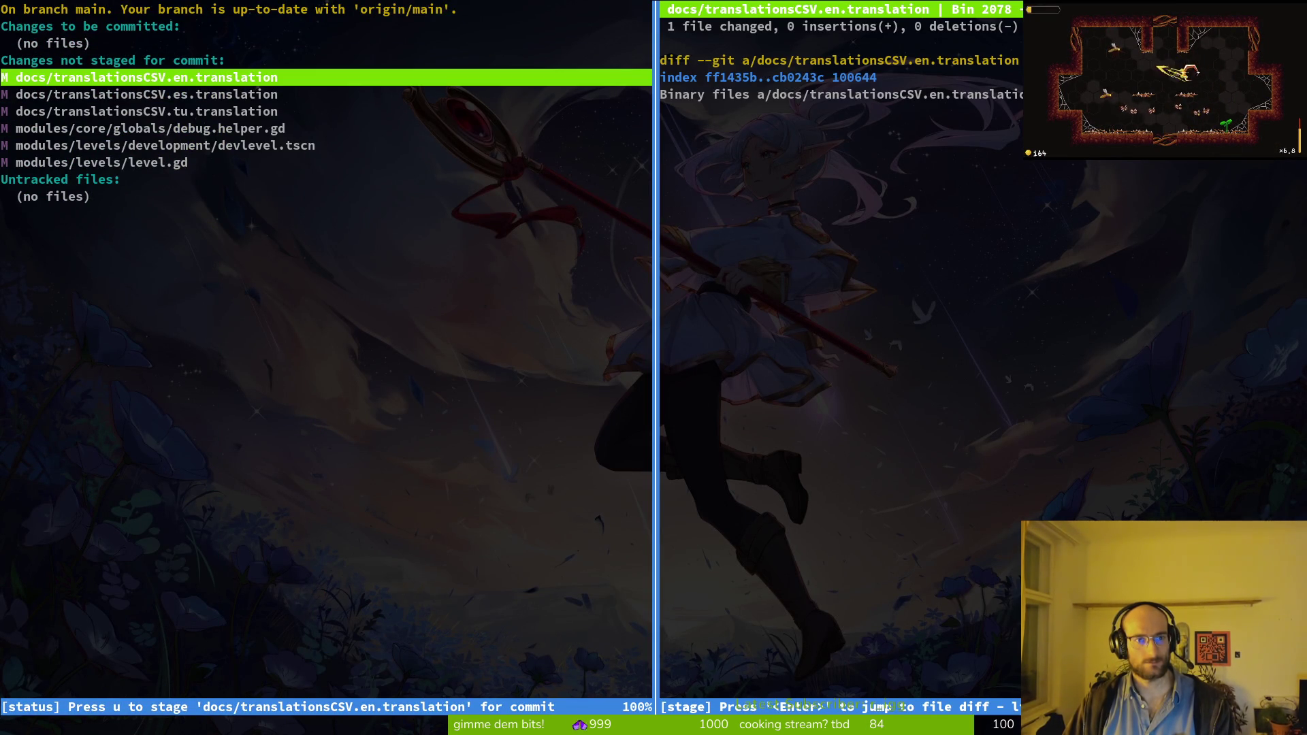
key("u")
key("u")
key("Down")
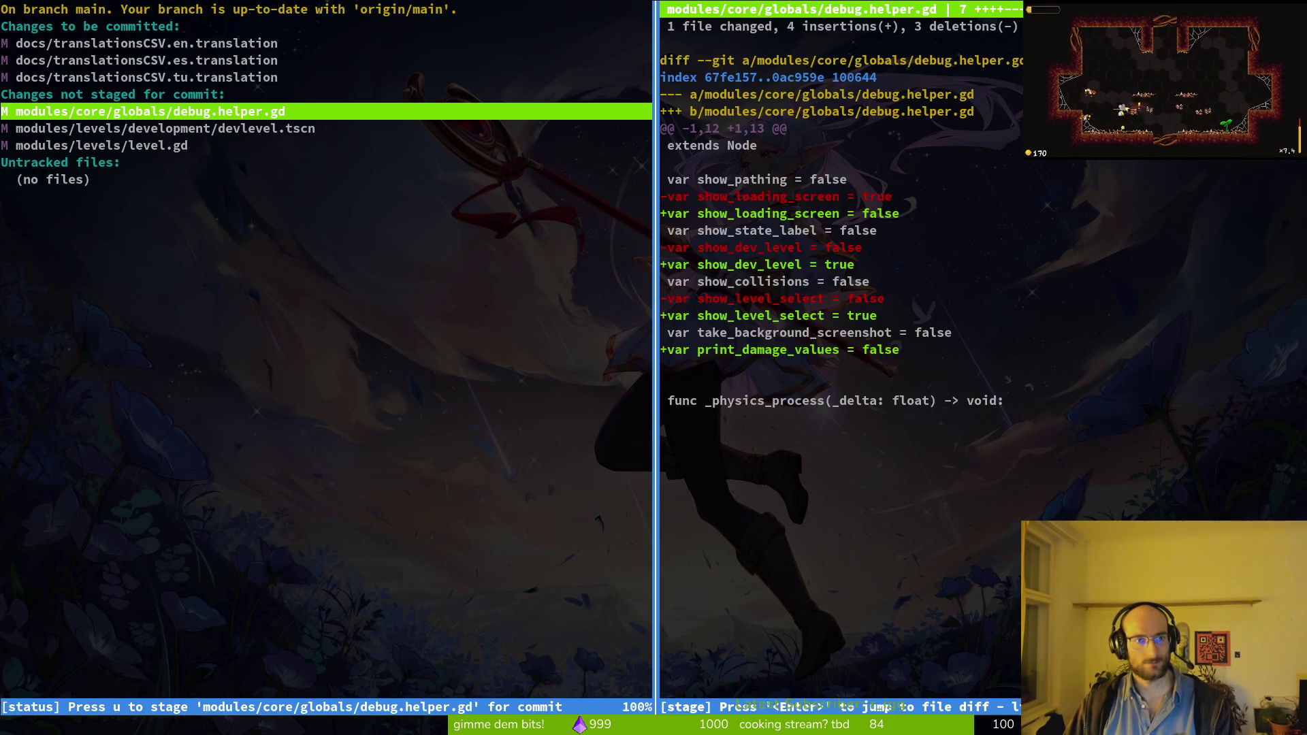
key("q")
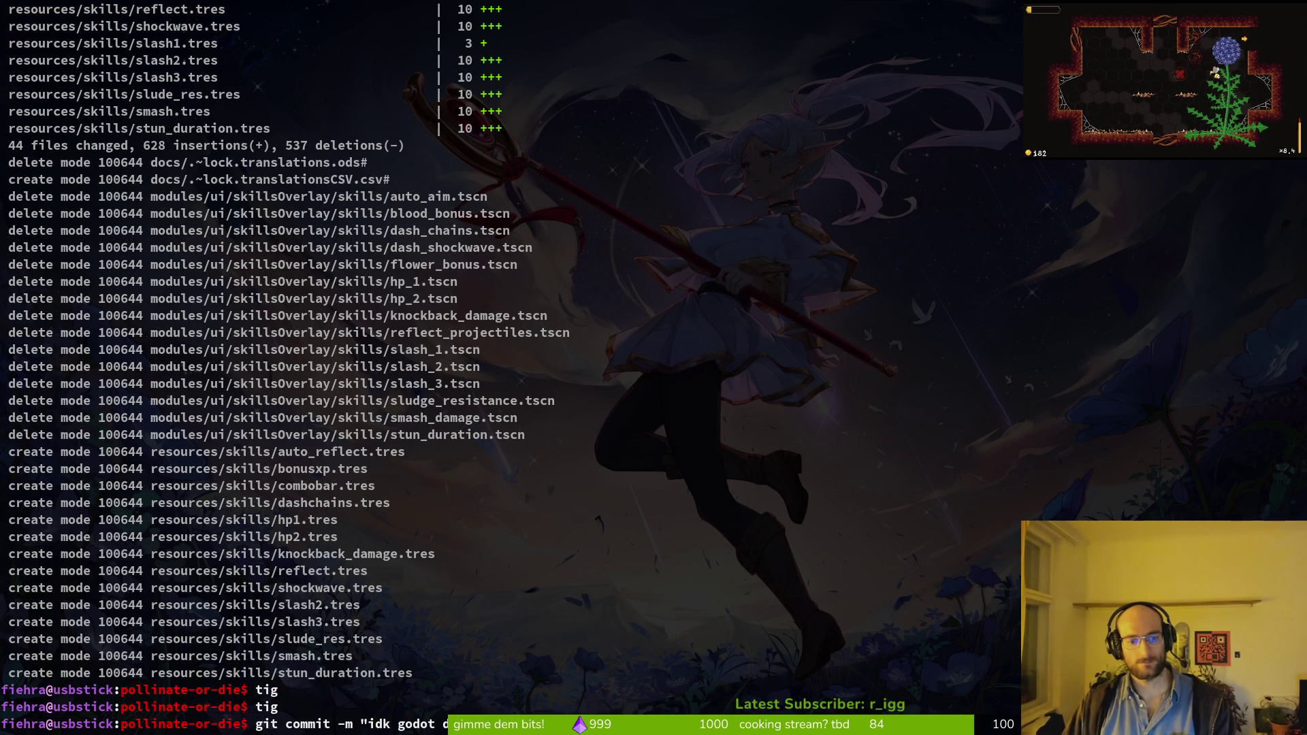
type("git commit -m \"idk godot d")
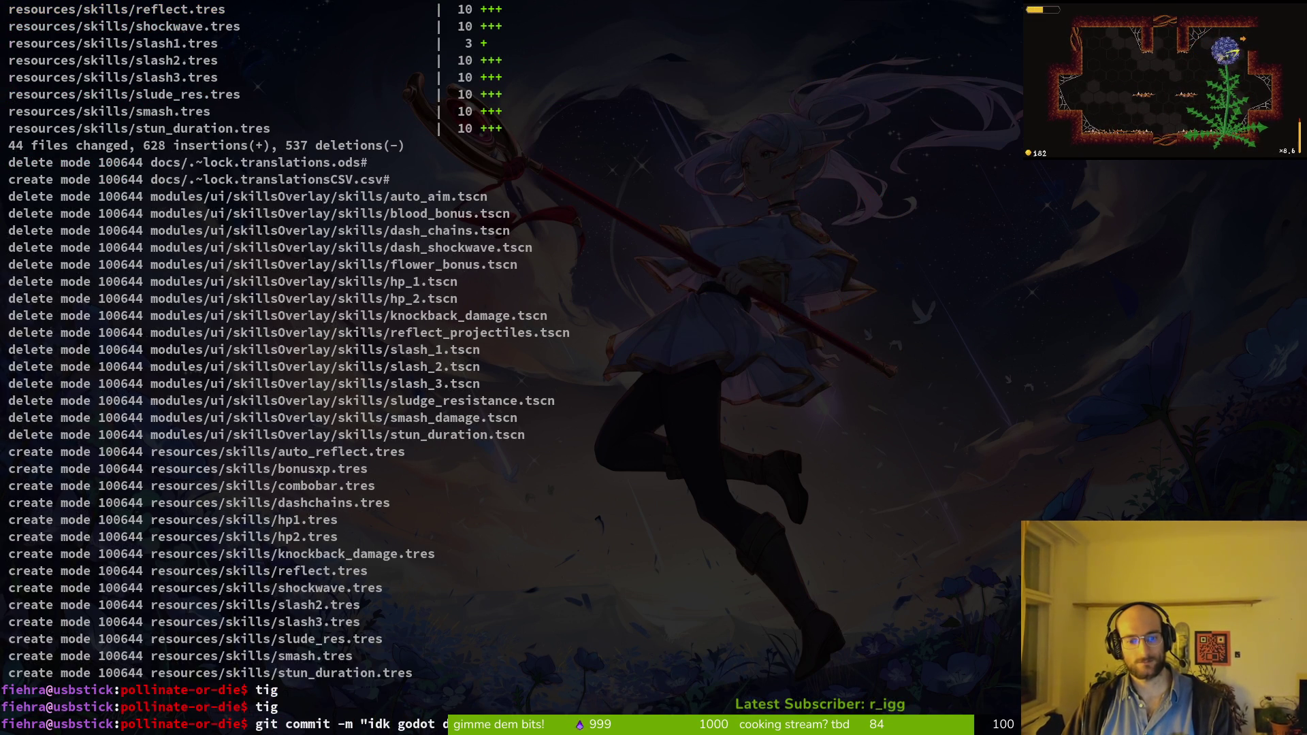
key("Return")
key("alt+Tab")
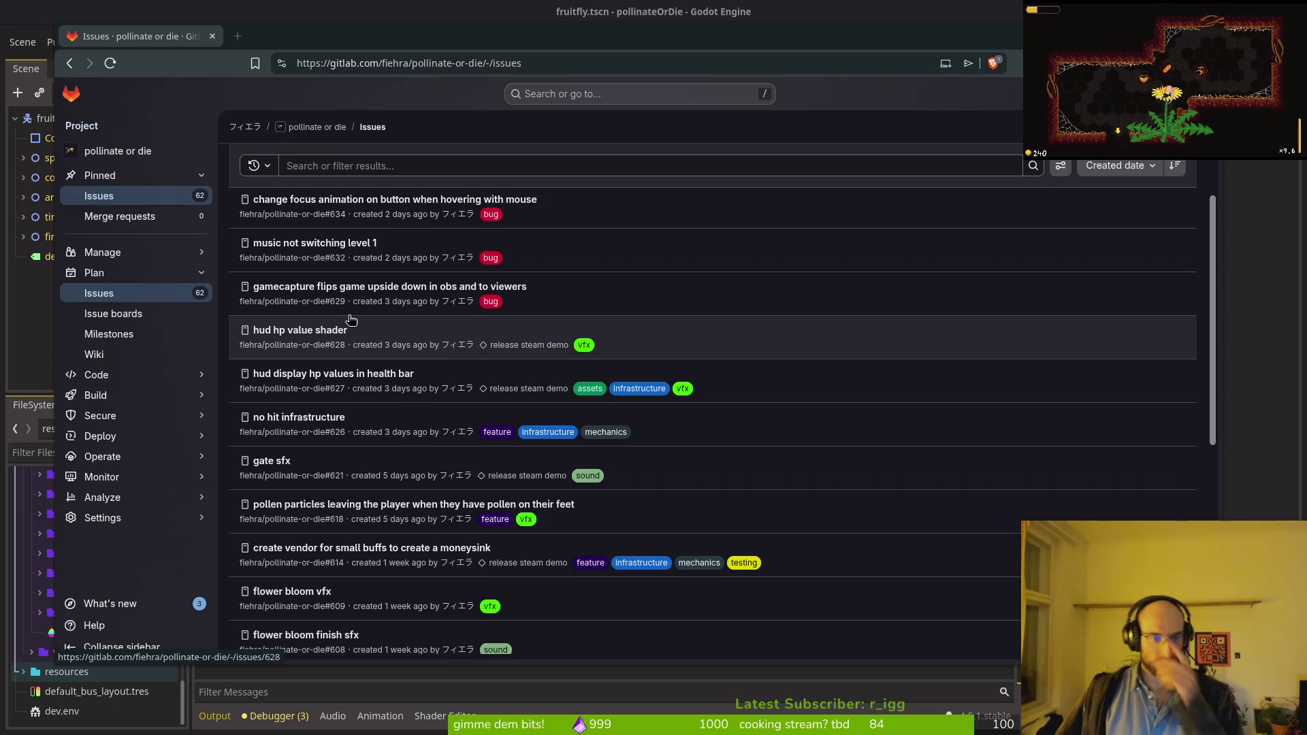
Step: Read issue #626 about no hit infrastructure in GitLab, then return to Godot
left_click(315, 417)
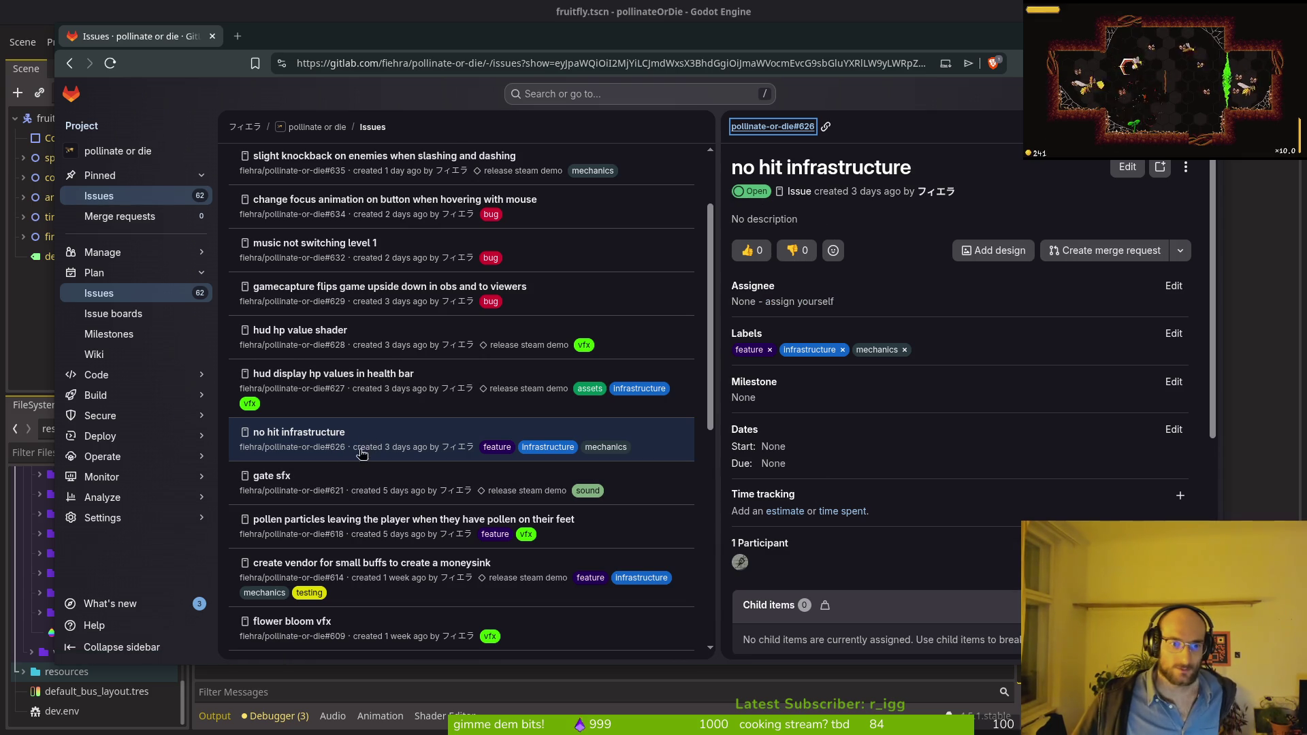
key("Escape")
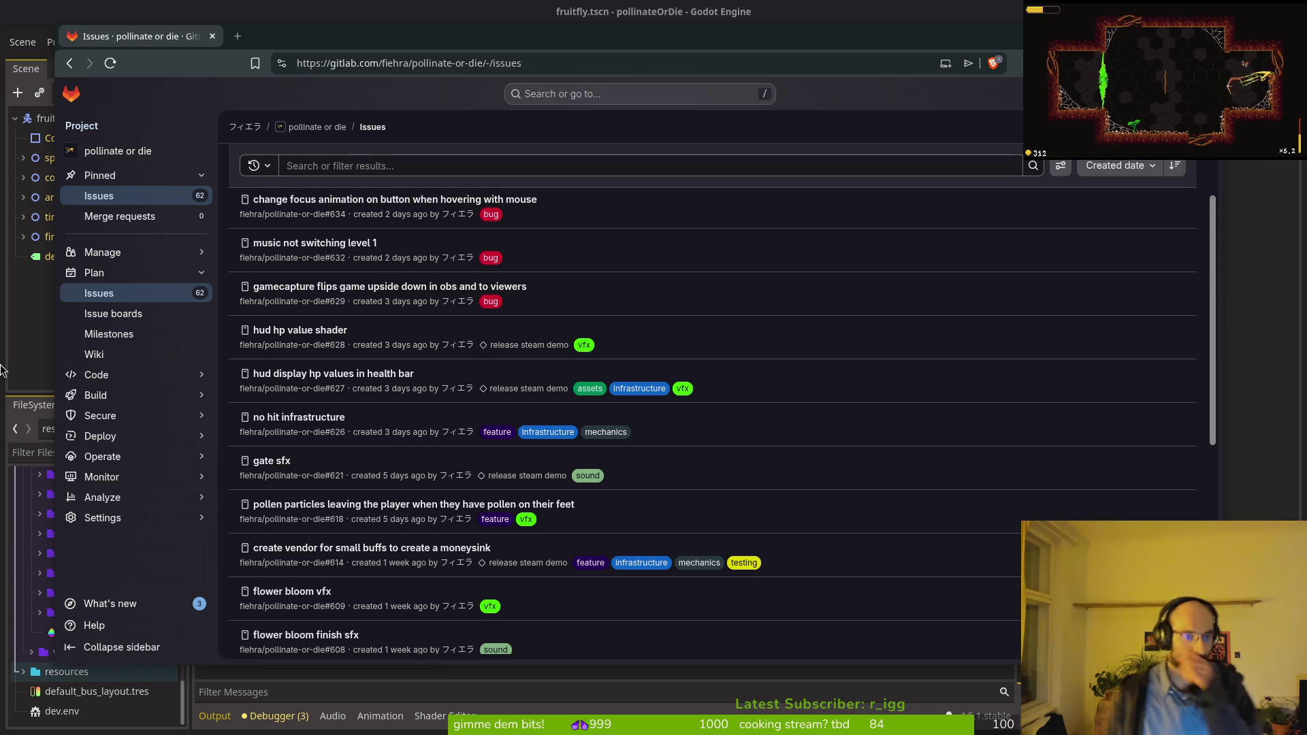
left_click(30, 289)
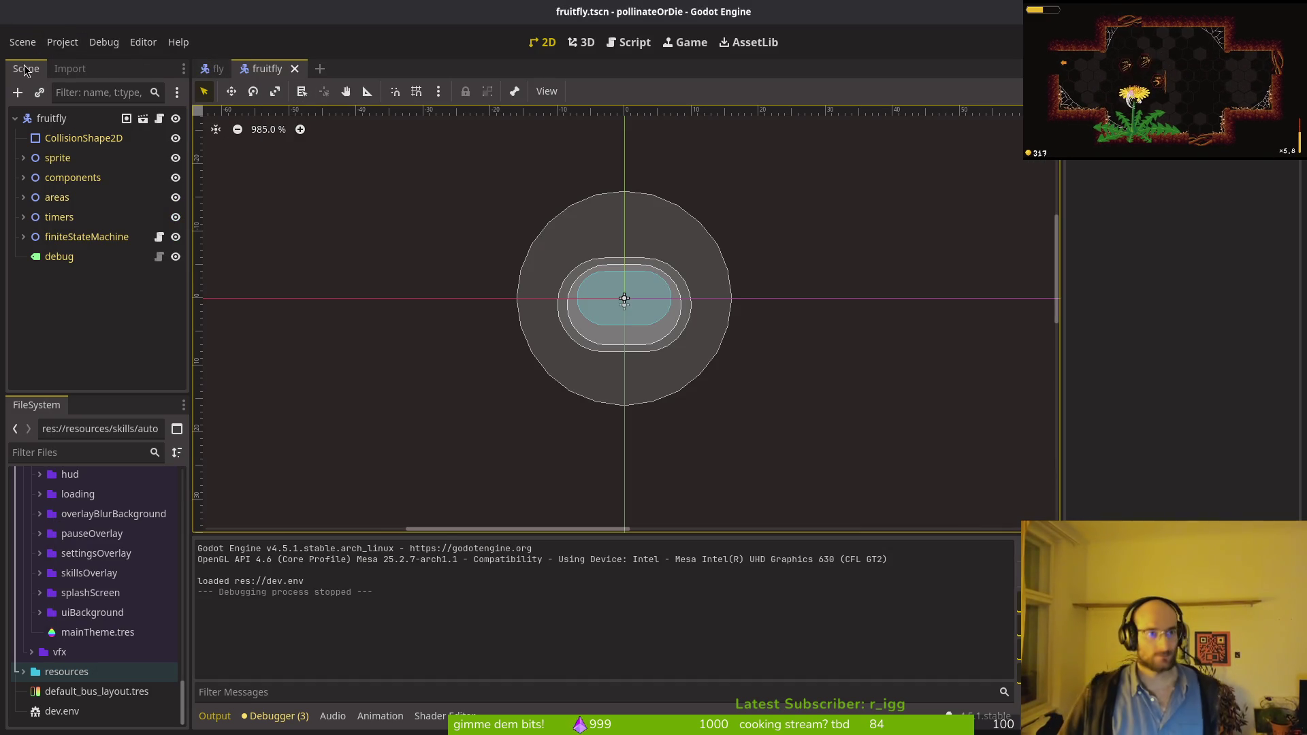
Step: Create a new scene with a plain Node root and rename the root to nohitManager
left_click(22, 41)
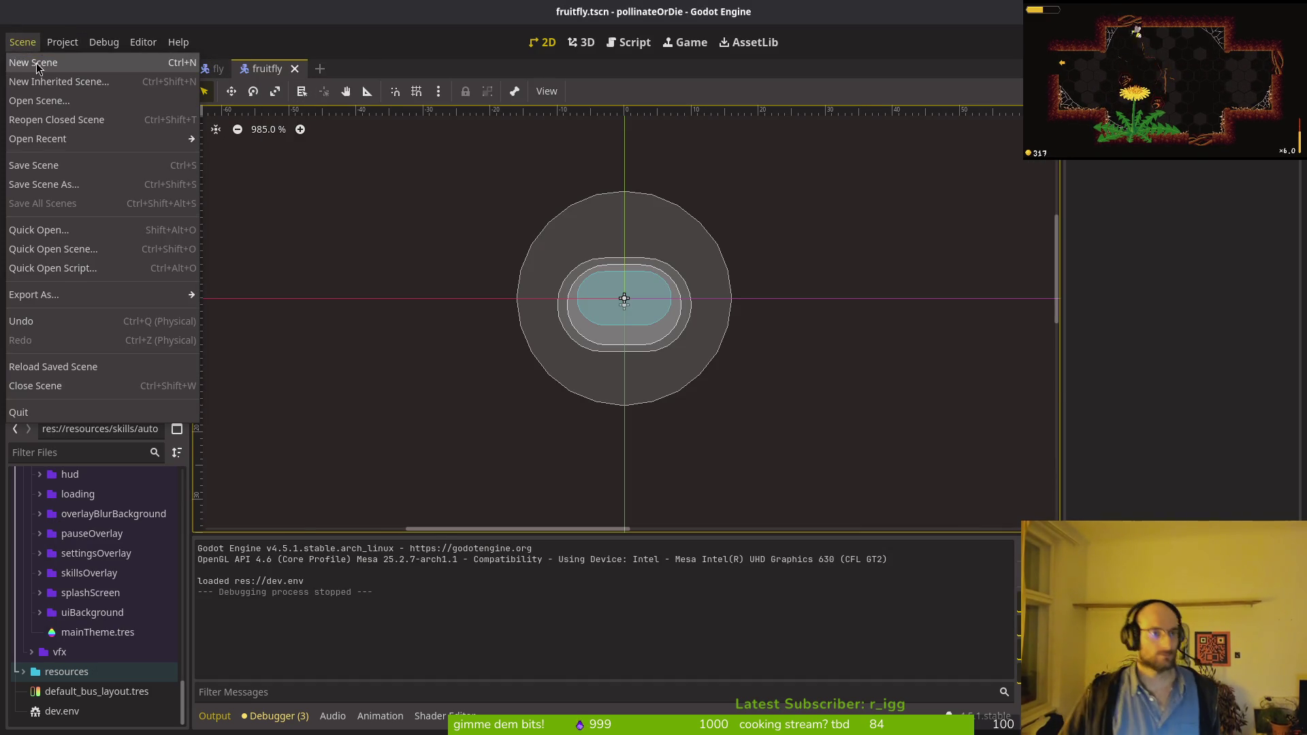
left_click(35, 60)
left_click(71, 215)
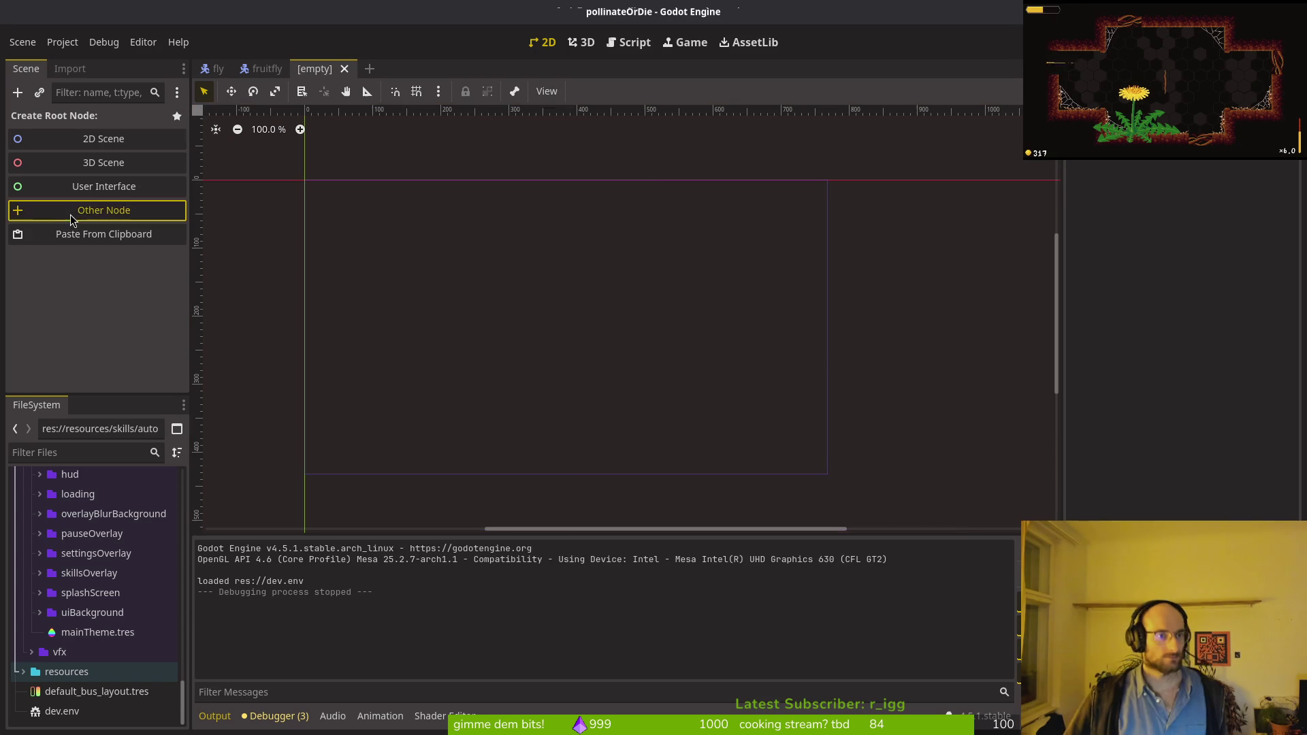
left_click(793, 640)
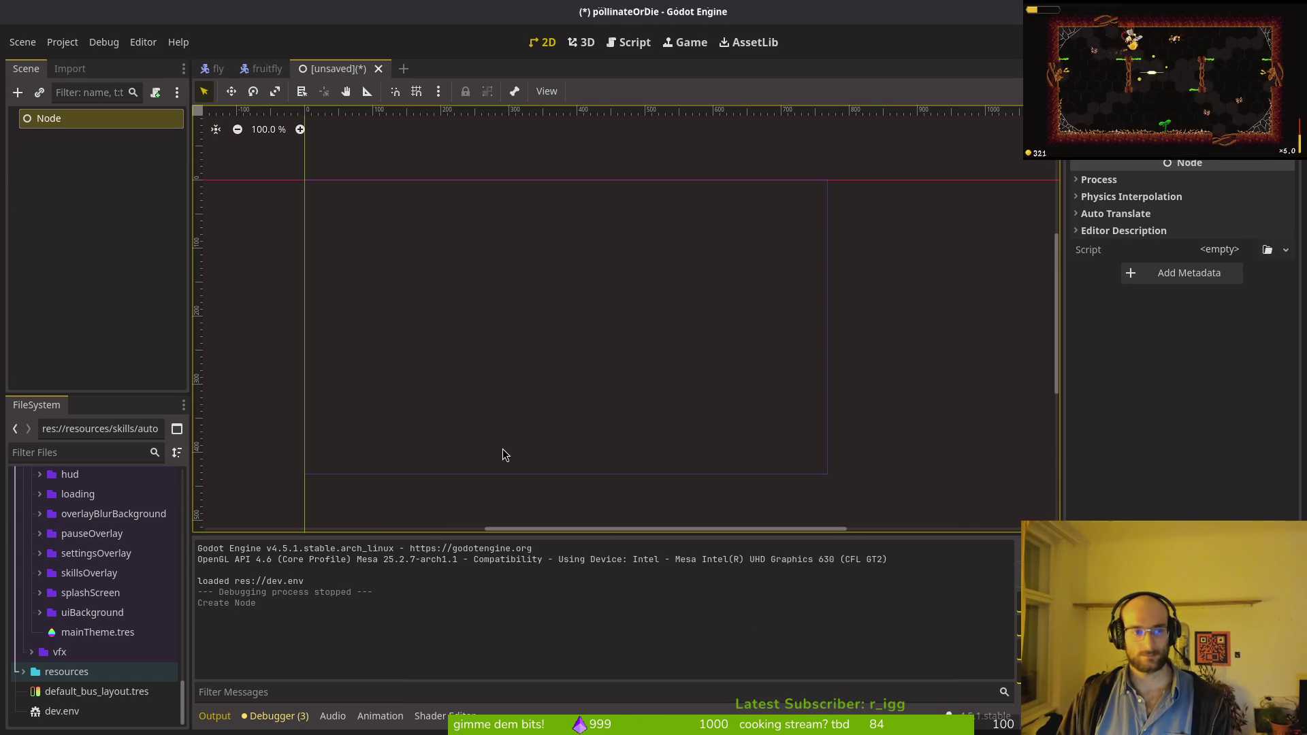
key("F2")
type("nohit")
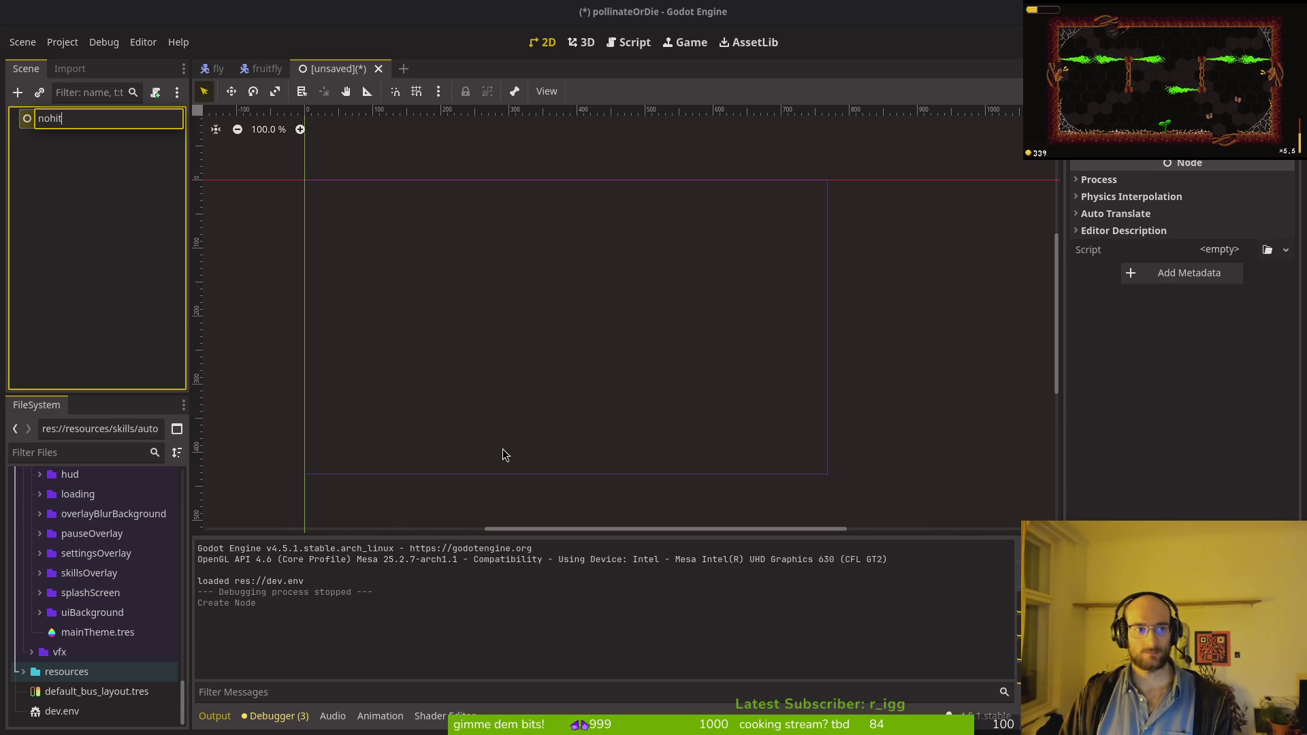
type("Man")
key("BackSpace")
key("BackSpace")
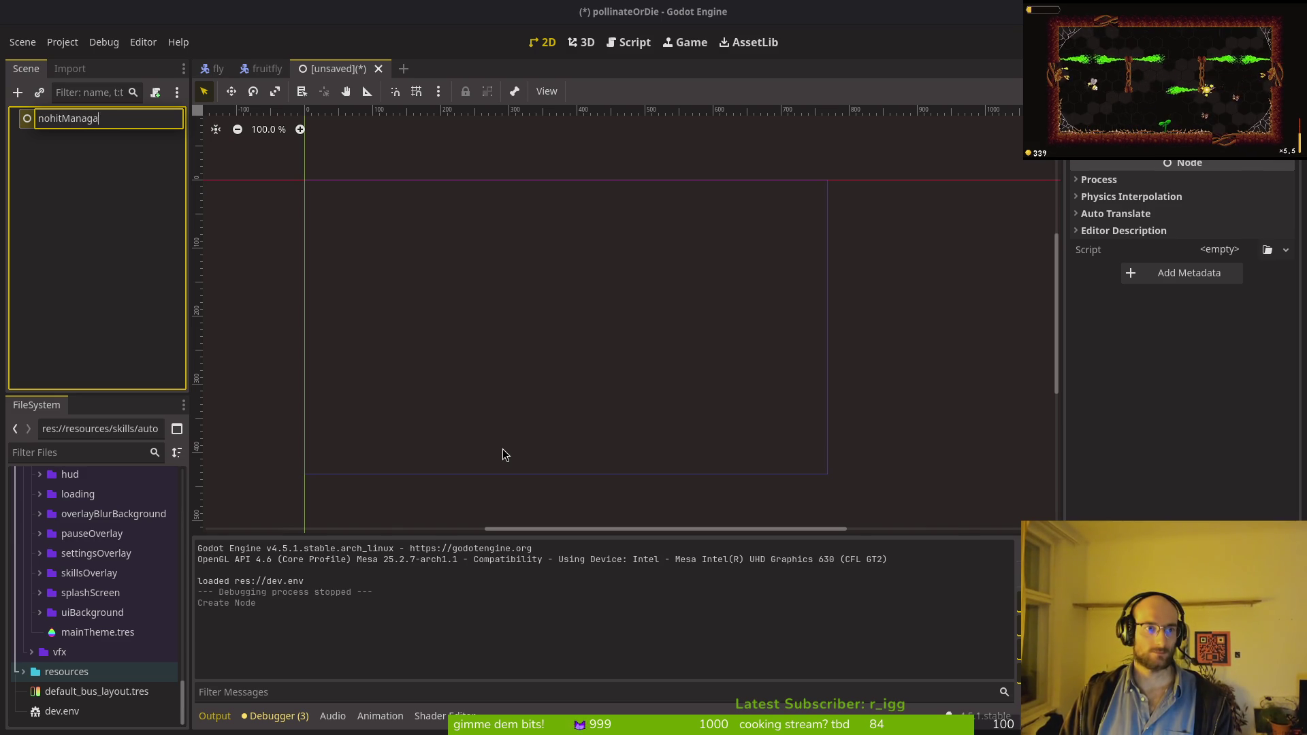
type("r")
key("Return")
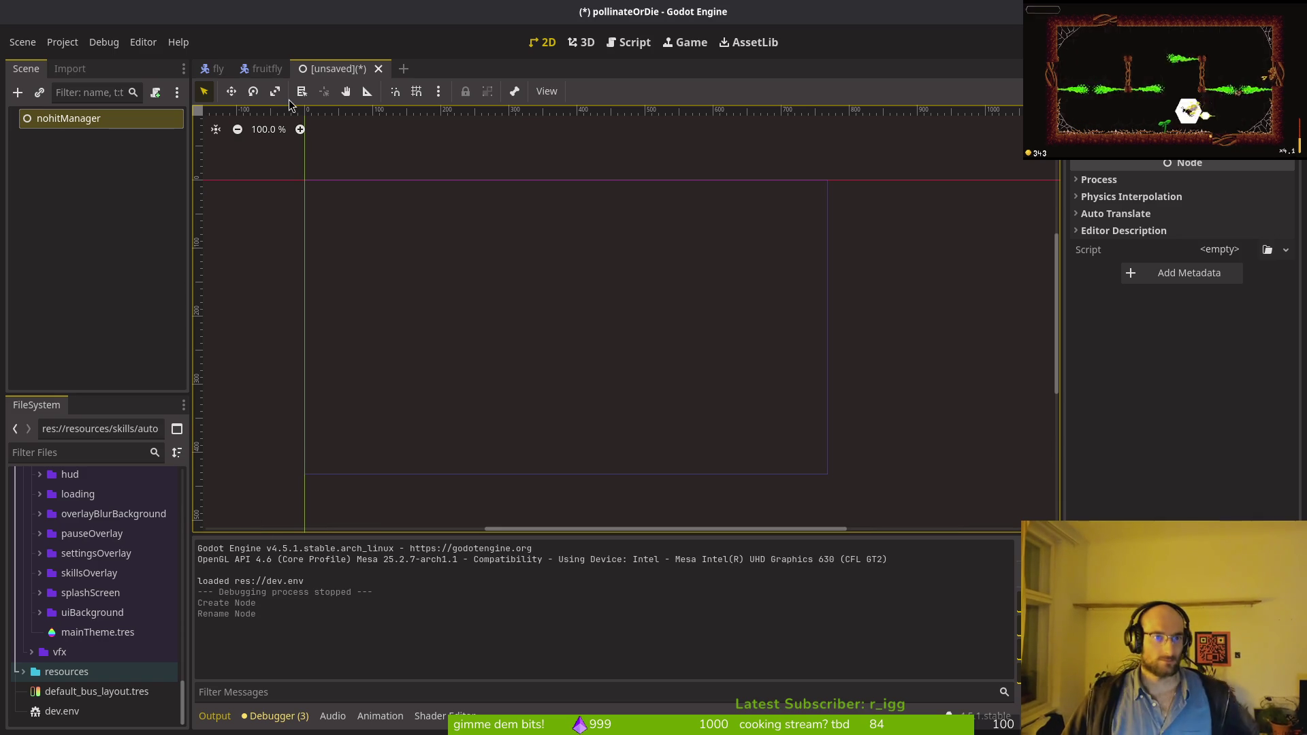
Step: Bring up Save Scene As and navigate to the res://modules/core/managers folder
key("ctrl+s")
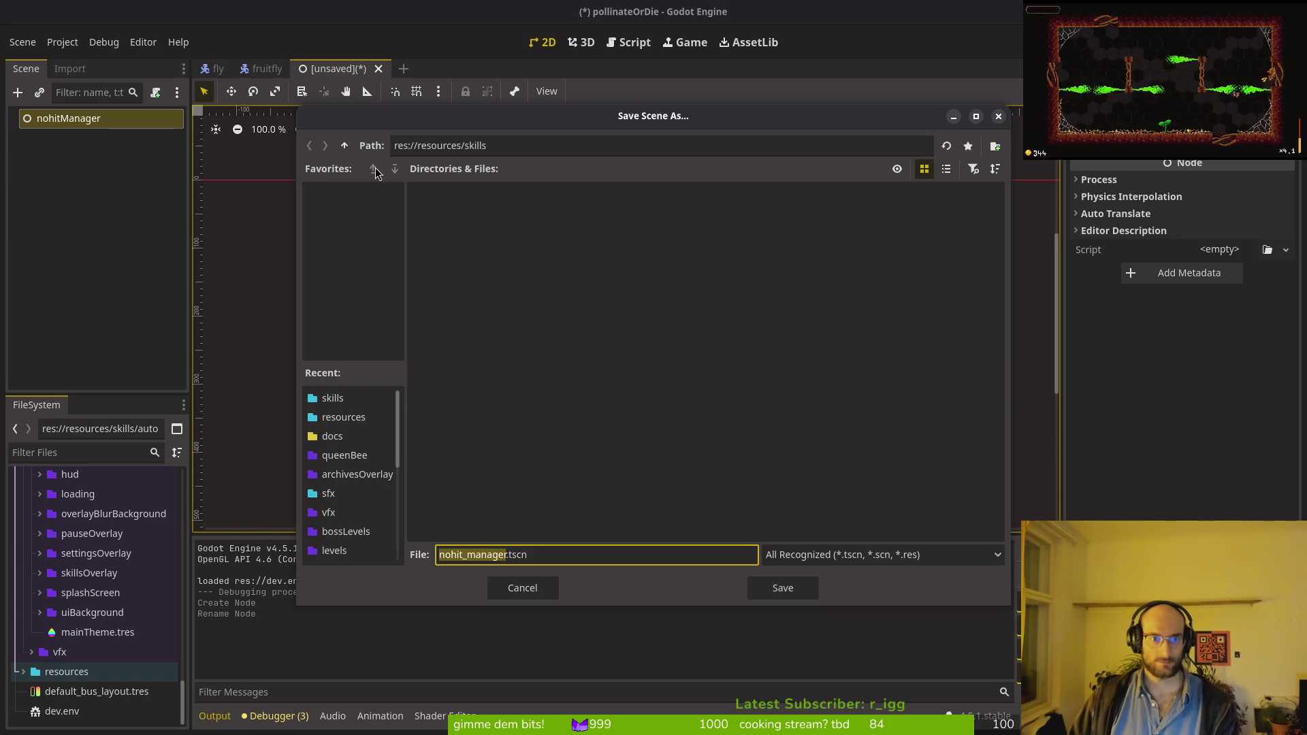
left_click(343, 144)
left_click(343, 144)
left_click(781, 240)
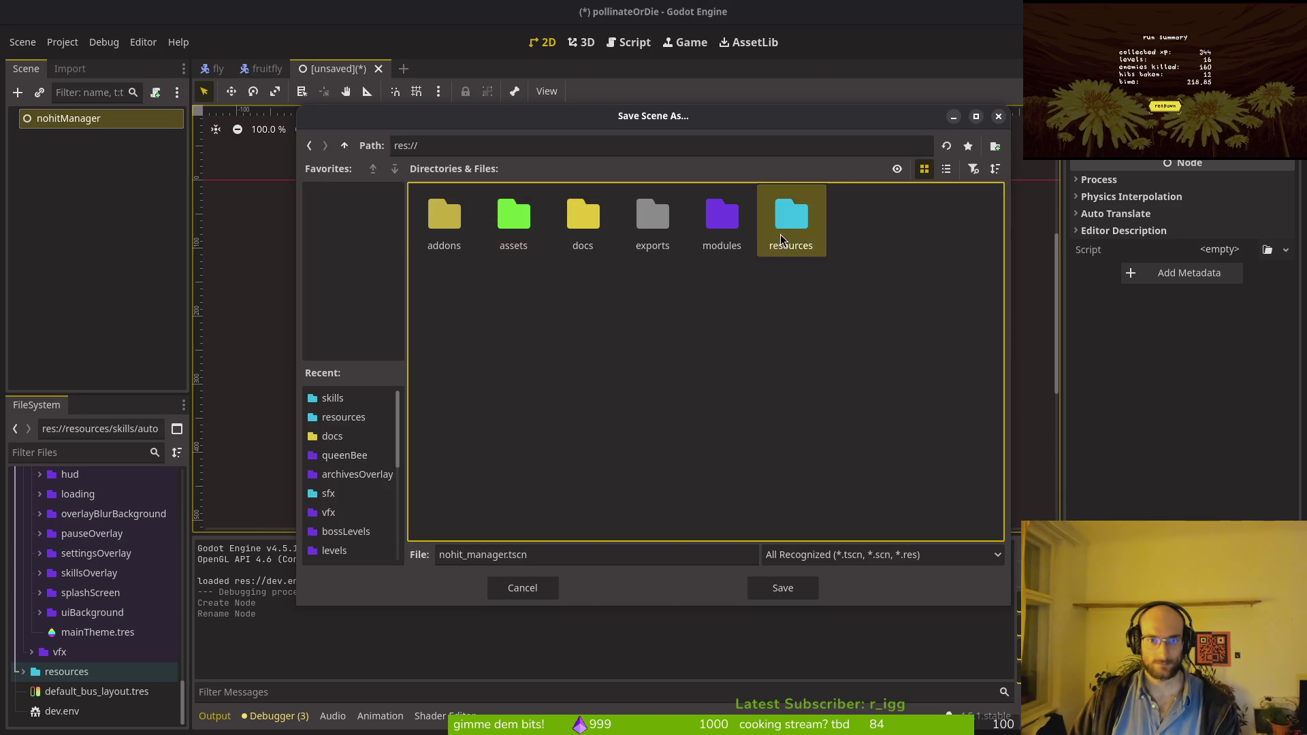
double_click(782, 239)
left_click(344, 145)
double_click(740, 226)
double_click(462, 213)
double_click(721, 216)
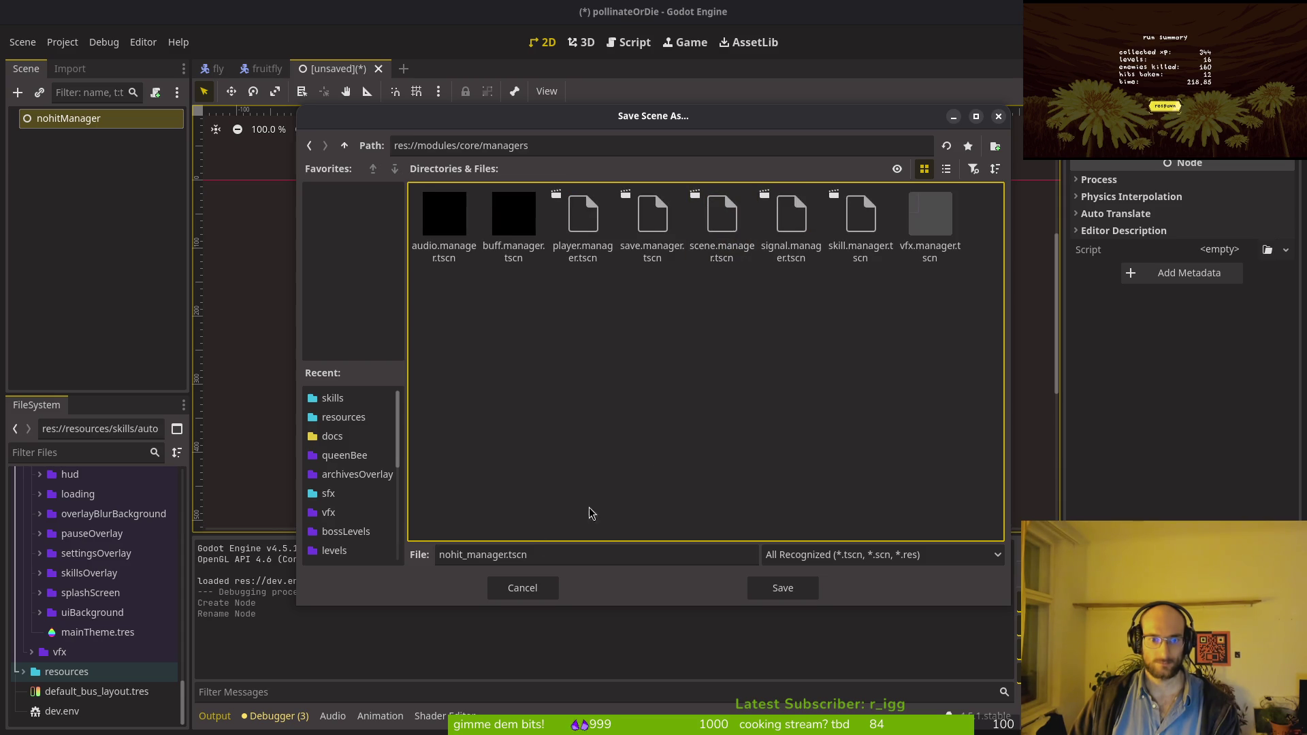
Step: Name the file nohit.manager.tscn and save it
left_click(470, 556)
key("Delete")
type(".")
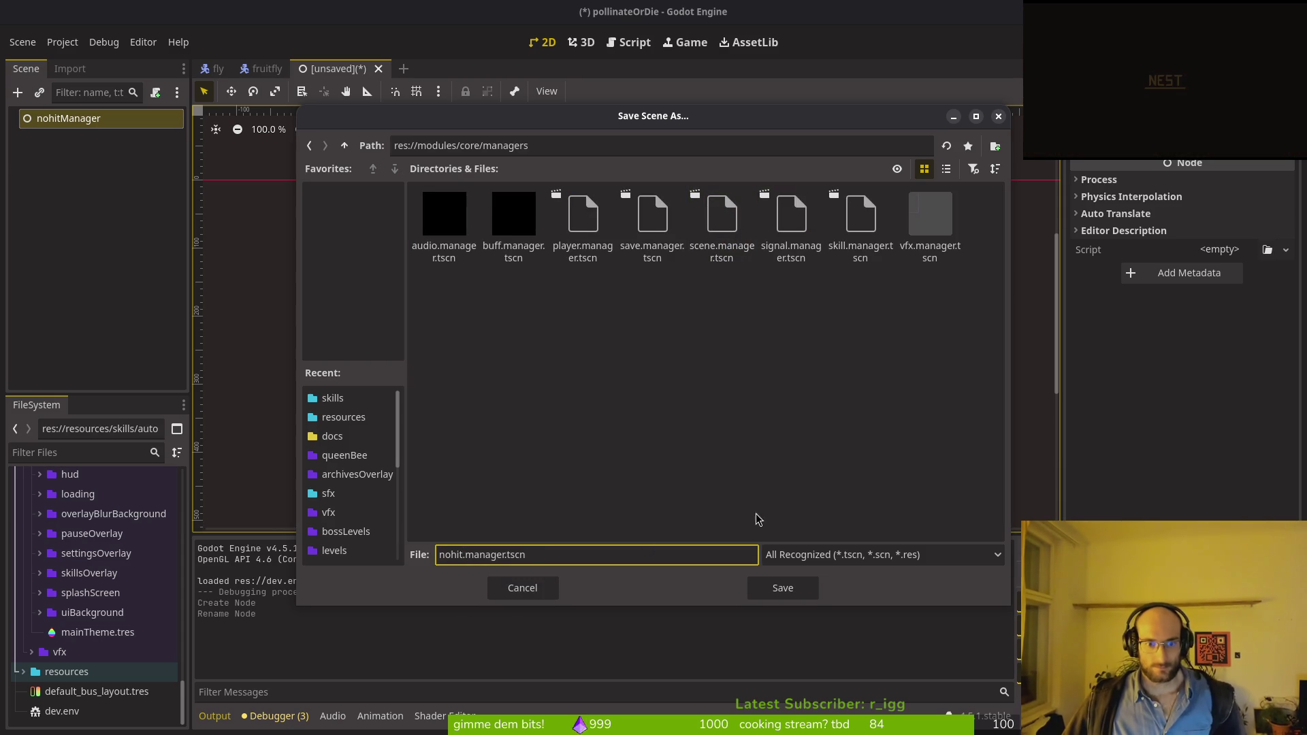
left_click(774, 595)
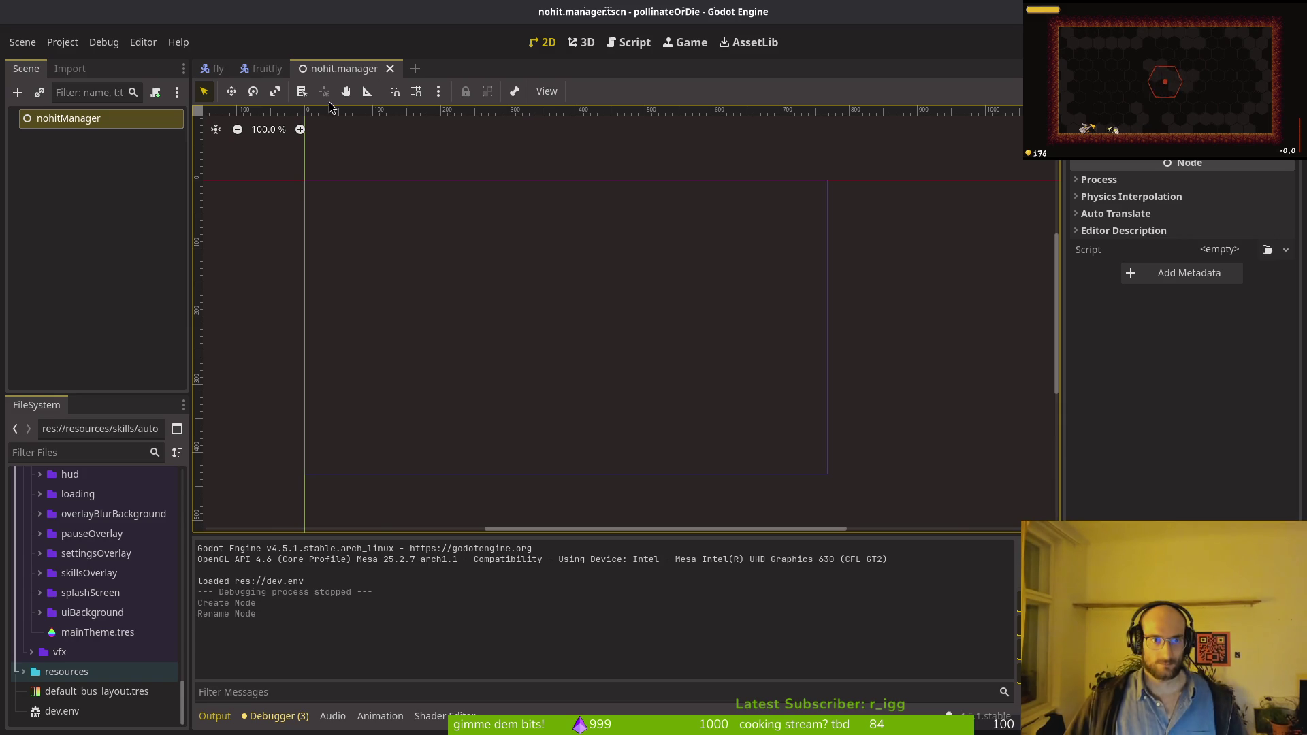
Step: Attach a new GDScript at res://modules/core/managers/nohit.manager.gd to the nohitManager node
left_click(64, 146)
key("ctrl+s")
left_click(76, 128)
right_click(76, 127)
left_click(125, 293)
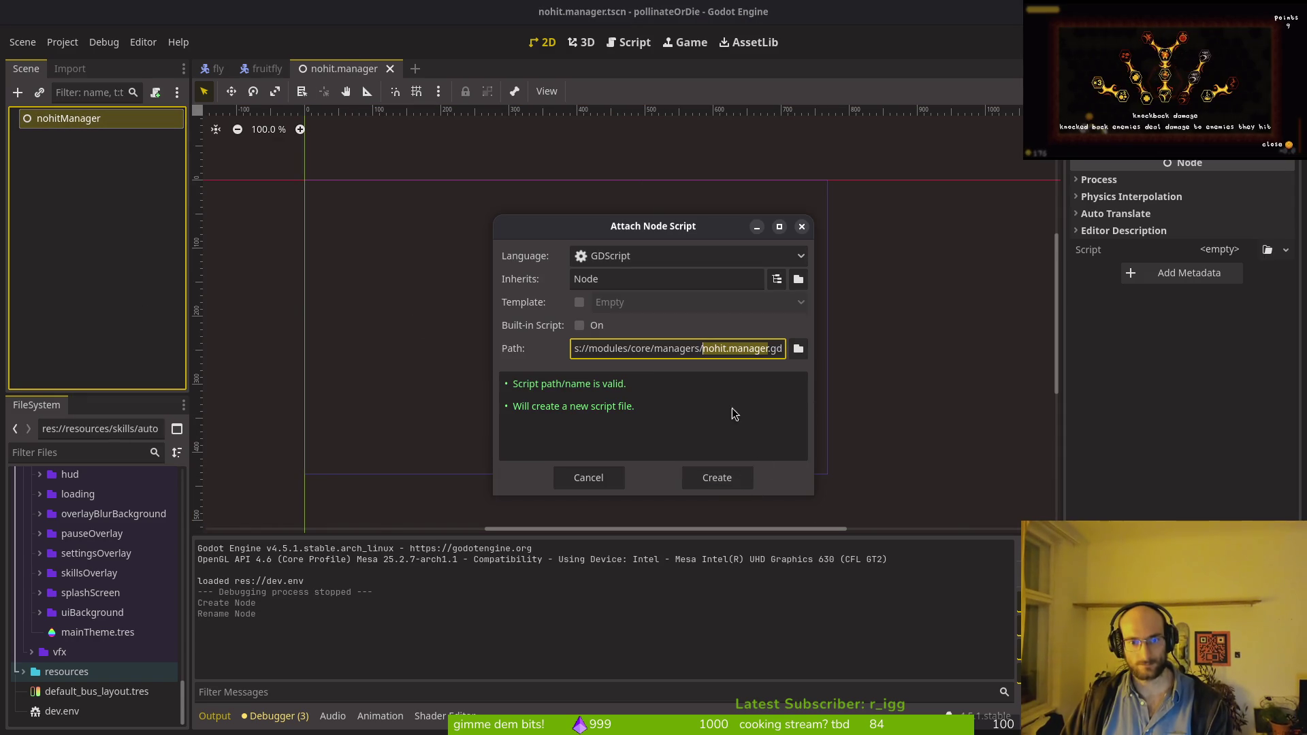
left_click(799, 349)
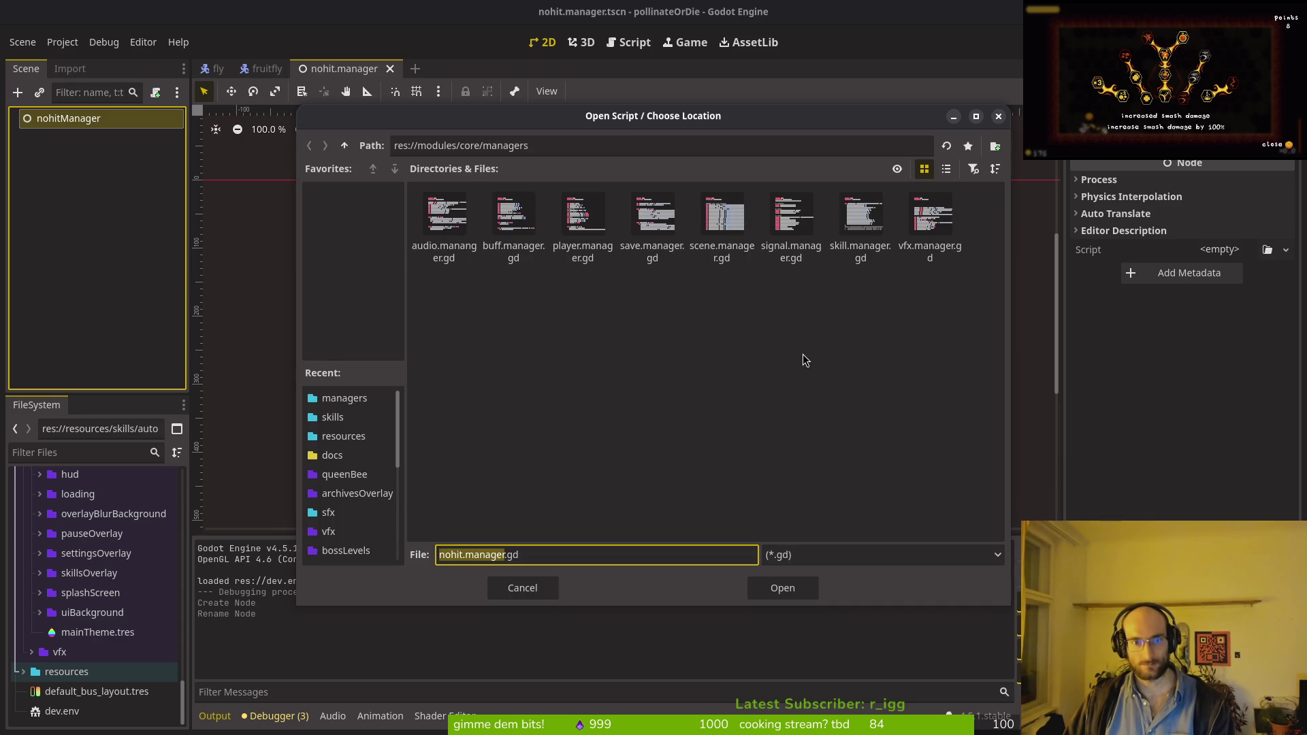
left_click(782, 590)
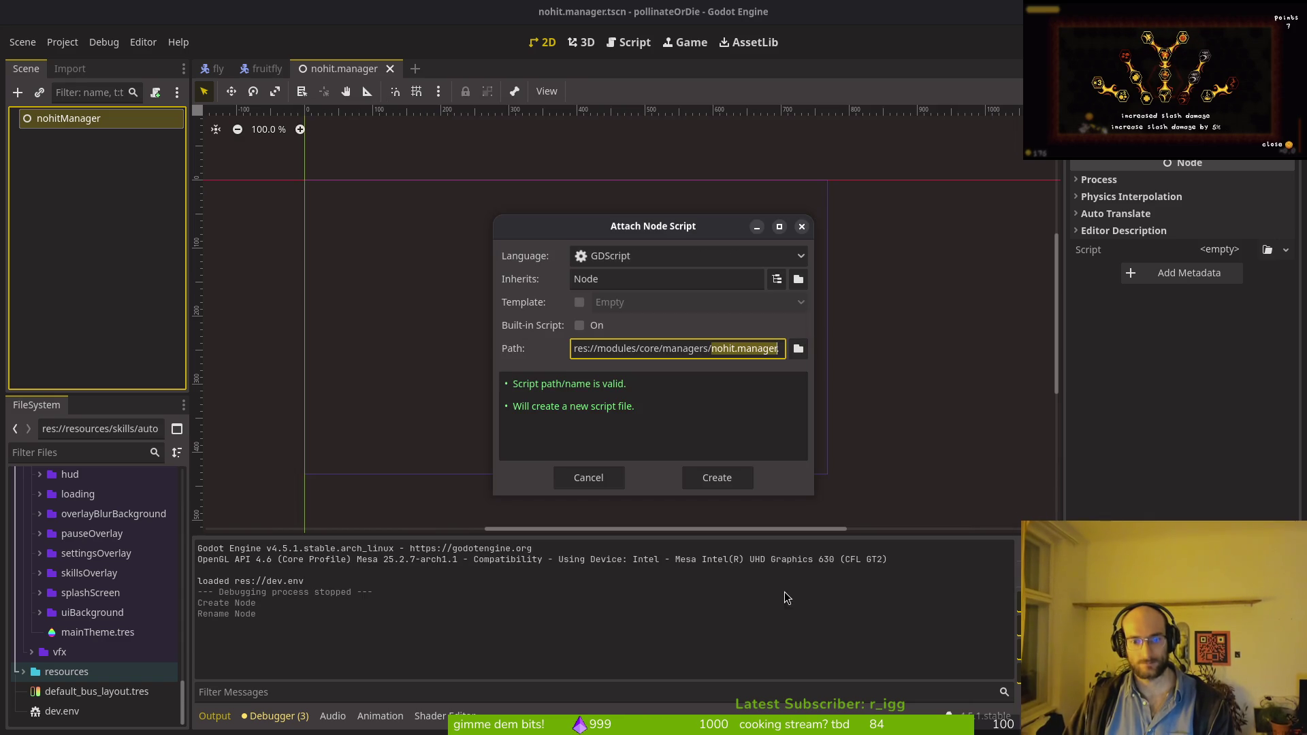
left_click(715, 484)
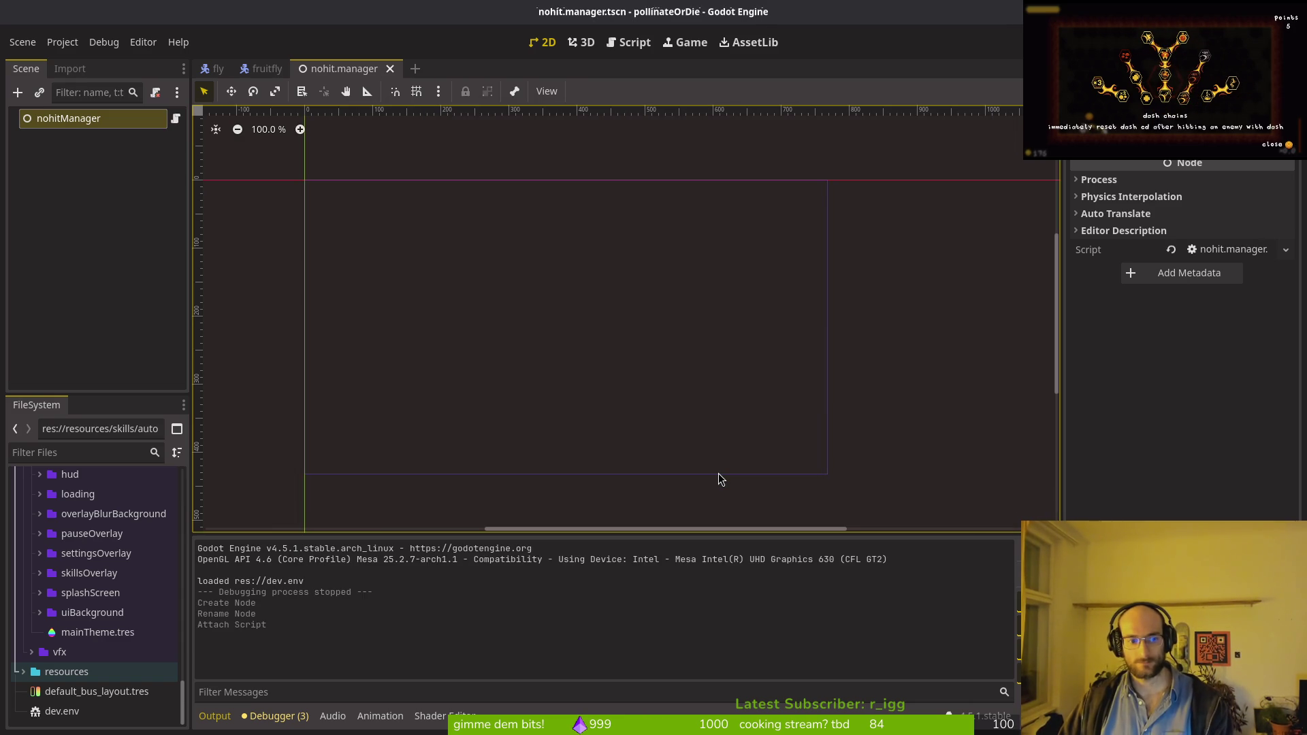
key("shift+alt+o")
Step: Open the game controller scene and select its managers node
type("game")
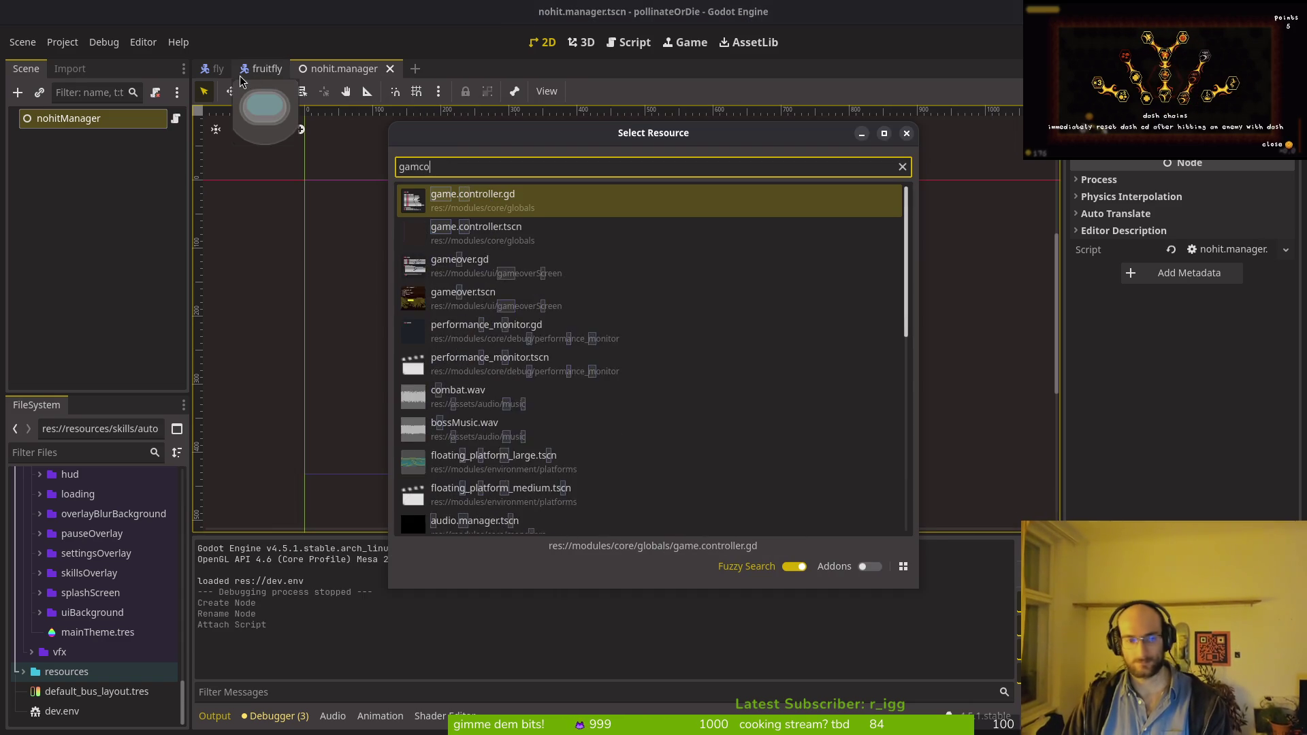
key("Escape")
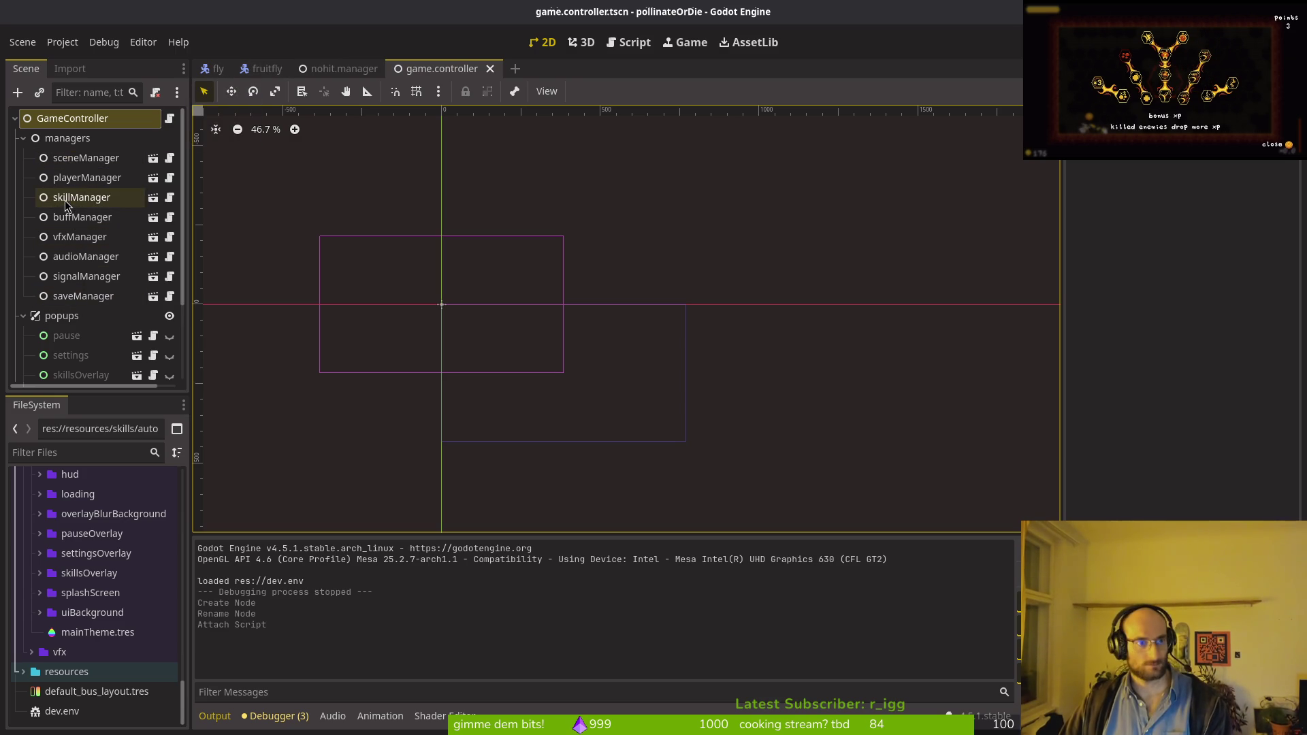
left_click(67, 139)
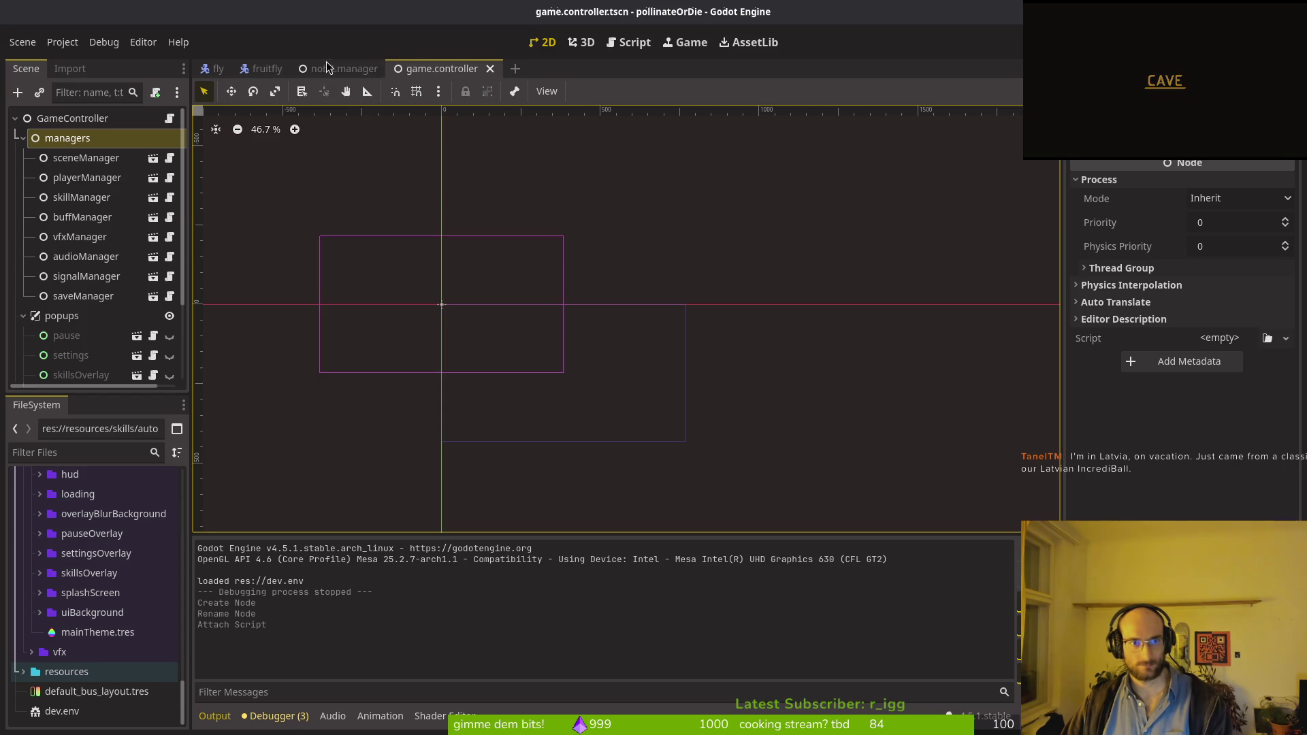
Step: Add nohit.manager.tscn as a child under managers and save the game controller scene
right_click(334, 70)
left_click(379, 157)
left_click(435, 68)
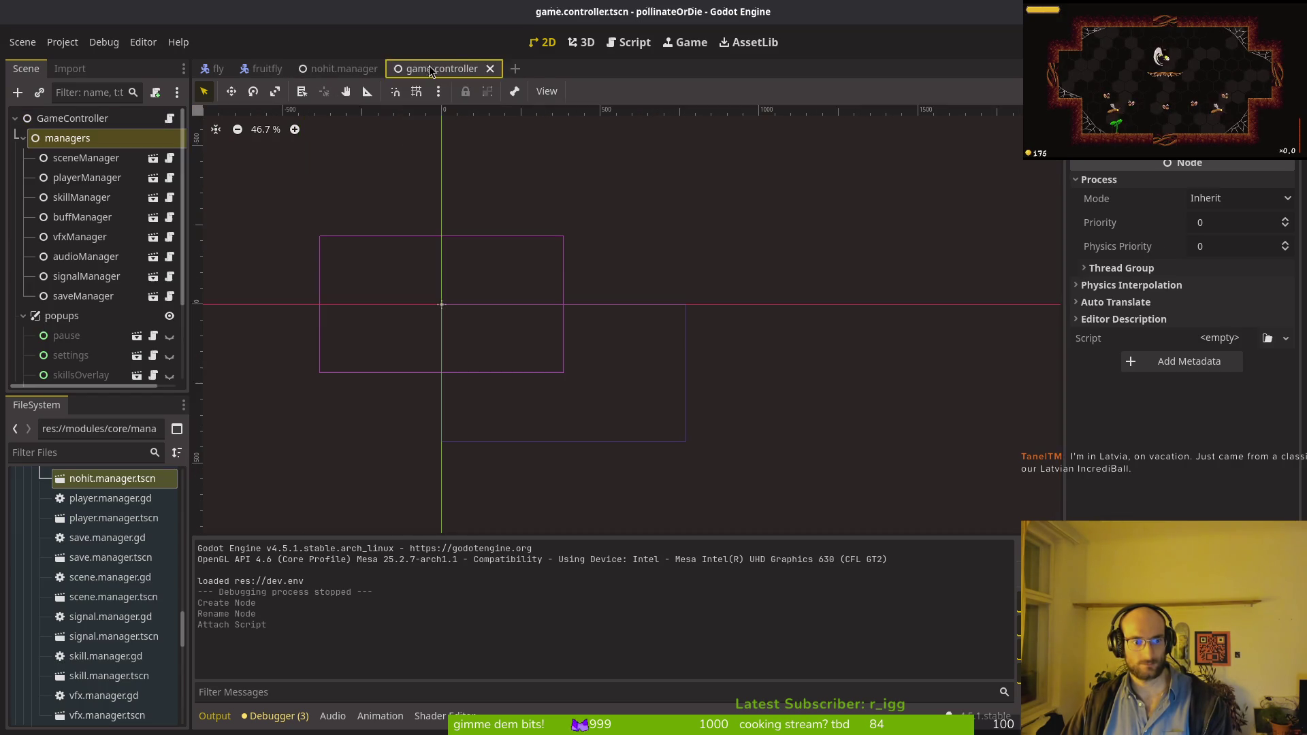
mouse_move(114, 474)
left_mouse_down()
mouse_move(102, 299)
mouse_move(88, 300)
left_mouse_up()
key("ctrl+s")
key("alt+Tab")
key("alt+Tab")
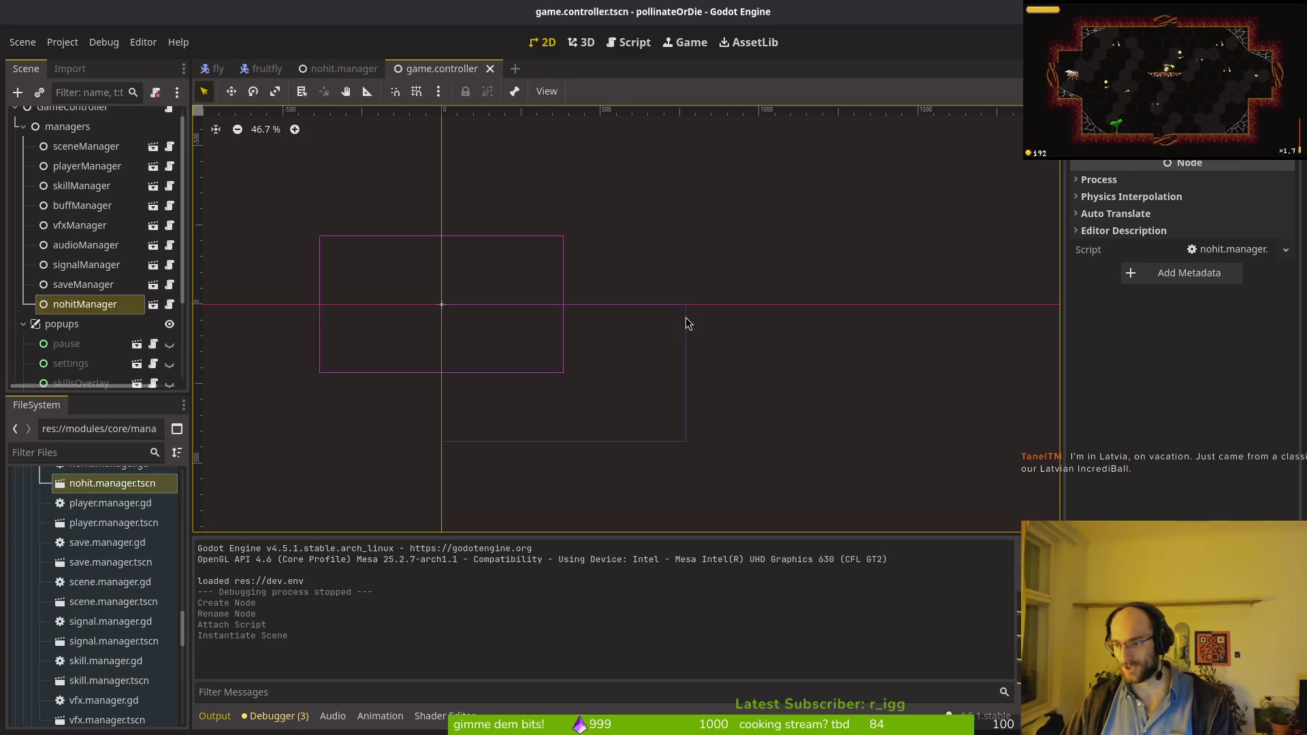
key("alt+Tab")
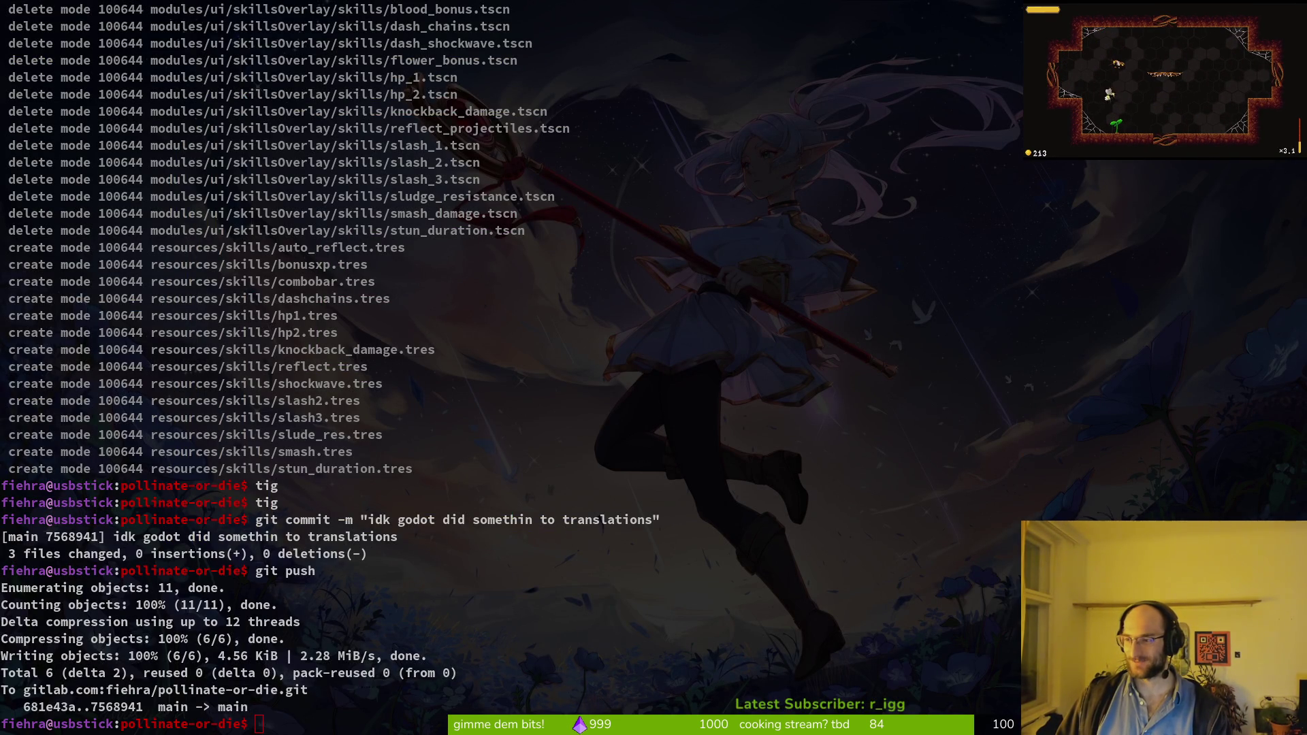
Step: Check the repository in tig, then launch Neovim with the enemy_spawn file
left_click(571, 363)
type("tig")
key("Return")
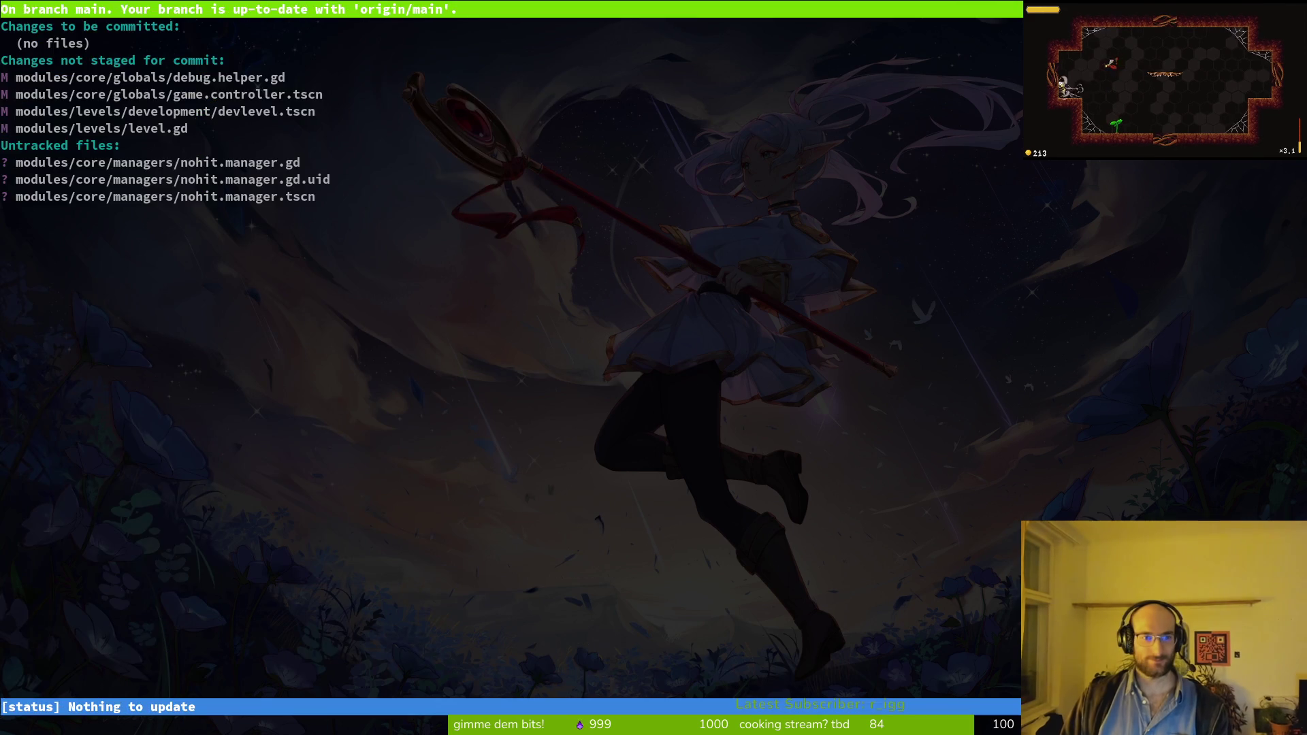
key("q")
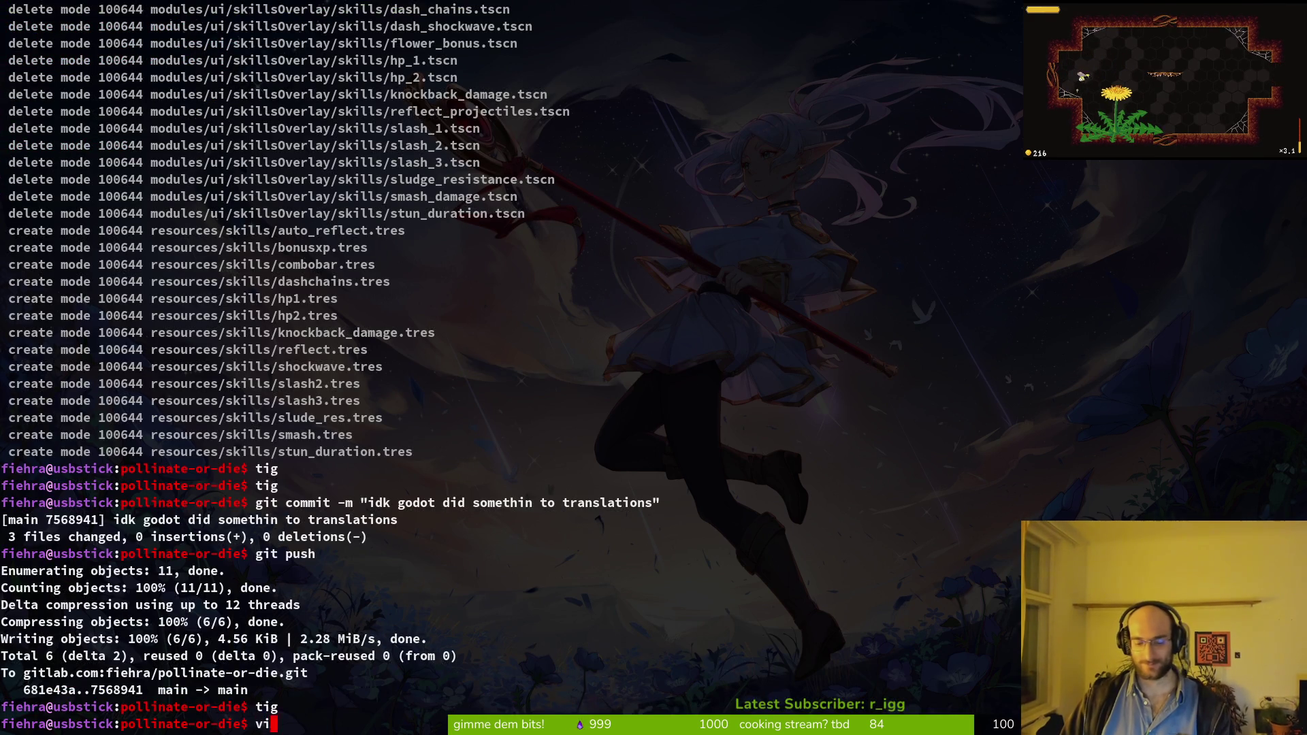
type("m")
key("Return")
type("enemy_spawn")
key("Return")
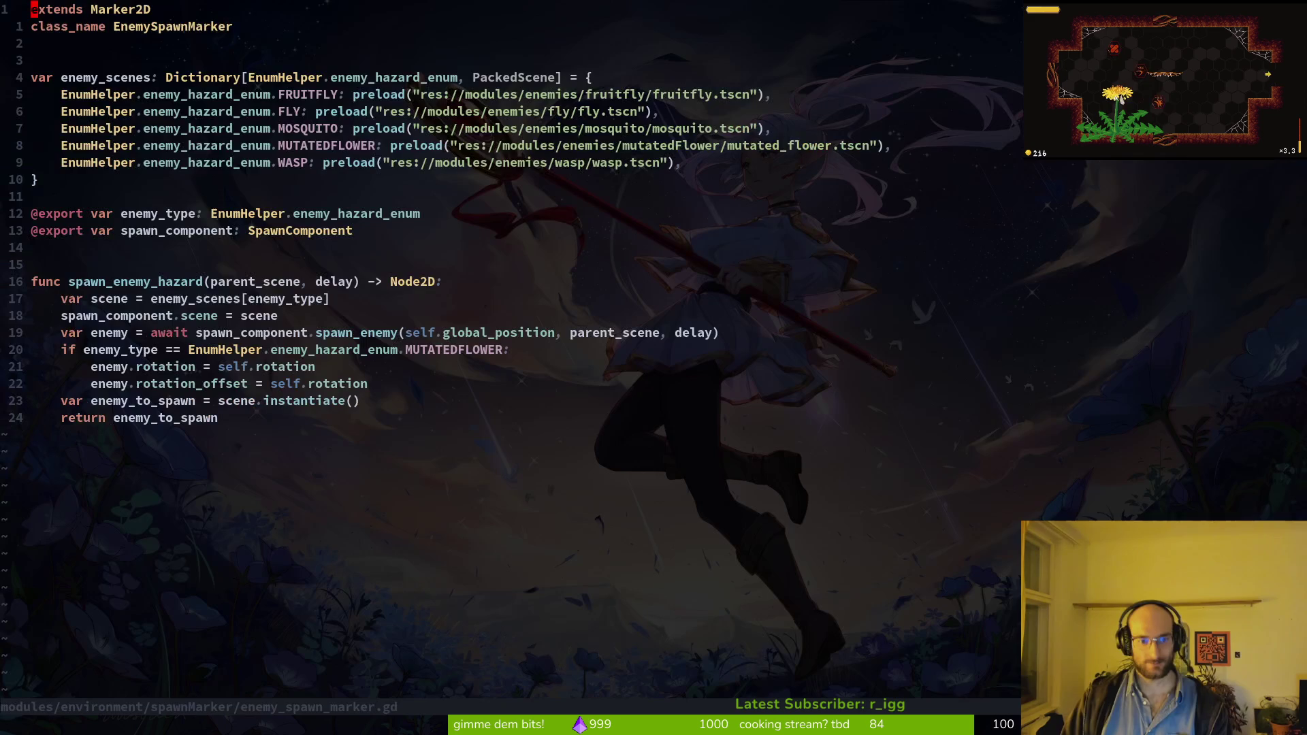
Step: In game.controller.gd, duplicate the save_manager export line as nohit_manager with a new type
key("ctrl+p")
type("gam")
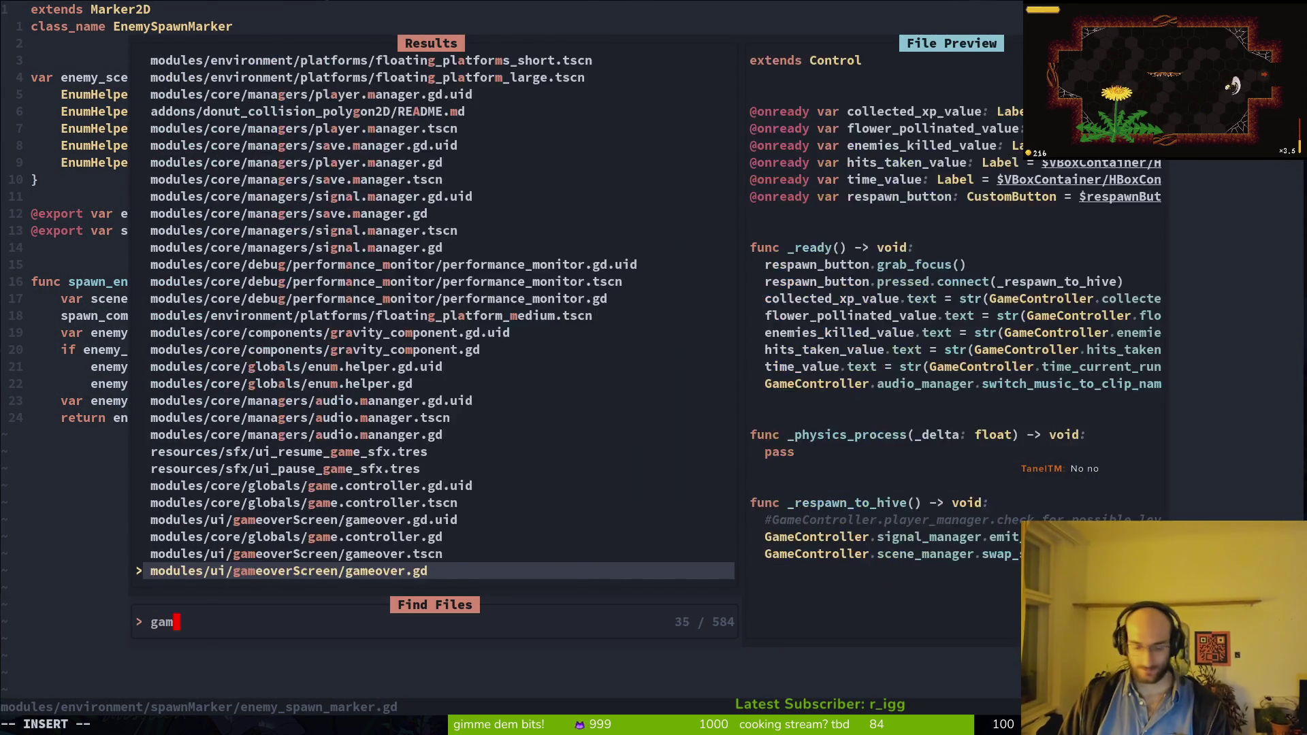
key("Up")
key("Up")
key("Return")
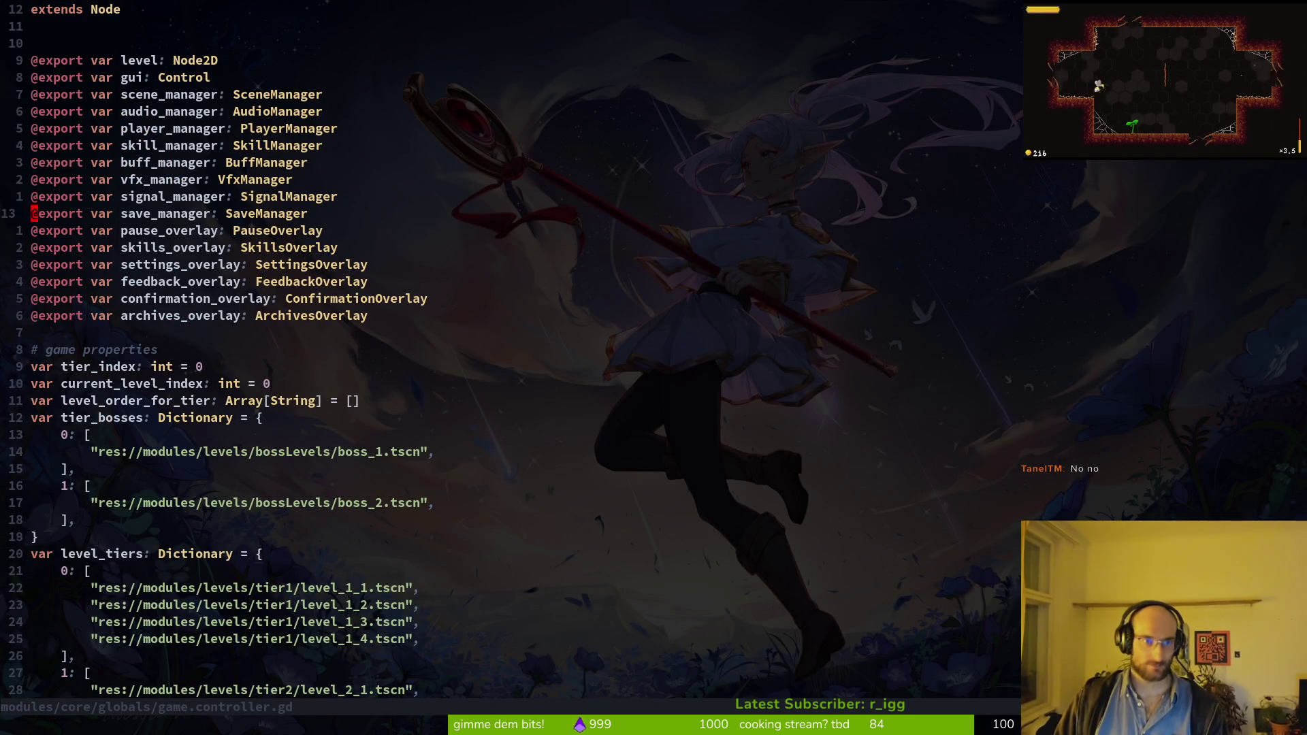
key("y")
key("y")
type("pwwcwnot")
key("BackSpace")
type("hit_man")
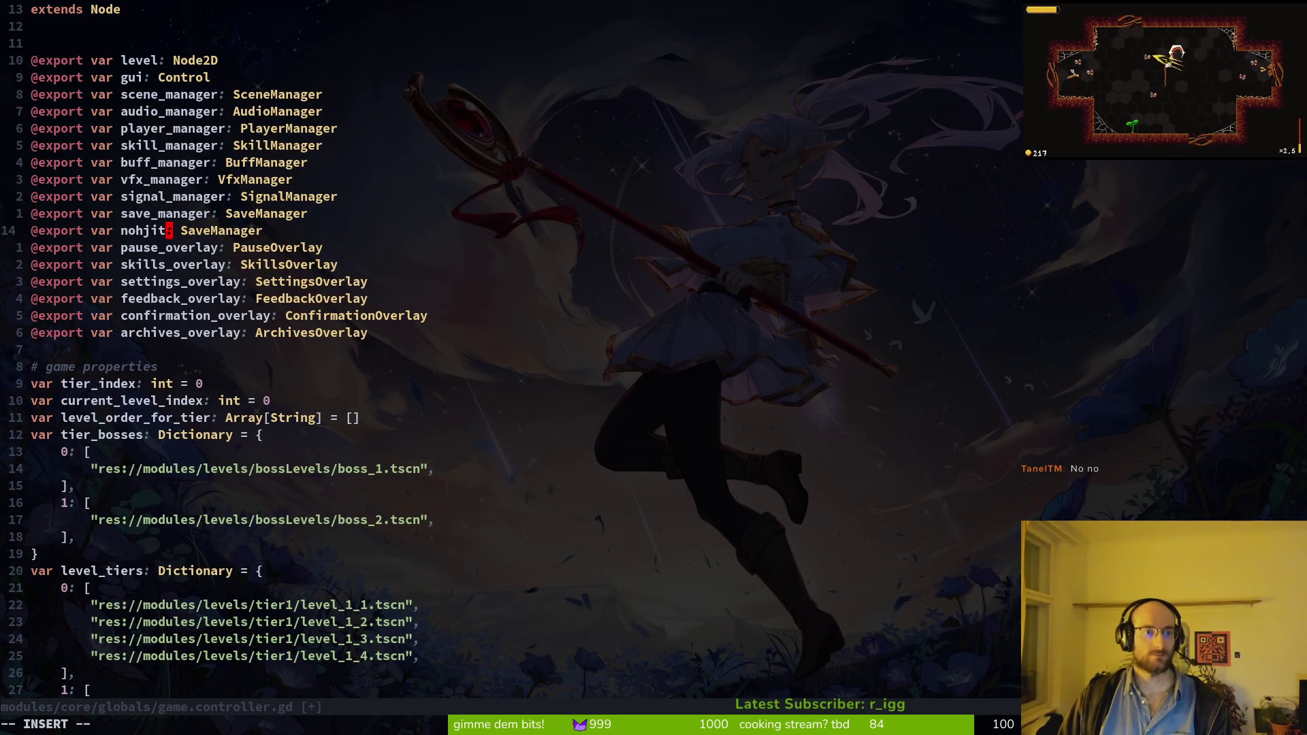
type("ager")
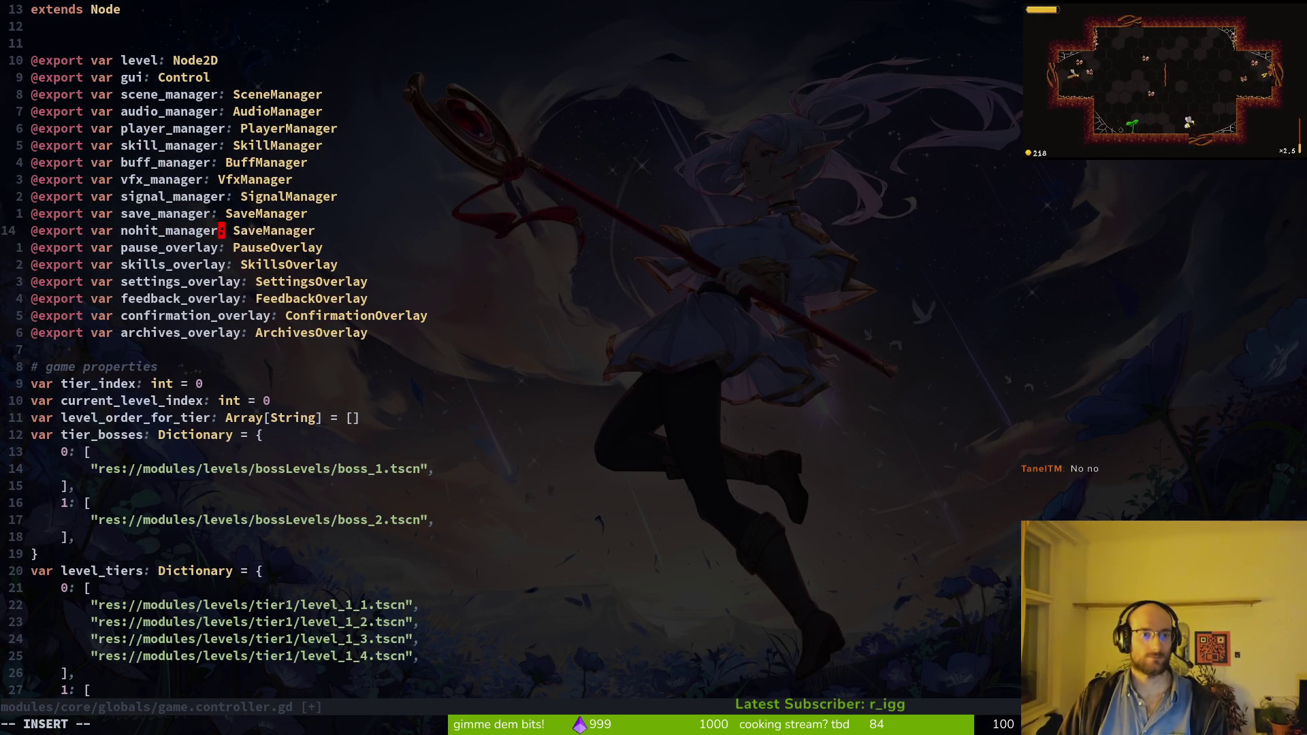
key("Escape")
type("wcwN")
key("Escape")
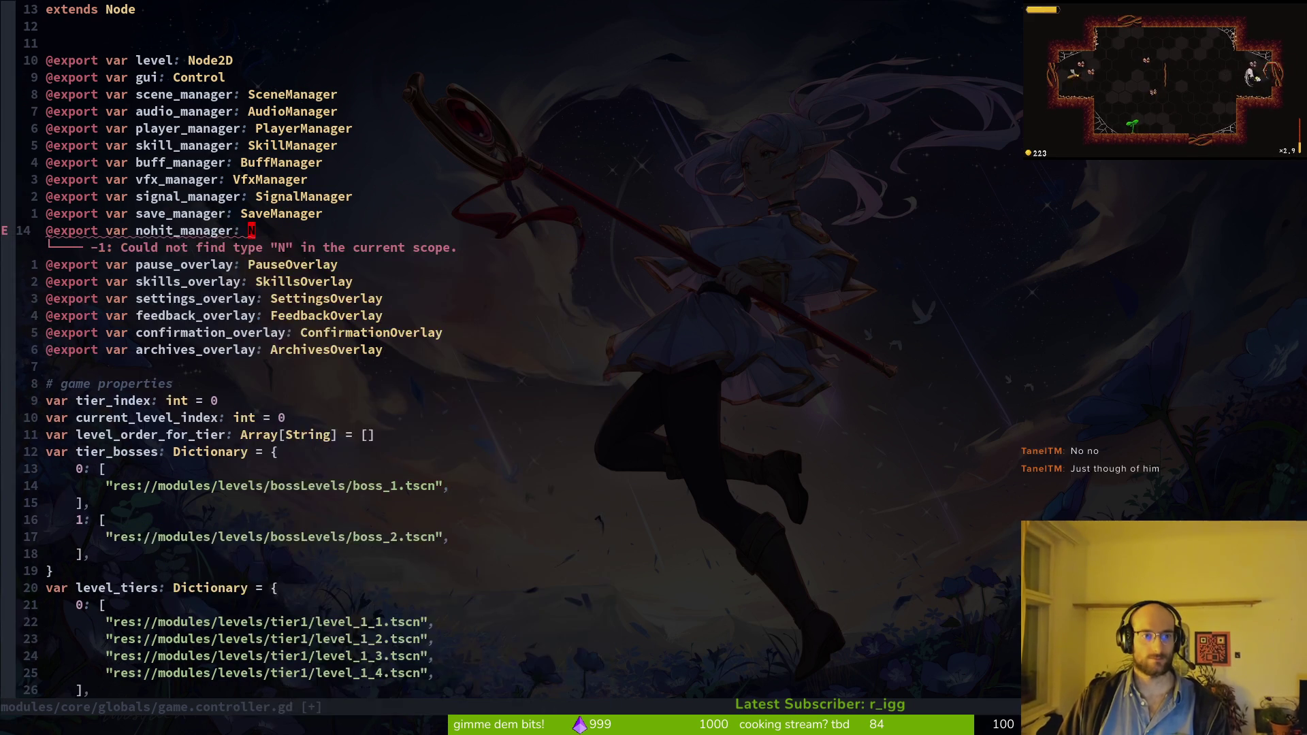
Step: Add 'class_name NohitManager' to nohit.manager.gd and save it
key("space")
key("f")
key("f")
type("nohit")
key("Return")
type("oclass ")
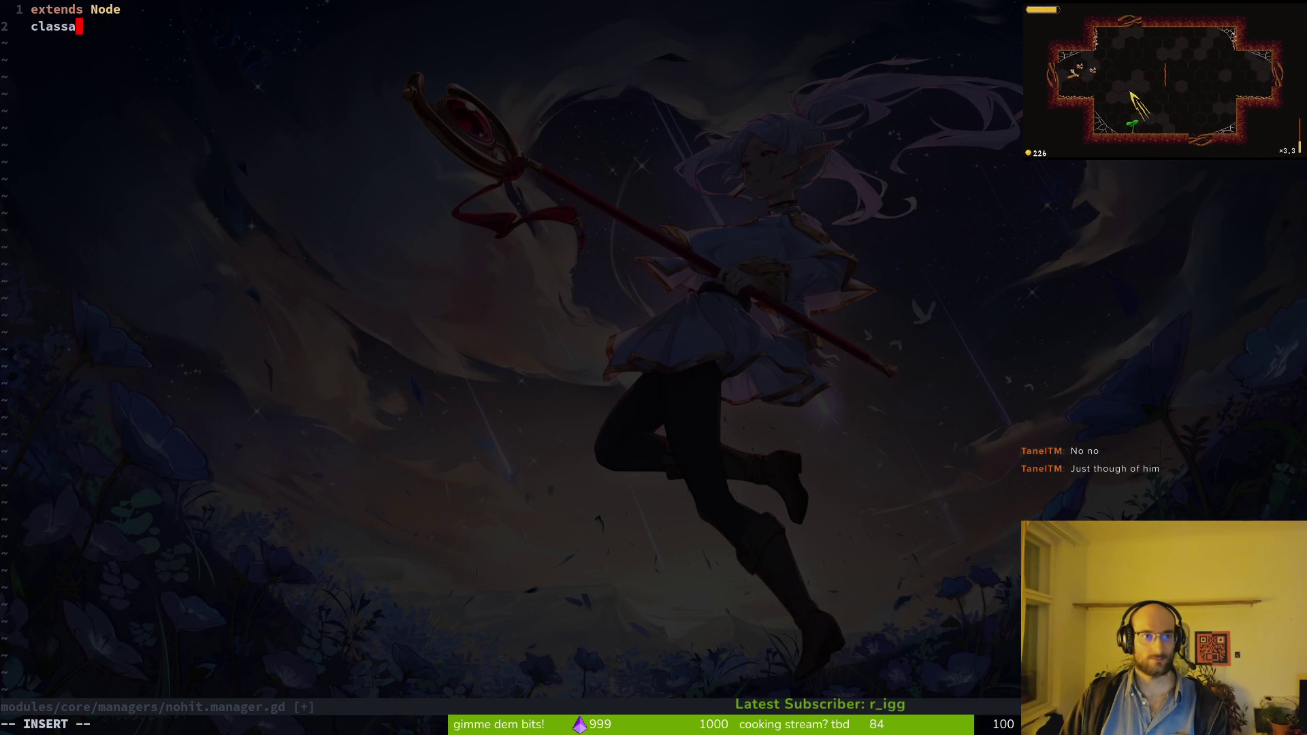
type("na")
key("BackSpace")
key("BackSpace")
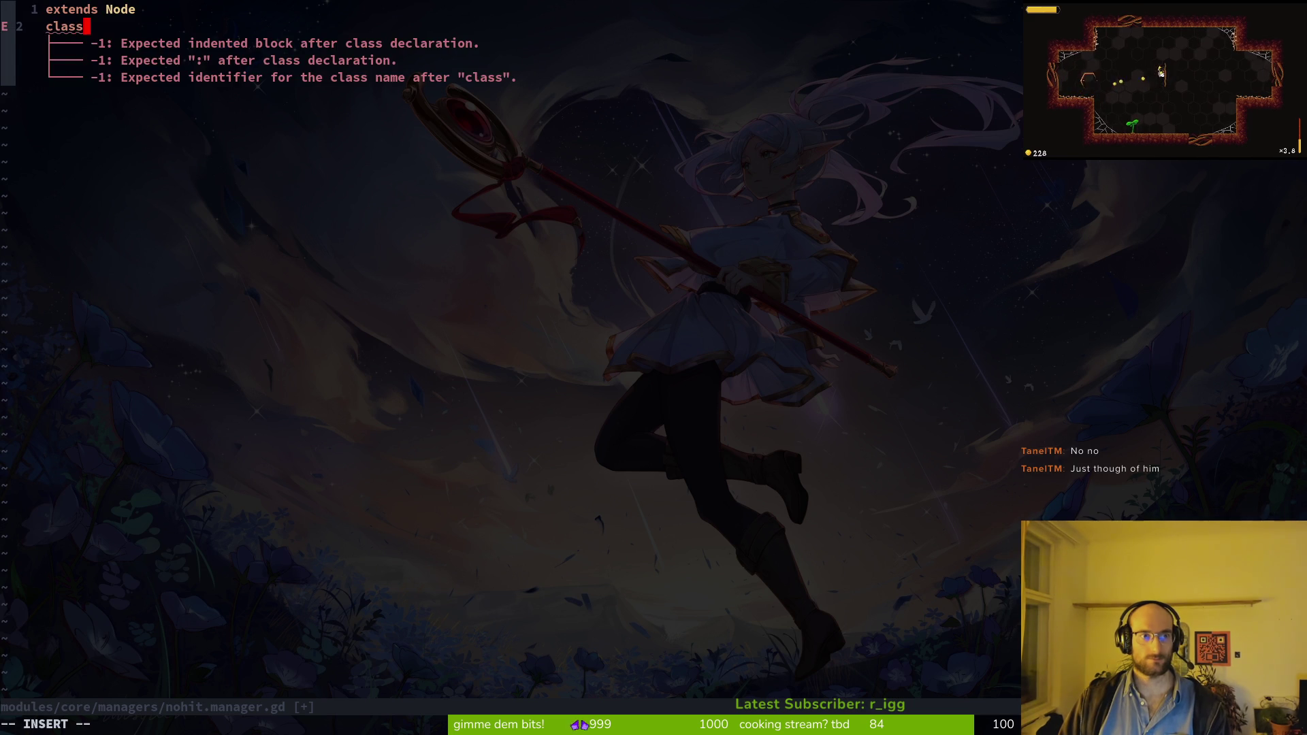
type("_name ")
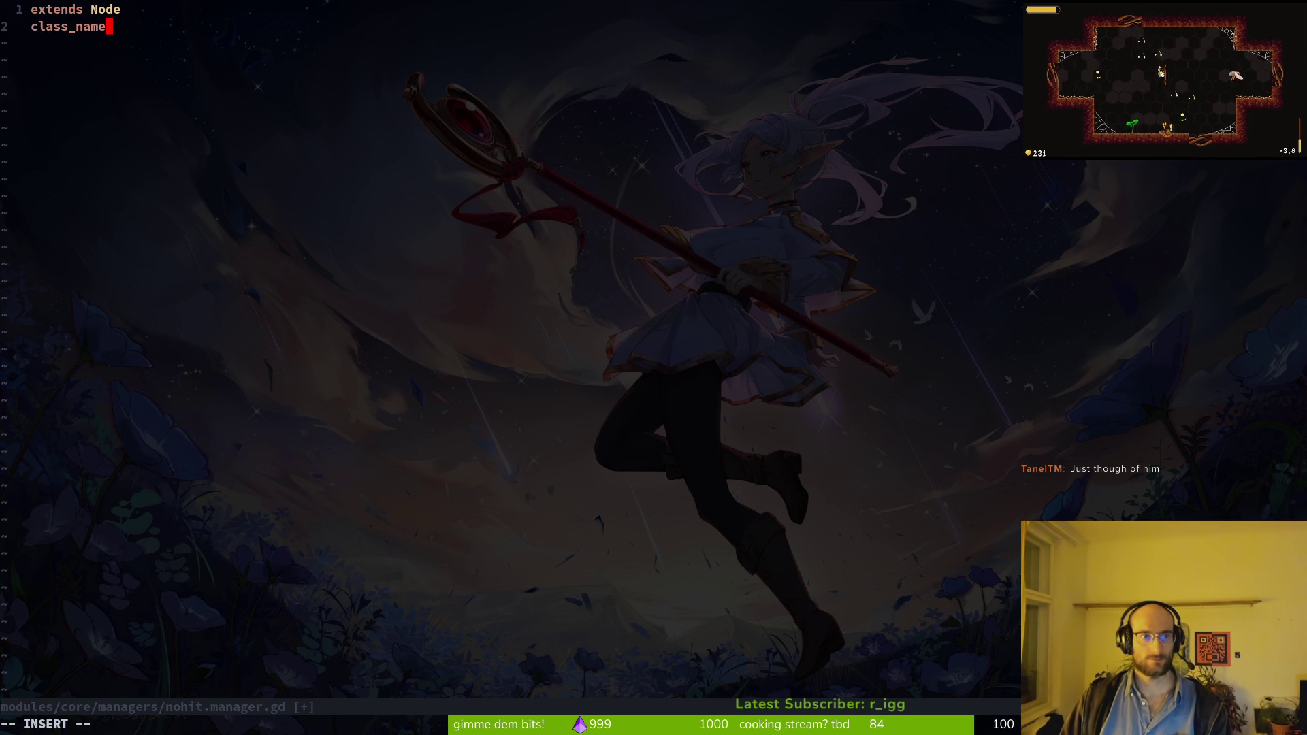
type("NohitM")
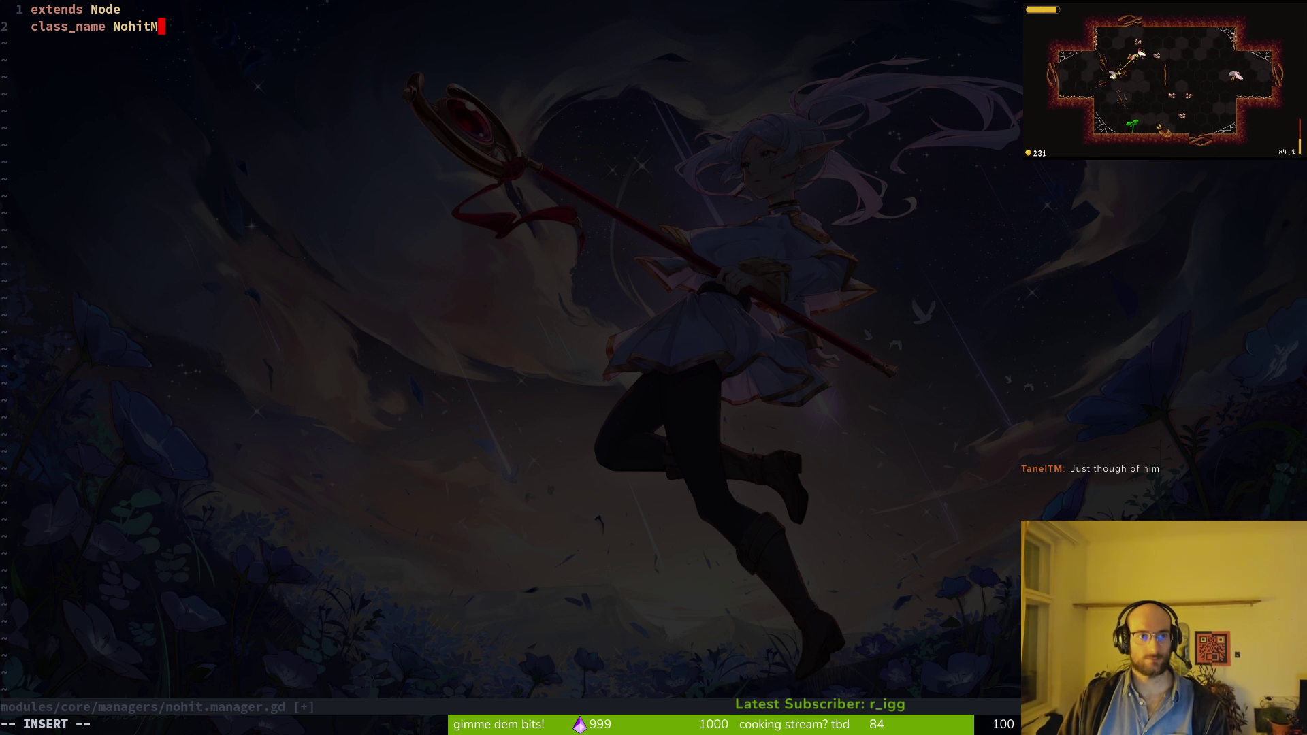
key("BackSpace")
type("anager")
key("Return")
key("Escape")
type(":w")
key("Return")
Step: Type the nohit_manager export as NohitManager in game.controller.gd and write the file
key("ctrl+6")
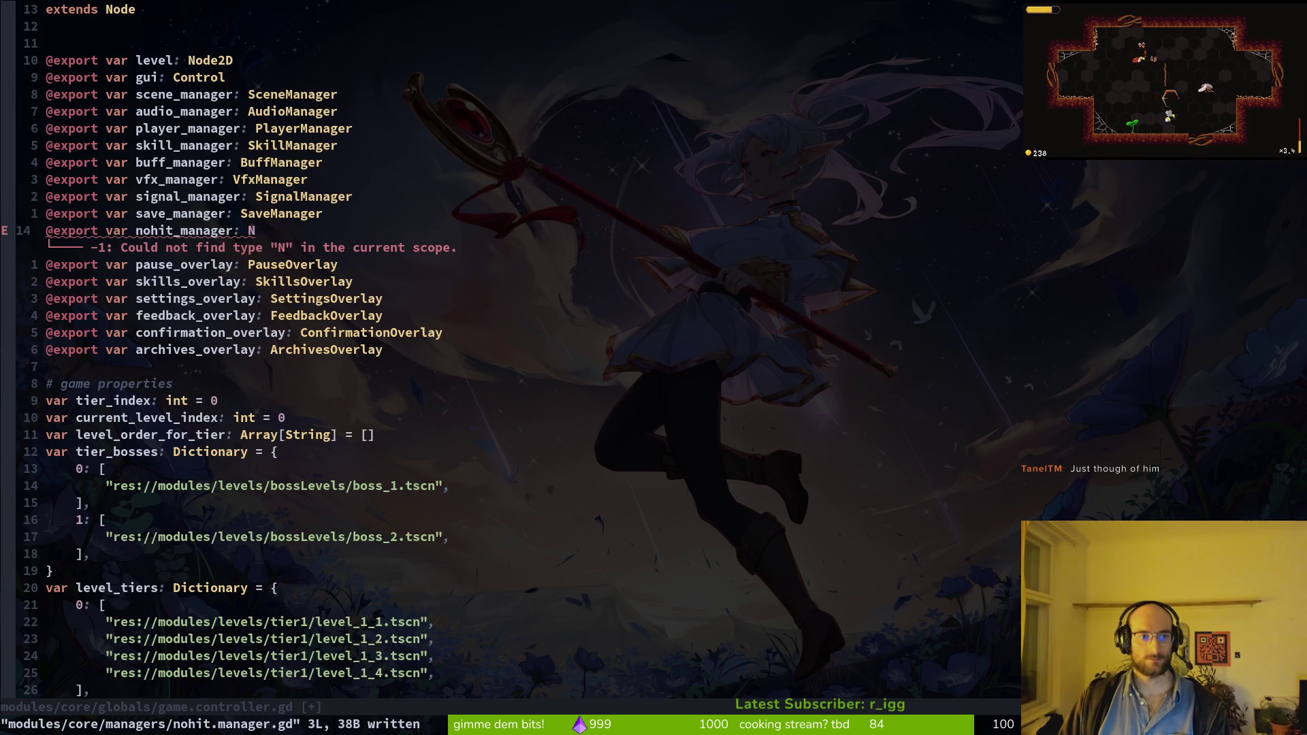
key("a")
key("ctrl+space")
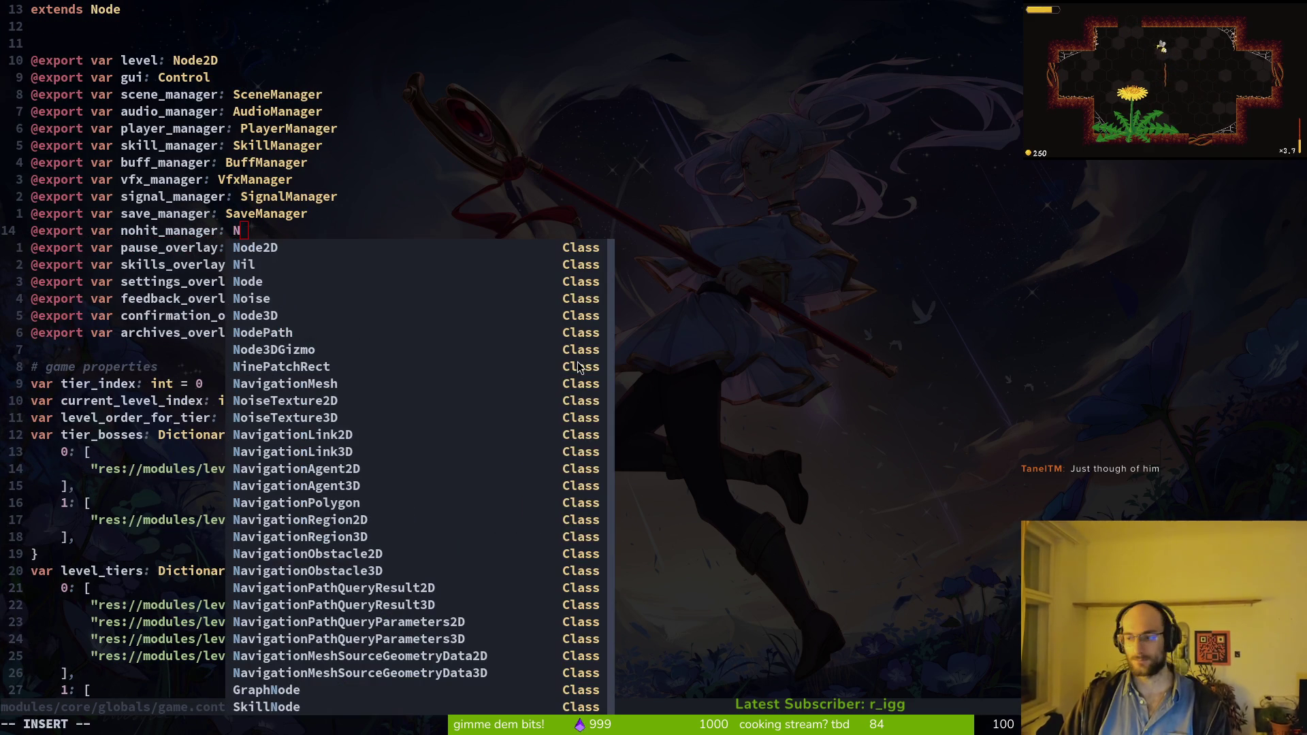
key("alt+Tab")
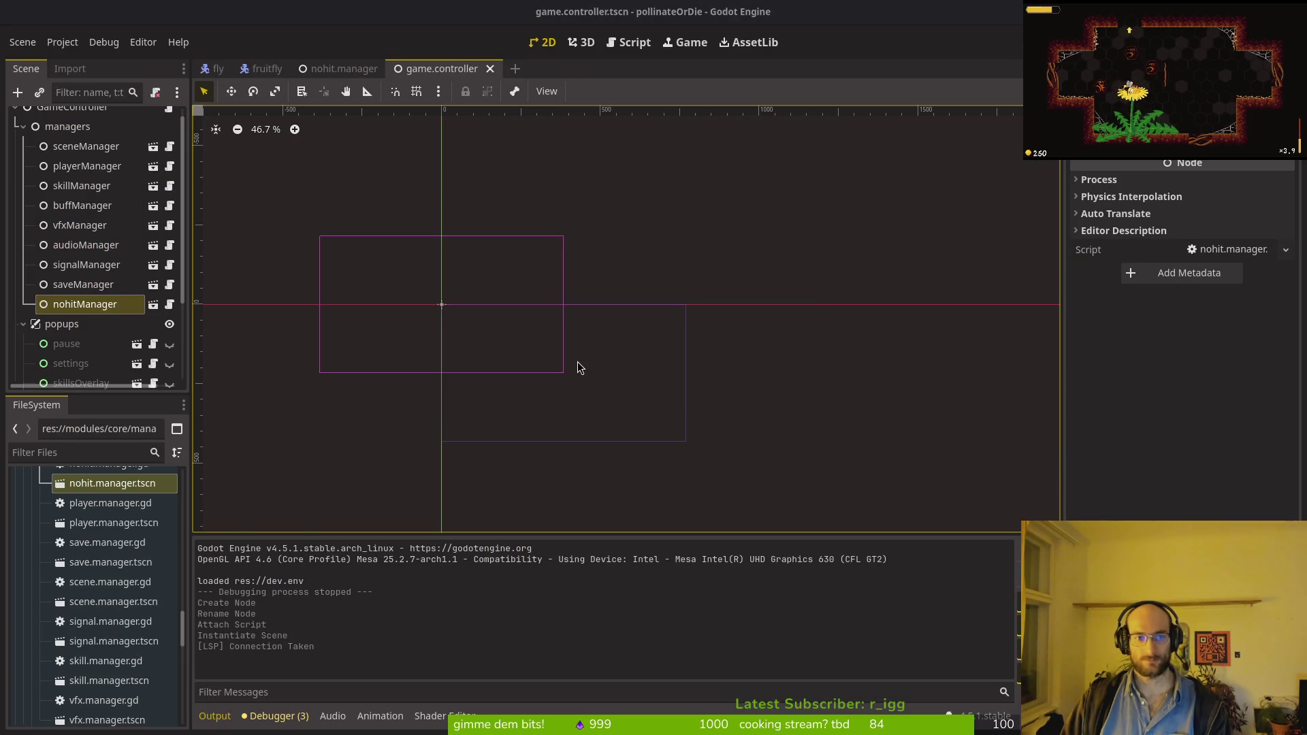
key("alt+Tab")
type("ohi")
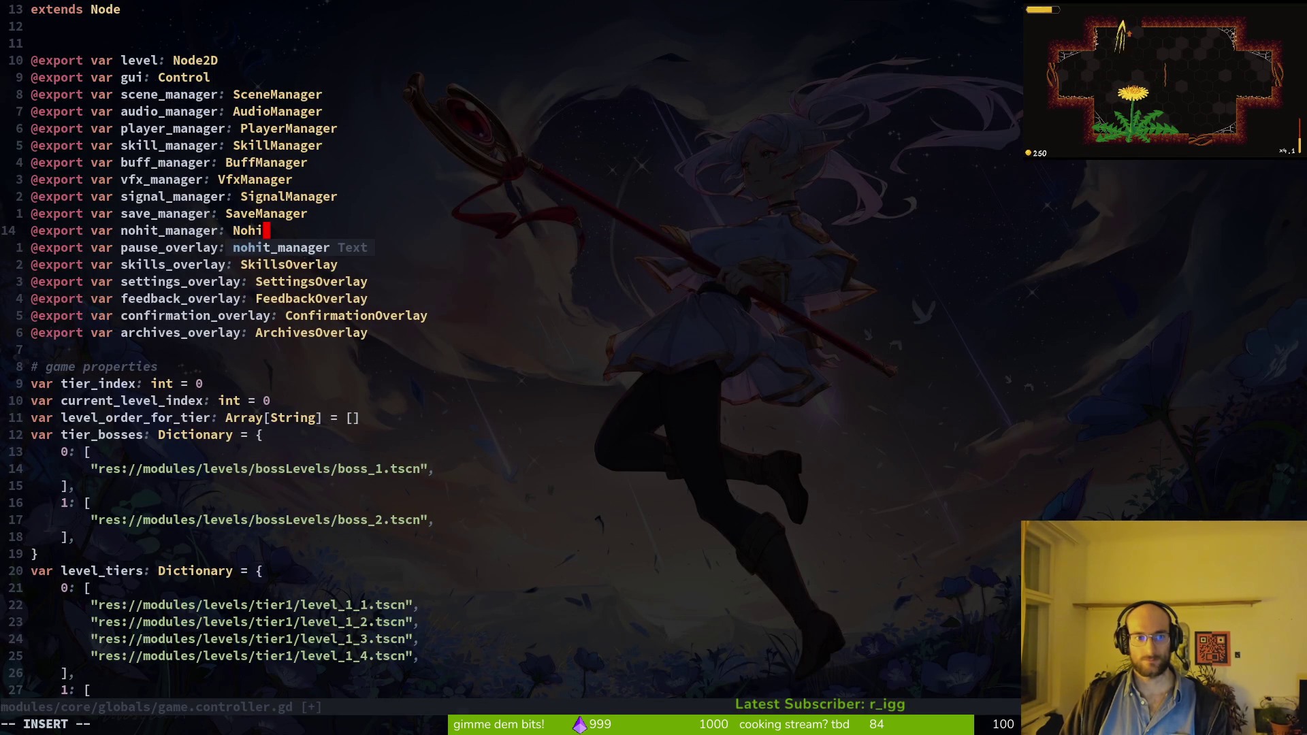
type("tManager")
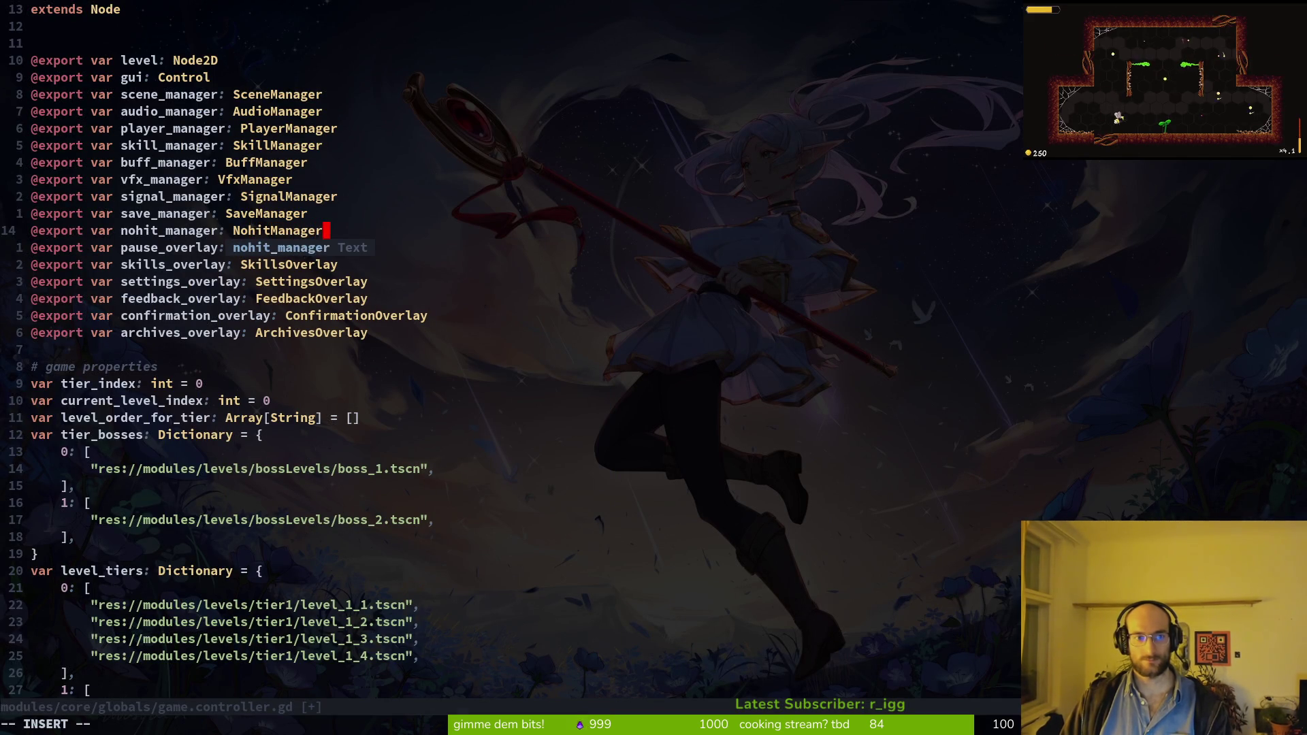
key("Escape")
type(":w")
key("Return")
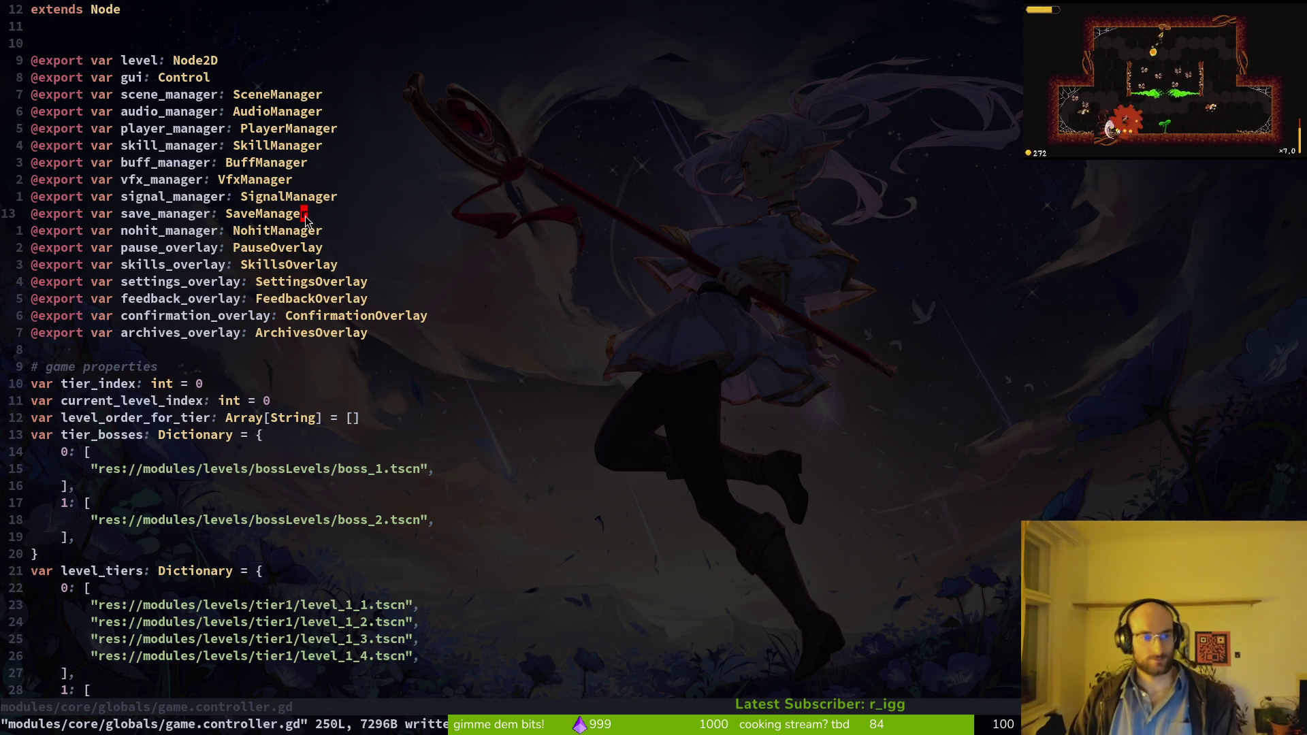
Step: Grep the project for increase_enemies_killed_current_run and jump to its call on line 74
scroll(317, 272, "down", 12)
scroll(318, 368, "down", 13)
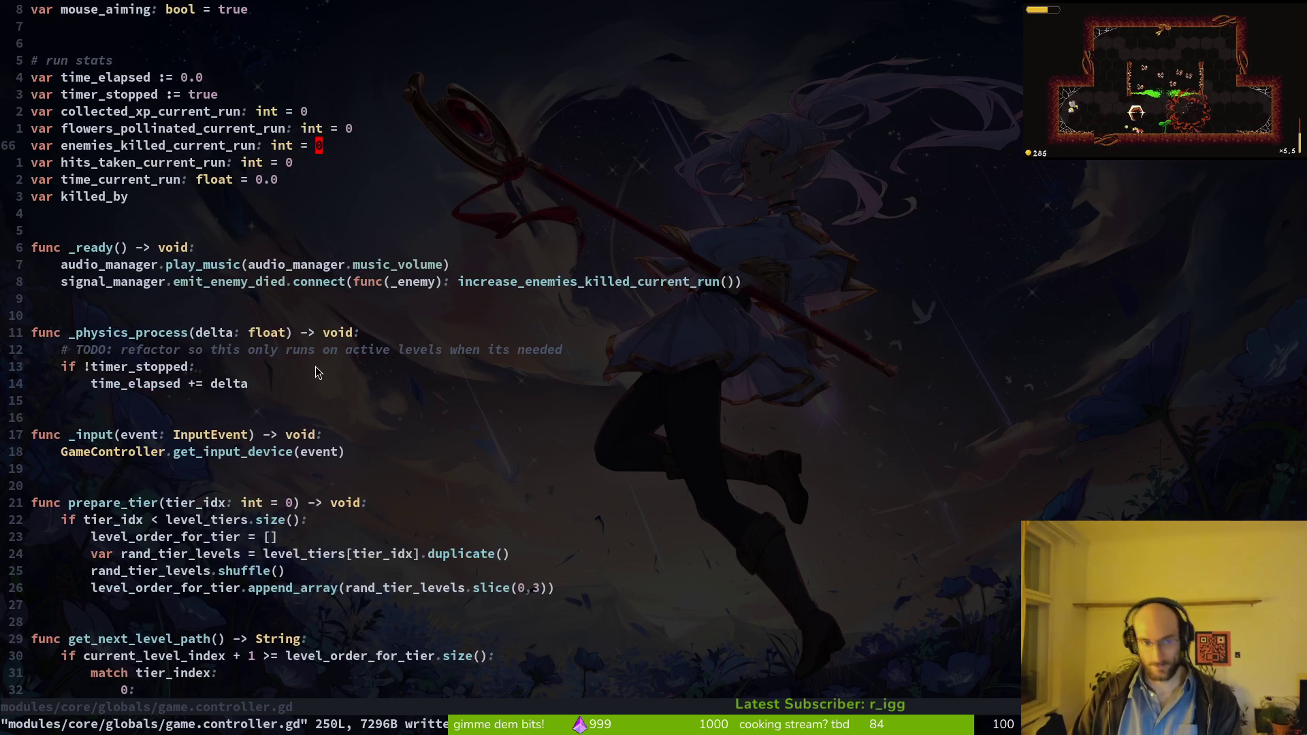
scroll(310, 395, "down", 13)
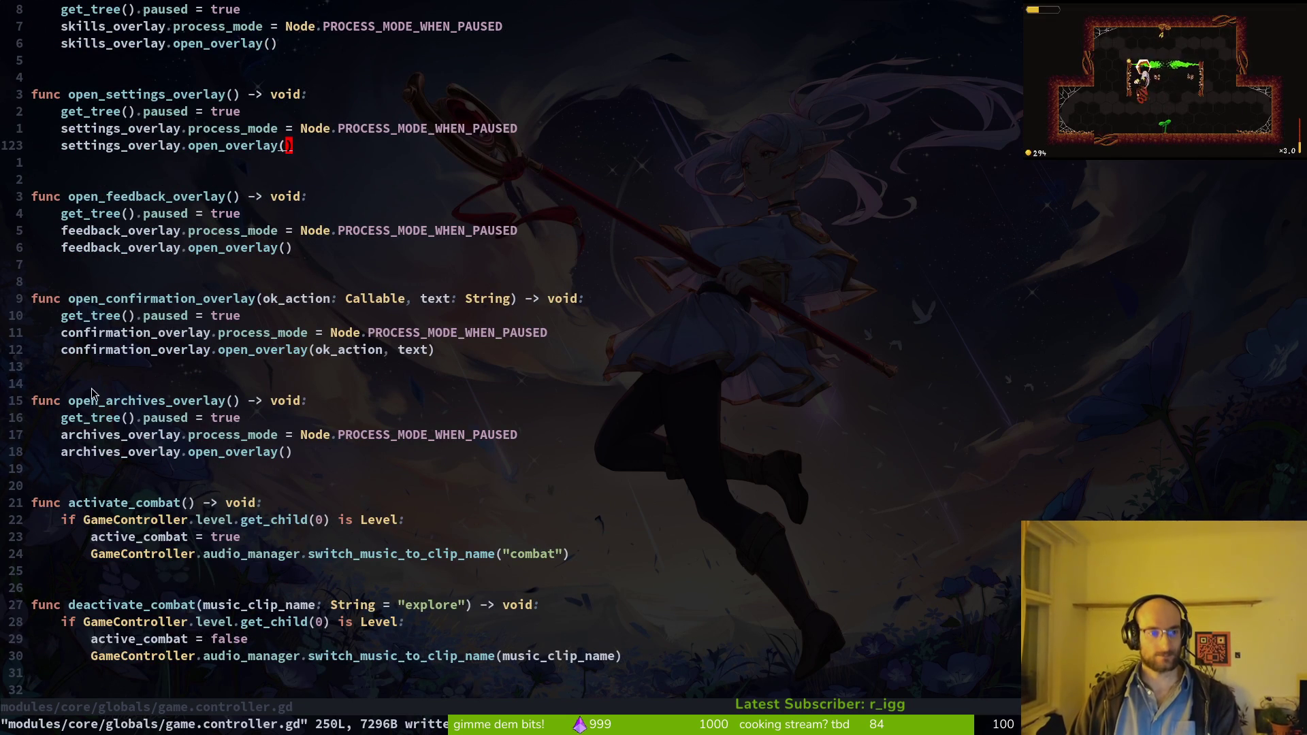
scroll(99, 395, "down", 2)
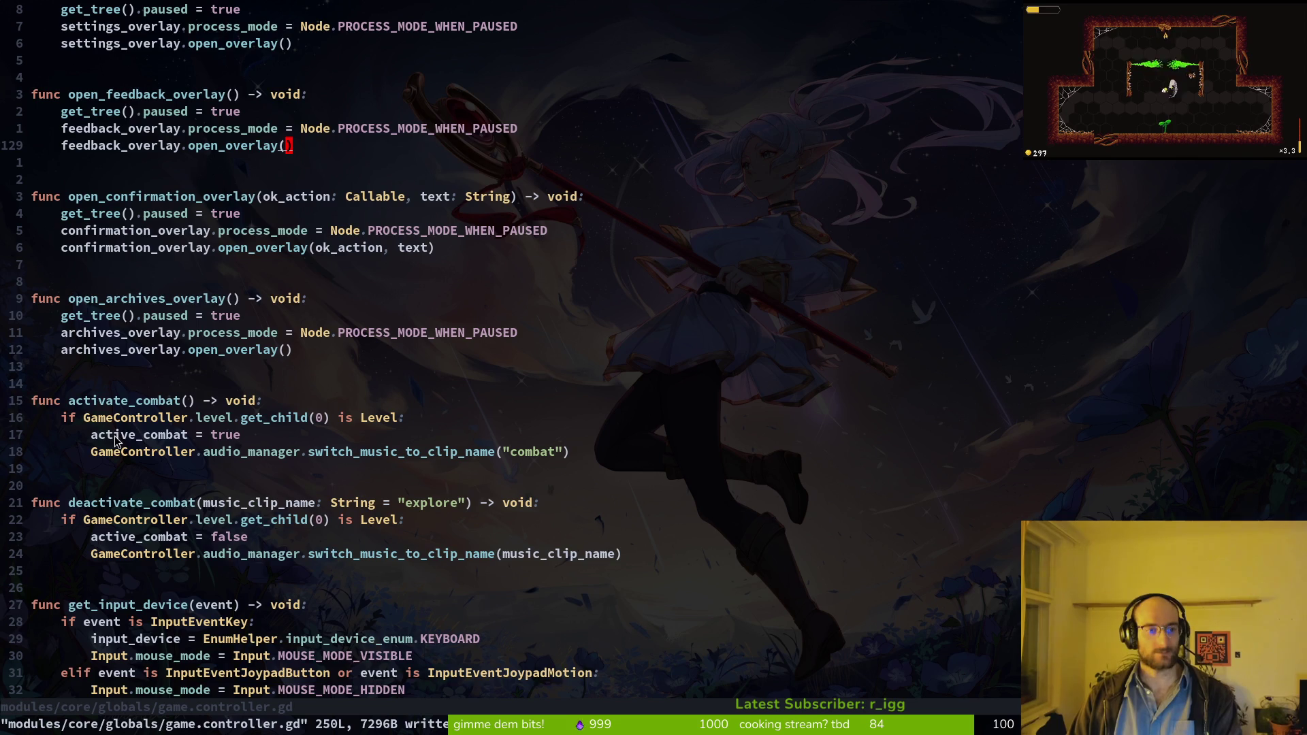
scroll(115, 441, "down", 4)
scroll(115, 411, "down", 2)
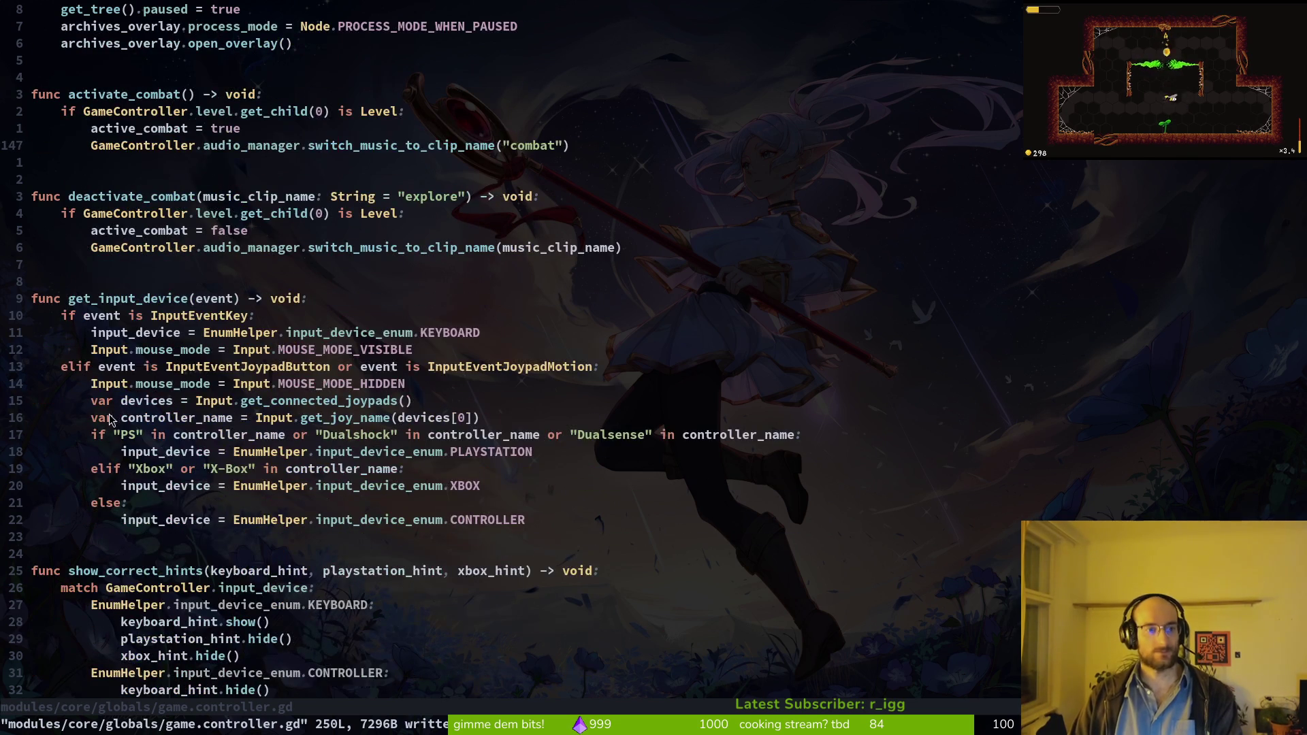
scroll(112, 554, "down", 9)
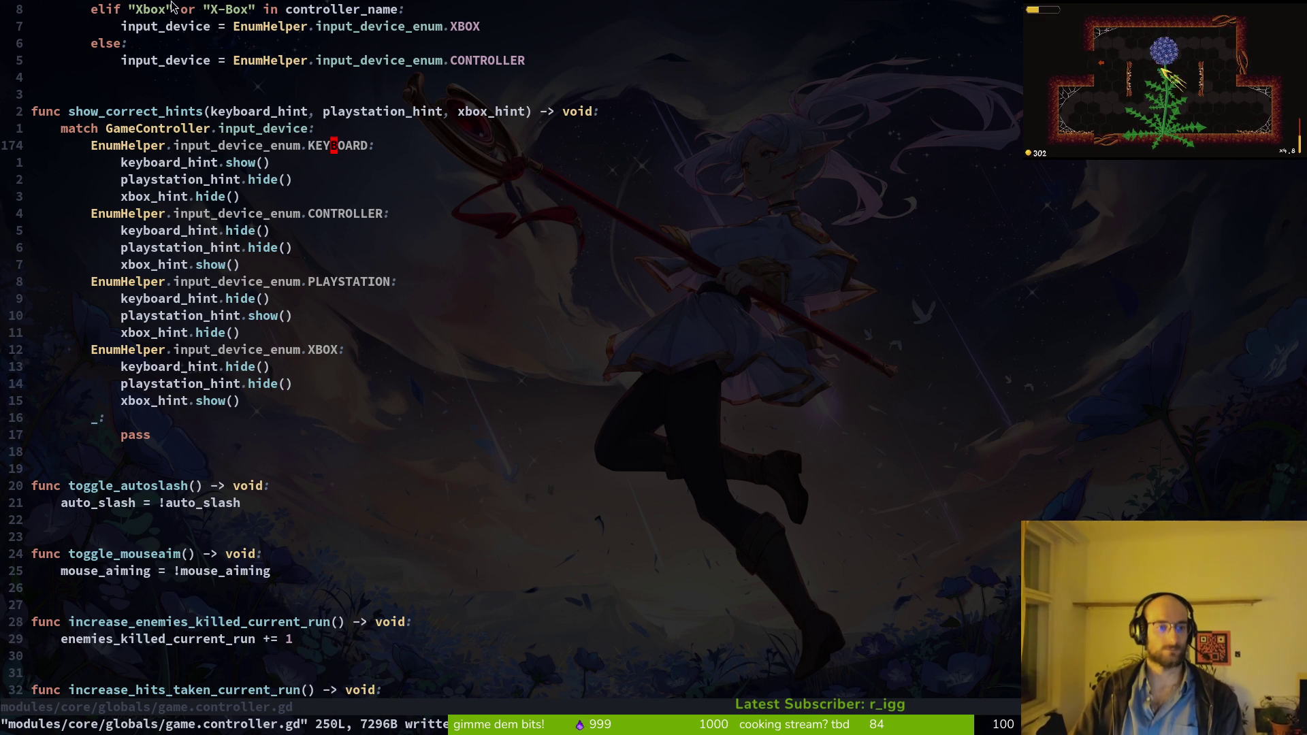
scroll(492, 595, "down", 2)
scroll(382, 492, "down", 2)
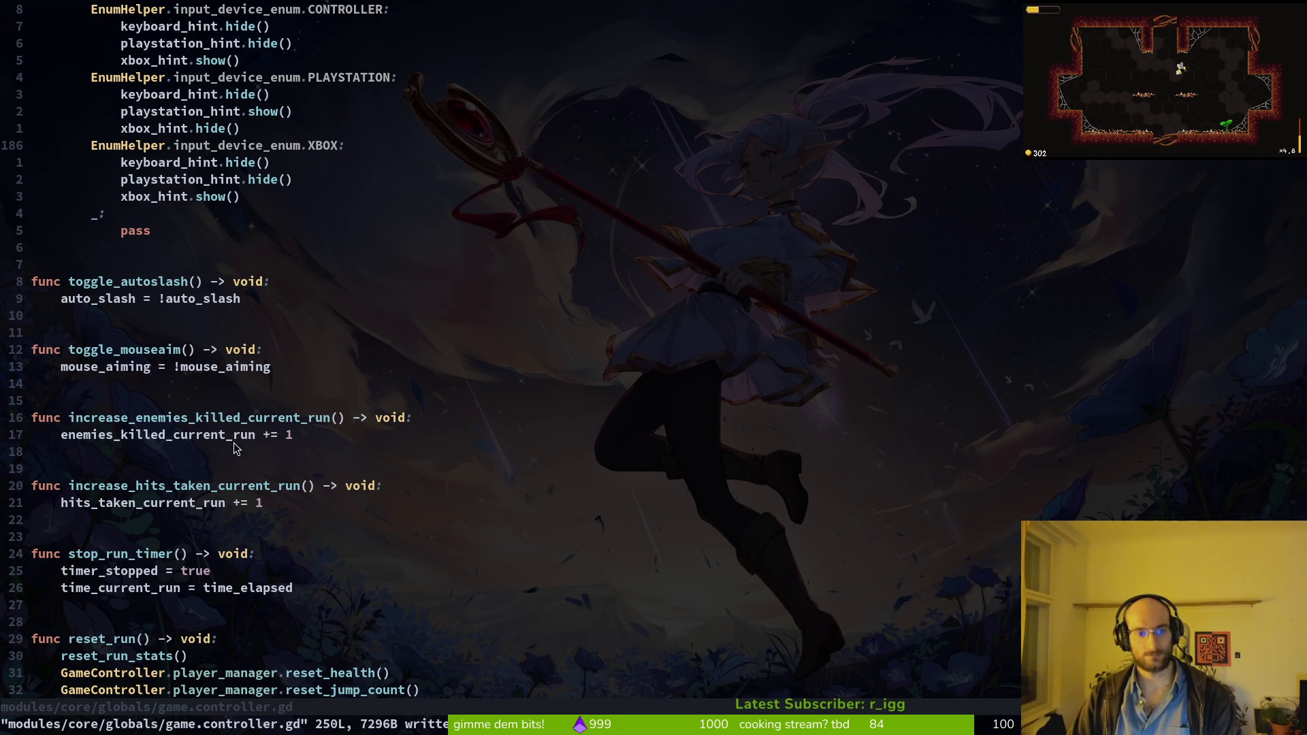
left_click_drag(162, 418, 168, 422)
key("space")
key("f")
key("w")
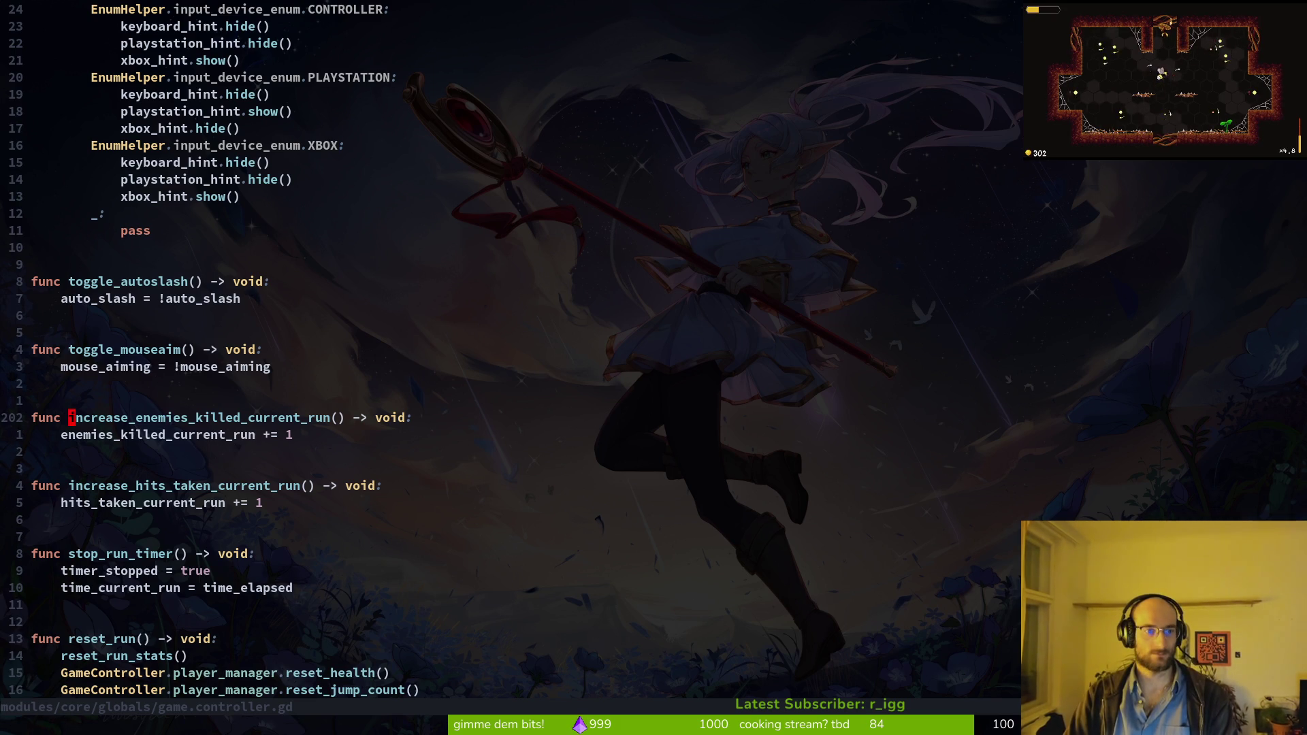
key("Up")
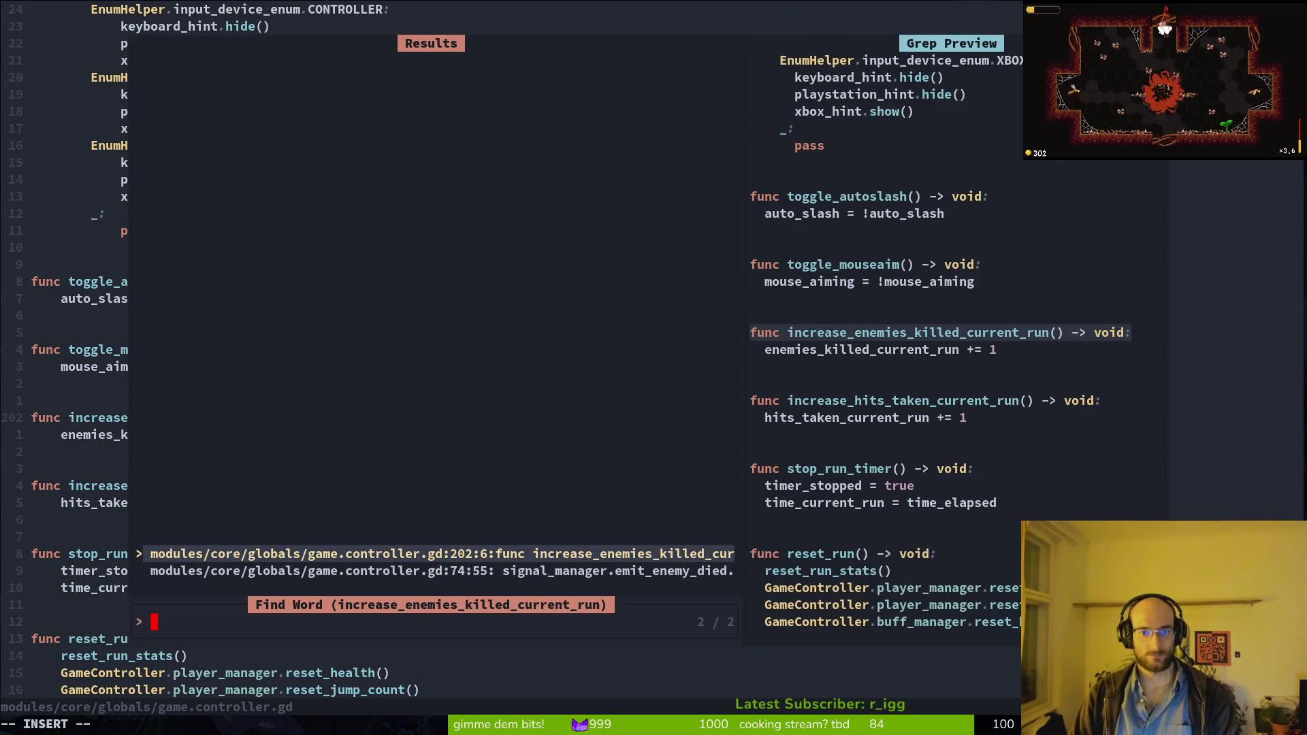
key("Down")
key("Return")
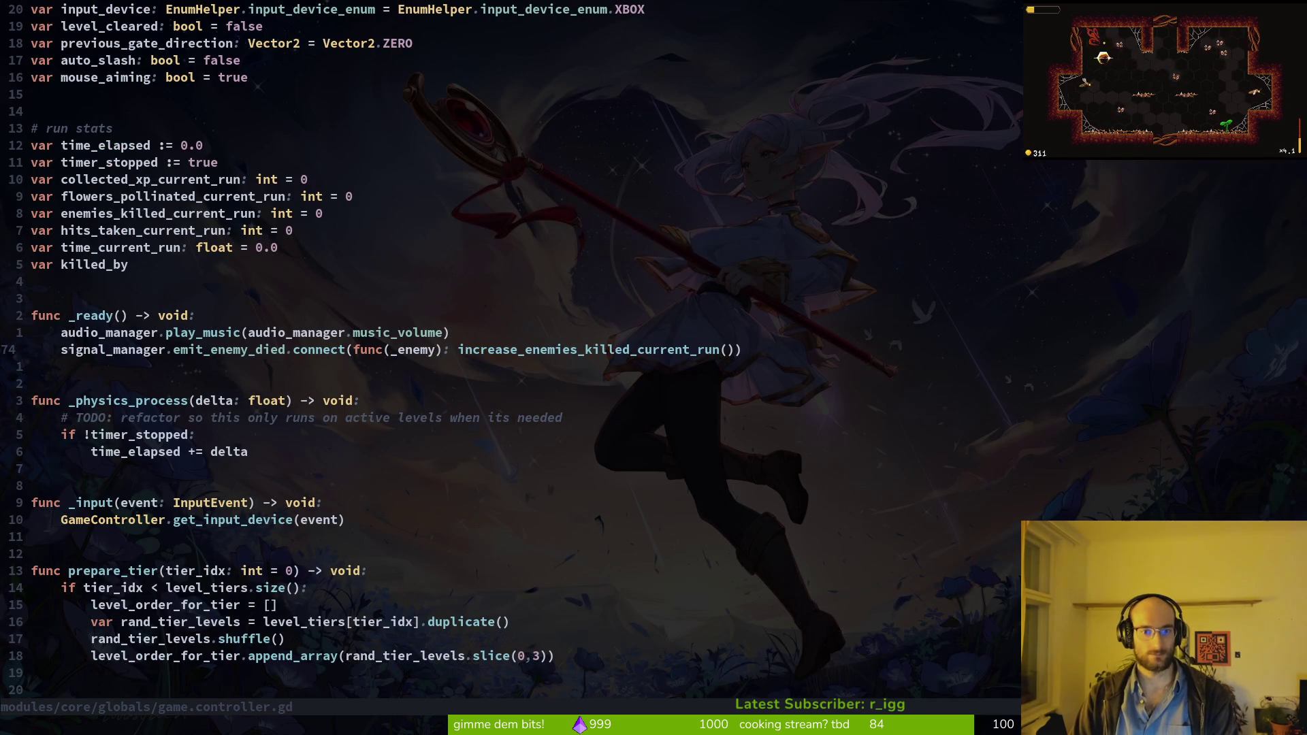
Step: Trial-delete the call on line 74, undo it, and save game.controller.gd
key("c")
key("i")
key("w")
key("Escape")
type("u:w")
key("Return")
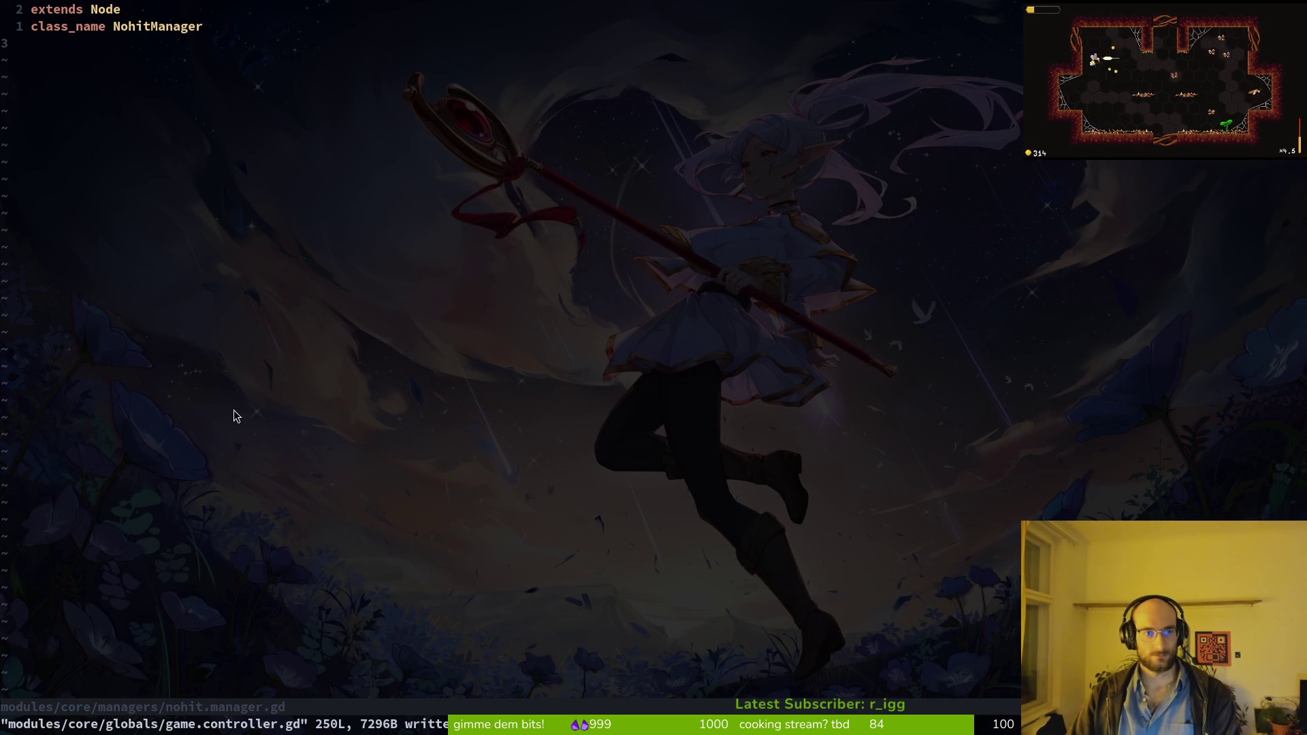
Step: Find and open level.gd with Telescope Find Files
scroll(410, 393, "down", 7)
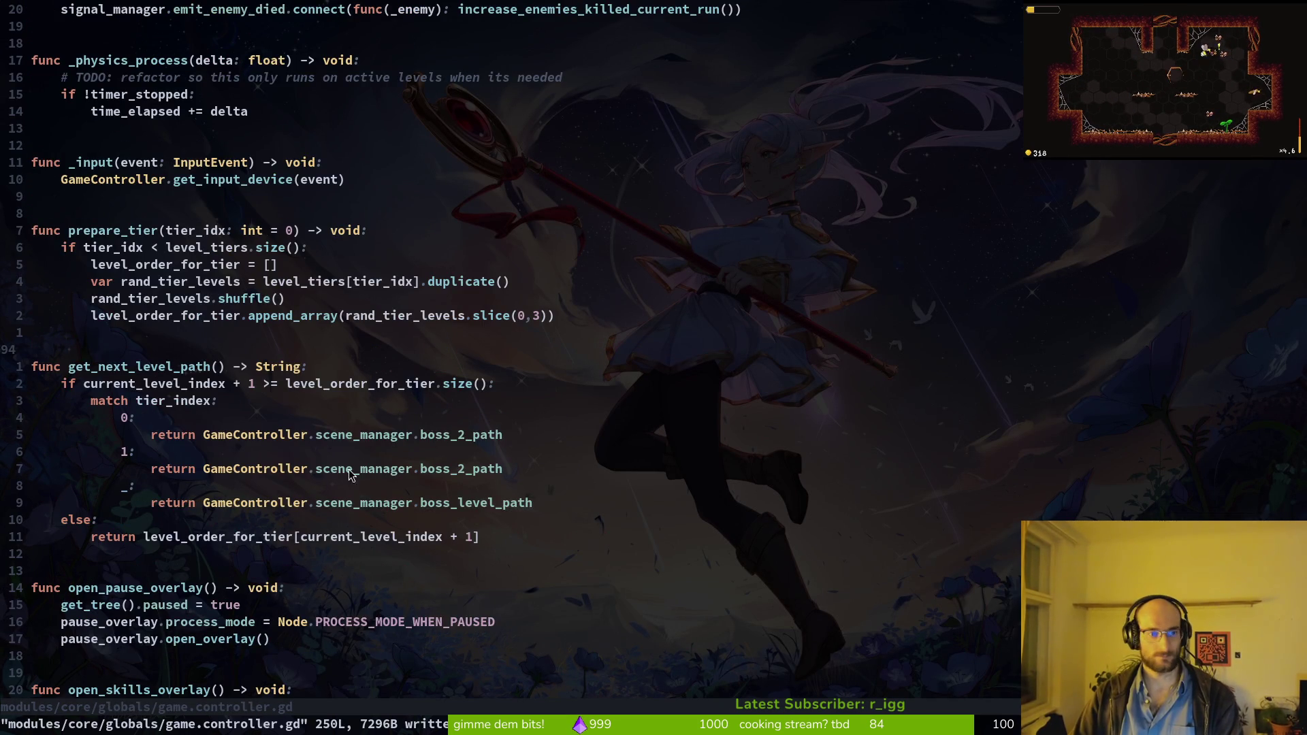
scroll(204, 456, "down", 13)
scroll(205, 456, "down", 20)
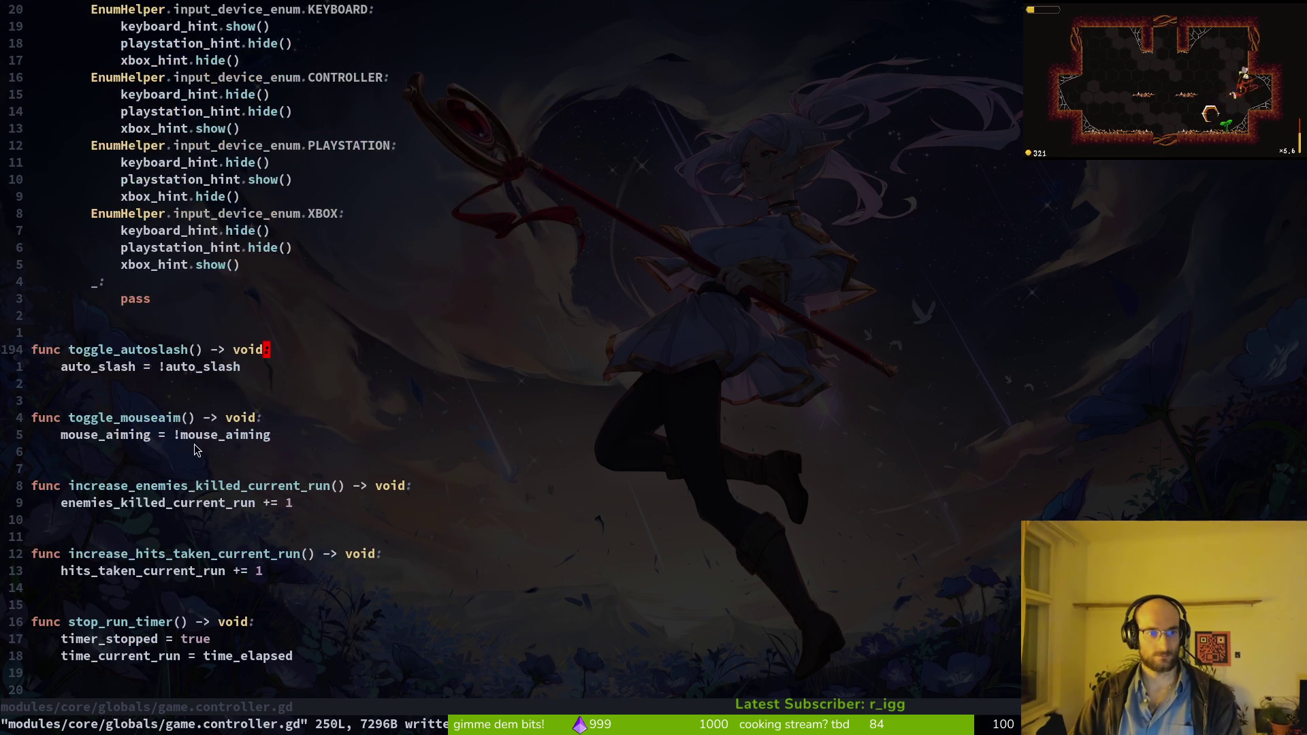
scroll(410, 393, "down", 7)
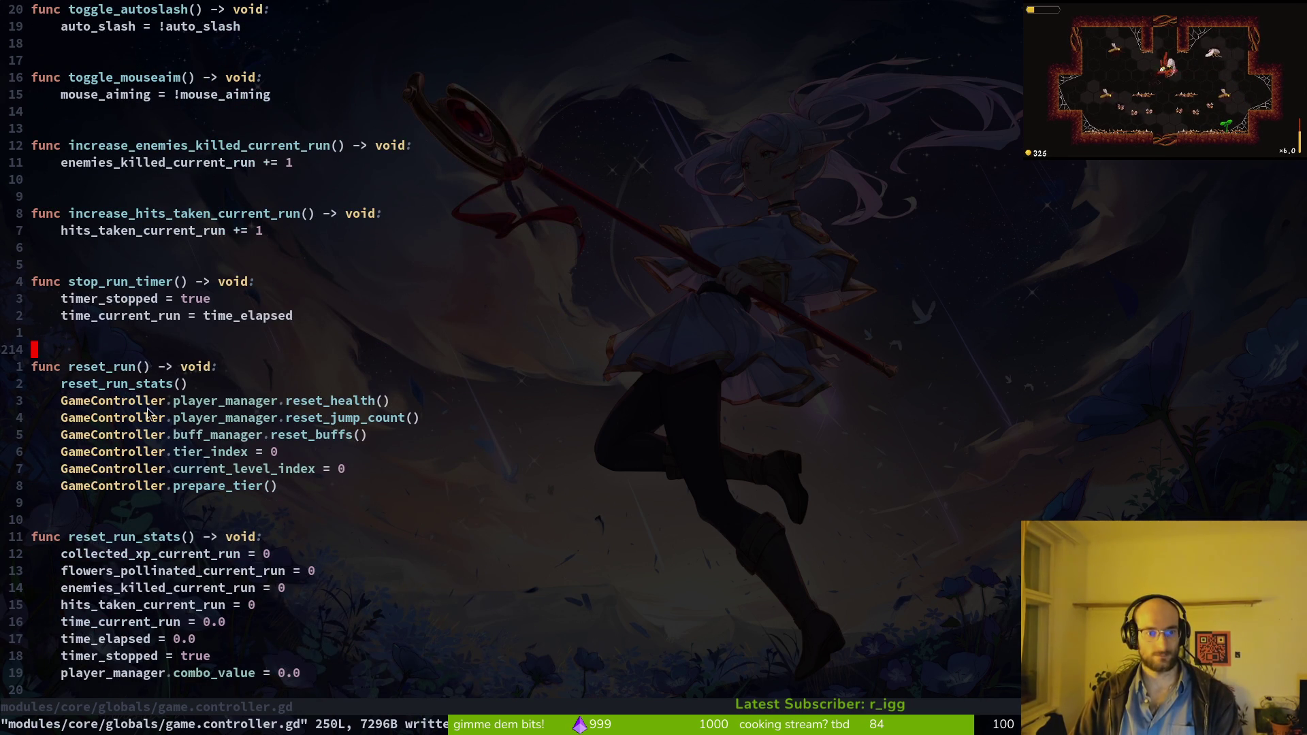
key("space")
key("f")
key("f")
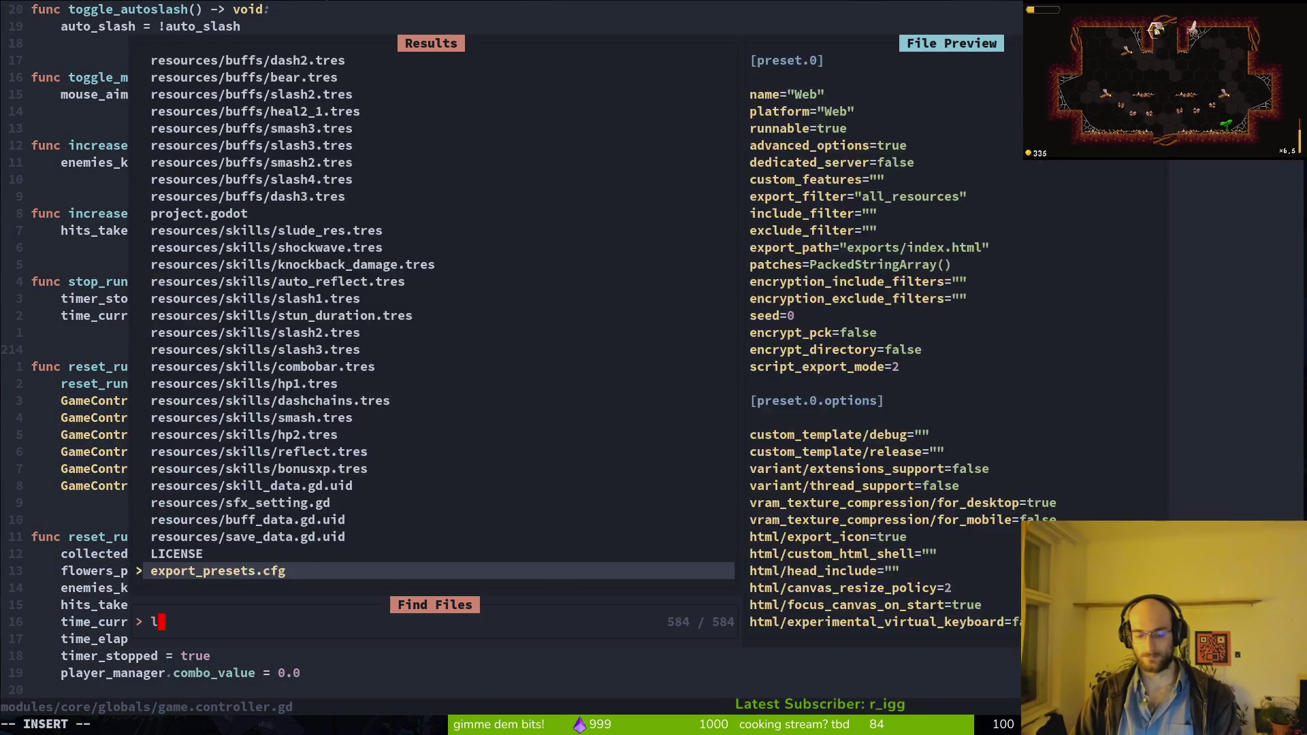
type("level")
key("Return")
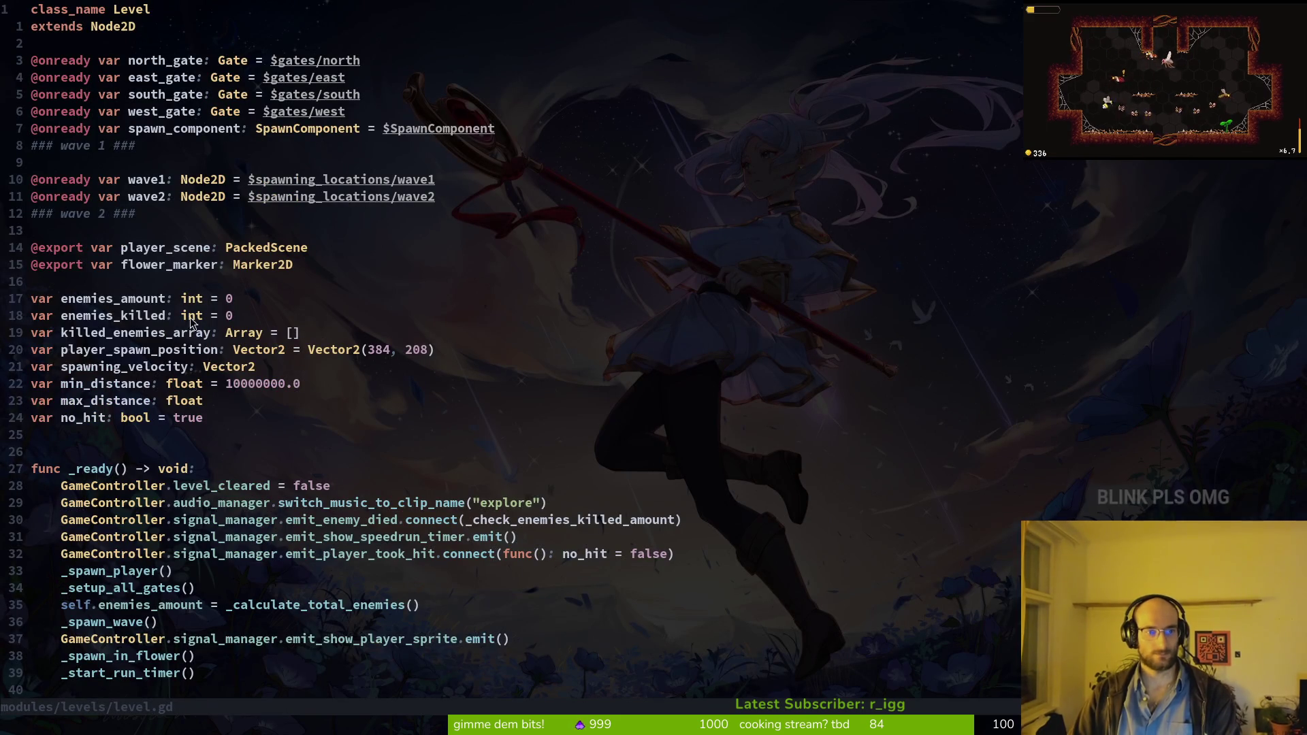
Step: Put the cursor on the no_hit variable at line 25, then show the modules/levels folder listing
left_click(76, 418)
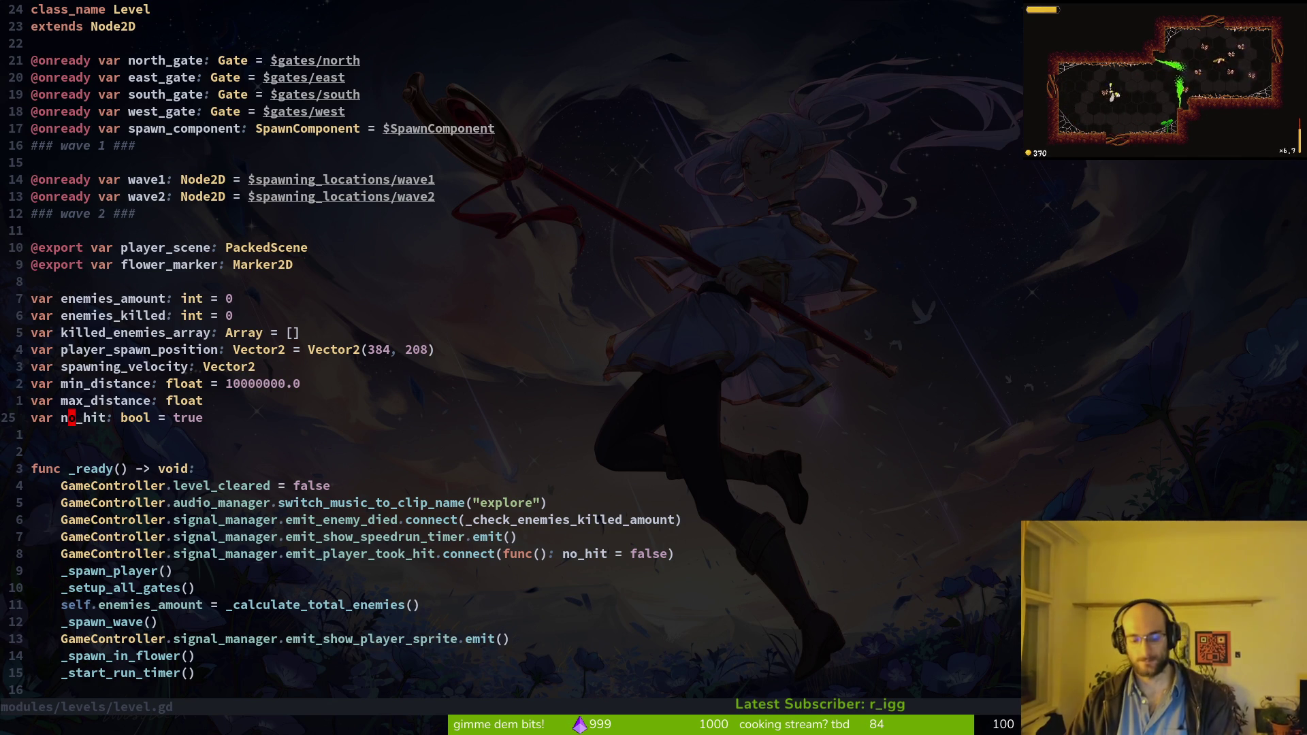
key("minus")
Step: Browse the tier1 and development folders in the modules/levels listing
key("j")
key("j")
key("j")
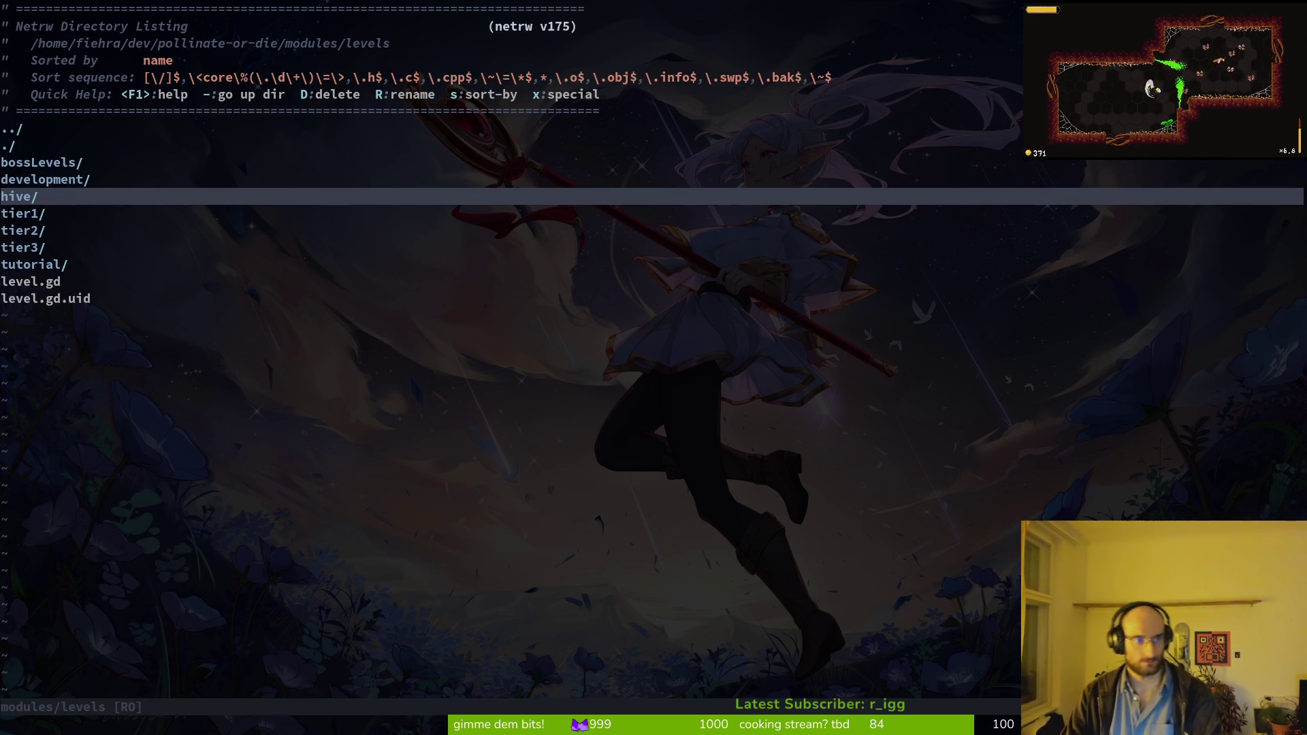
key("j")
key("Return")
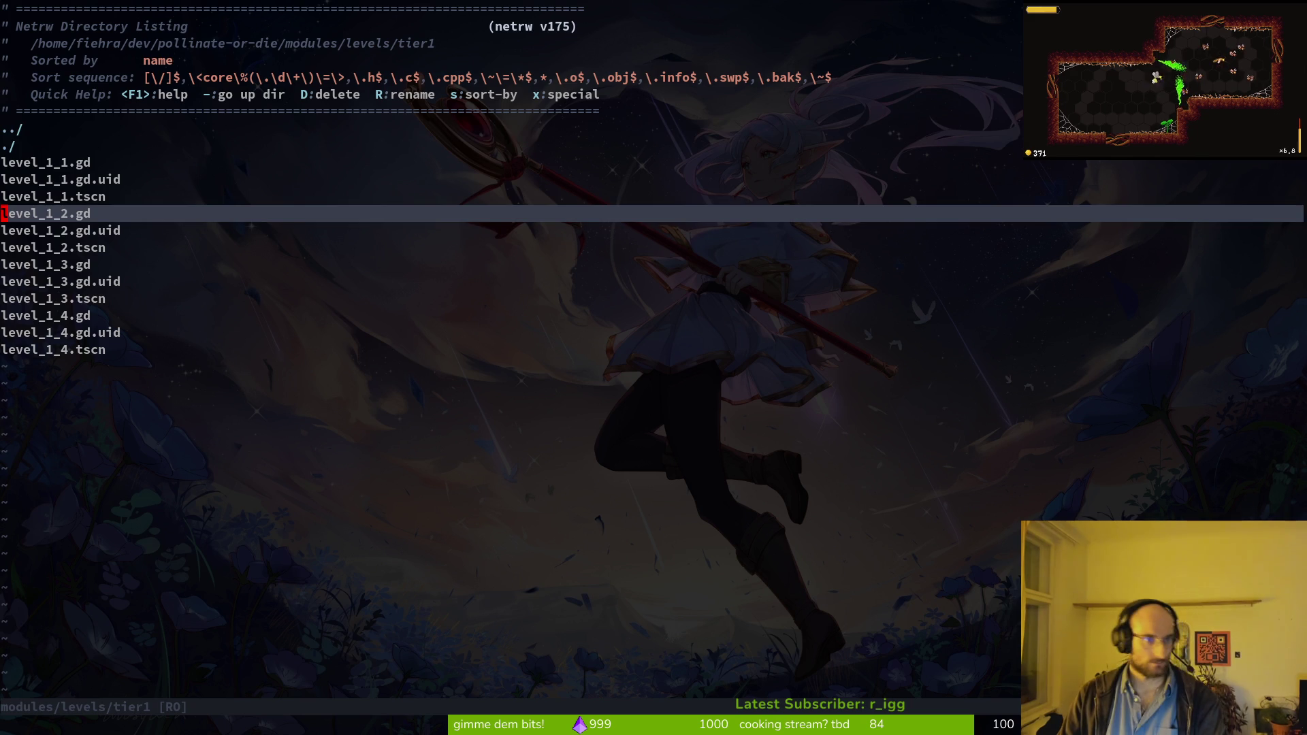
key("k")
key("k")
key("k")
key("j")
key("j")
key("j")
key("j")
key("j")
key("j")
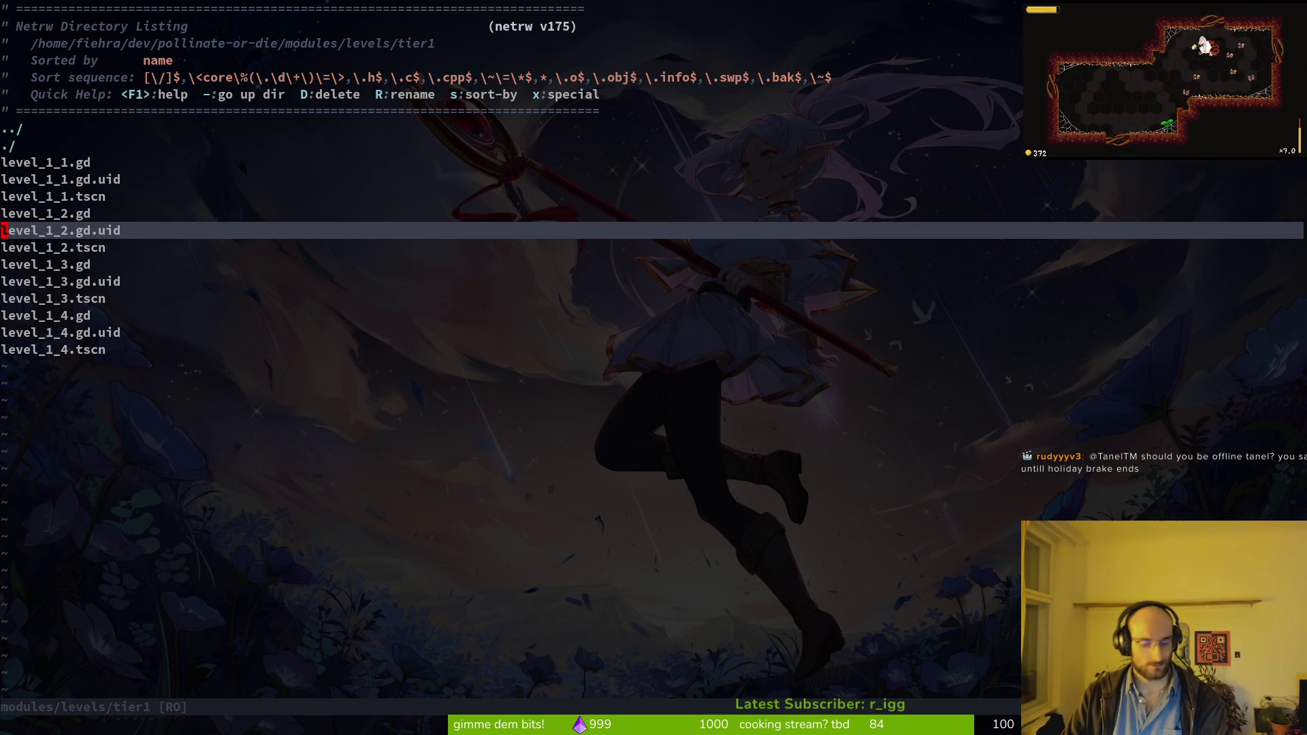
key("k")
key("k")
key("k")
key("k")
key("k")
key("Return")
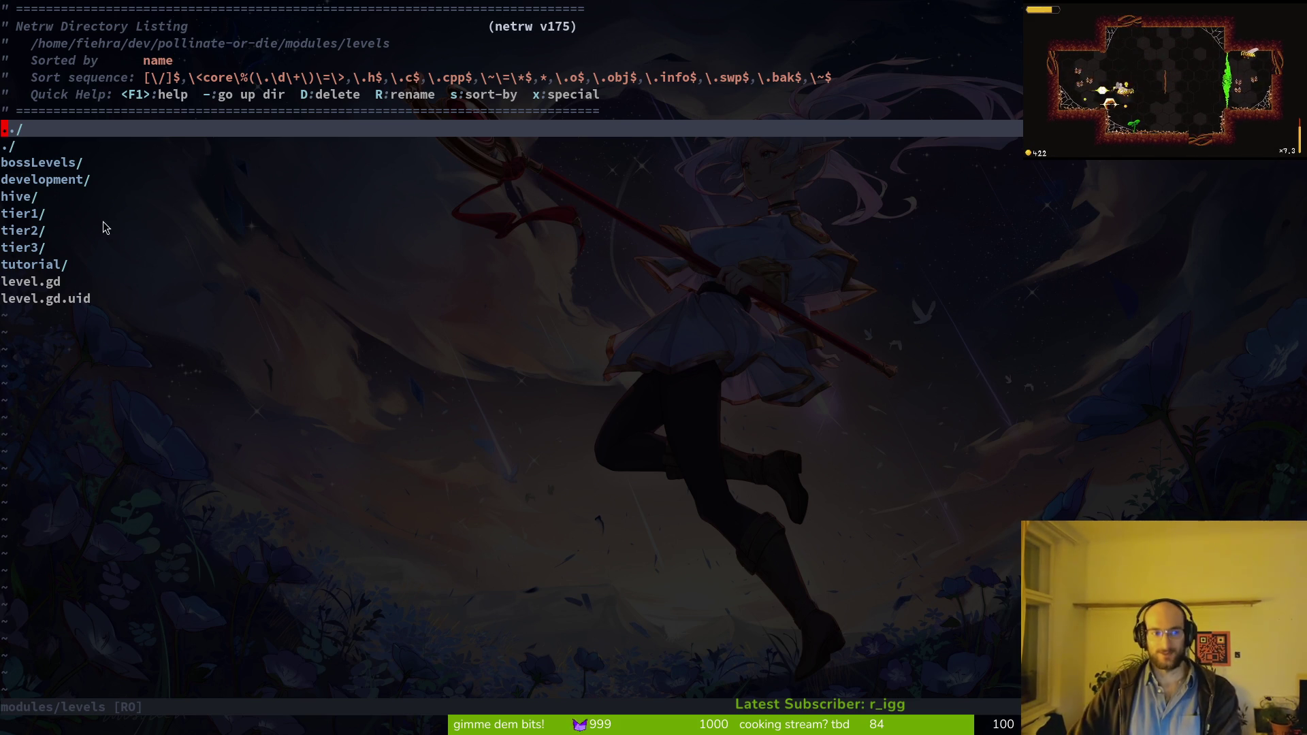
left_click(82, 181)
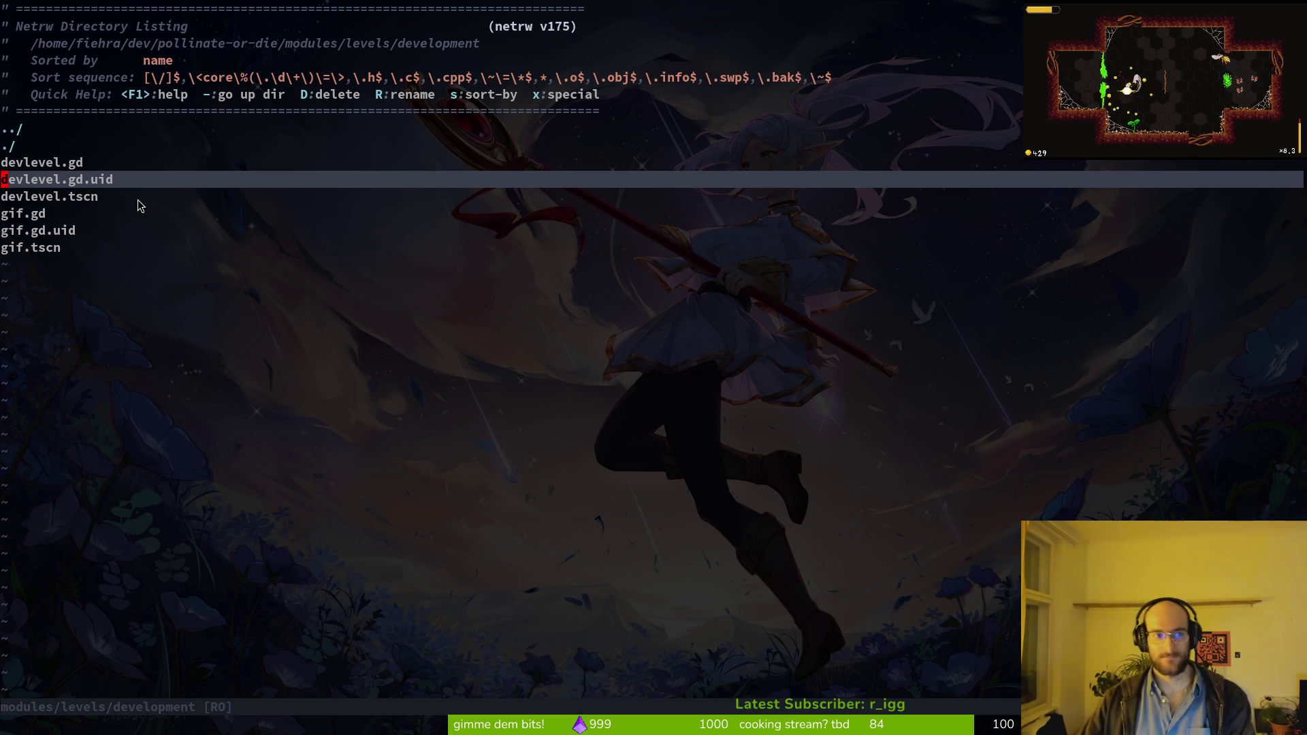
key("k")
key("k")
key("k")
key("Return")
key("j")
key("j")
key("j")
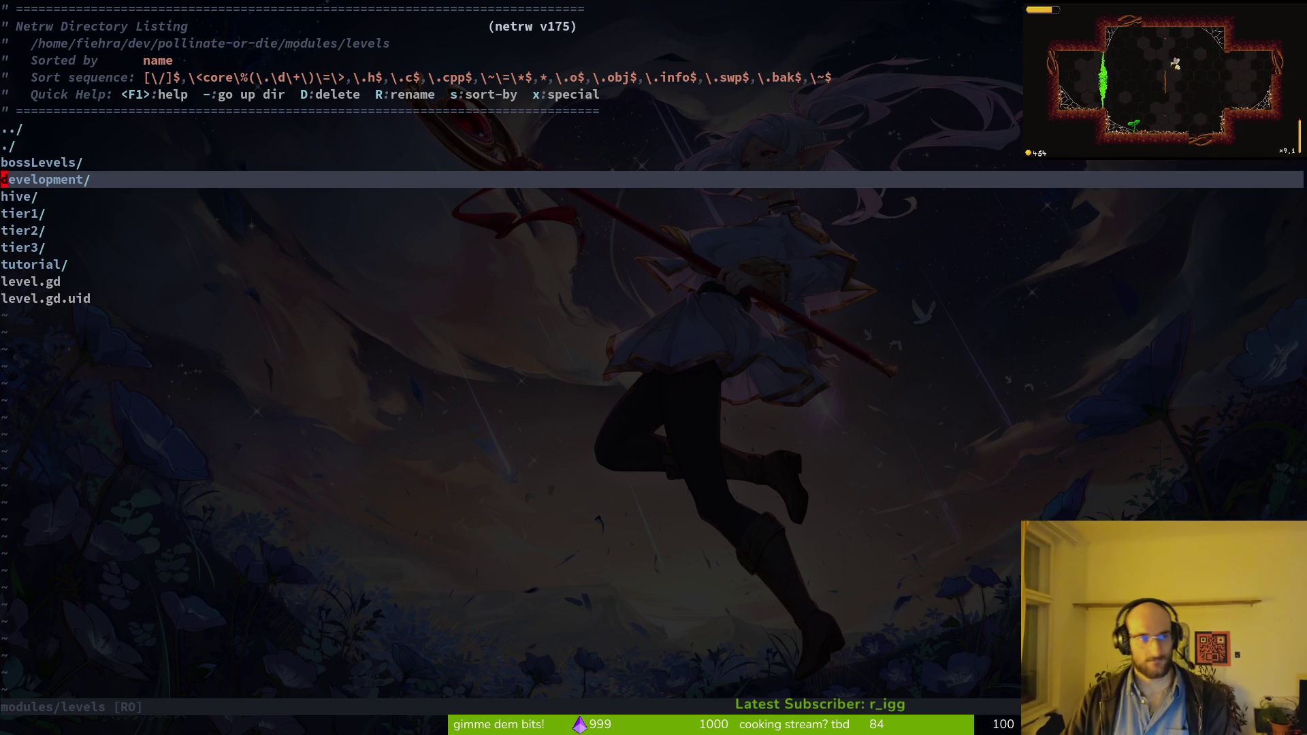
Step: Open development in a vertical split and load level.gd into the other split
key("ctrl+c")
key("v")
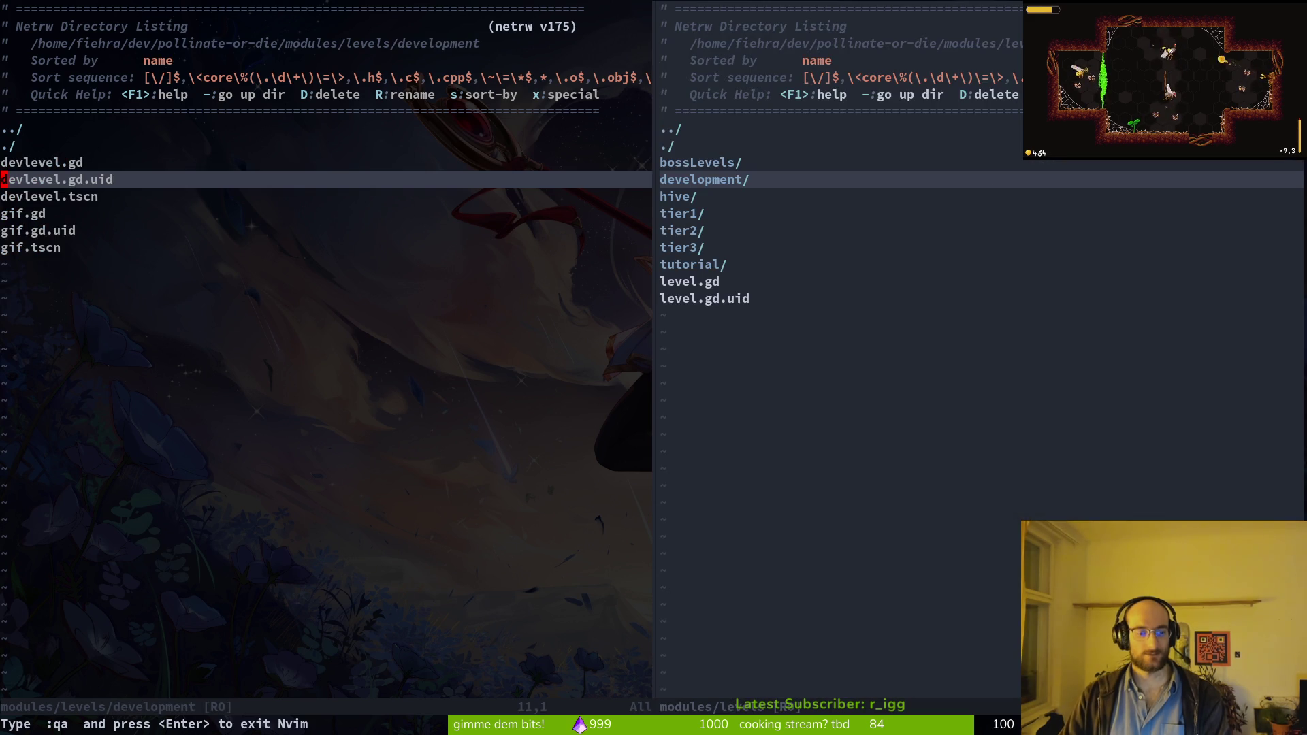
key("ctrl+s")
key("ctrl+c")
key("ctrl+s")
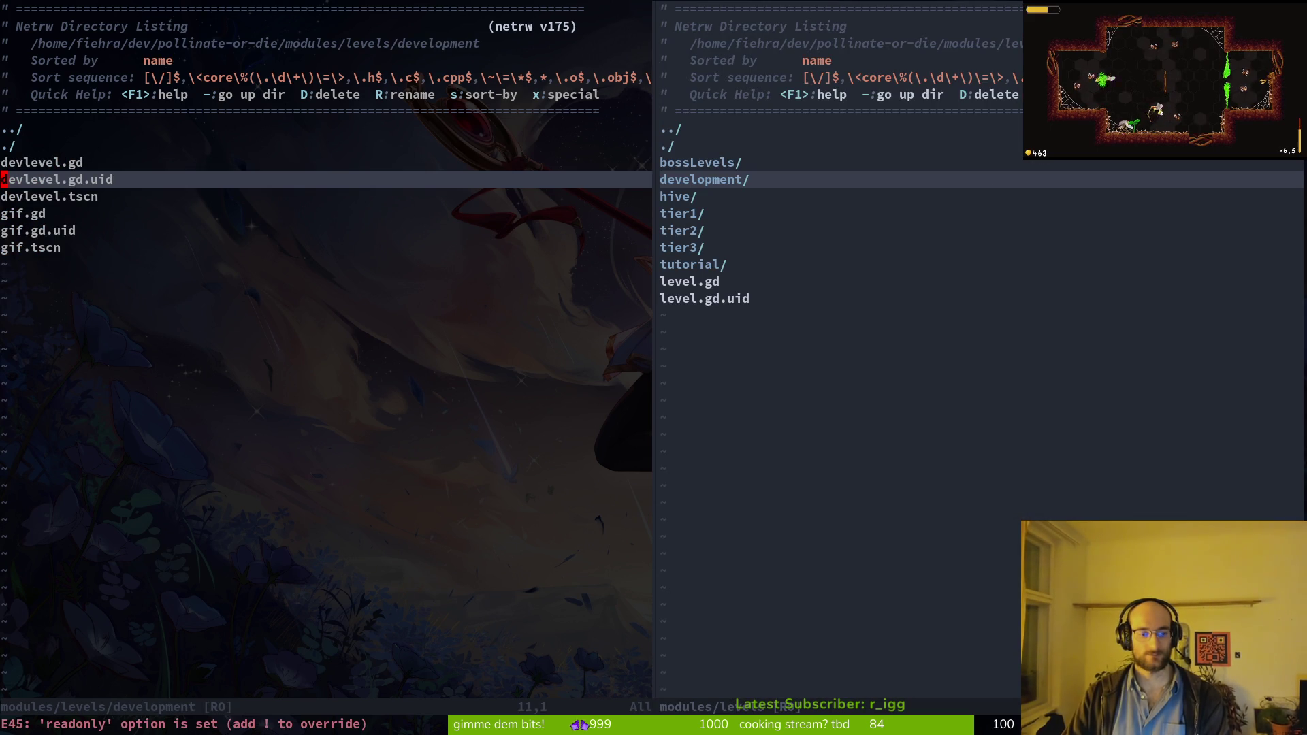
key("ctrl+p")
type("level")
key("Return")
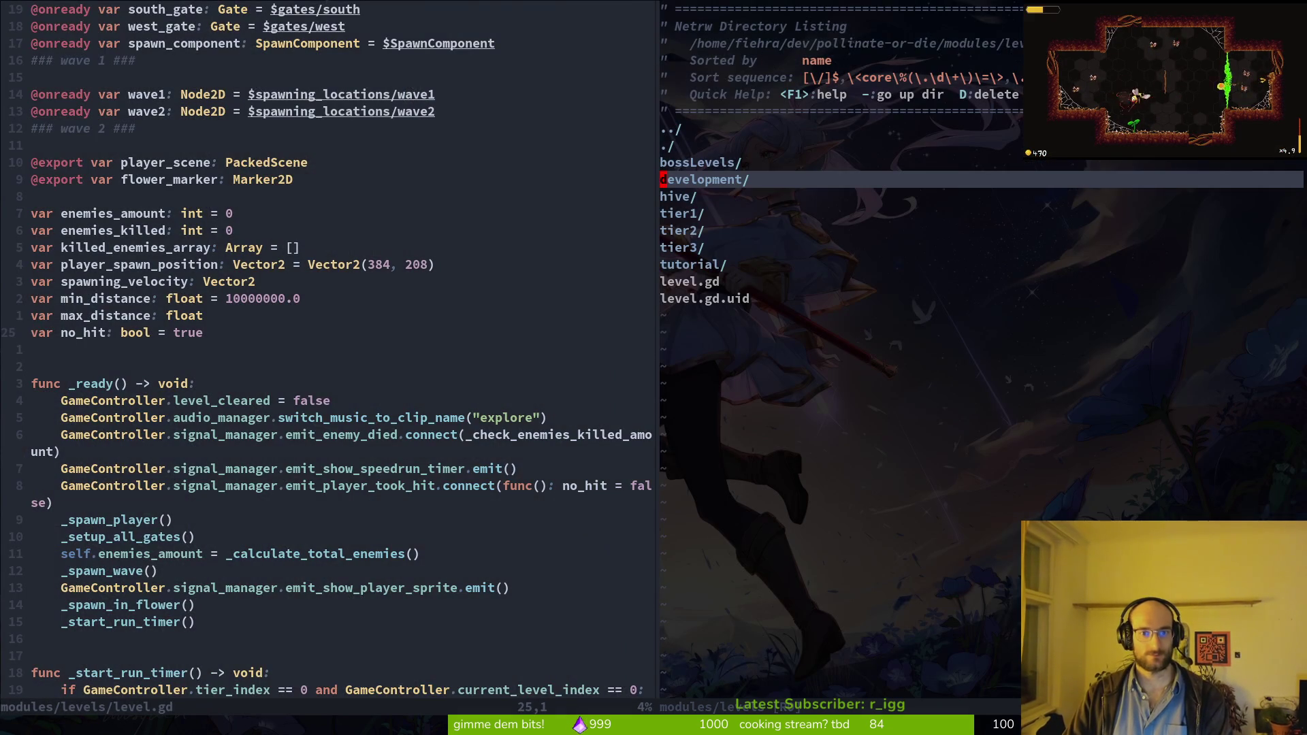
Step: Close the folder split and draft a no_hit_reward export copied from the flower_marker line
type(":q")
key("Return")
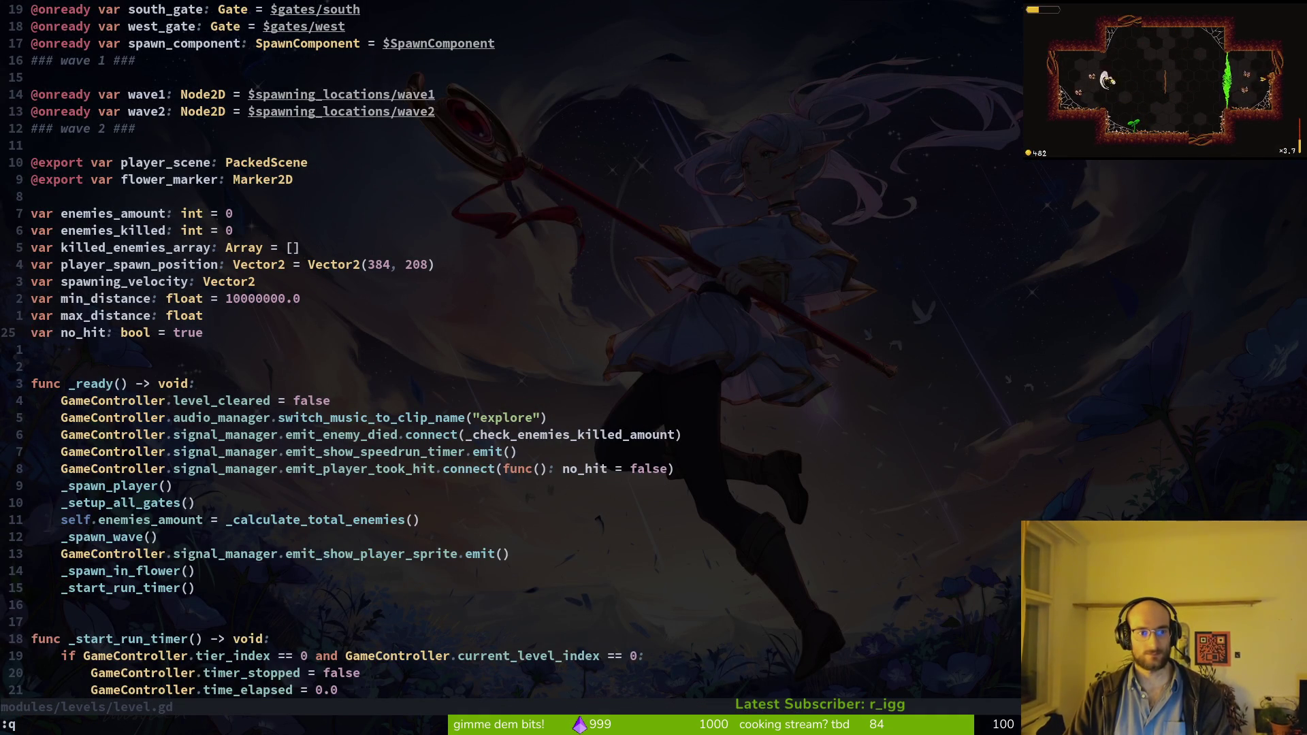
key("k")
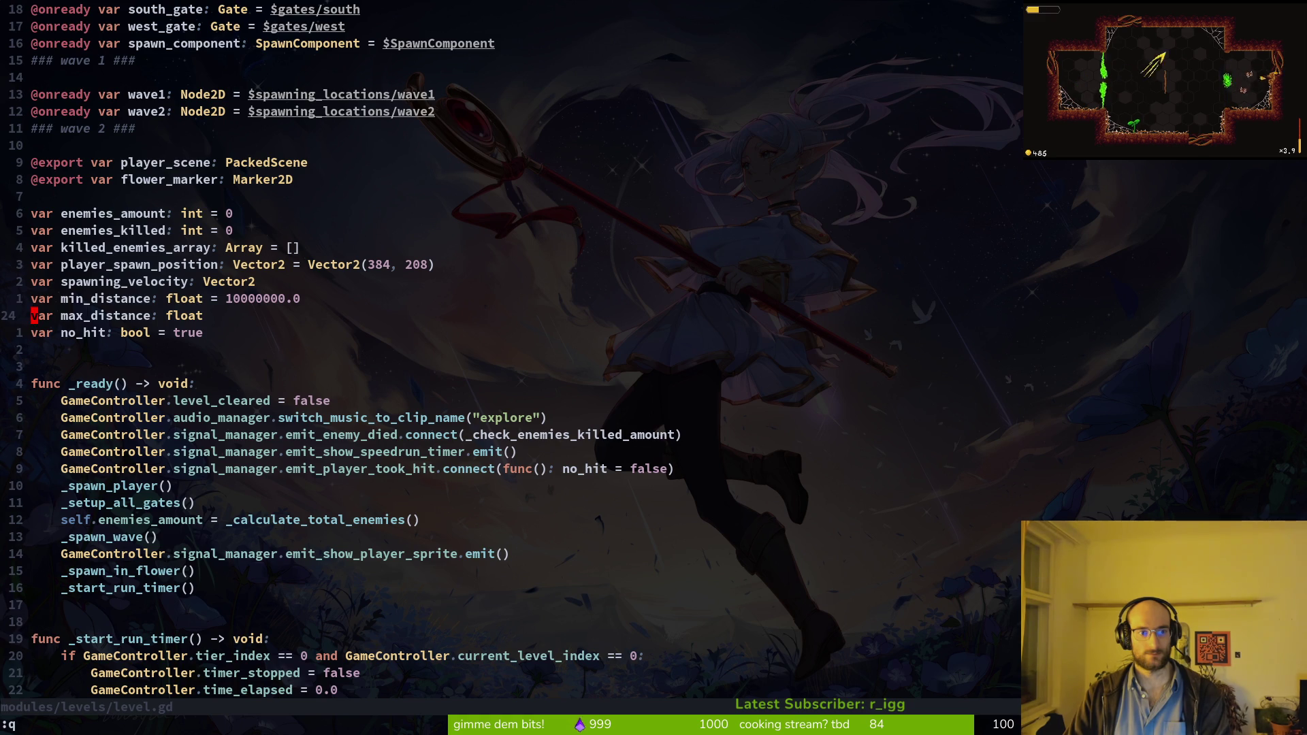
key("k")
key("braceleft")
key("k")
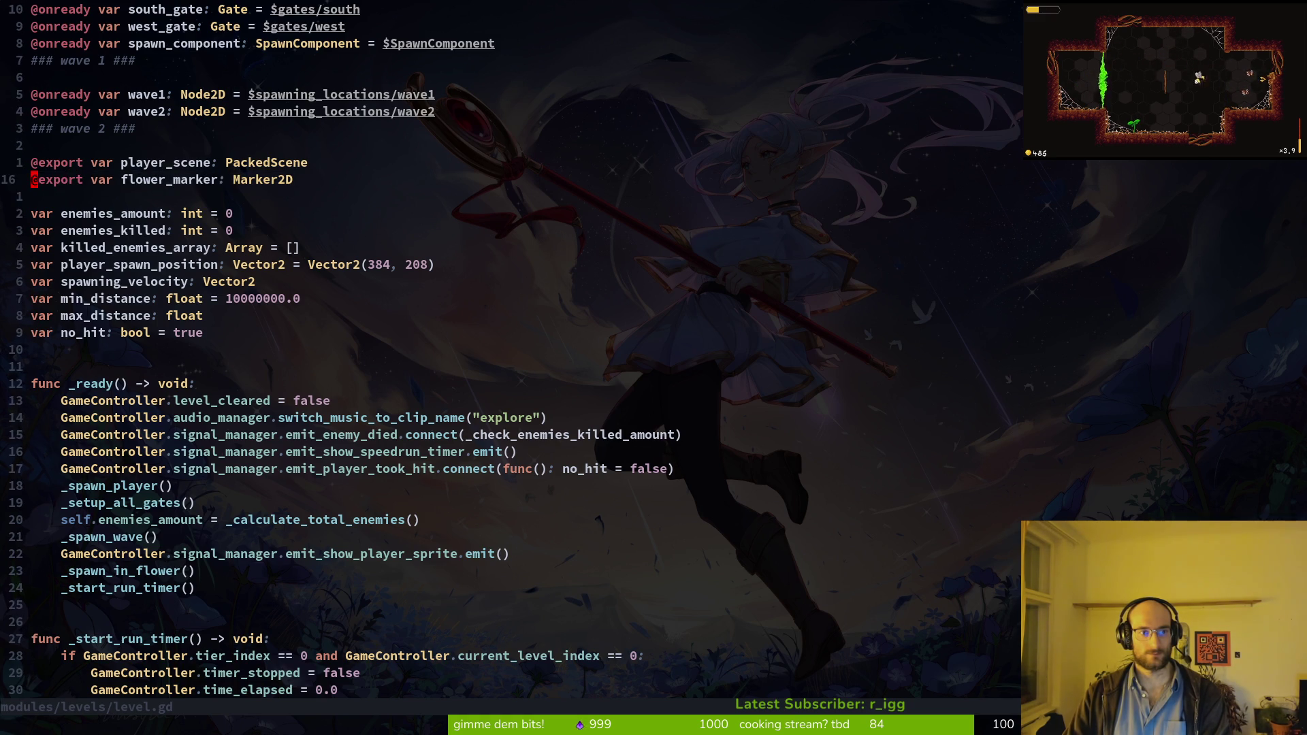
key("y")
key("y")
key("p")
key("w")
key("w")
type("ciwno")
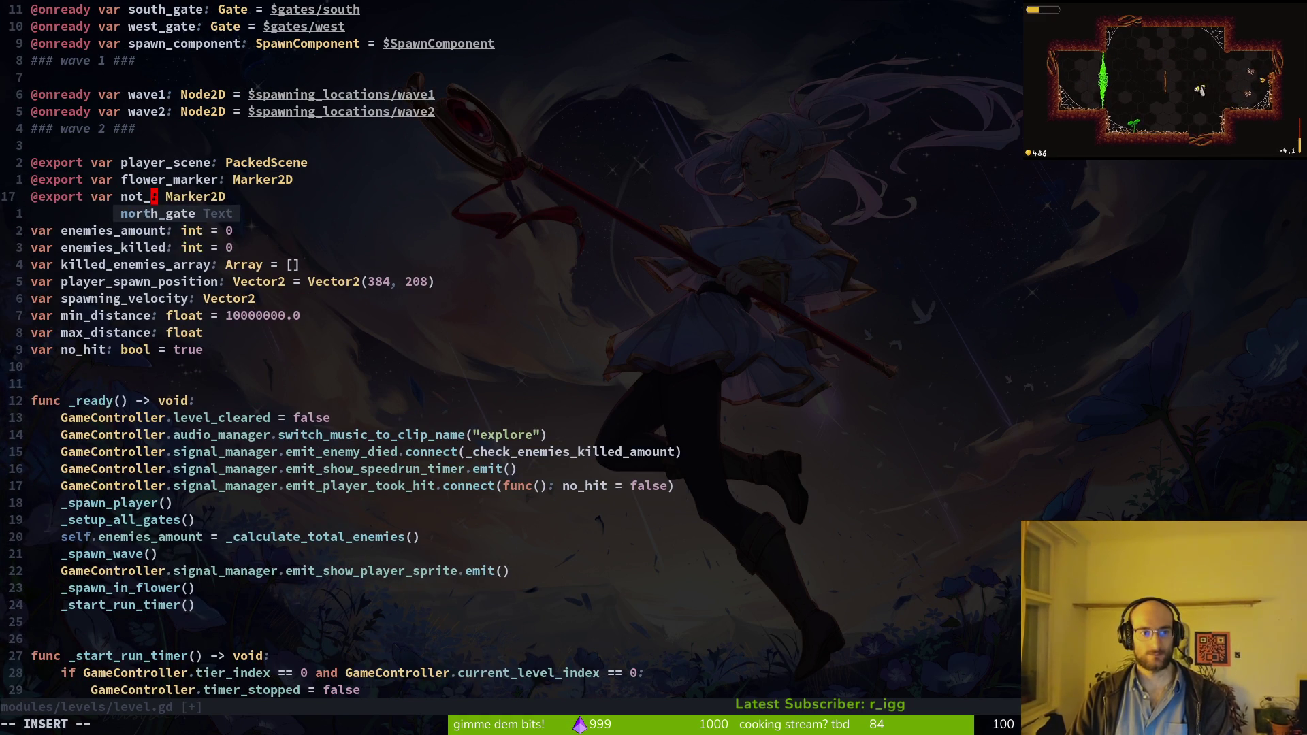
type("_hit_reward")
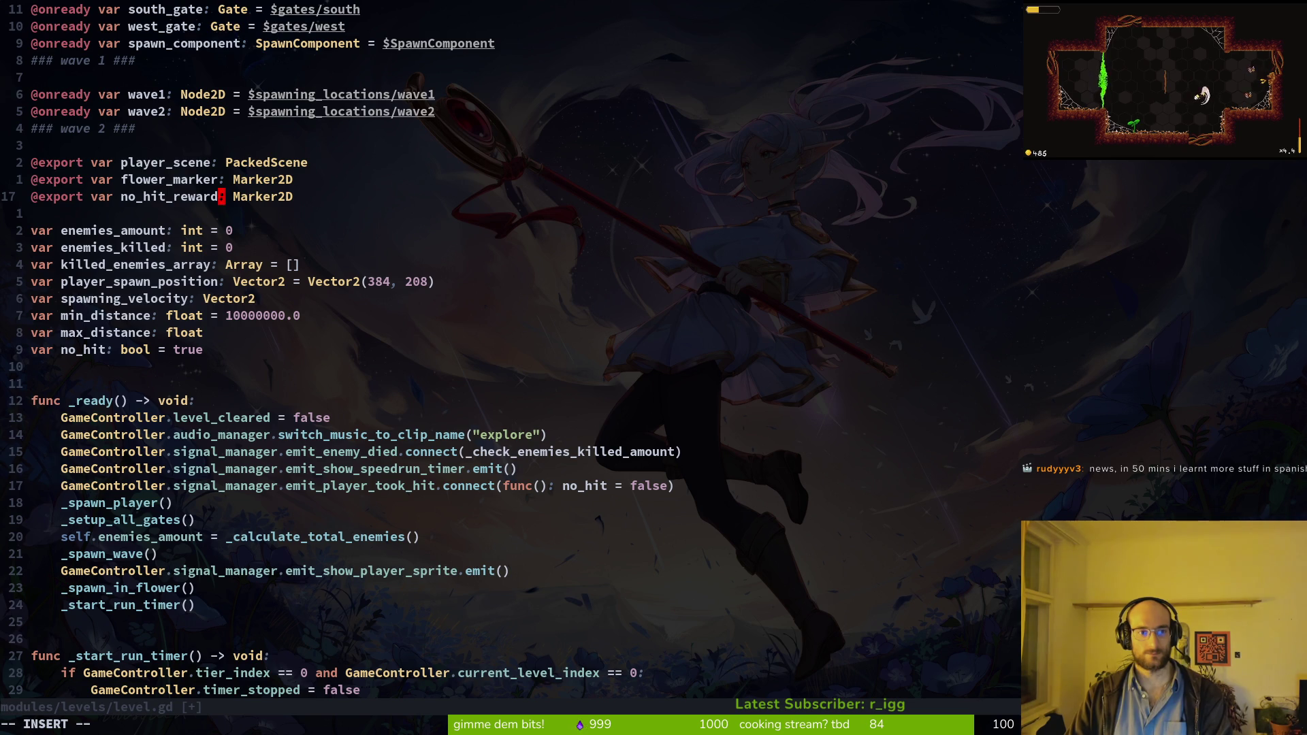
key("Escape")
key("l")
key("l")
key("D")
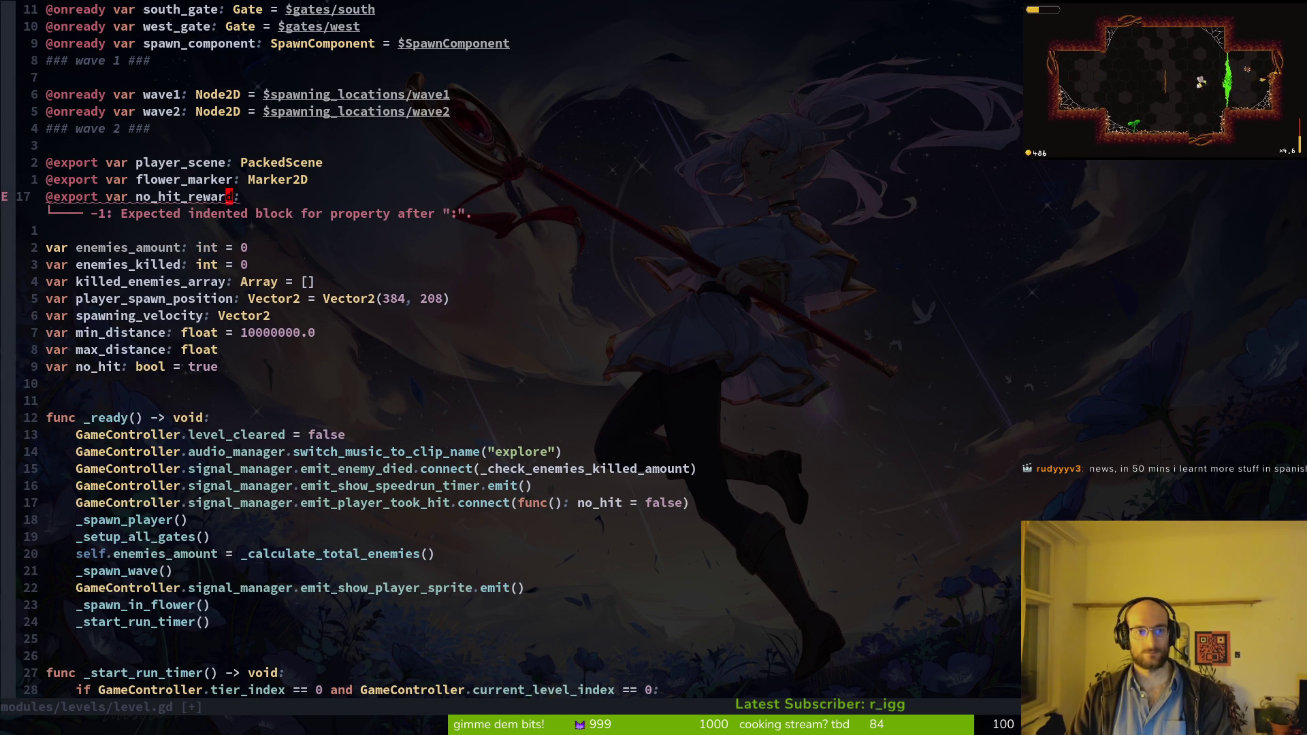
Step: Undo the no_hit_reward line and save level.gd back at 160 lines
type("u:w")
key("Return")
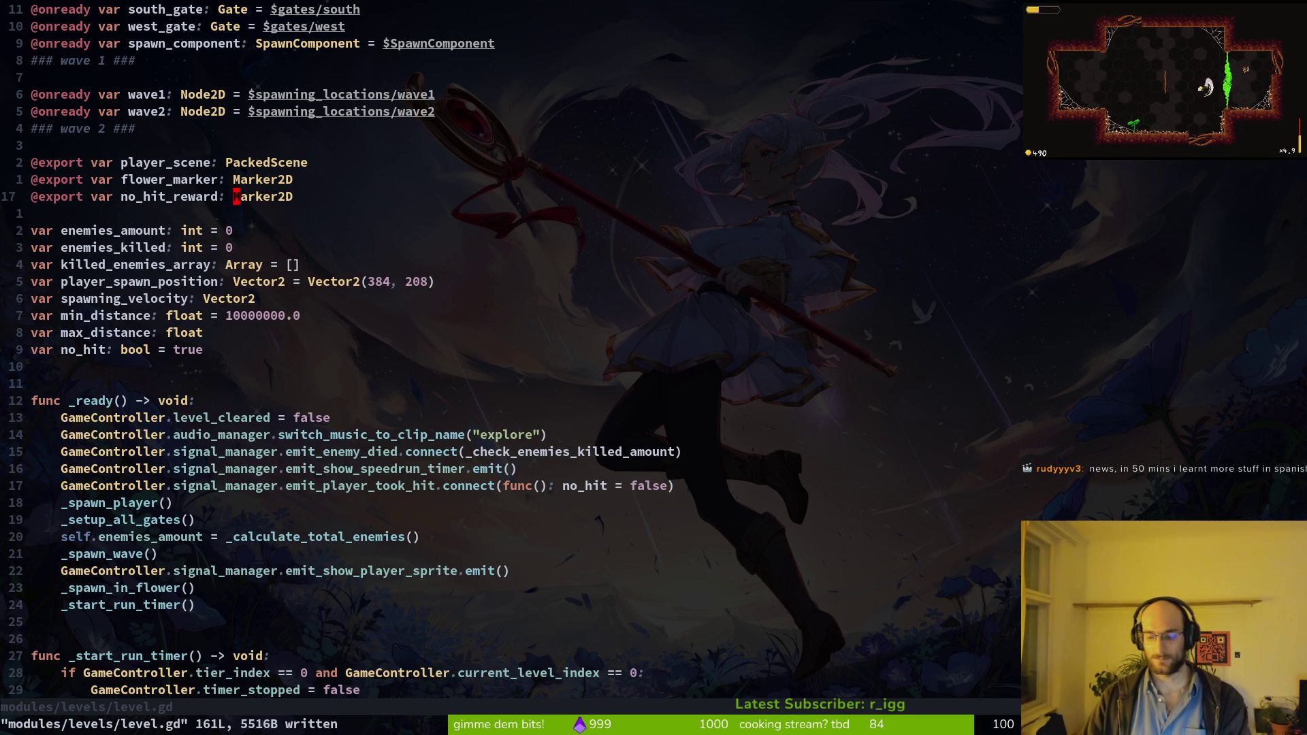
type("uu:w")
key("Return")
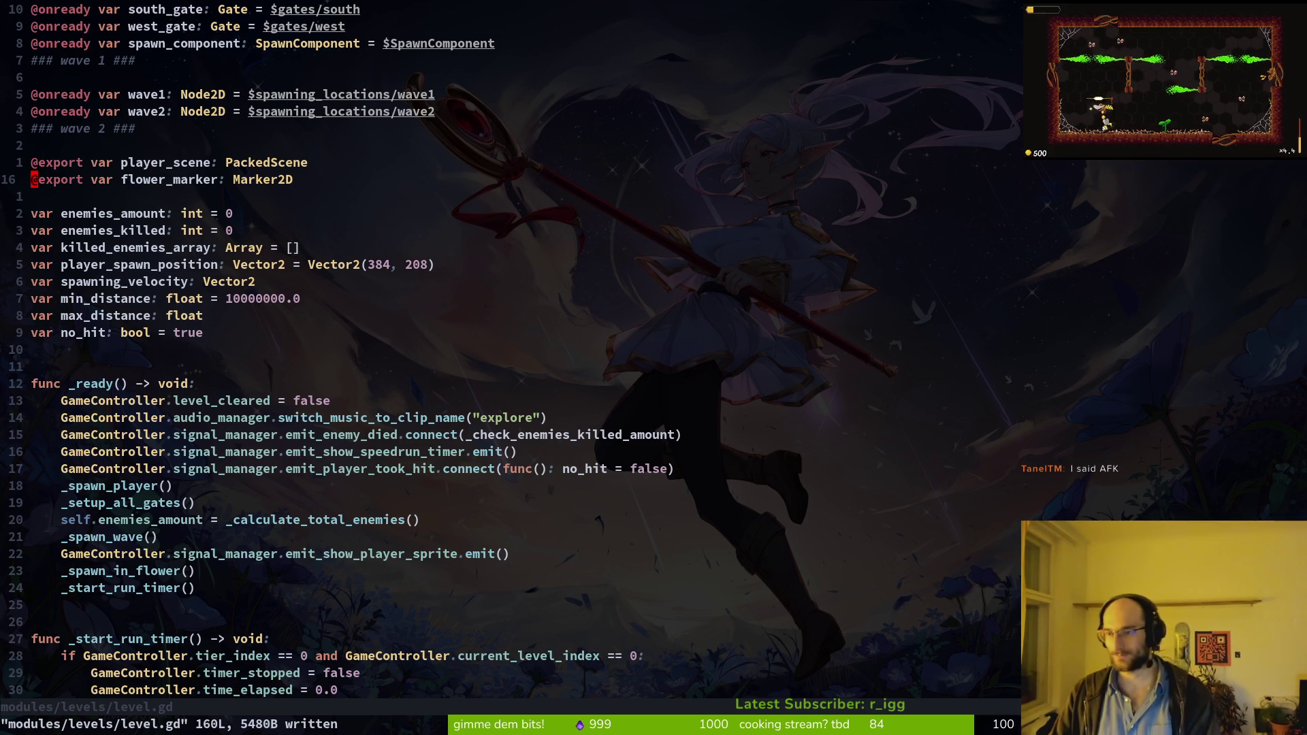
key("alt+Tab")
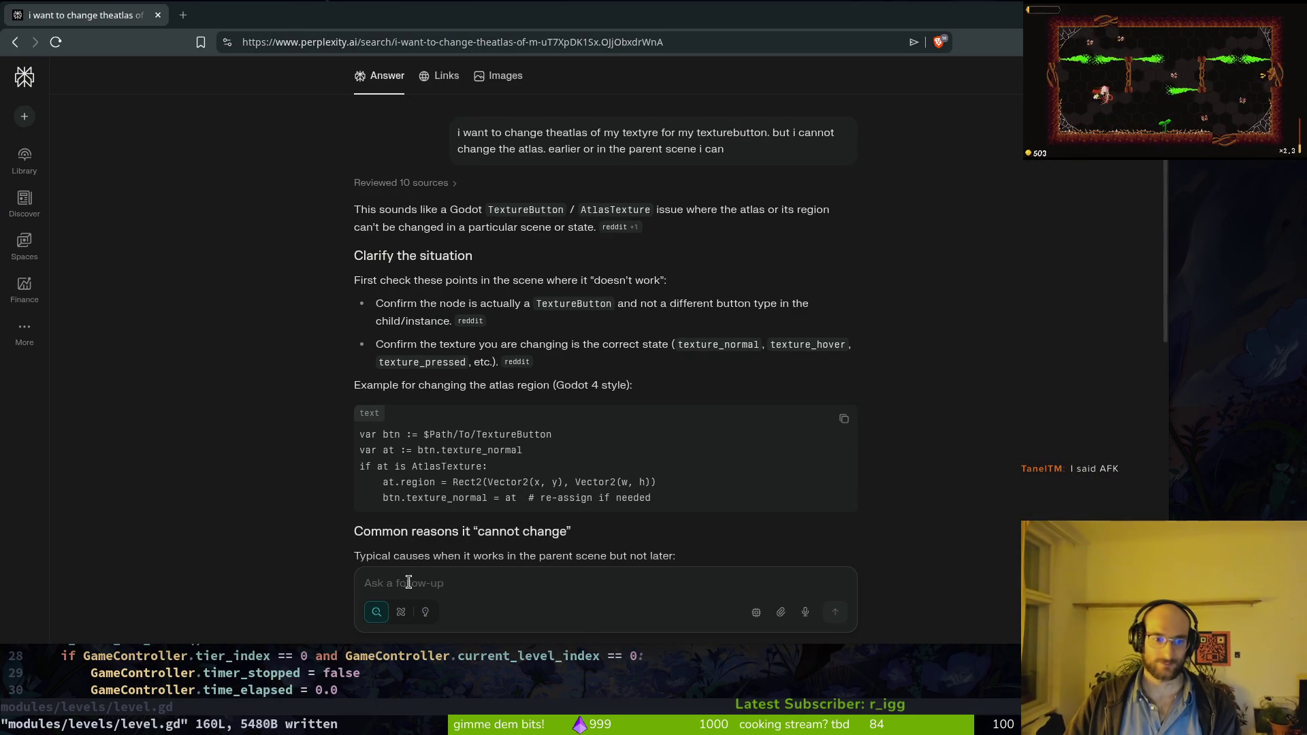
Step: Ask how to give per-level no-hit rewards, bumblebee texts readable in archives, via exported resources
type("hey i want to o")
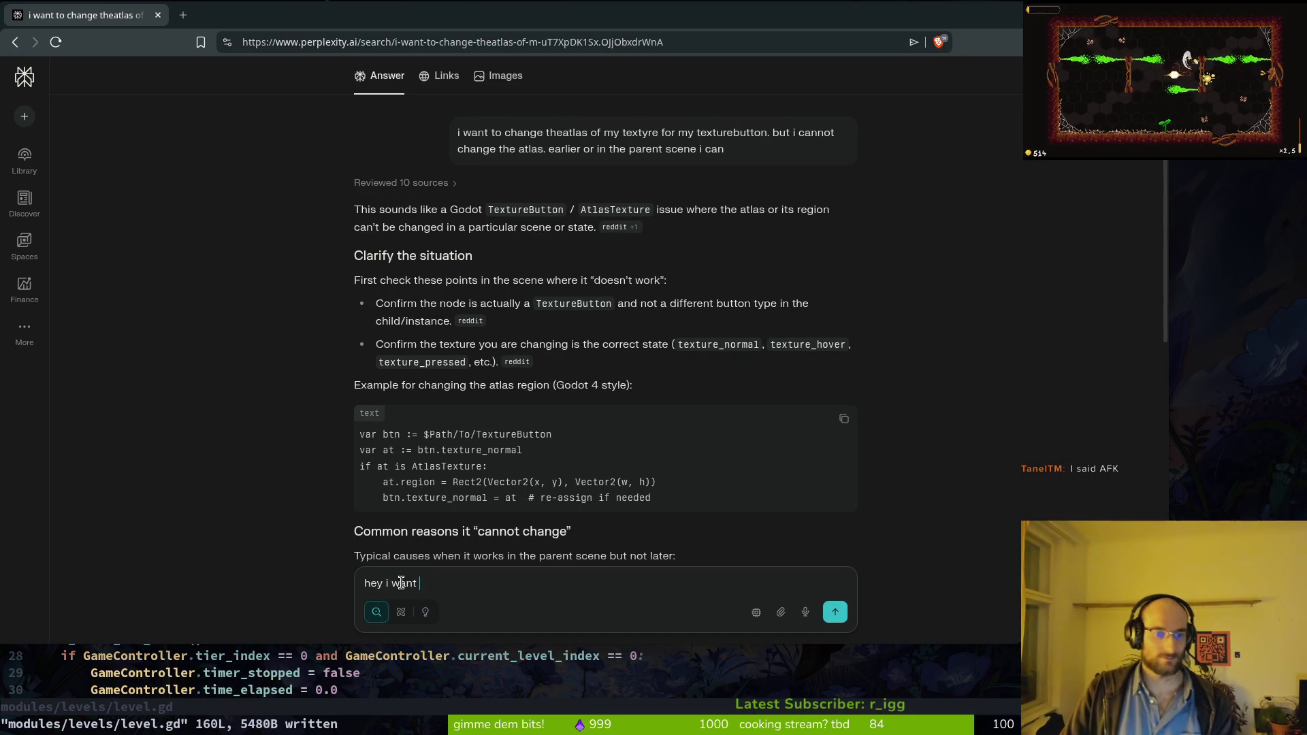
type("implement a")
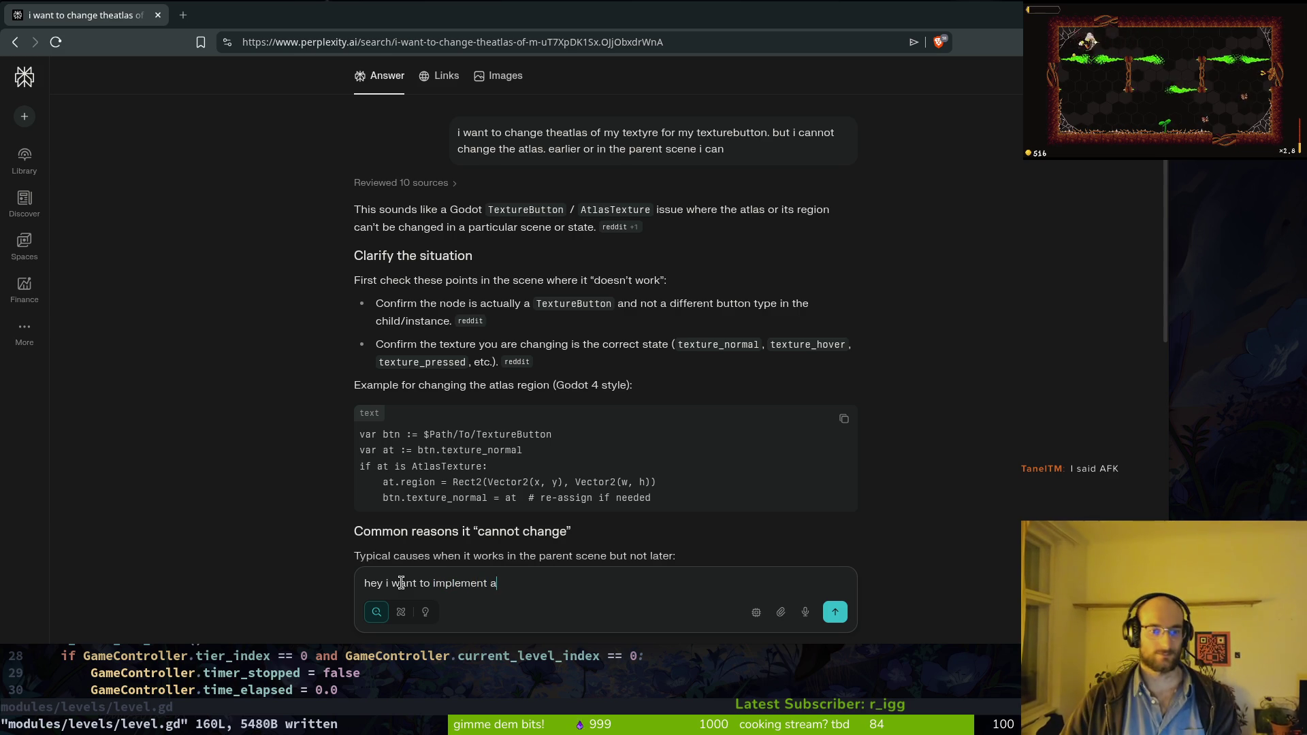
type(" rew system in my game wher")
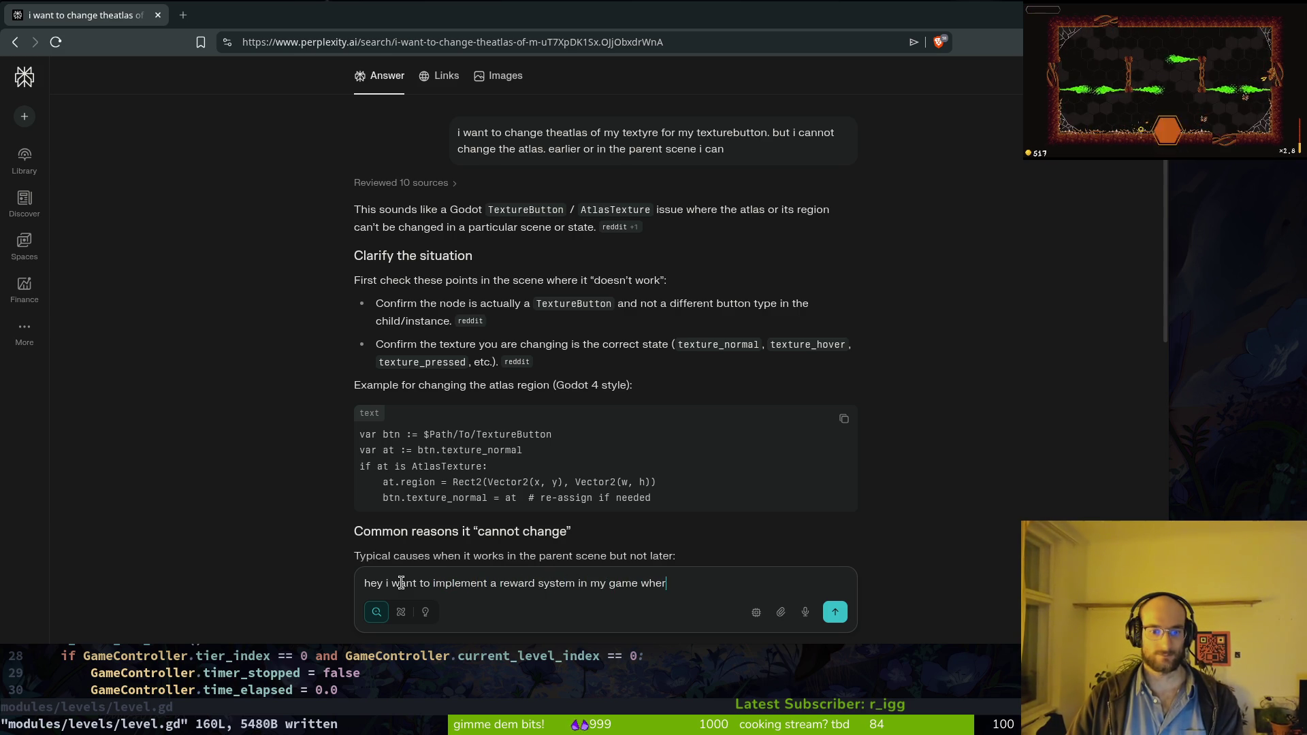
key("BackSpace")
type("in which when you no ")
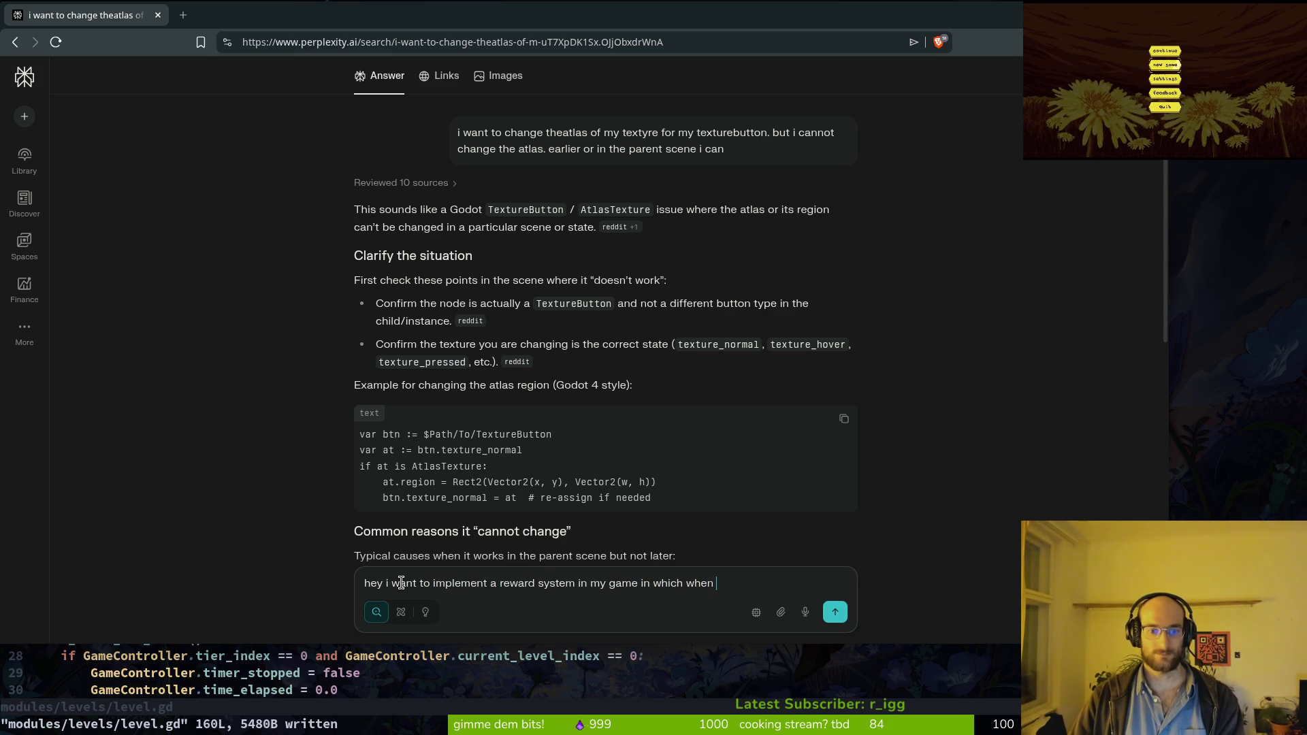
type("hit a leve")
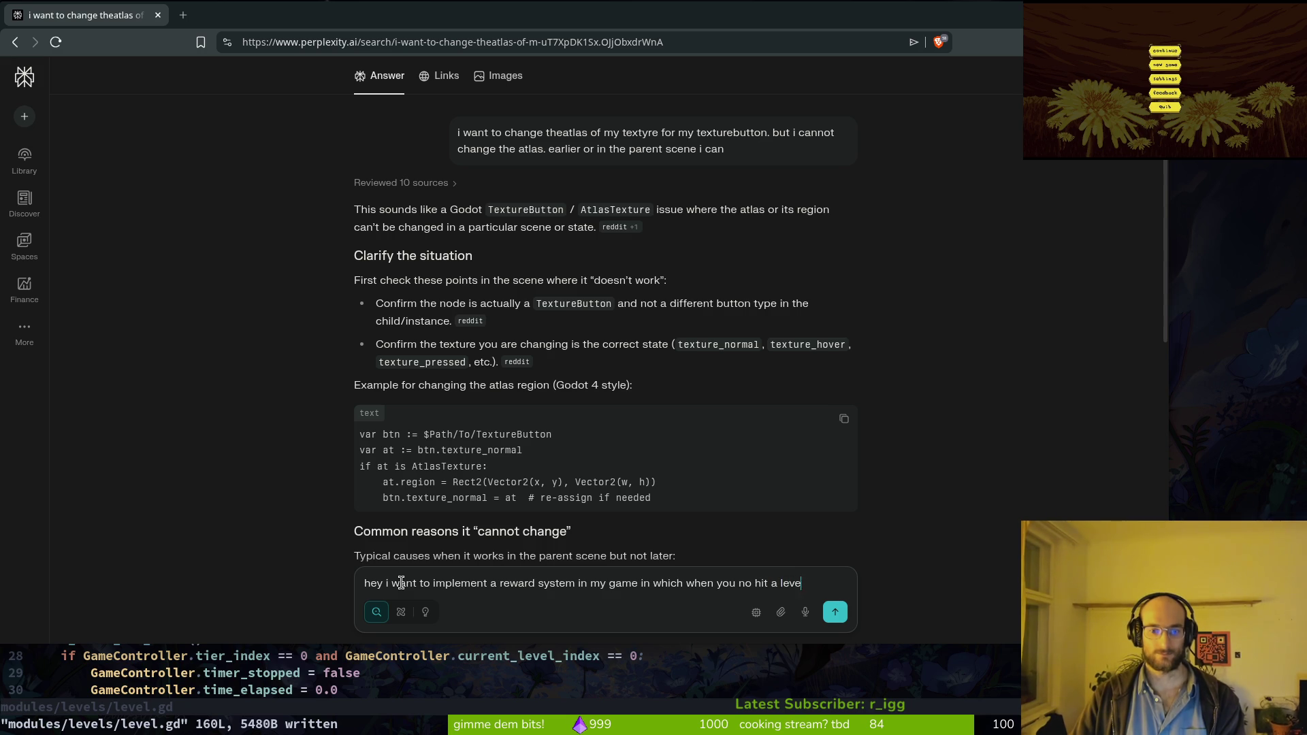
type("l you get a reward for")
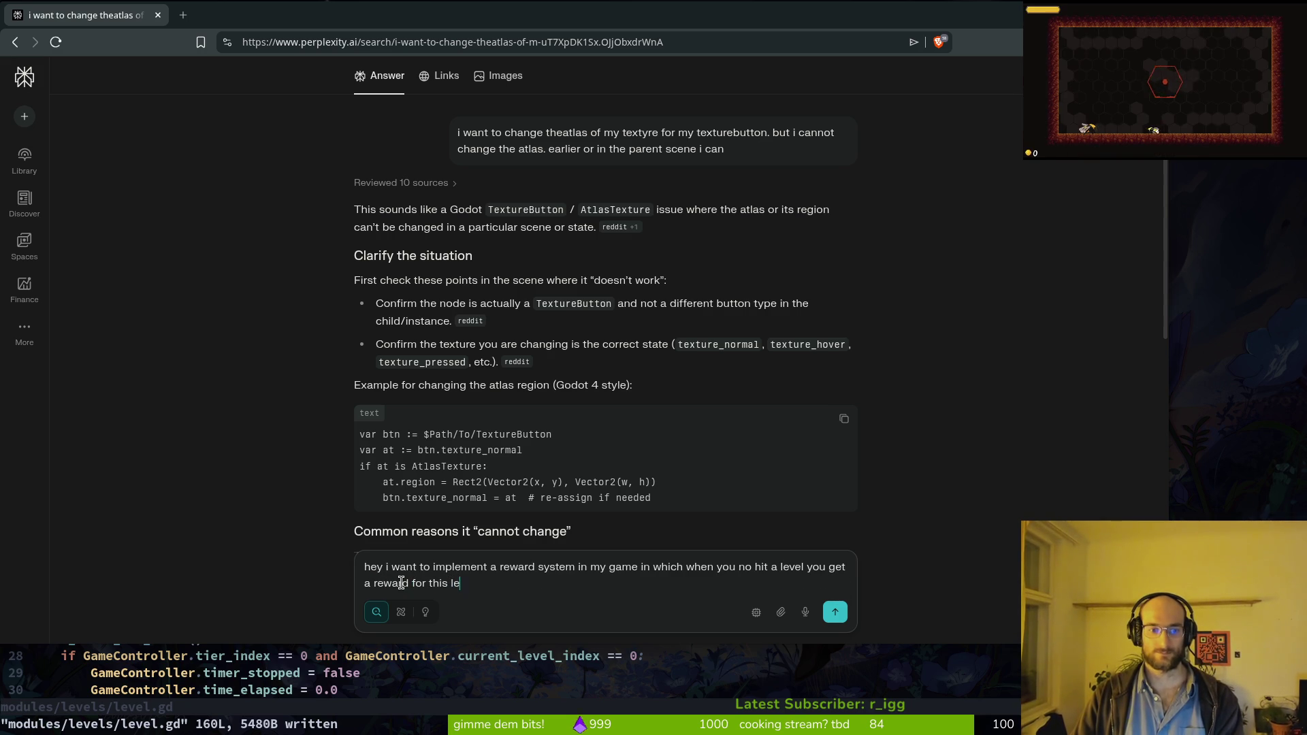
type(" this level. you can collect these ")
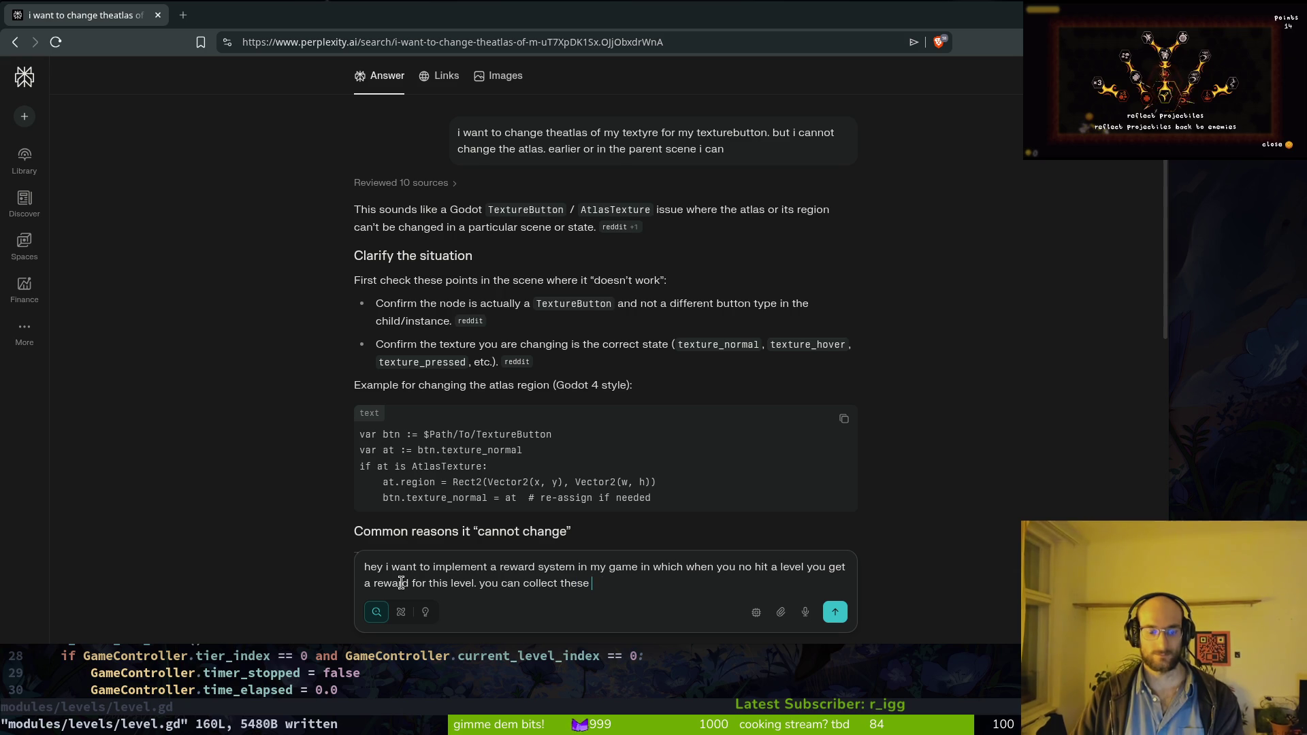
type("rewards for each elvel")
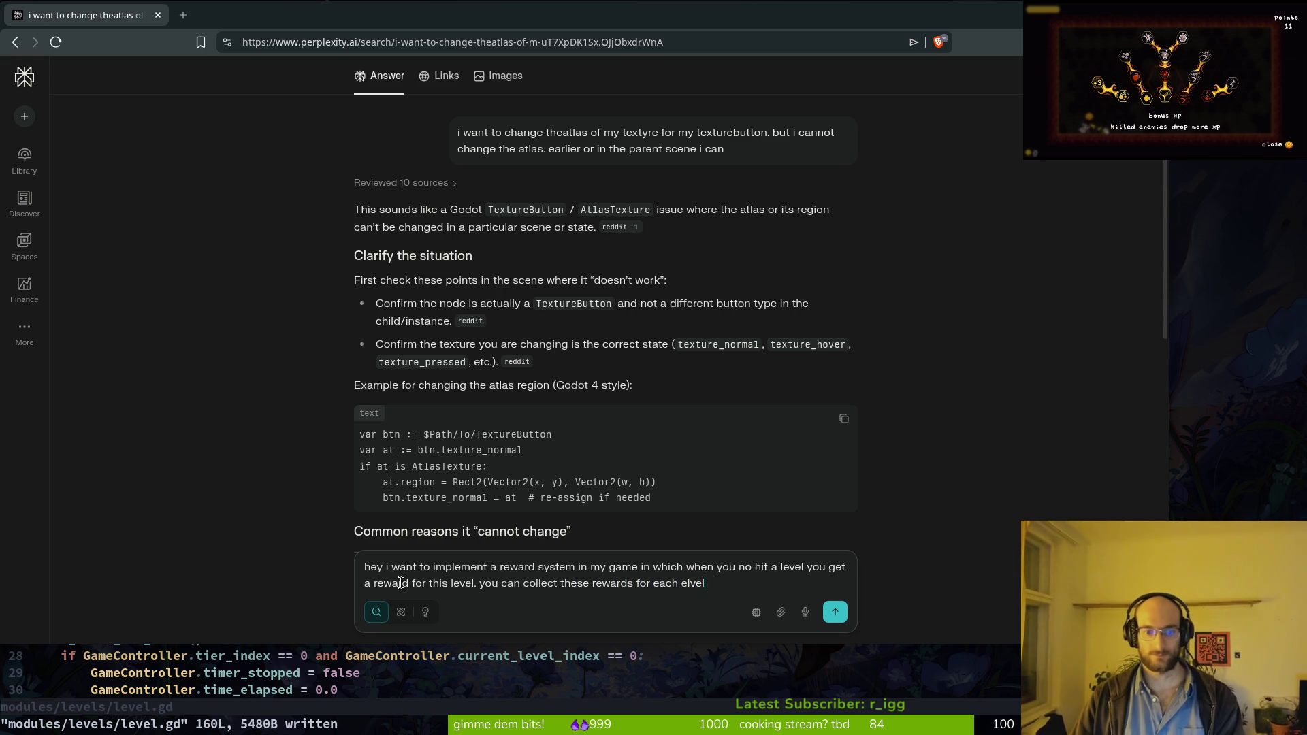
key("BackSpace")
key("BackSpace")
key("BackSpace")
type("level and boss and the")
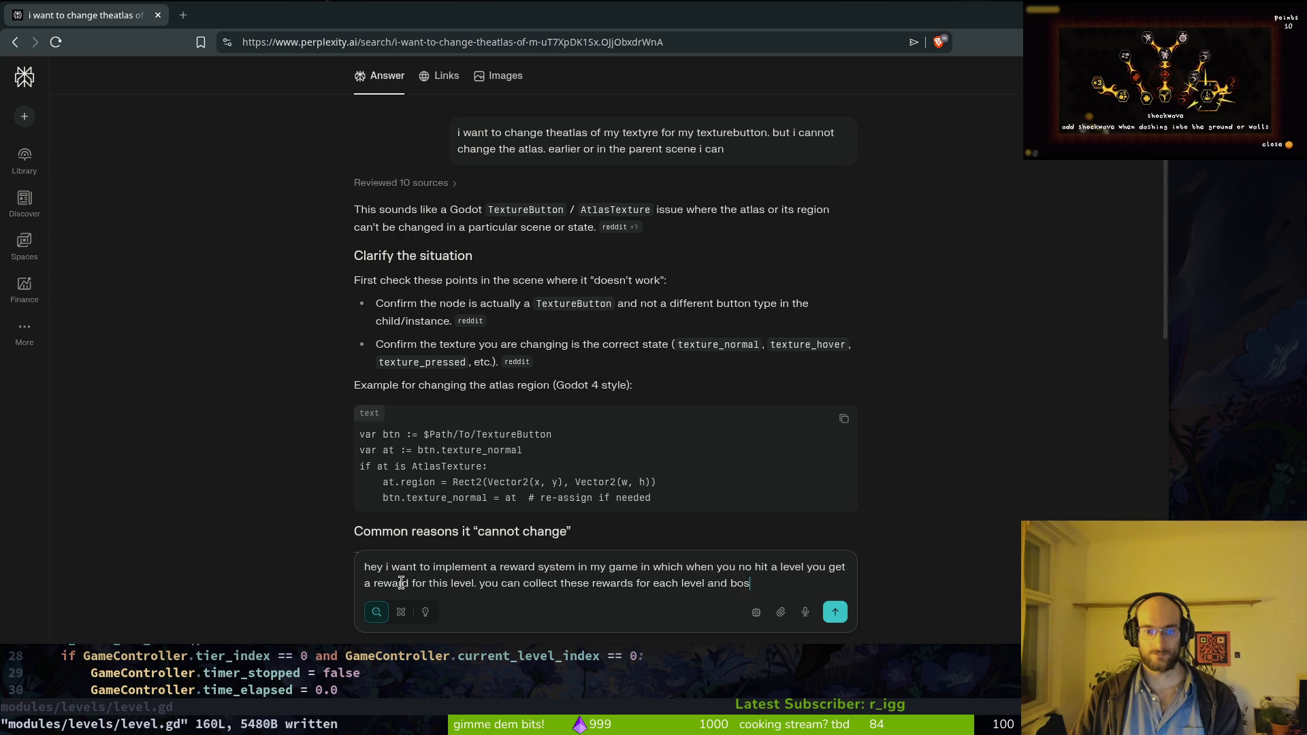
type("y will be ")
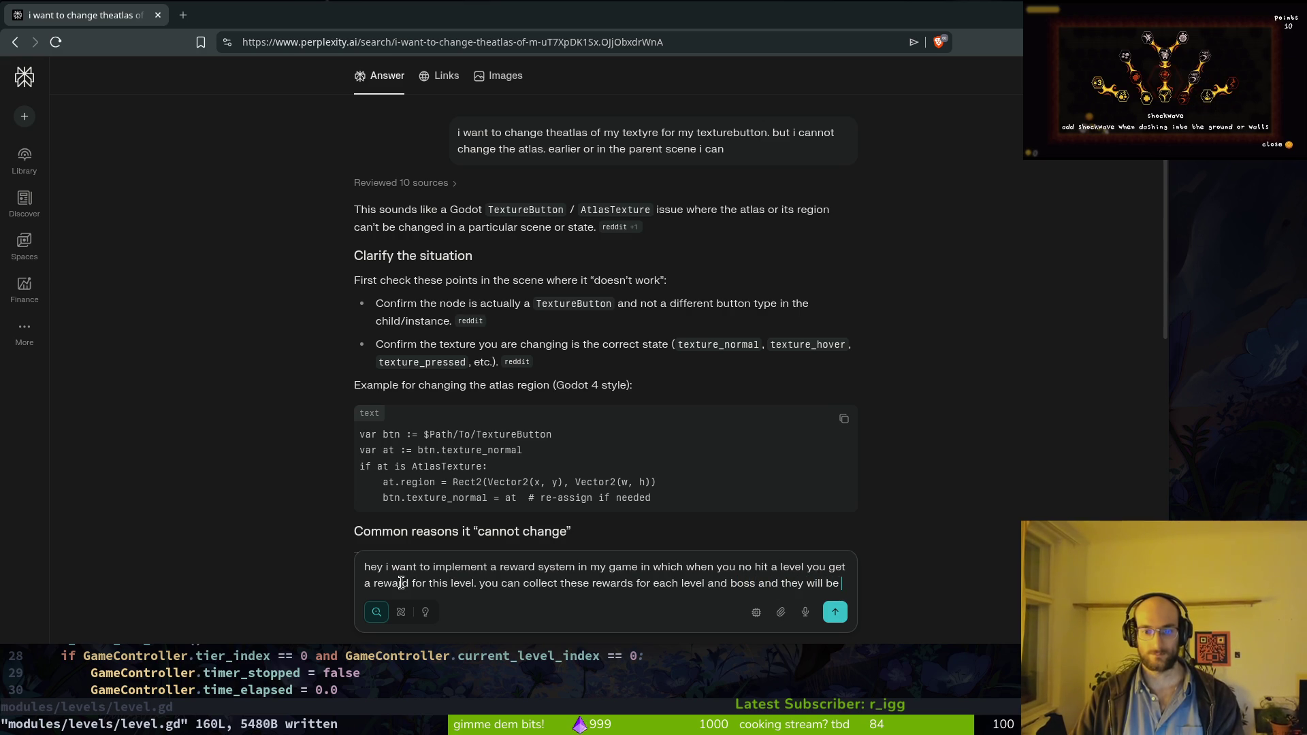
type("short ")
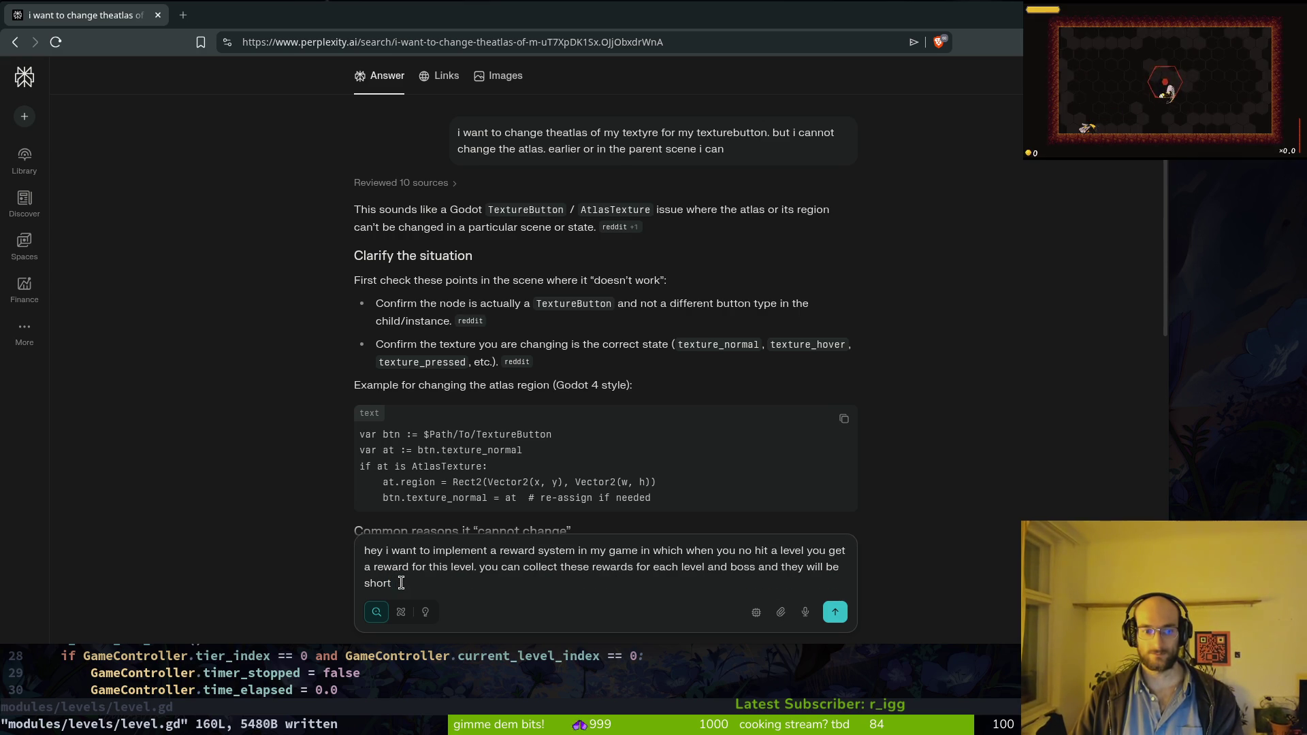
type("texts a")
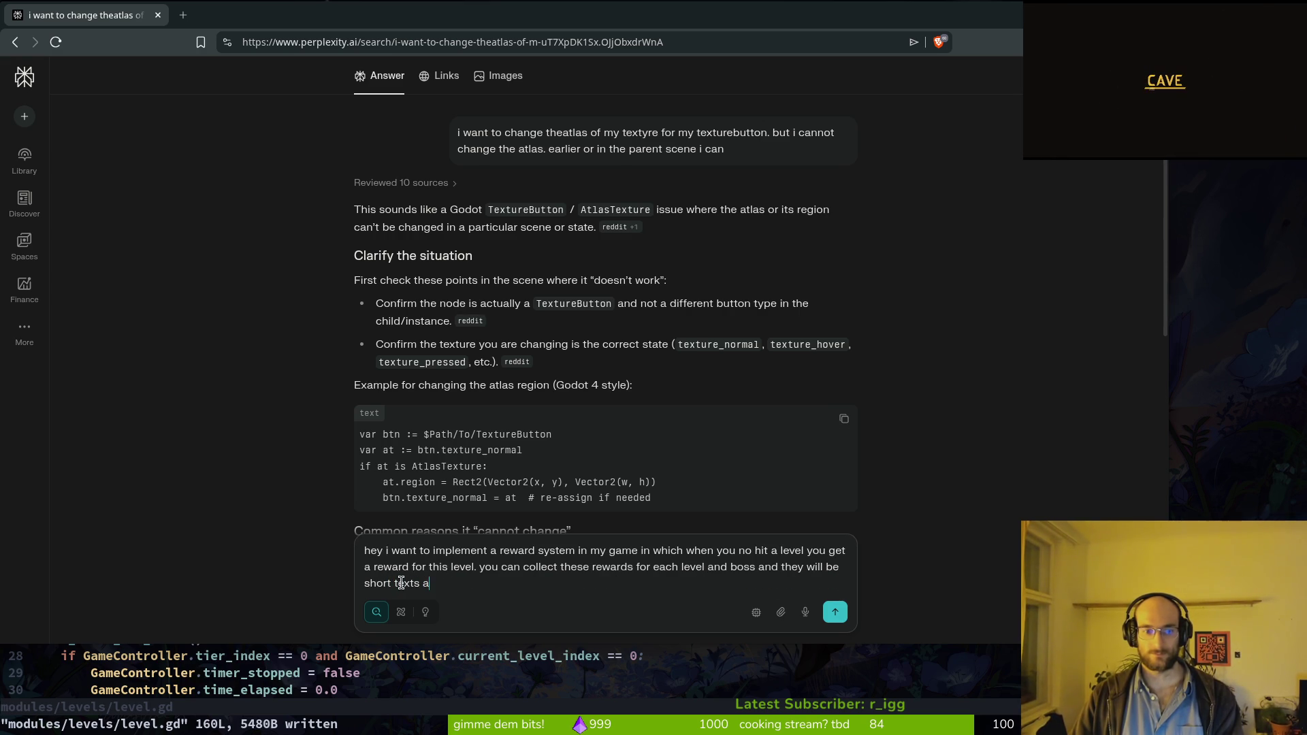
type("bout bumblebees")
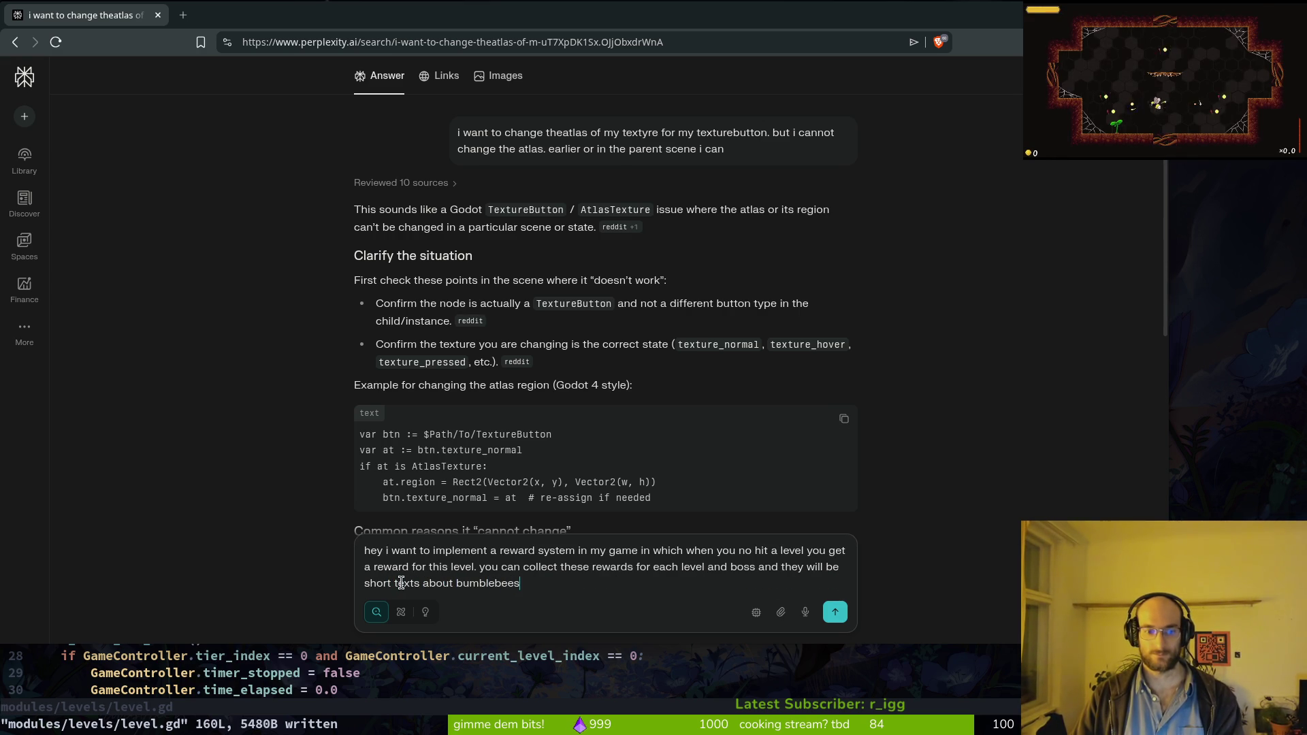
type(" etc which ")
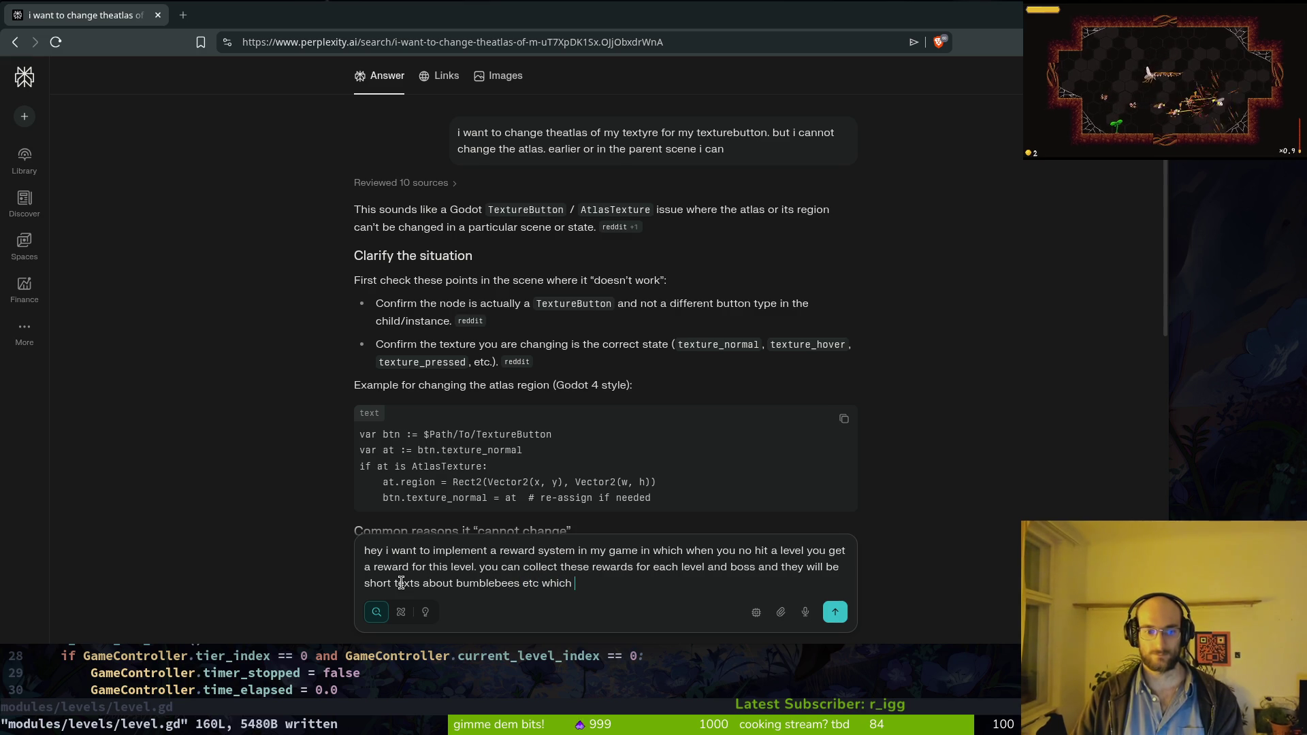
type("one can read in the archives (n")
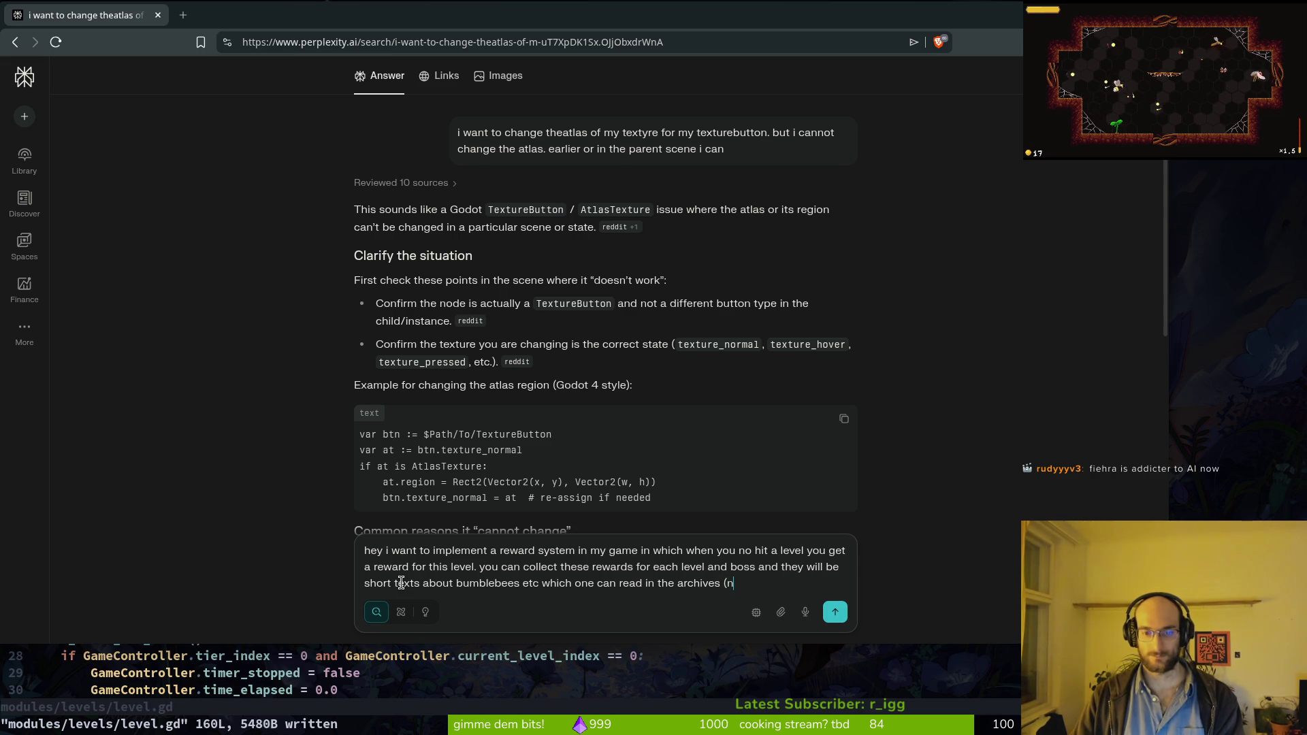
type("pc to talk to) i ")
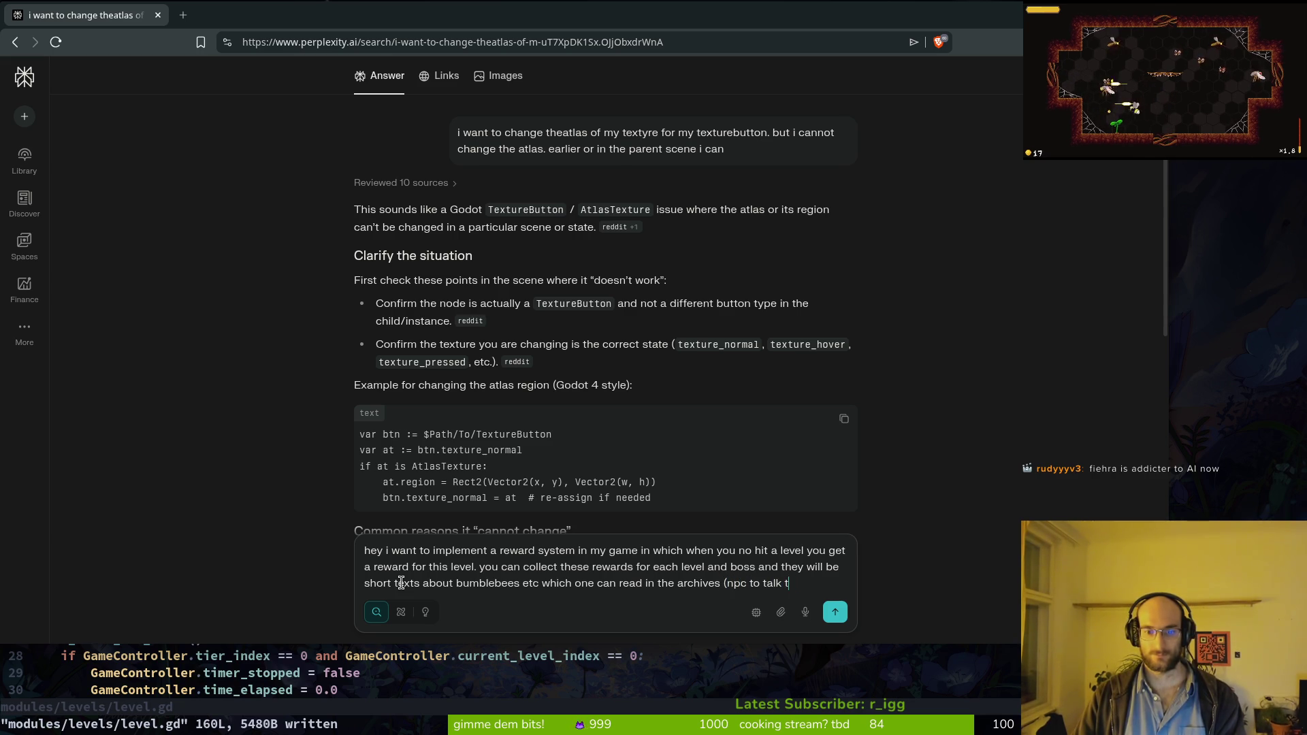
type("am w")
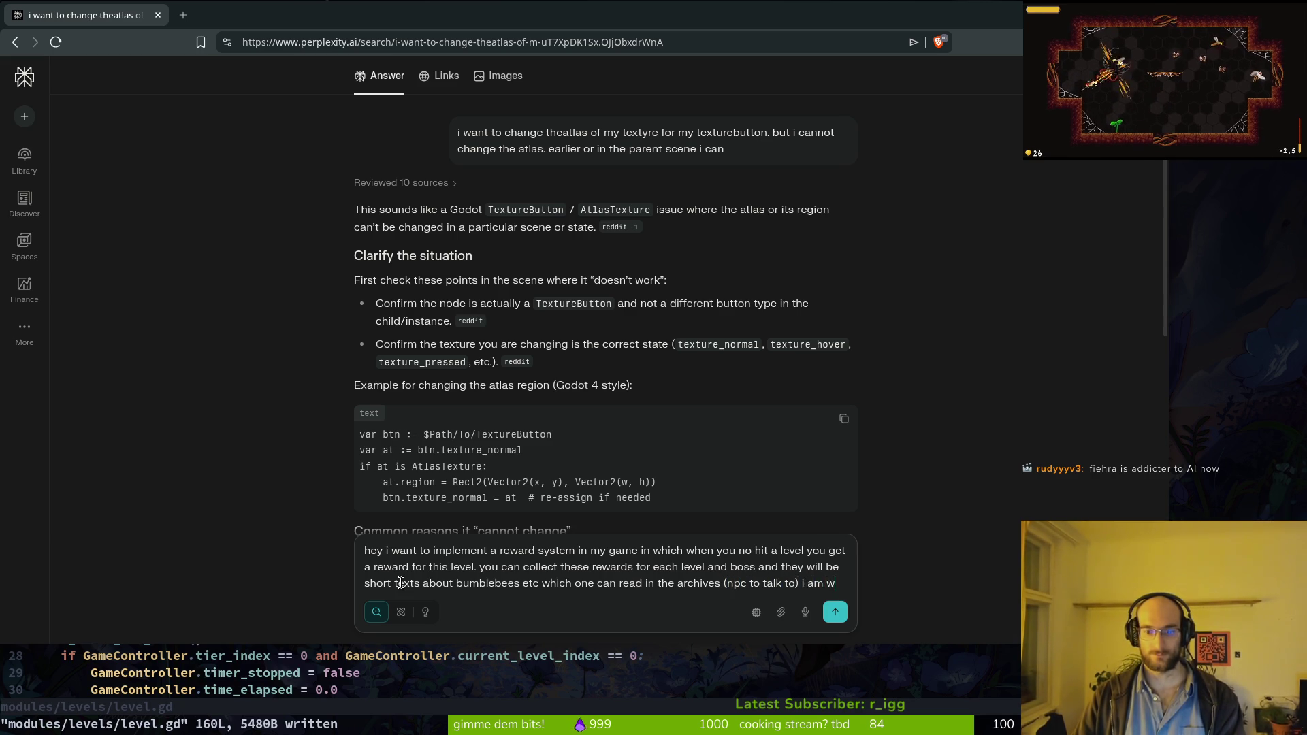
type("ondering how one ")
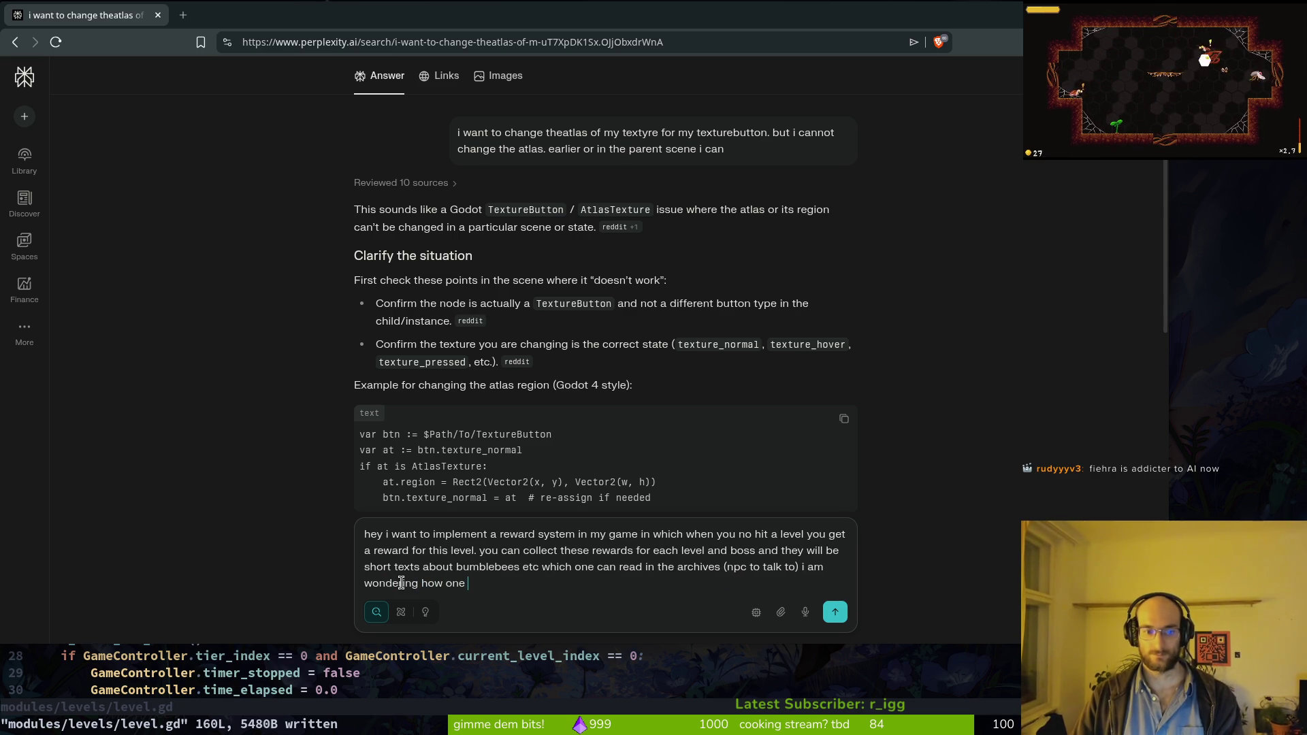
type("would impl")
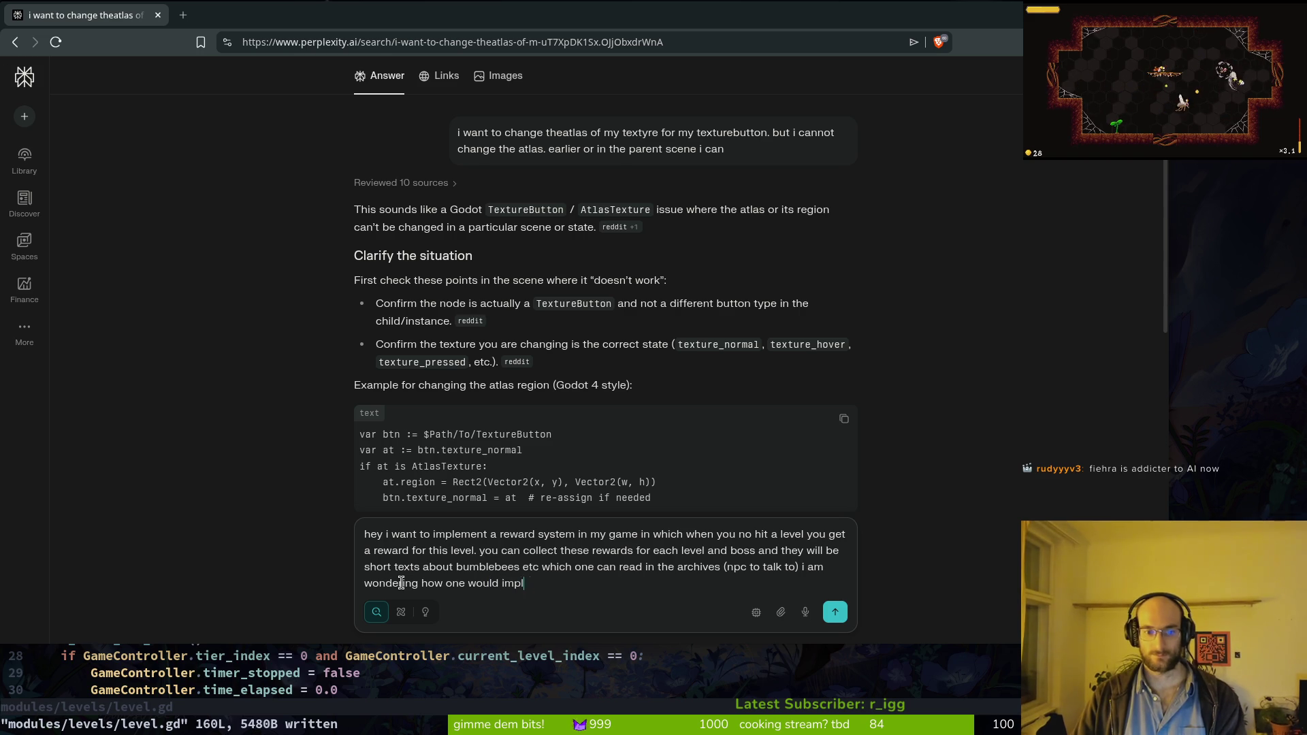
type("ement this. i  was thinking to add ")
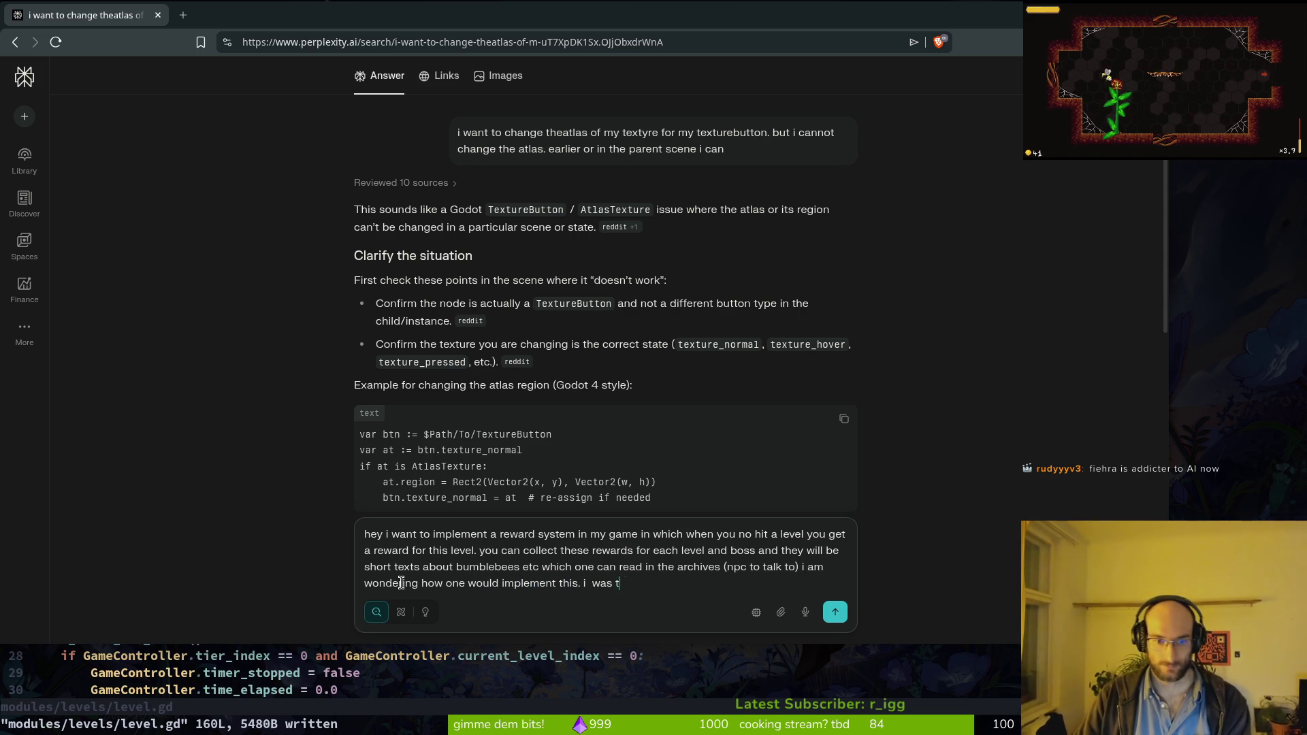
type("custom resource for")
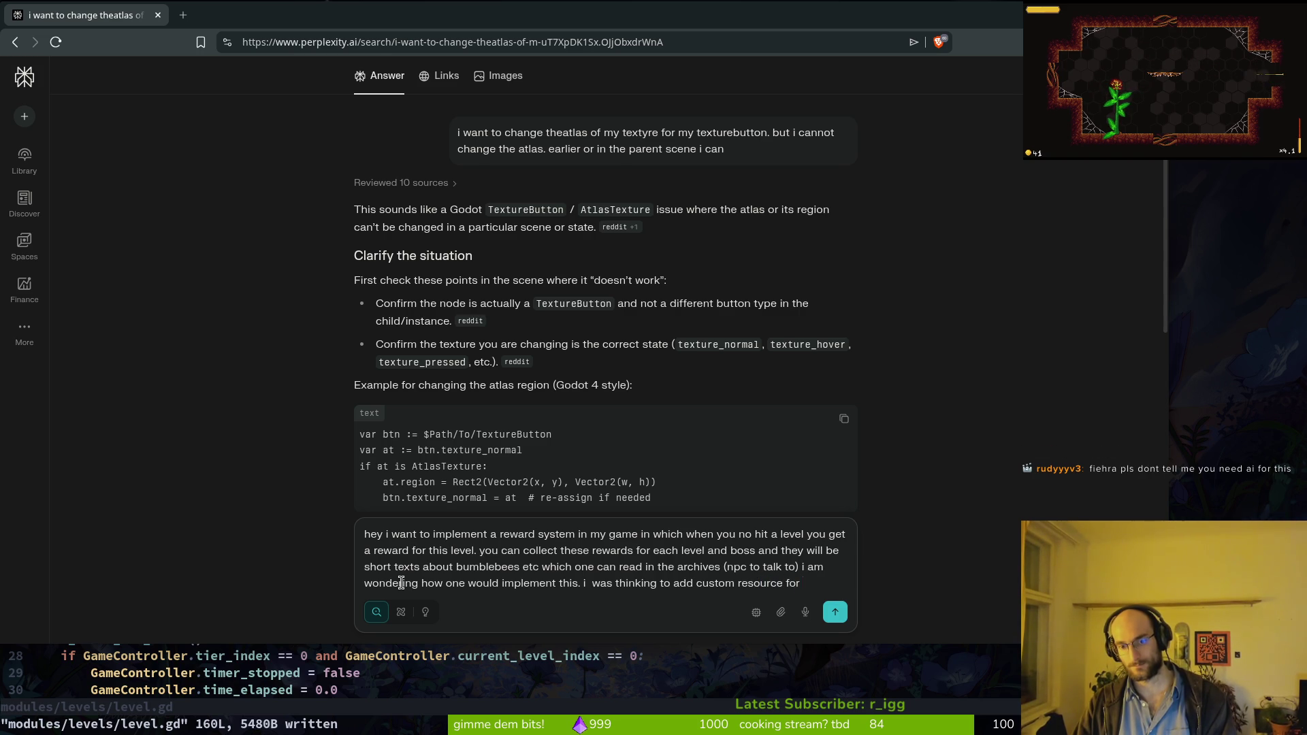
type("Level and e")
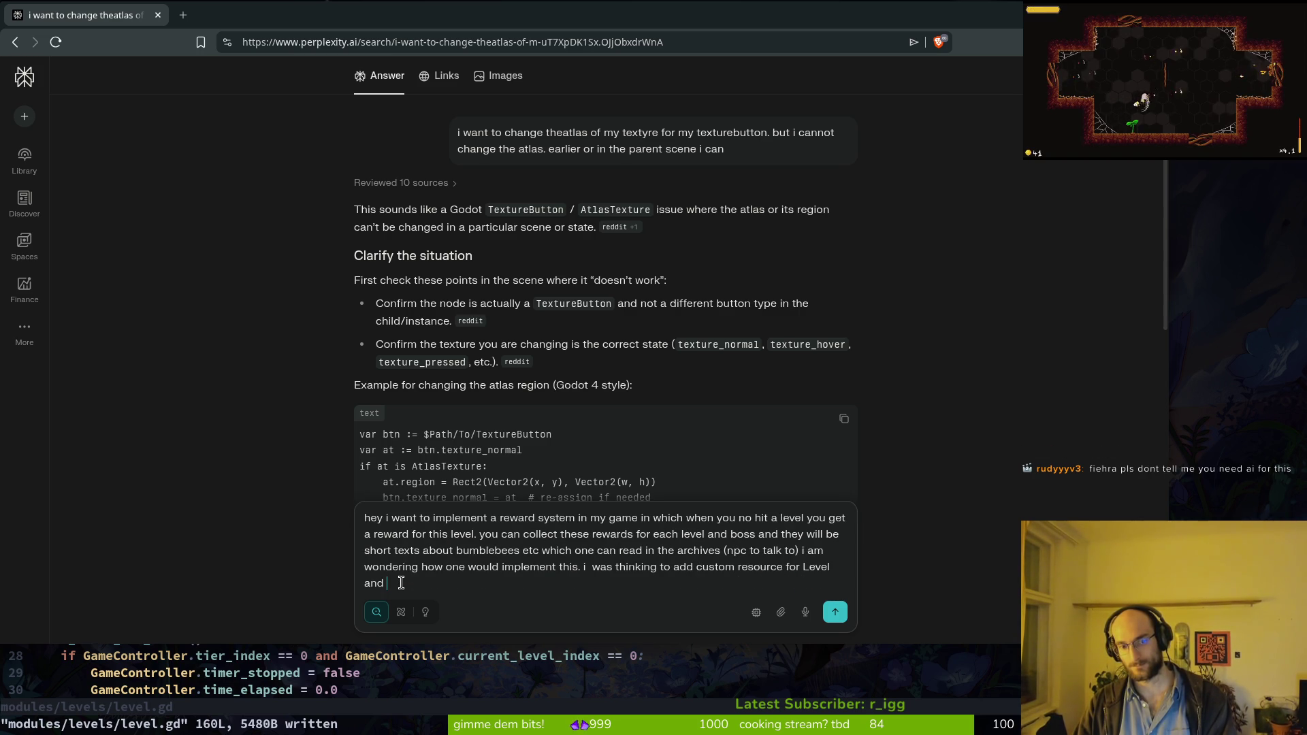
type("xportvar")
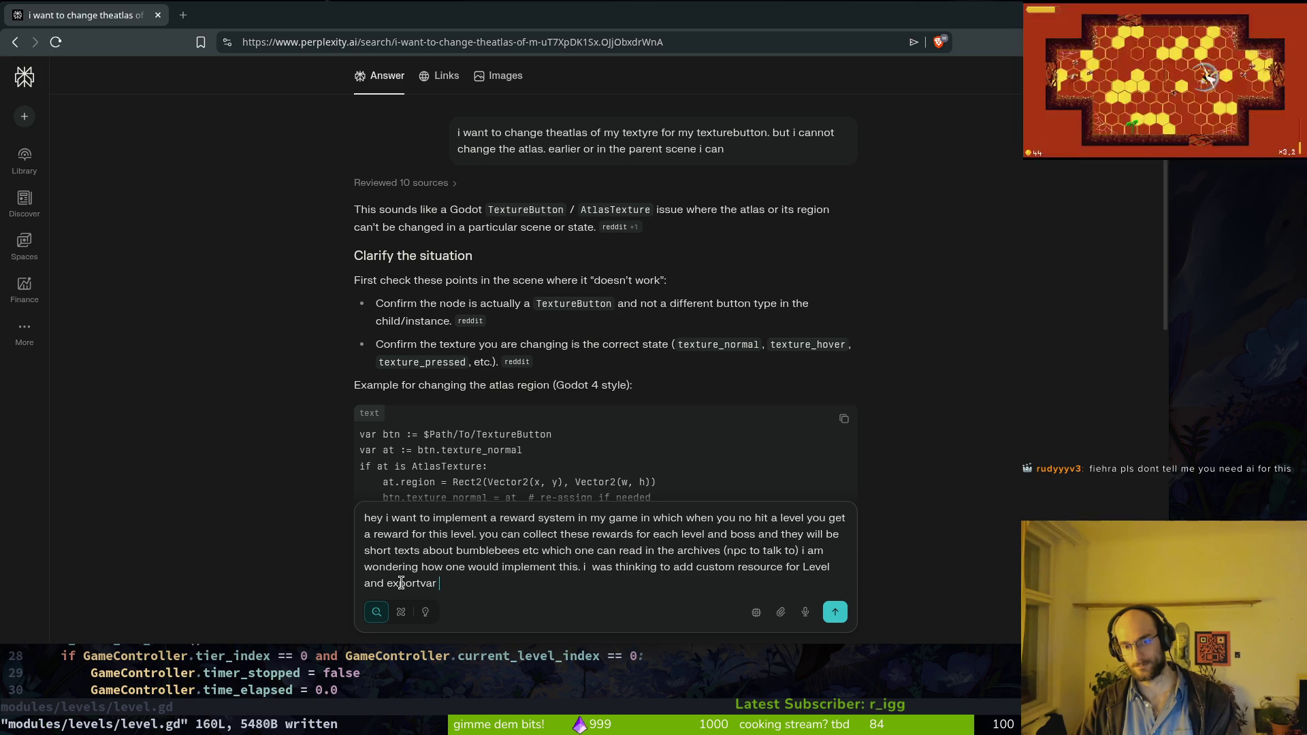
type(" resource ihn eac")
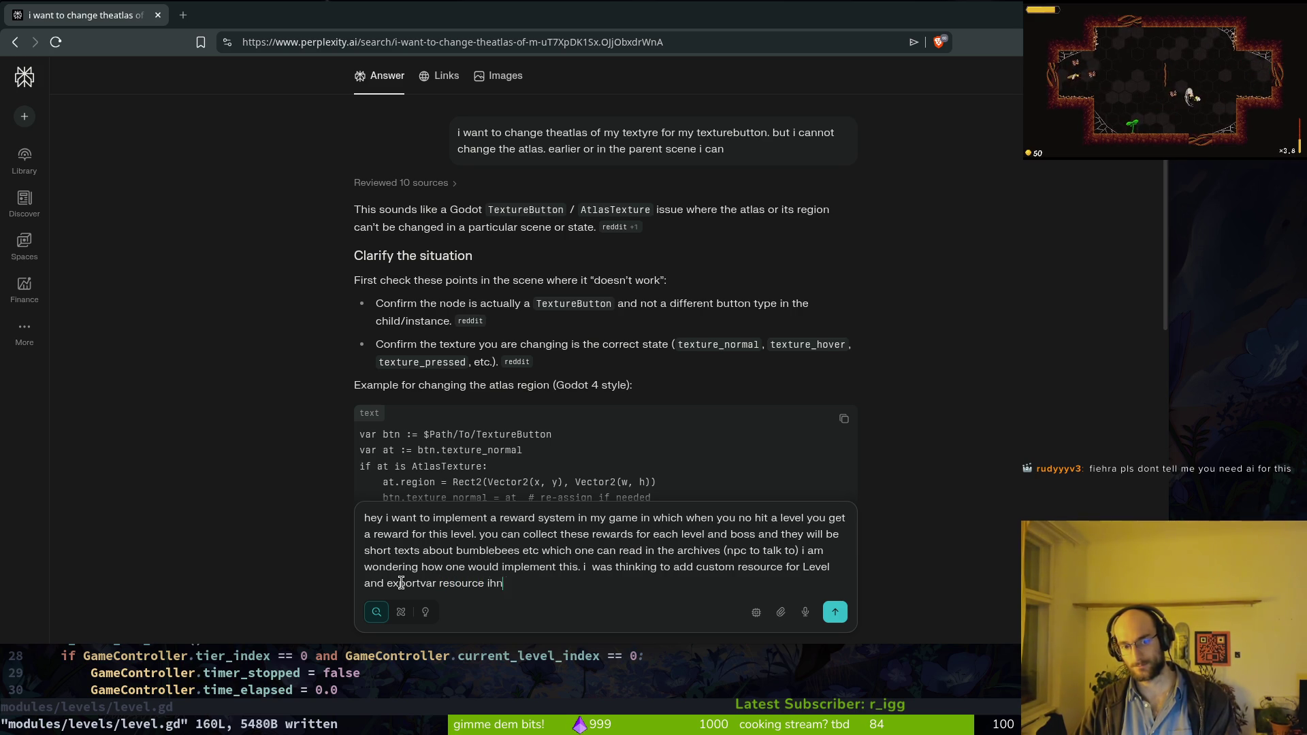
key("BackSpace")
type("each level script.")
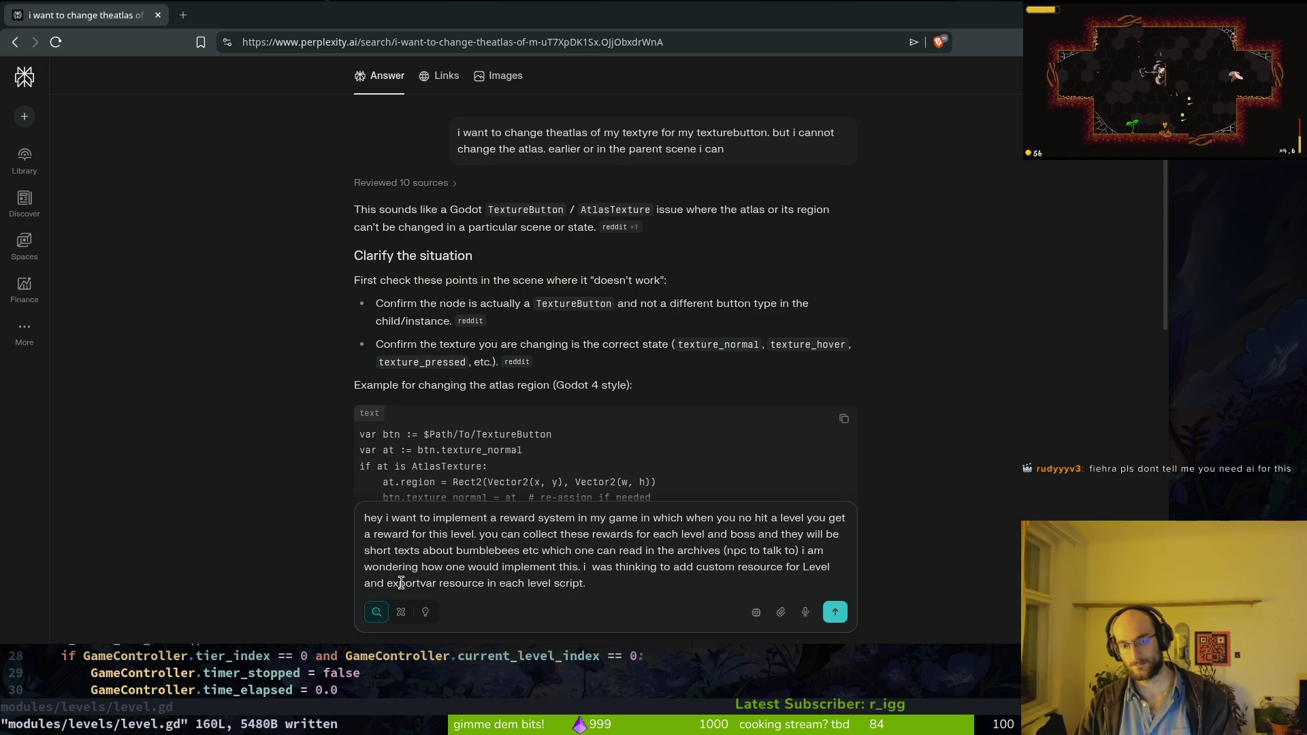
key("BackSpace")
key("BackSpace")
key("BackSpace")
key("Return")
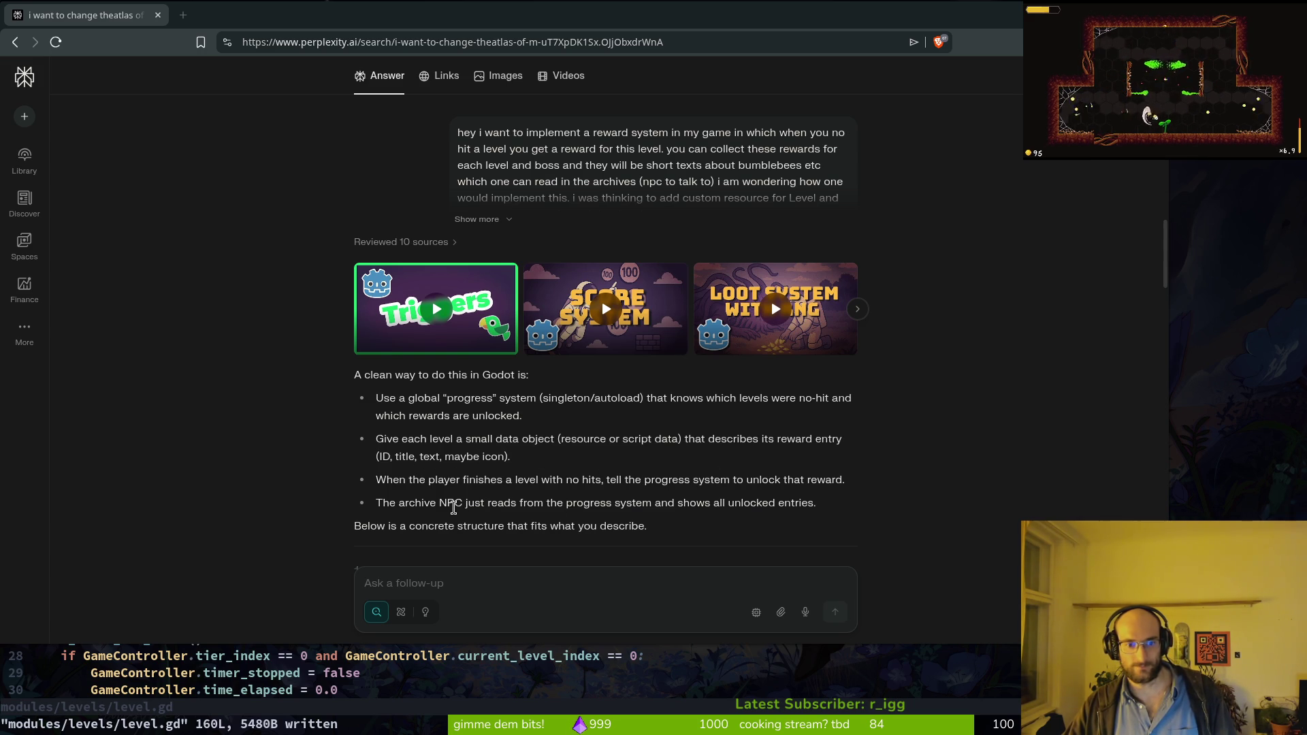
Step: Look over the suggested progress-system answer, then return to level.gd in Neovim
scroll(455, 507, "down", 3)
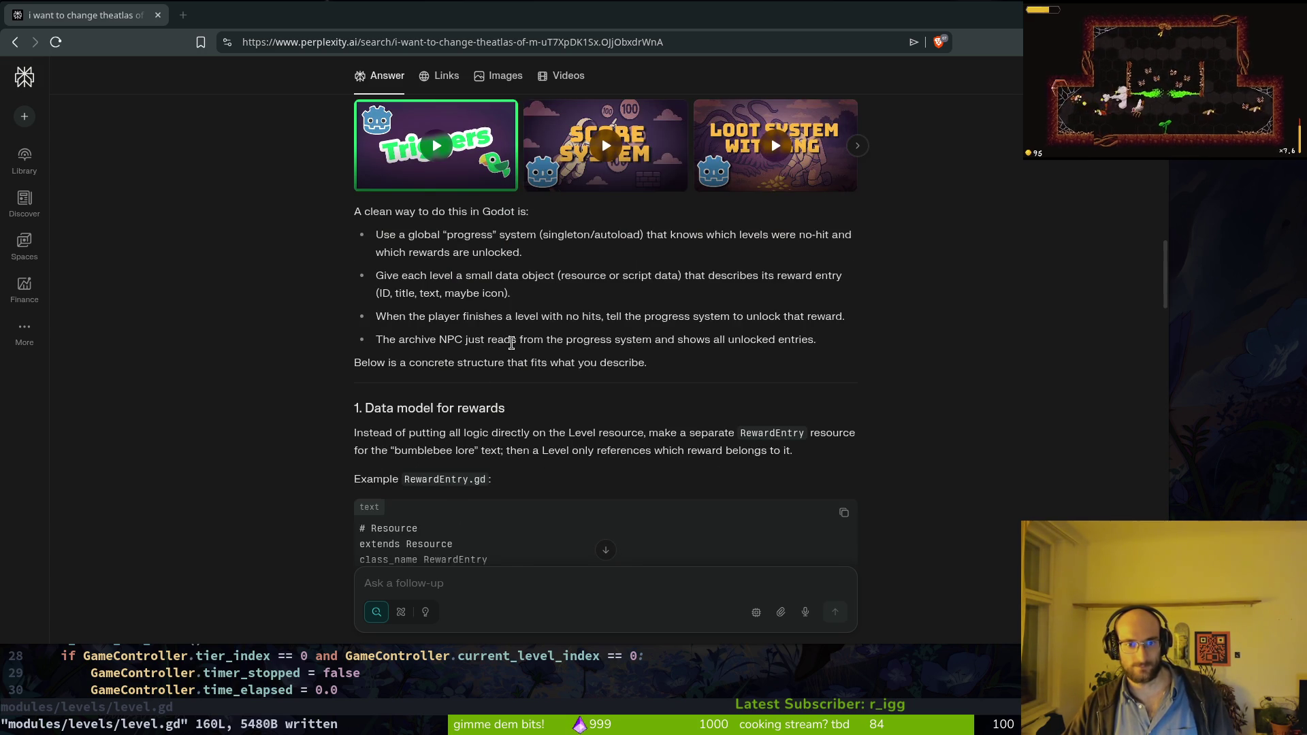
scroll(557, 342, "up", 3)
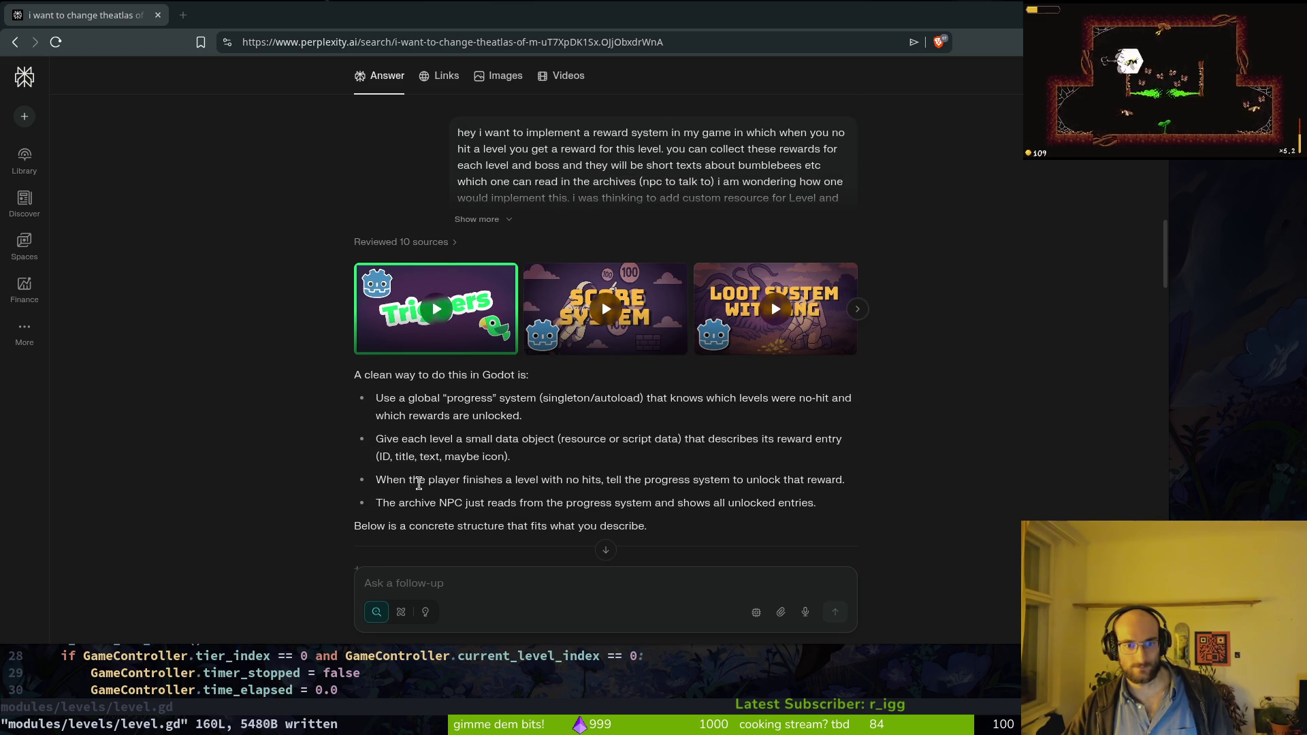
key("alt+Tab")
scroll(530, 383, "down", 5)
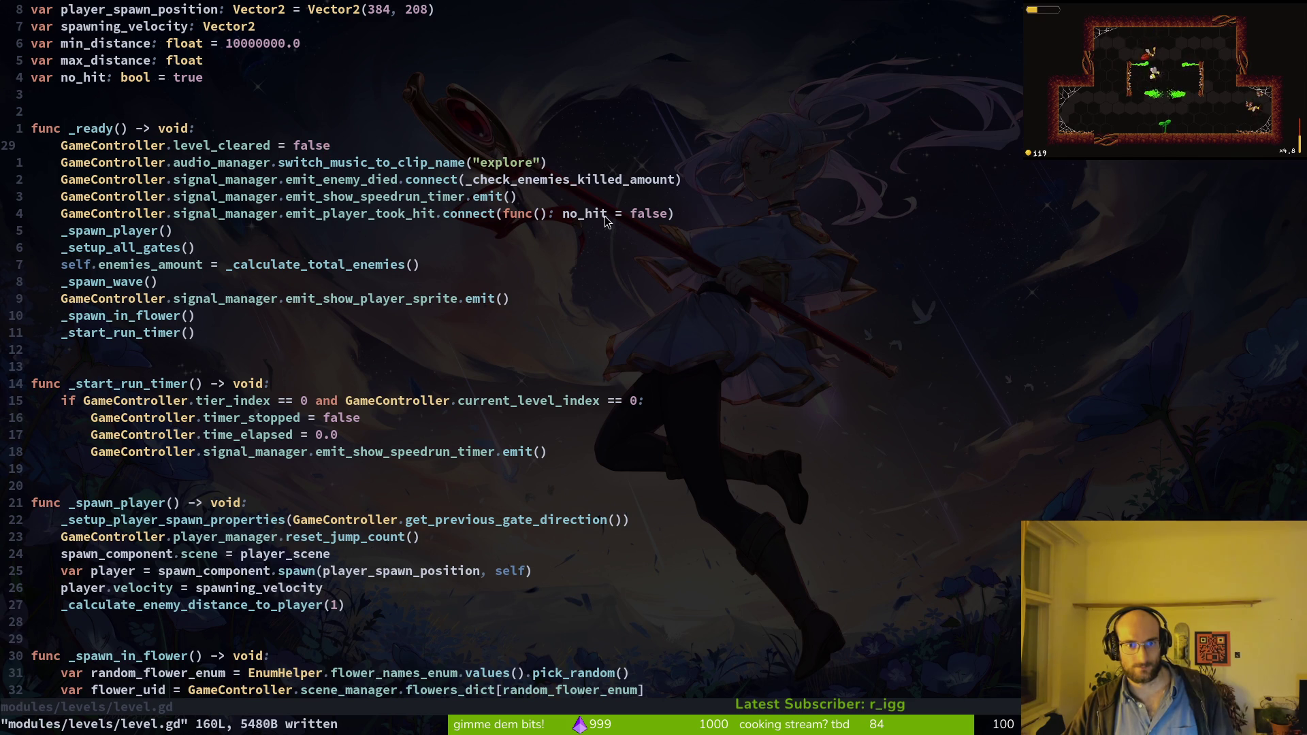
Step: Review level.gd's took-hit signal connection and the no_hit print_debug line
left_click(386, 216)
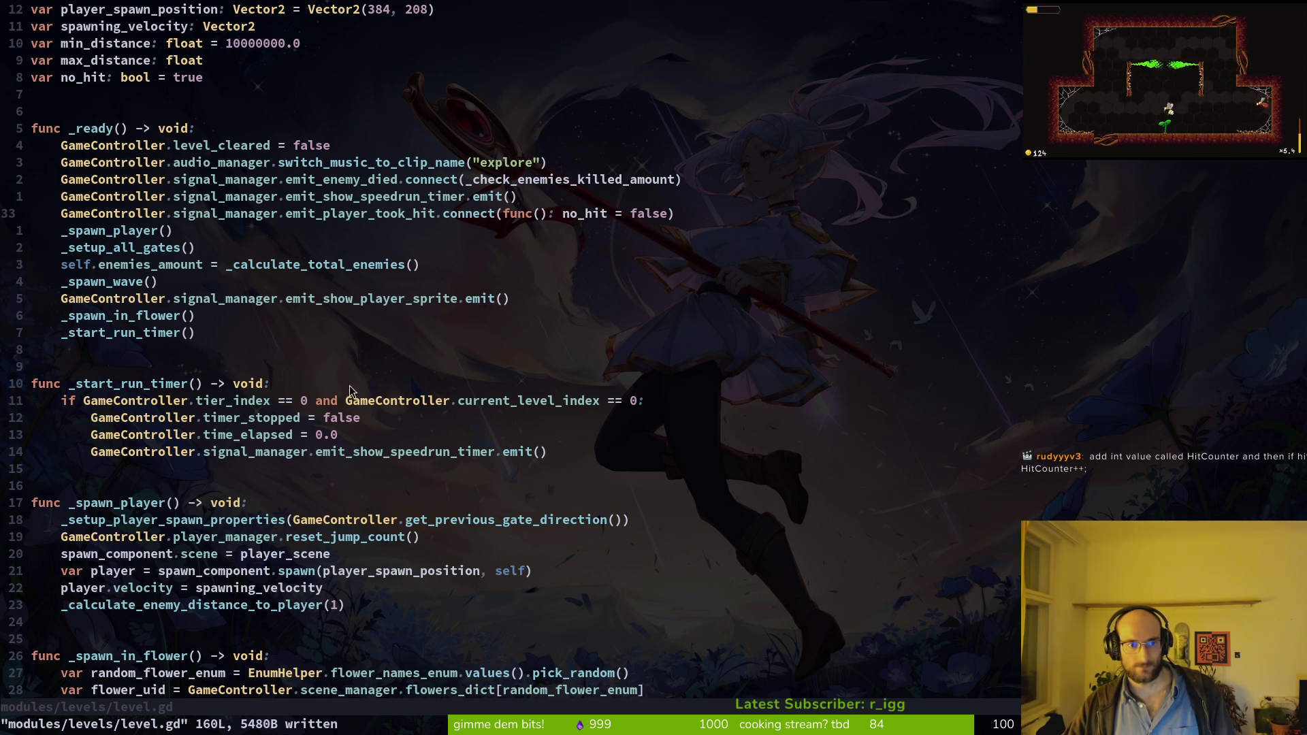
key("1")
key("1")
key("j")
scroll(201, 523, "down", 5)
scroll(150, 489, "down", 5)
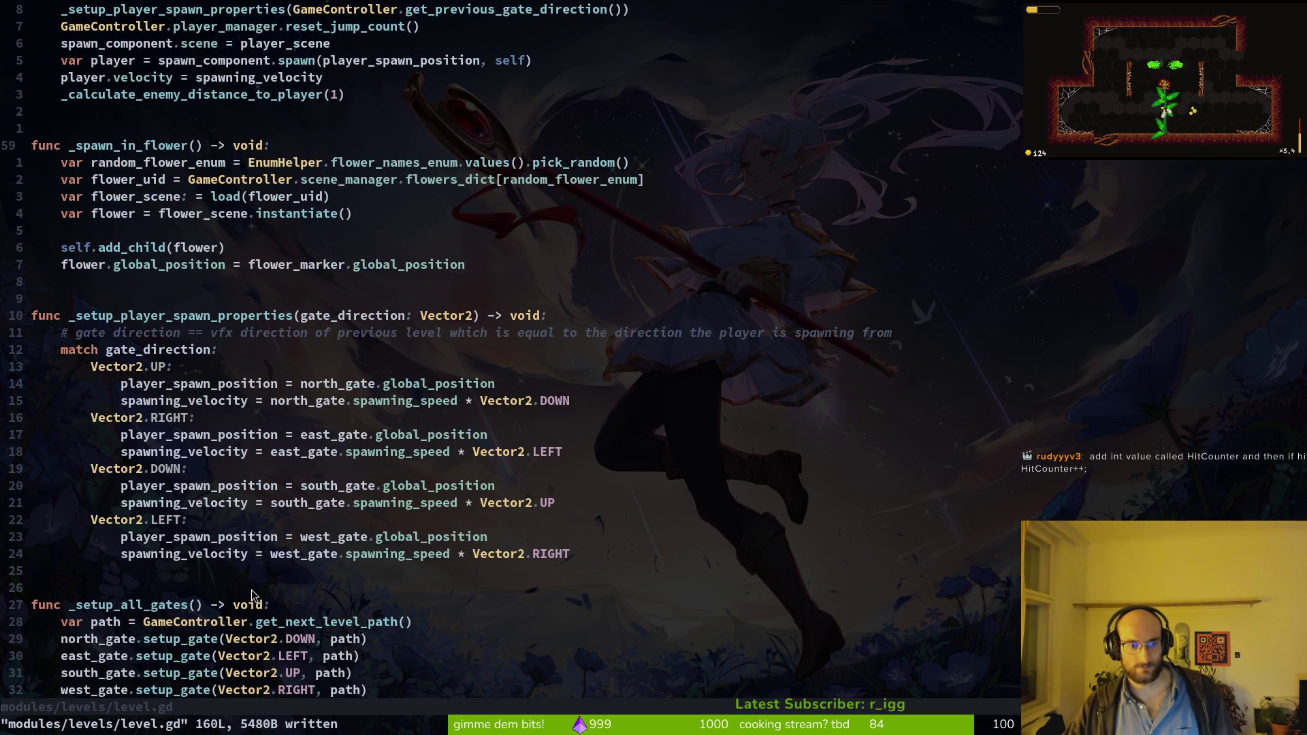
scroll(209, 404, "down", 5)
scroll(143, 578, "down", 3)
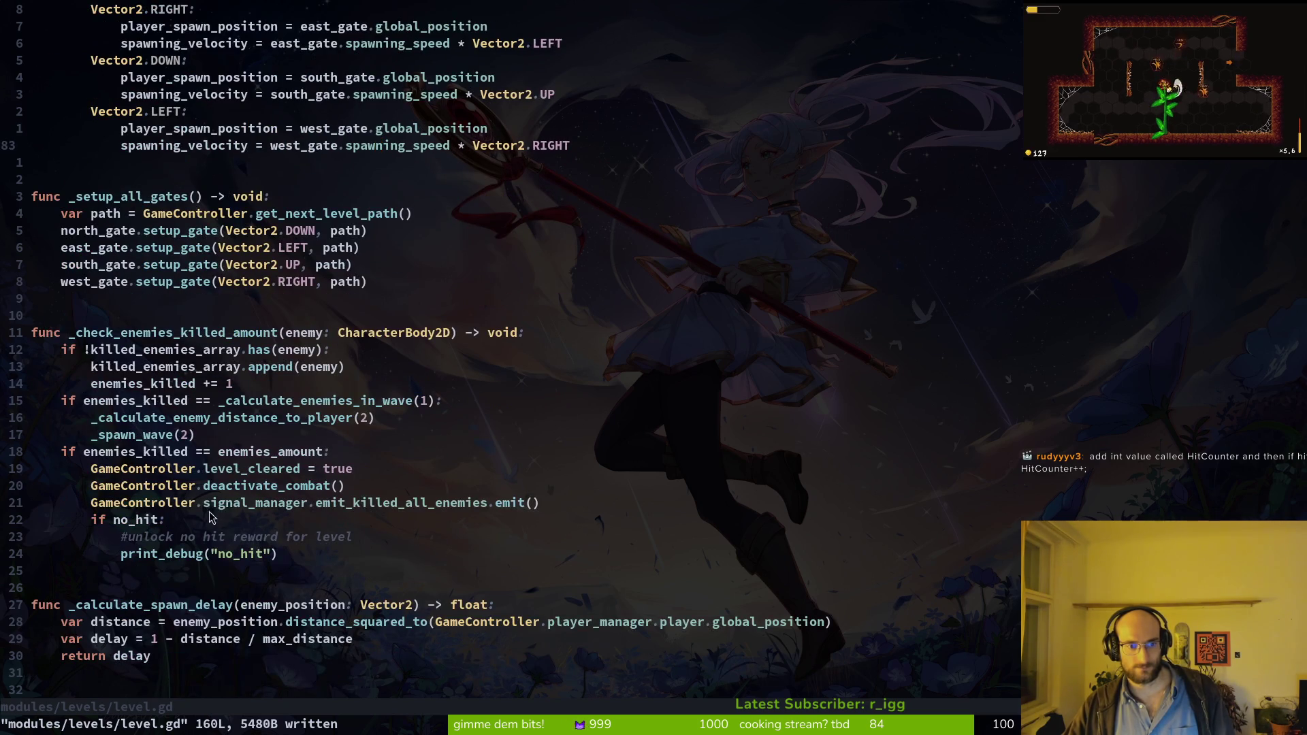
left_click(238, 530)
left_click(224, 553)
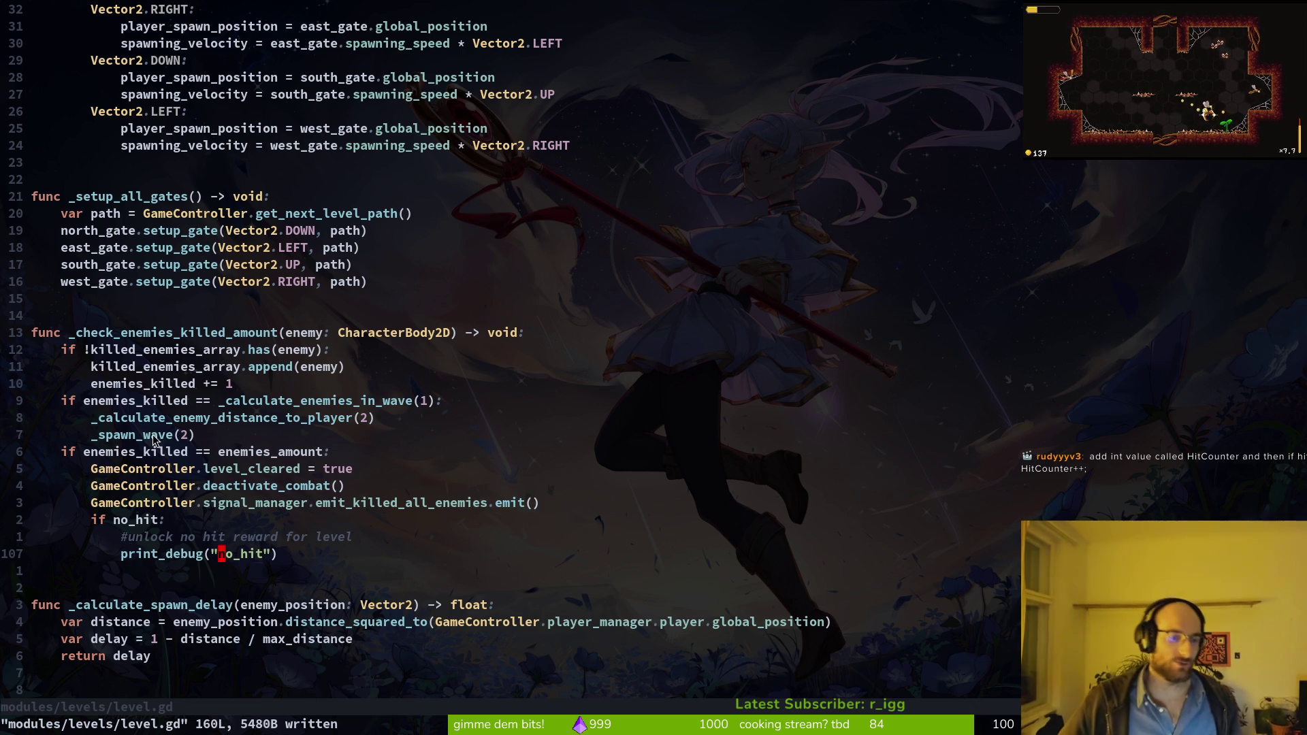
key("ctrl+u")
key("ctrl+u")
key("ctrl+u")
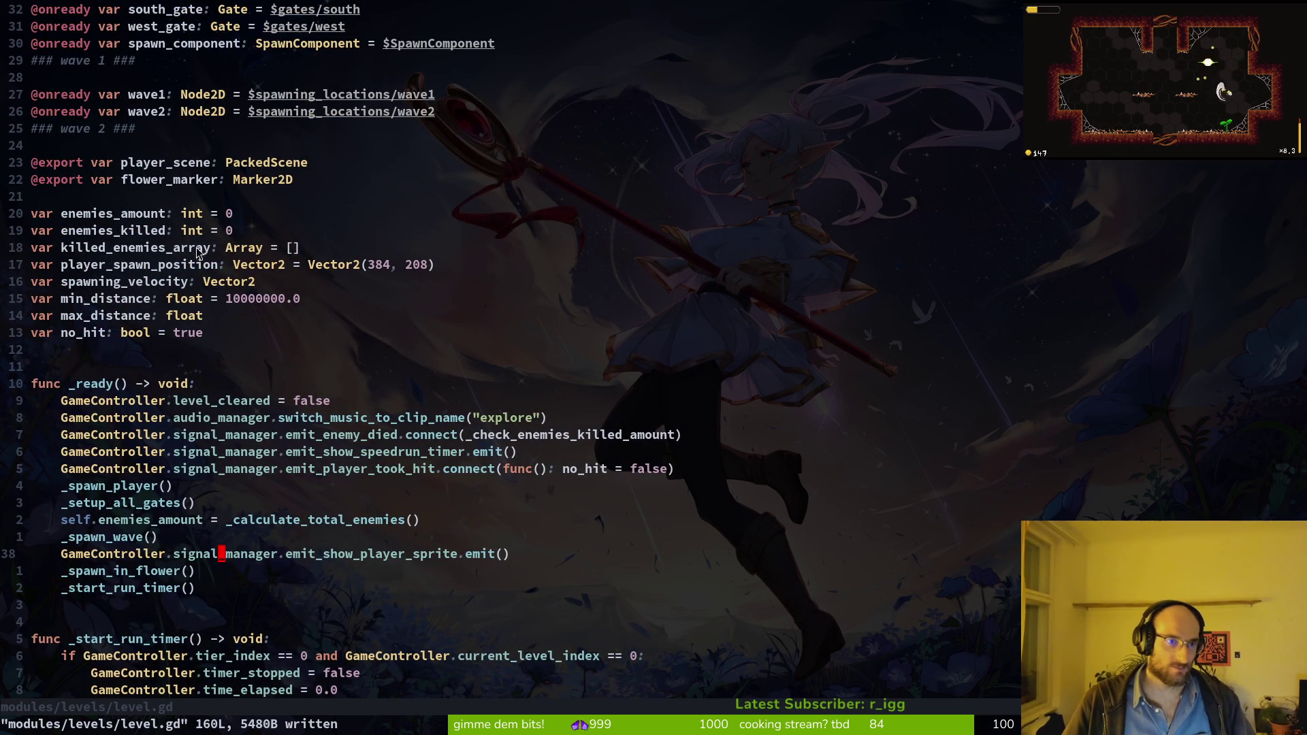
key("ctrl+u")
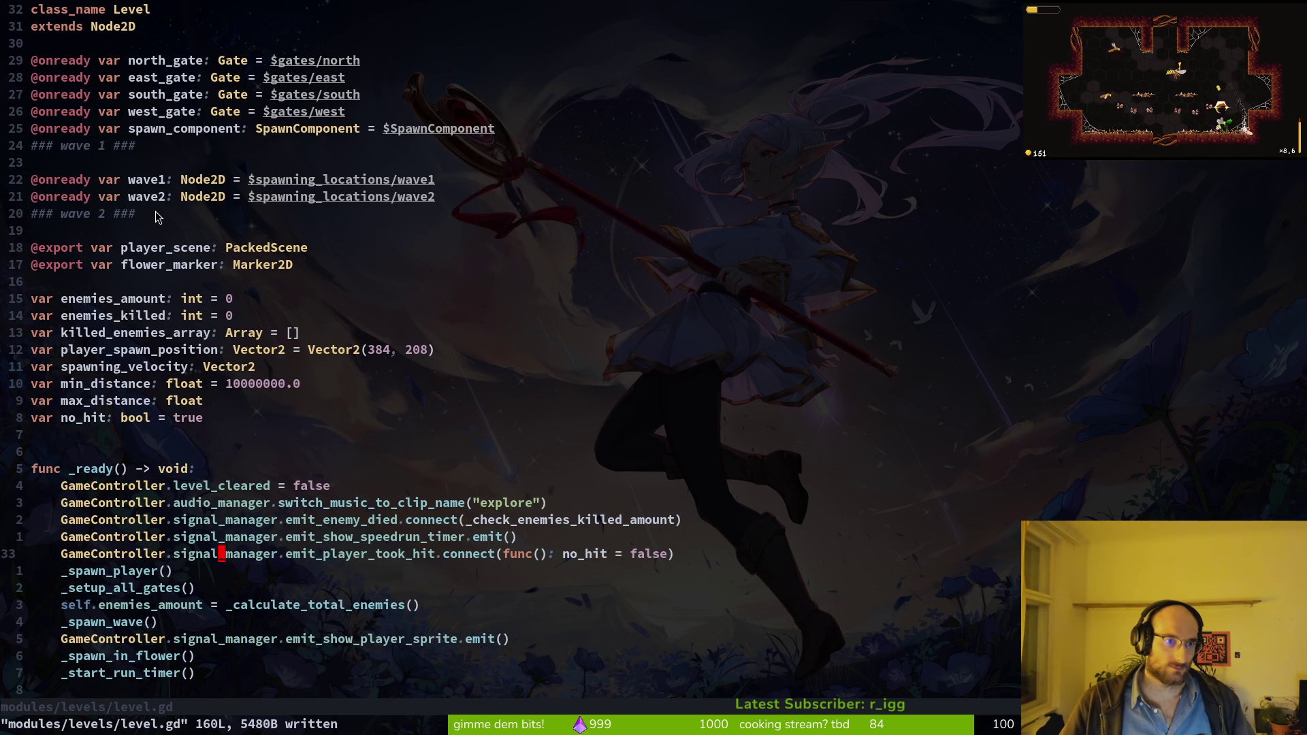
Step: Delete the '### wave 1 ###' and '### wave 2 ###' comment lines, saving after each
left_click_drag(35, 162, 49, 145)
key("d")
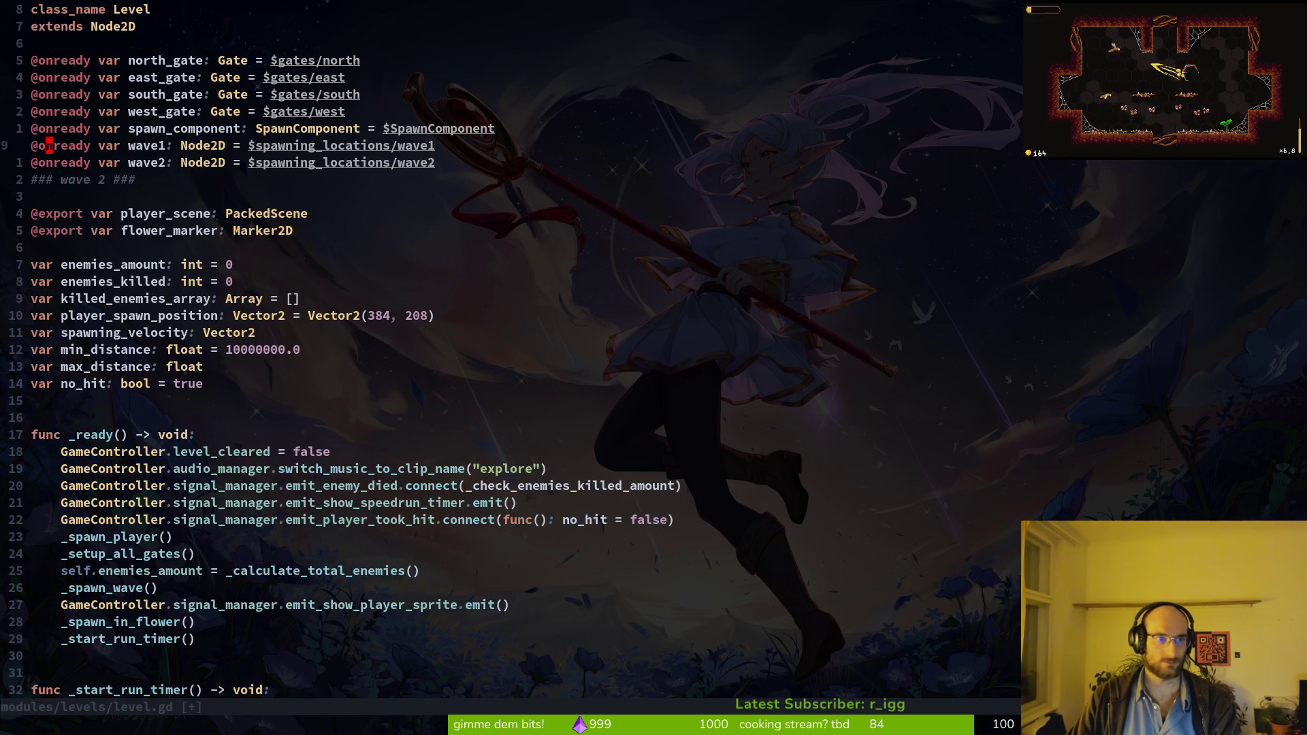
key("O")
key("Escape")
type(":w")
key("Return")
key("j")
key("j")
key("j")
key("d")
key("d")
type(":w")
key("Return")
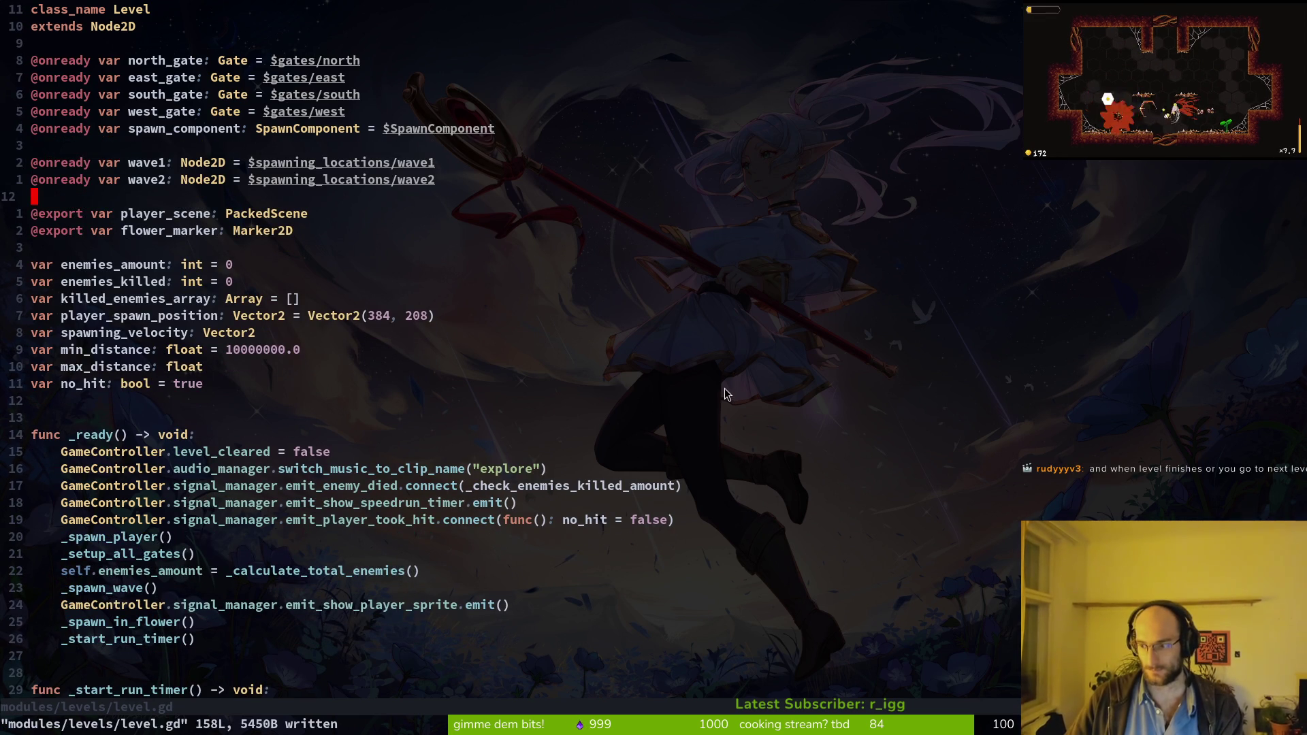
Step: Move to the unlock no-hit reward comment in level.gd
scroll(408, 400, "down", 13)
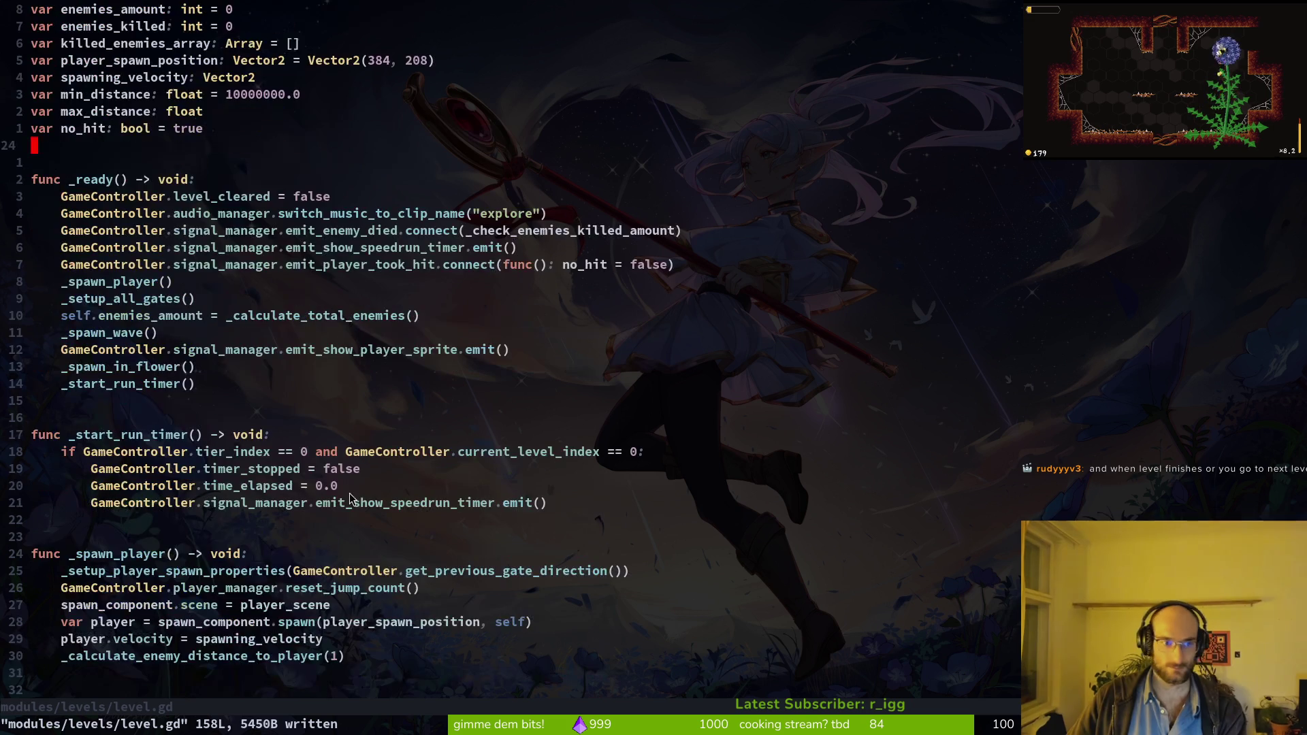
scroll(363, 249, "down", 14)
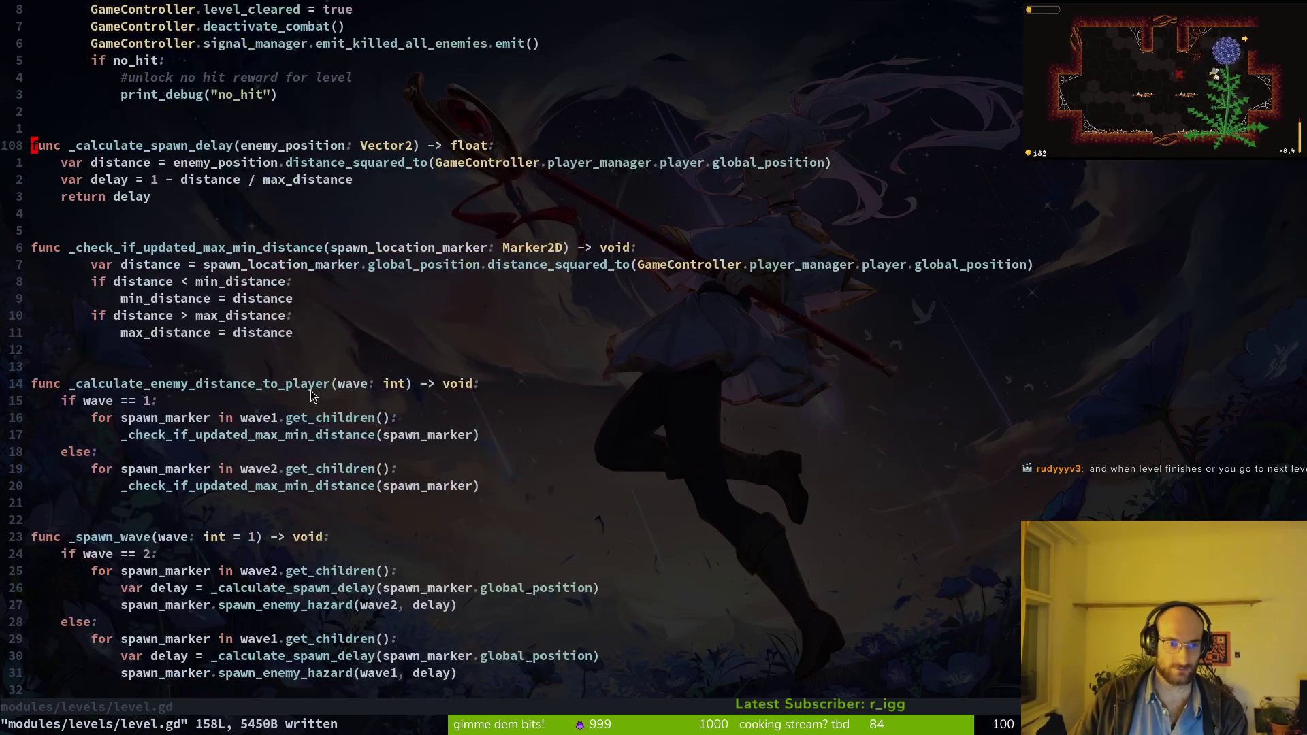
left_click_drag(136, 352, 204, 400)
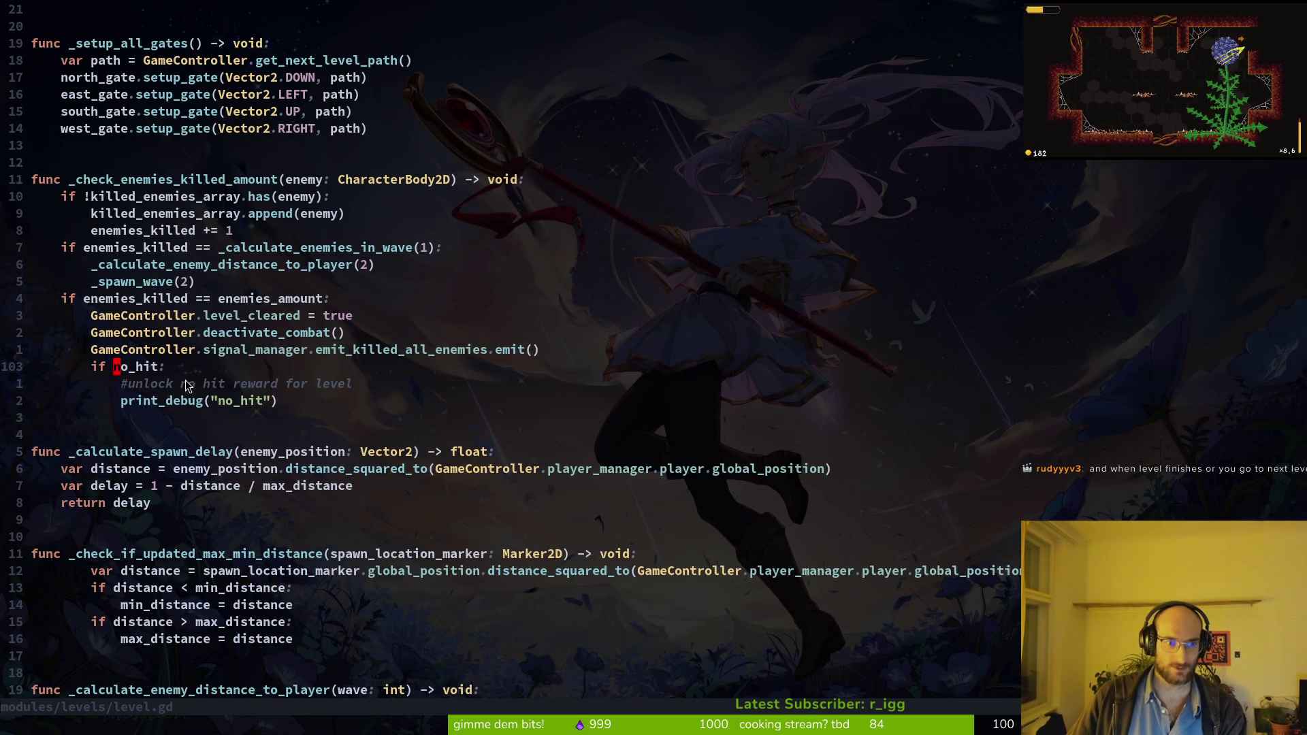
left_click(224, 388)
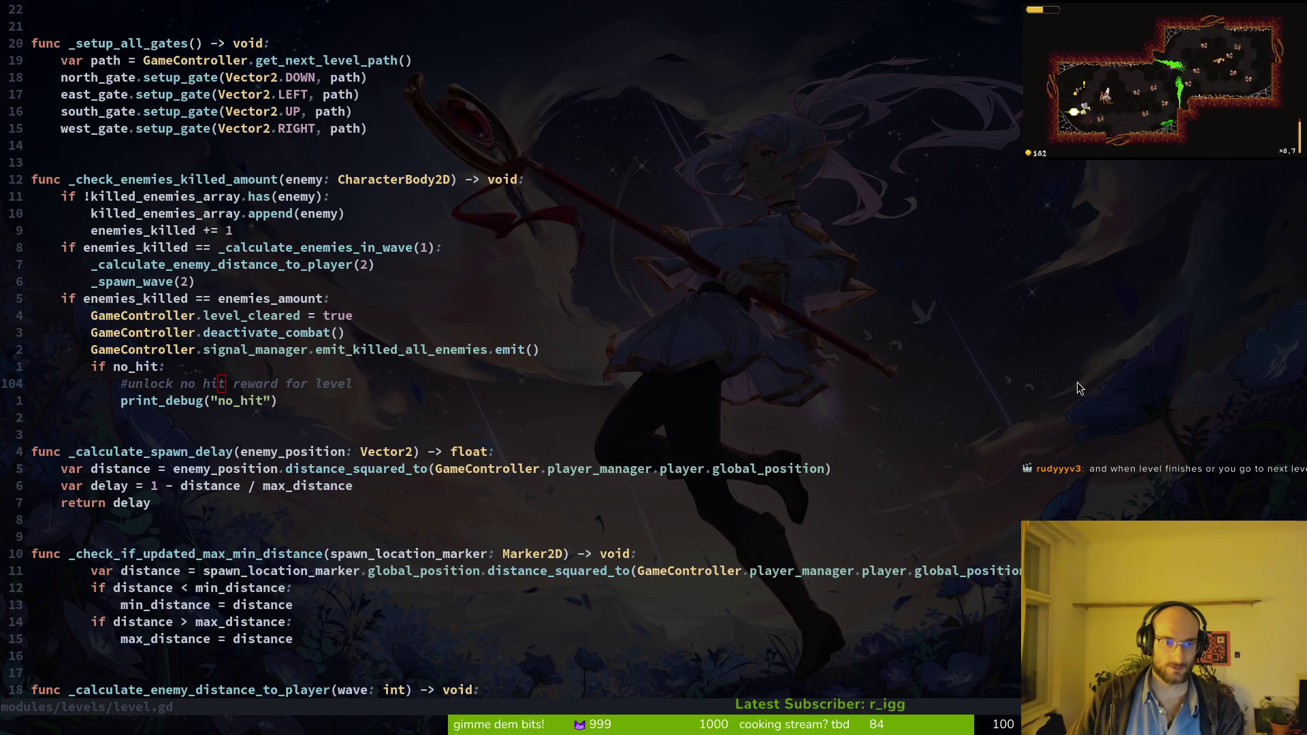
key("alt+Tab")
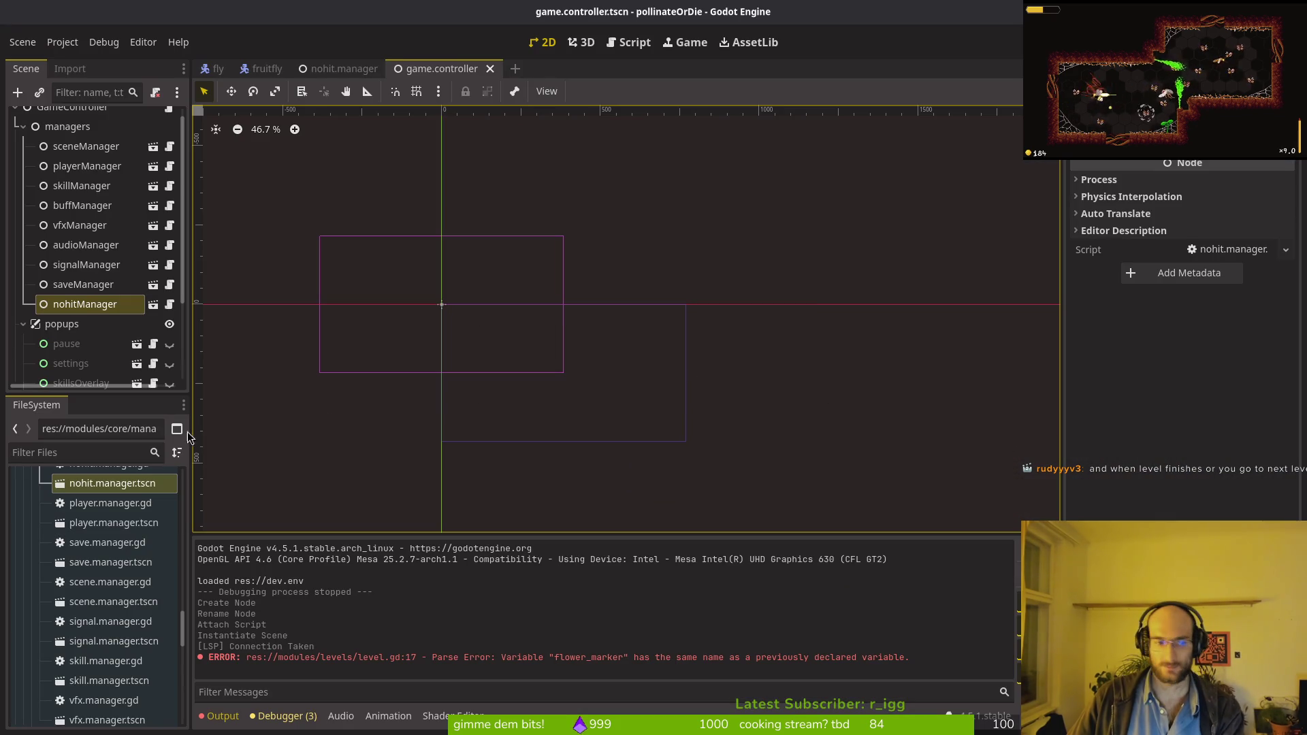
Step: Collapse the popups and managers nodes and select the resources folder in FileSystem
left_click(23, 324)
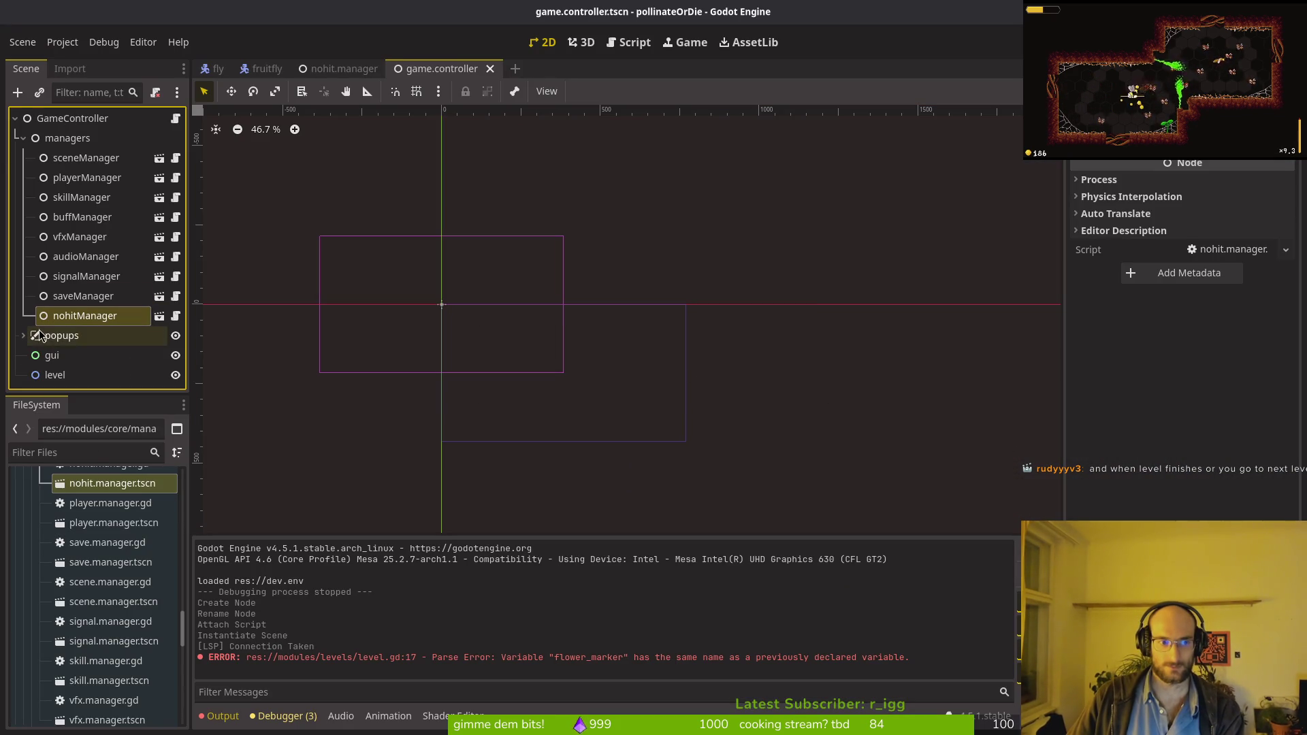
left_click(20, 138)
scroll(102, 633, "down", 5)
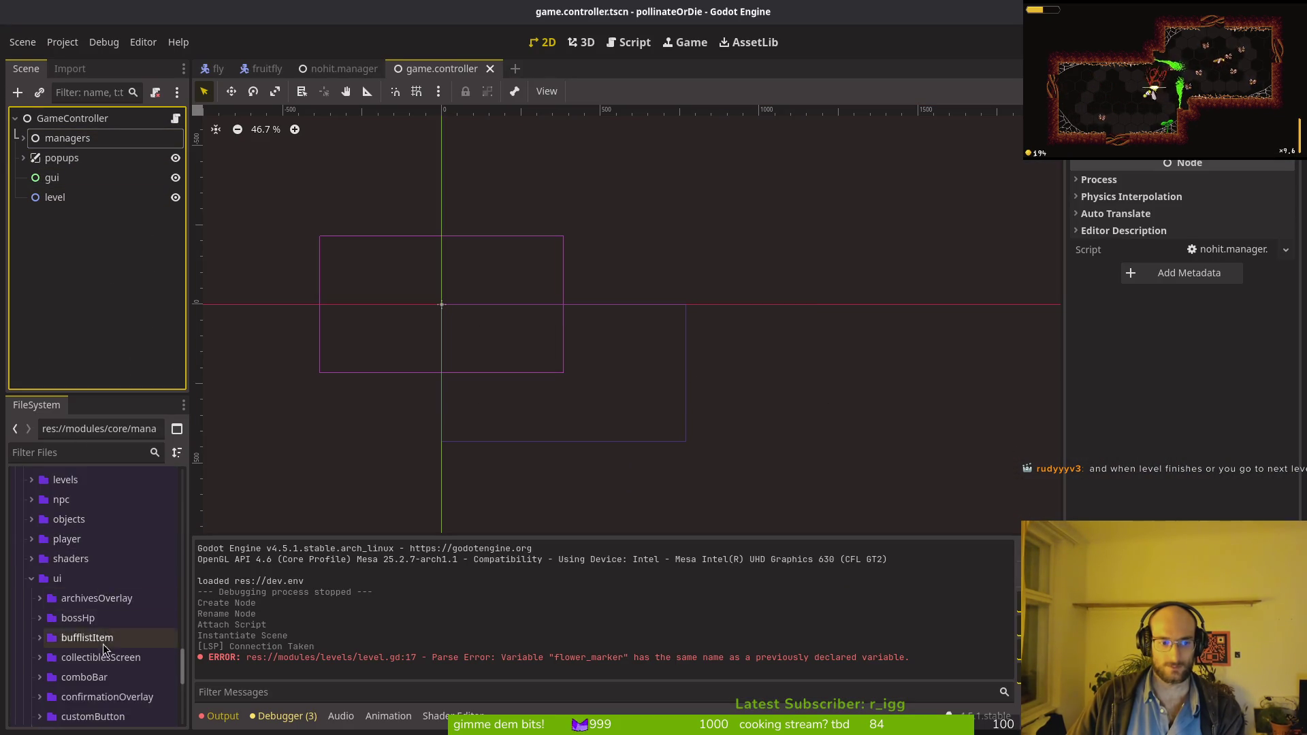
scroll(104, 646, "down", 10)
double_click(58, 672)
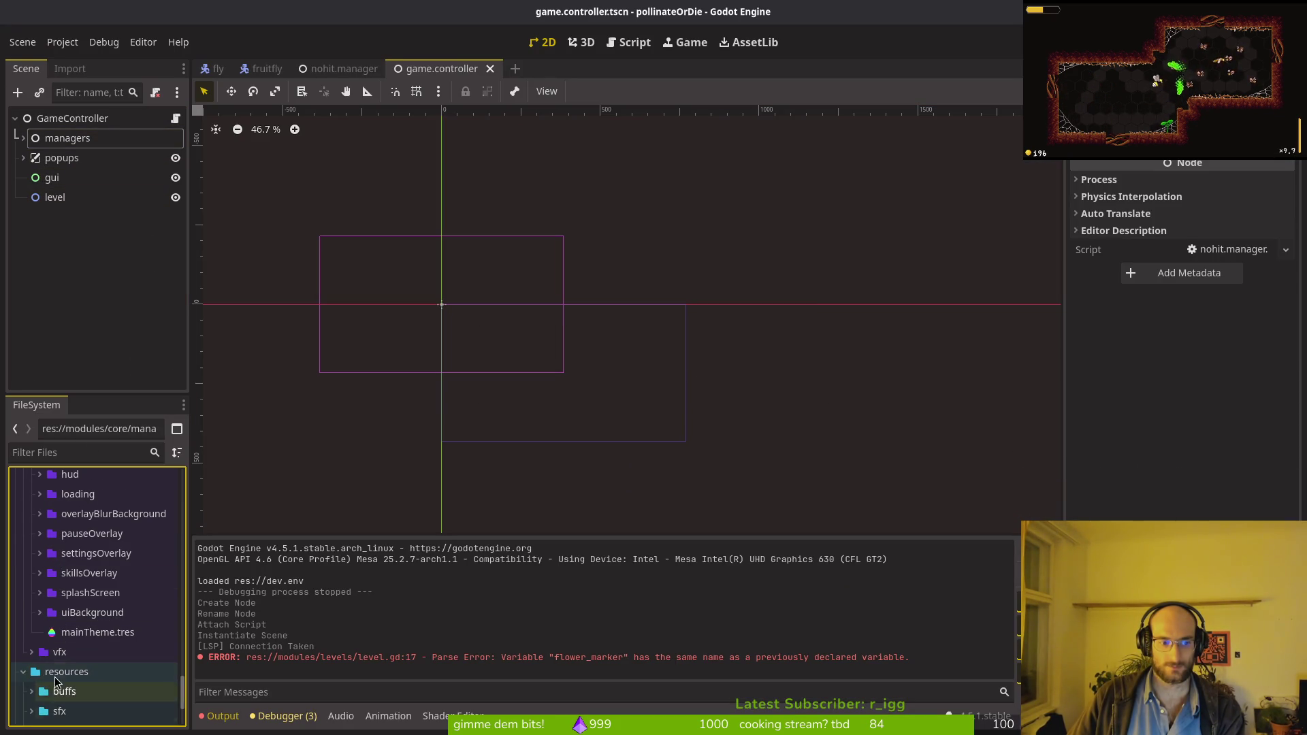
scroll(57, 681, "down", 3)
left_click(60, 531)
key("ctrl+a")
key("Escape")
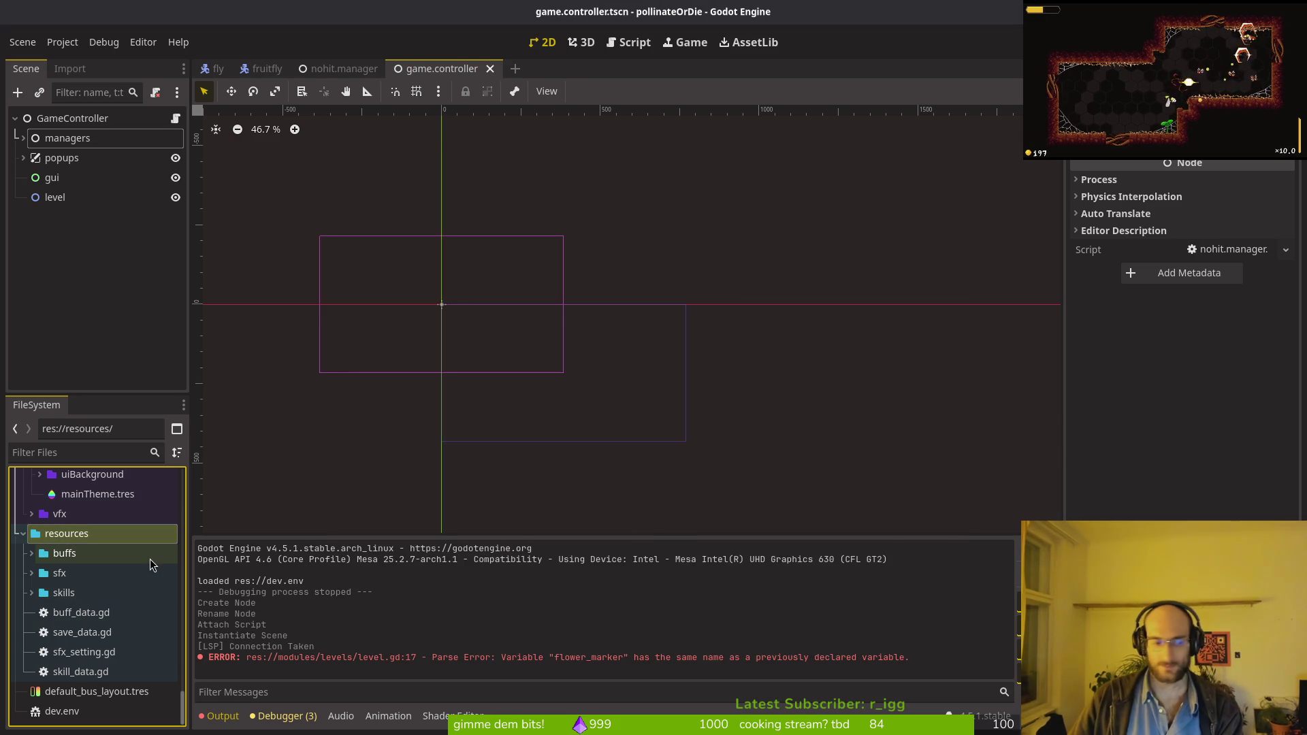
Step: Create a new folder named nohit inside resources
right_click(68, 535)
mouse_move(151, 448)
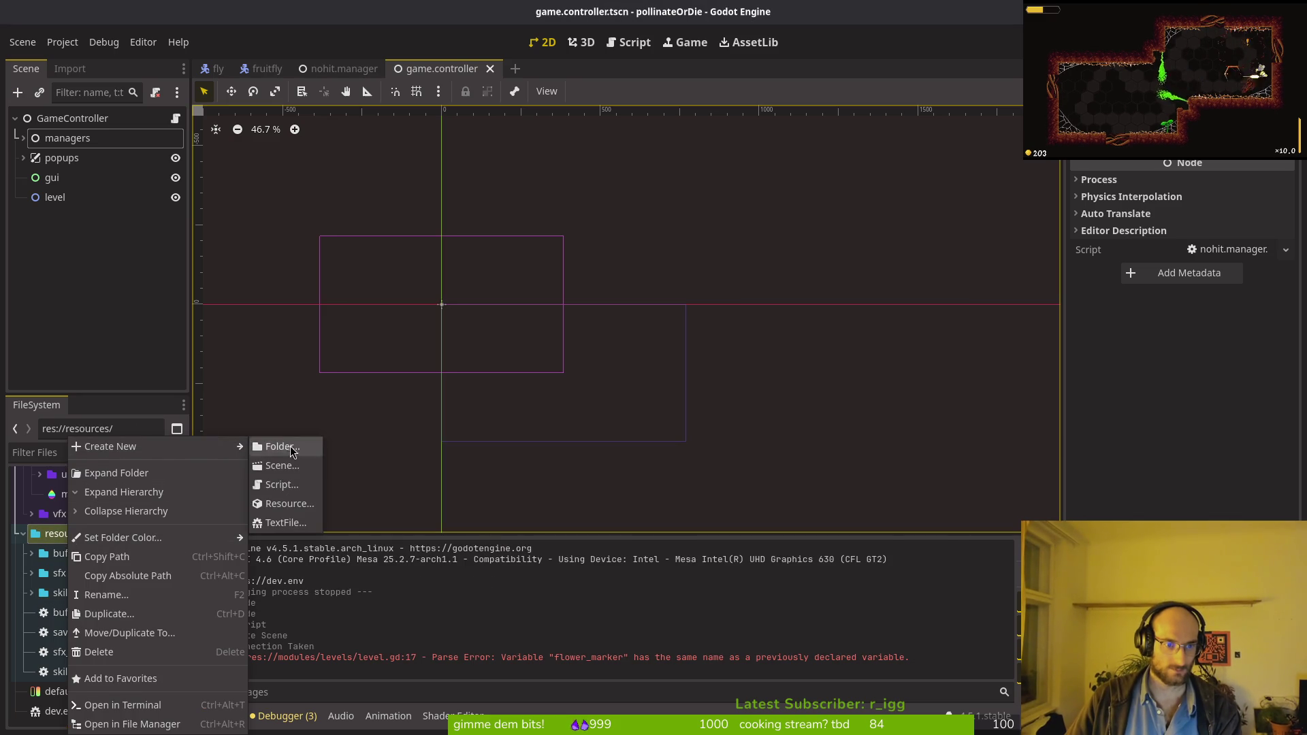
left_click(292, 450)
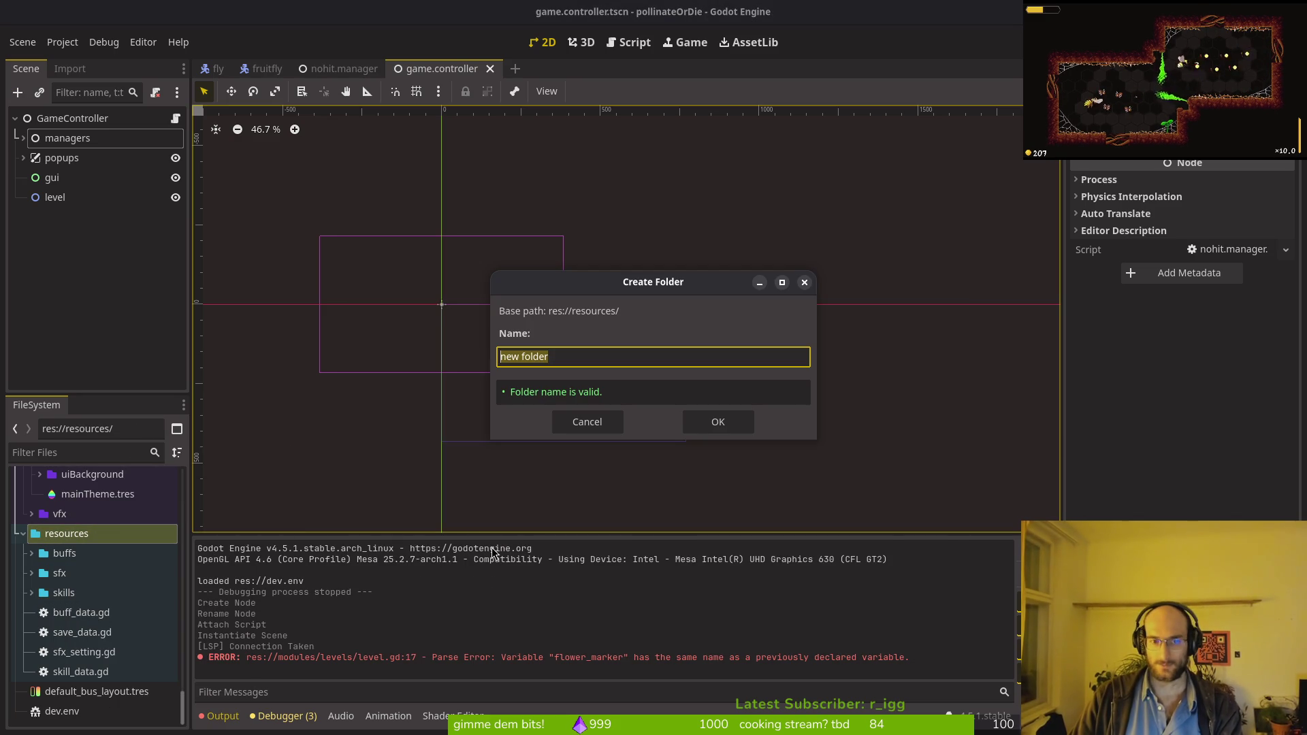
type("nohit")
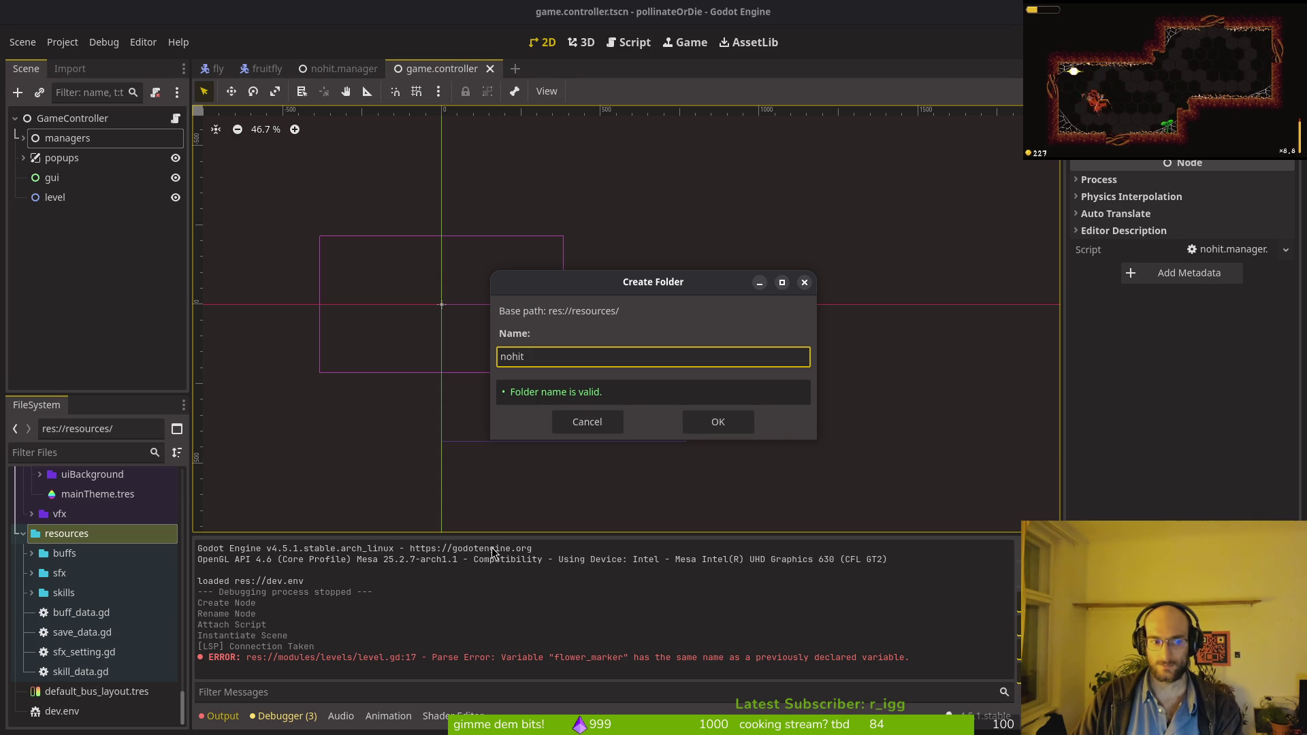
key("Return")
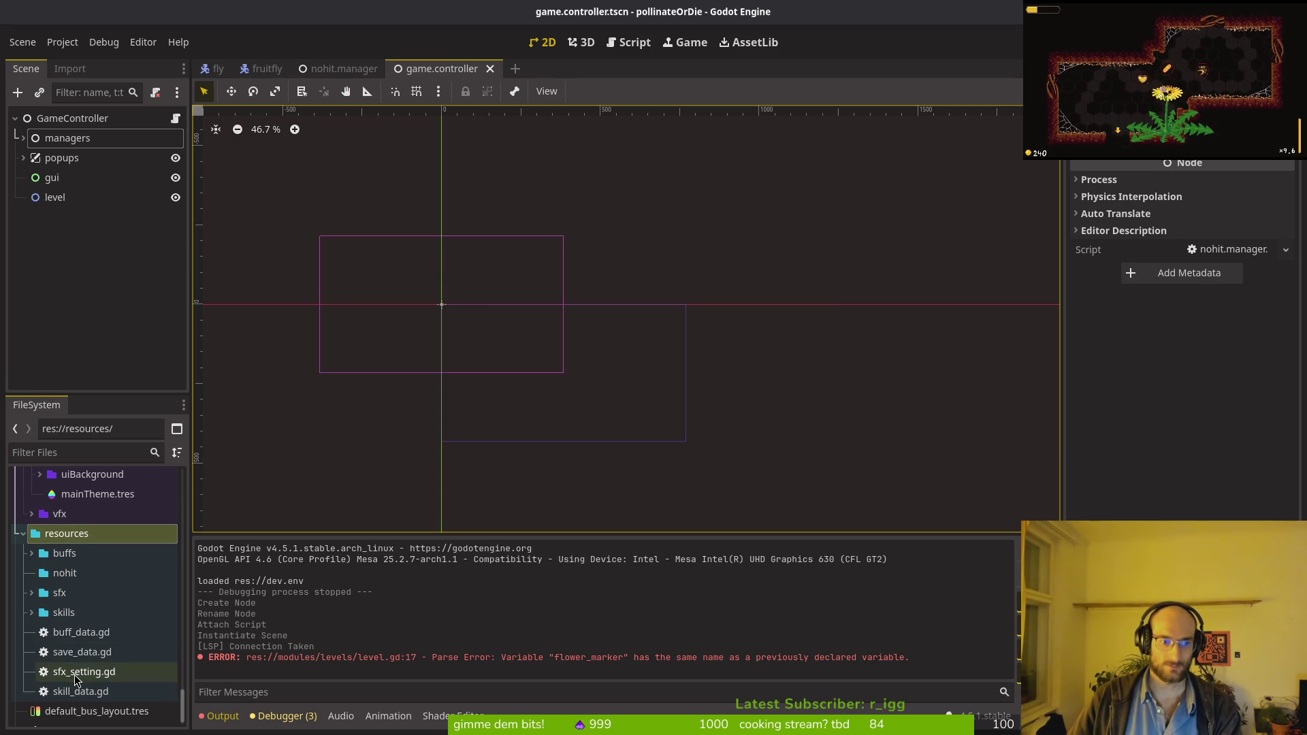
key("ctrl+a")
key("Escape")
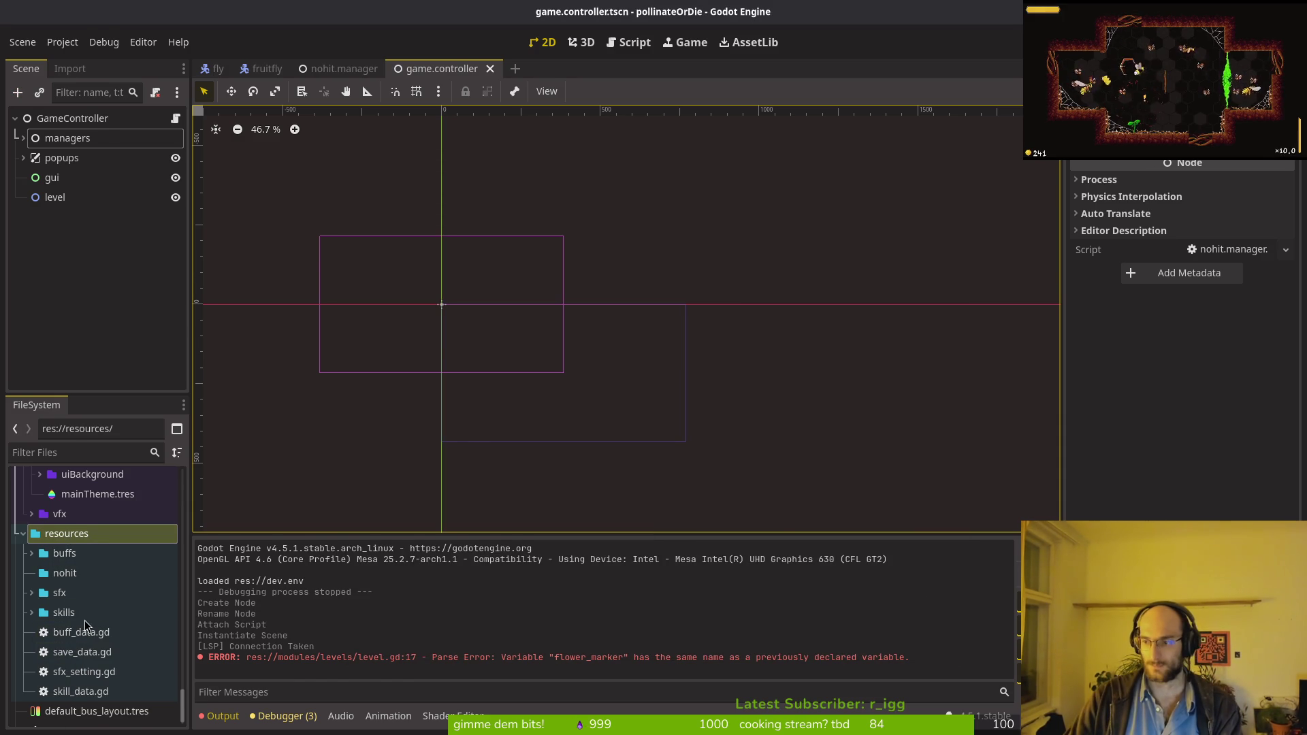
key("alt+Tab")
key("space")
key("f")
key("f")
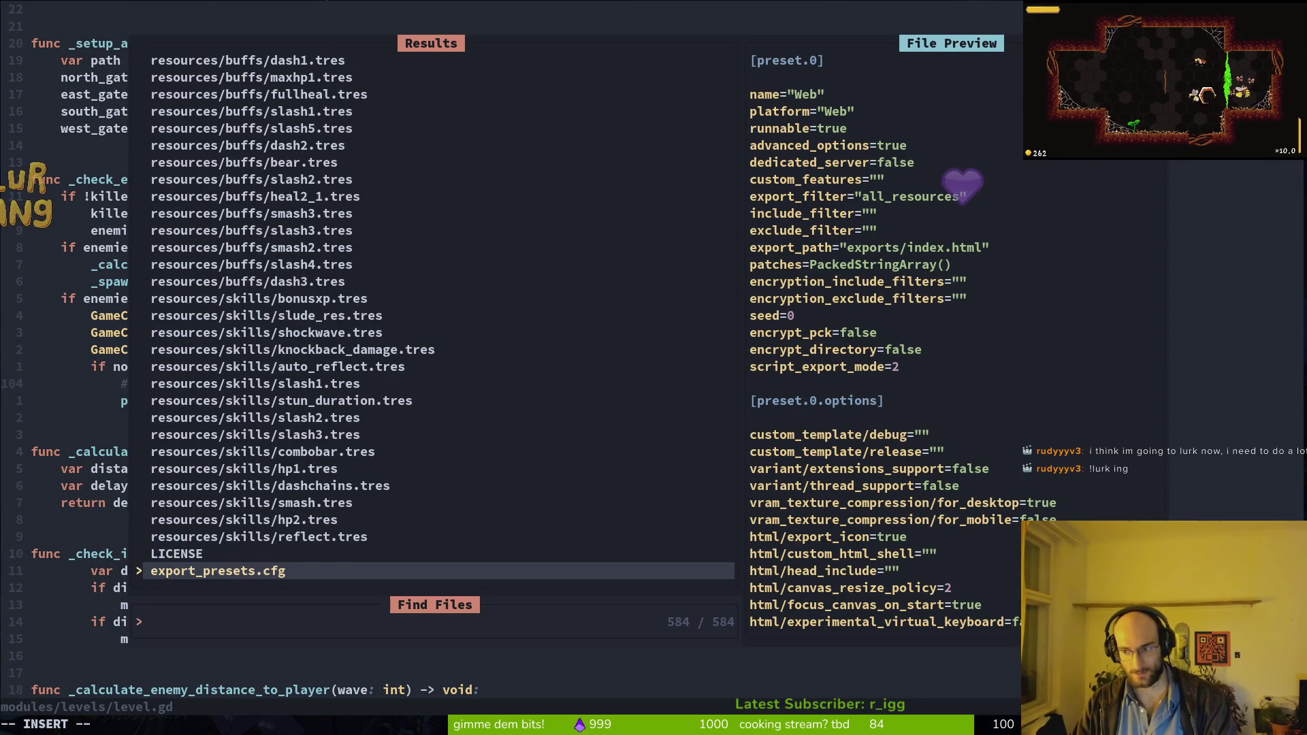
Step: Find and open resources/buff_data.gd to review the BuffData script
type("data")
key("Return")
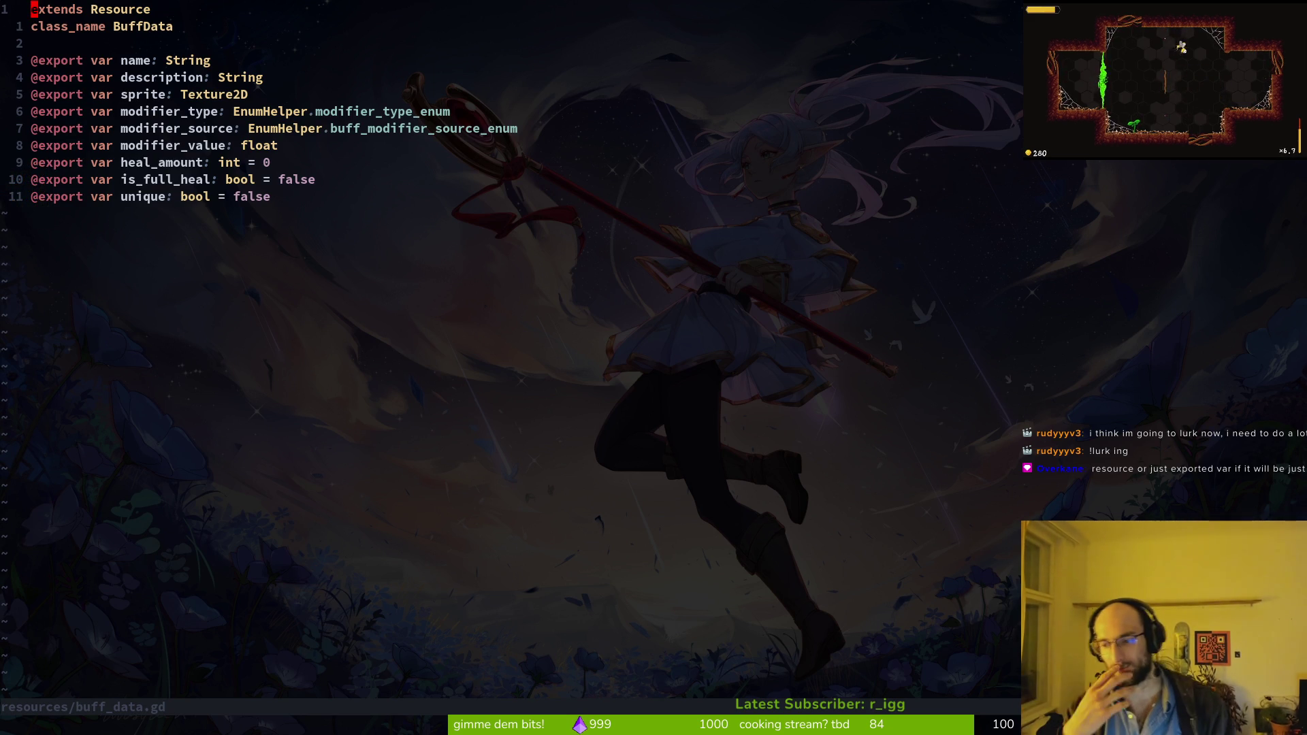
key("alt+Tab")
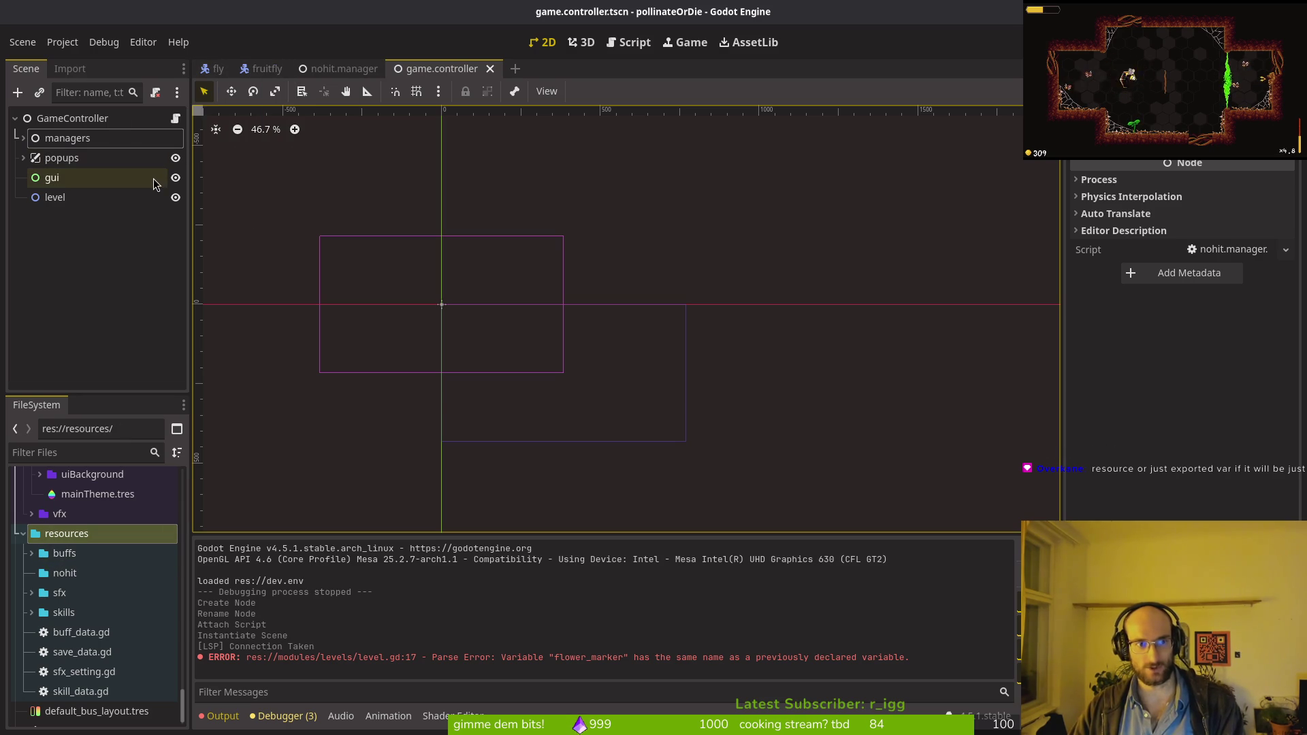
Step: Open the level_1_1 scene through quick open
key("ctrl+shift+o")
type("leve15s")
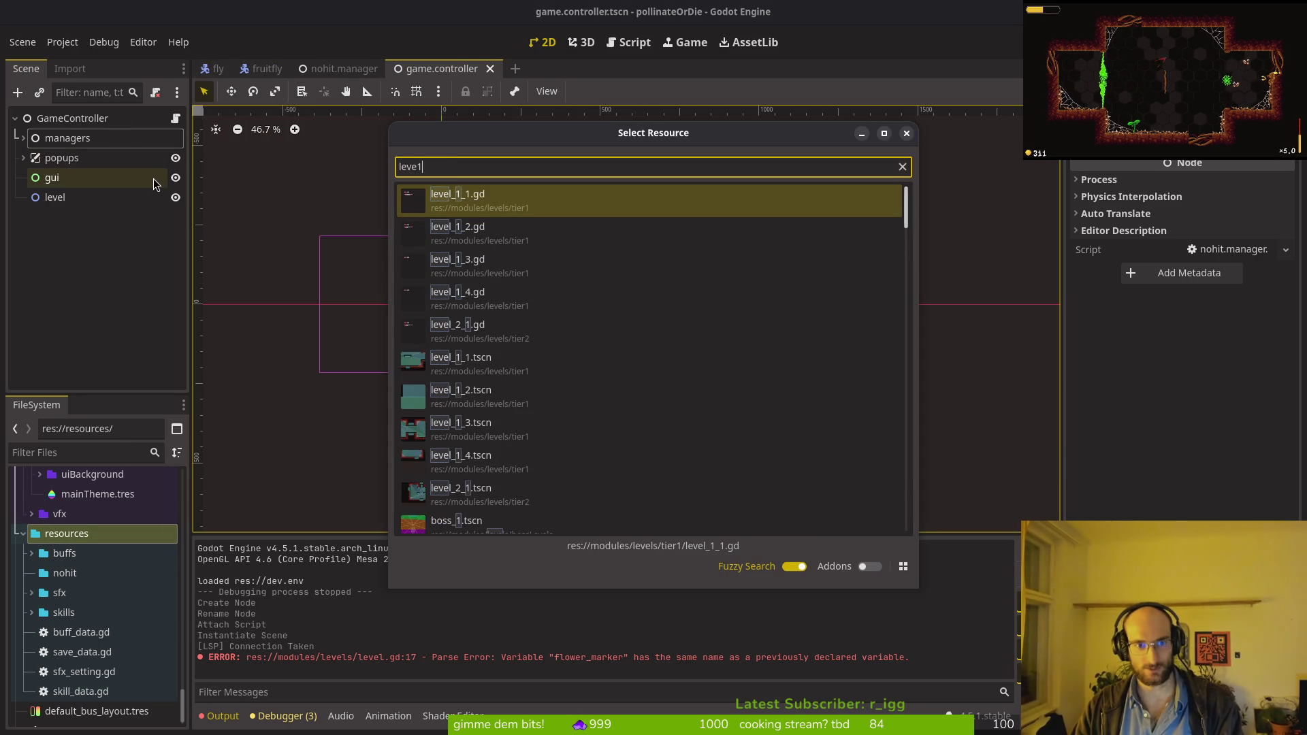
key("Return")
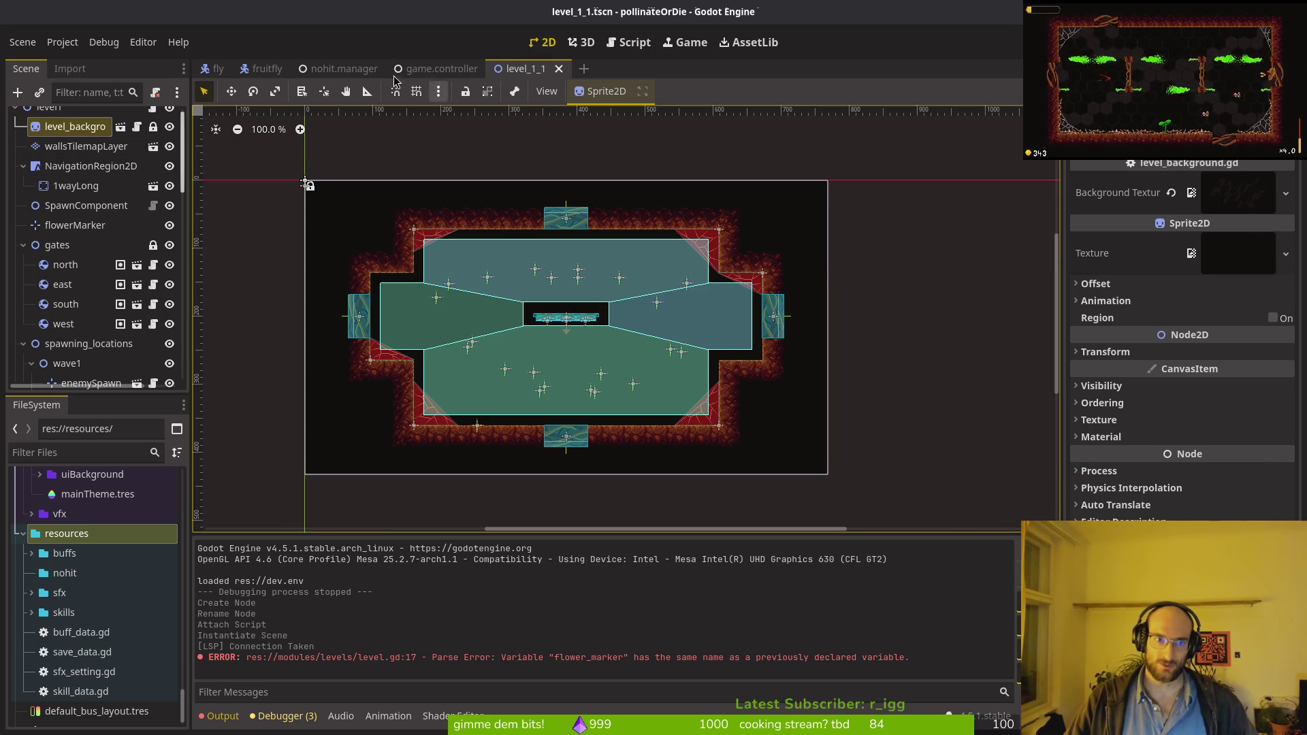
Step: Return to the nohit.manager scene tab and collapse the buffs folder
left_click(340, 69)
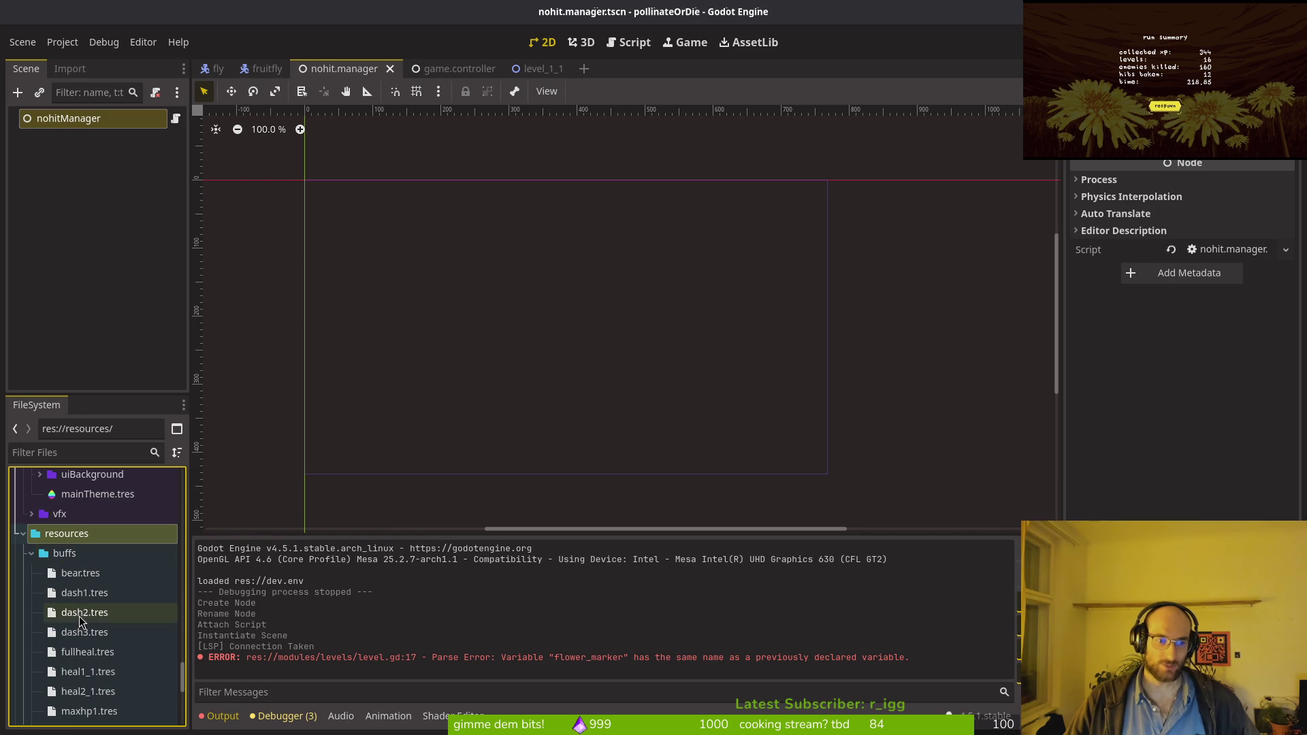
scroll(74, 633, "down", 5)
scroll(76, 646, "up", 5)
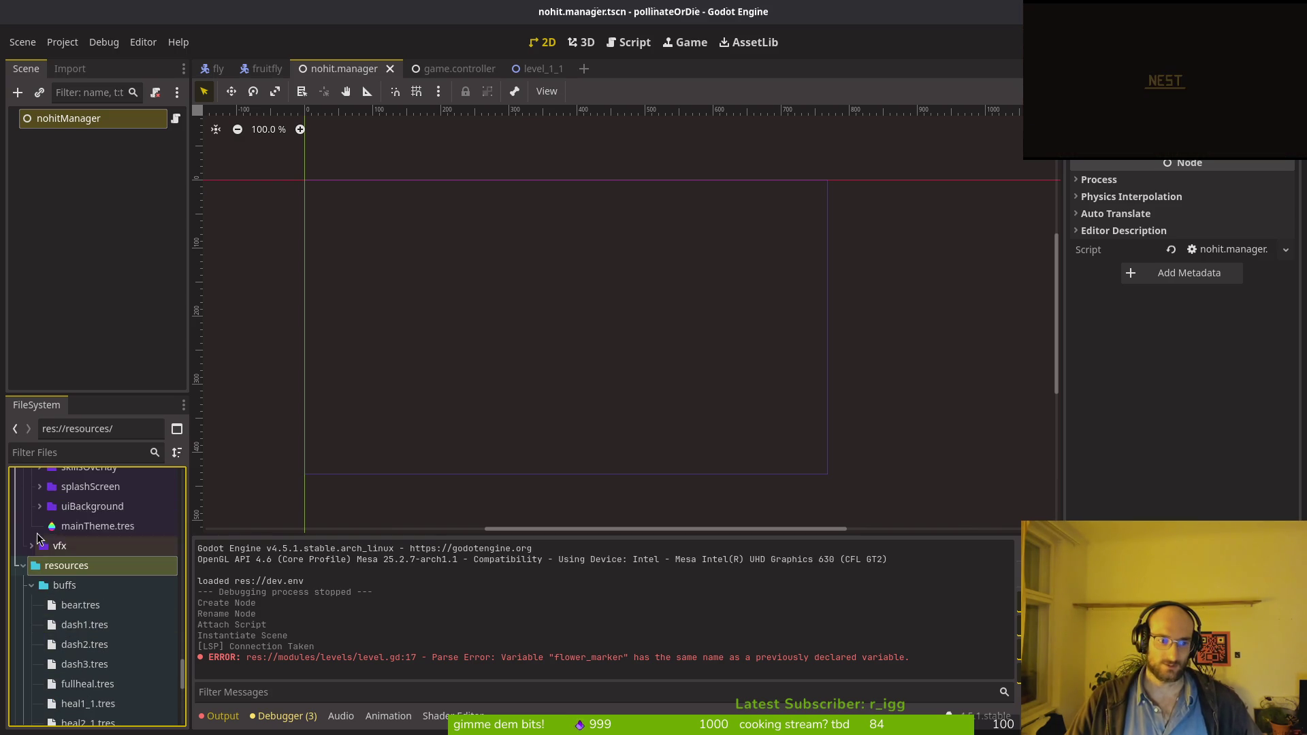
left_click(31, 586)
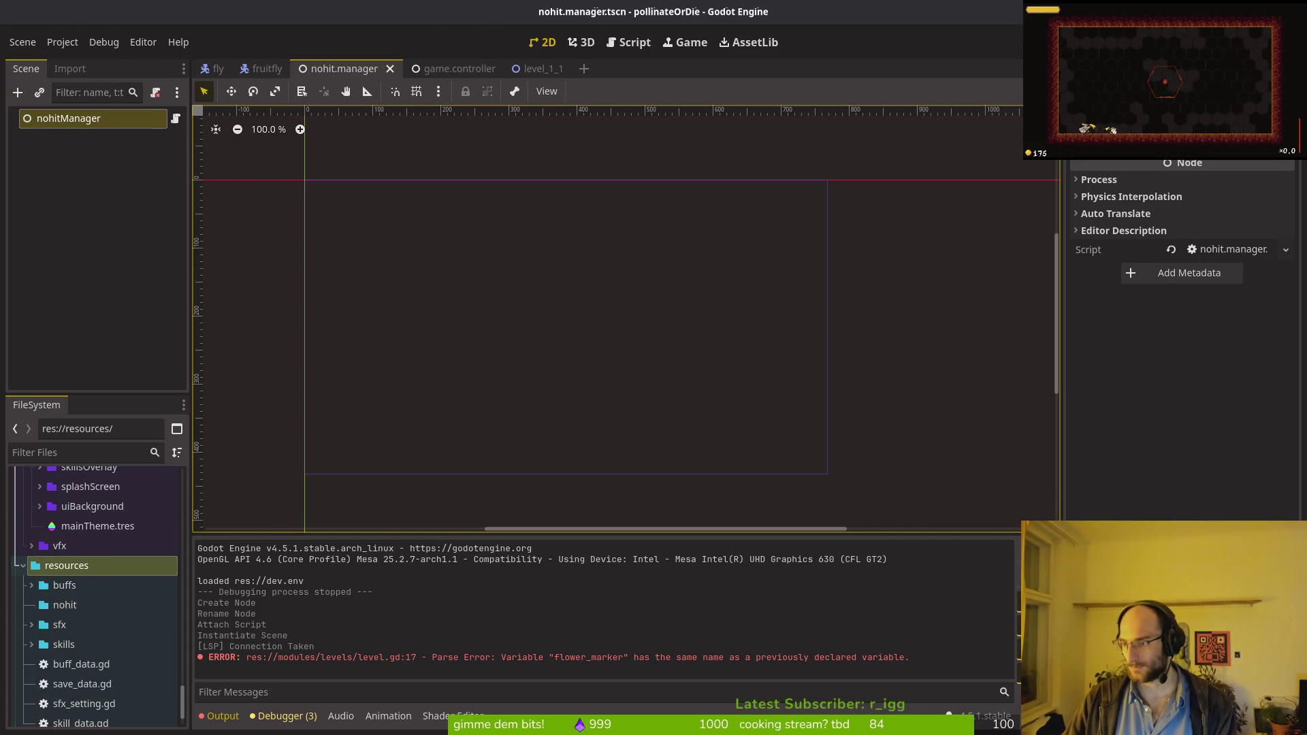
Step: Open nohit.manager.gd in Neovim and add blank lines below its class name
key("alt+Tab")
key("ctrl+p")
type("no")
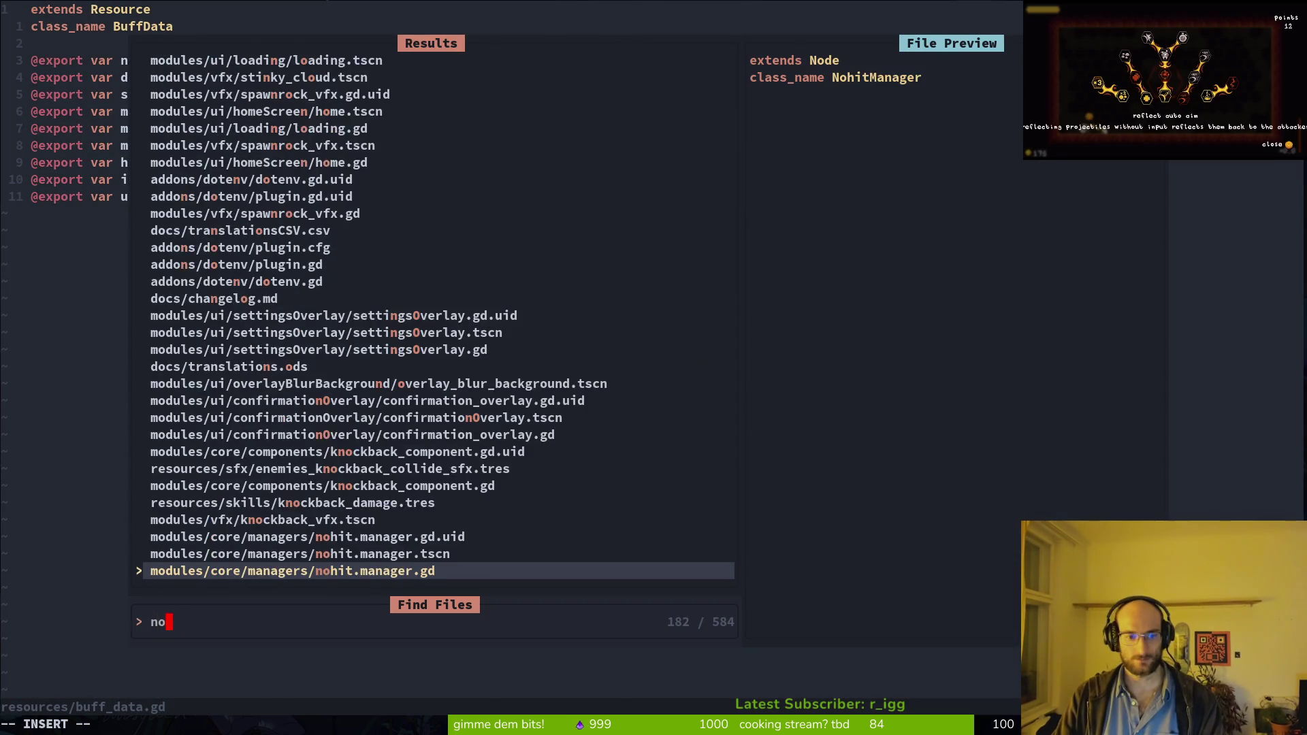
key("Return")
key("o")
key("Return")
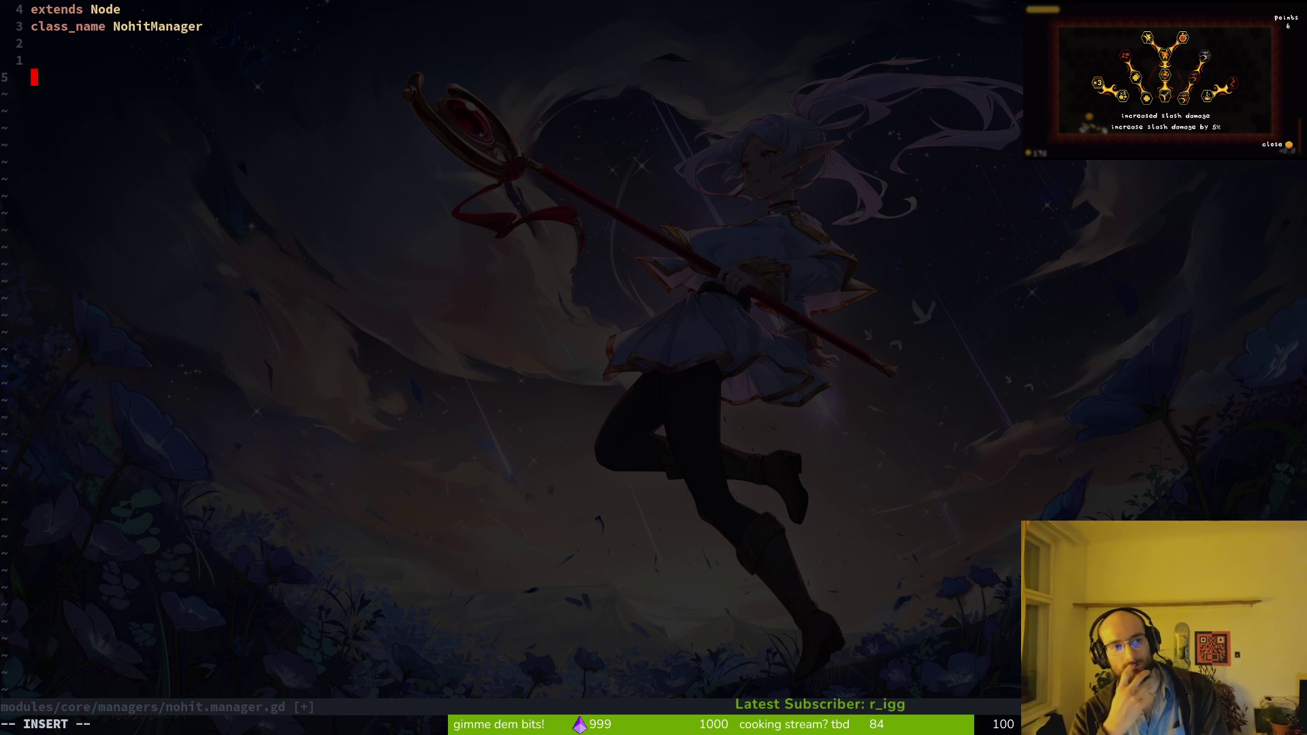
key("ctrl+o")
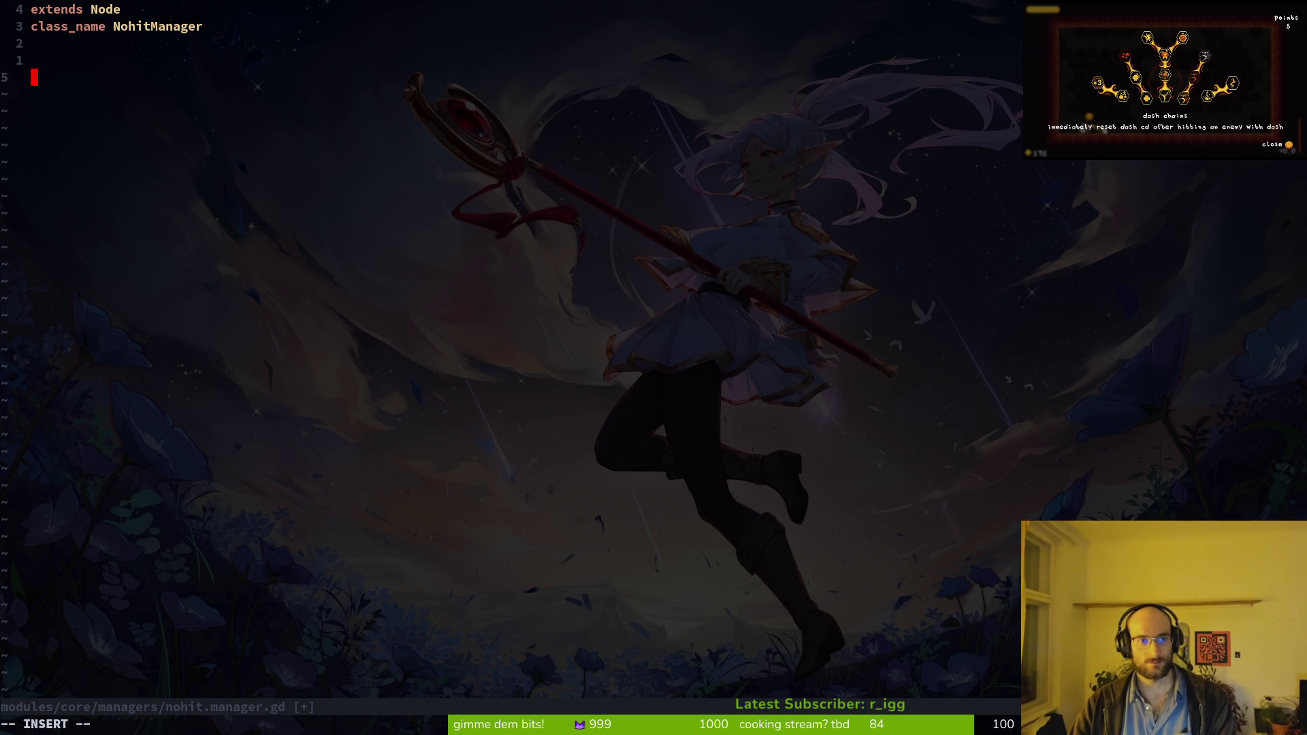
key("space")
key("f")
key("f")
type("archive")
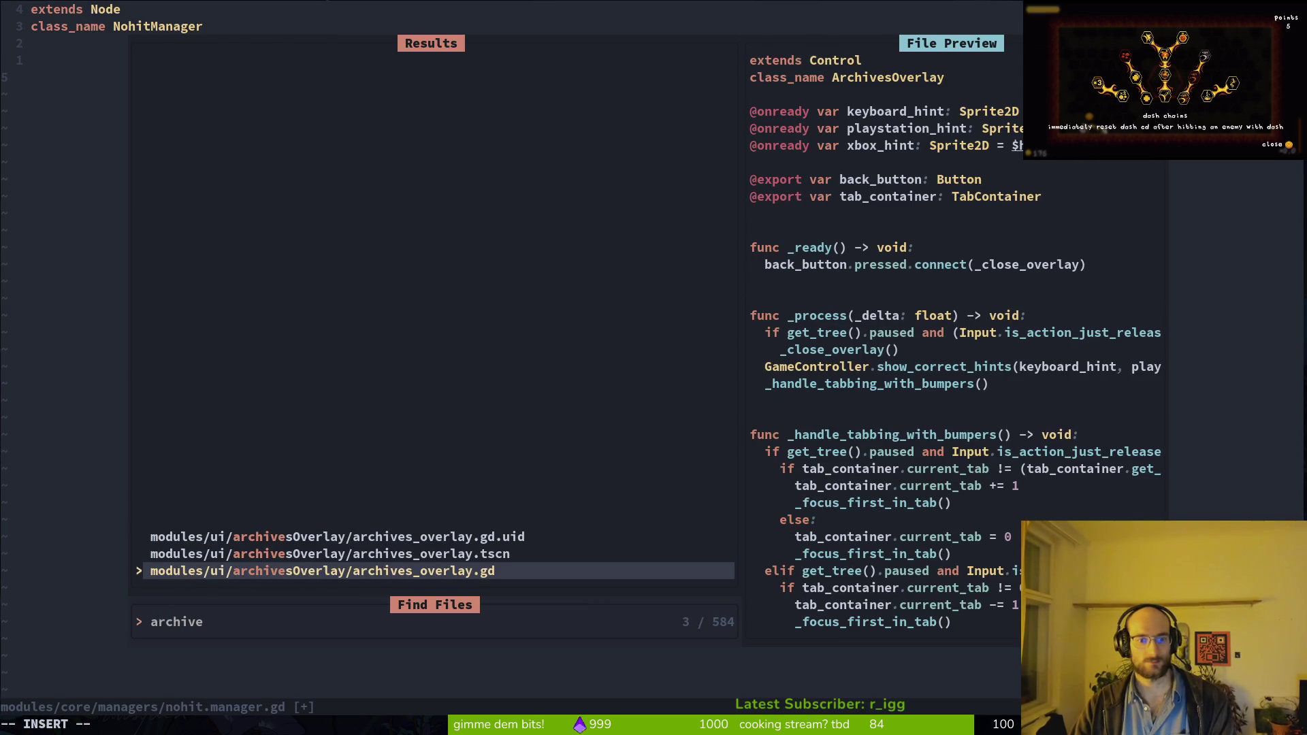
key("Escape")
key("Escape")
Step: Change the class_name in nohit.manager.gd to ArchivesManager and save the file
key("k")
key("k")
key("k")
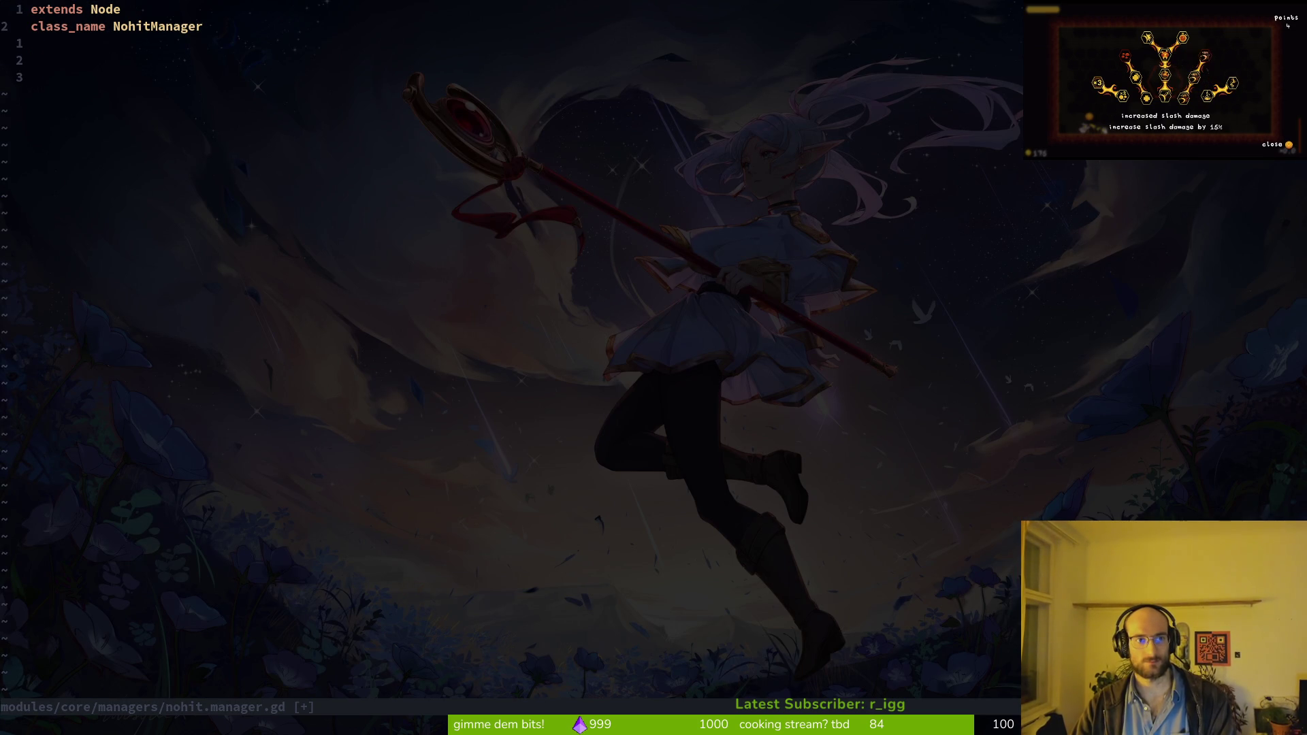
type("ciwArchivesManager")
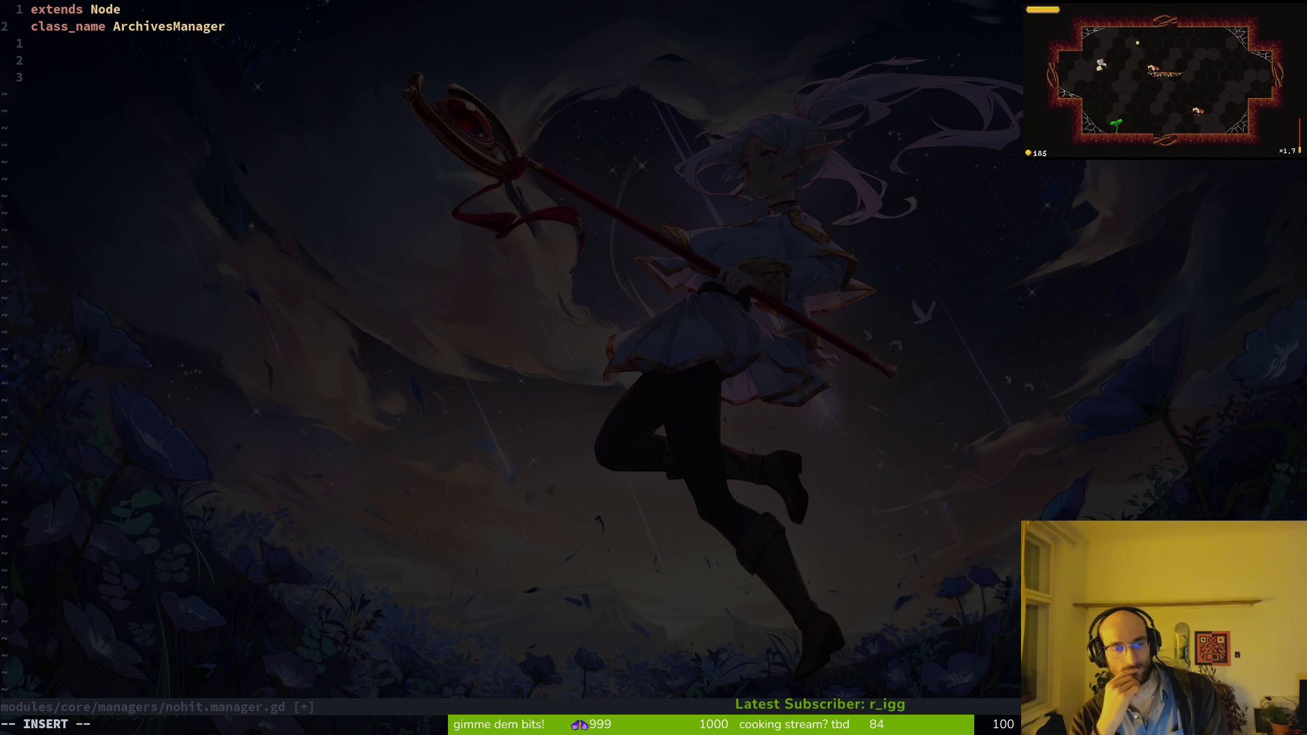
key("Escape")
type(":w")
key("Return")
key("o")
key("Return")
key("Return")
key("Escape")
type(":w")
key("Return")
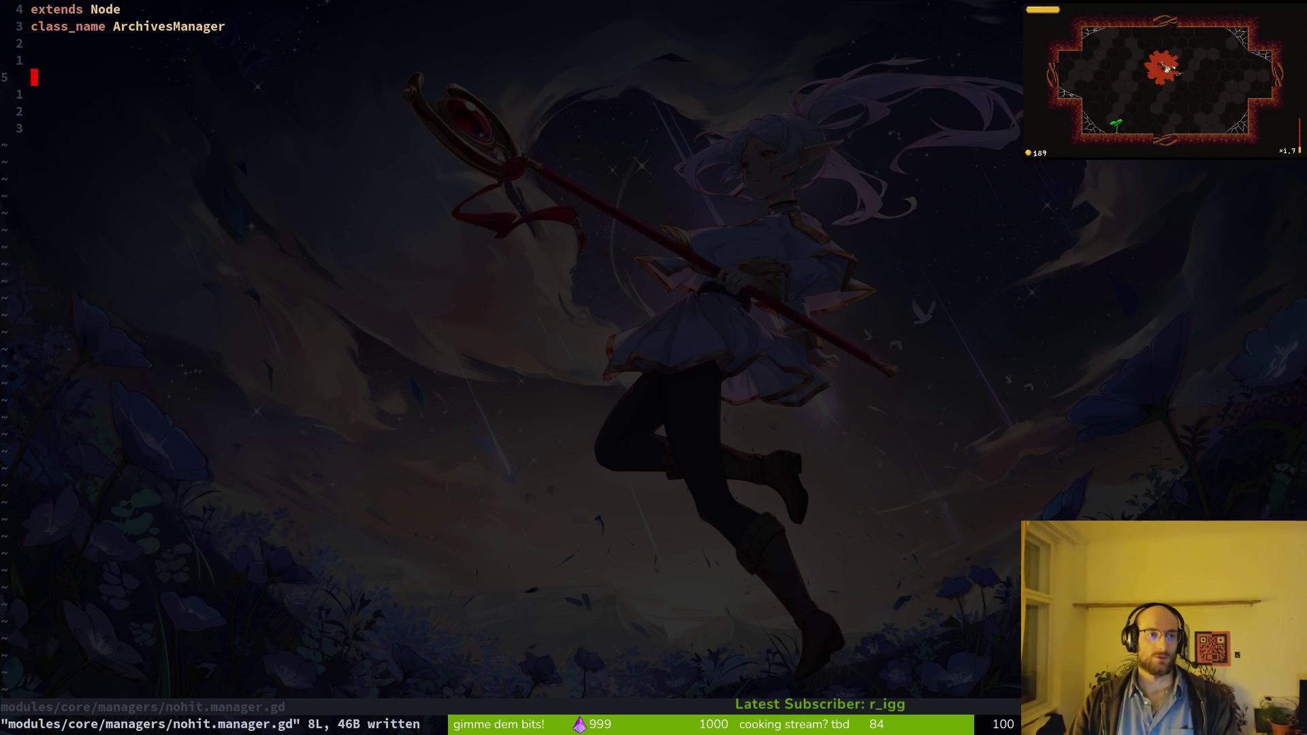
Step: Find skill.manager.gd with the search 'skima' and open it
key("space")
key("f")
key("f")
type("skima")
key("Return")
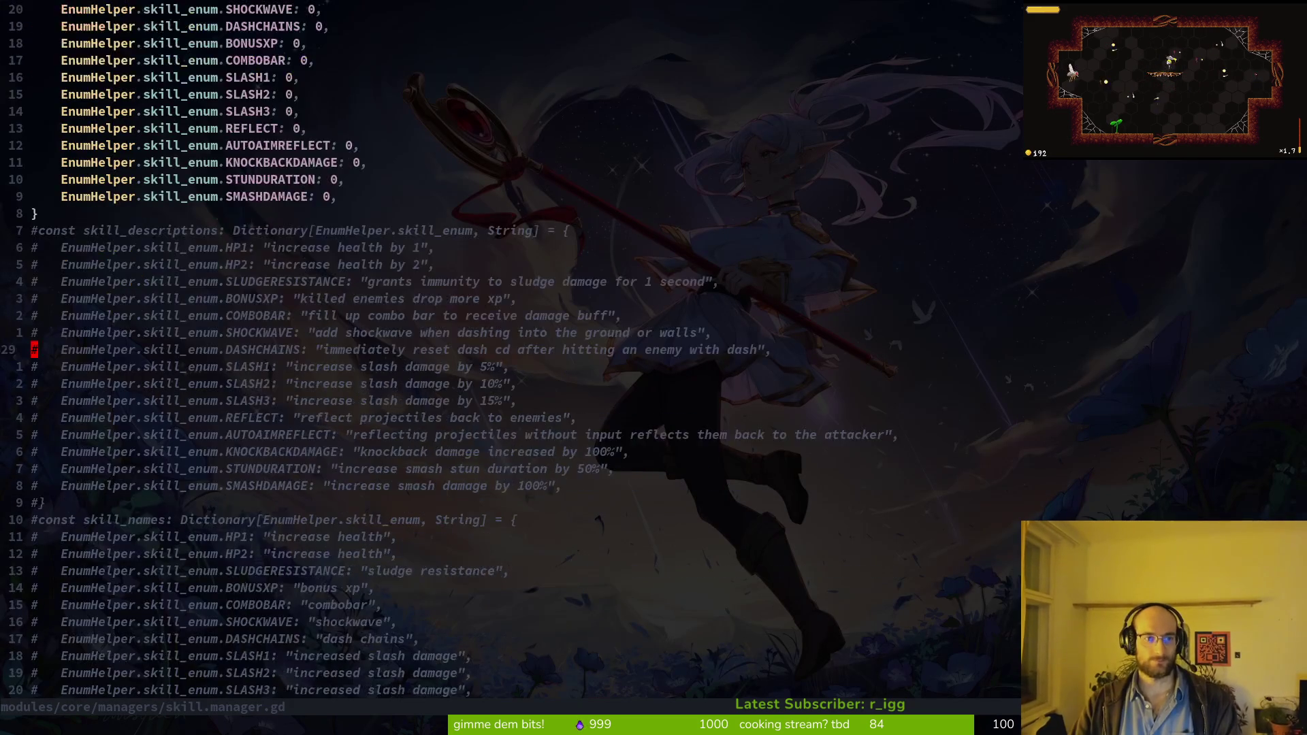
Step: Copy the three skill array declarations into the ArchivesManager script and save
key("1")
key("9")
key("j")
key("V")
key("j")
key("j")
key("y")
key("ctrl+6")
key("p")
key("k")
key("d")
key("d")
type("j:w")
key("Return")
Step: Rename the exported all_skills array to all_lore and save
type("w")
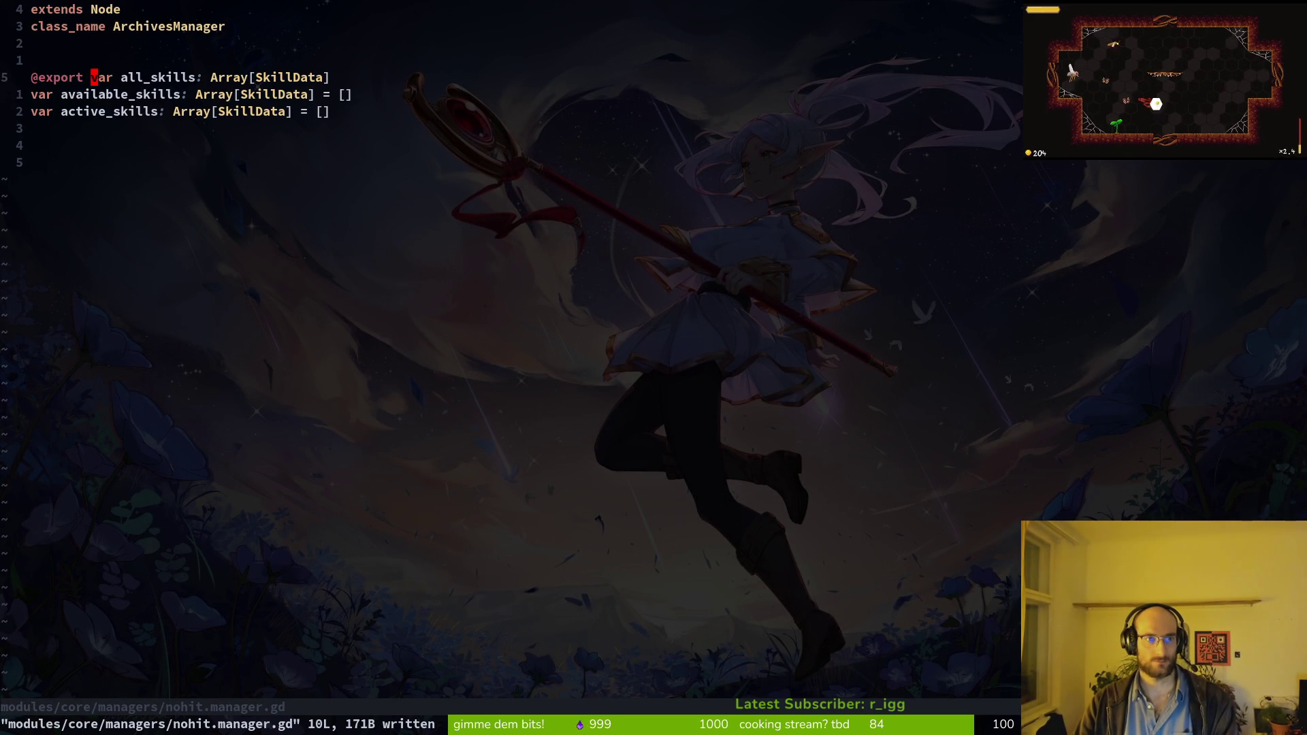
type("wcwall_")
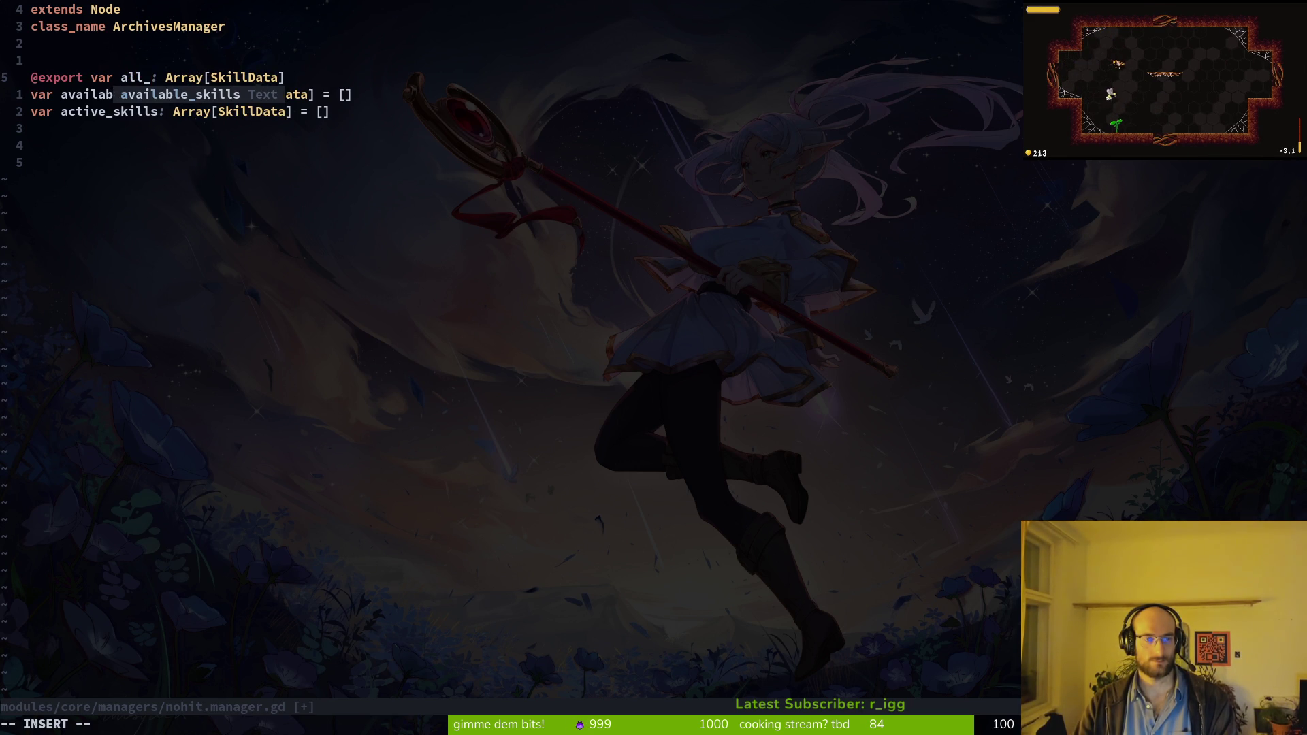
key("Escape")
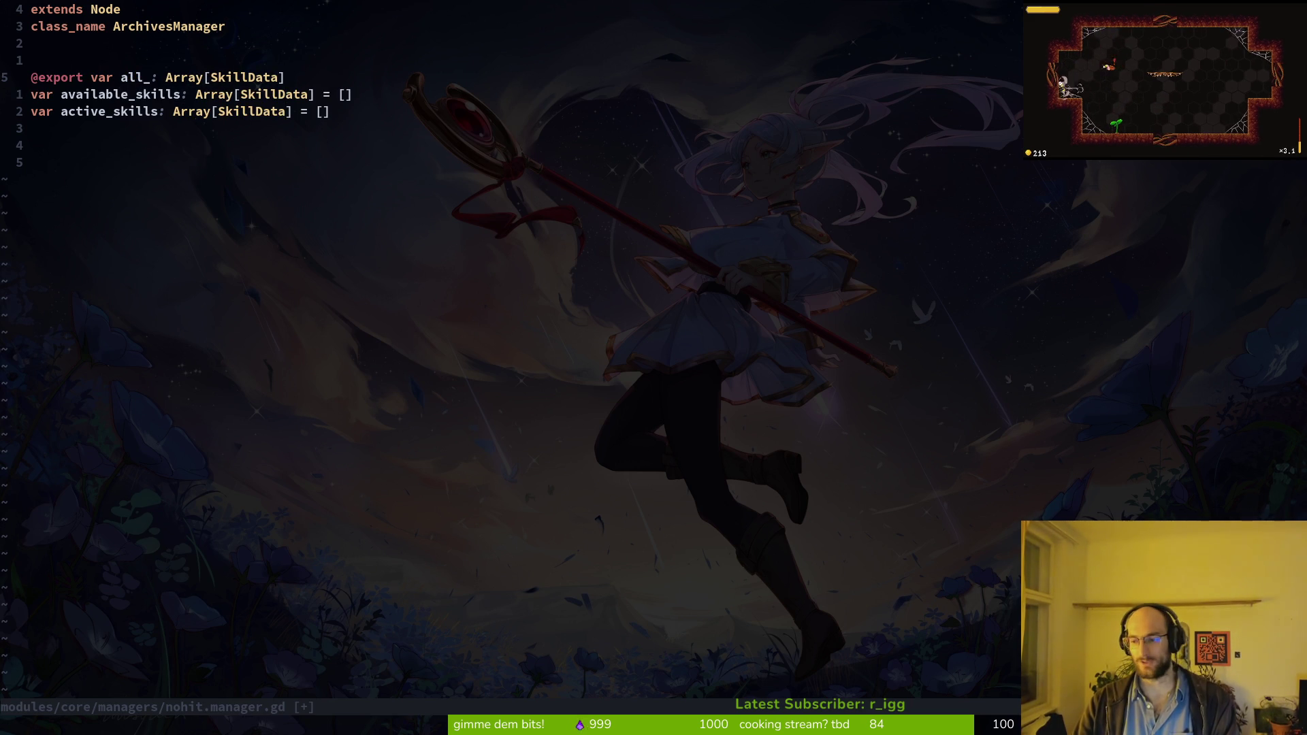
type(":w")
key("Return")
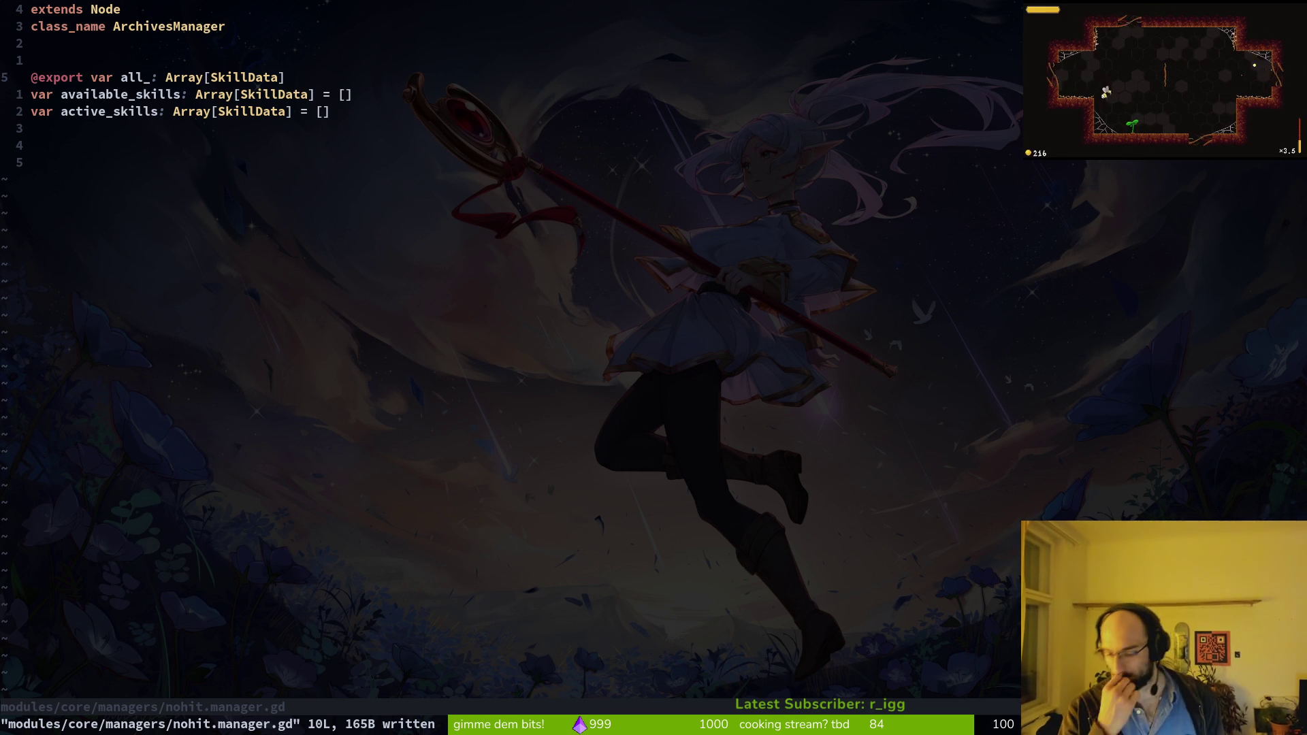
type("all_lore")
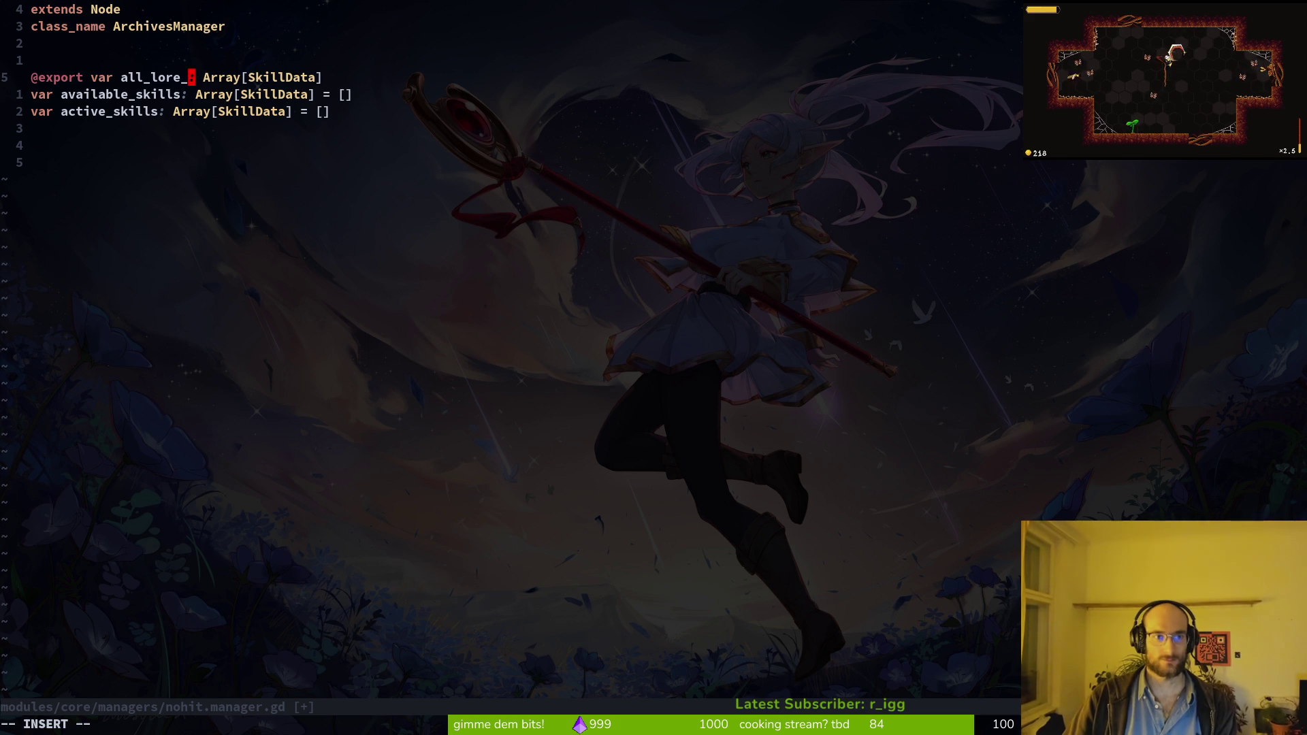
key("Escape")
type(":w")
key("Return")
key("j")
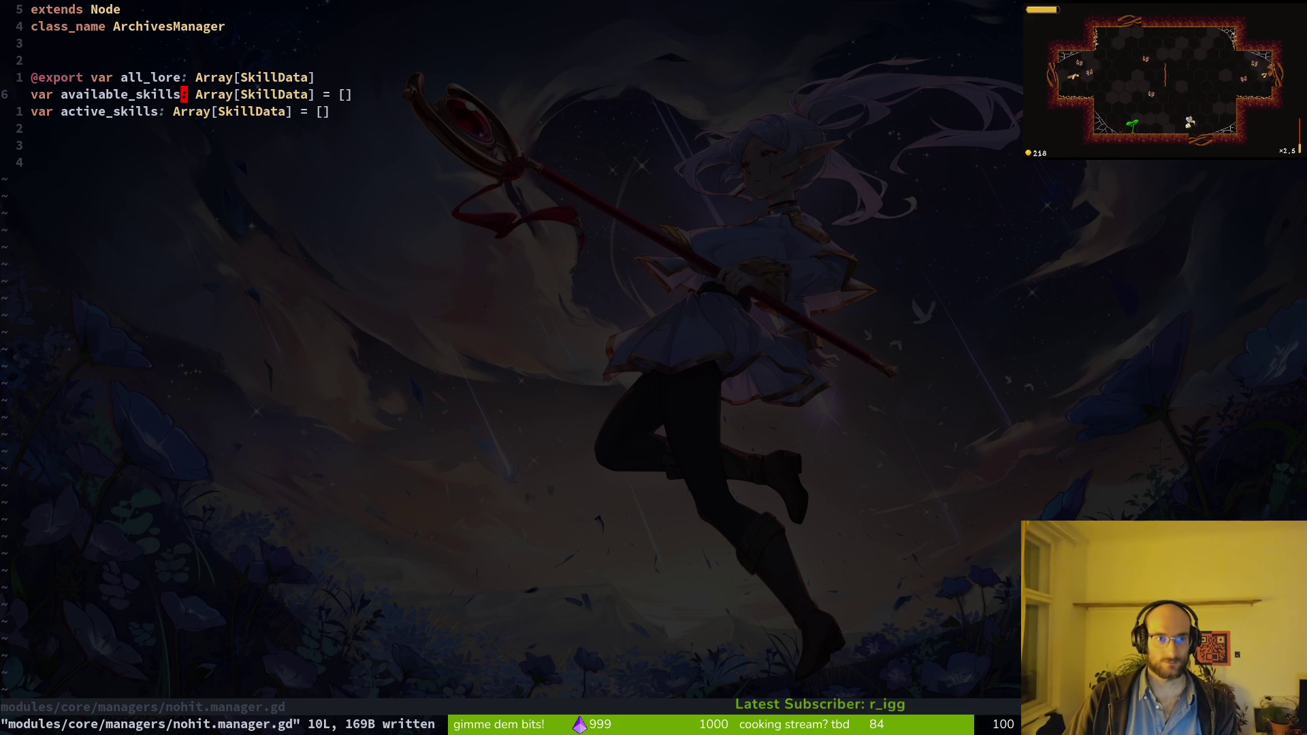
Step: Clear the all_lore array's element type, then open buff_data.gd in the resources folder
type("kwwci[")
key("Escape")
key("space")
key("f")
key("f")
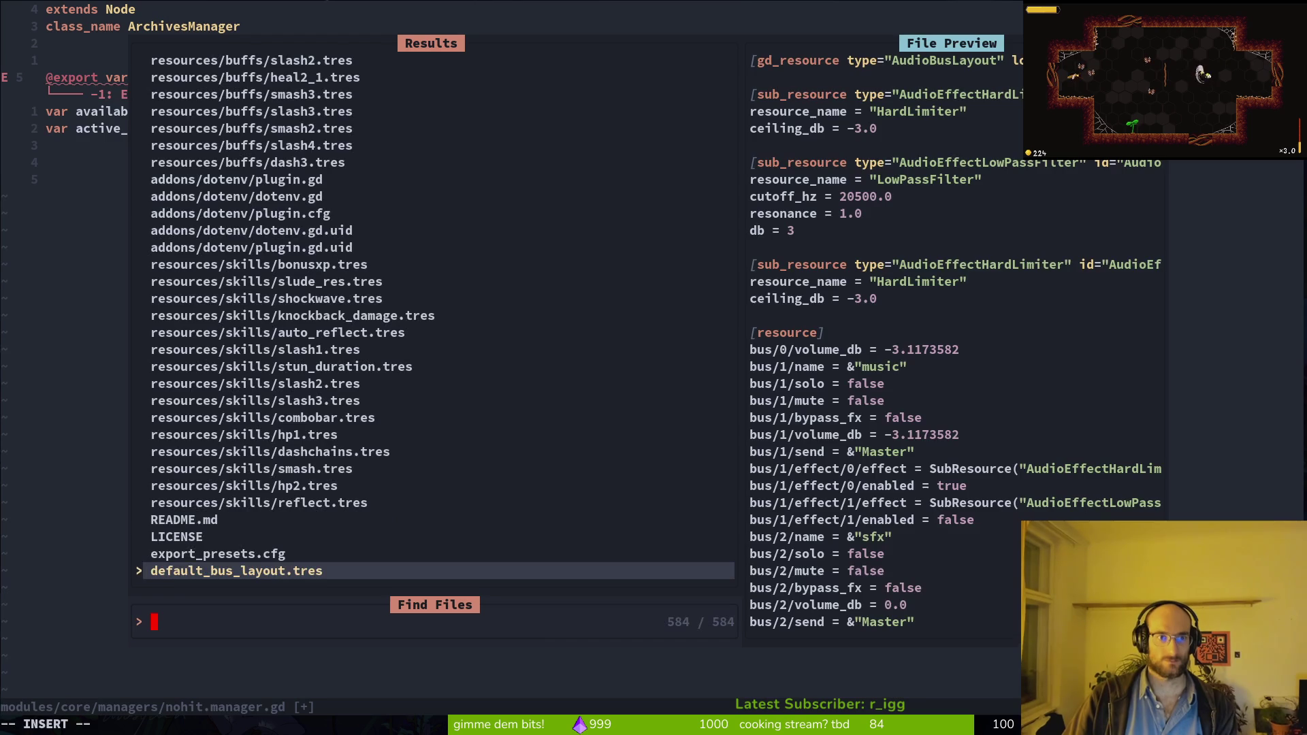
type("data")
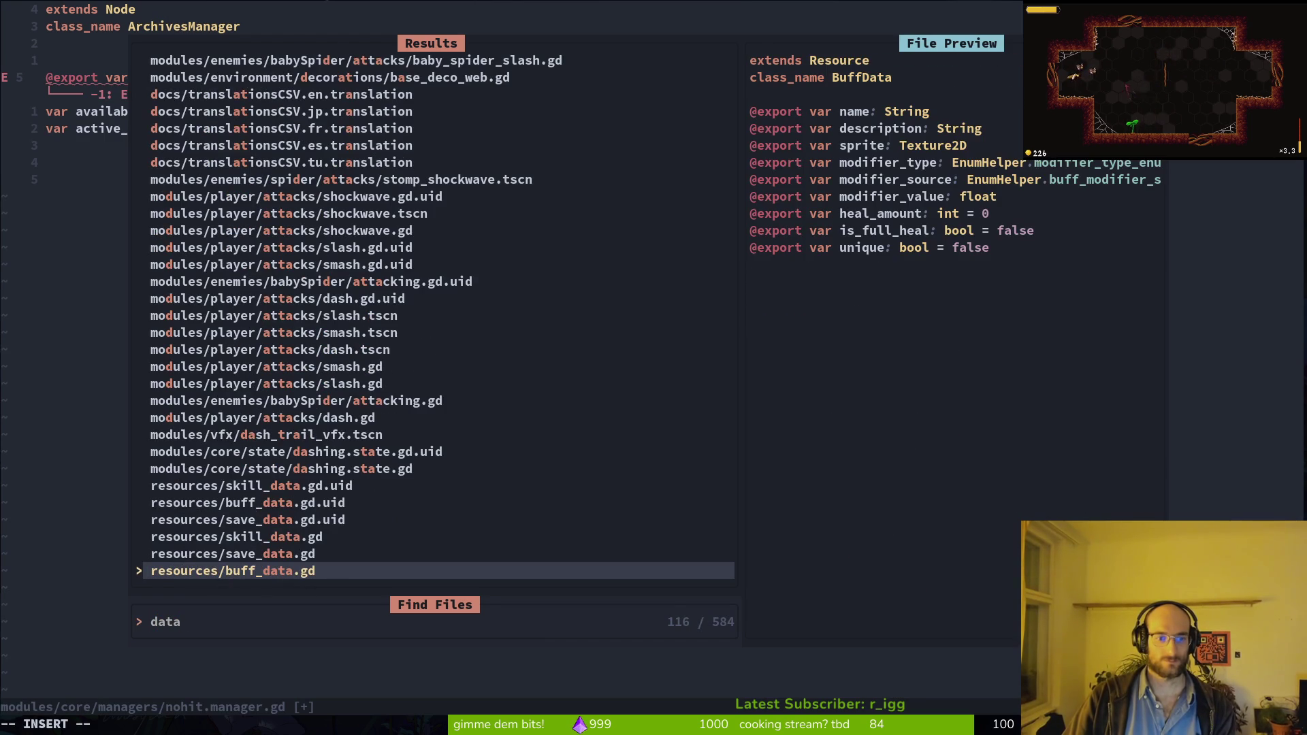
key("Return")
Step: Create a new empty file beenote_data.gd in the resources folder
key("minus")
key("j")
key("j")
key("j")
key("j")
key("j")
key("j")
key("percent")
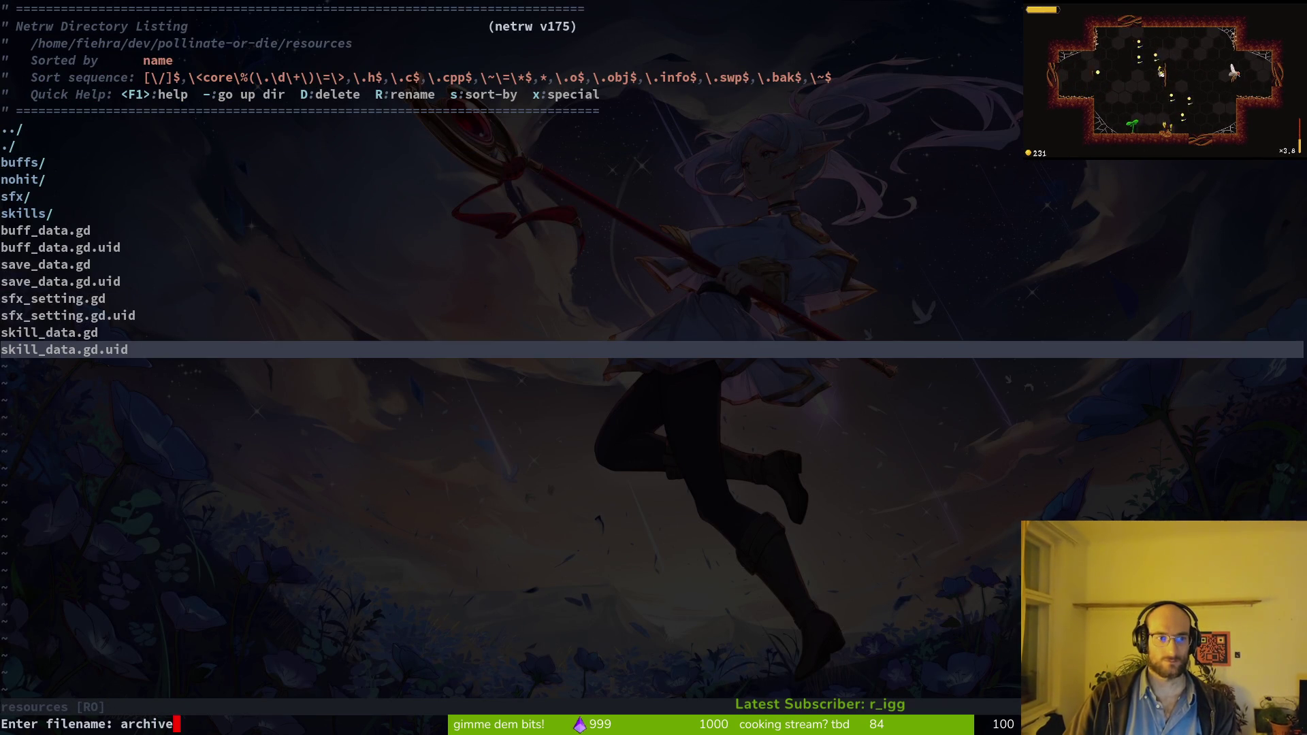
type("_data.gd")
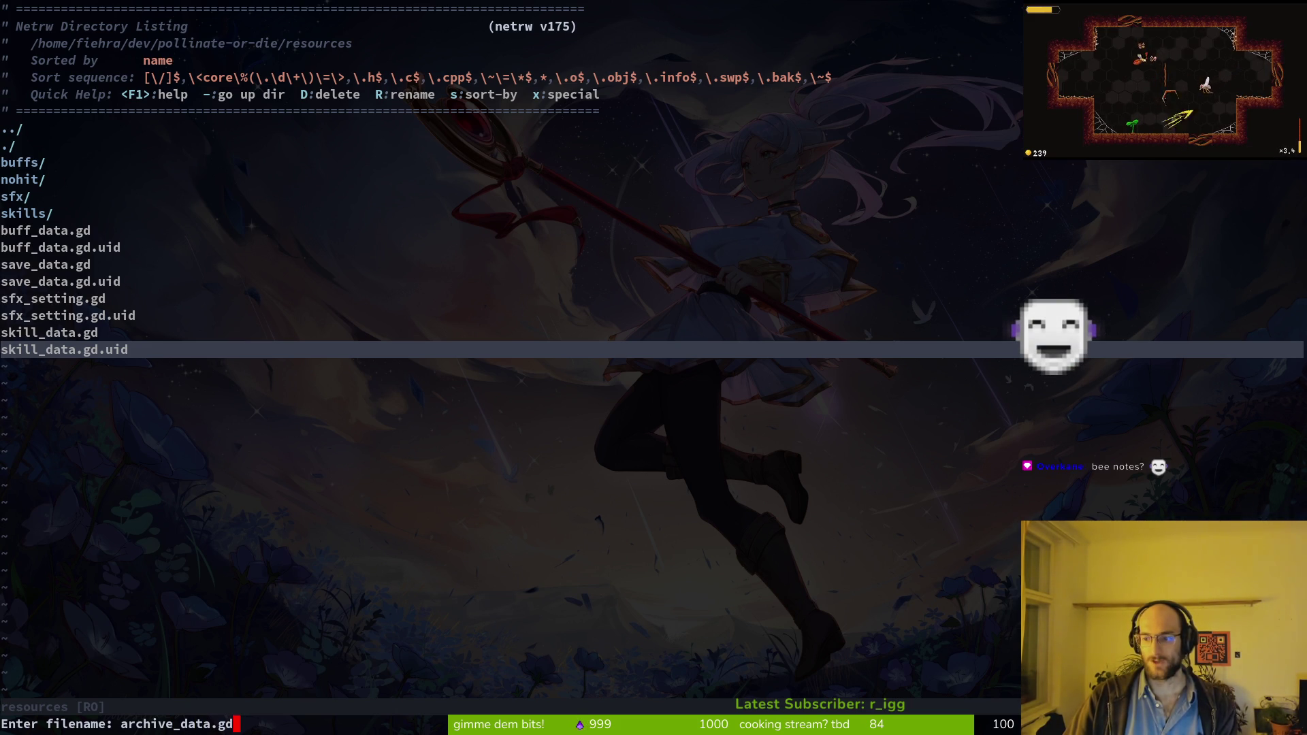
key("BackSpace")
key("BackSpace")
key("BackSpace")
type("beenote_d")
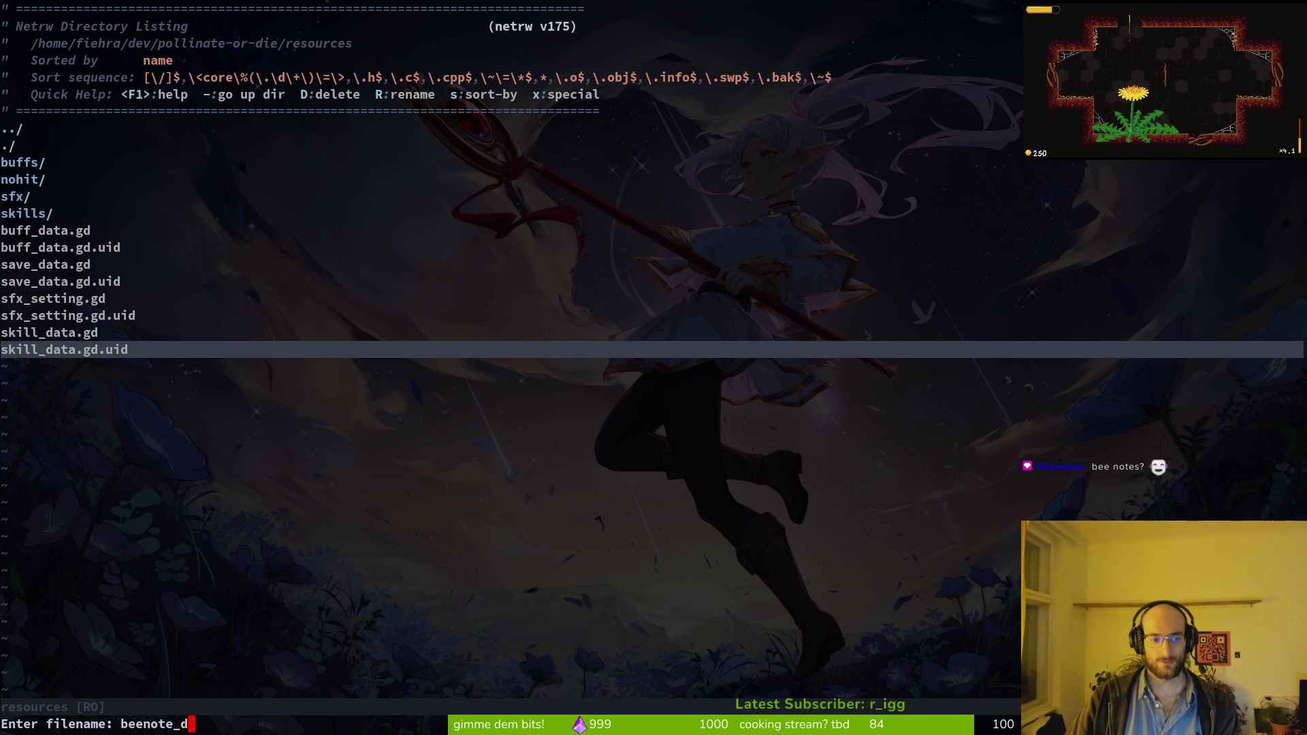
type("ata.gd")
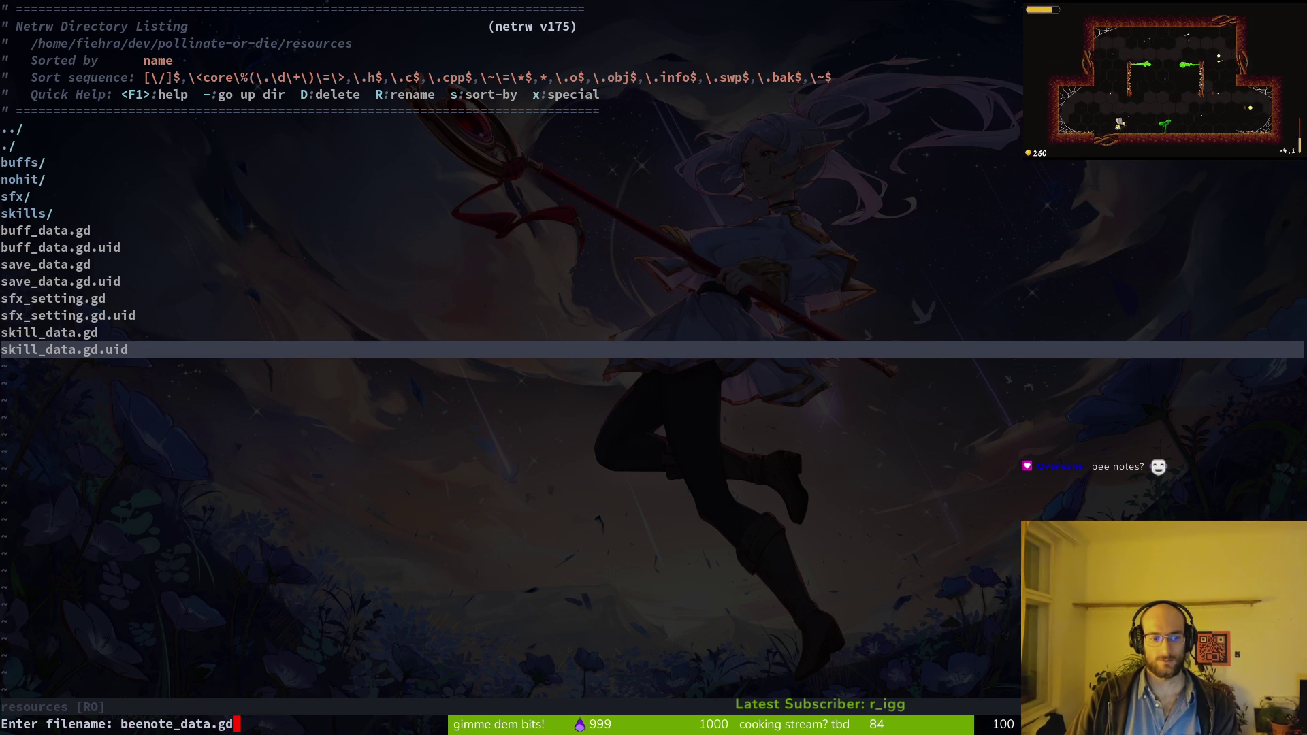
key("Return")
Step: Find skill_data.gd with the search 'skidata' and open it
key("space")
key("f")
key("f")
type("skidata")
key("Return")
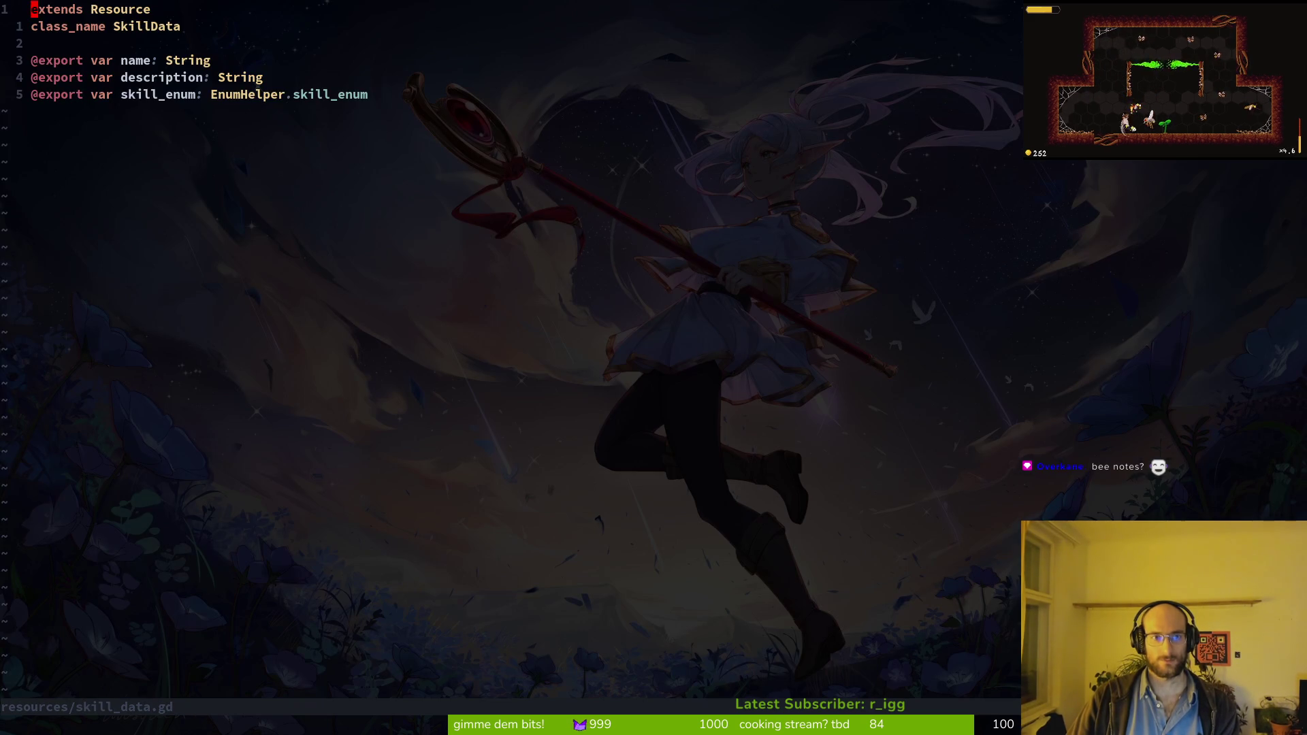
Step: Copy the entire skill_data.gd script into beenote_data.gd, removing the empty first line
key("V")
key("G")
key("y")
key("ctrl+o")
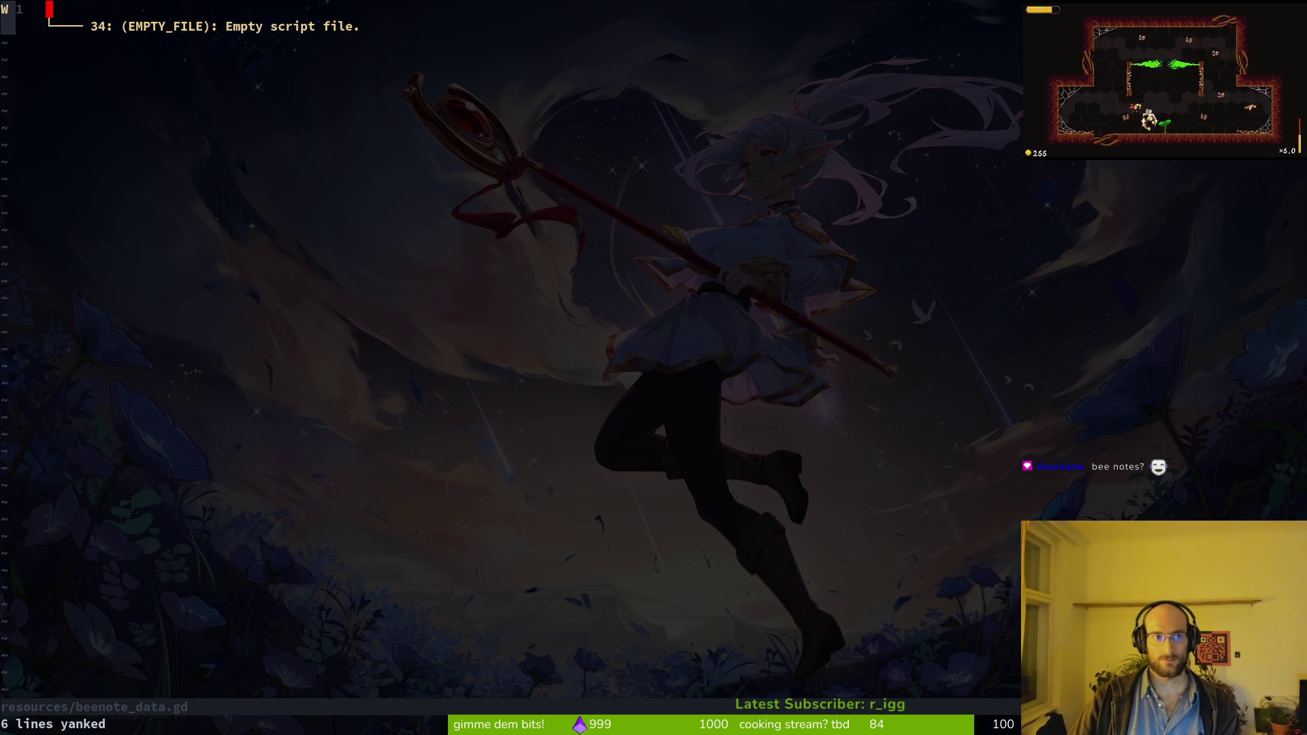
key("p")
key("d")
key("d")
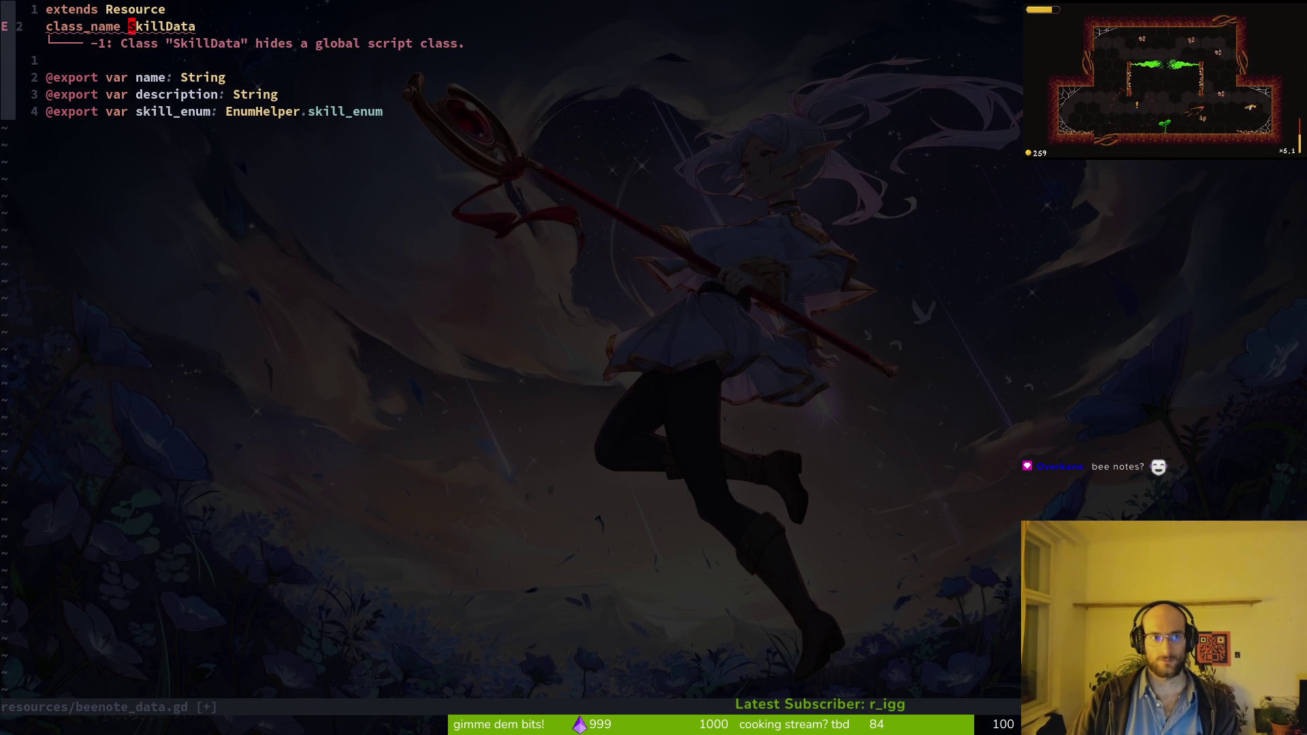
Step: Change the copied class_name from SkillData to BeenoteData and save beenote_data.gd
type("cwBeenote")
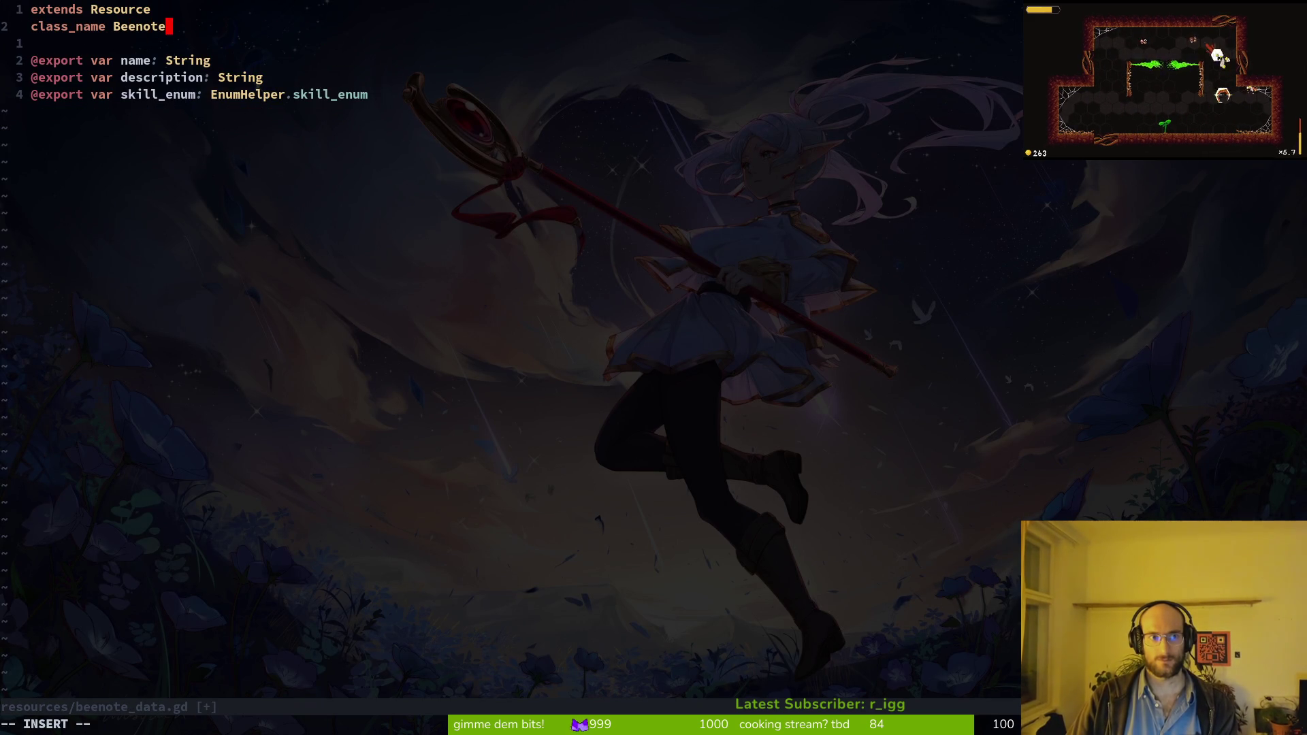
key("BackSpace")
key("BackSpace")
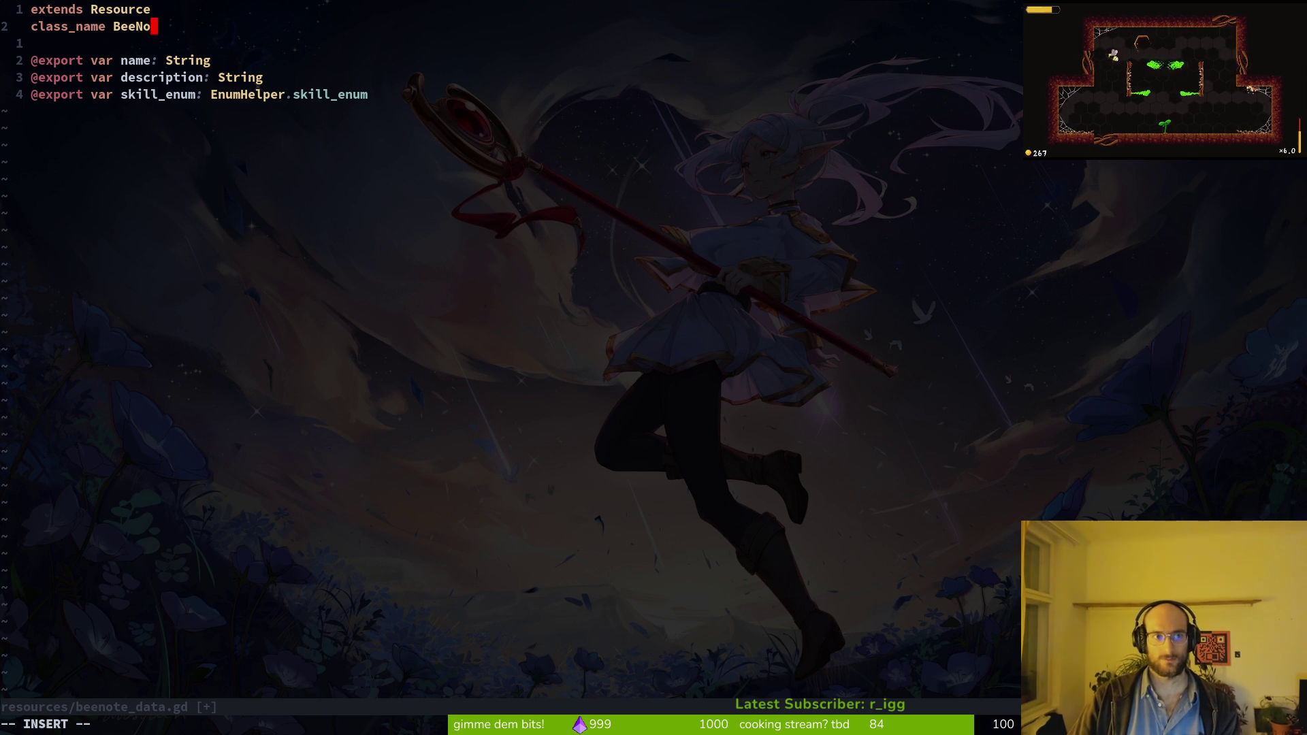
type("teData")
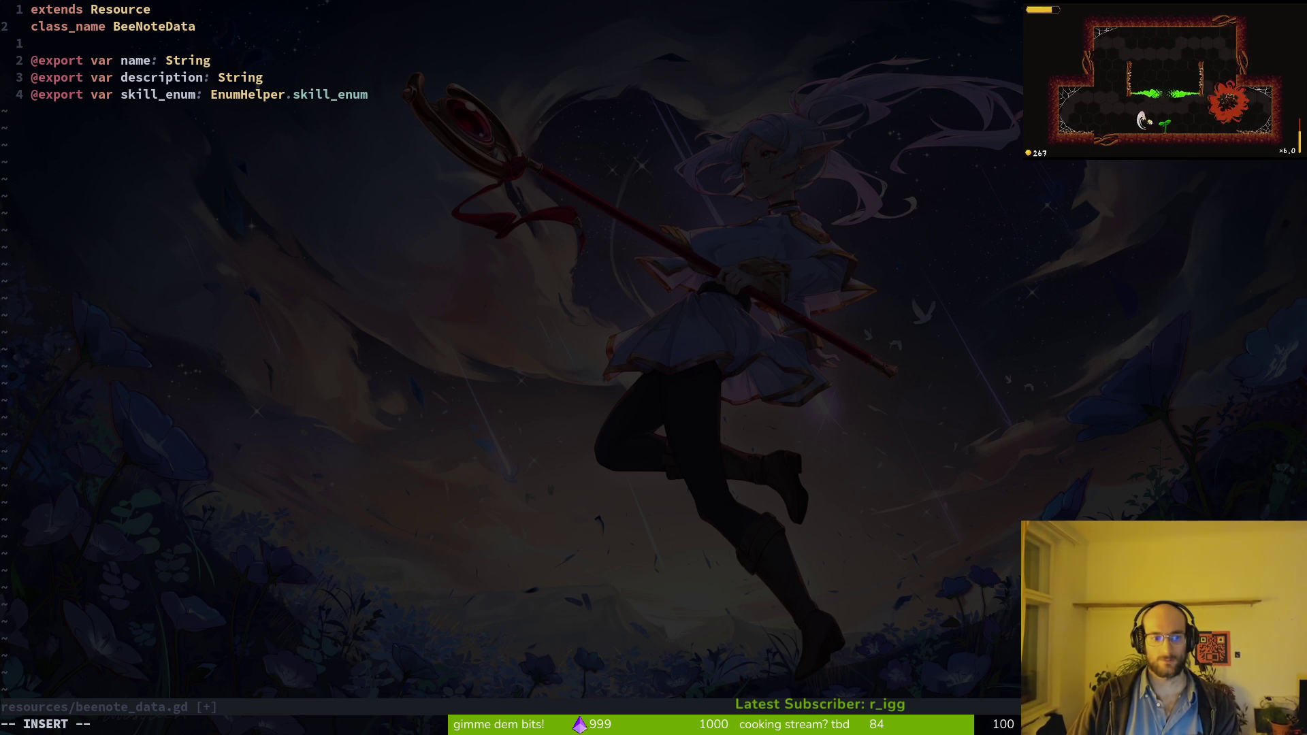
key("BackSpace")
type("note")
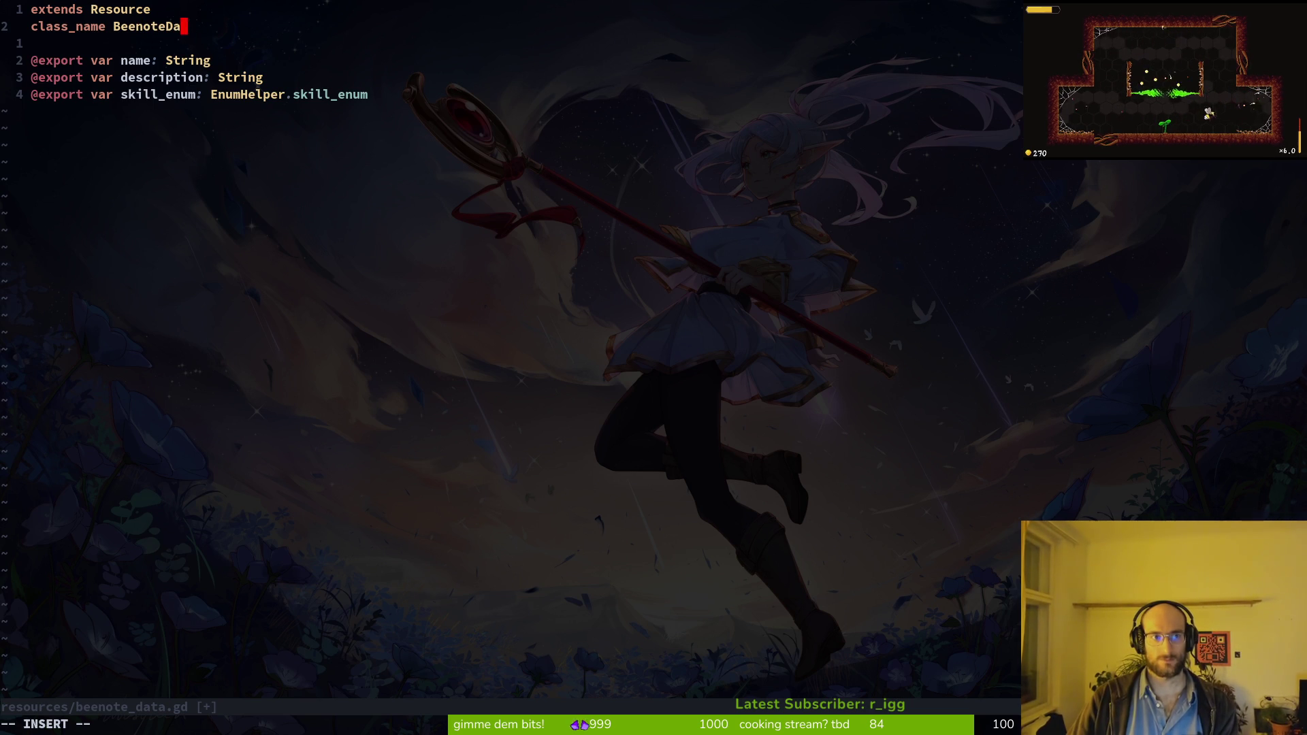
key("Escape")
type(":w")
key("Return")
key("space")
Step: Open nohit.manager.gd, set the all_lore array's type to BeenoteData, and save
key("f")
key("f")
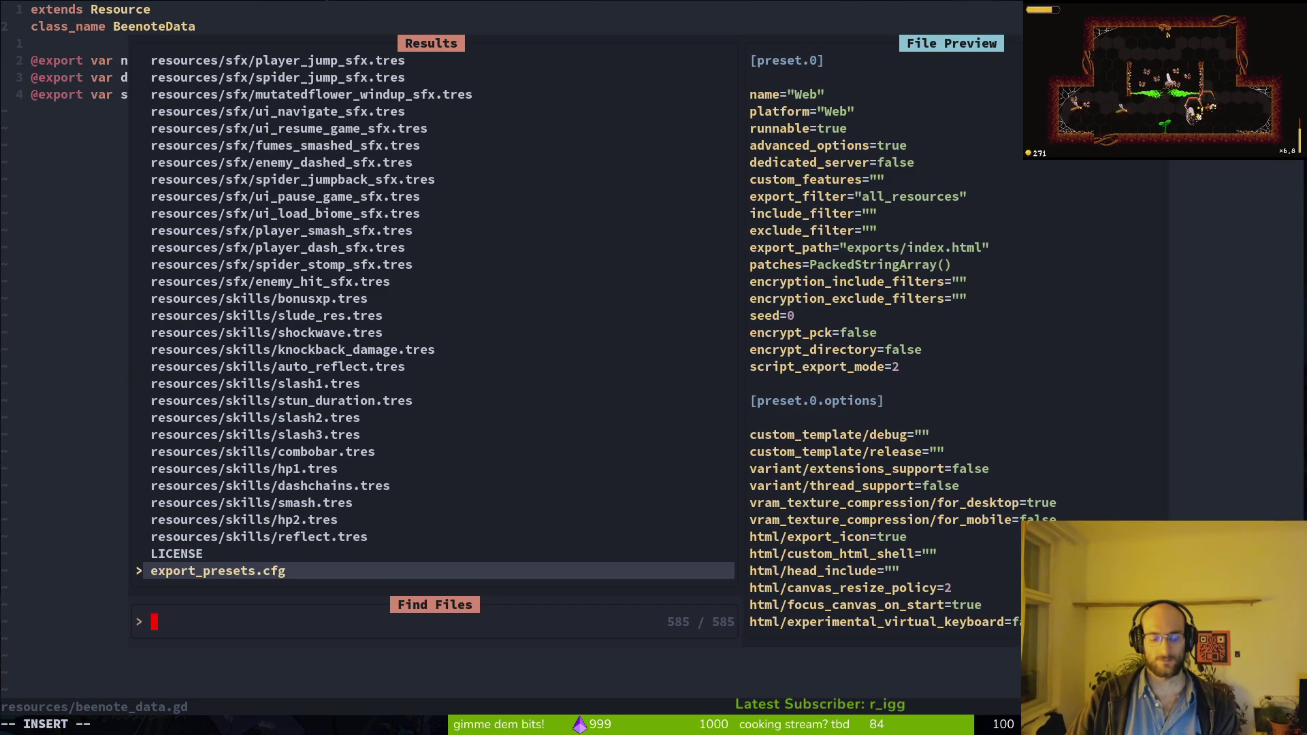
type("man")
key("Return")
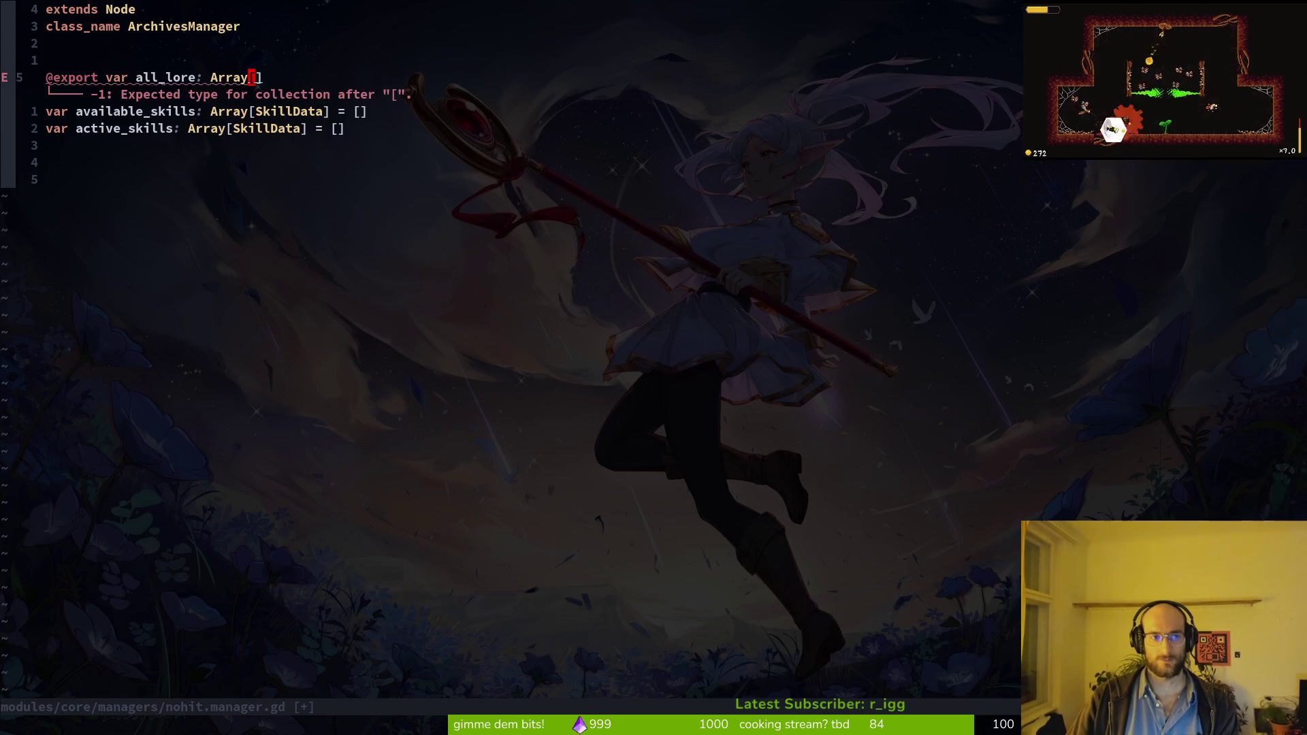
type("i")
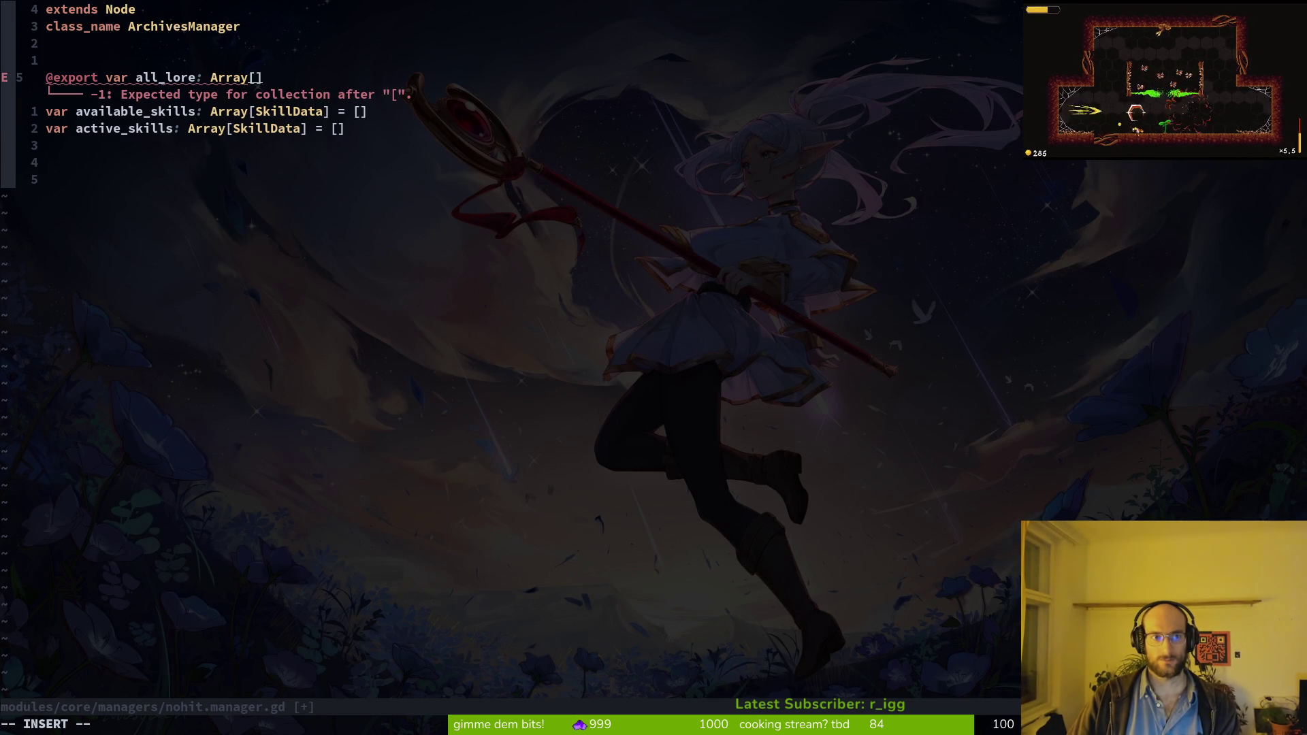
type("Be")
type("o")
key("BackSpace")
key("BackSpace")
type("enoteData")
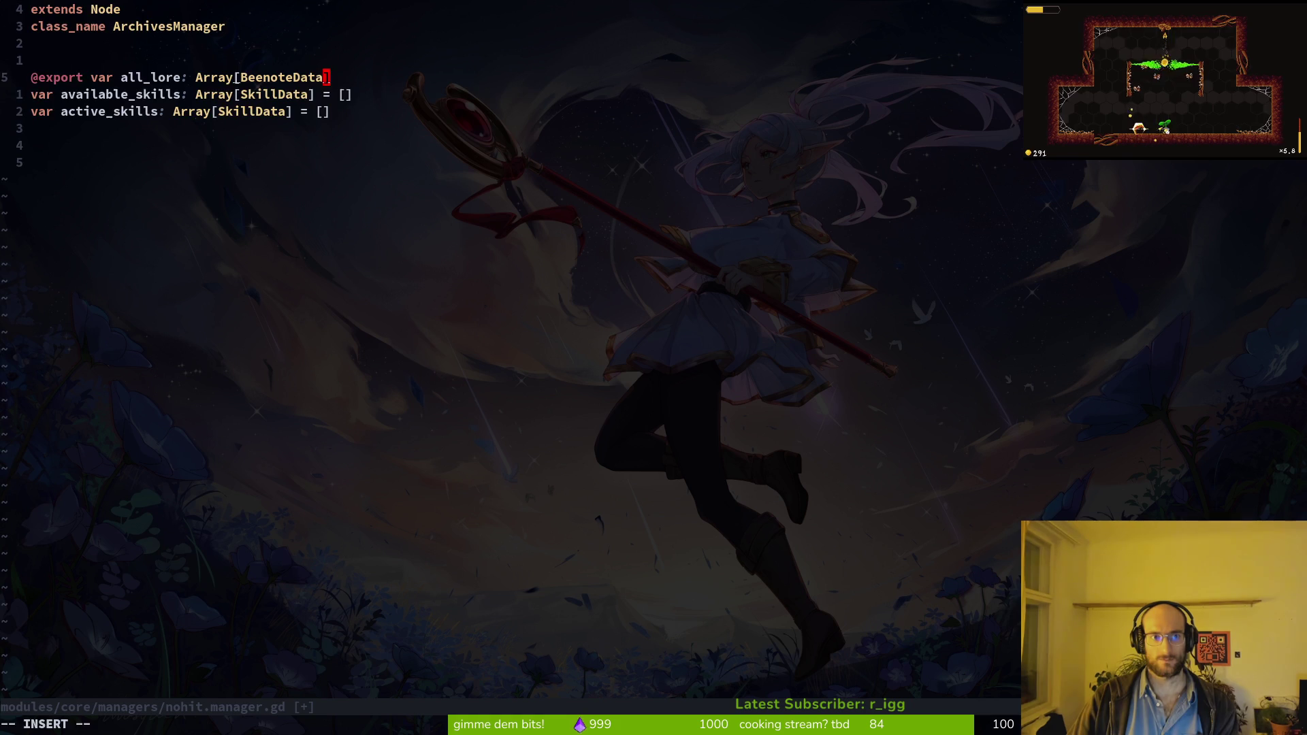
key("Escape")
type(":w")
key("Return")
key("alt+Tab")
key("alt+Tab")
type(":w")
key("Return")
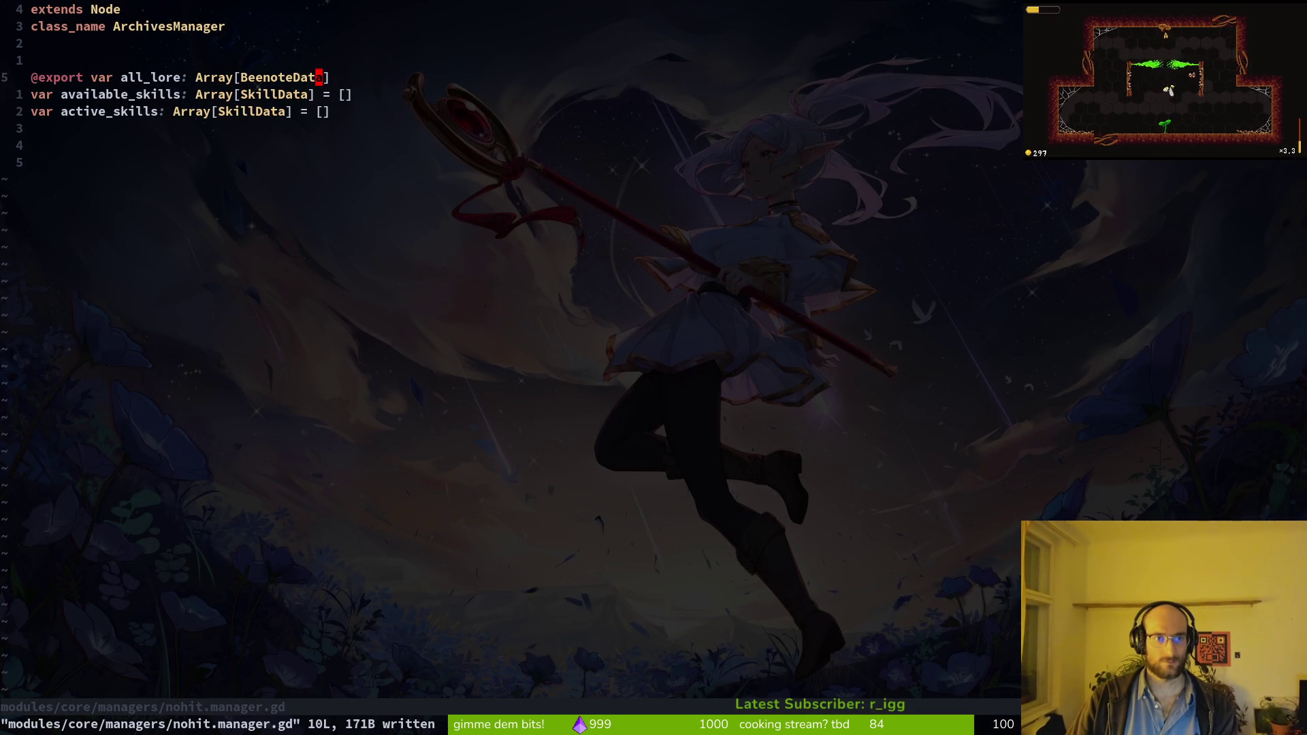
Step: Retype active_skills as BeenoteData, delete the available_skills line, and save
key("b")
key("j")
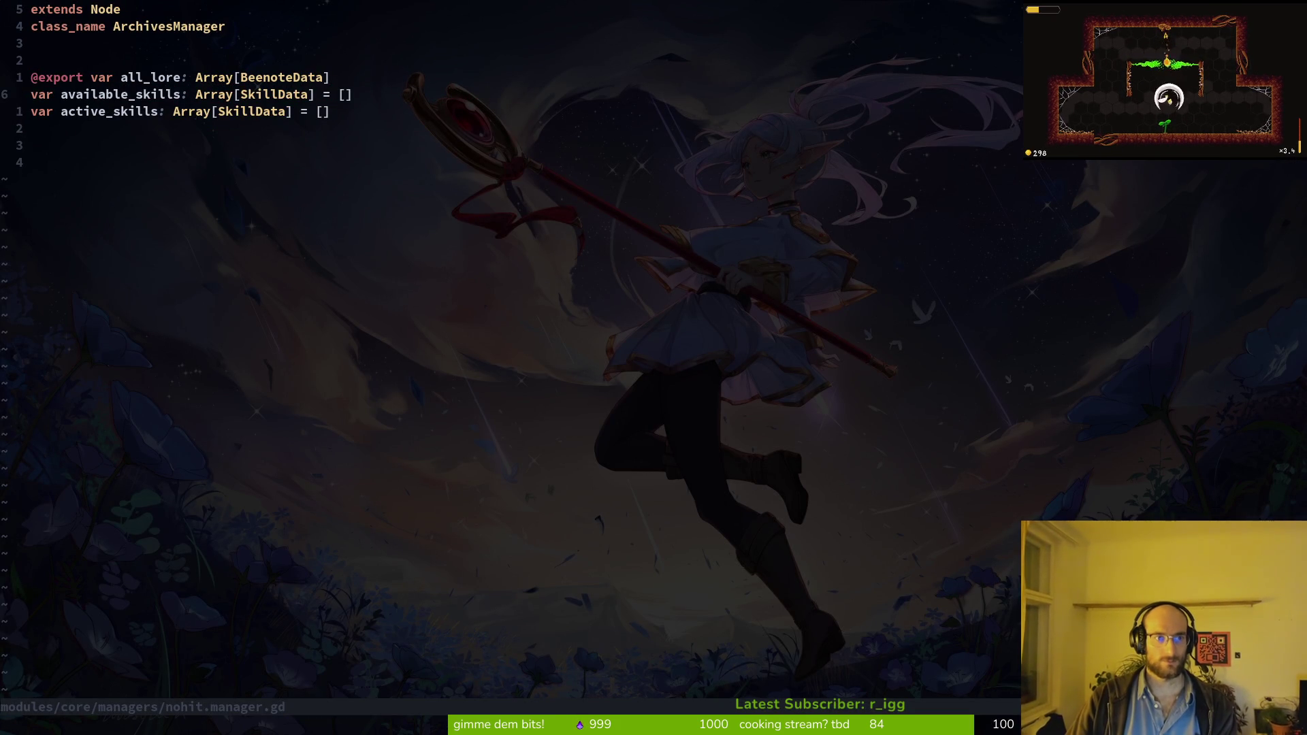
type("jvepk:w")
key("Return")
key("d")
key("d")
type(":w")
key("Return")
key("b")
key("b")
key("b")
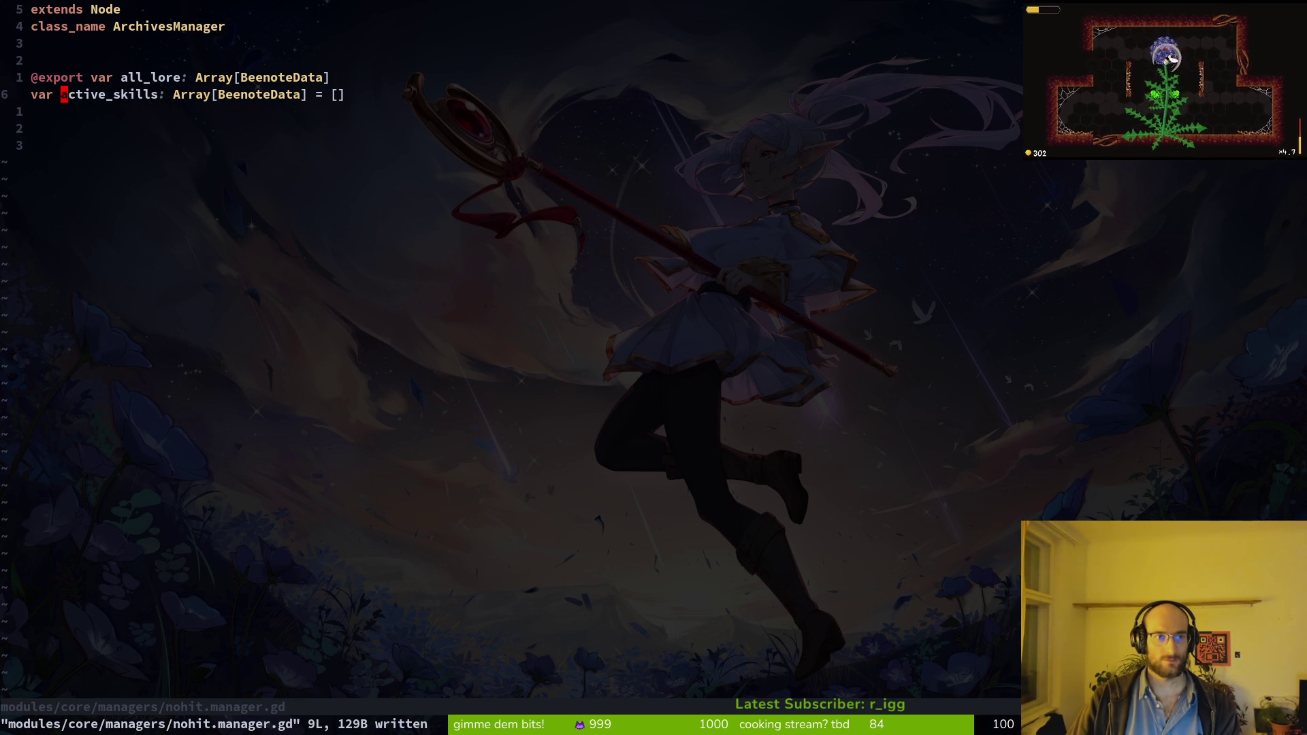
Step: Rename active_skills to collected_notes and save
type("cwcollected_lo")
type("r")
key("Escape")
type(":w")
key("Return")
key("s")
key("BackSpace")
key("BackSpace")
type("no")
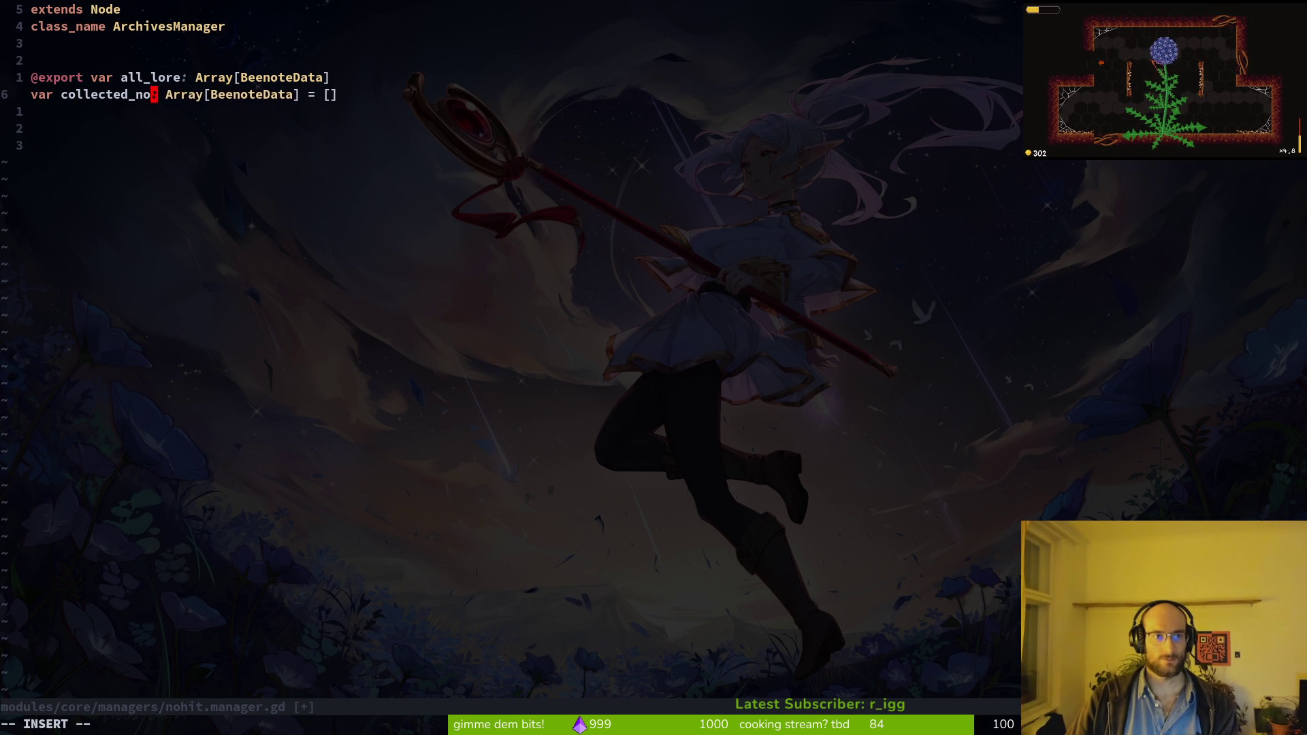
type("tes")
key("Escape")
type(":w")
key("Return")
key("k")
key("k")
Step: Rename all_lore to all_notes and save the manager script
key("s")
key("BackSpace")
key("BackSpace")
key("BackSpace")
type("notes")
key("Escape")
type(":w")
key("Return")
key("k")
key("k")
key("k")
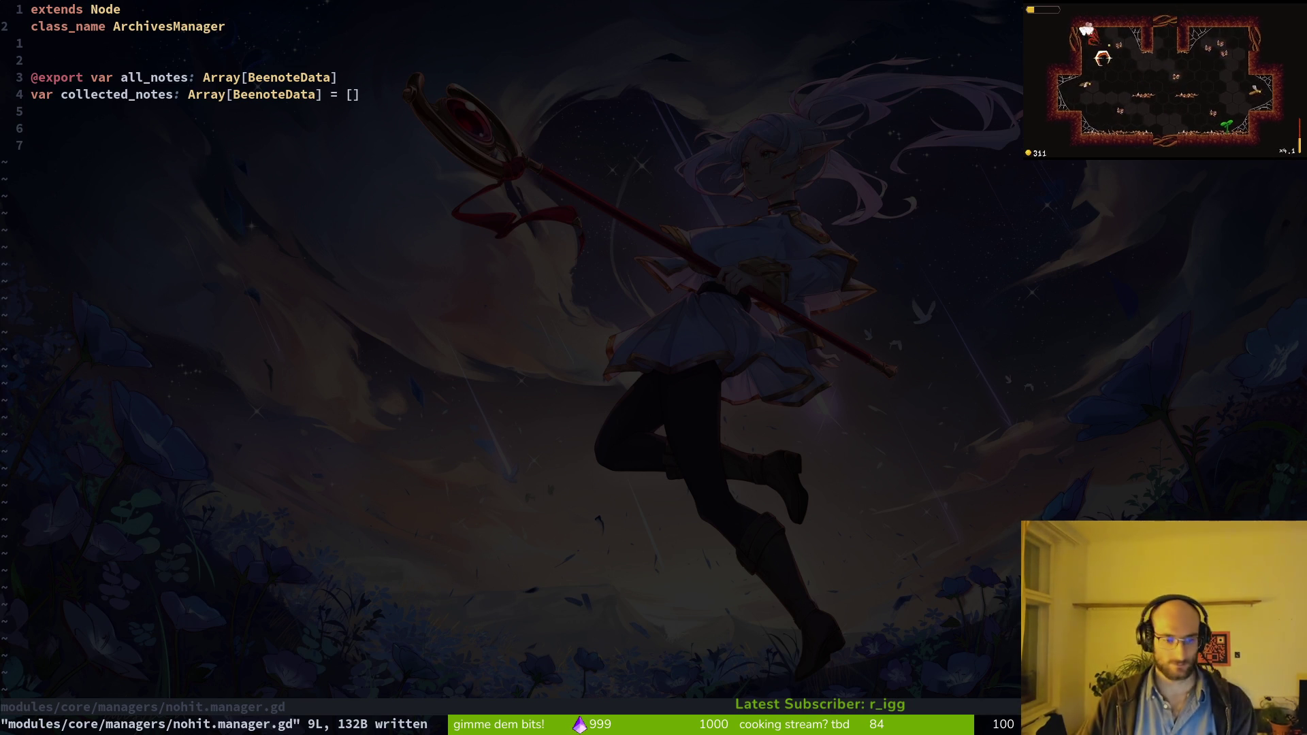
key("super+2")
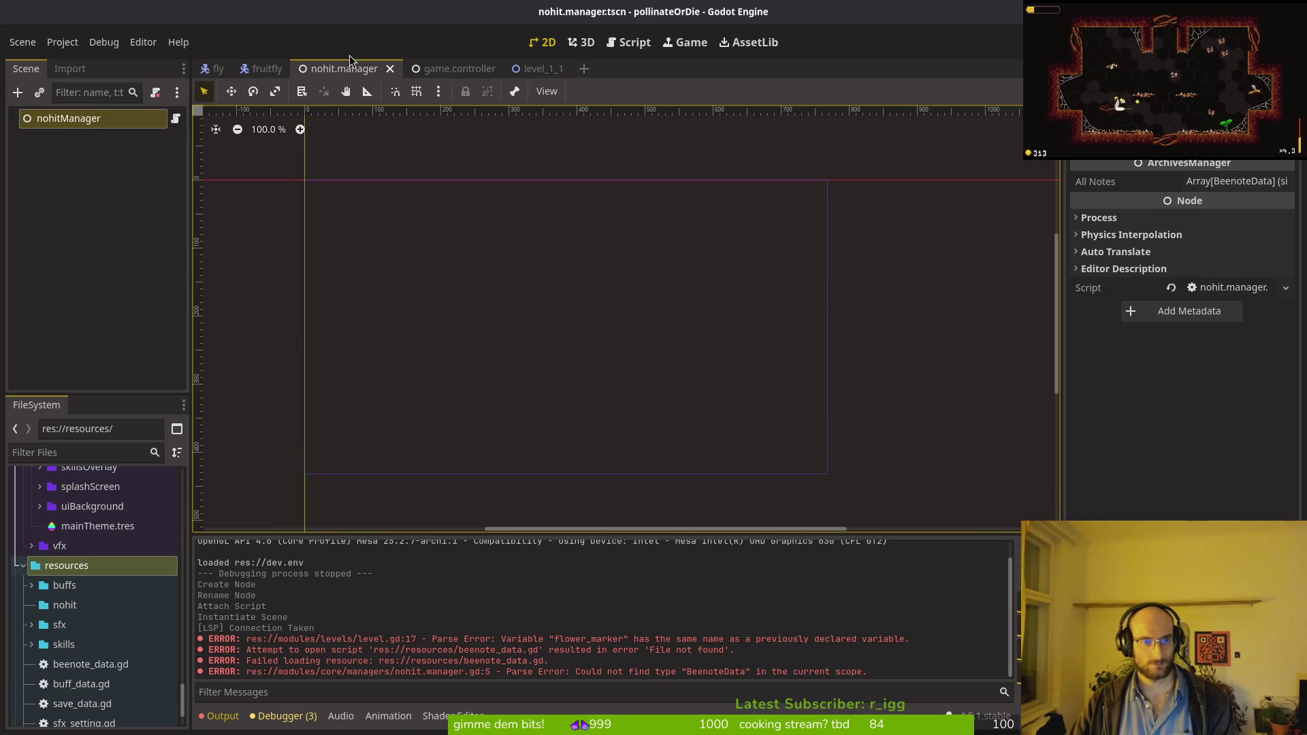
Step: Rename the root node to archivesManager and the scene file to archive.manager.tscn
double_click(54, 119)
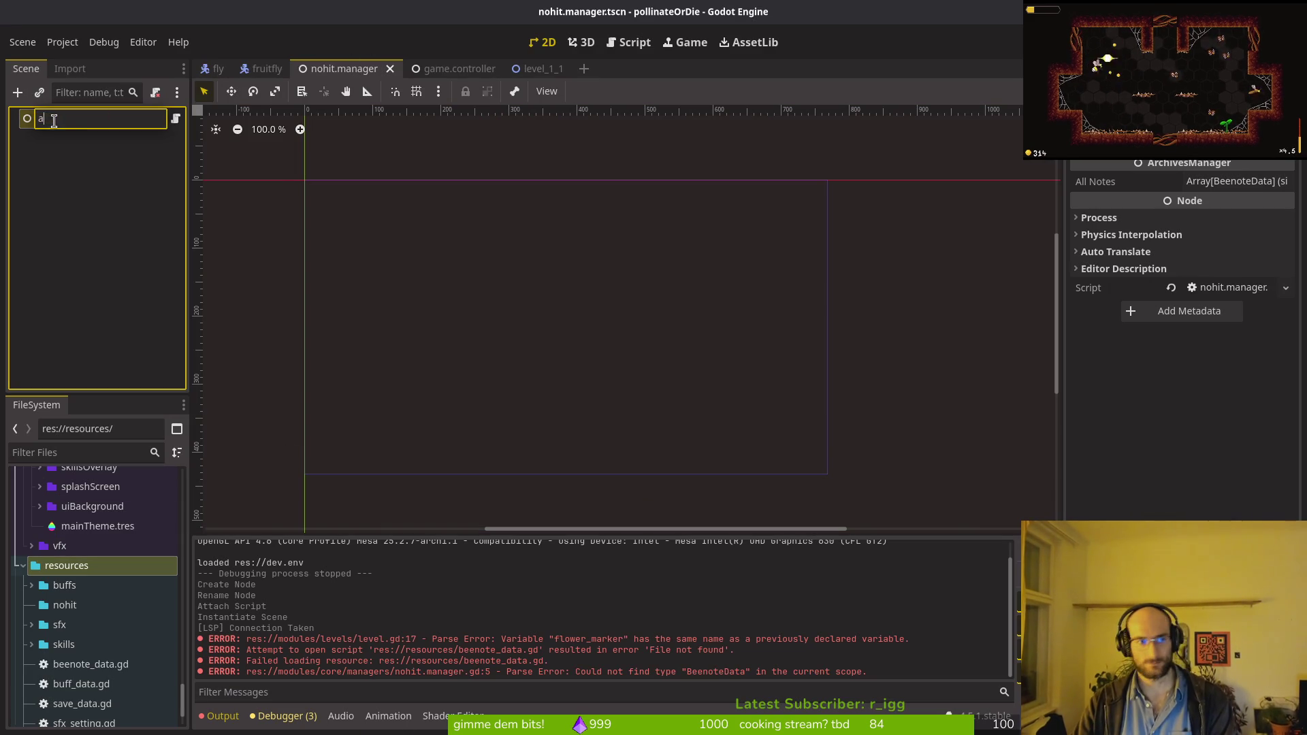
type("archivesManager")
key("Return")
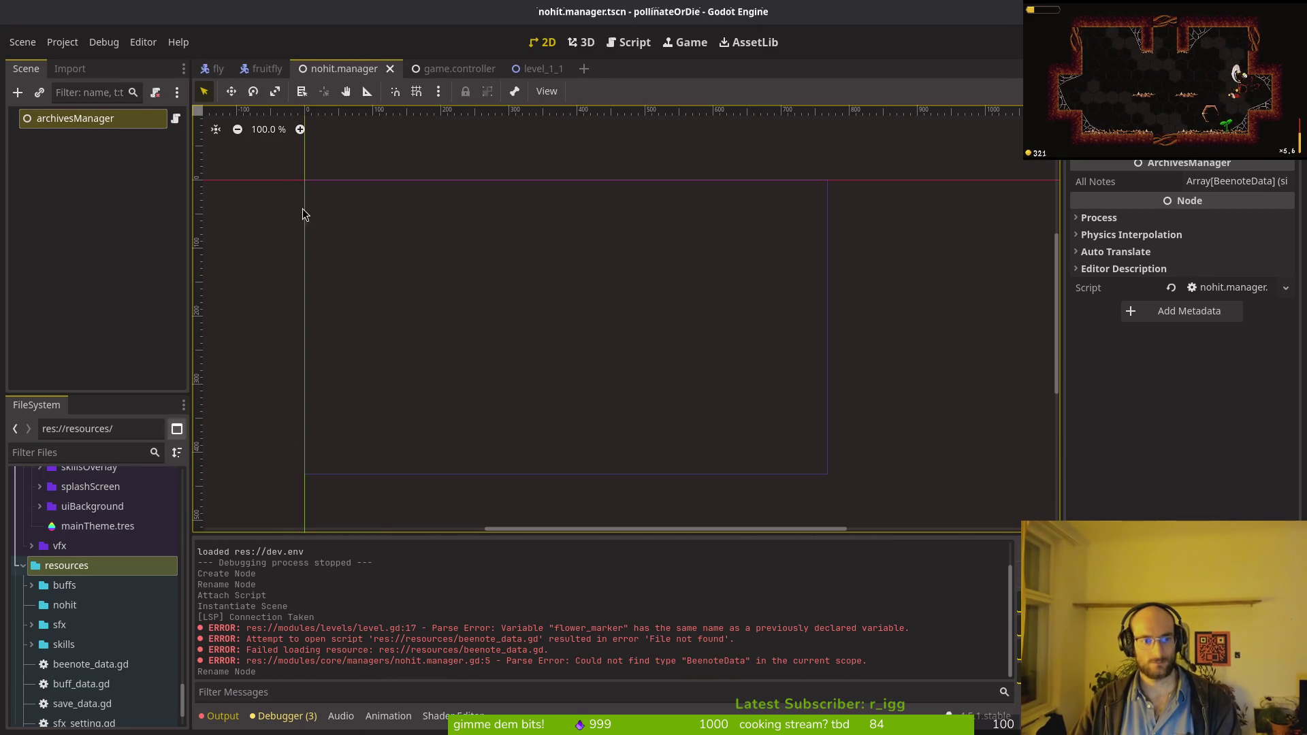
right_click(357, 62)
left_click(429, 149)
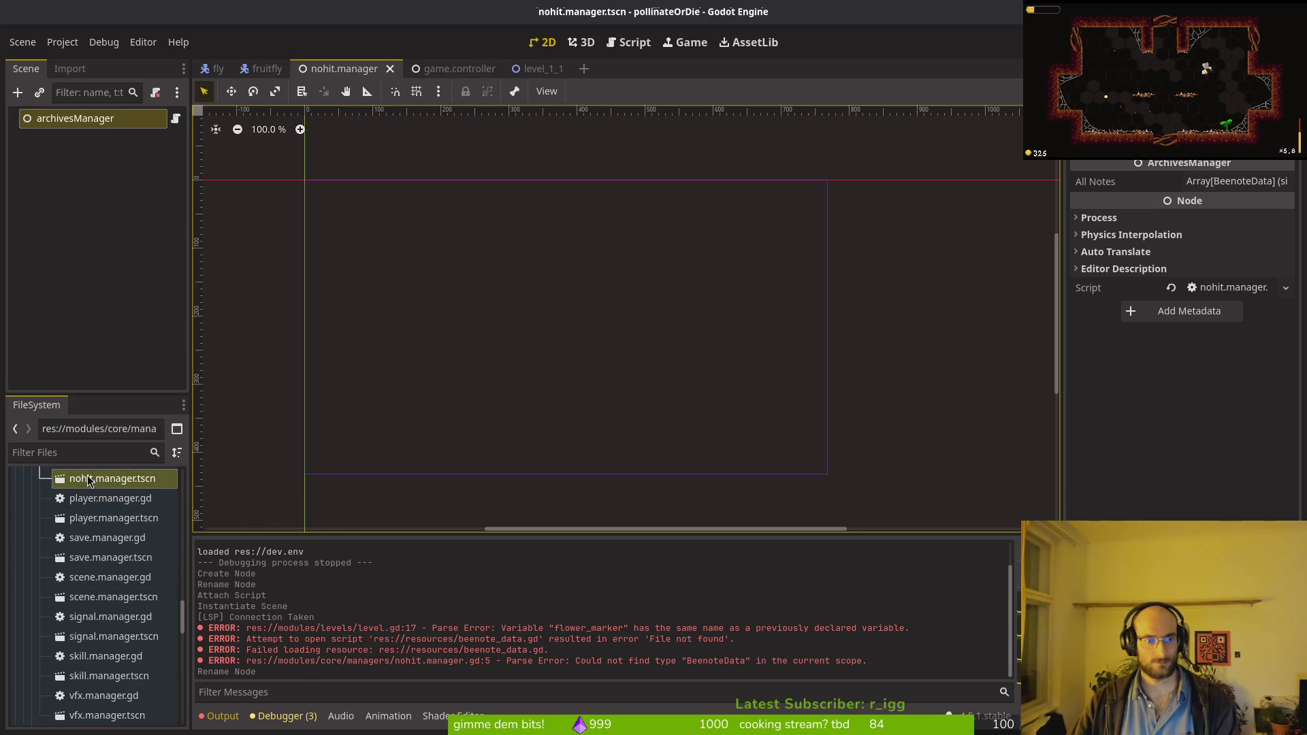
right_click(89, 481)
left_click(230, 582)
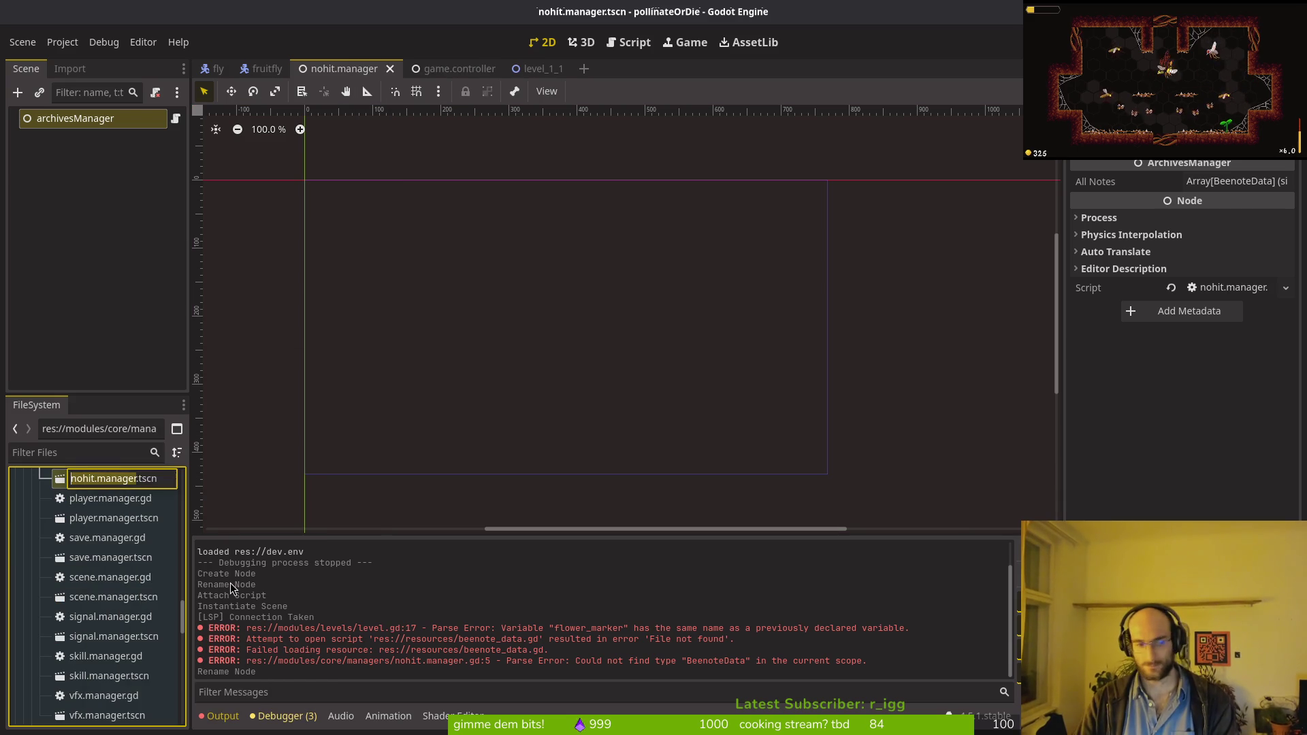
type("archive")
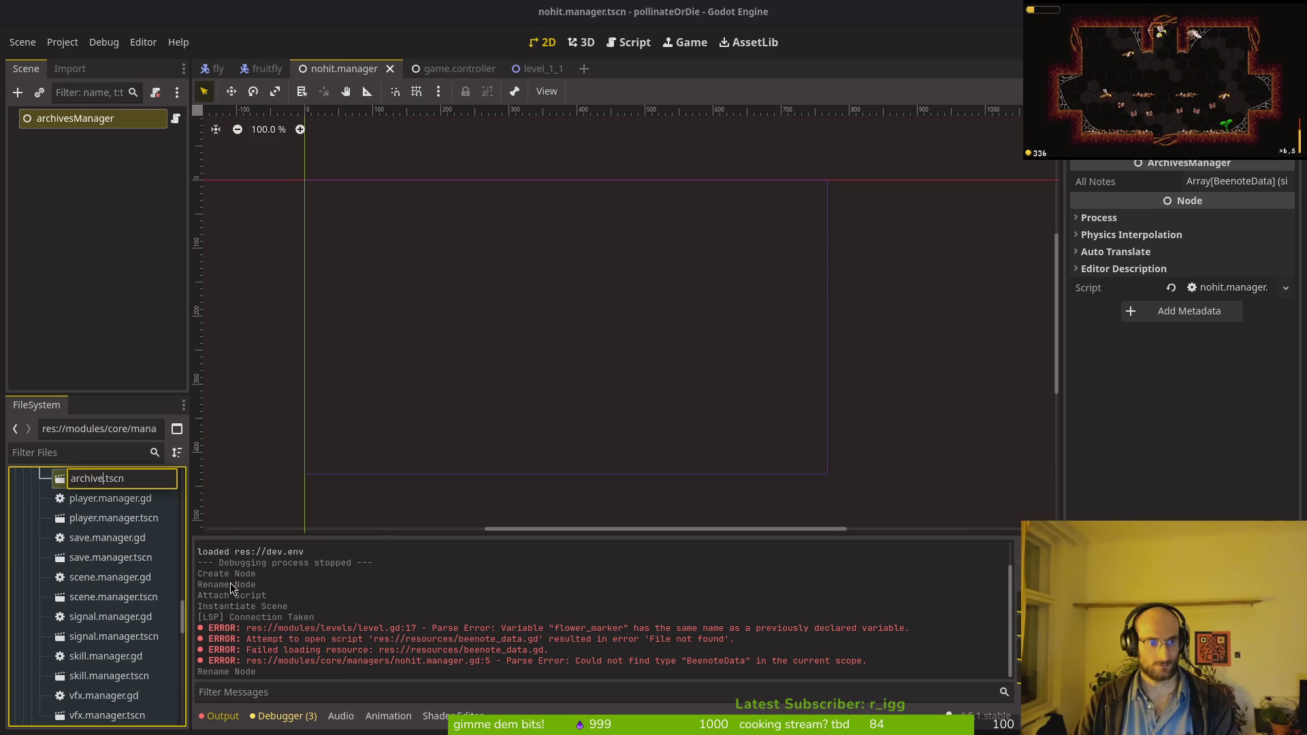
type(".manage")
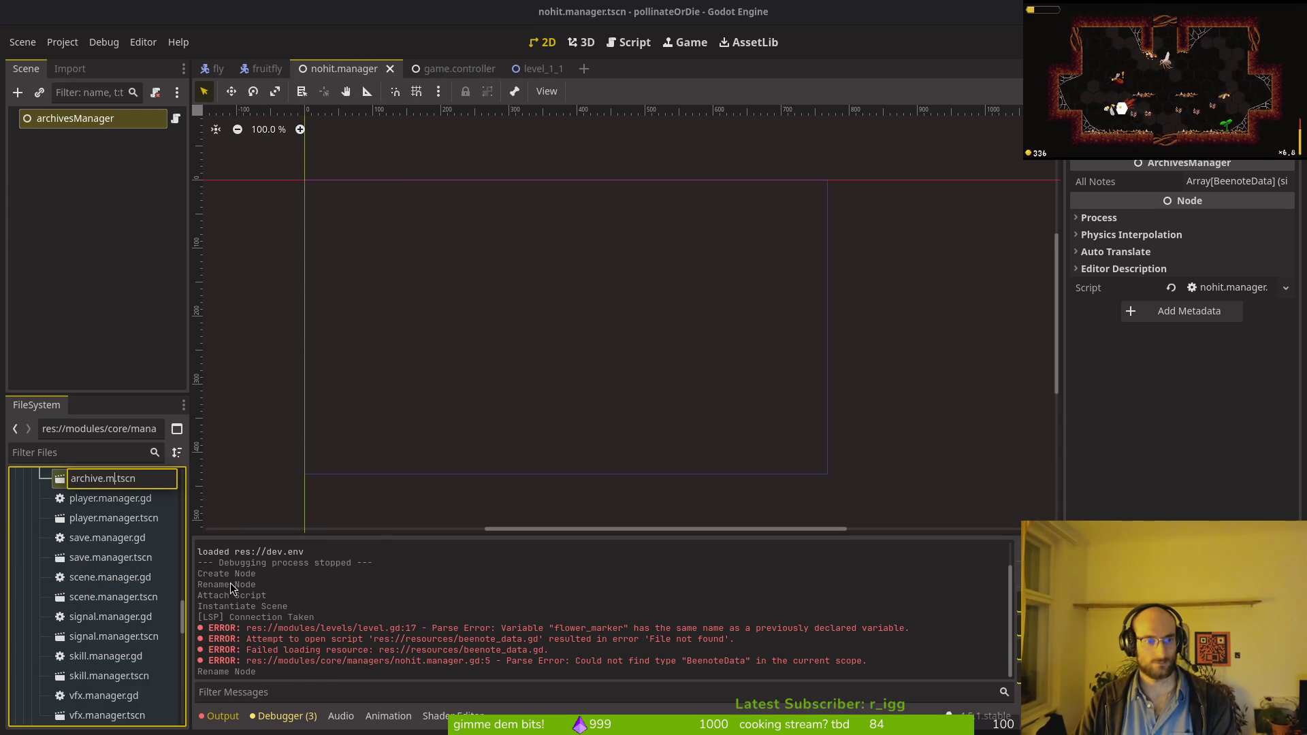
type("r")
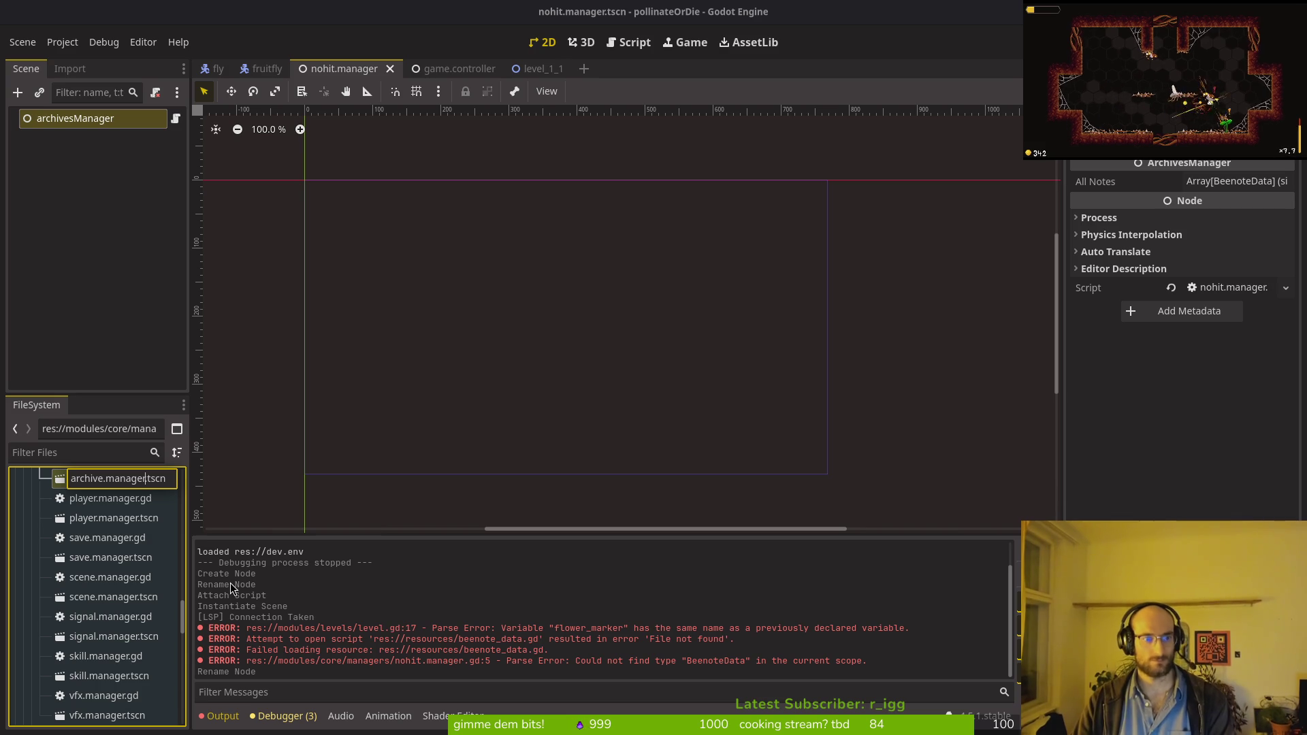
key("Return")
Step: Correct the root node name to archiveManager and save the scene
left_click(79, 124)
right_click(75, 119)
key("Escape")
key("BackSpace")
key("Return")
key("ctrl+s")
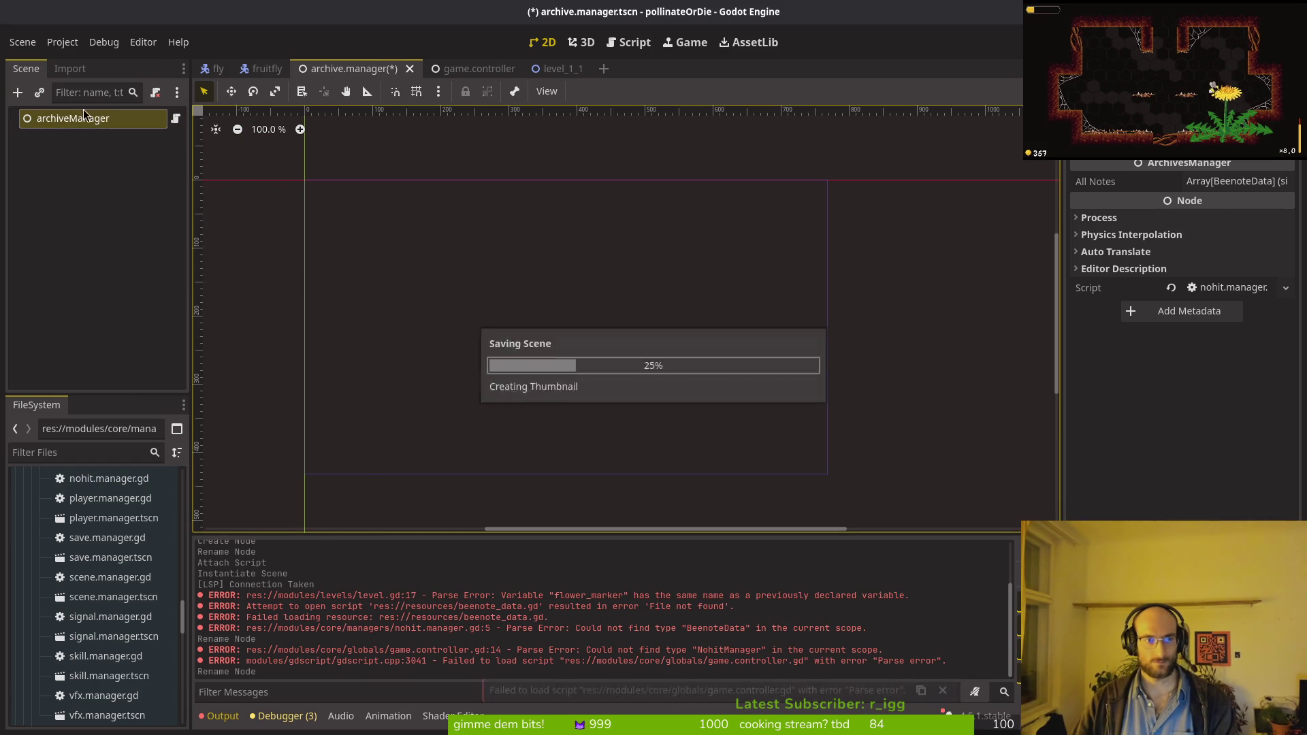
key("alt+Tab")
key("ctrl+p")
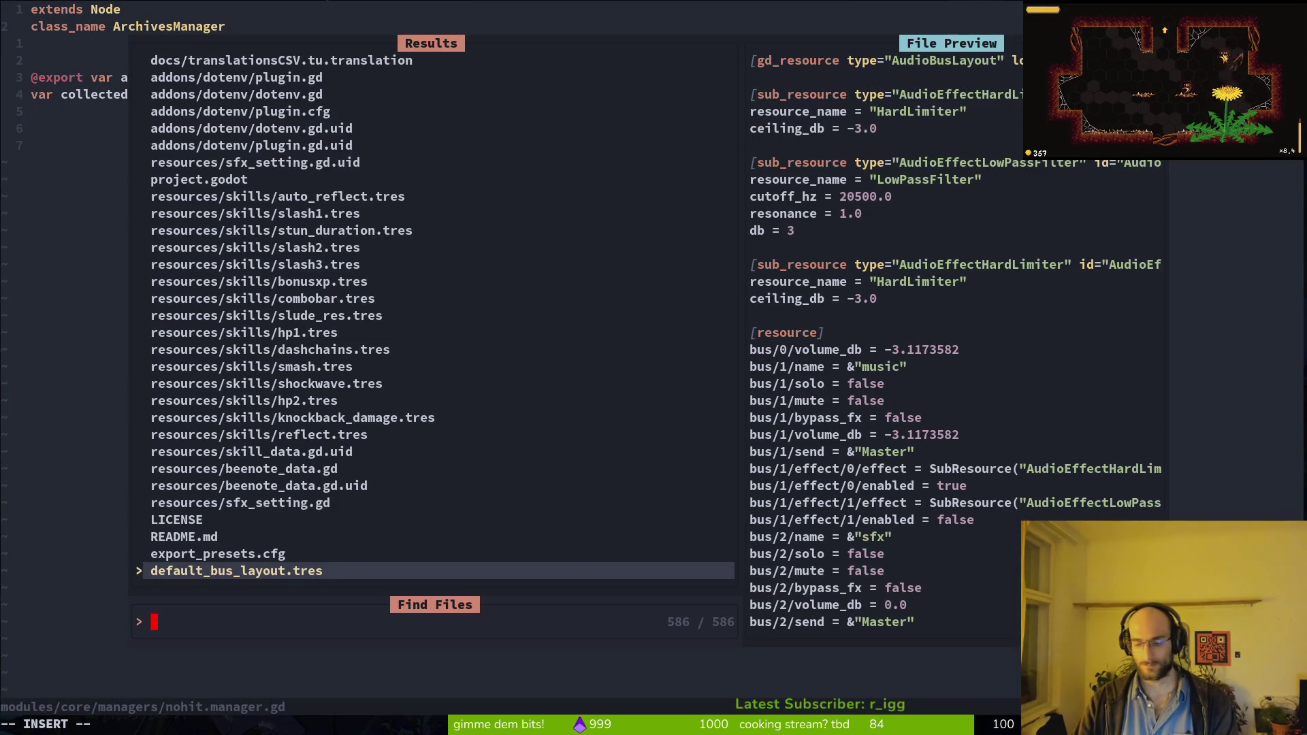
Step: In game.controller.gd, change the nohit_manager export to archive_manager: ArchiveManager and save
type("gamecon")
key("Return")
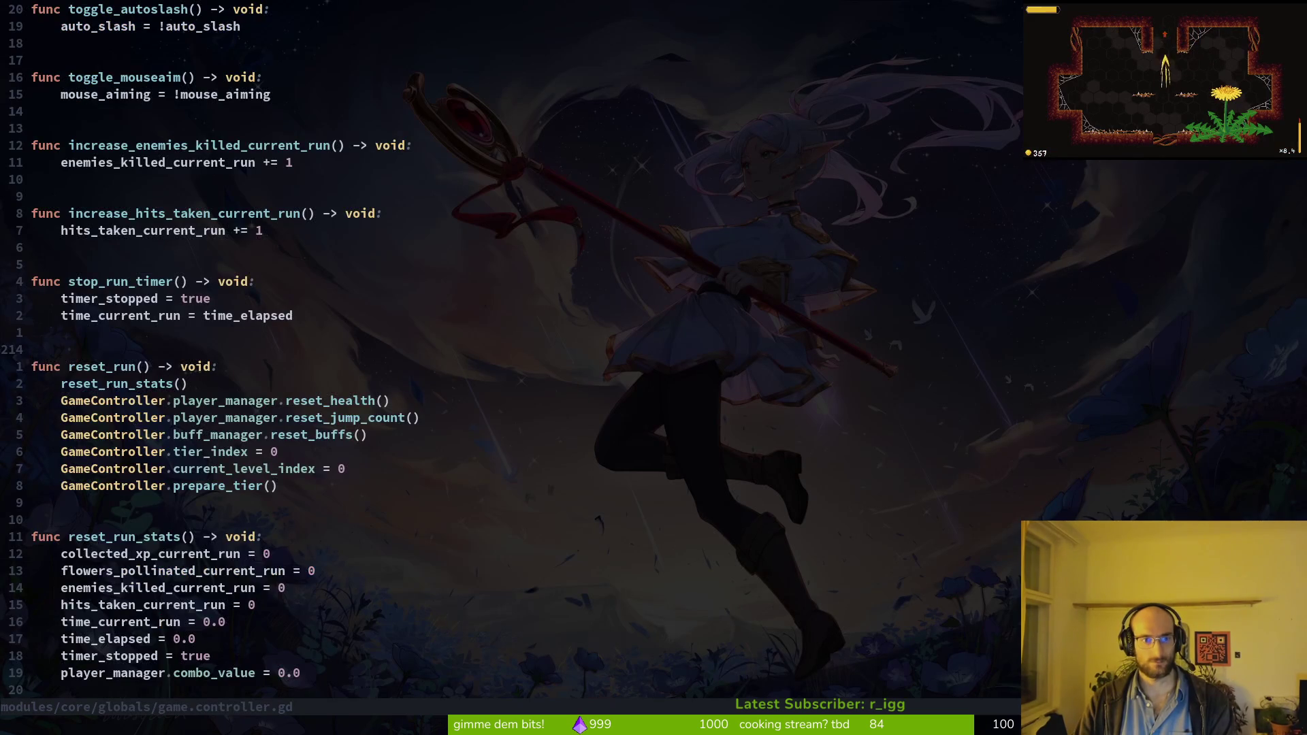
key("ctrl+u")
key("ctrl+u")
key("ctrl+u")
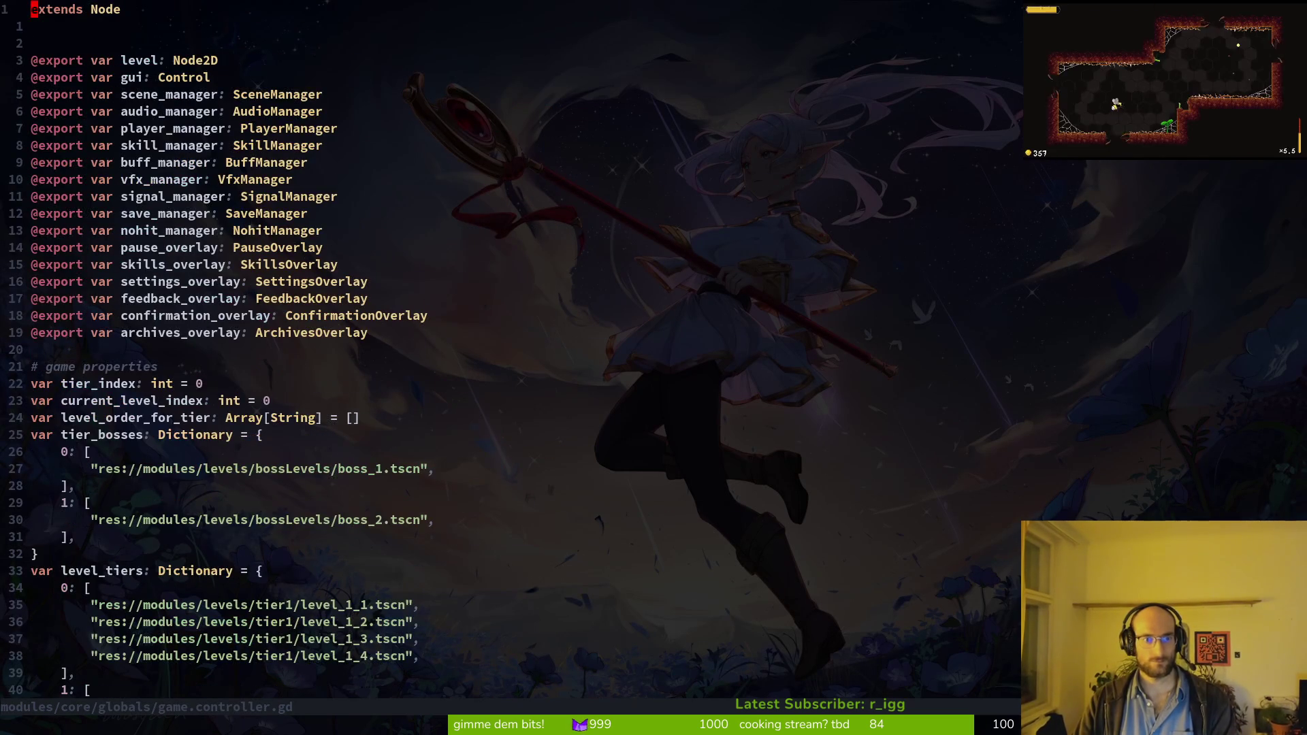
key("j")
key("j")
key("j")
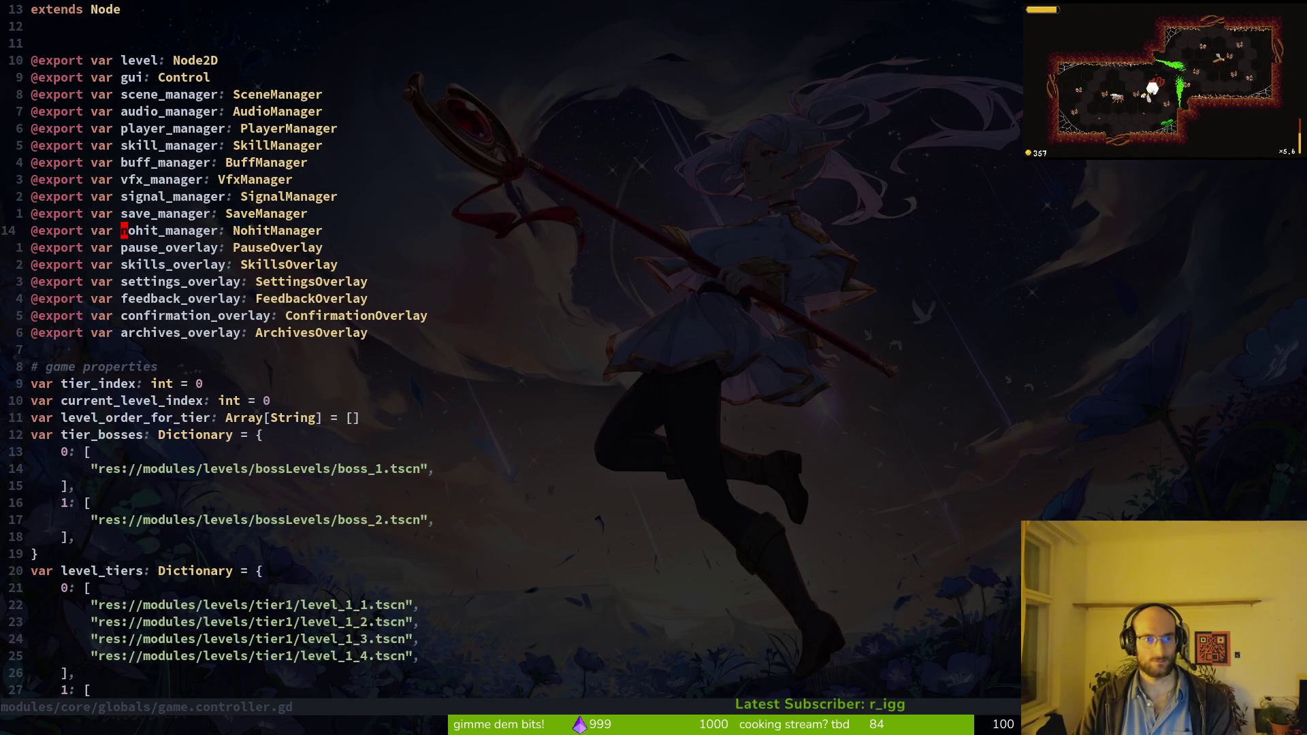
type("cwarchive_mana")
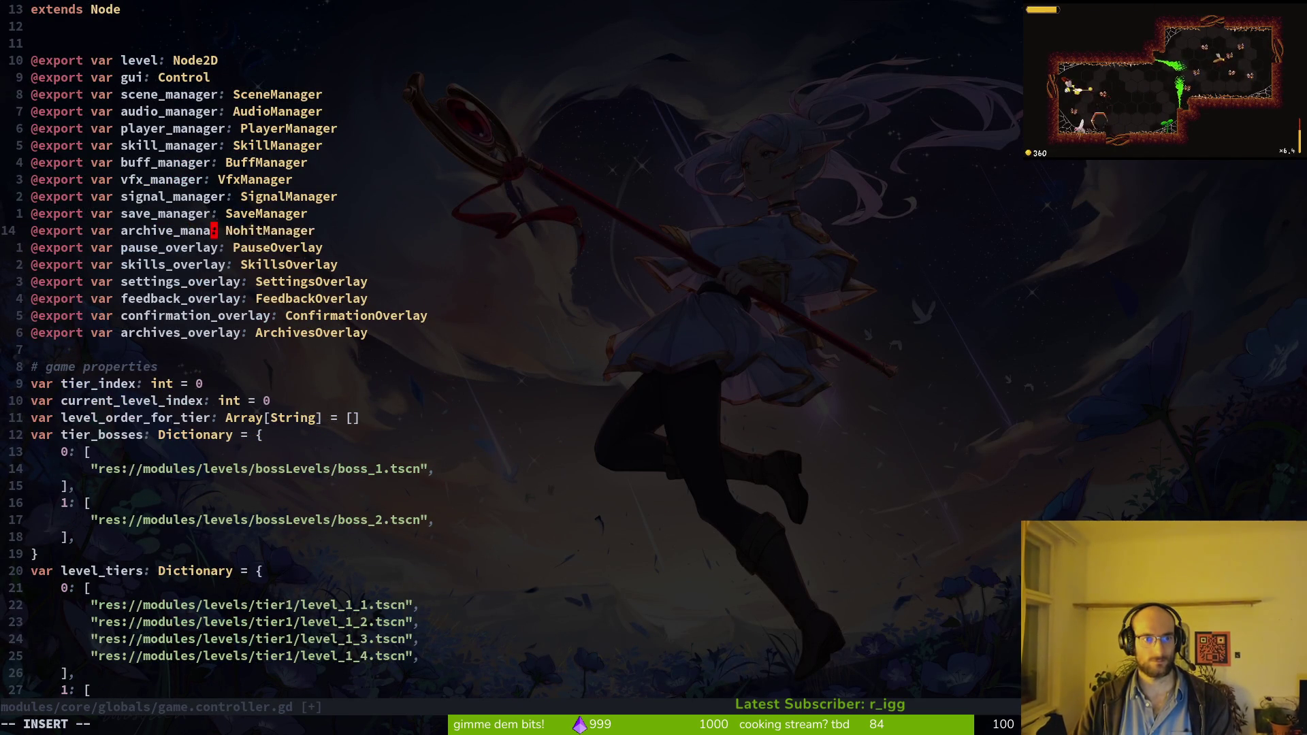
type("ger")
key("Escape")
key("w")
key("w")
type("cwARch")
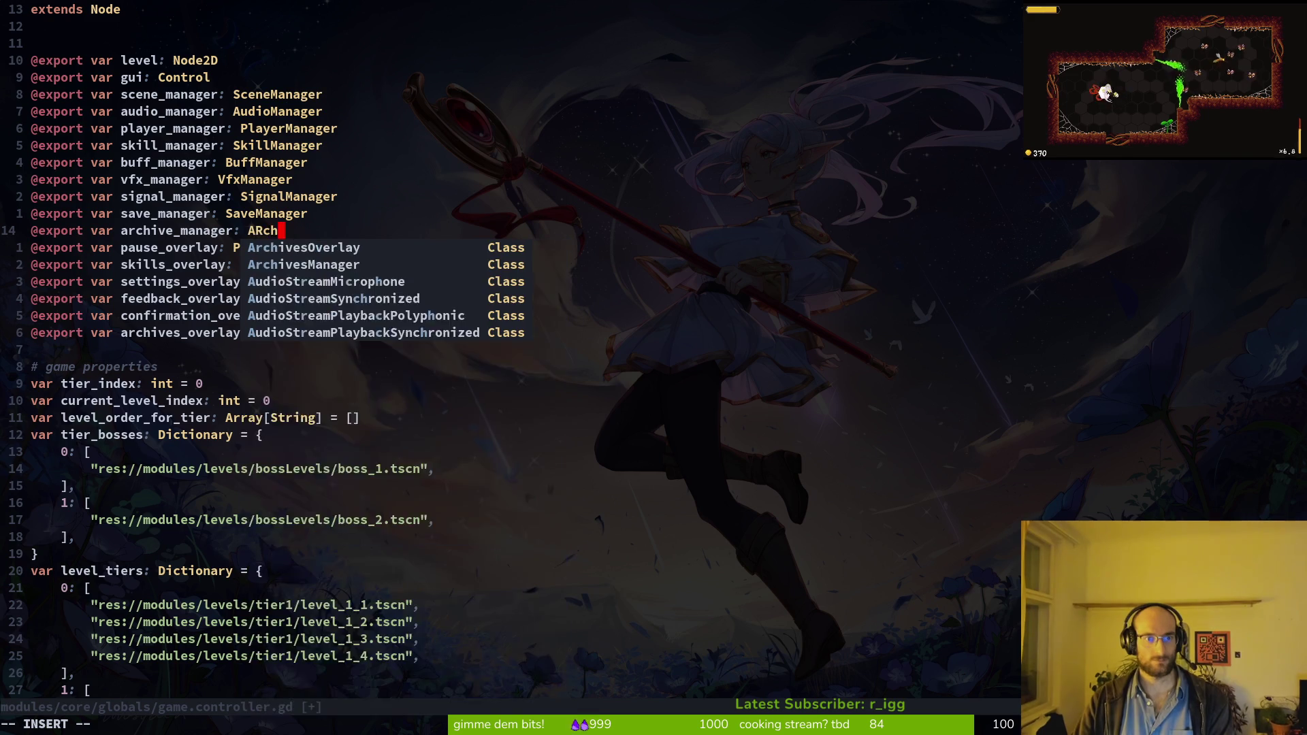
key("BackSpace")
key("BackSpace")
key("BackSpace")
type("rchives")
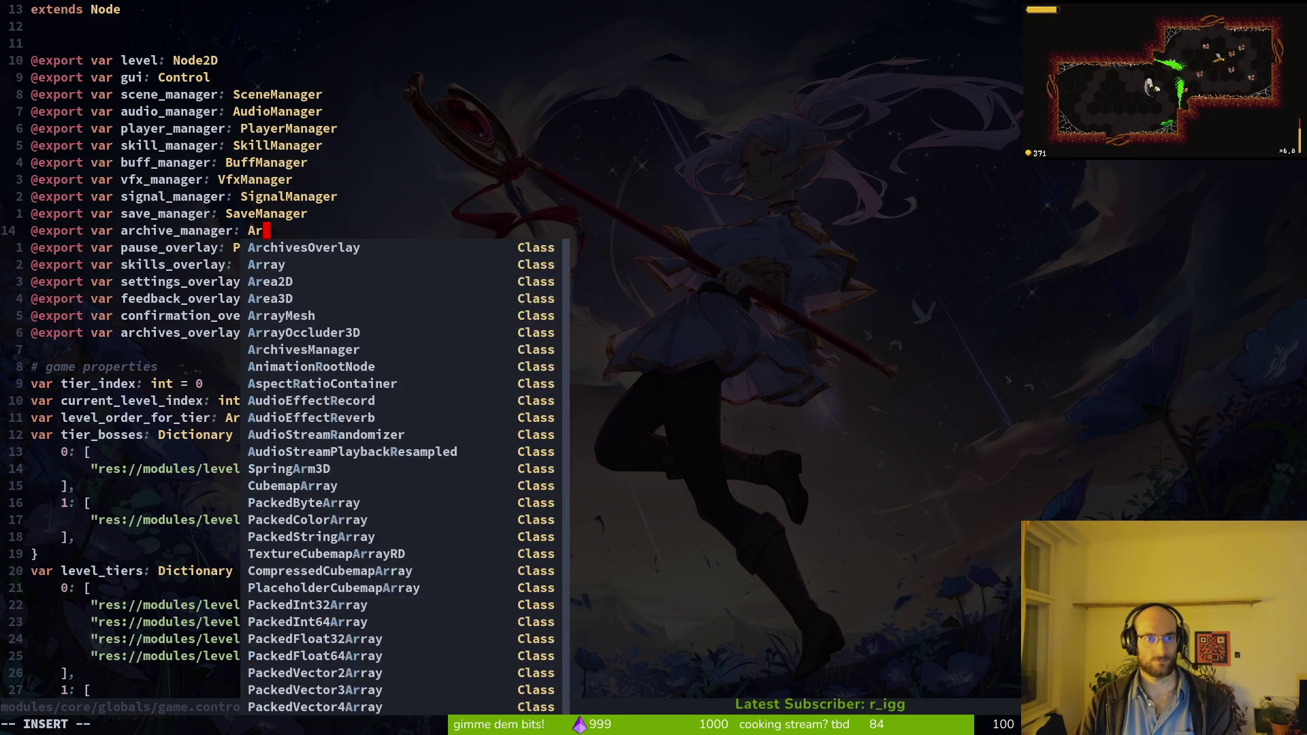
type("Manage")
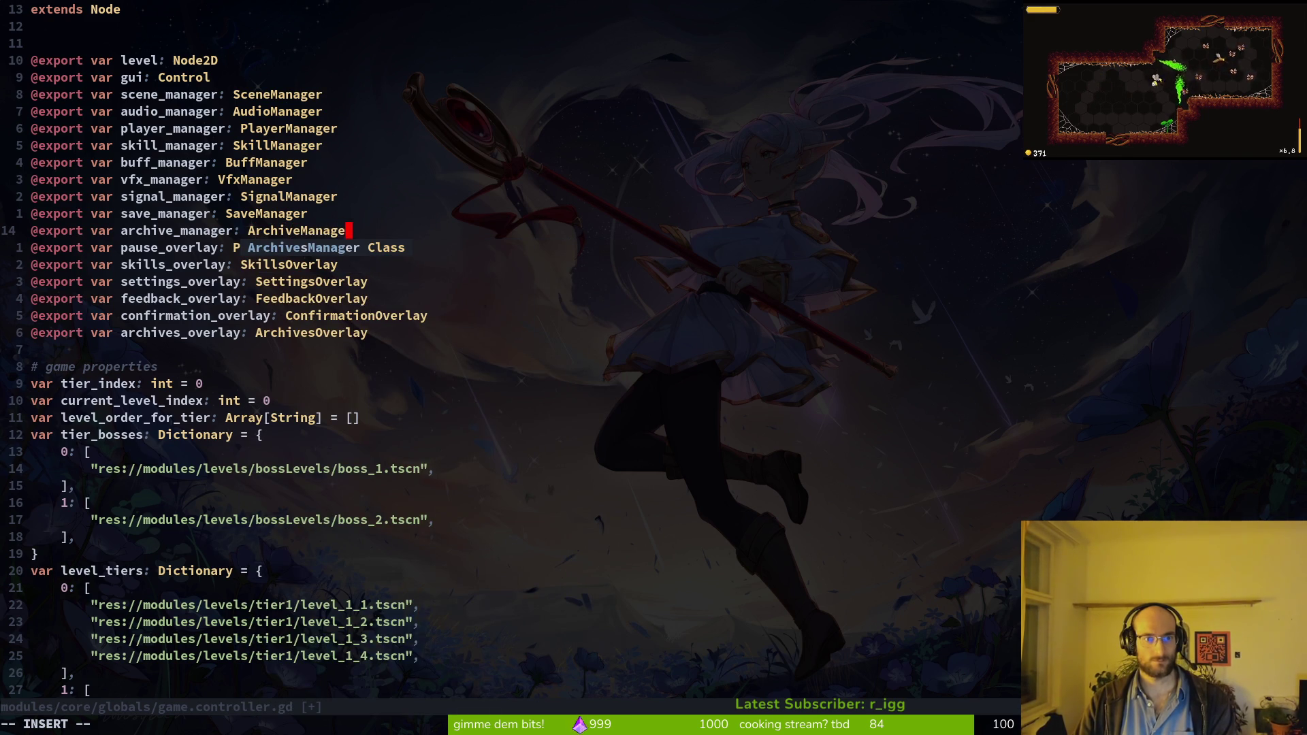
type("r")
key("Escape")
key("v")
key("i")
Step: Rename the script's class_name to ArchiveManager, restore the missing space, and save
key("w")
key("Escape")
type("gd")
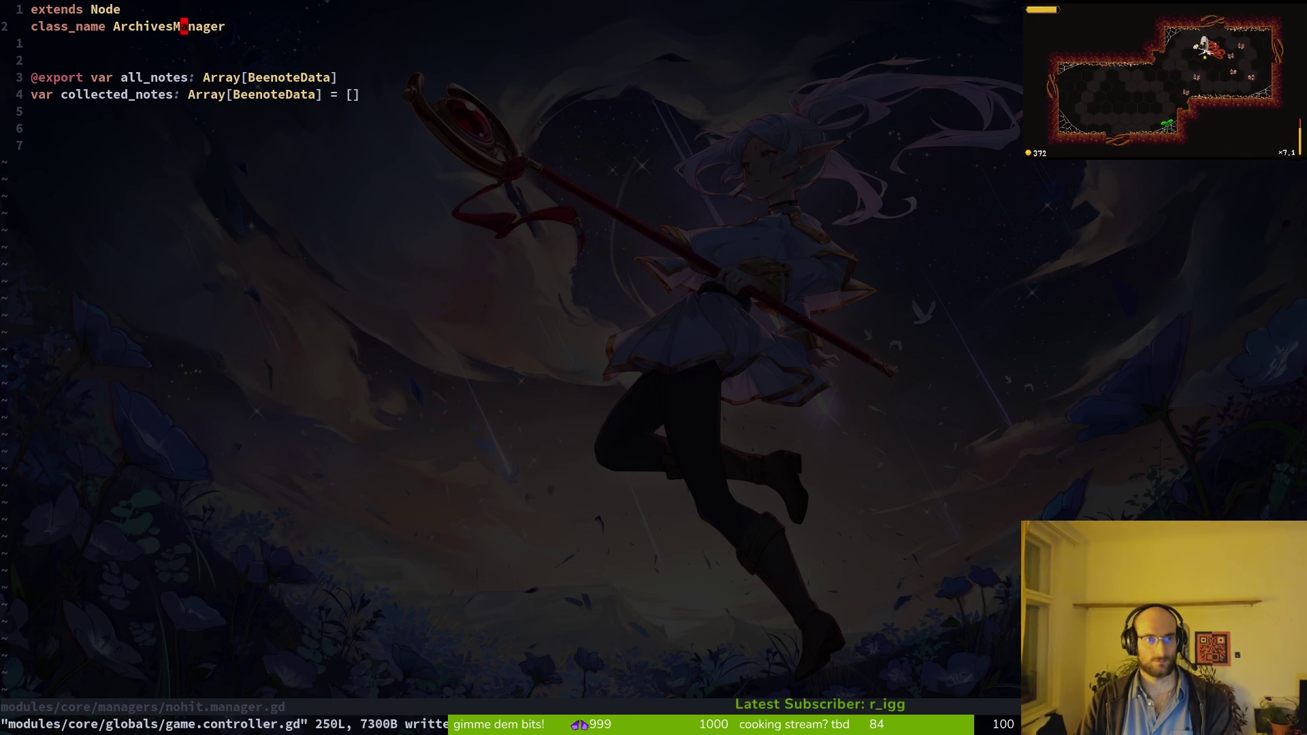
type("ciwArchiveManager")
key("Escape")
type(":w")
key("Return")
key("0")
type("li")
key("Escape")
type(":w")
key("Return")
key("alt+Tab")
key("alt+Tab")
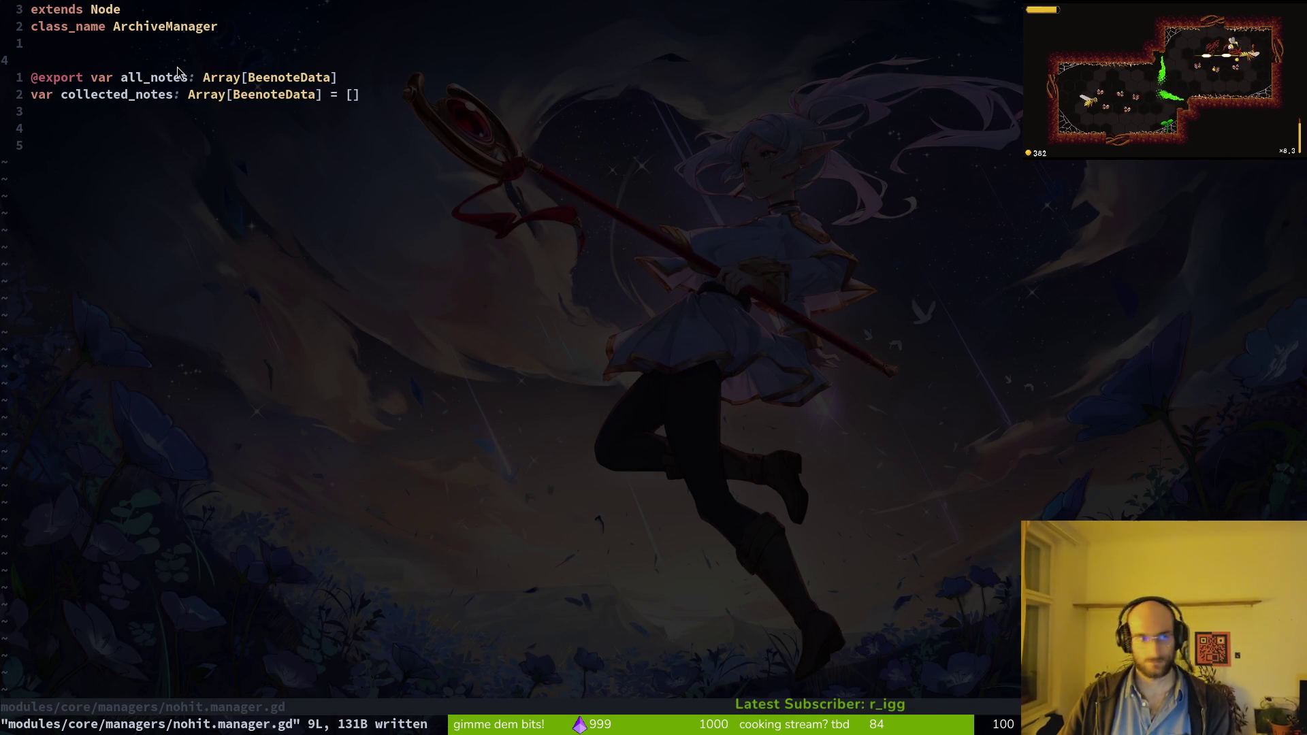
Step: Delete an extra empty line below collected_notes and search project files for 'buffman'
key("j")
key("j")
key("j")
key("BackSpace")
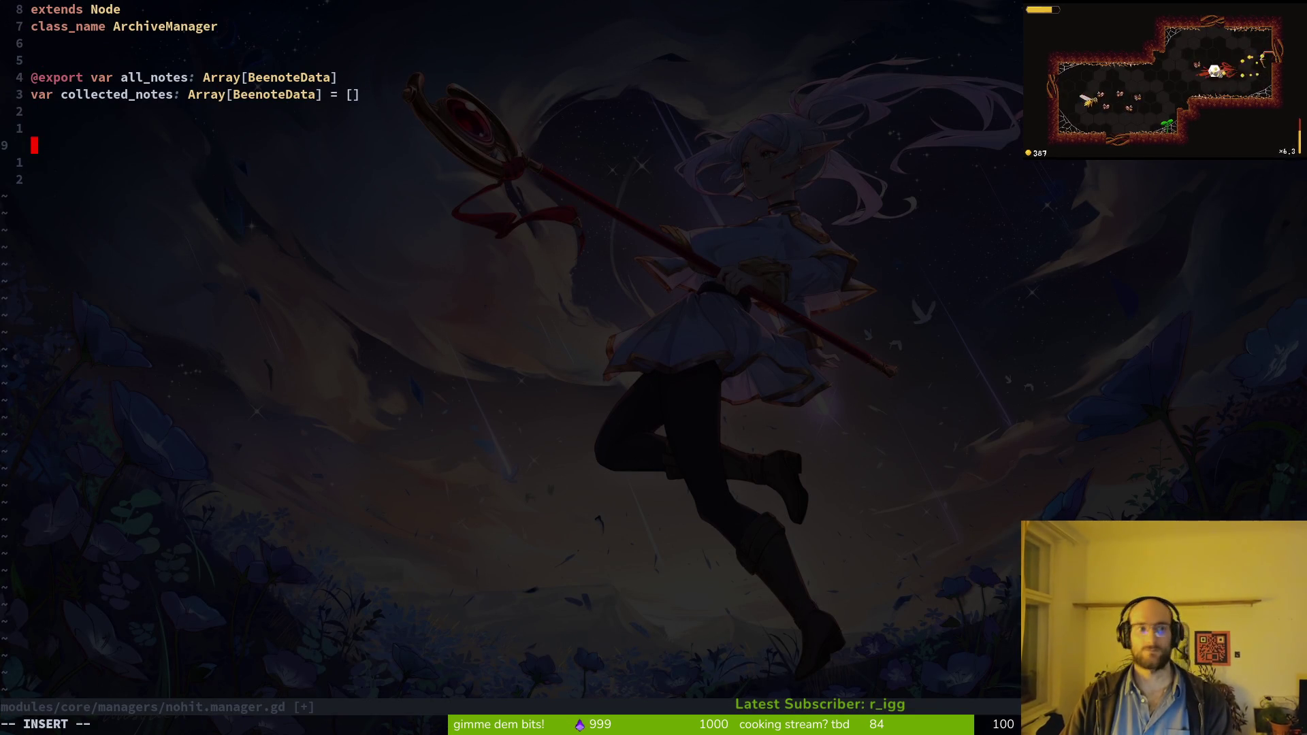
key("Escape")
key("space")
key("f")
key("f")
type("b")
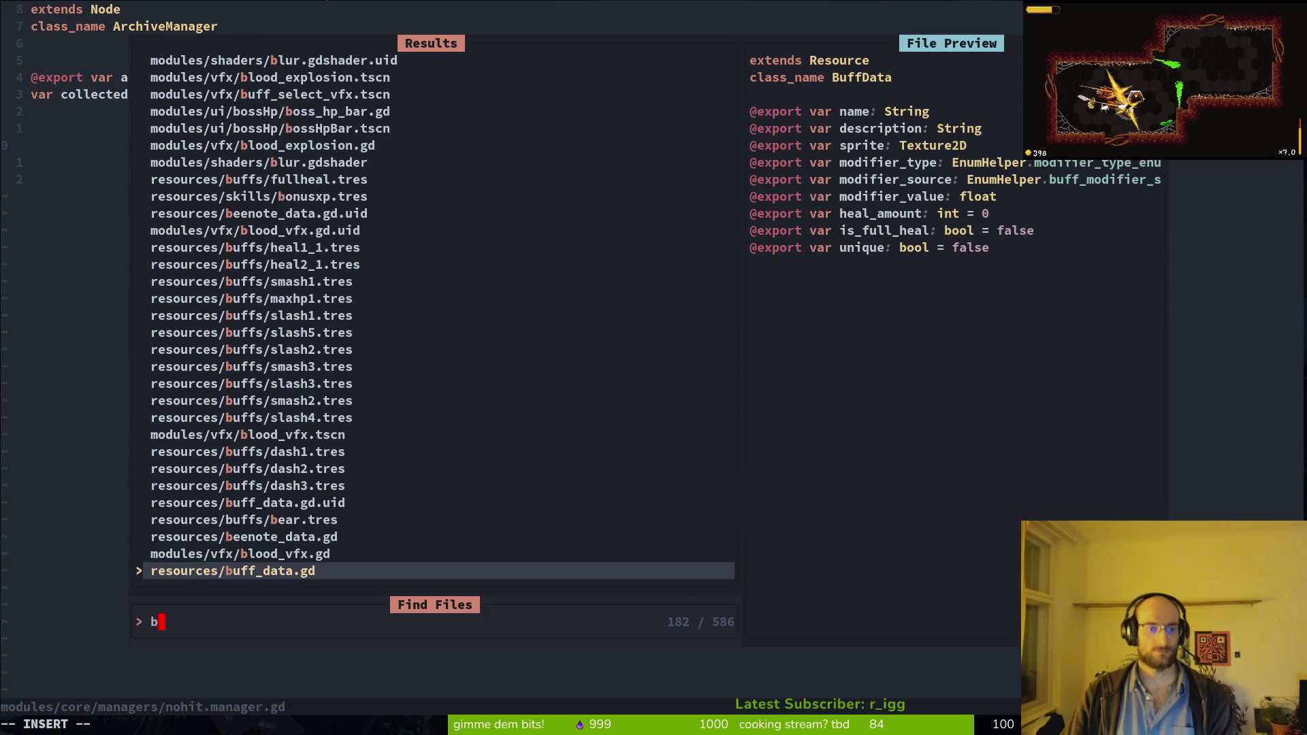
type("uffman")
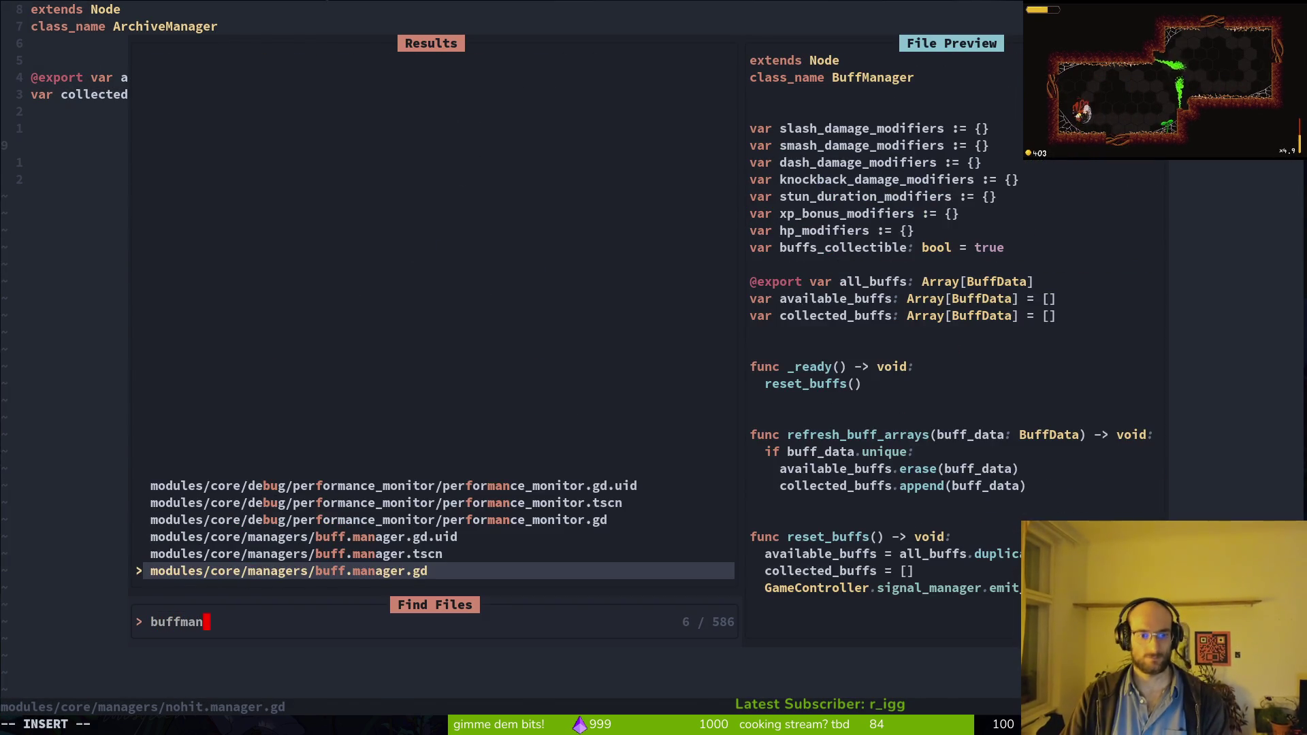
Step: Open buff.manager.gd in a vertical split and browse to the apply_flower_buff function
key("ctrl+v")
key("ctrl+d")
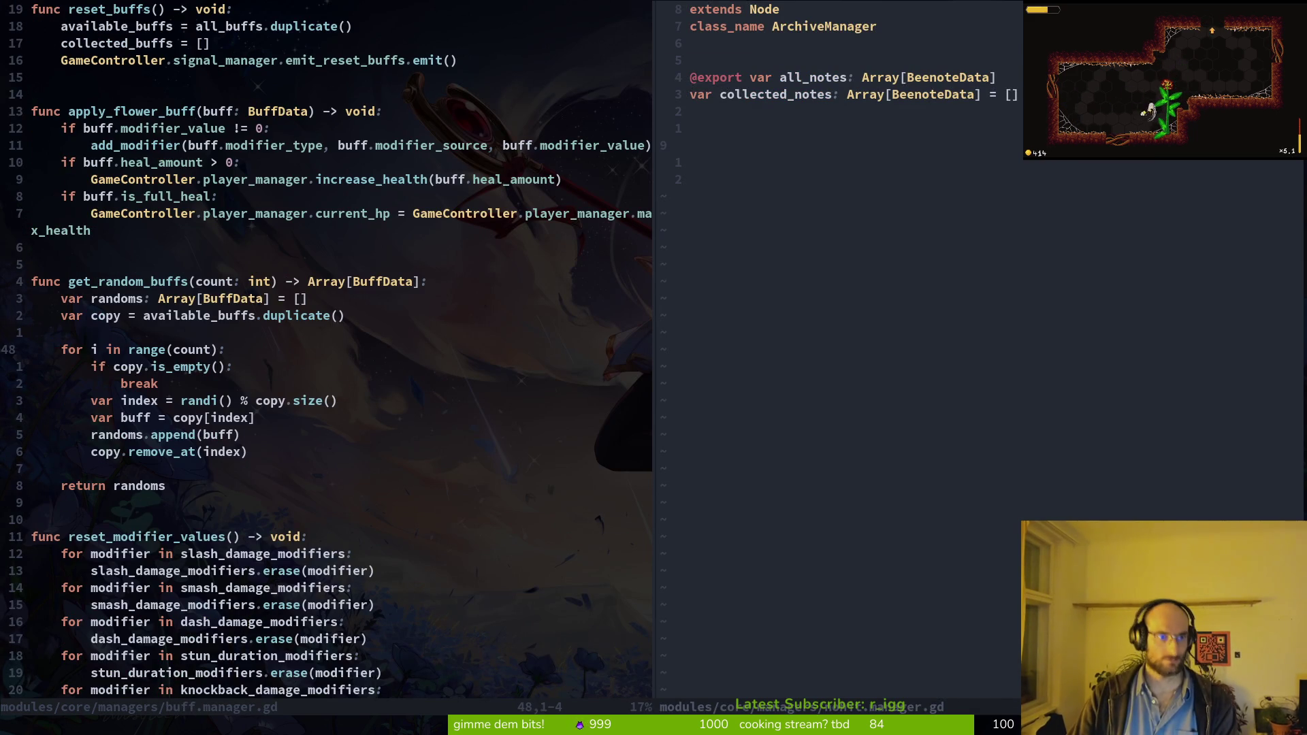
key("ctrl+d")
key("ctrl+u")
key("{")
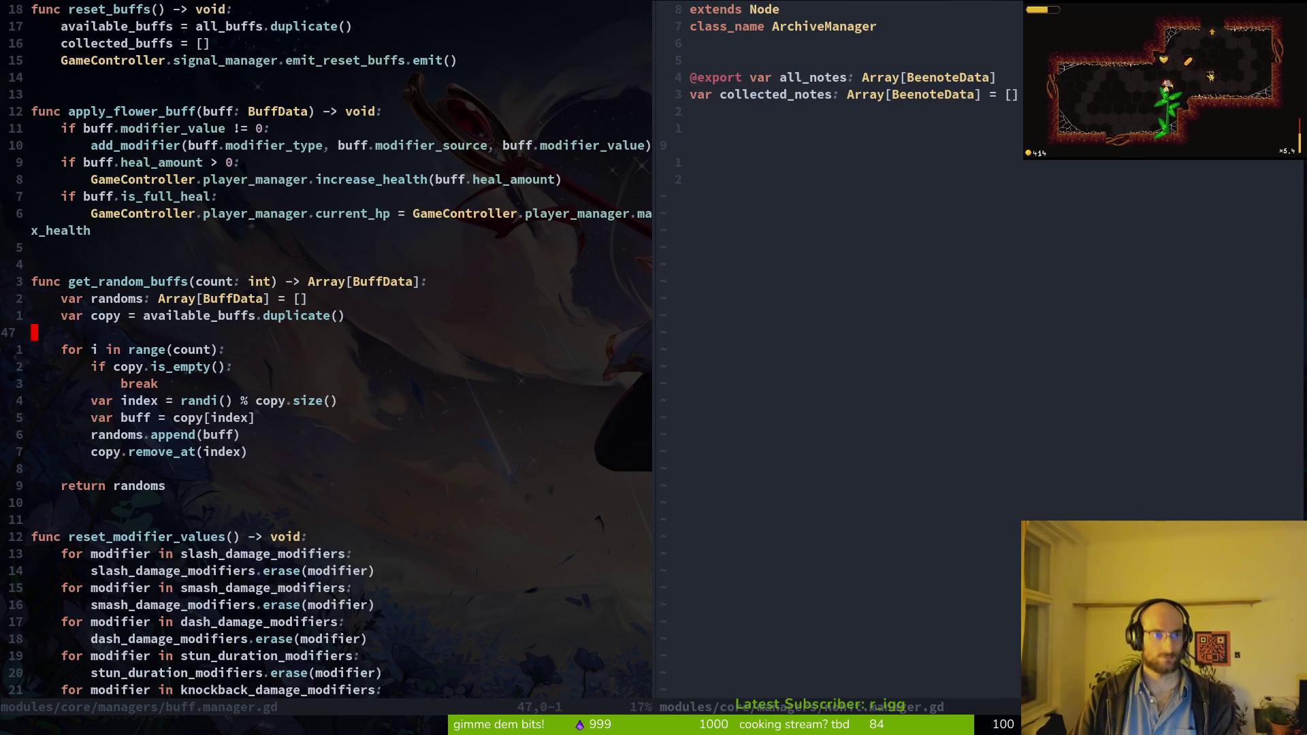
key("1")
key("2")
key("k")
Step: Copy the apply_flower_buff name, save buff.manager.gd, and return to the ArchiveManager split
key("ctrl+y")
type("wvey")
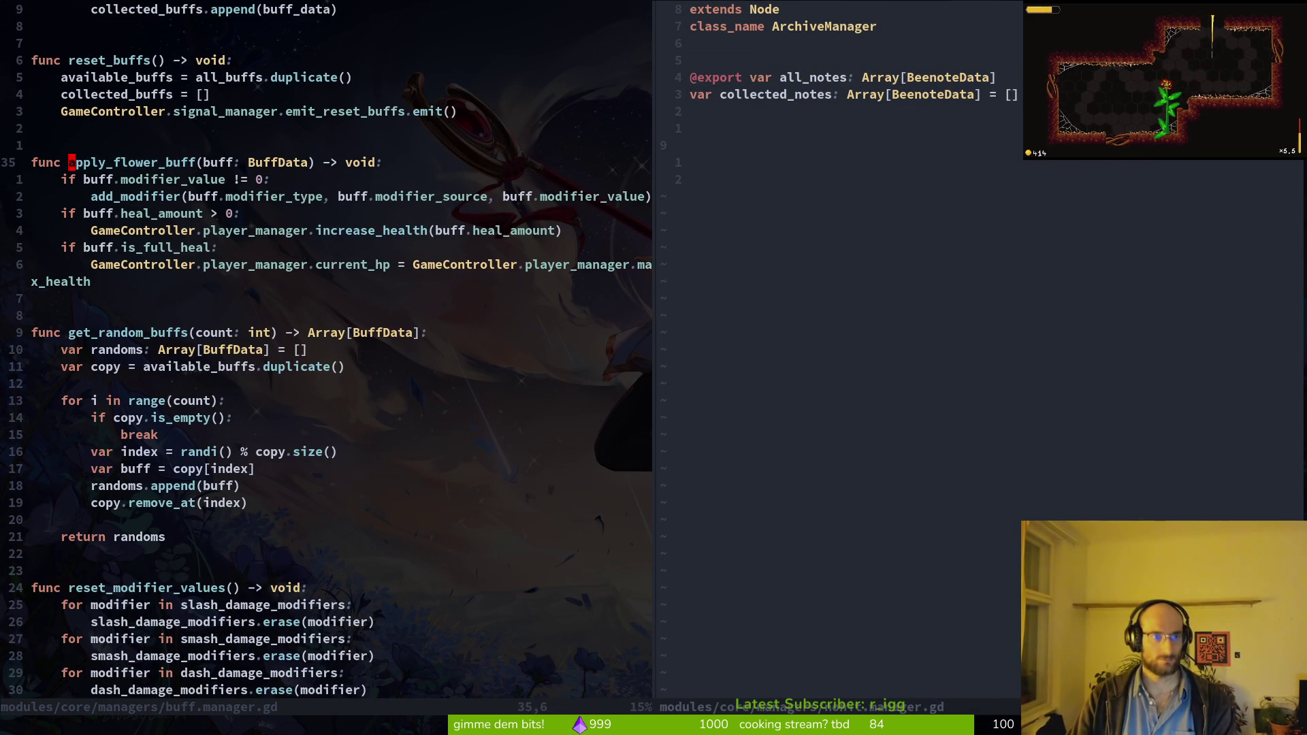
type(":w")
key("Return")
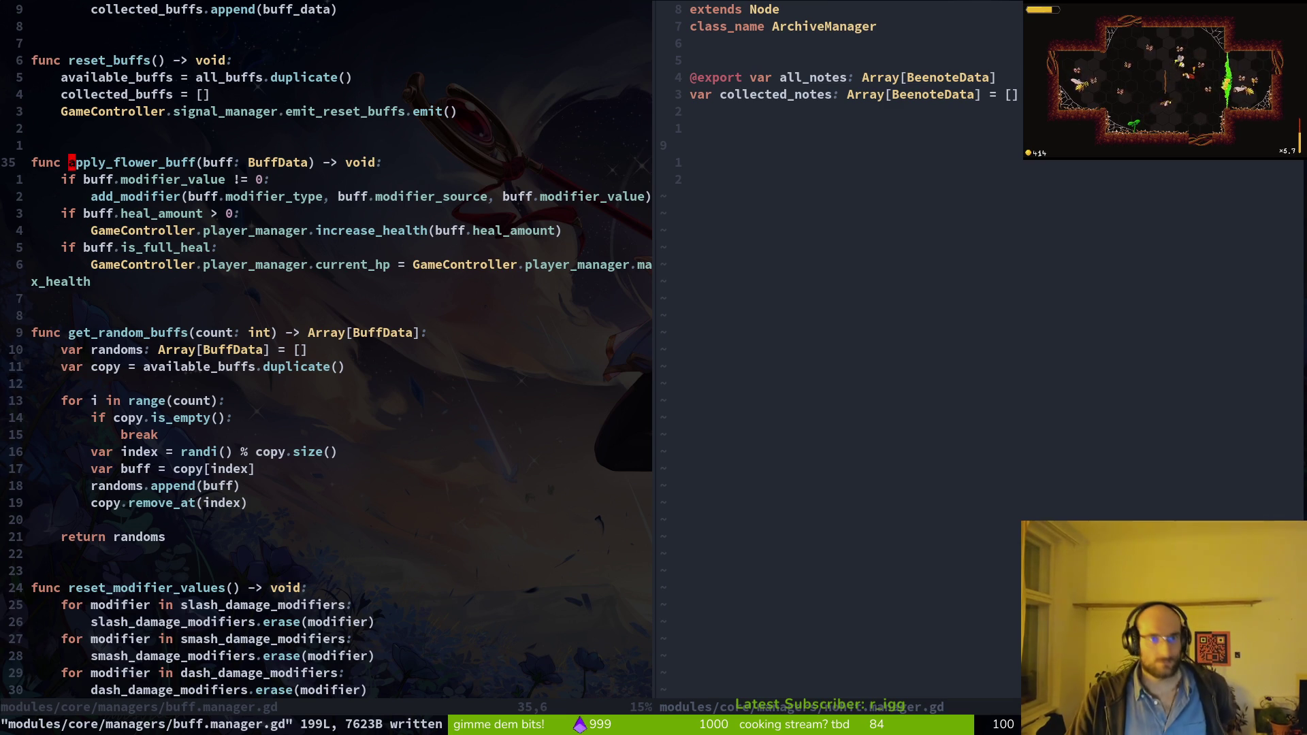
key("ctrl+w")
key("l")
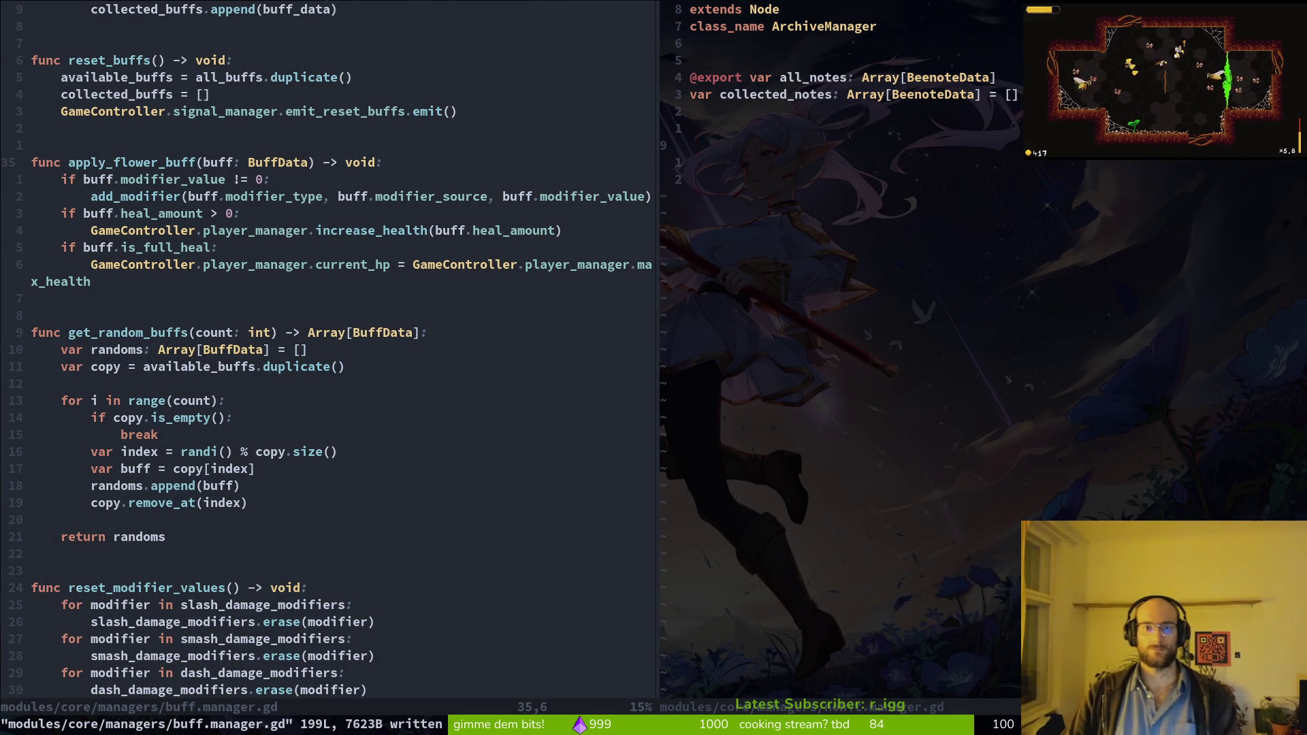
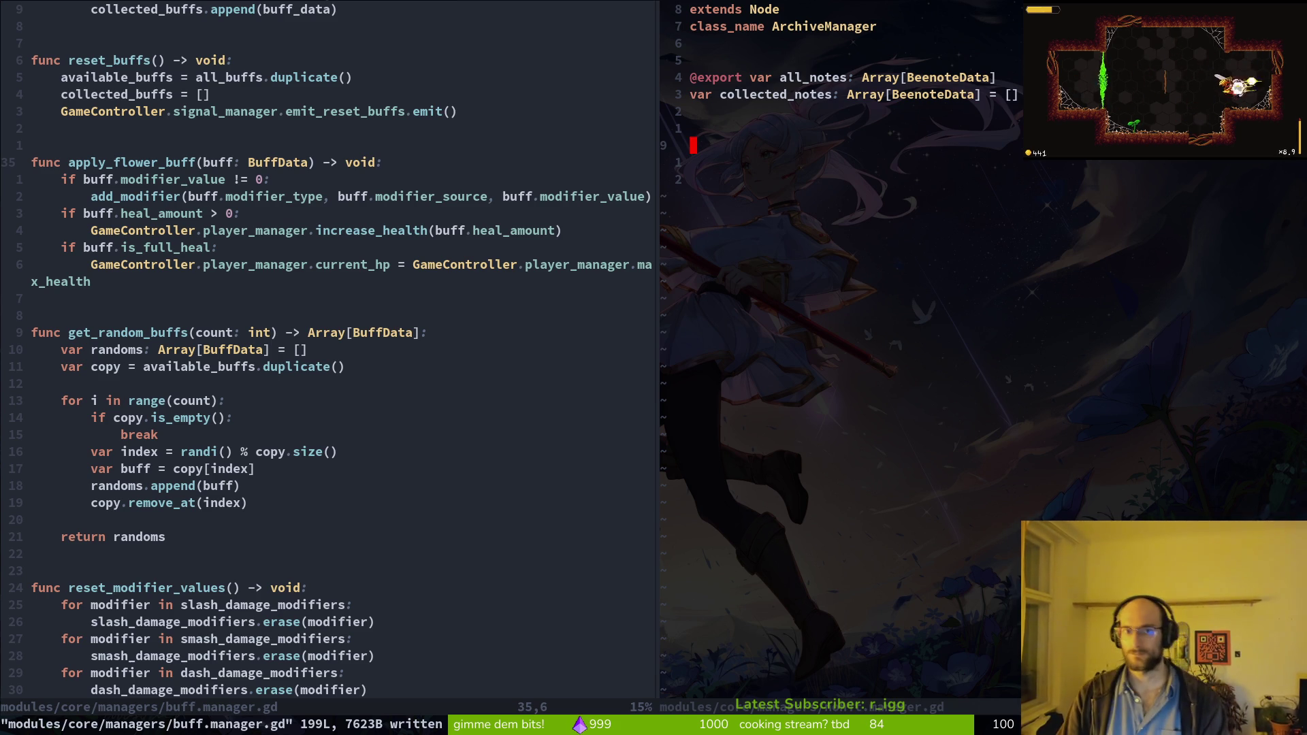
Step: Add blank lines below collected_notes in the ArchiveManager script and save it with :w
key("k")
key("k")
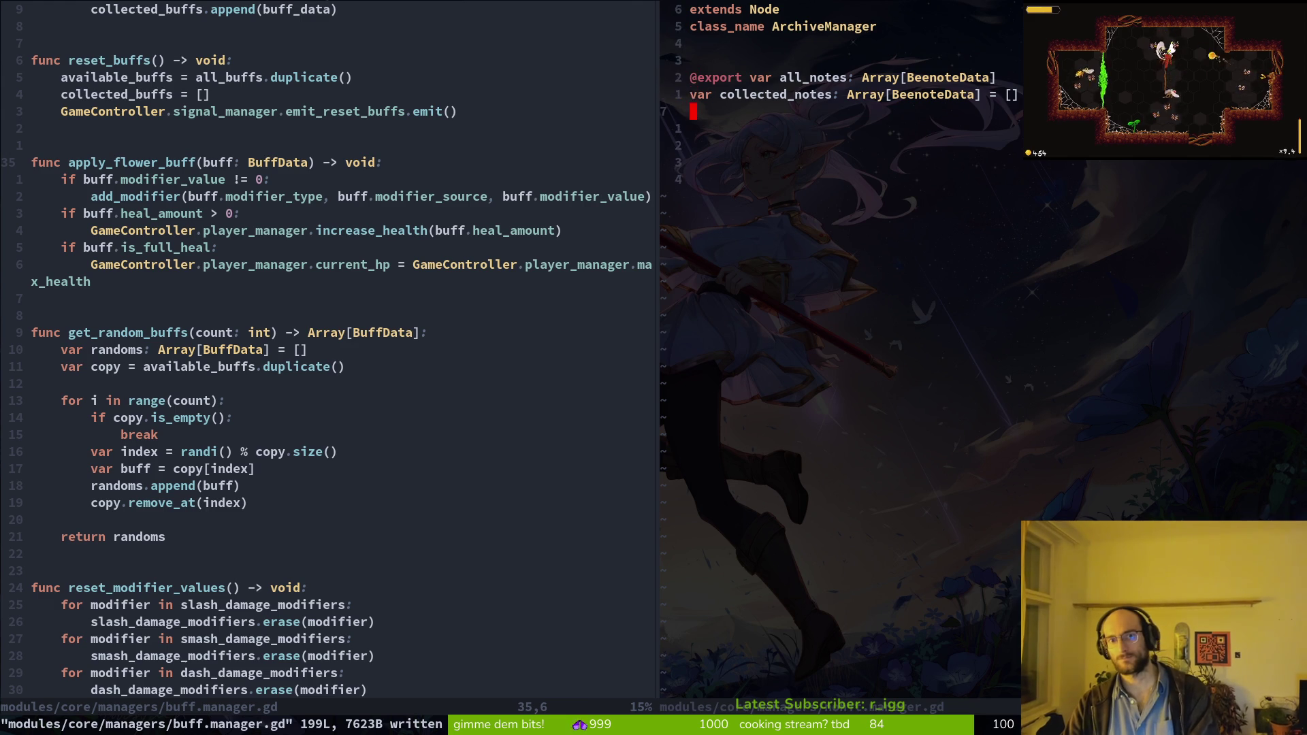
key("k")
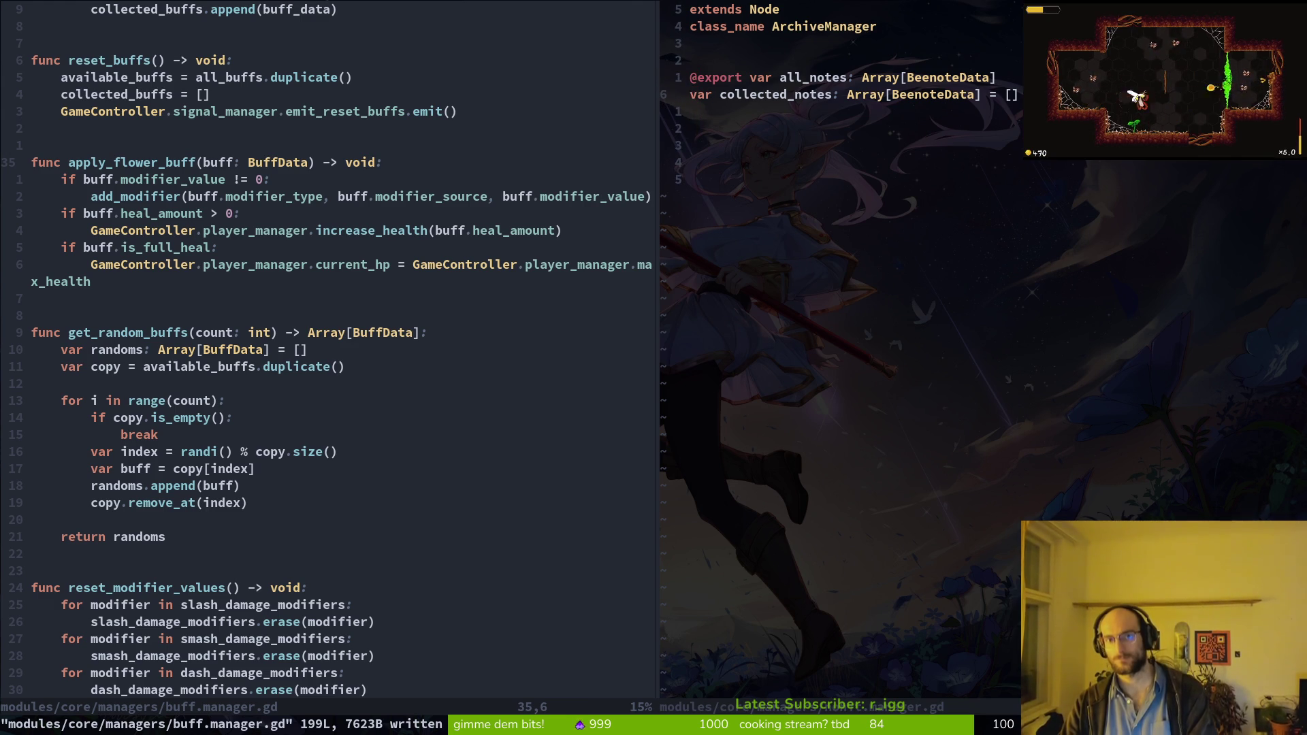
key("k")
key("w")
key("w")
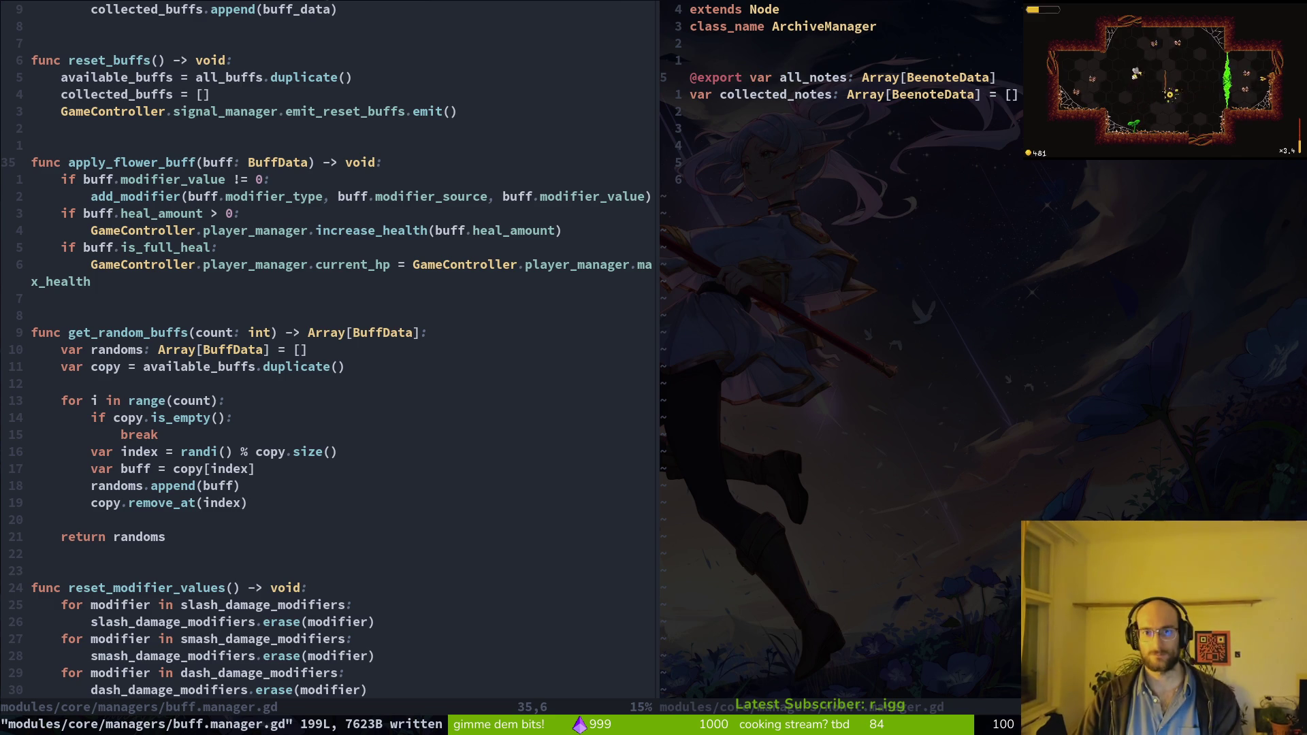
key("j")
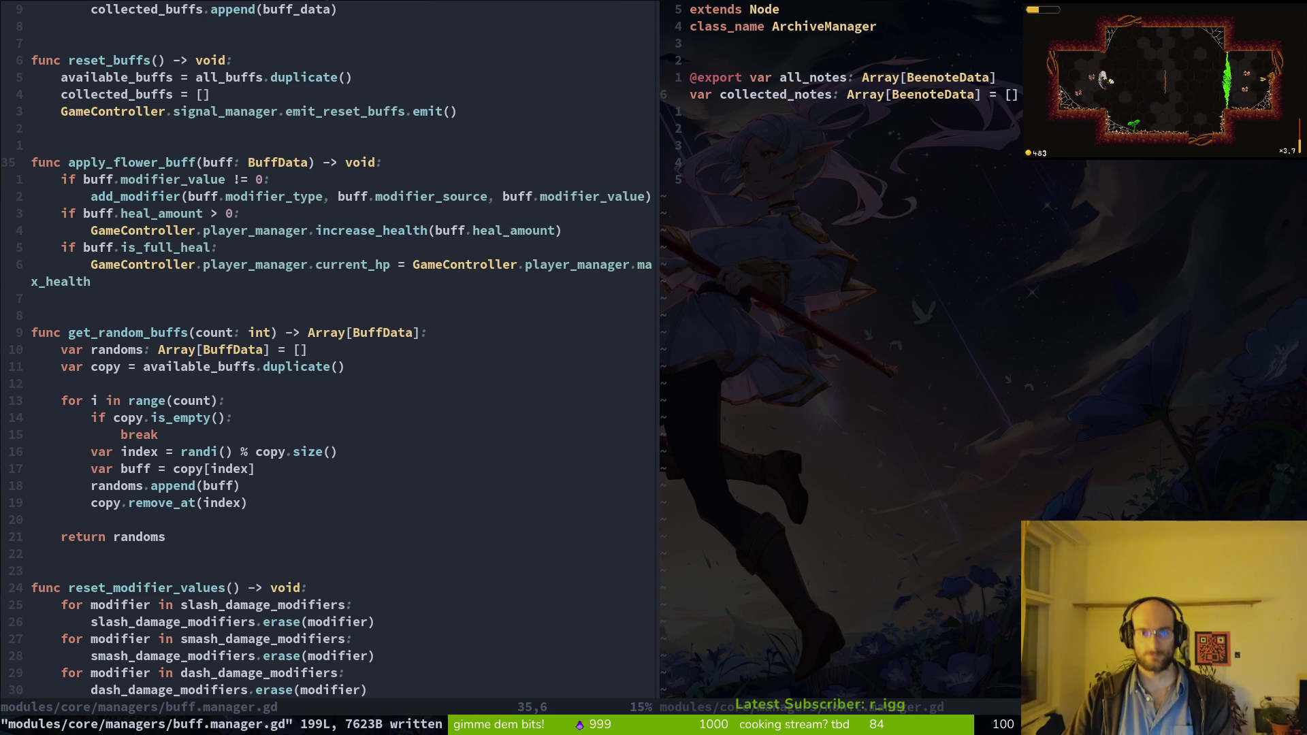
key("j")
key("o")
key("Return")
key("Return")
key("Escape")
type(":w")
key("Return")
key("space")
Step: Open beenote_data.gd from the file finder and try editing the skill_enum line, then undo it
key("f")
key("f")
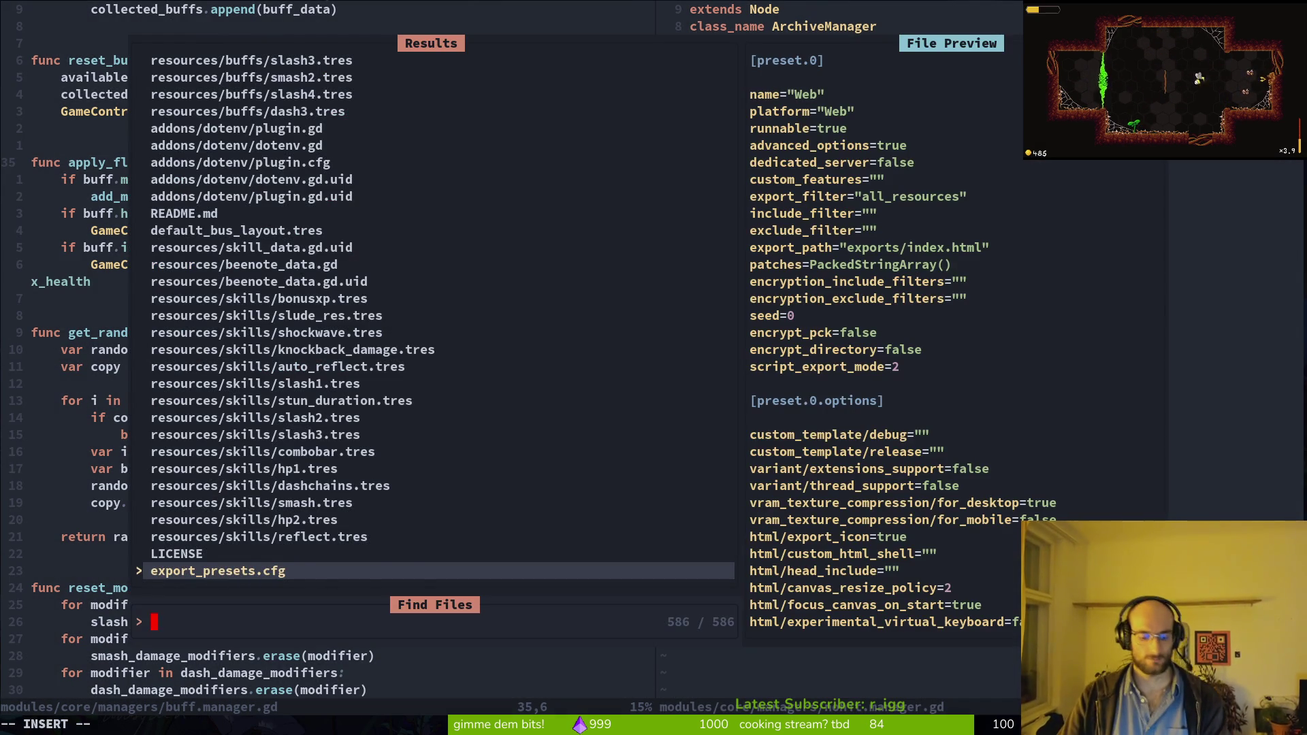
type("note")
key("Return")
key("j")
key("j")
key("j")
key("j")
key("c")
key("i")
key("w")
key("Escape")
key("d")
key("d")
key("o")
key("Escape")
key("u")
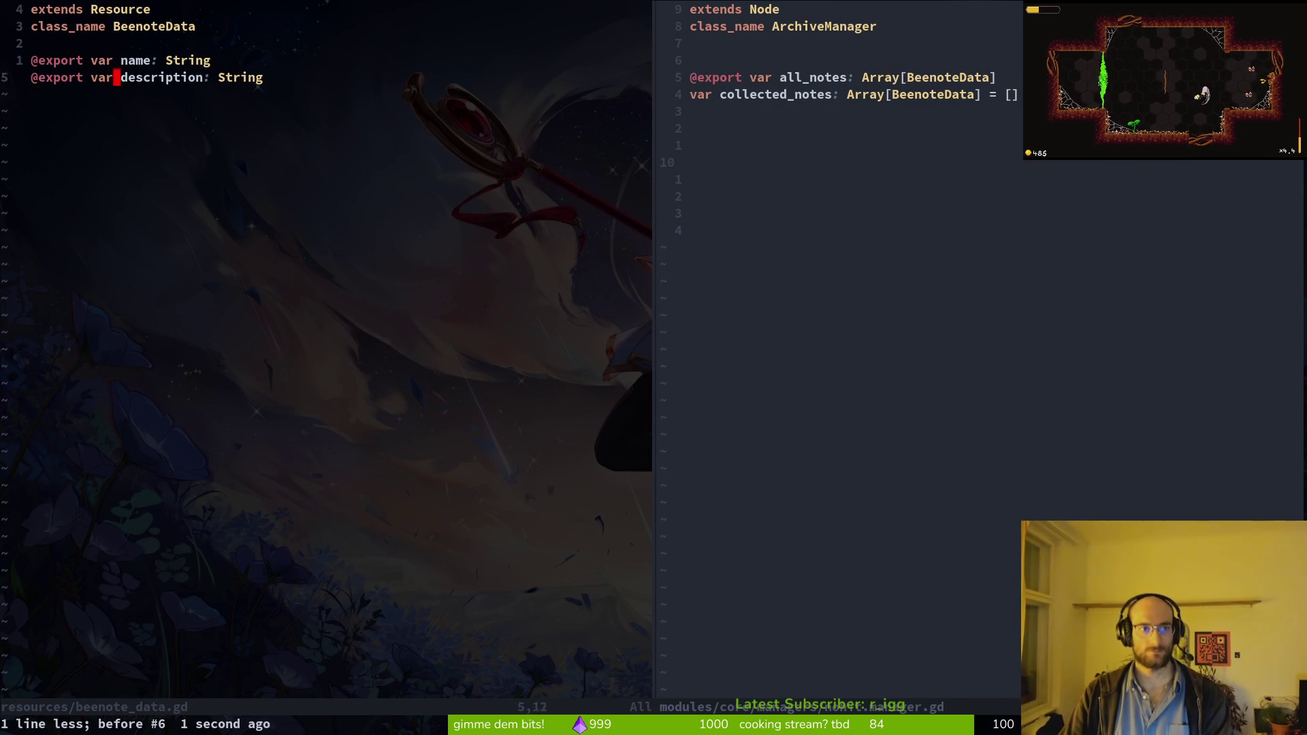
key("u")
Step: Remove the description and skill_enum exports, rename name to note, and save beenote_data.gd
key("k")
key("k")
key("w")
key("w")
key("j")
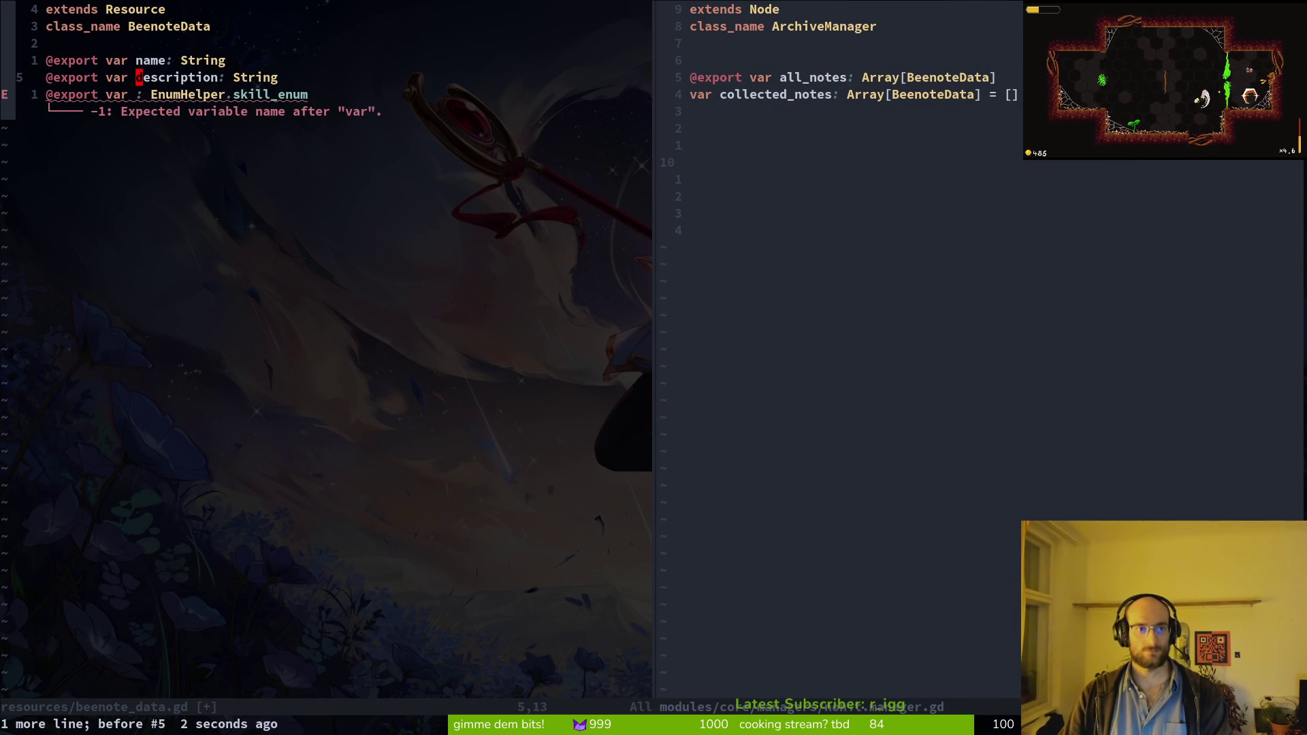
key("c")
key("w")
key("Escape")
key("d")
key("d")
type("kcwnote")
key("Escape")
key("j")
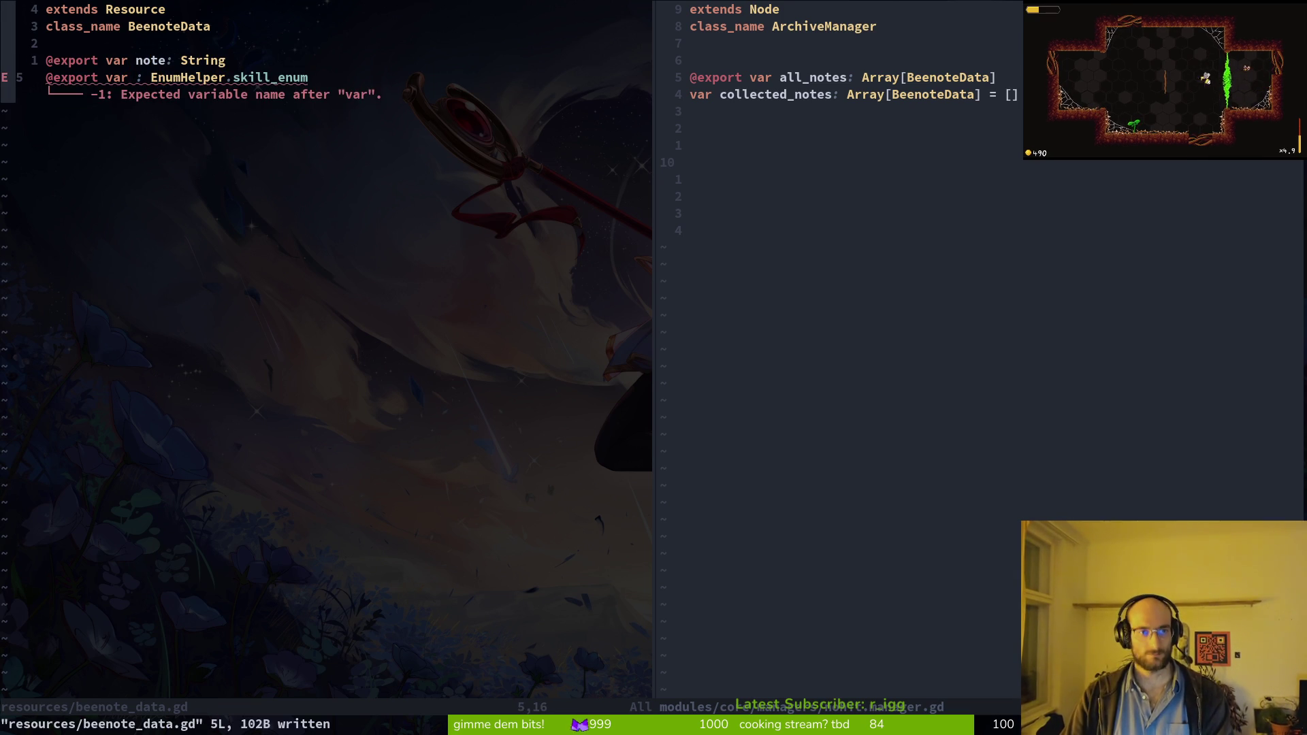
key("h")
key("i")
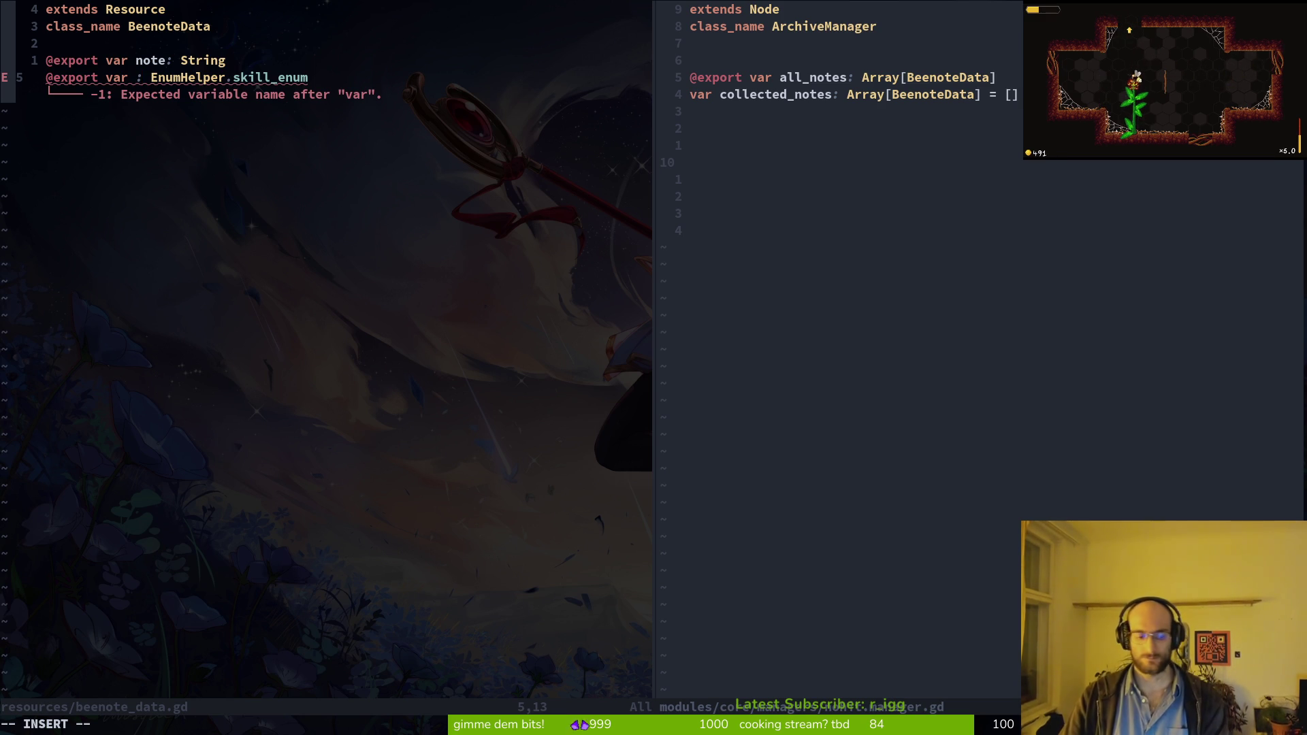
key("Escape")
key("shift+v")
type("d:w")
key("Return")
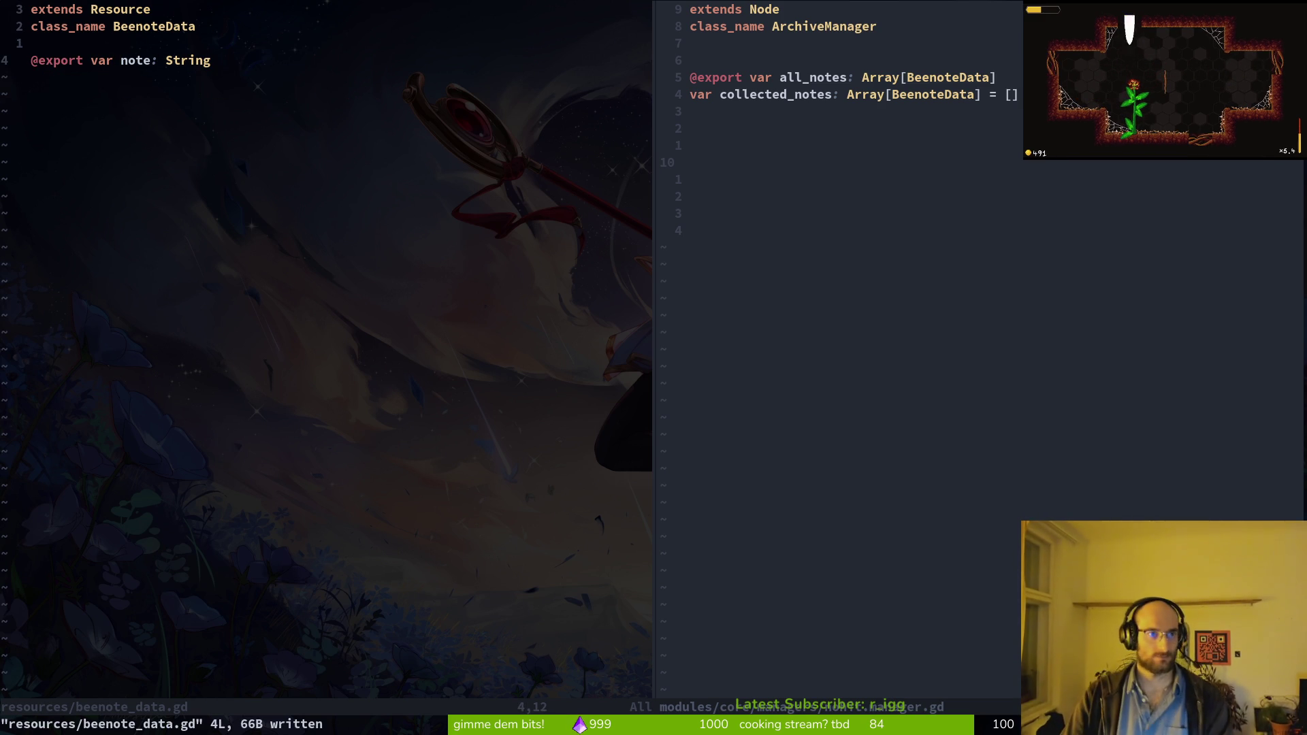
Step: Add an empty line above the note export, save, and check collected_notes in ArchiveManager
key("O")
key("Escape")
type(":w")
key("Return")
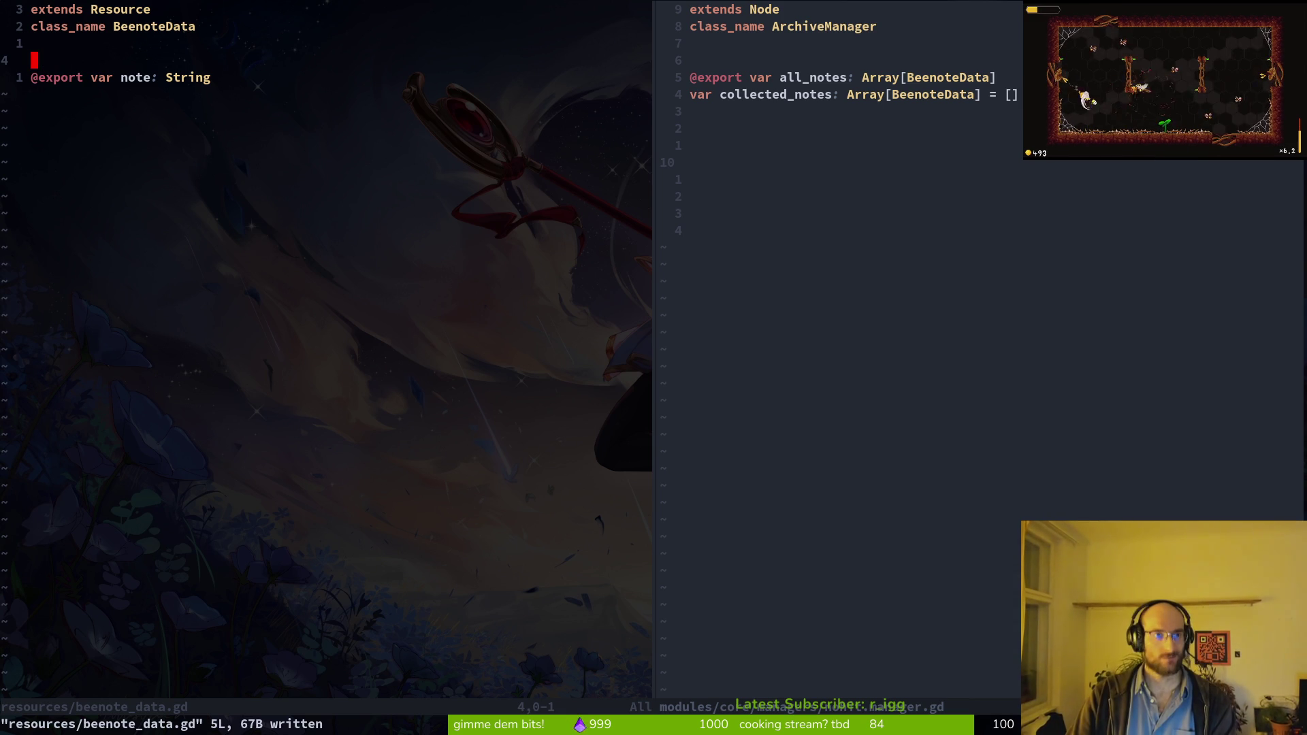
key("ctrl+w")
key("l")
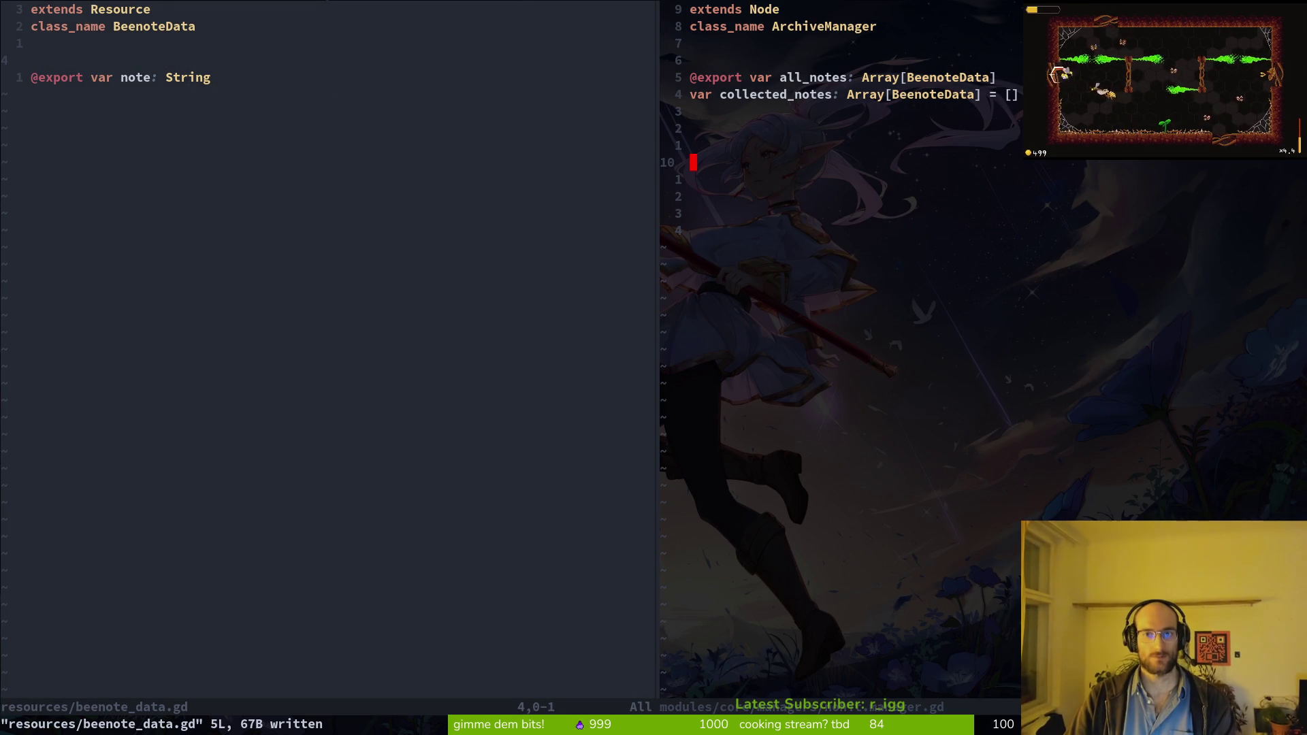
key("k")
key("k")
key("k")
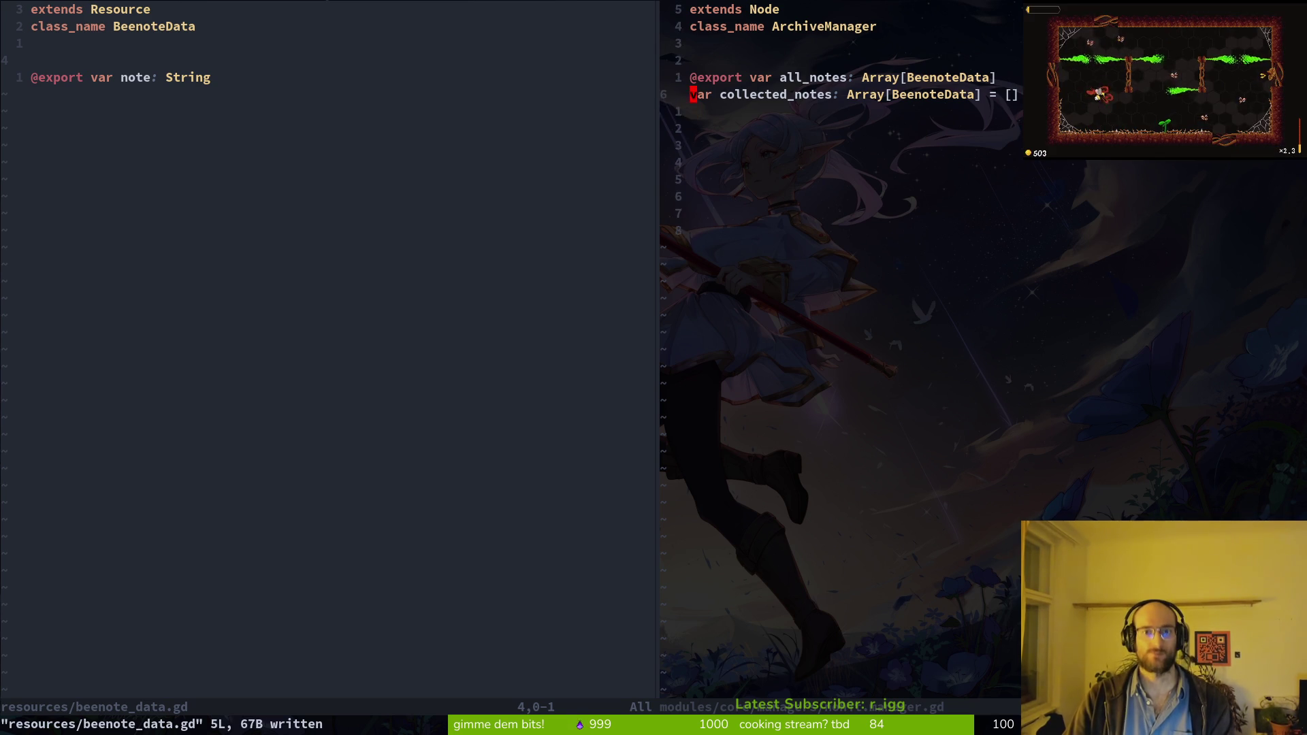
key("k")
key("ctrl+w")
key("h")
Step: Duplicate the note export as a bool variable named collected, then save both scripts
key("j")
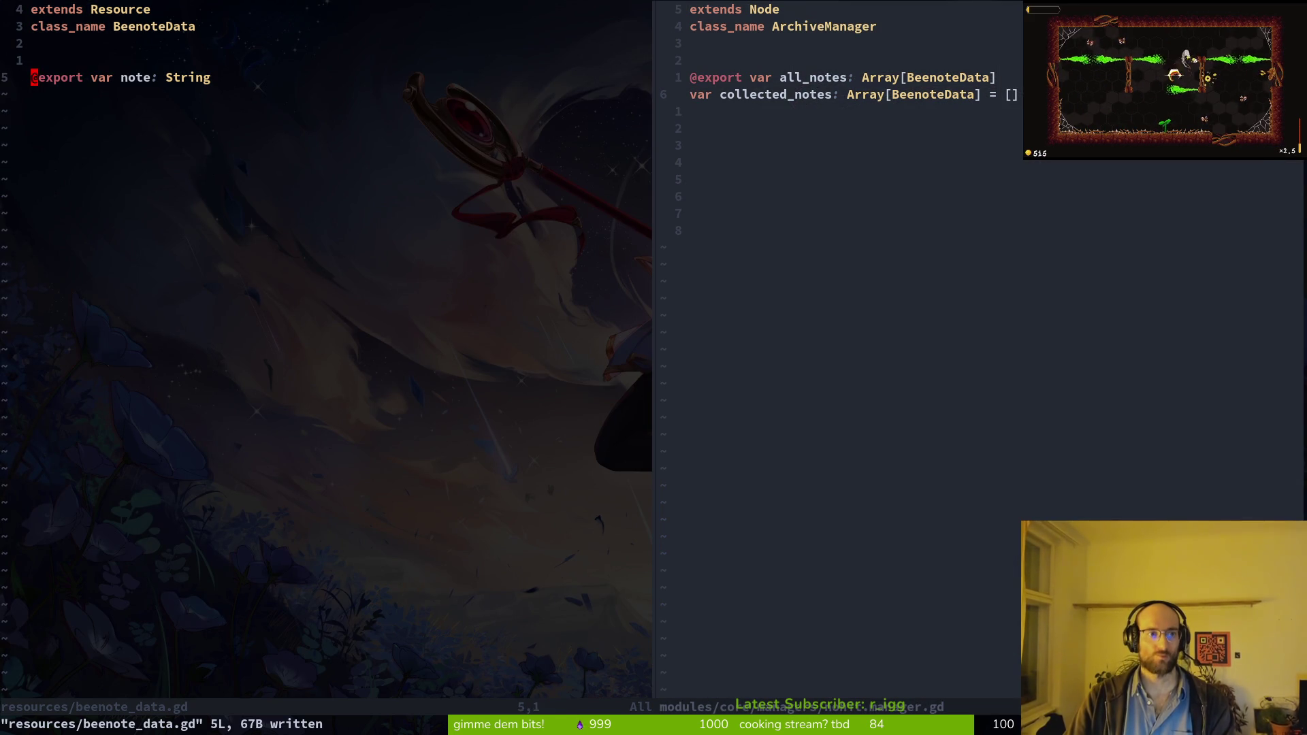
key("V")
key("y")
key("p")
key("w")
key("w")
key("w")
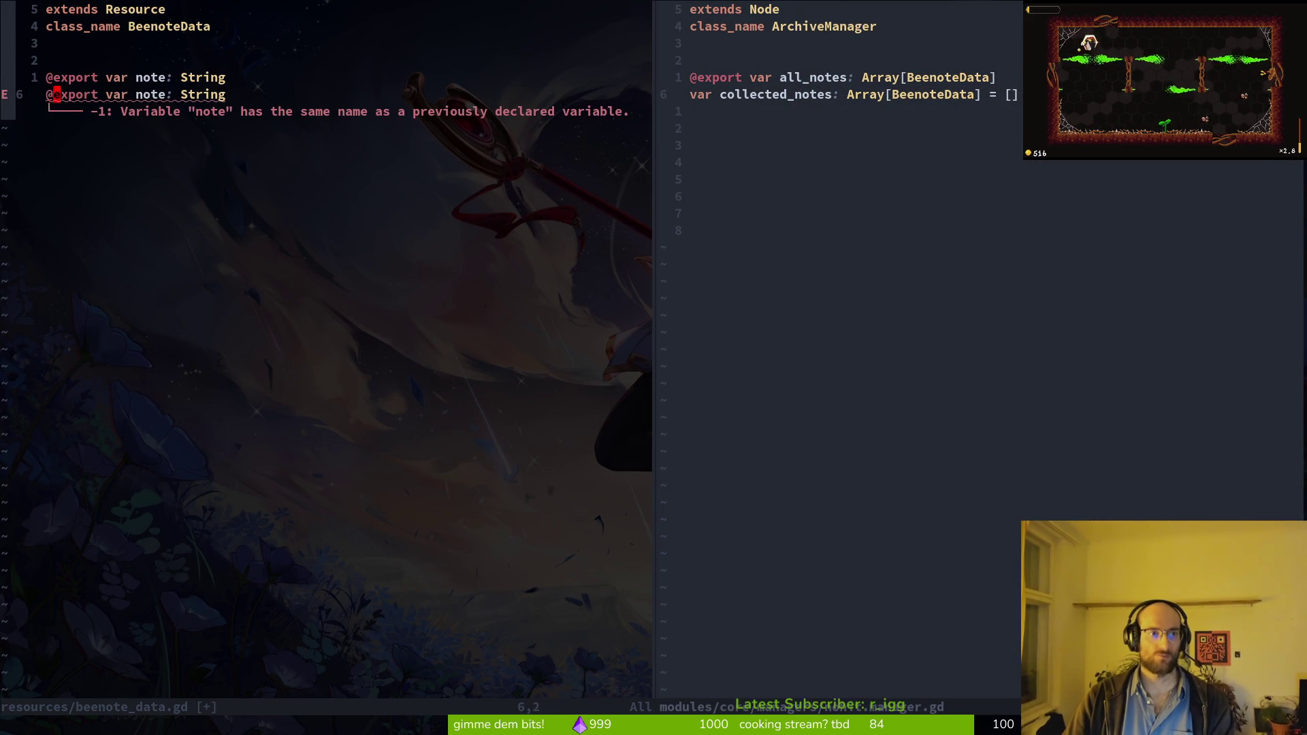
type("cwcollected")
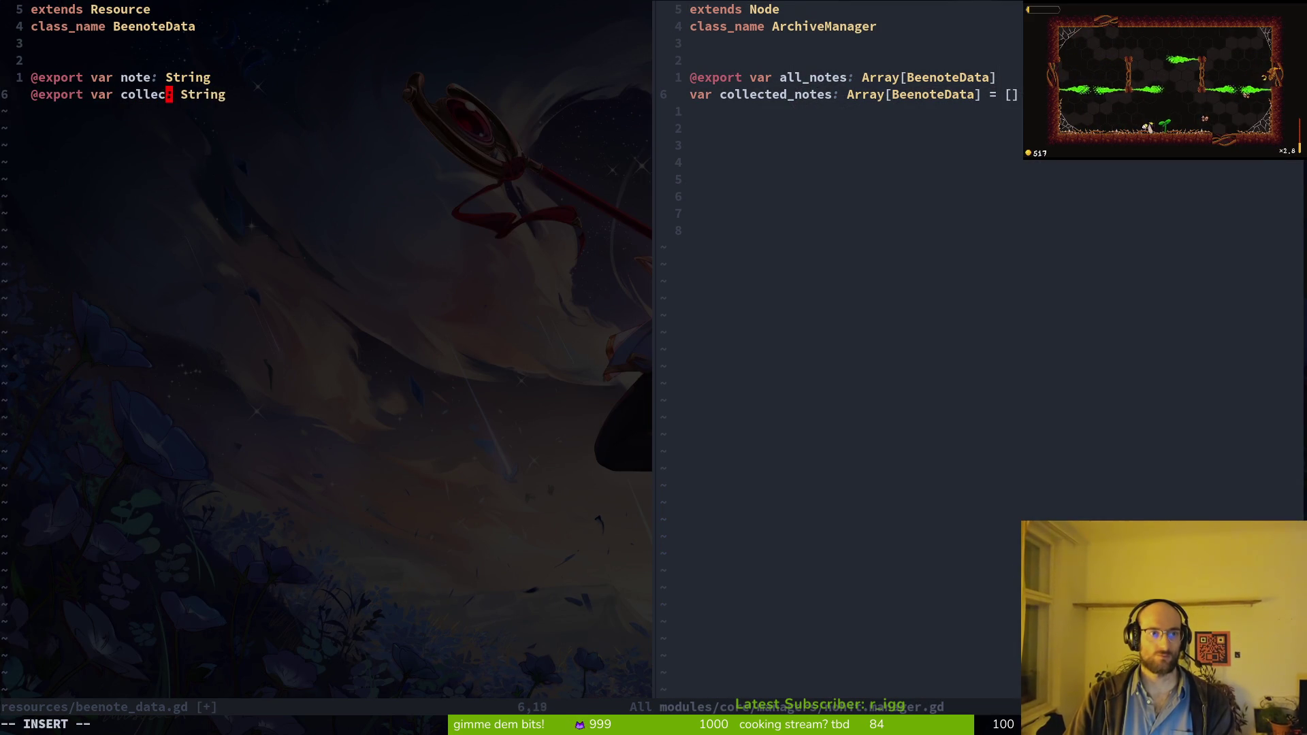
key("Escape")
key("w")
key("w")
type("cwbool")
key("Escape")
type(":w")
key("Return")
key("ctrl+w")
type("l:w")
key("Return")
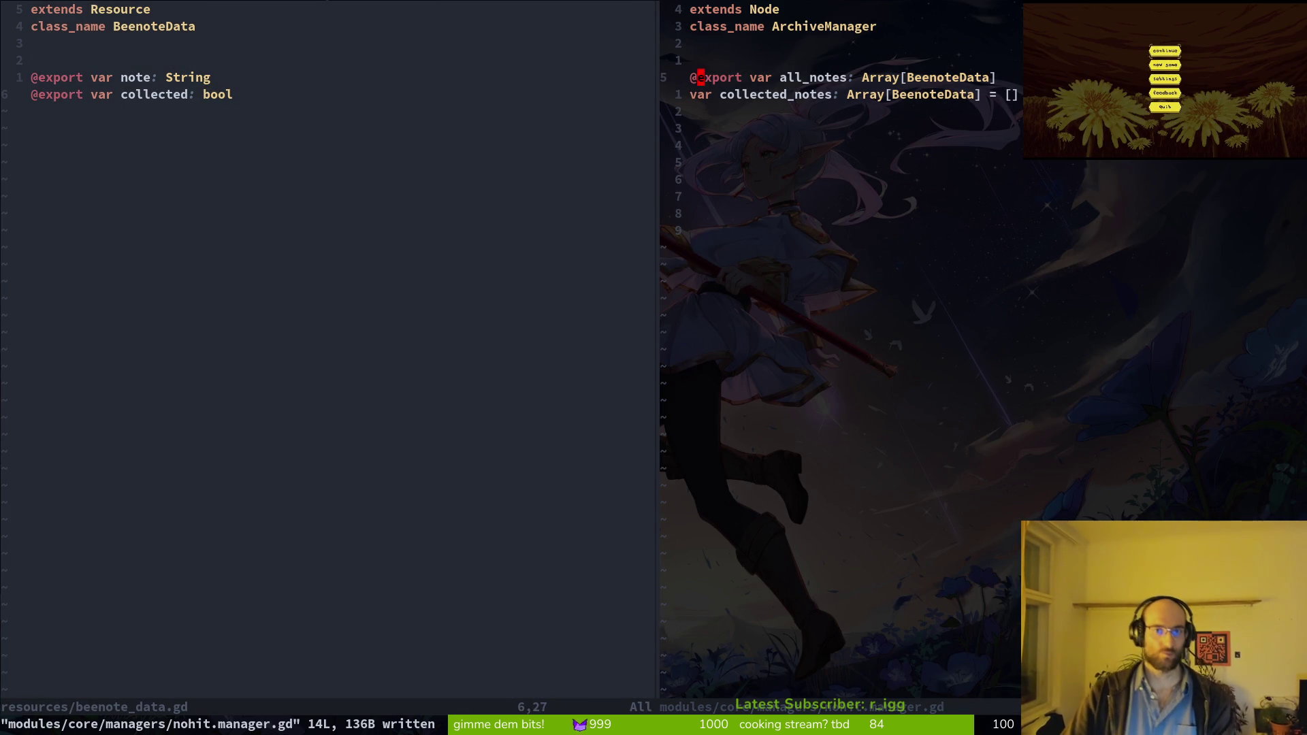
Step: Rename all_notes to bee_notes, delete the collected_notes line, and save ArchiveManager
key("w")
key("w")
key("w")
type("cwbee_n")
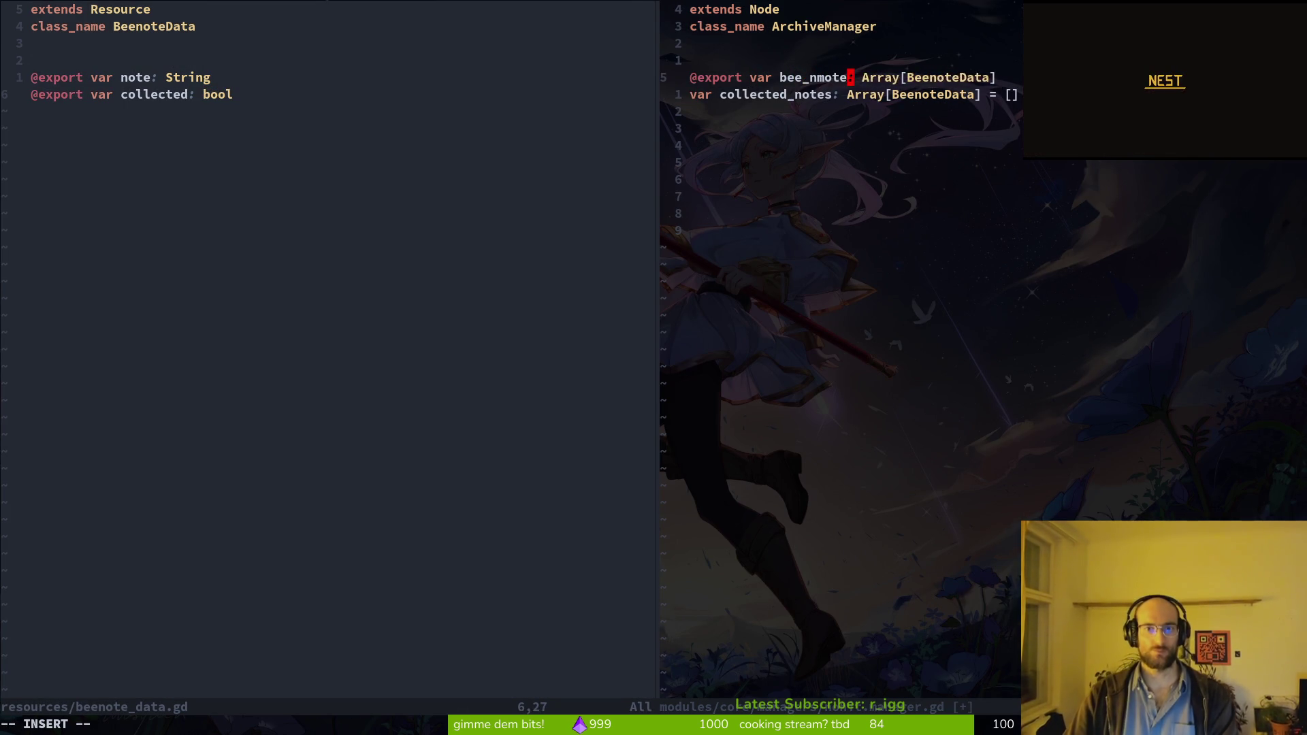
type("otes")
key("Escape")
key("d")
key("d")
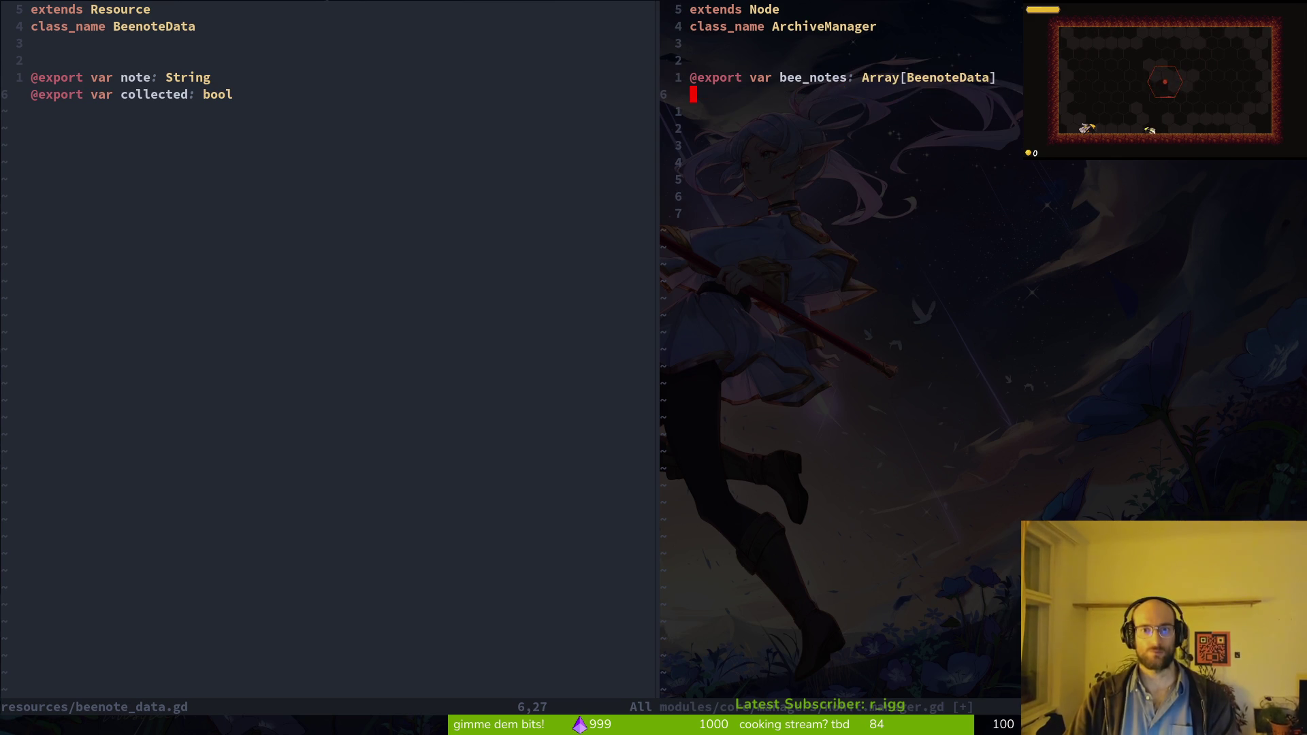
type(":w")
key("Return")
Step: Save beenote_data.gd and switch over to the Godot editor
key("ctrl+w")
type("h:w")
key("Return")
key("ctrl+w")
key("l")
key("ctrl+w")
key("h")
key("ctrl+w")
key("l")
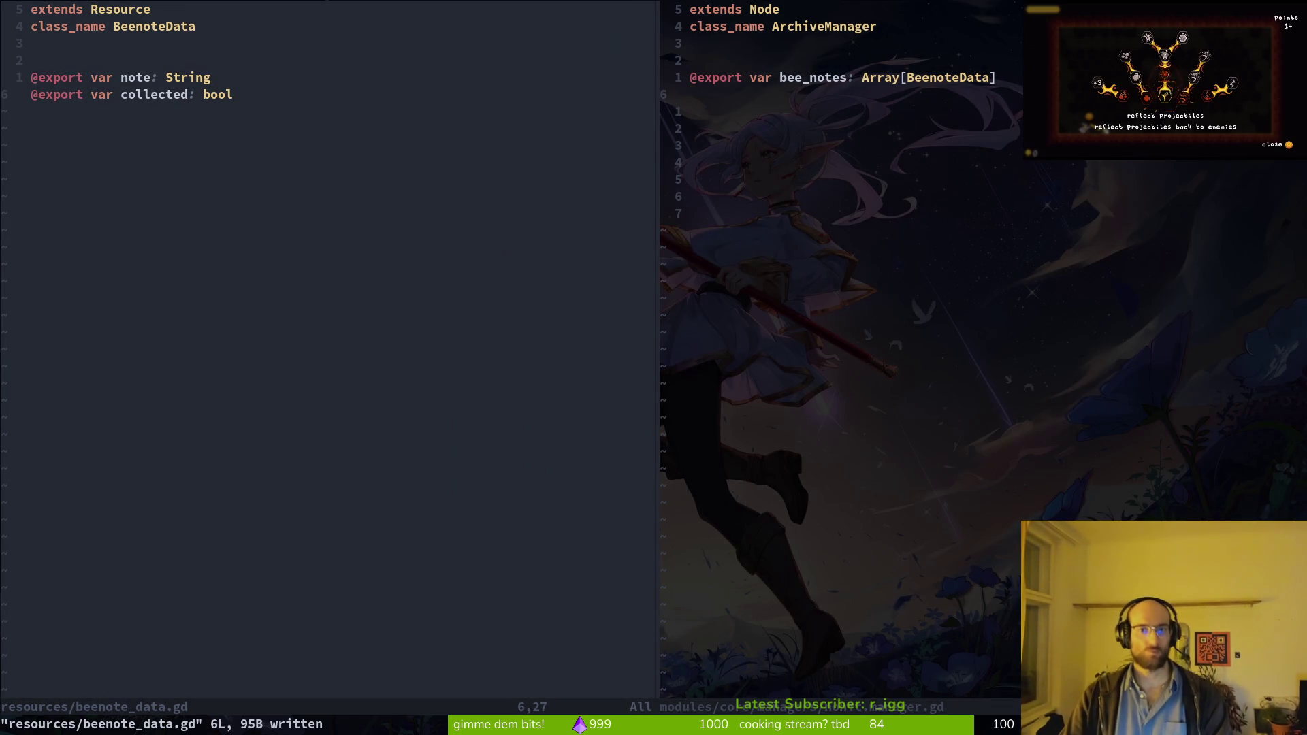
key("ctrl+w")
key("h")
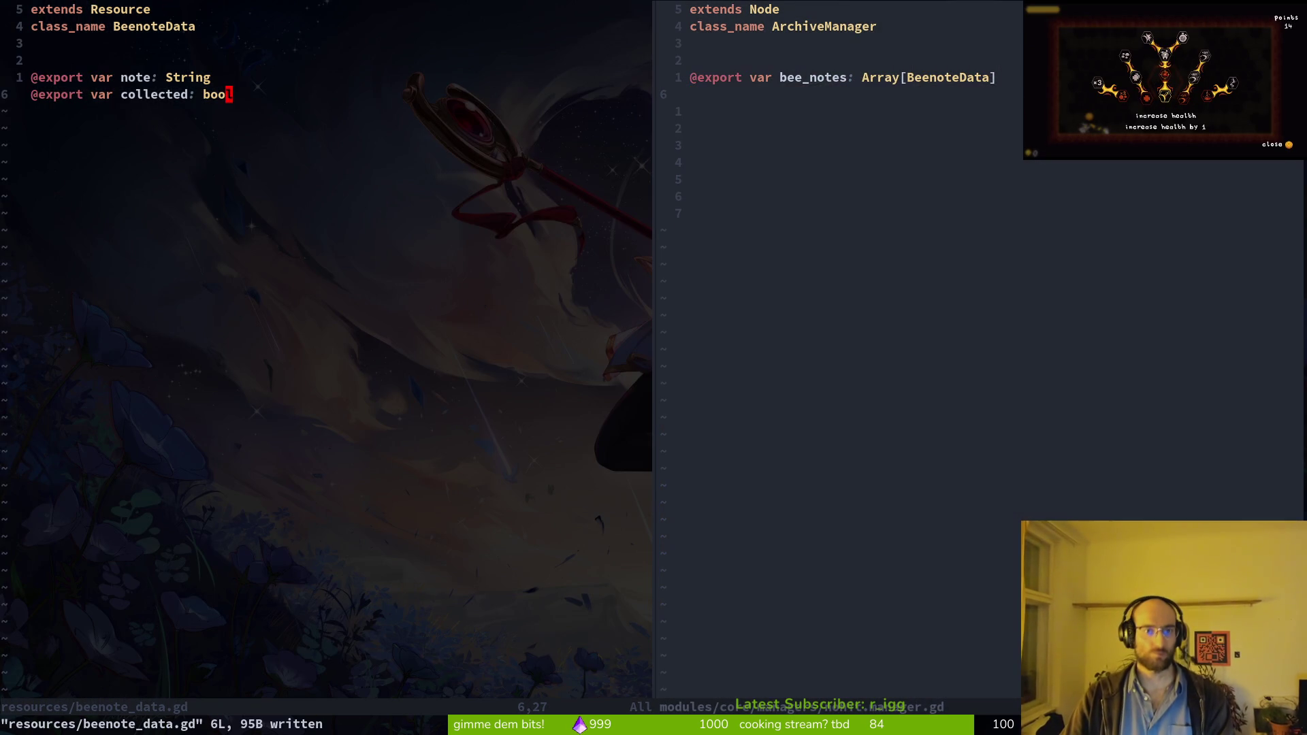
key("alt+Tab")
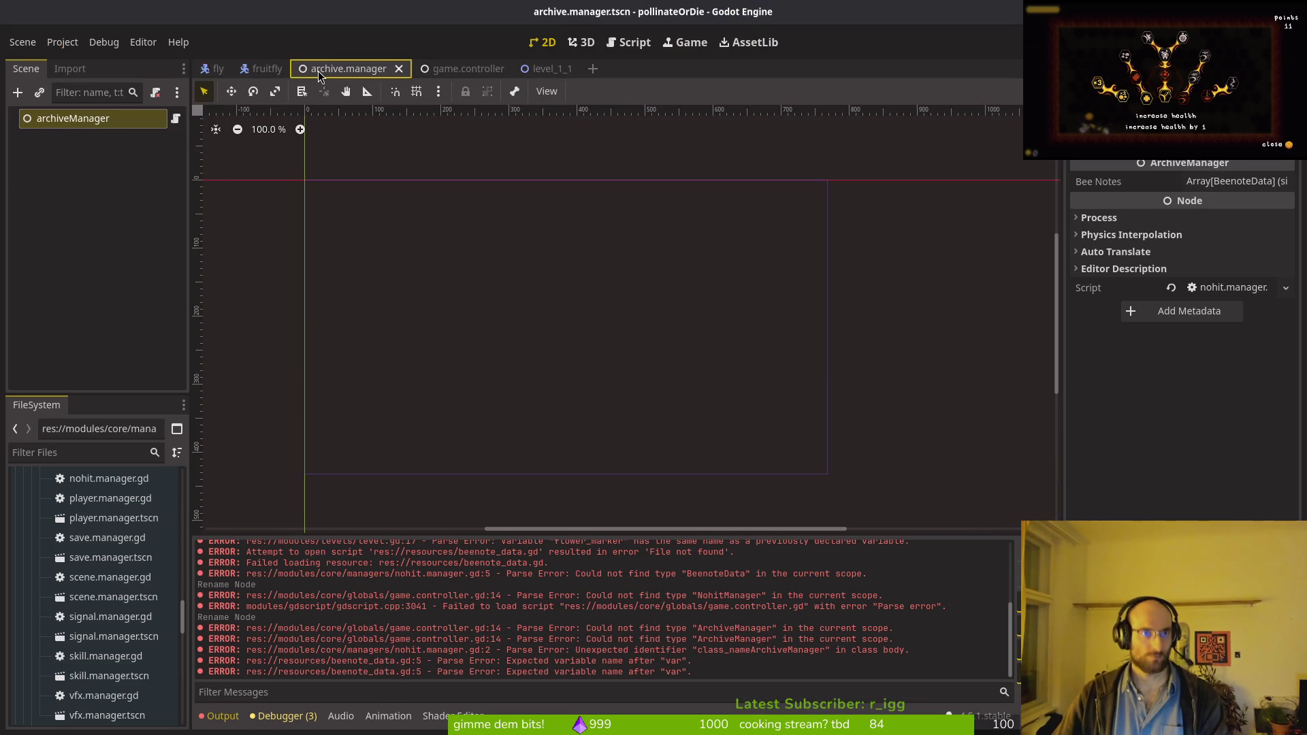
Step: Close the archive.manager scene and set the Typer.io lobby to medium difficulty with 15 players
middle_click(374, 70)
key("alt+Tab")
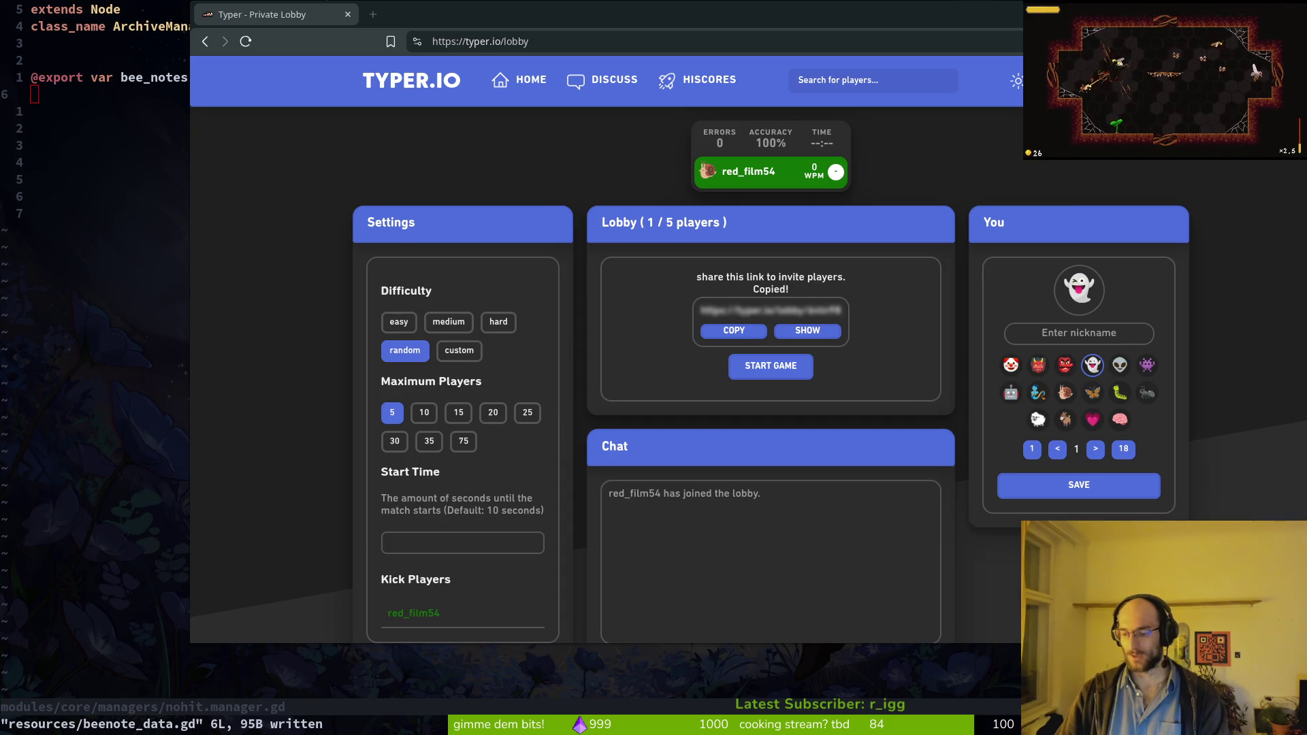
left_click(449, 322)
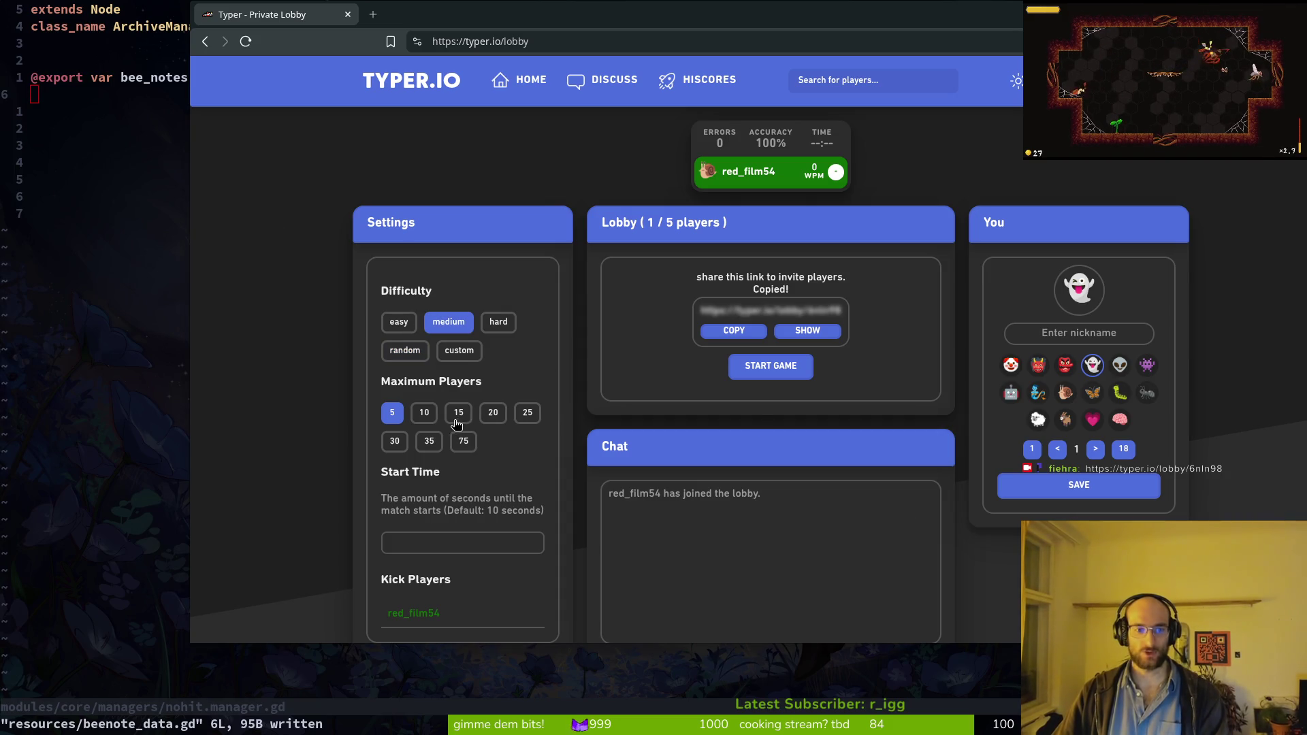
left_click(458, 412)
Step: Enter a nickname, choose the bee avatar and save, then maximize the browser window
left_click(1114, 329)
type("fiehra")
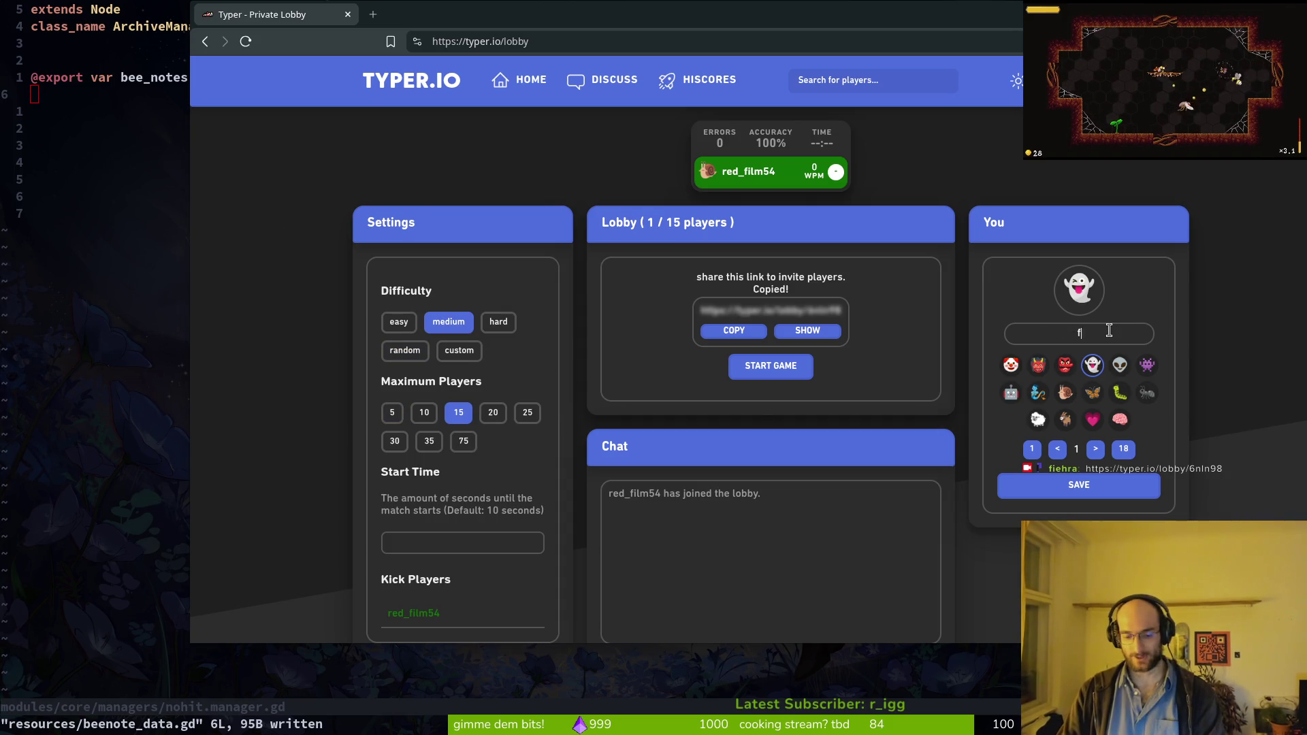
left_click(1095, 448)
left_click(1096, 448)
left_click(1095, 448)
left_click(1095, 448)
left_click(1095, 449)
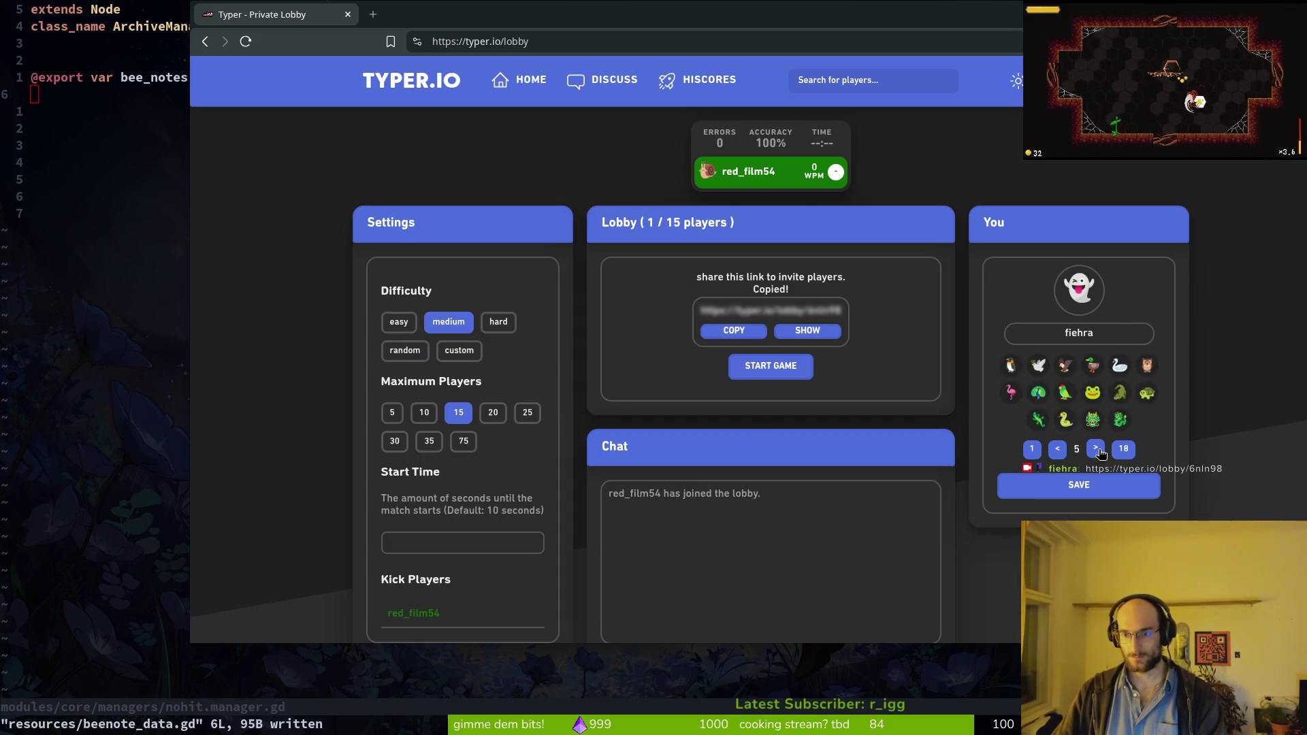
left_click(1152, 395)
left_click(1114, 492)
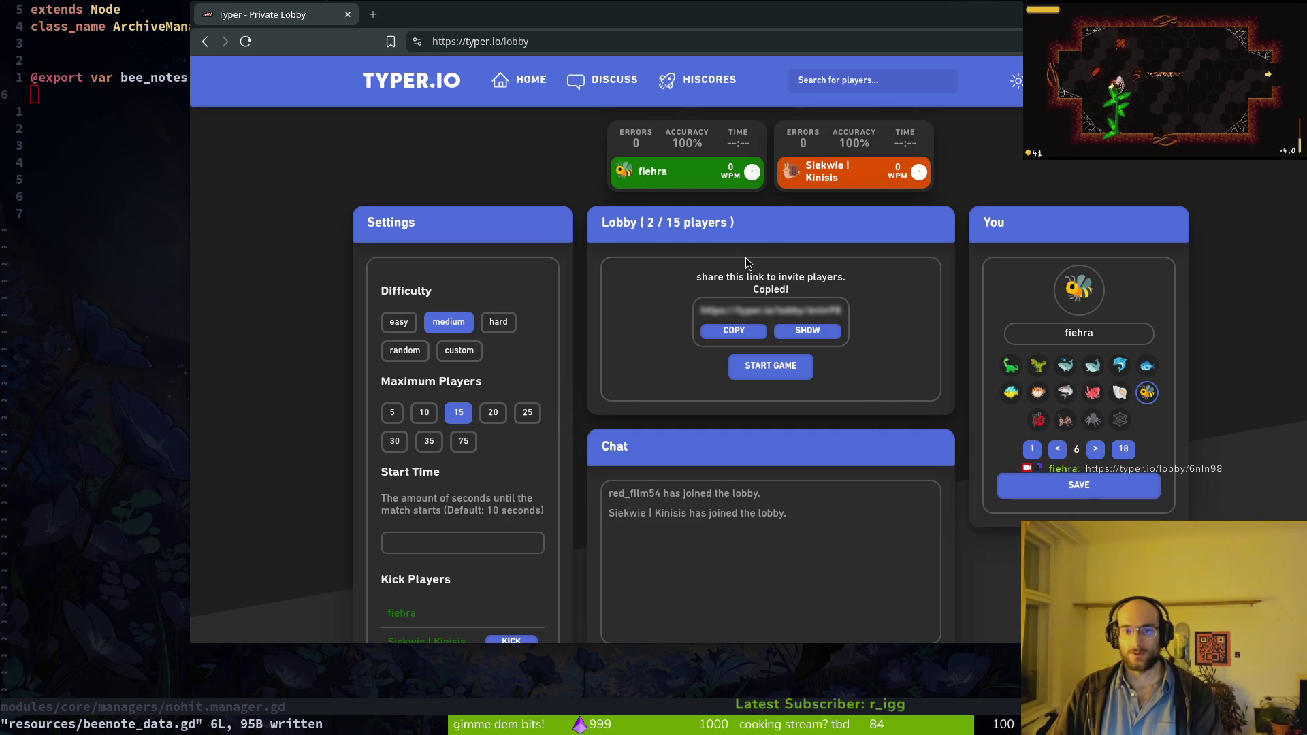
double_click(590, 29)
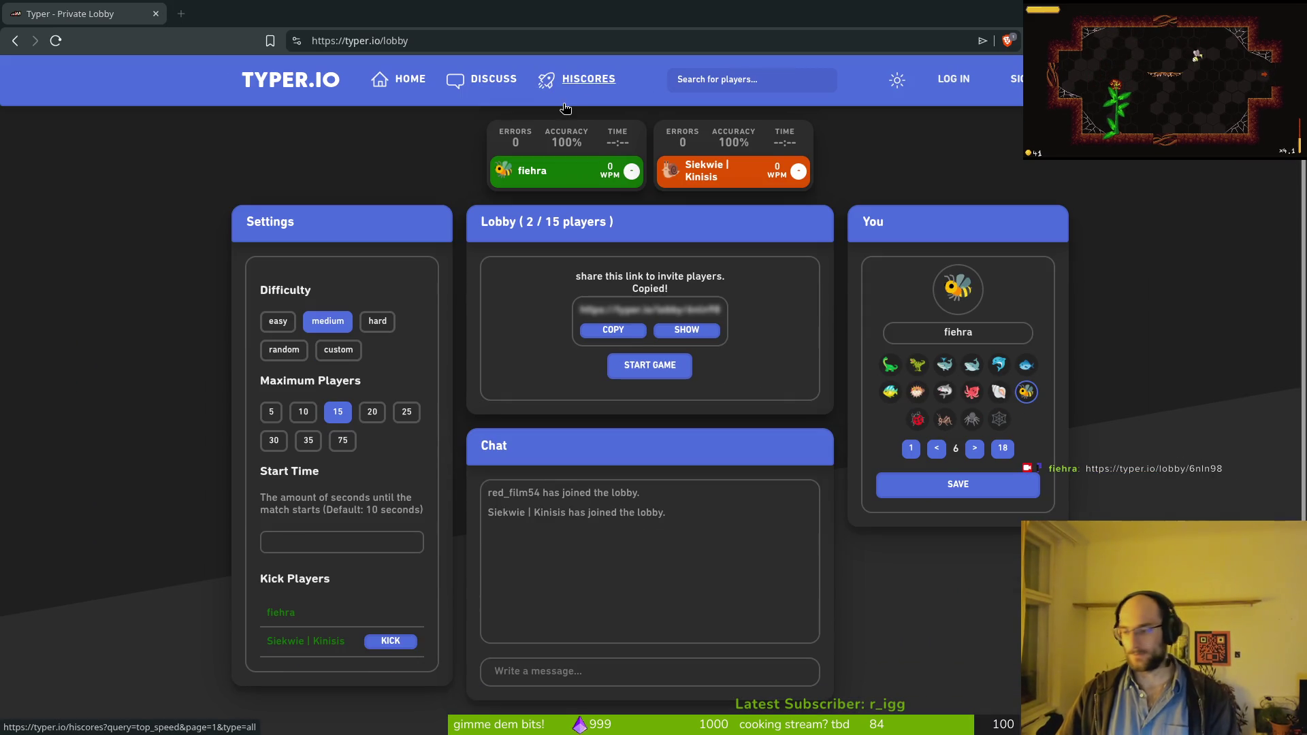
key("alt+Tab")
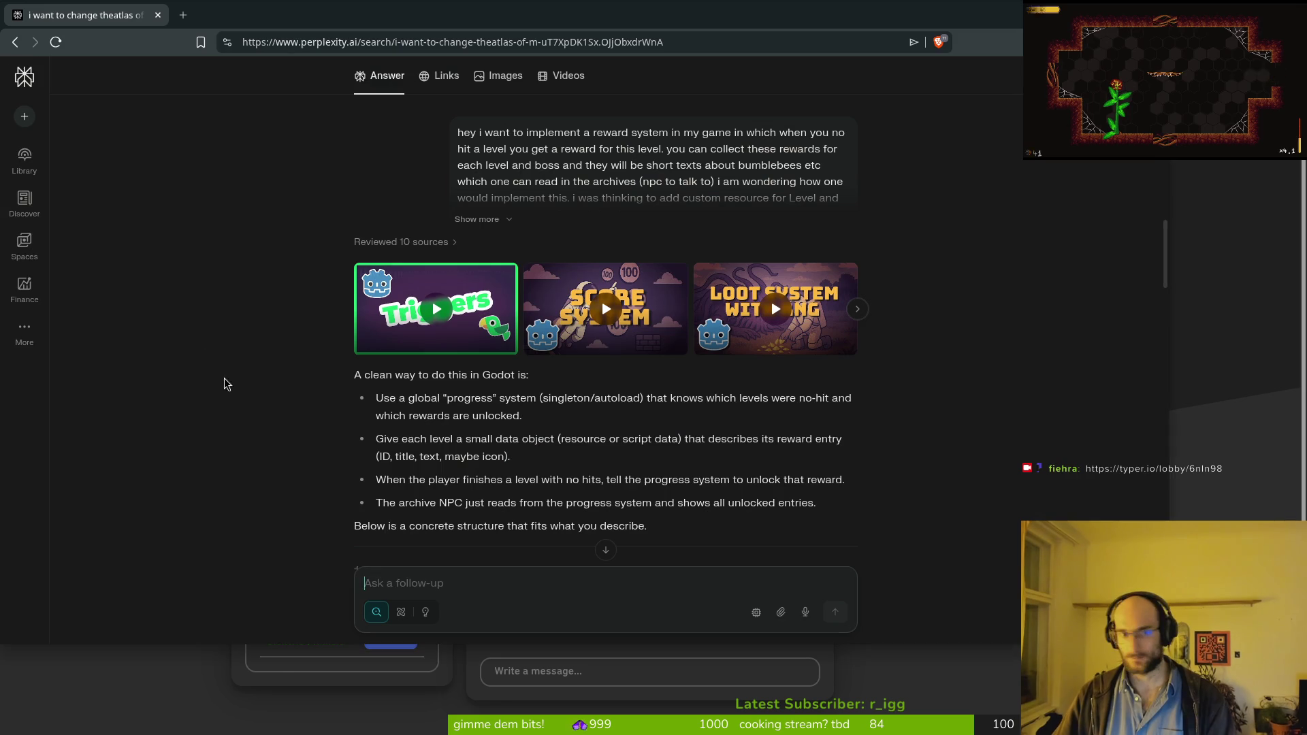
key("alt+Tab")
key("alt+Tab")
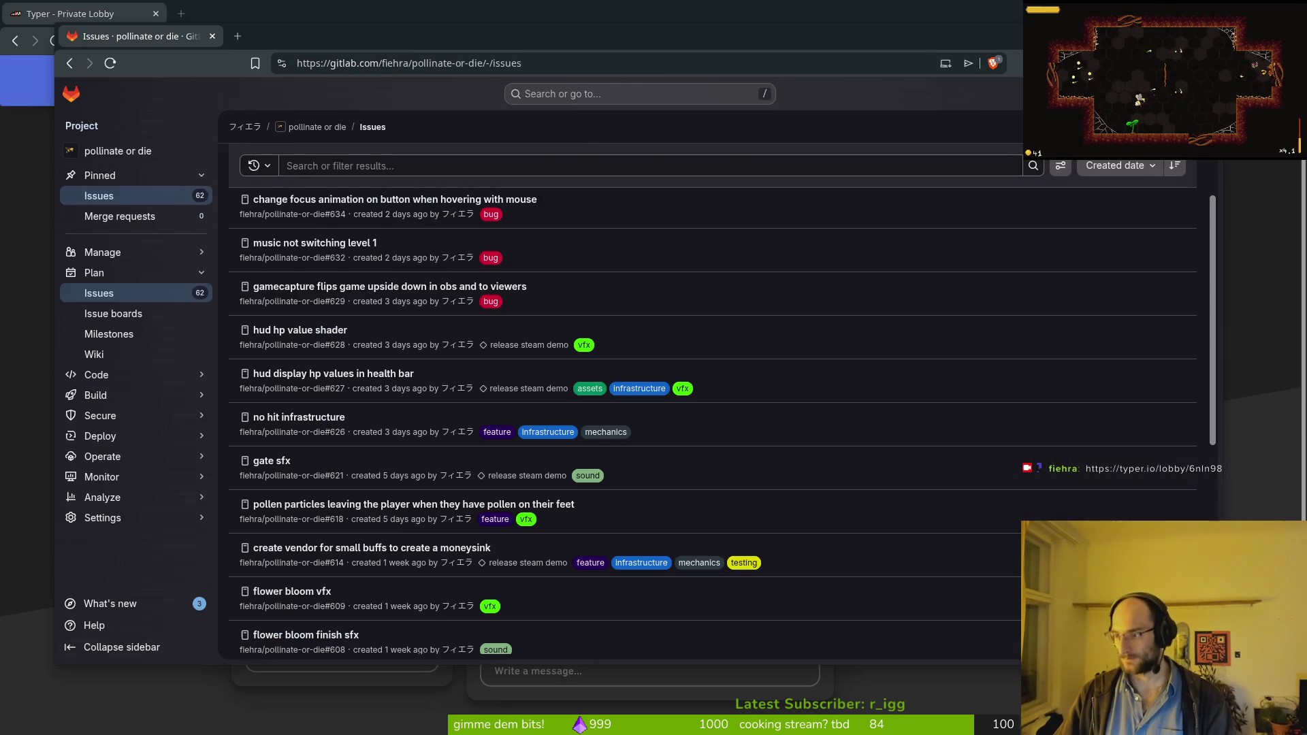
key("alt+Tab")
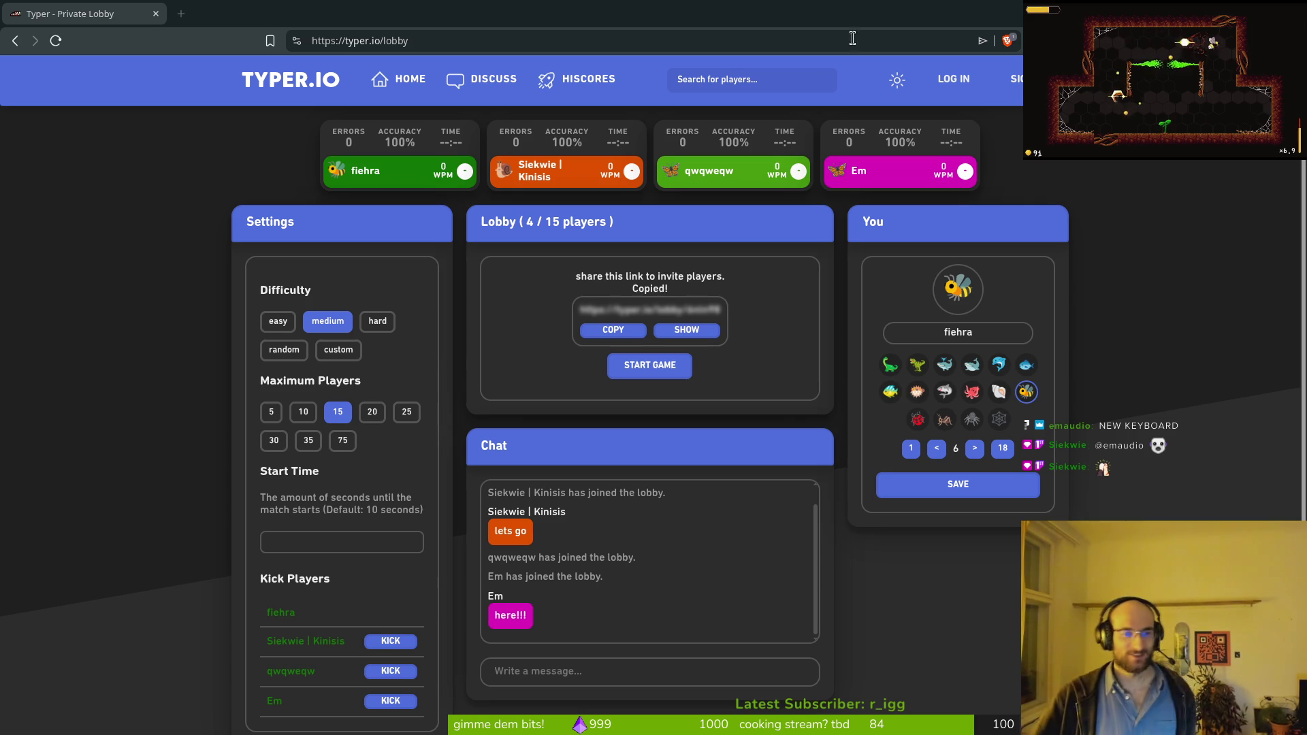
Step: Start the race and type the Moonwalking with Einstein passage through 'the better you'll be at'
left_click(670, 368)
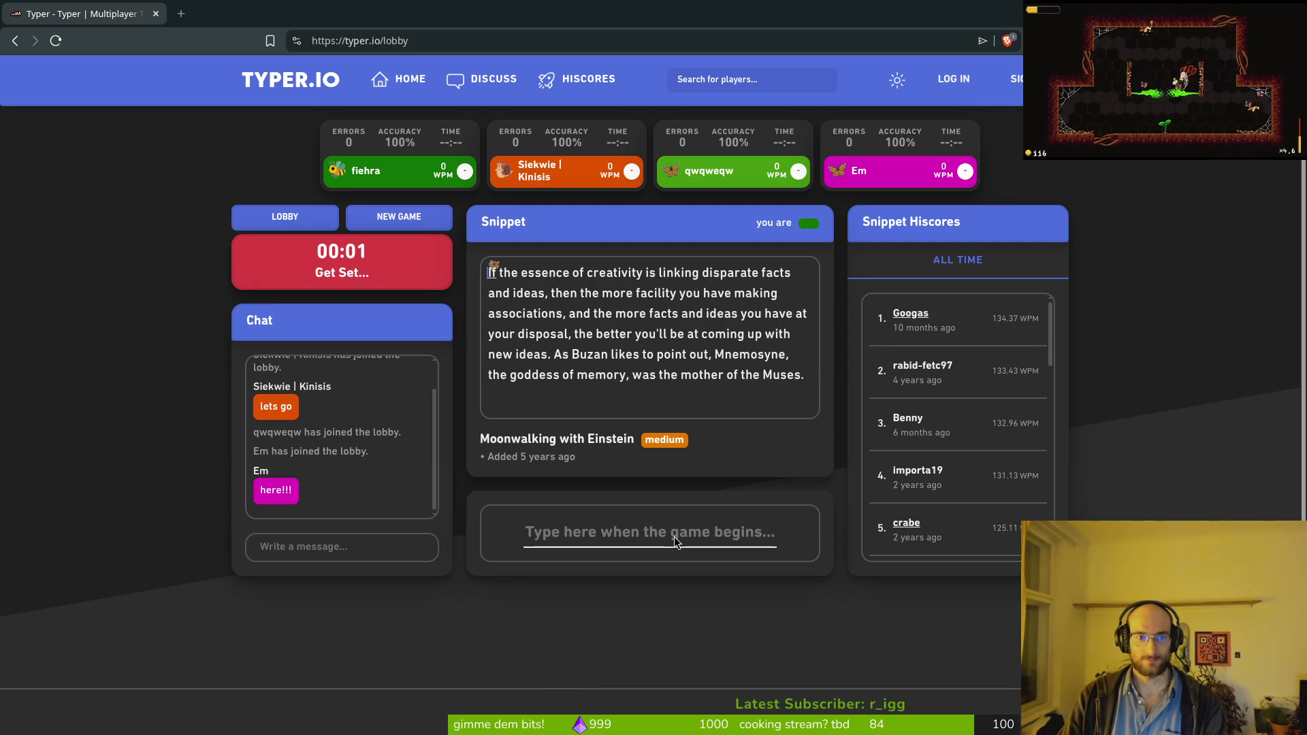
type("If the essence ")
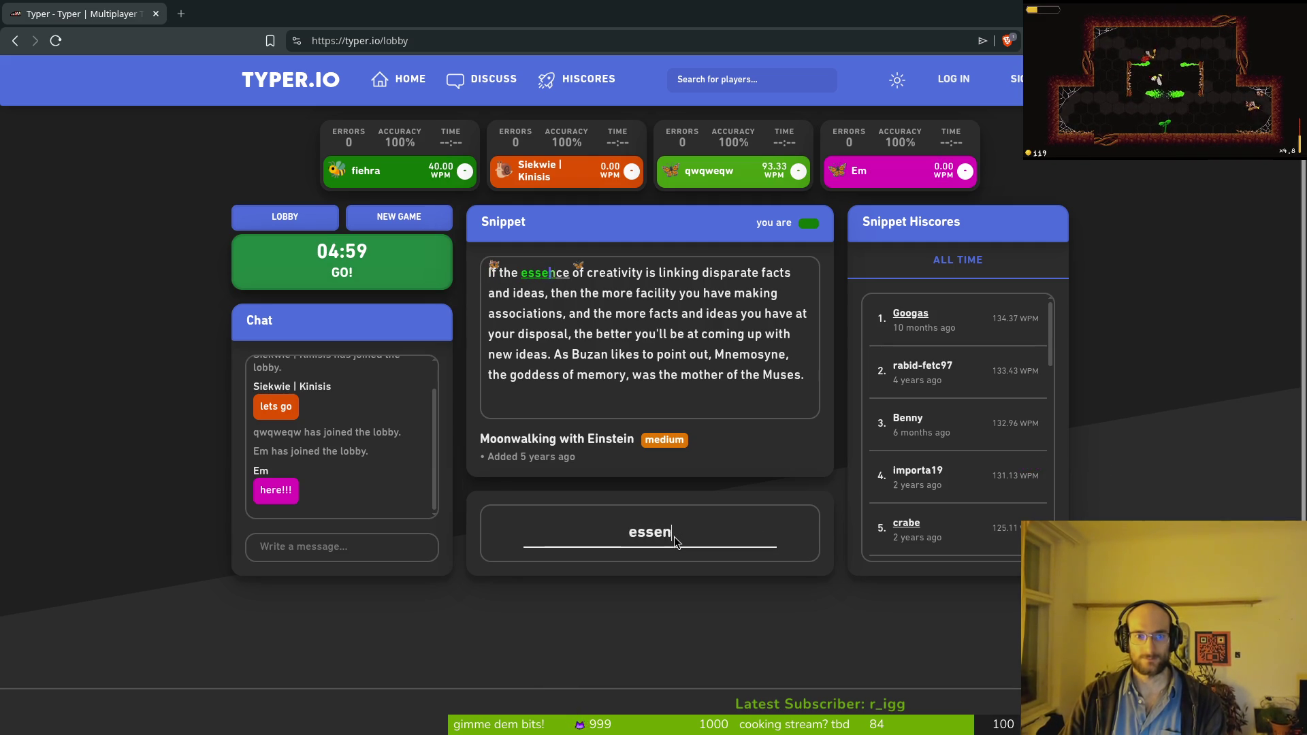
type("reativ")
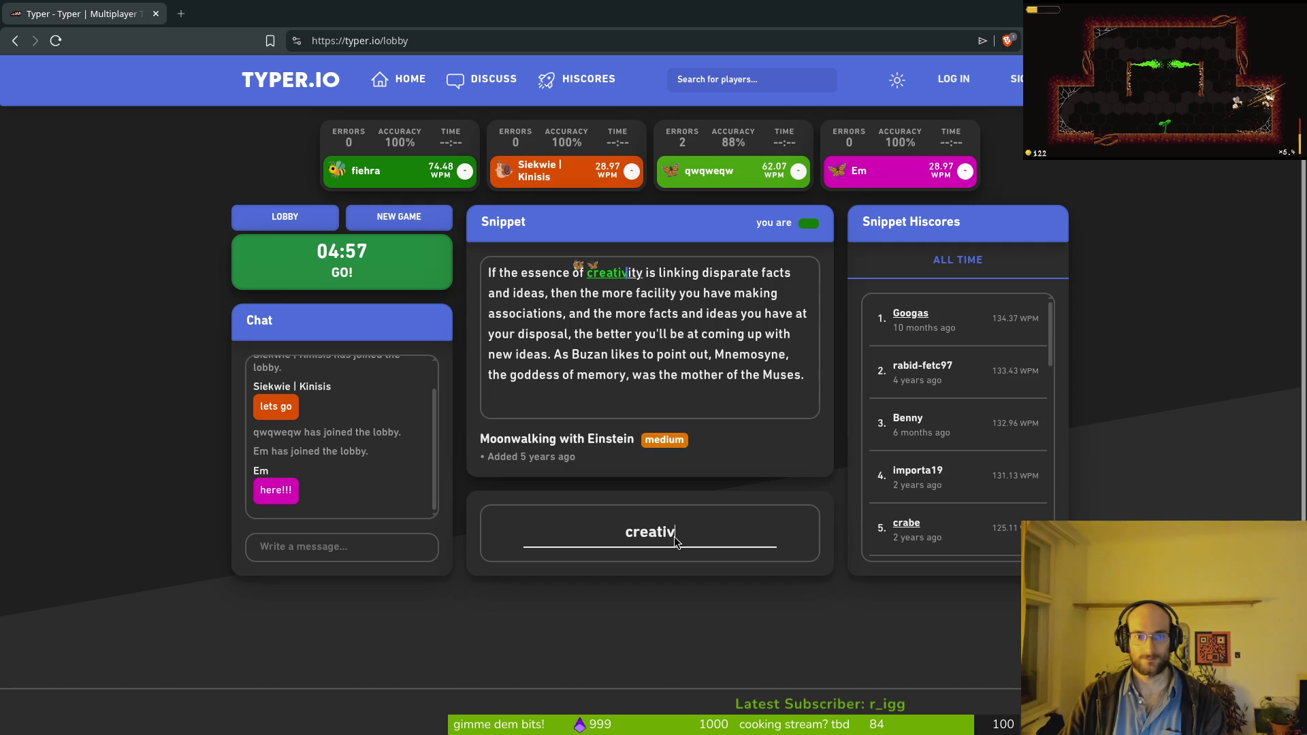
type("ity is linking dispara")
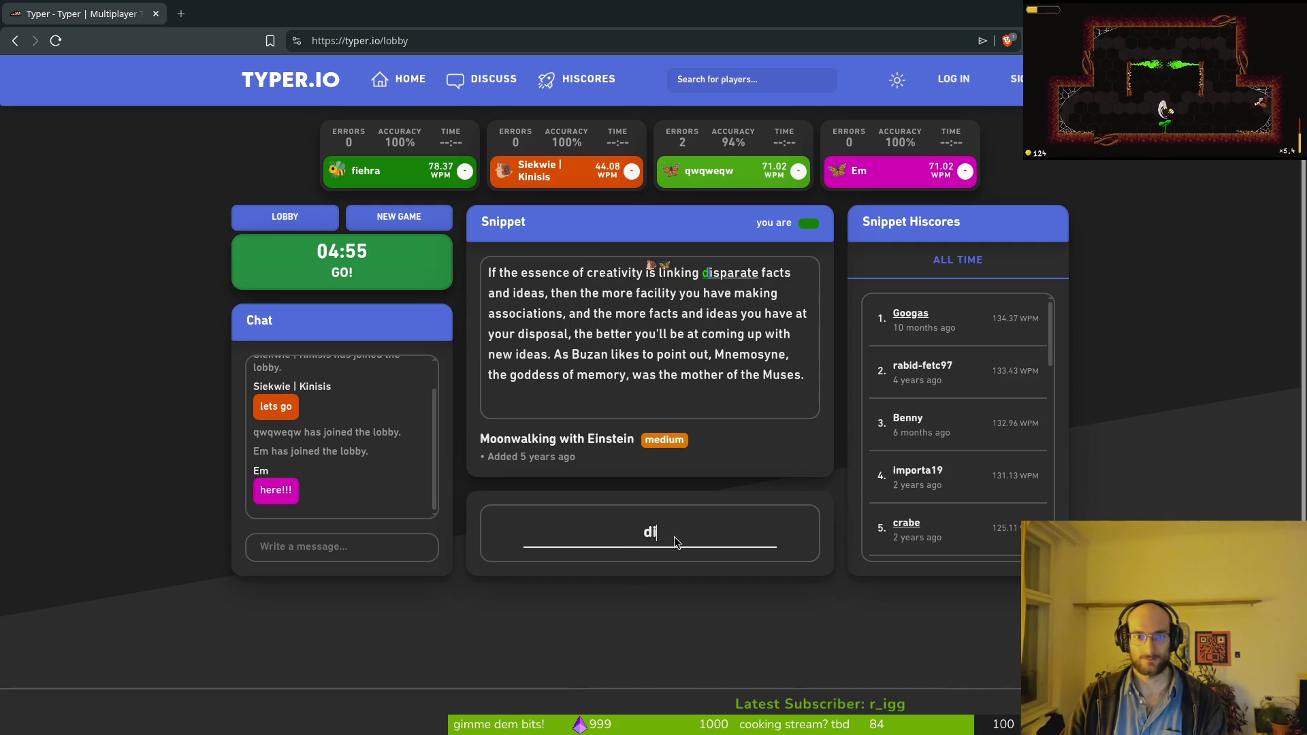
type("te fs andas, then the more fa")
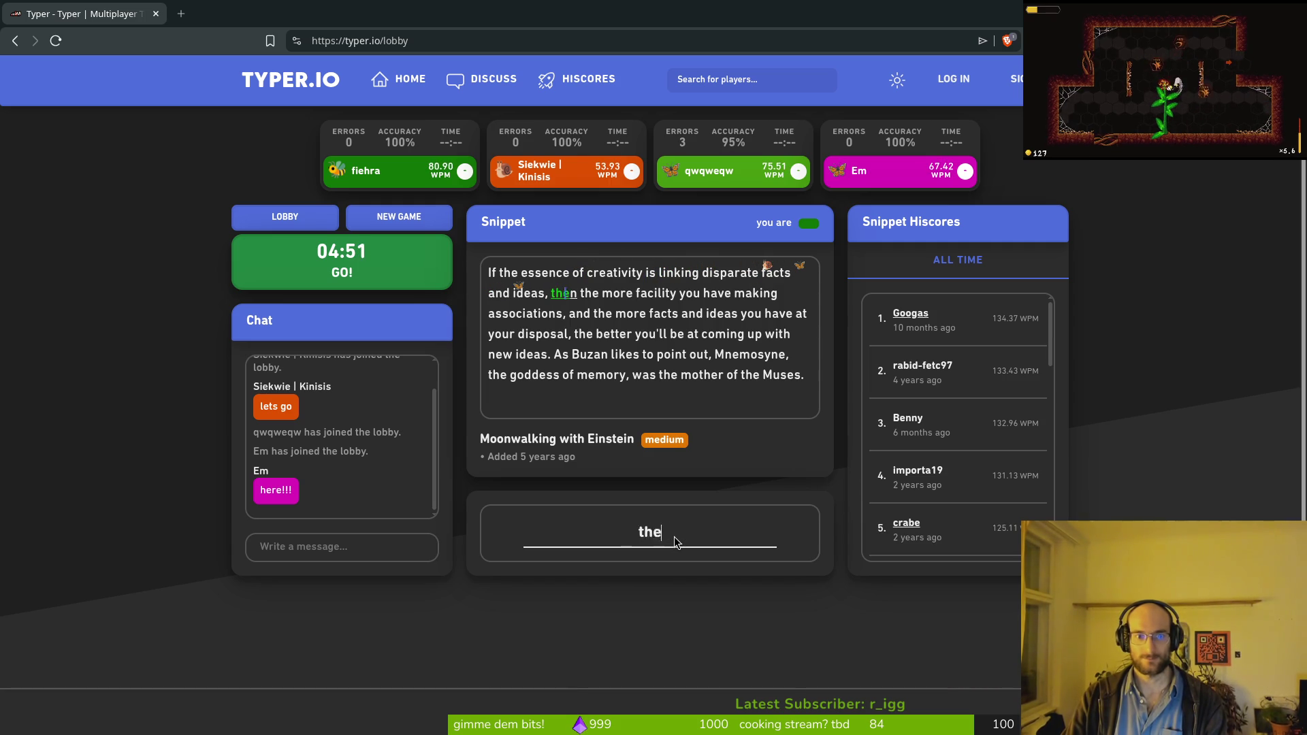
type("cility ")
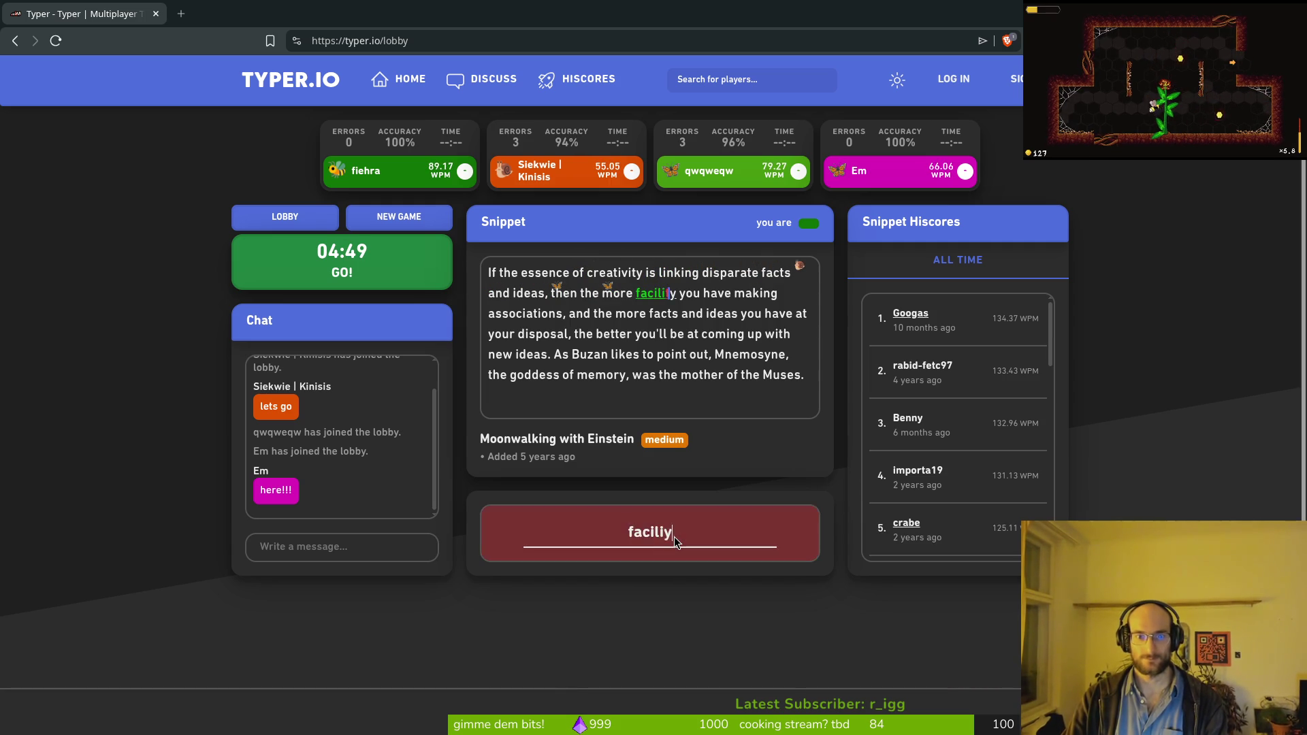
type("have making associ")
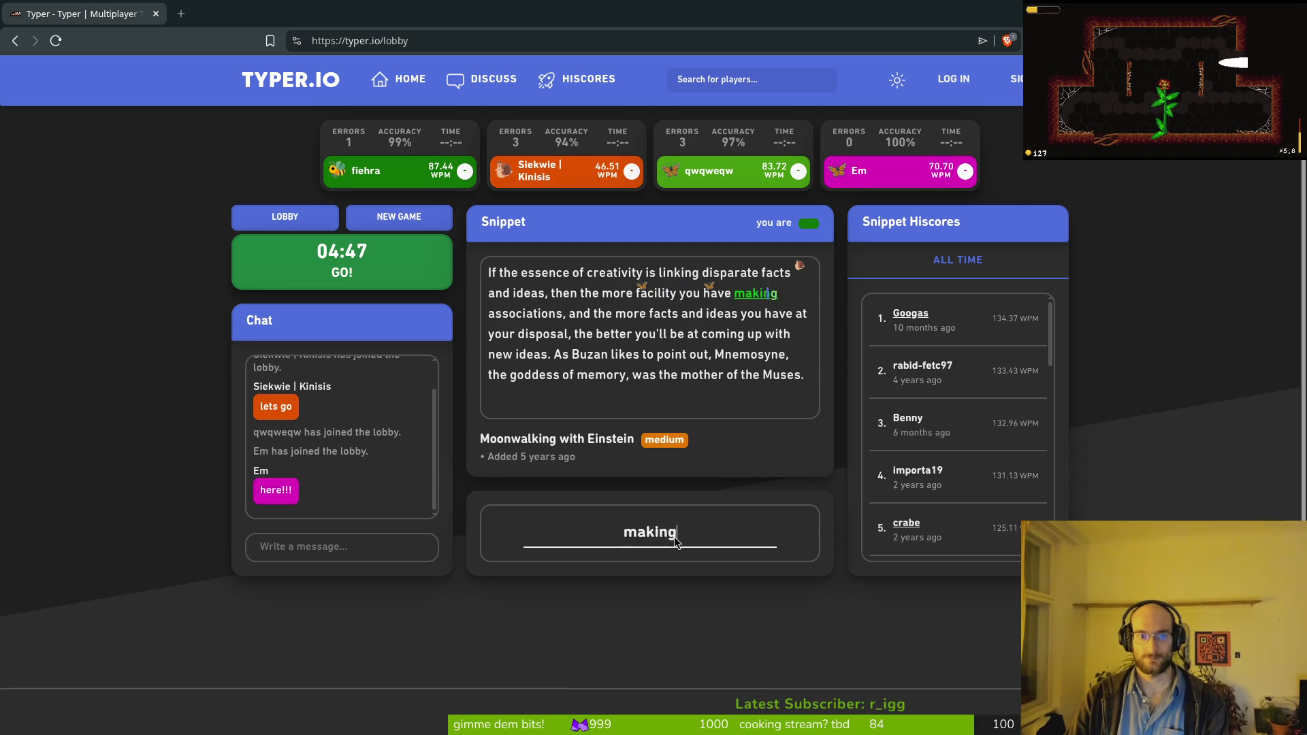
type("atkio")
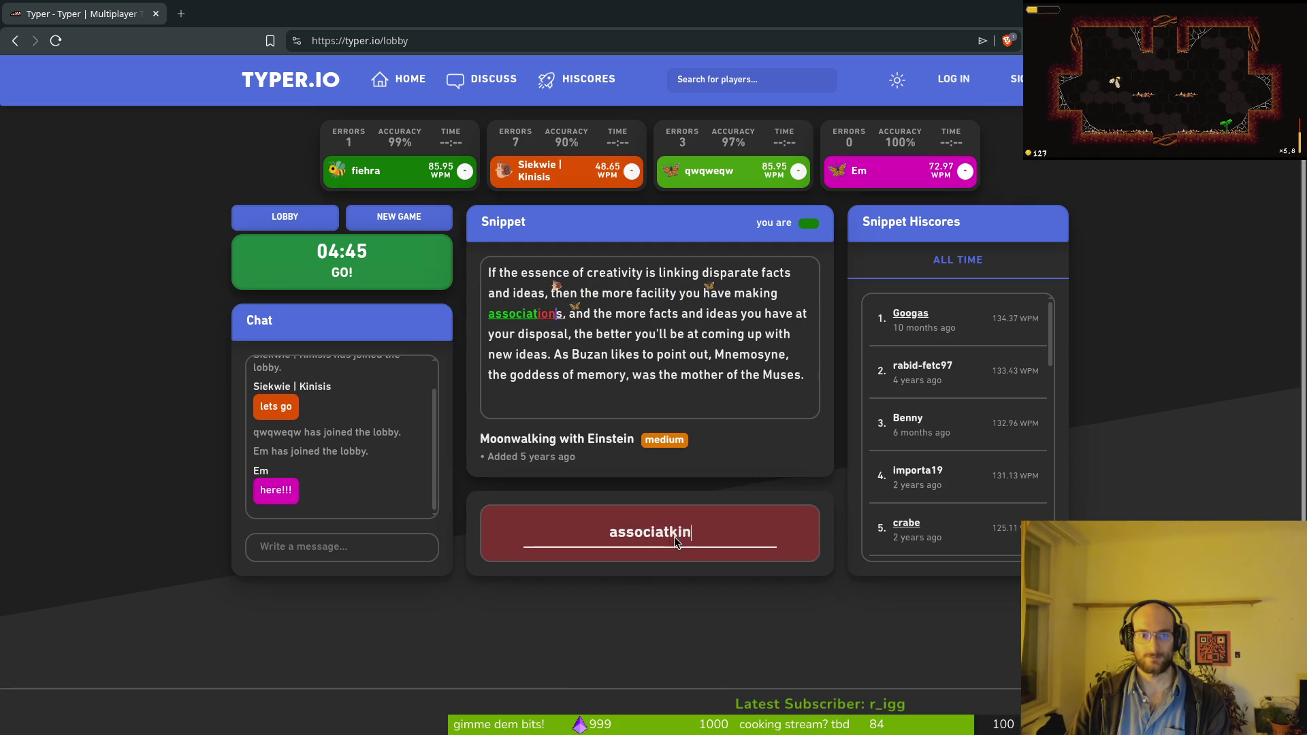
key("BackSpace")
key("BackSpace")
key("BackSpace")
type("ions, a")
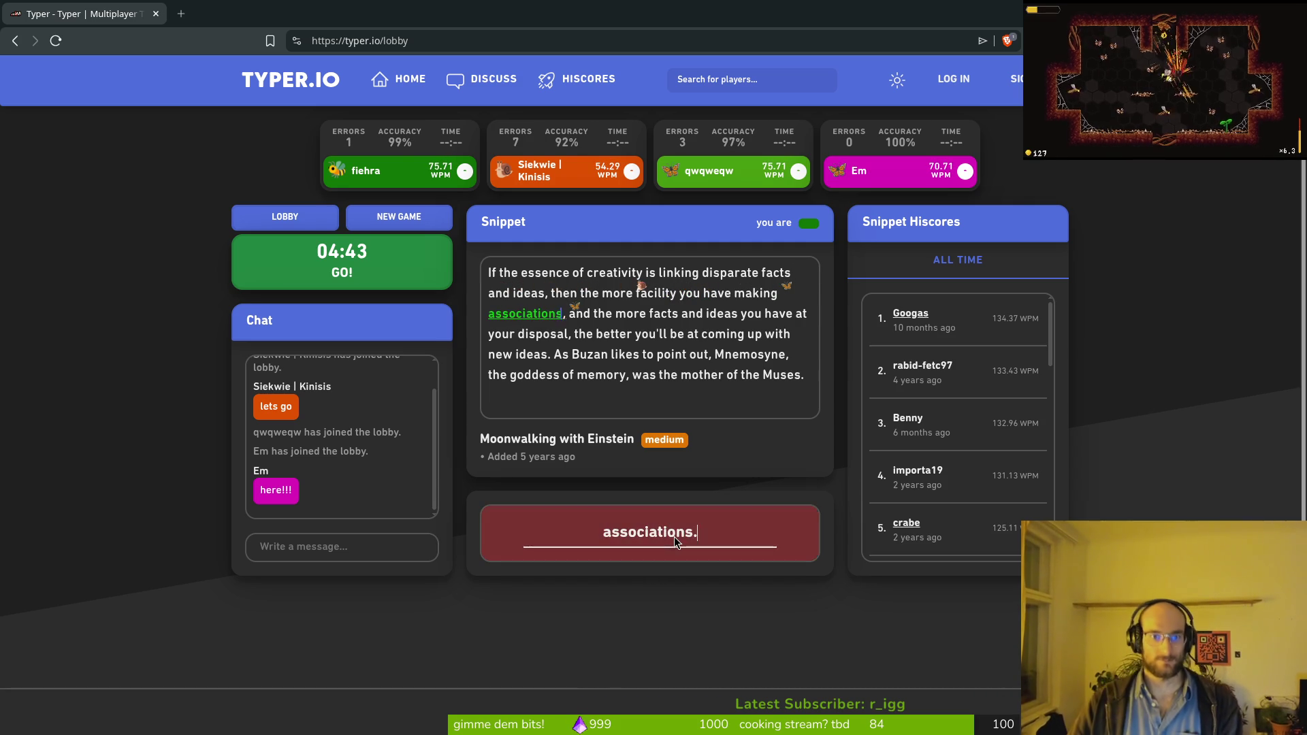
type("nd the more facts and")
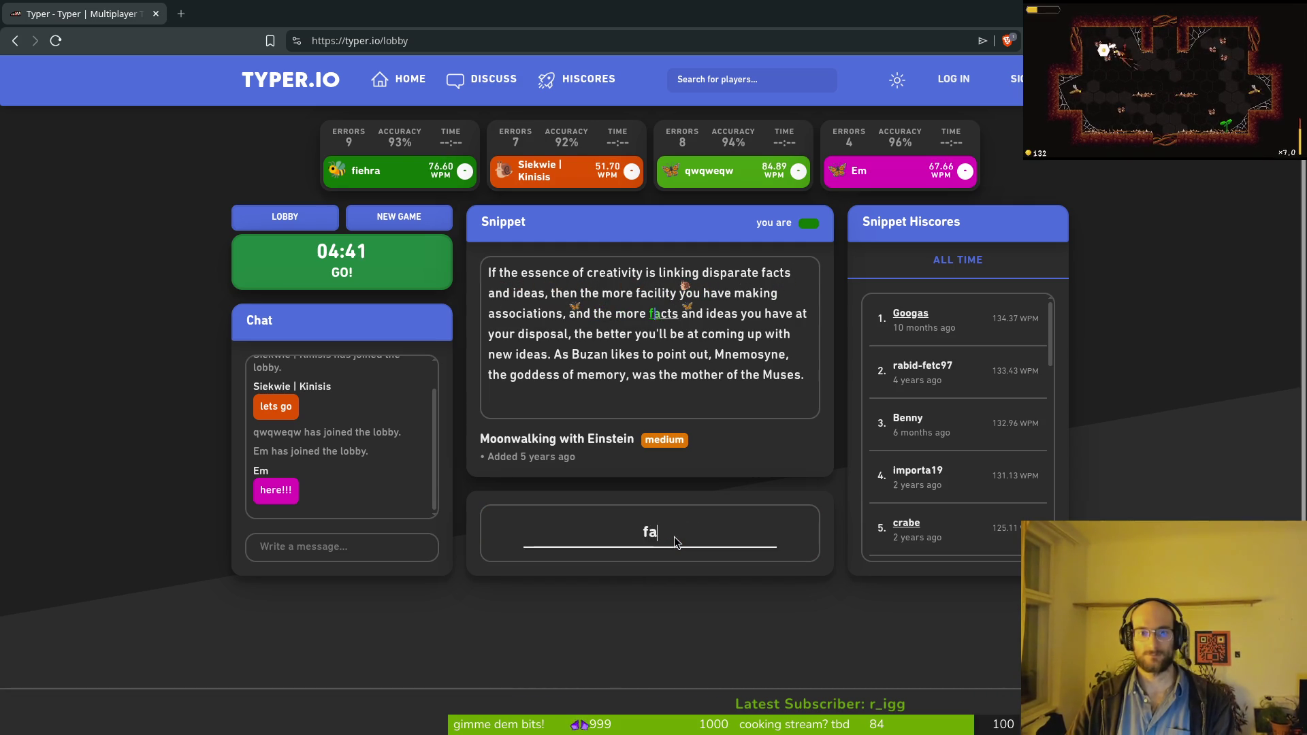
type(" ideas you have at")
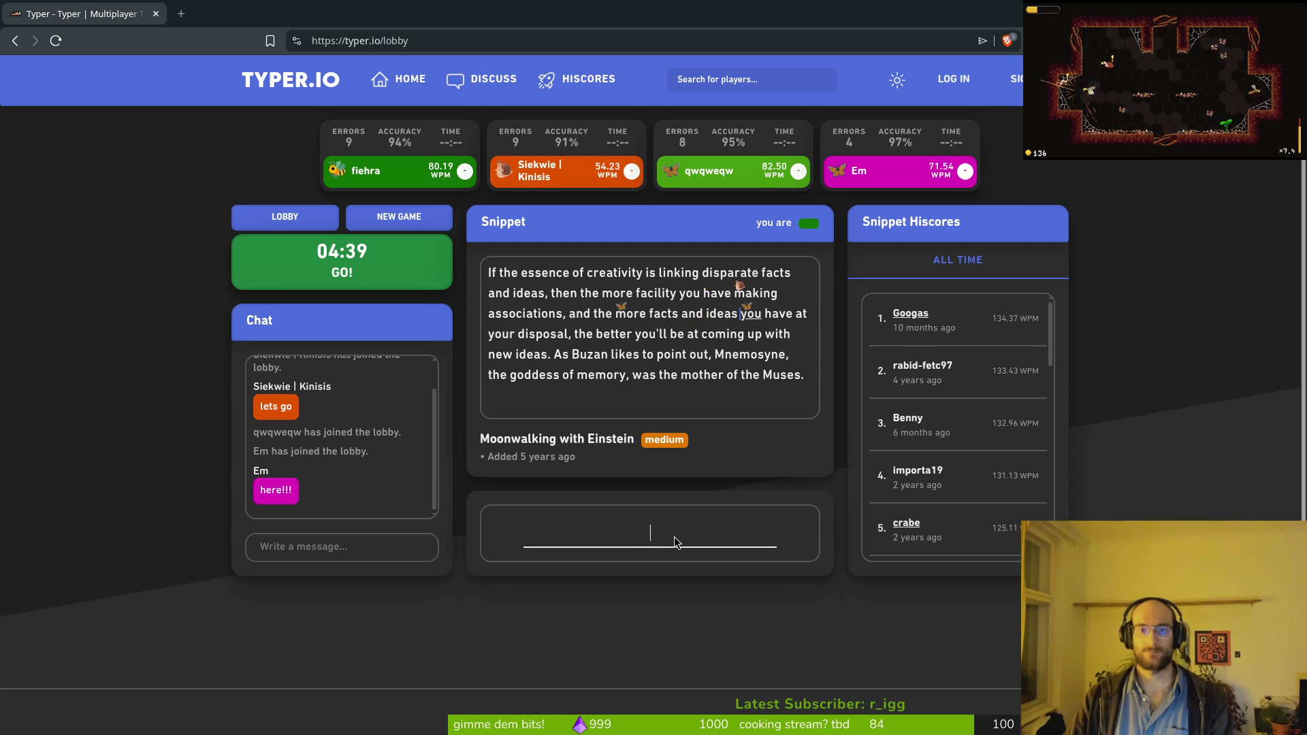
type("disposla")
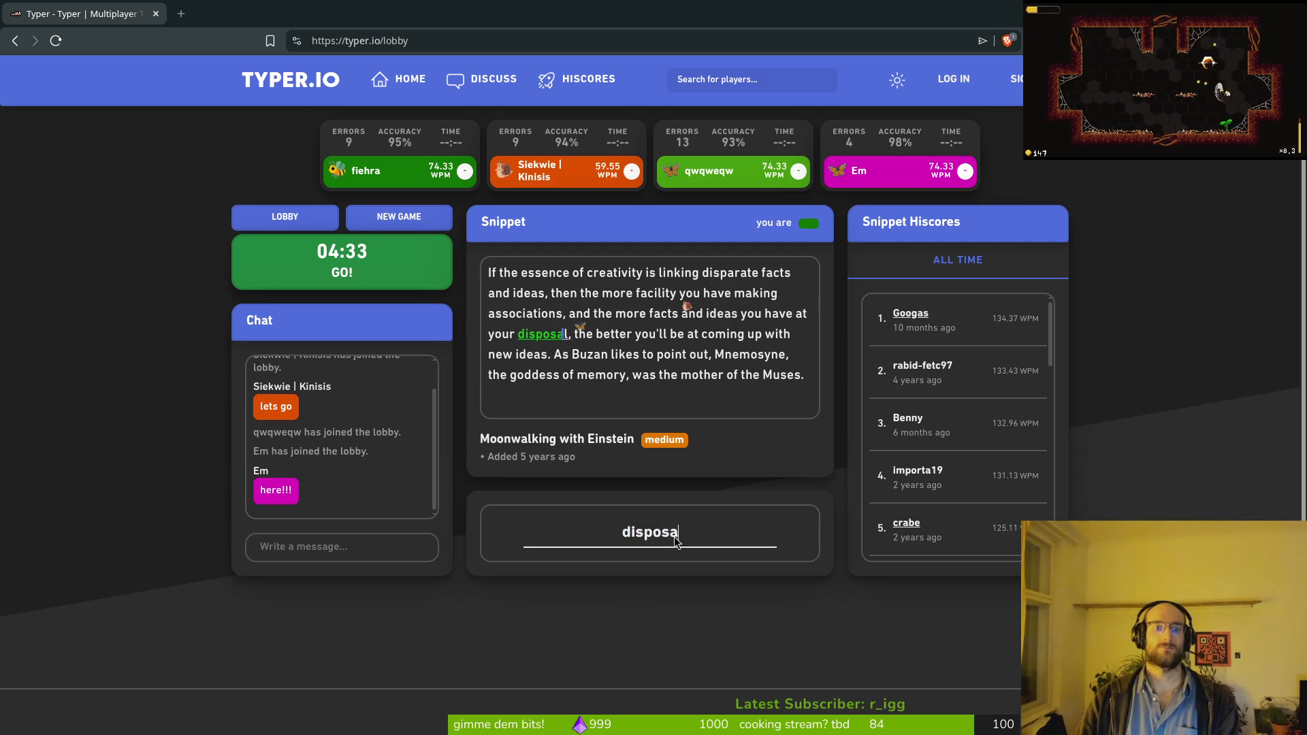
type("l, the better you'll b")
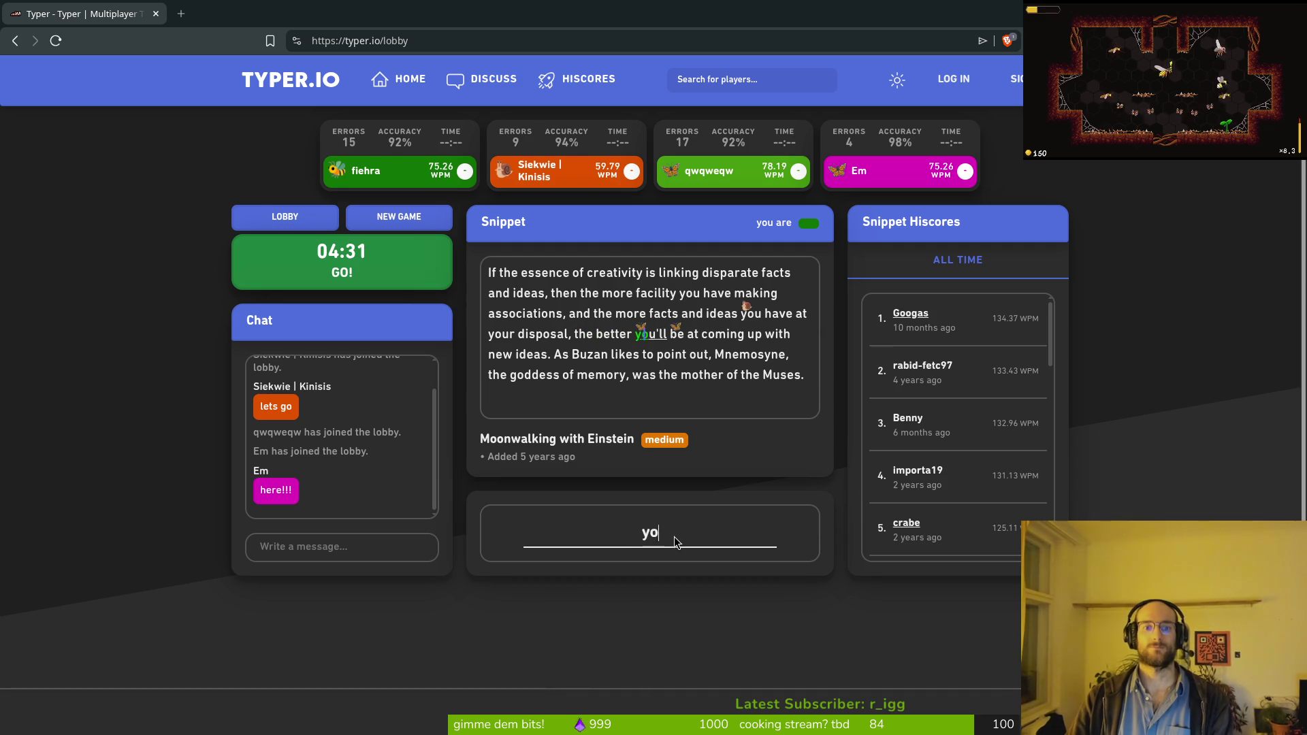
type("e at coj")
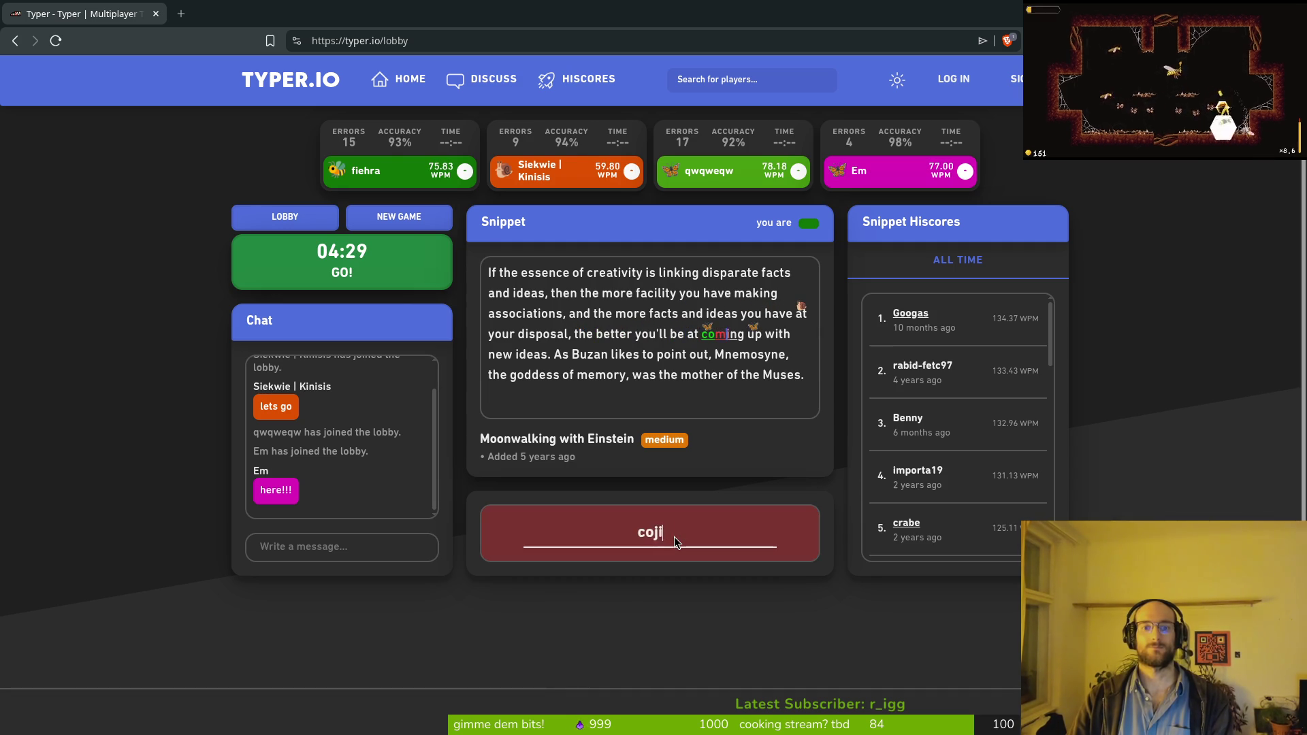
Step: Finish the passage from 'coming up with new ideas' through 'the mother of the Muses.'
key("BackSpace")
type("m")
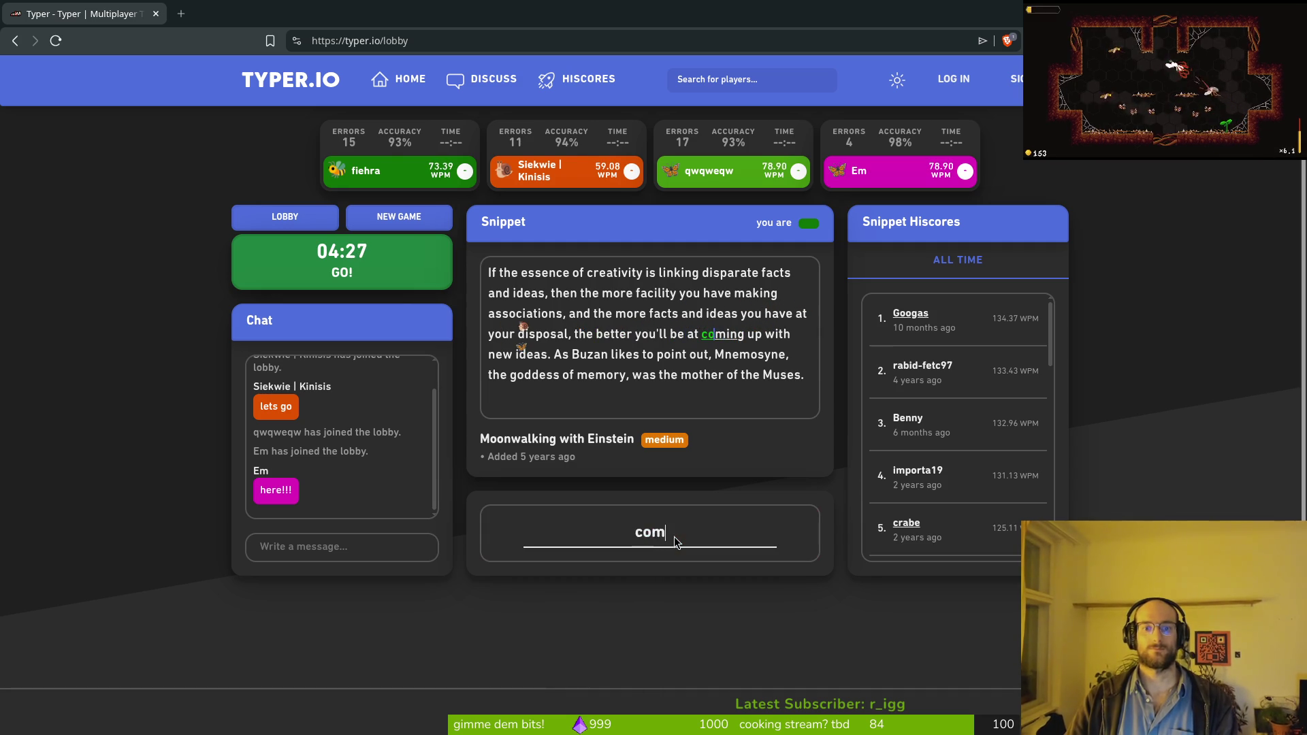
type("ing uth new ideas. ")
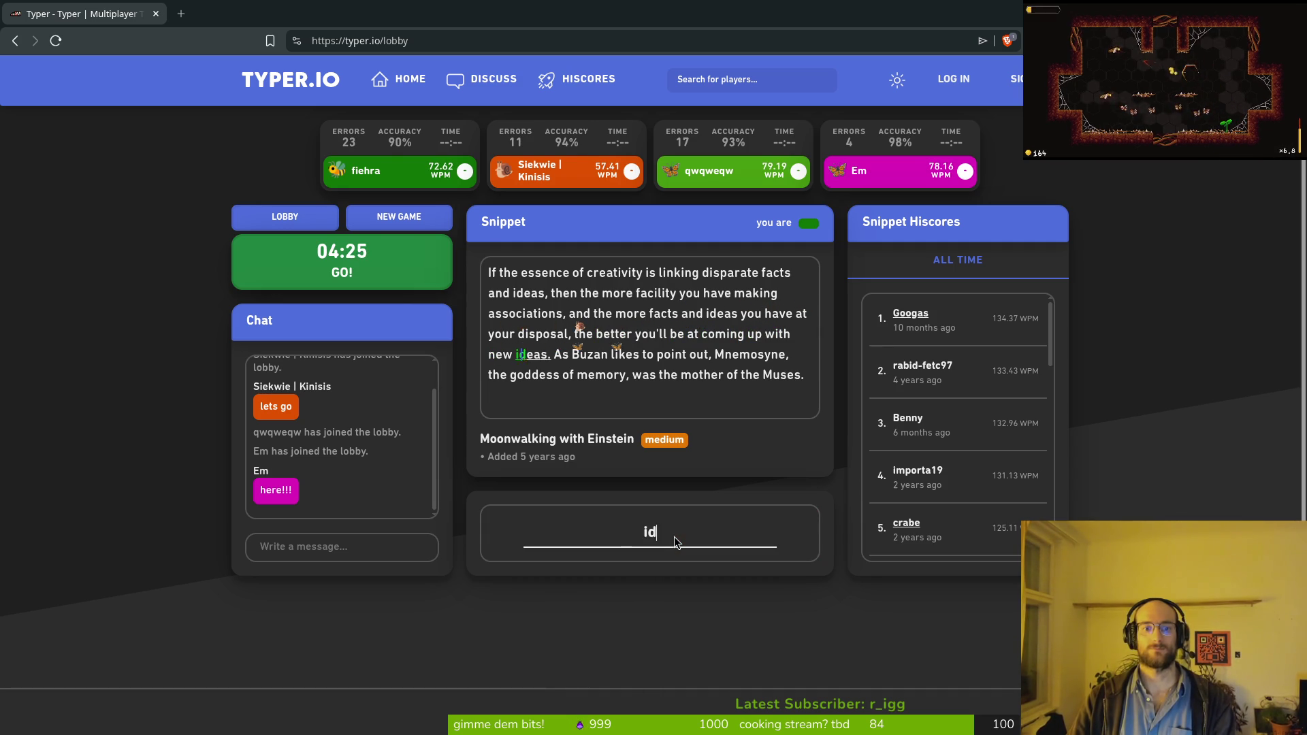
type("As Bu")
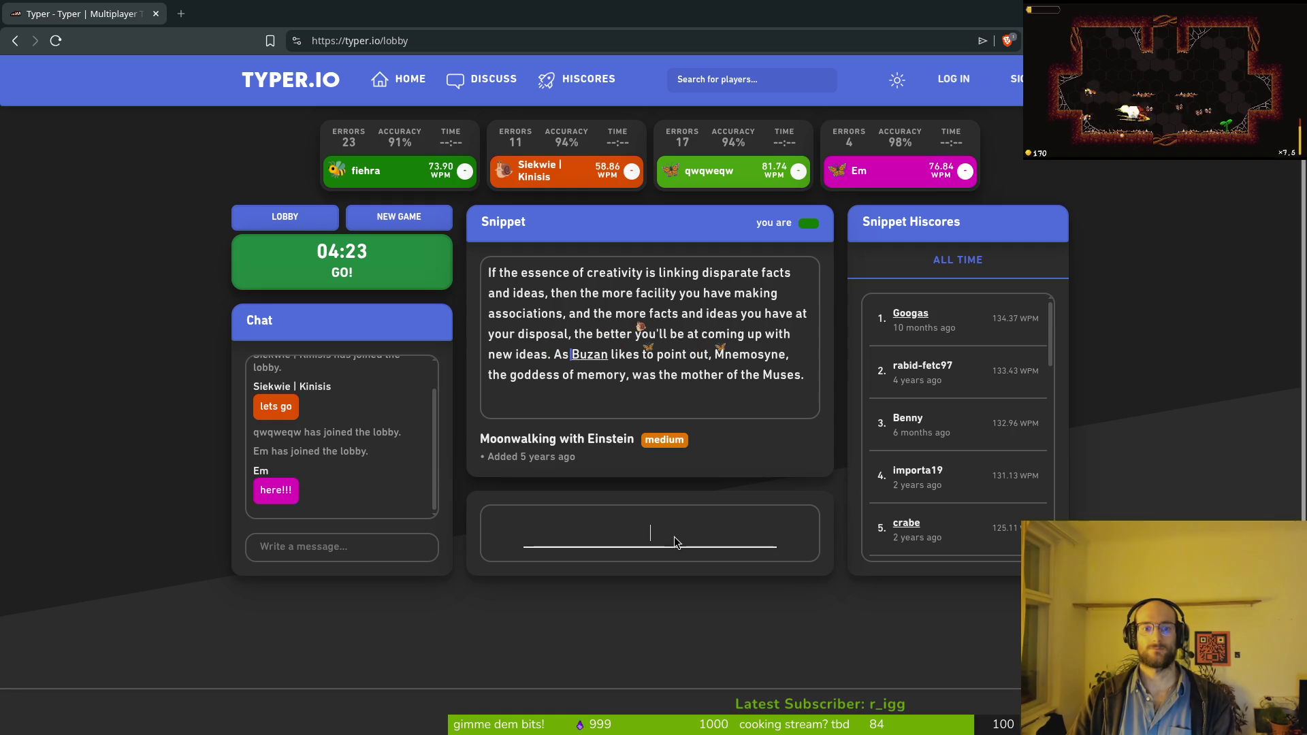
type("zan likes t")
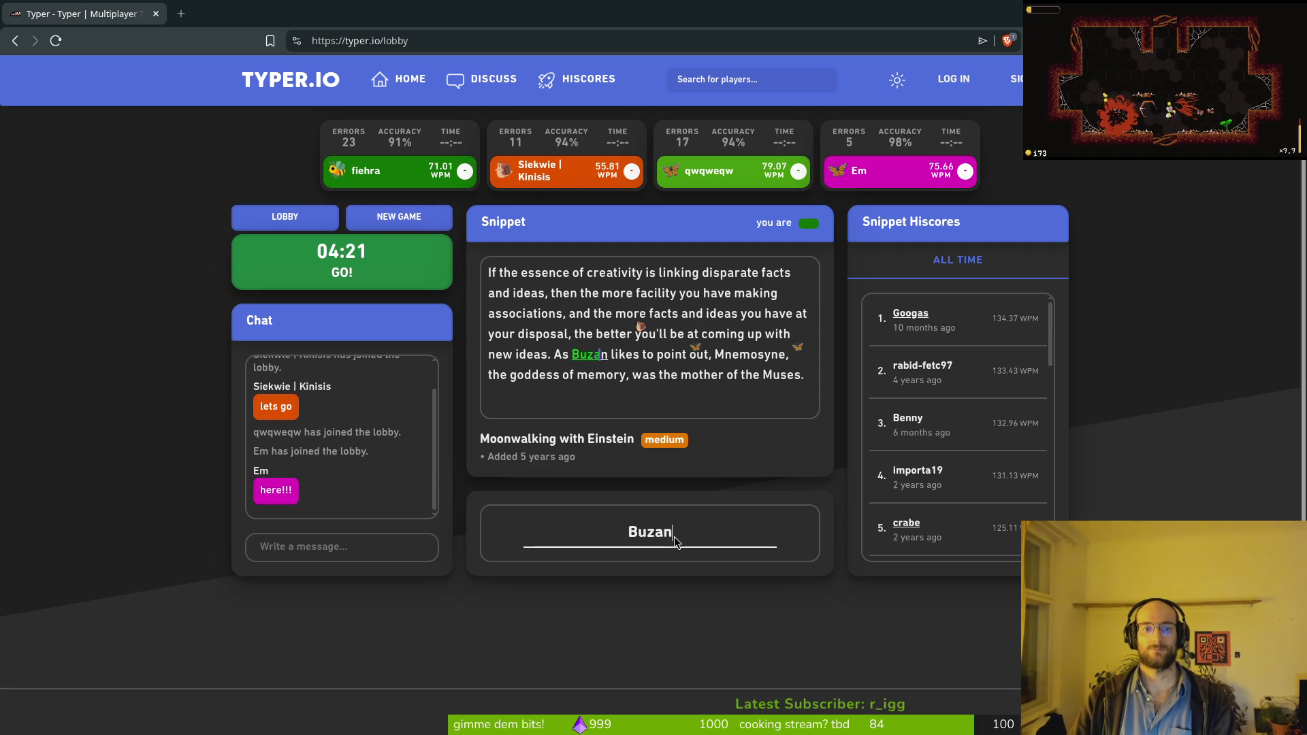
key("BackSpace")
type("o point out.")
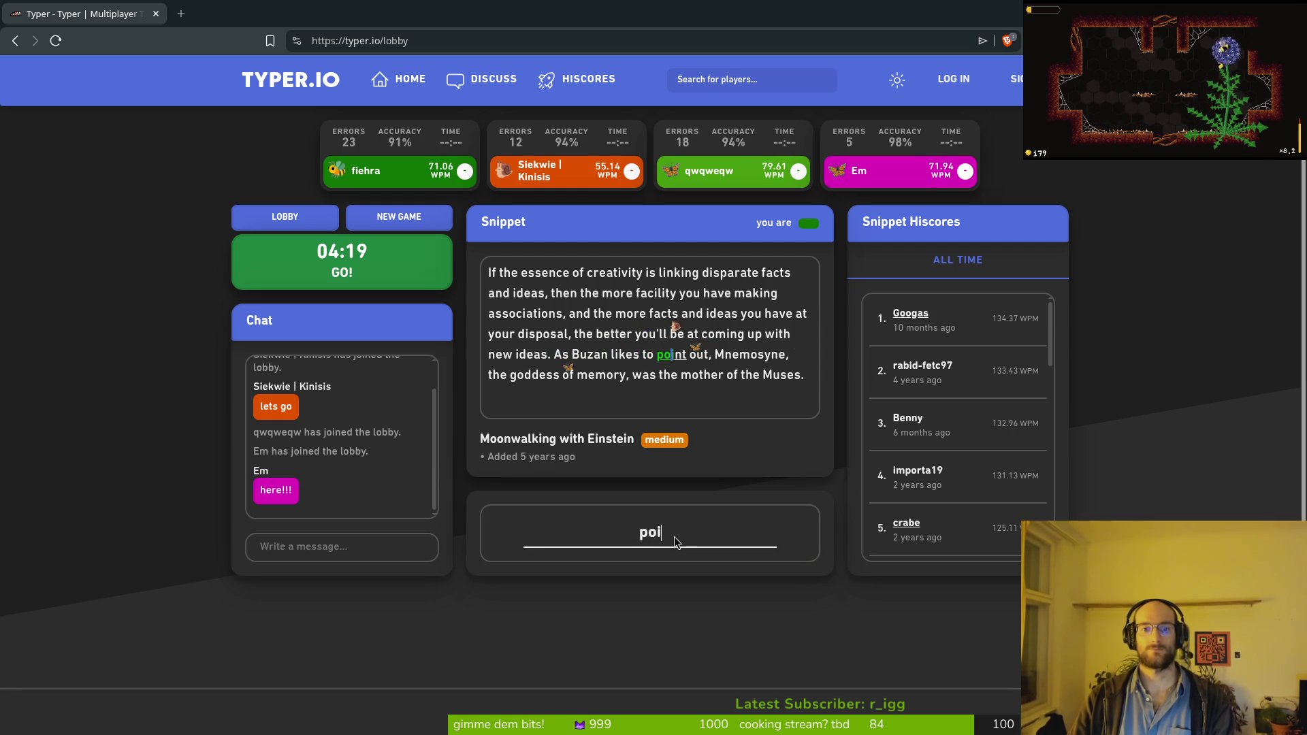
key("BackSpace")
type(", Mnemo")
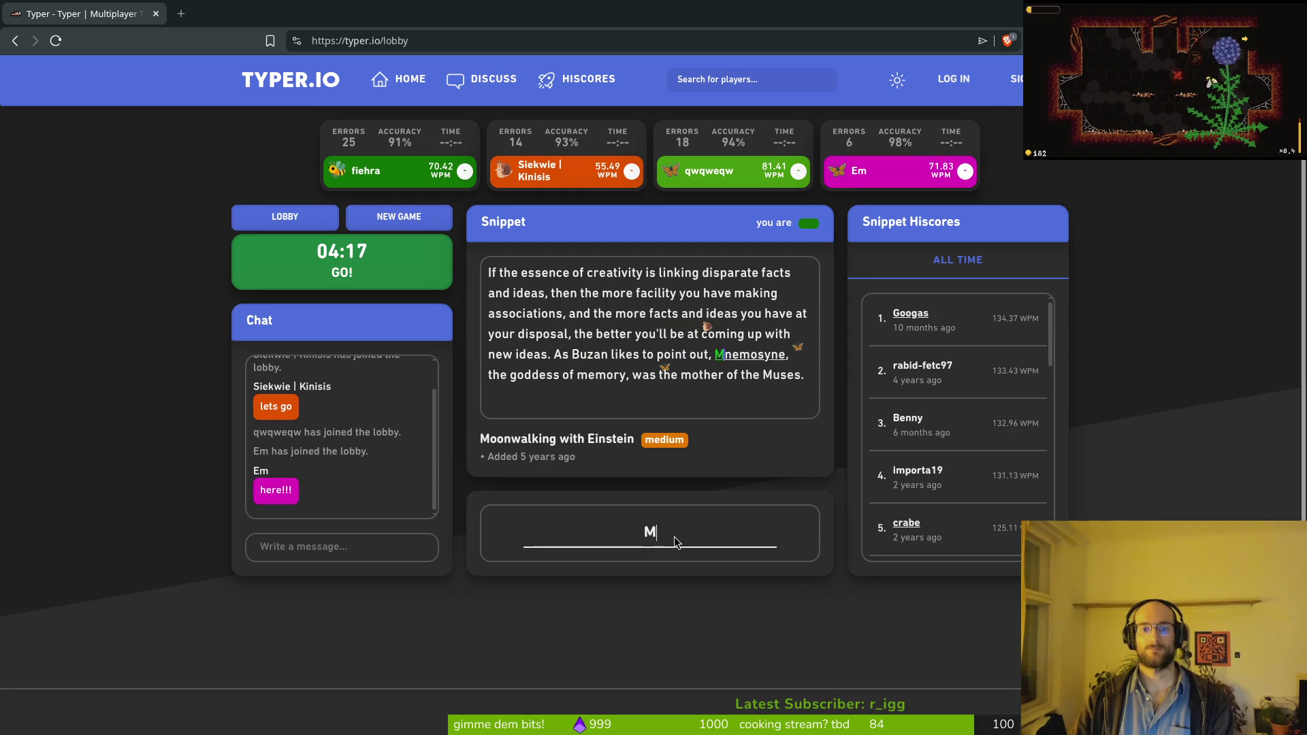
type("syne")
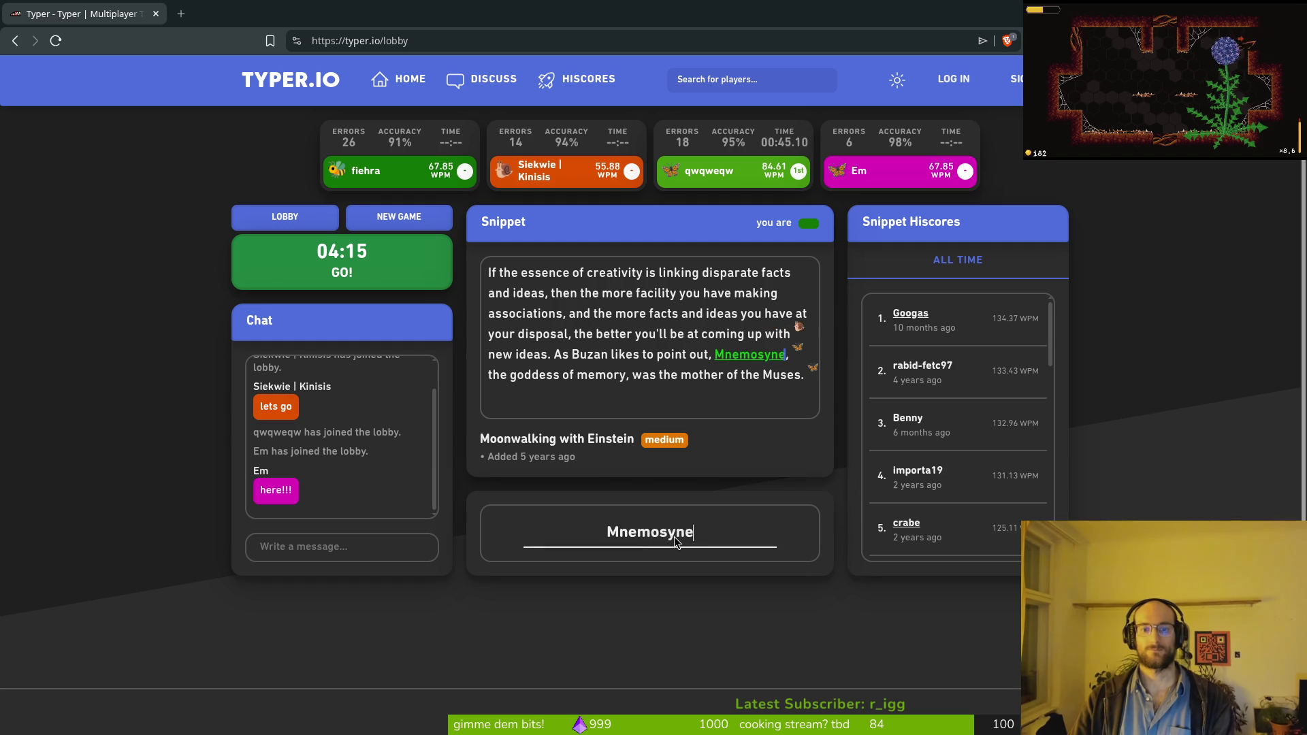
type(", the goddes")
key("BackSpace")
key("BackSpace")
type("ss of memory, w")
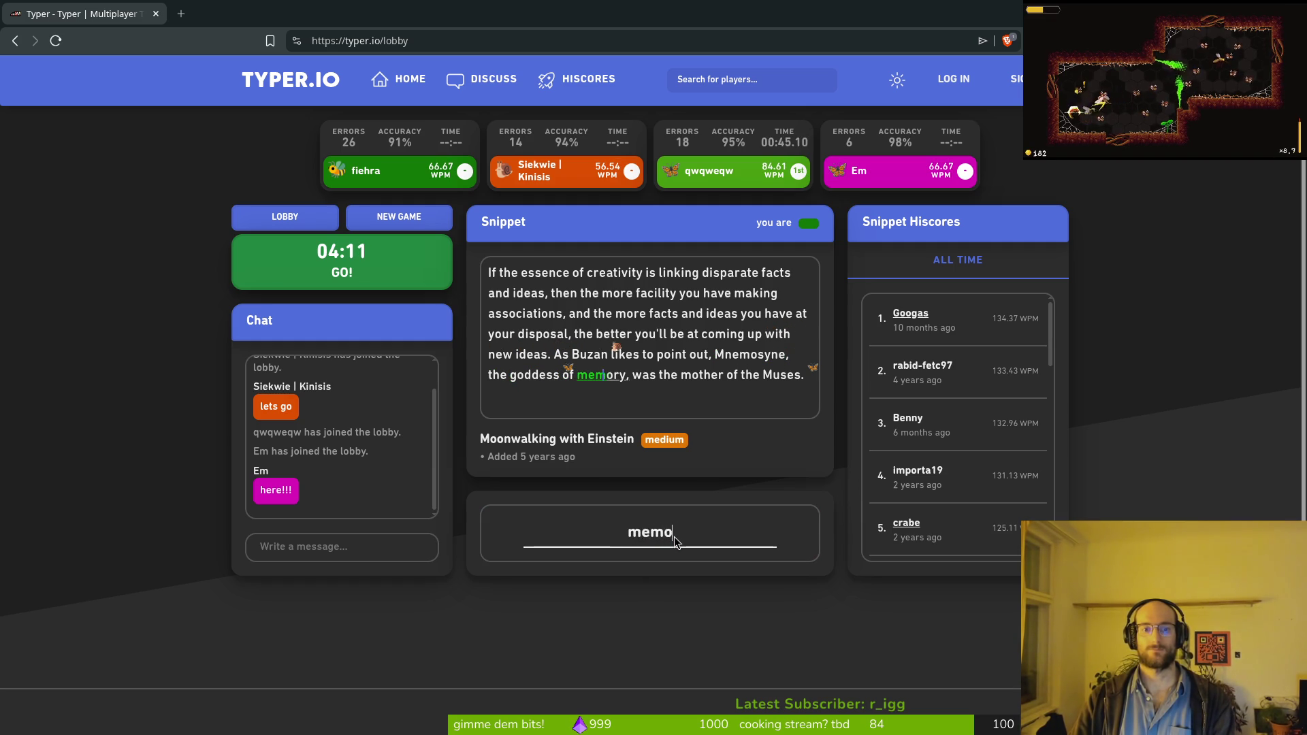
type("as the mother of ")
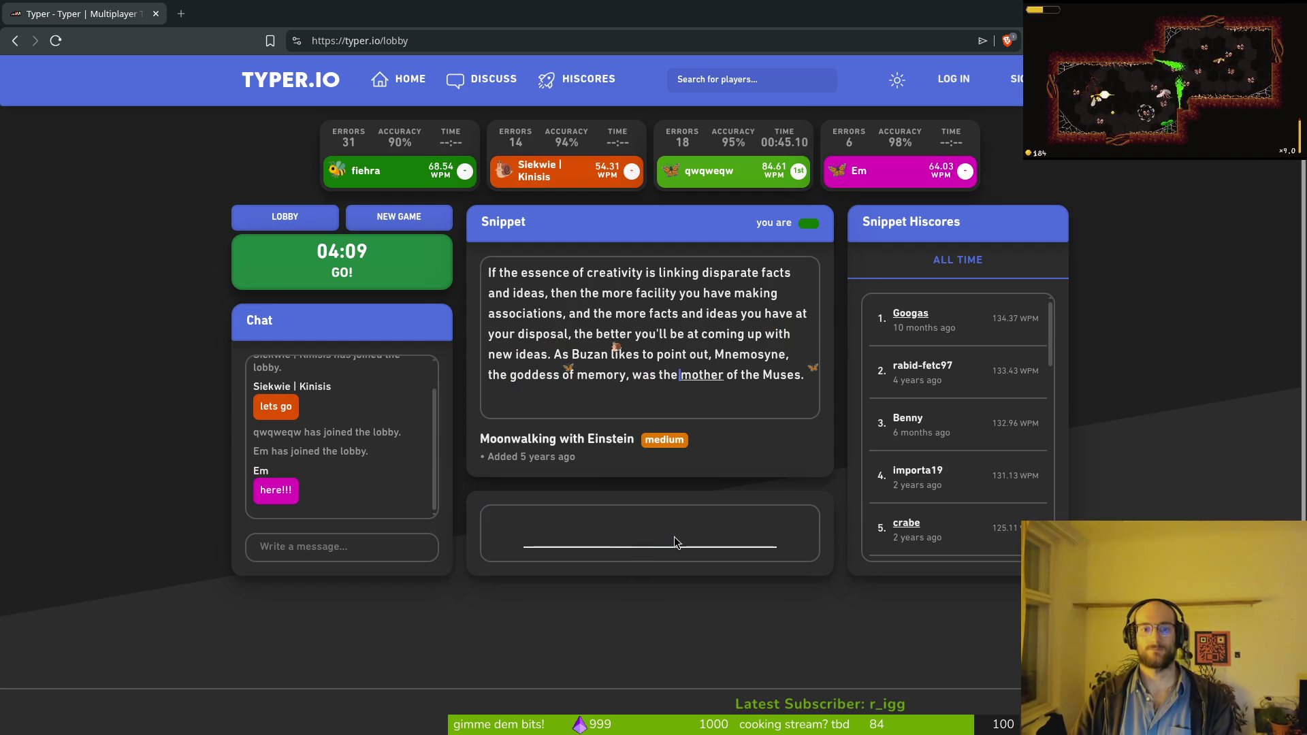
type("the Muses")
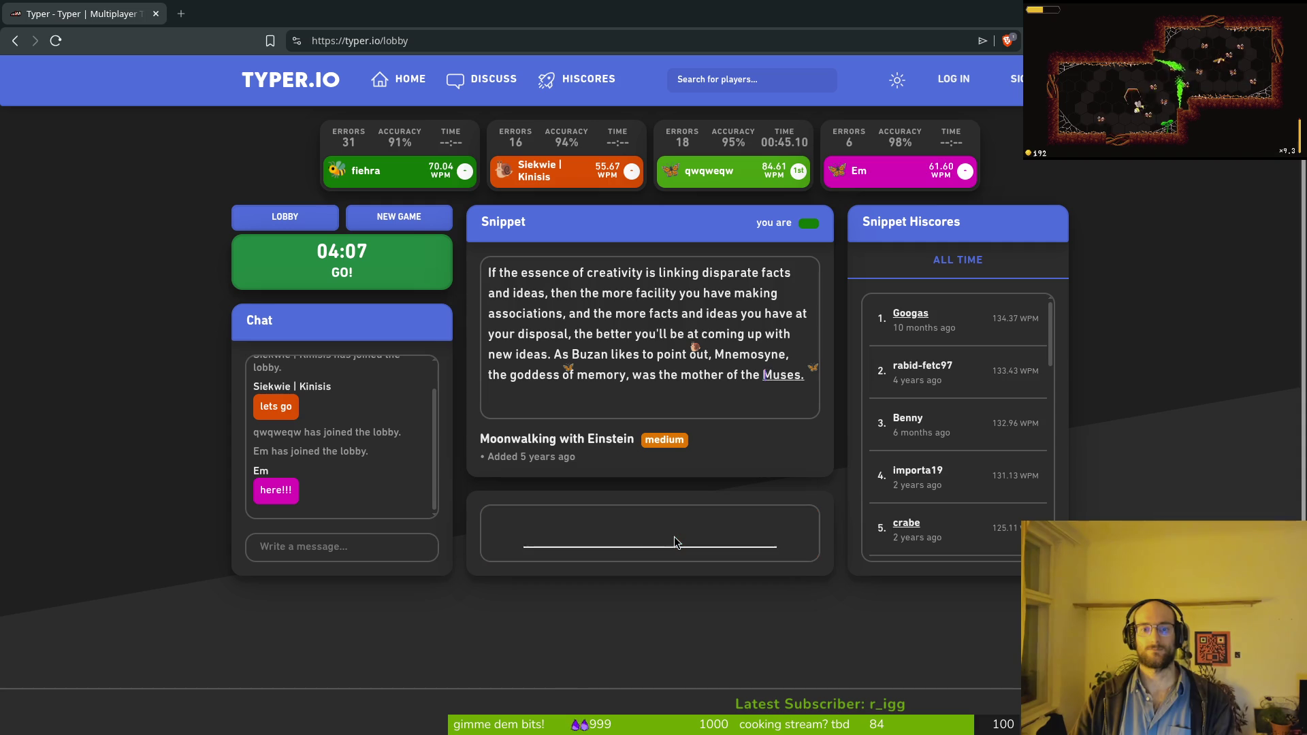
type(".")
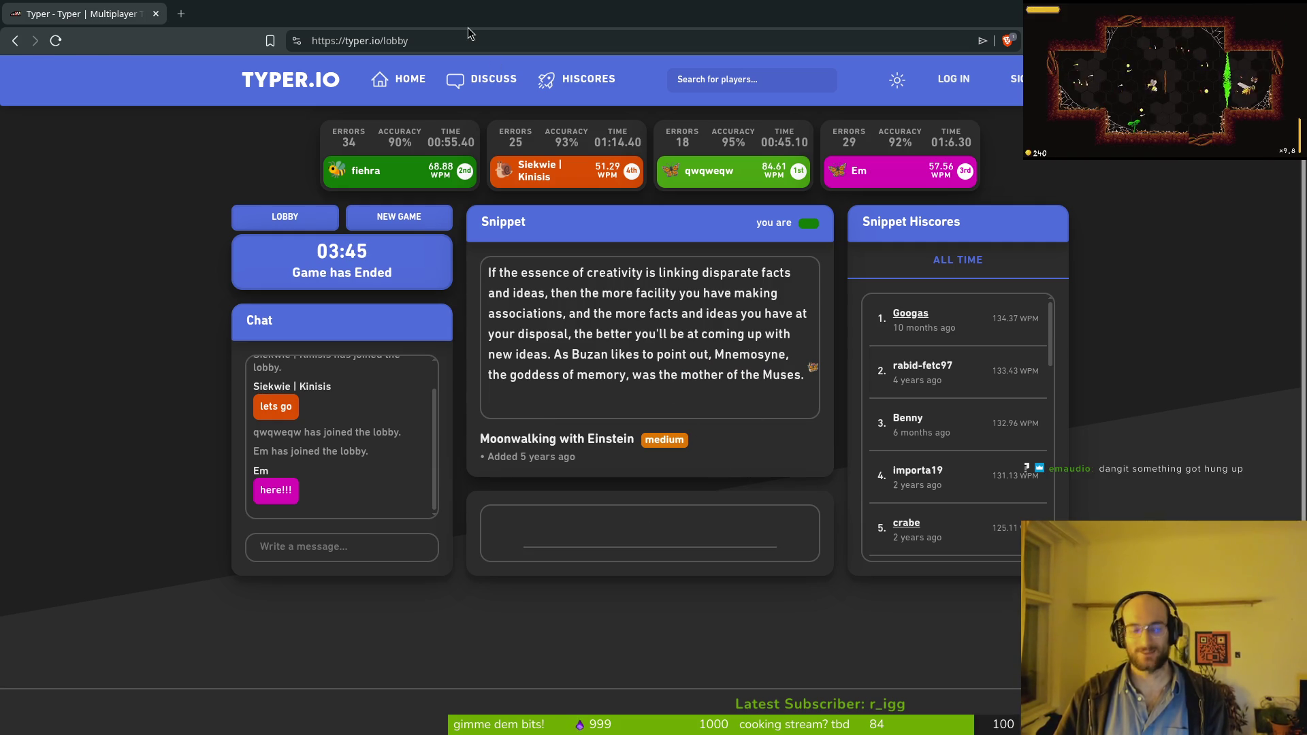
Step: Search for 'mnemosyne' in a new browser tab
key("ctrl+t")
type("mnemosyne")
key("Return")
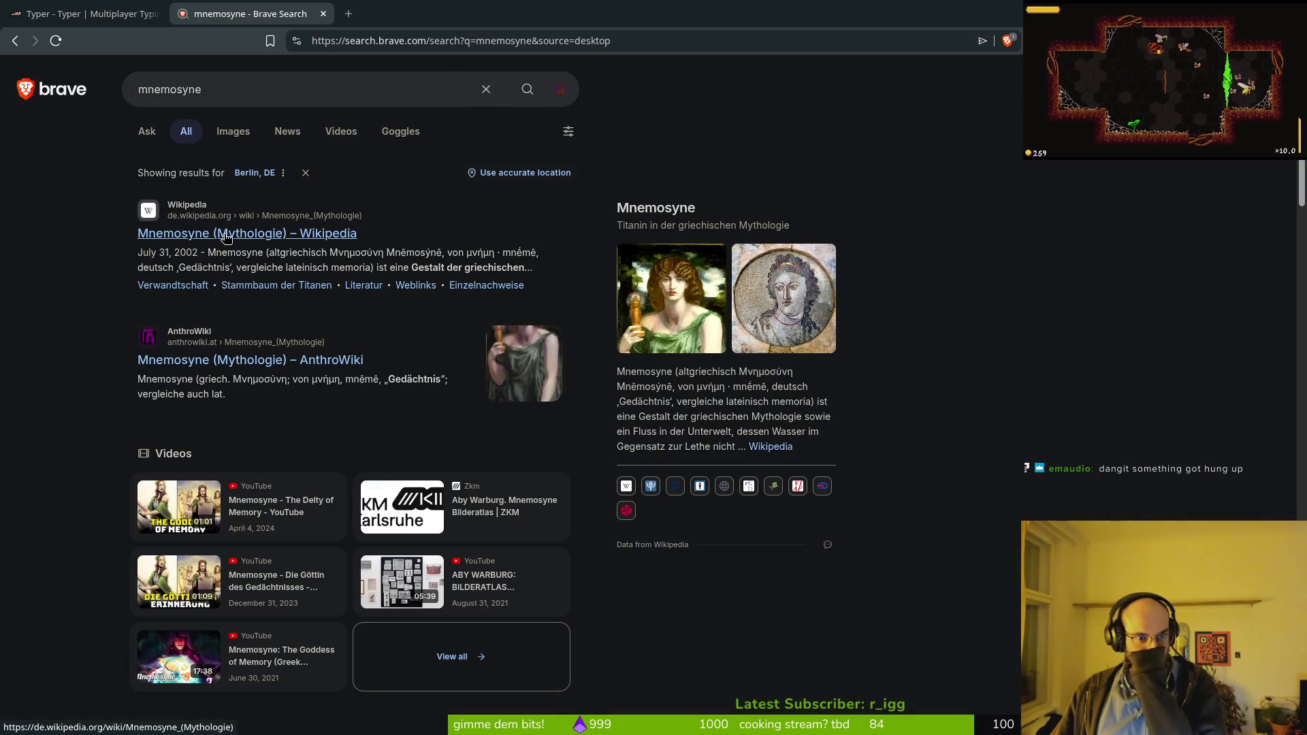
Step: Close the mnemosyne search tab to return to the Typer.io race results
left_click(323, 14)
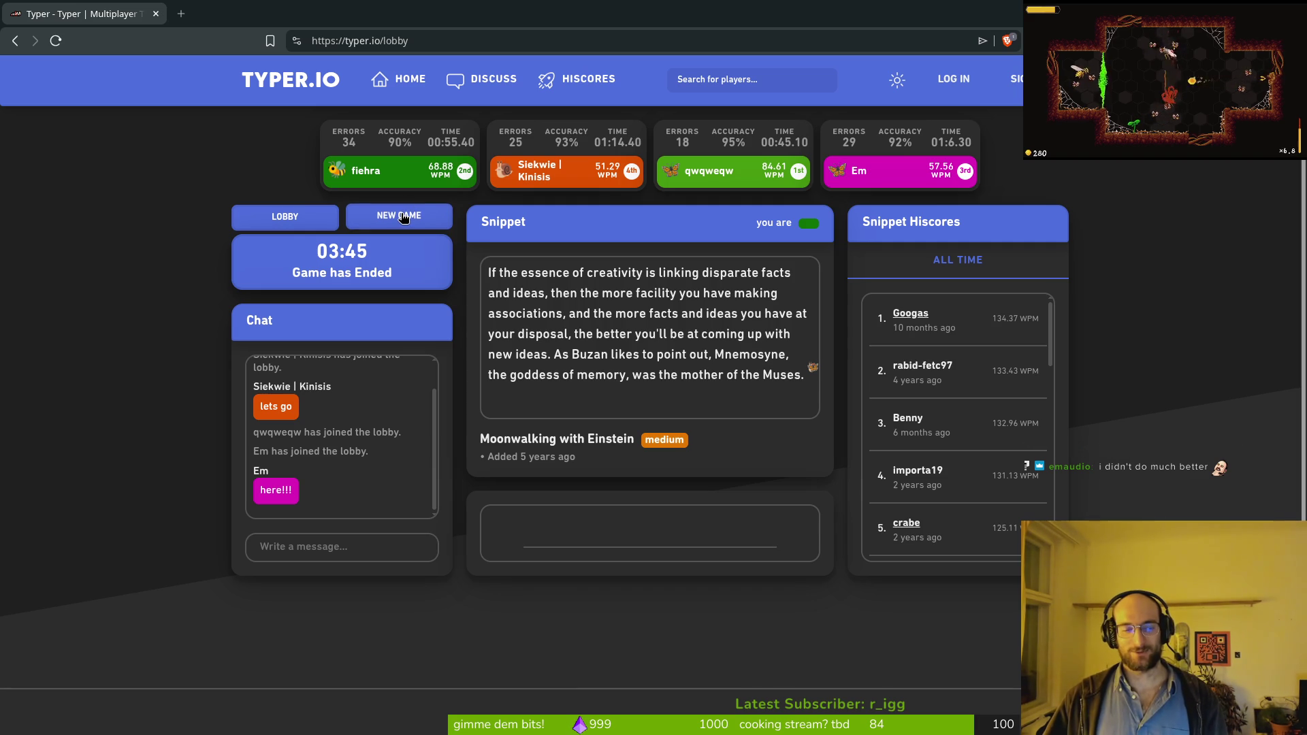
Step: Start a new race and type the Swamp Thing passage from 'Picking up the pieces', fixing typos
left_click(402, 217)
left_click(608, 534)
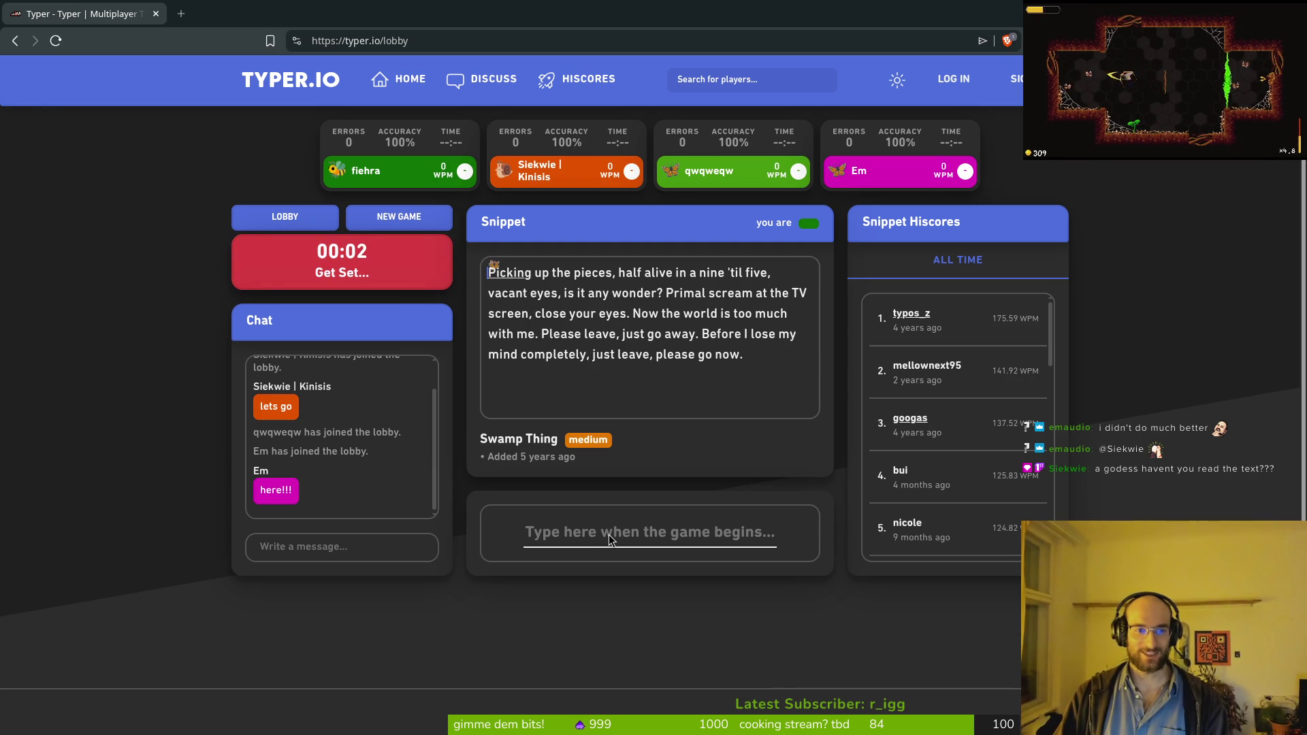
type("Pic")
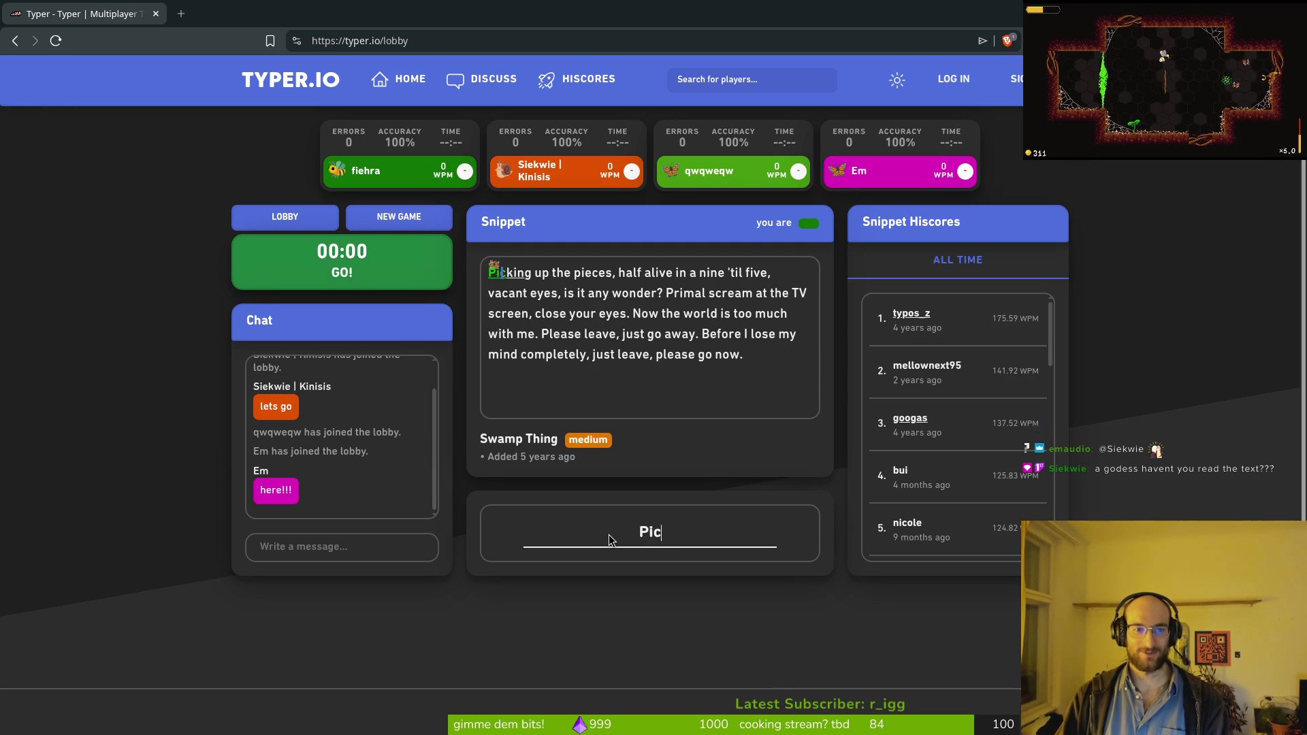
type("king up the piece")
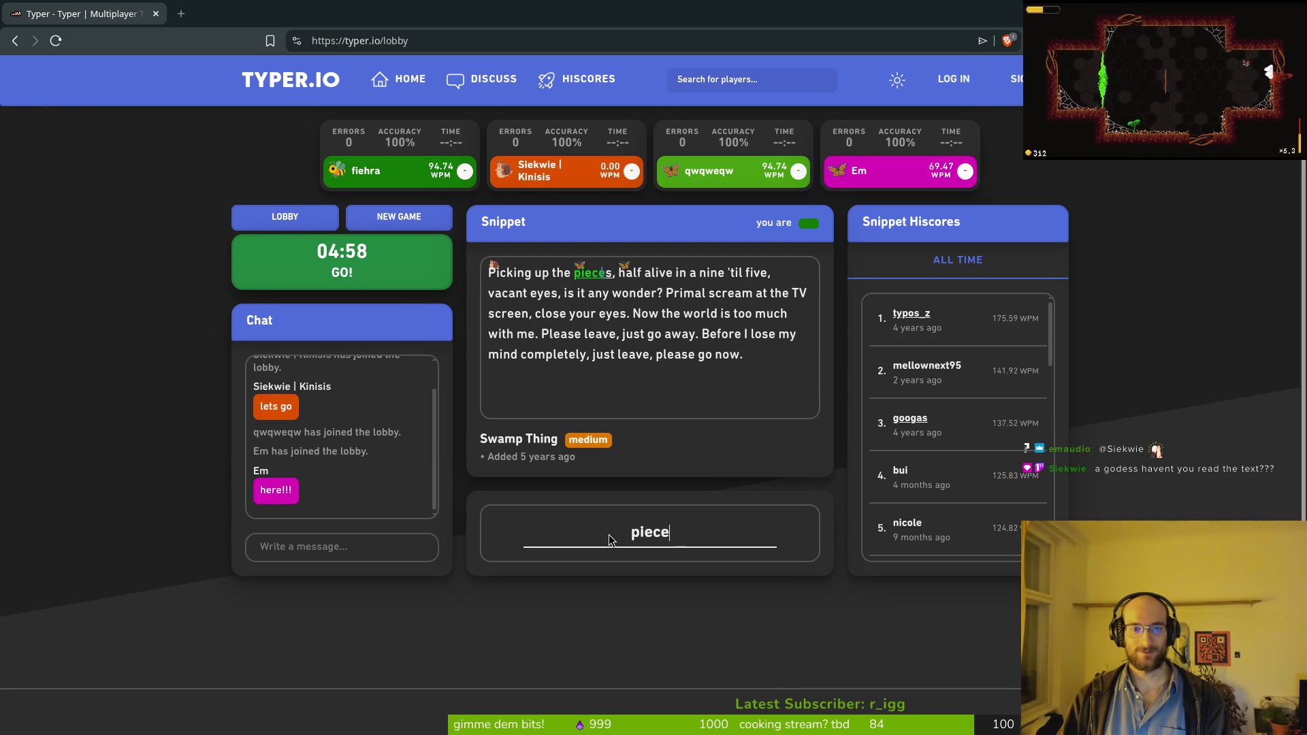
type("s, half alive in a nine 't")
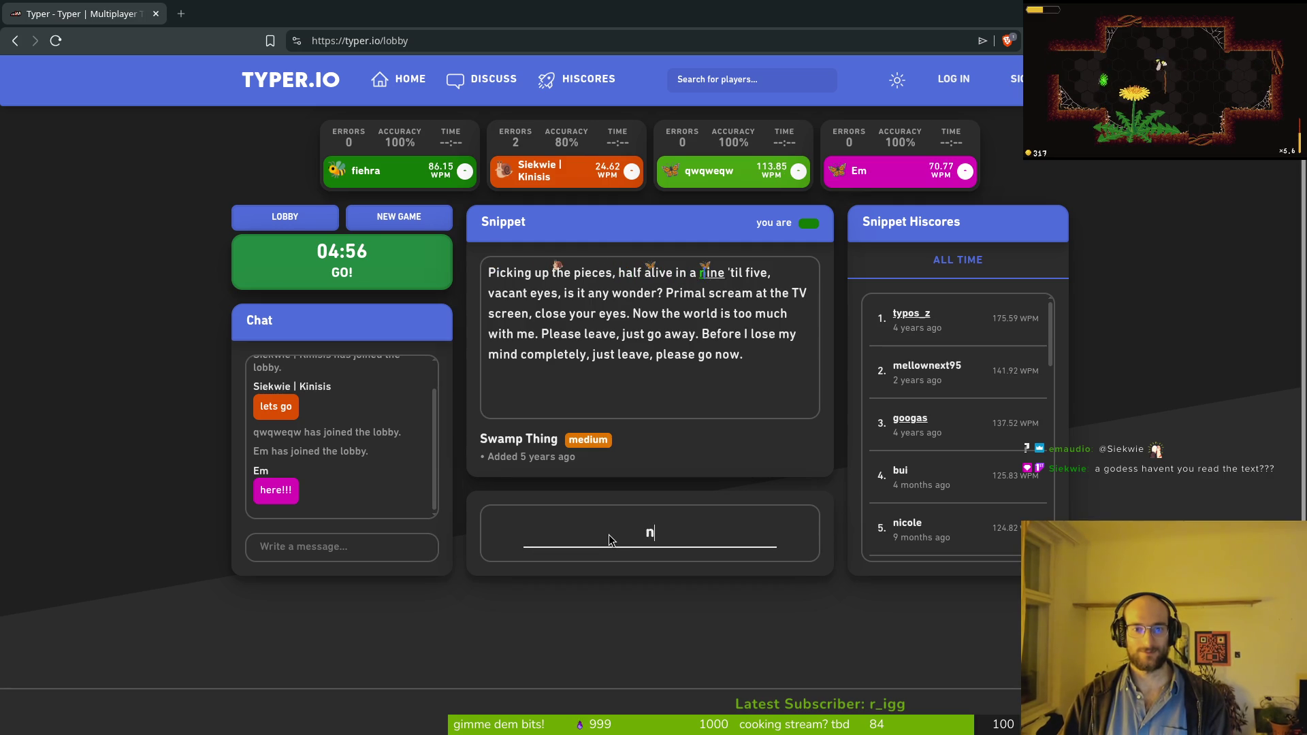
type("il five, va")
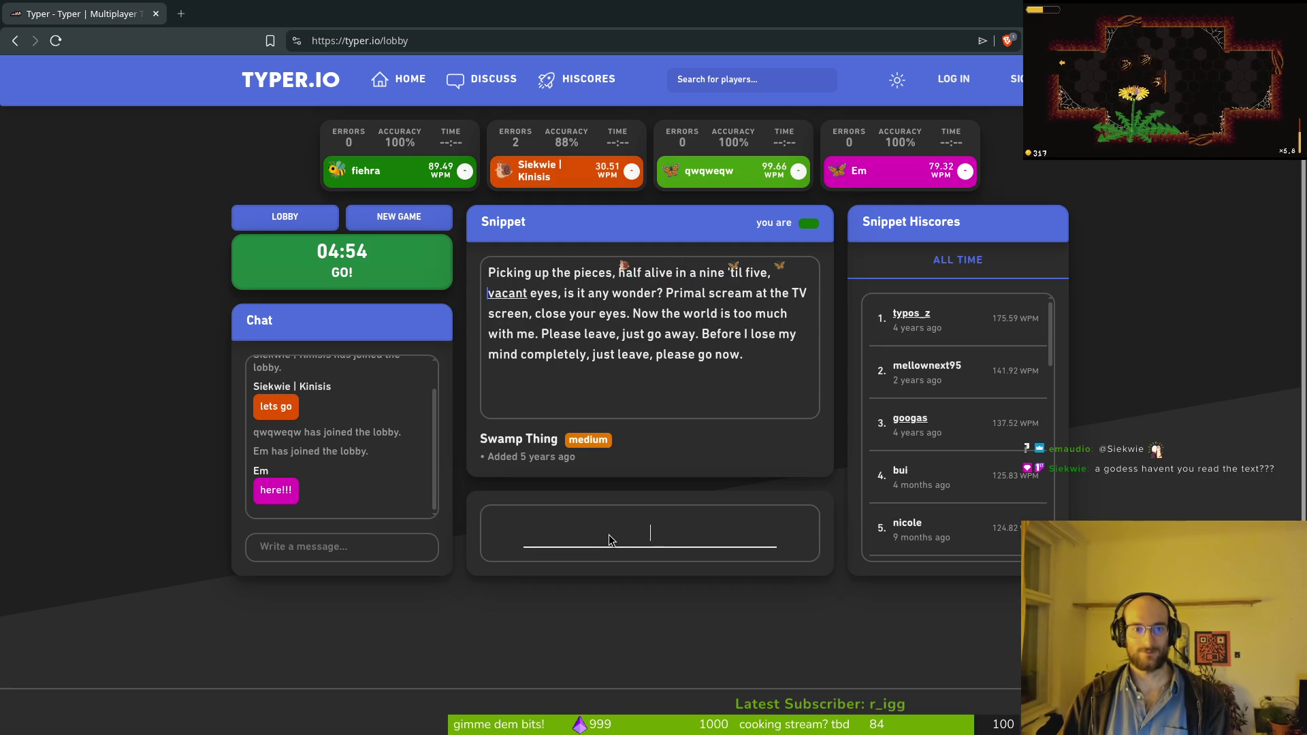
type("cant eyes, is ")
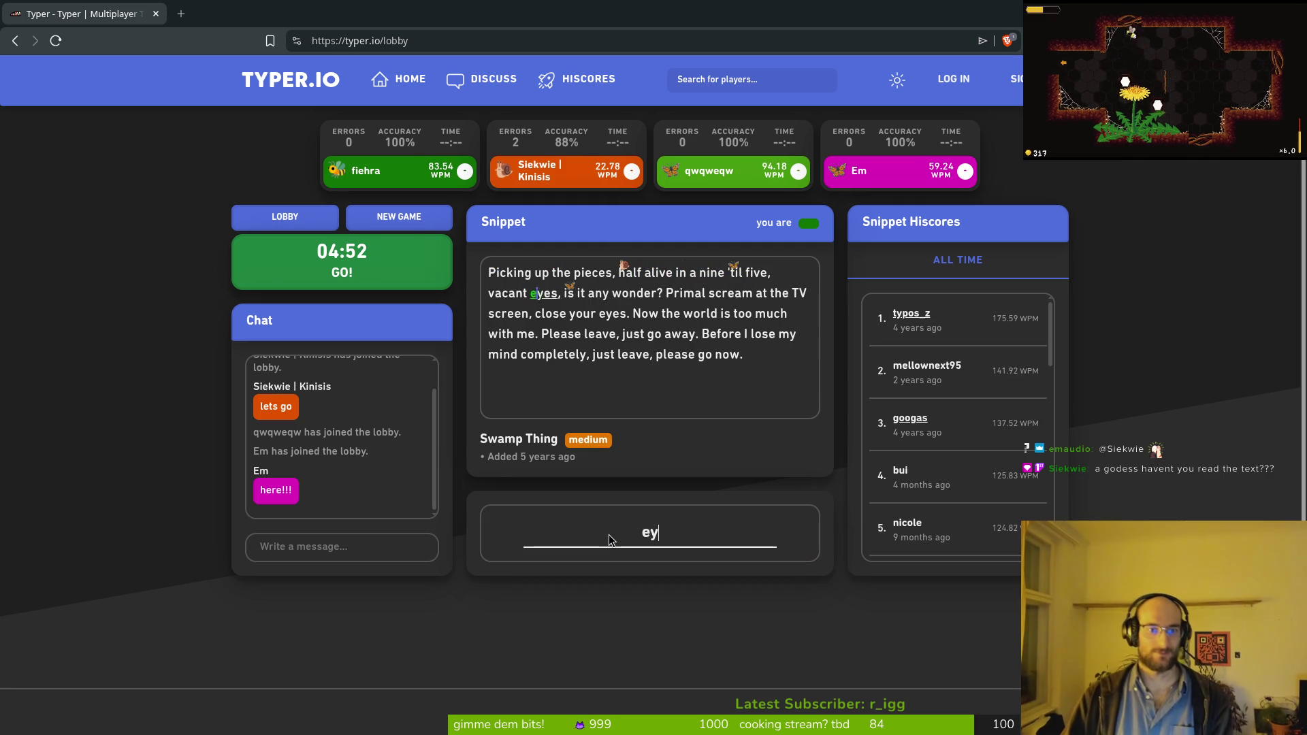
type("it any wonder/")
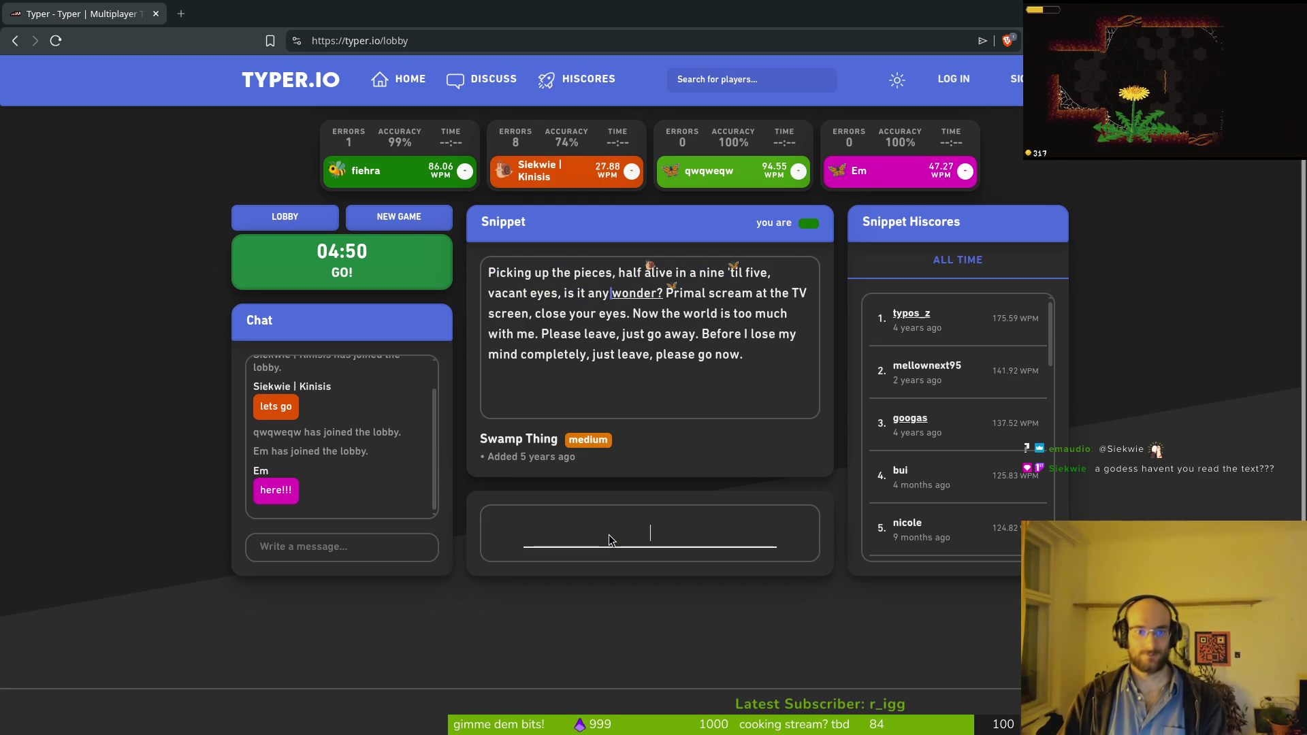
key("BackSpace")
type("? Primal ")
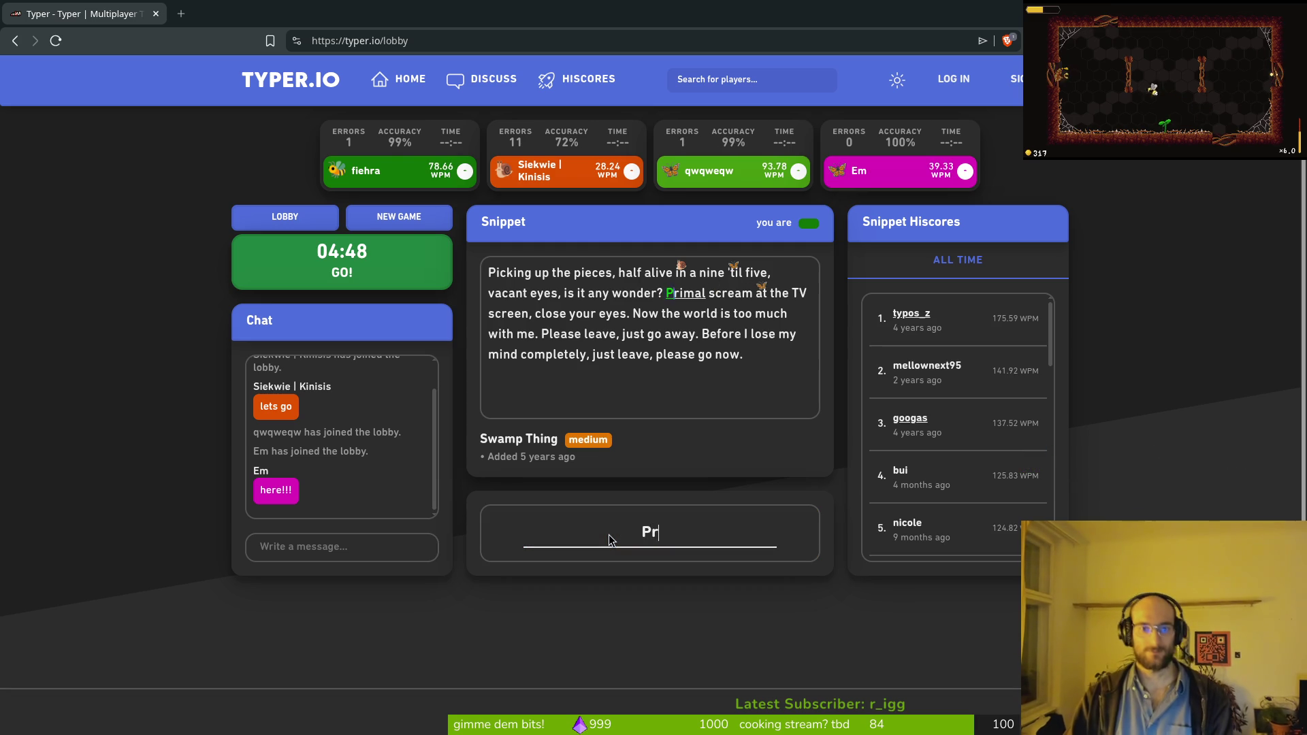
type("scream at the")
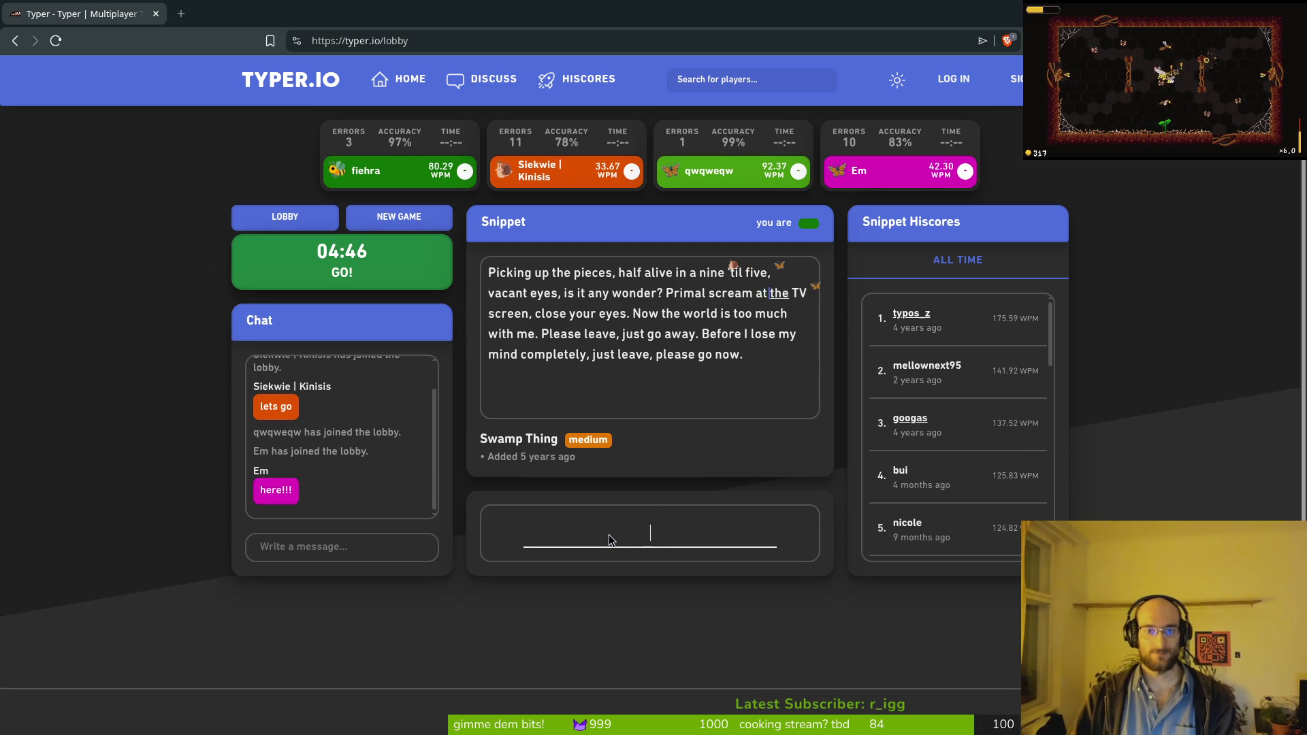
type(" TV")
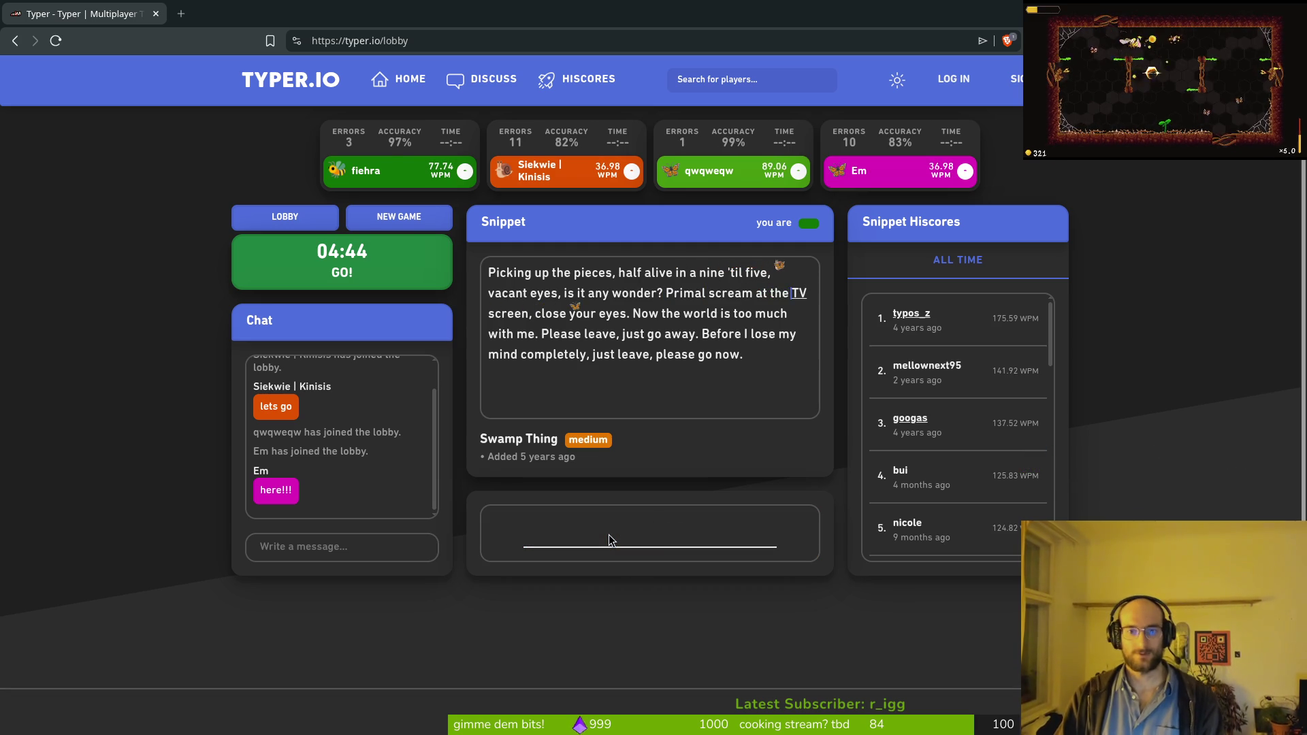
type(" scre")
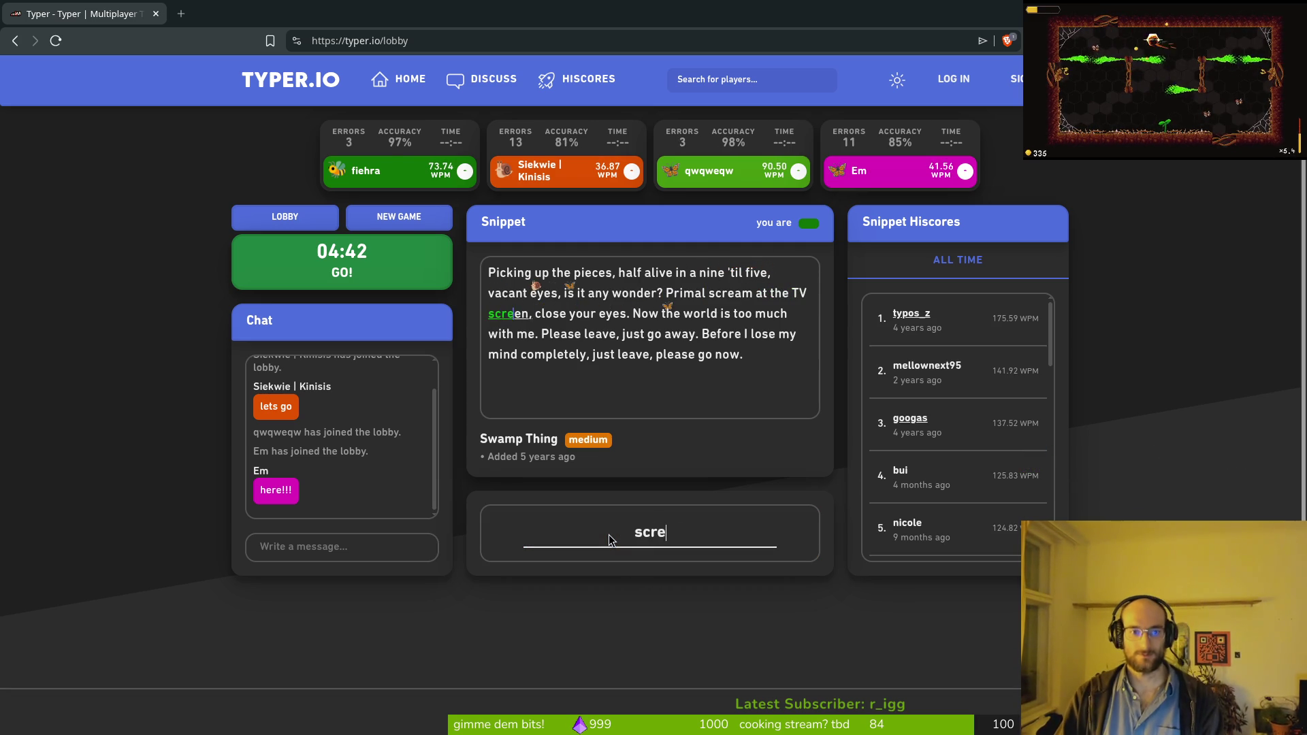
type("en, close your eys")
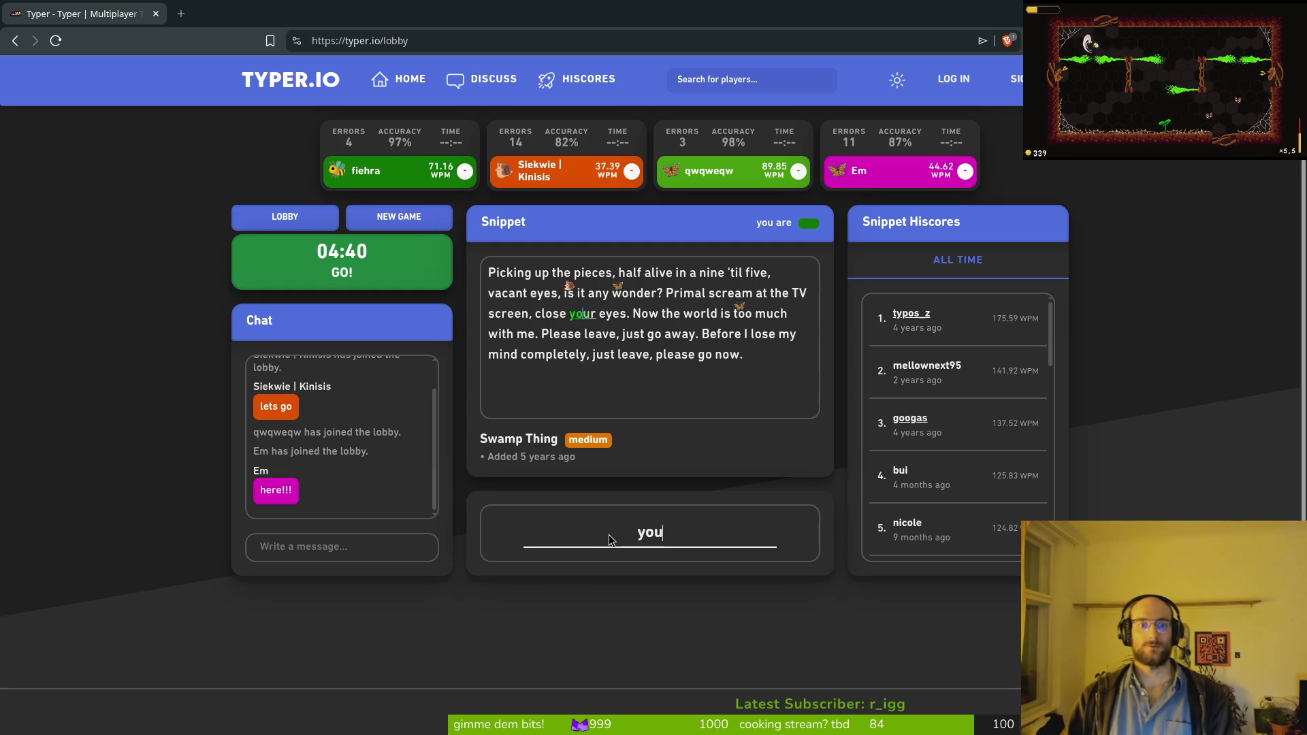
key("BackSpace")
type("es.")
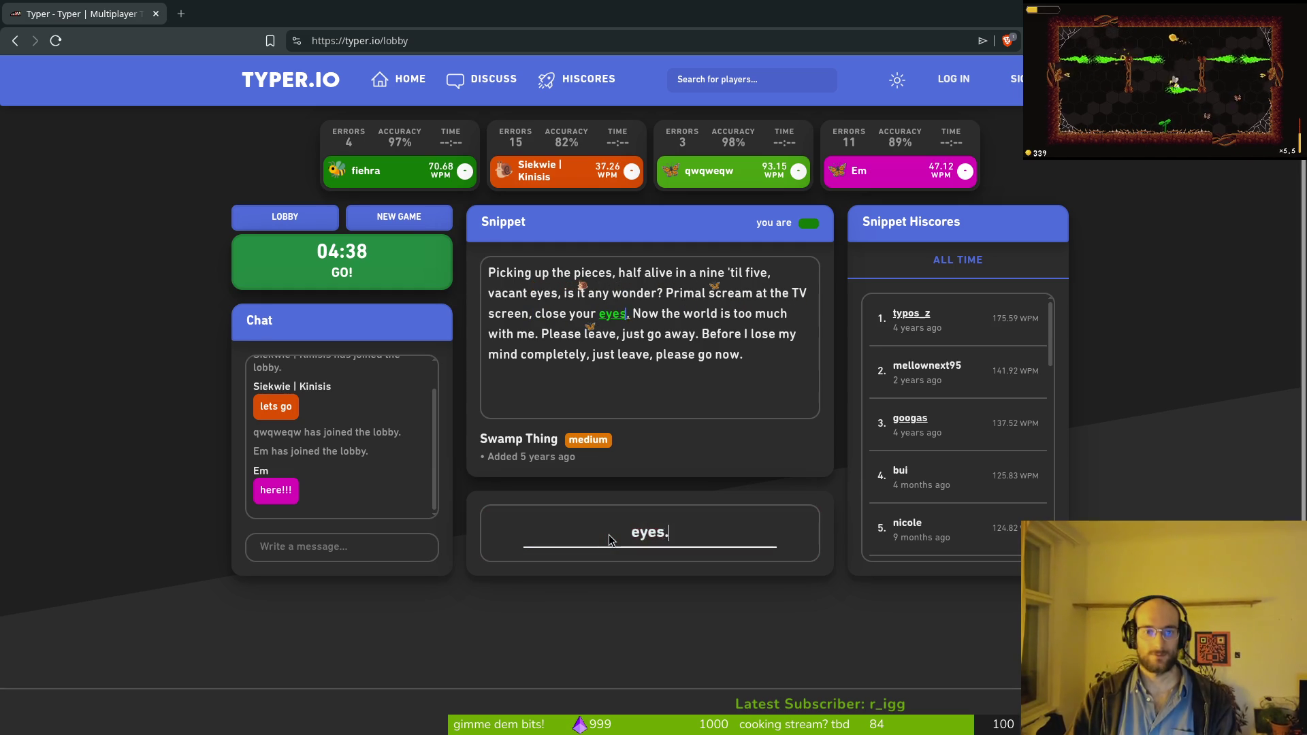
type(" Now the wo")
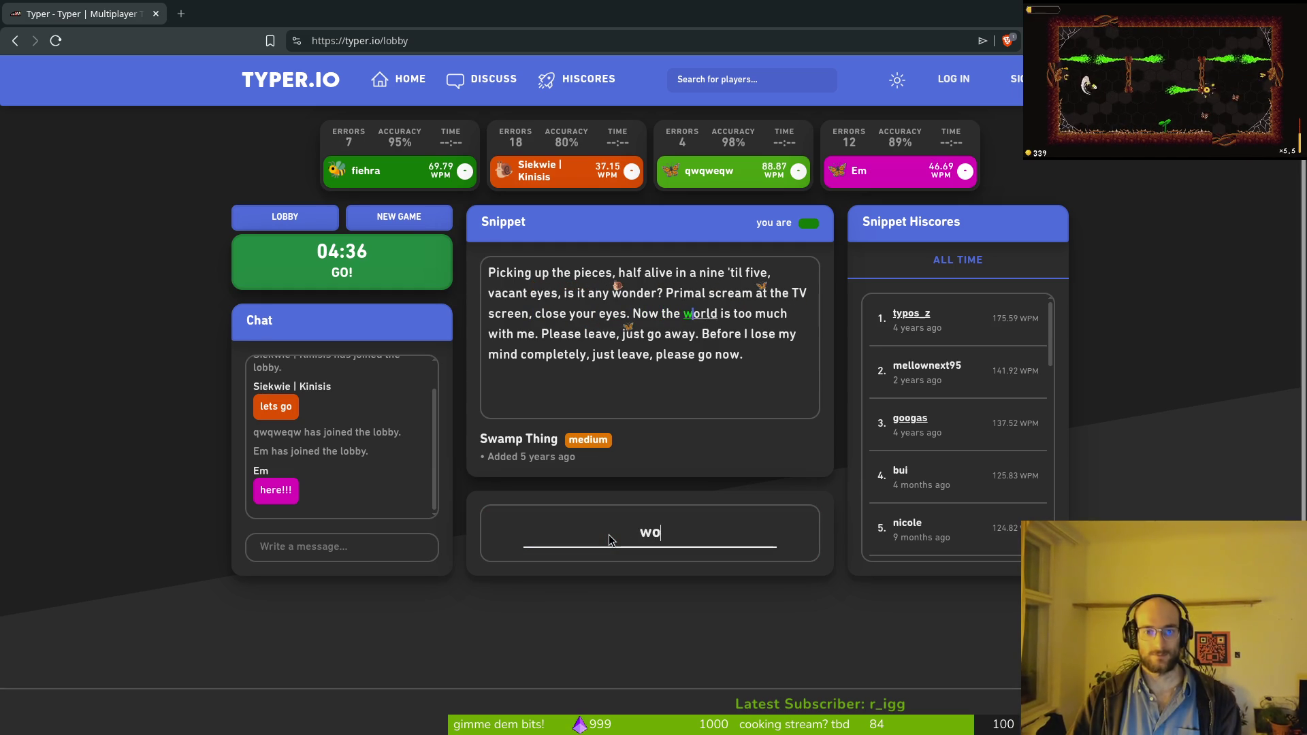
type("rld is too much with me. ")
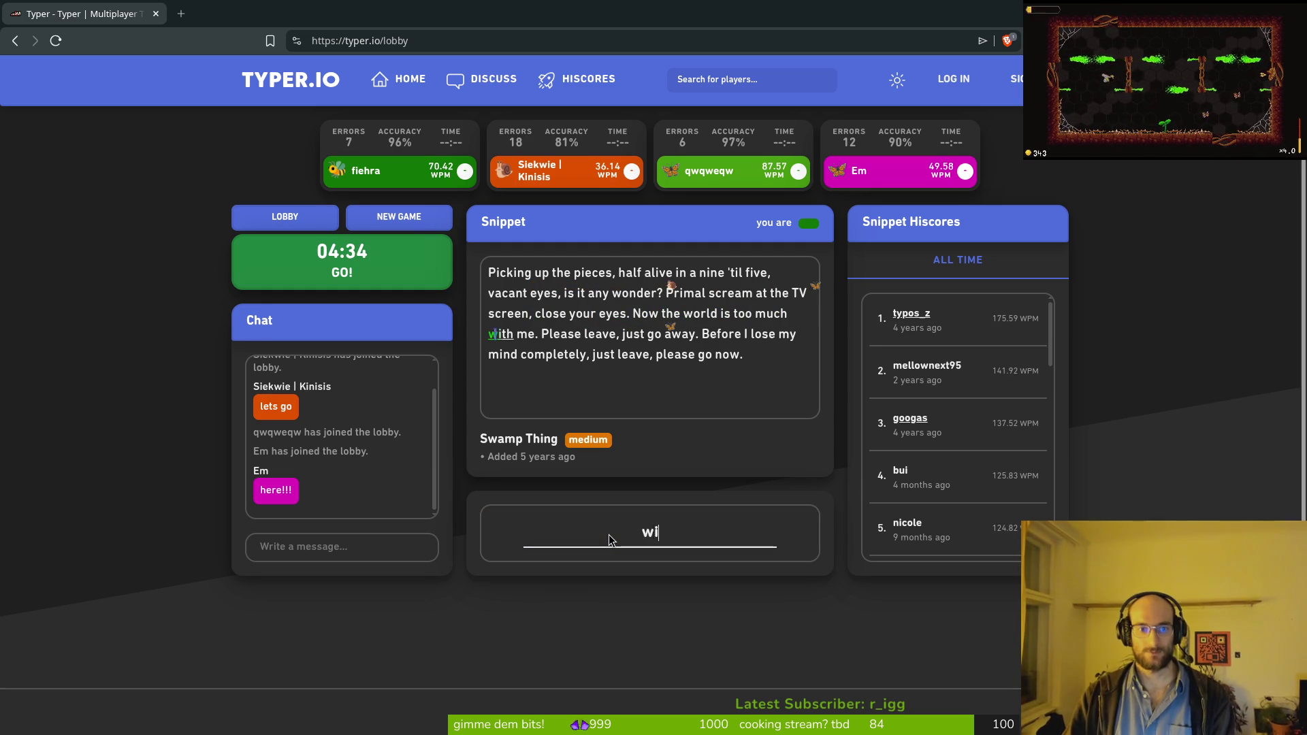
type("Pleas")
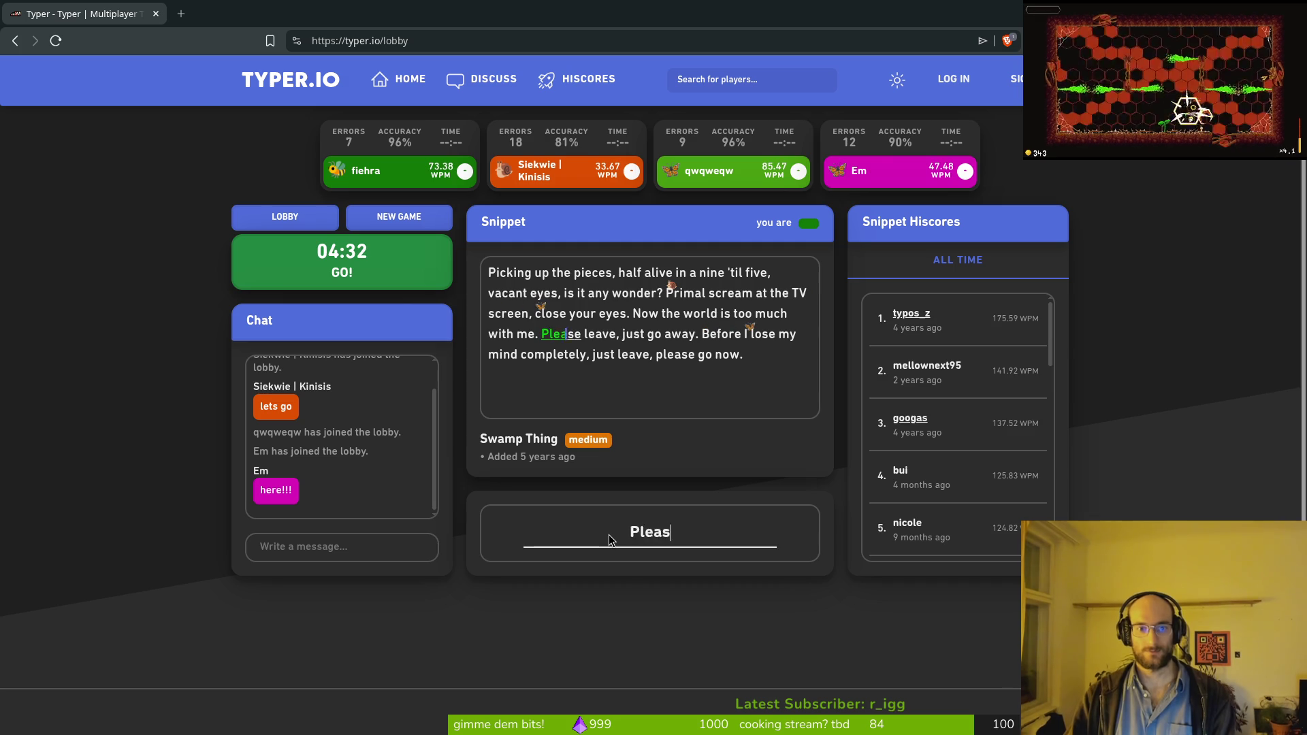
type("e leave, just go away.")
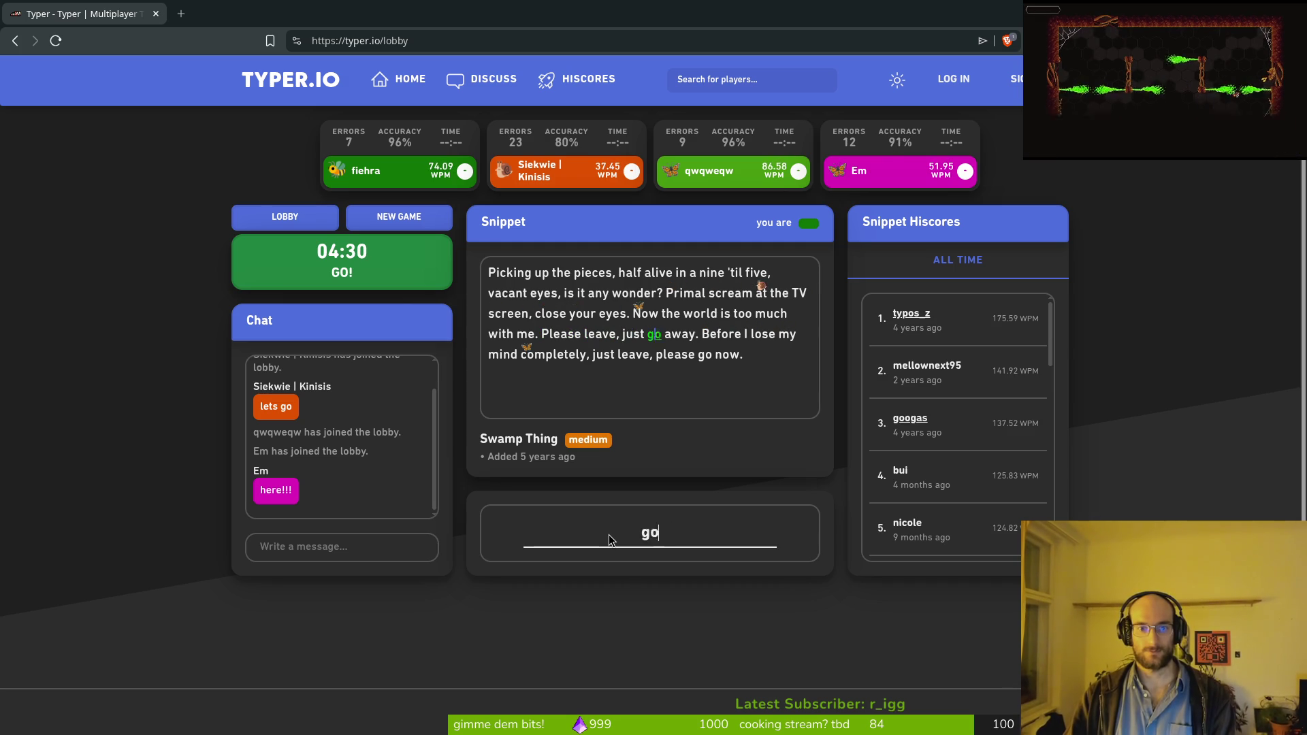
type(" Befo")
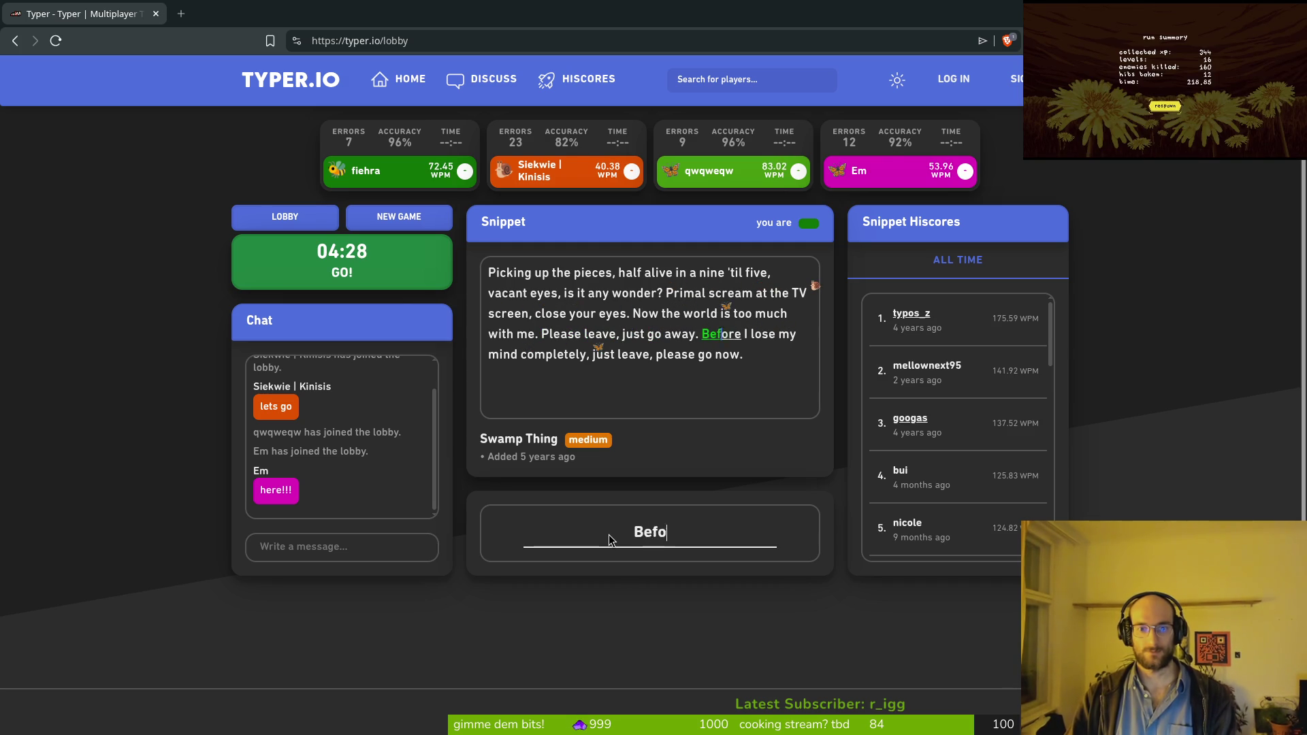
type("re I lose my mind co")
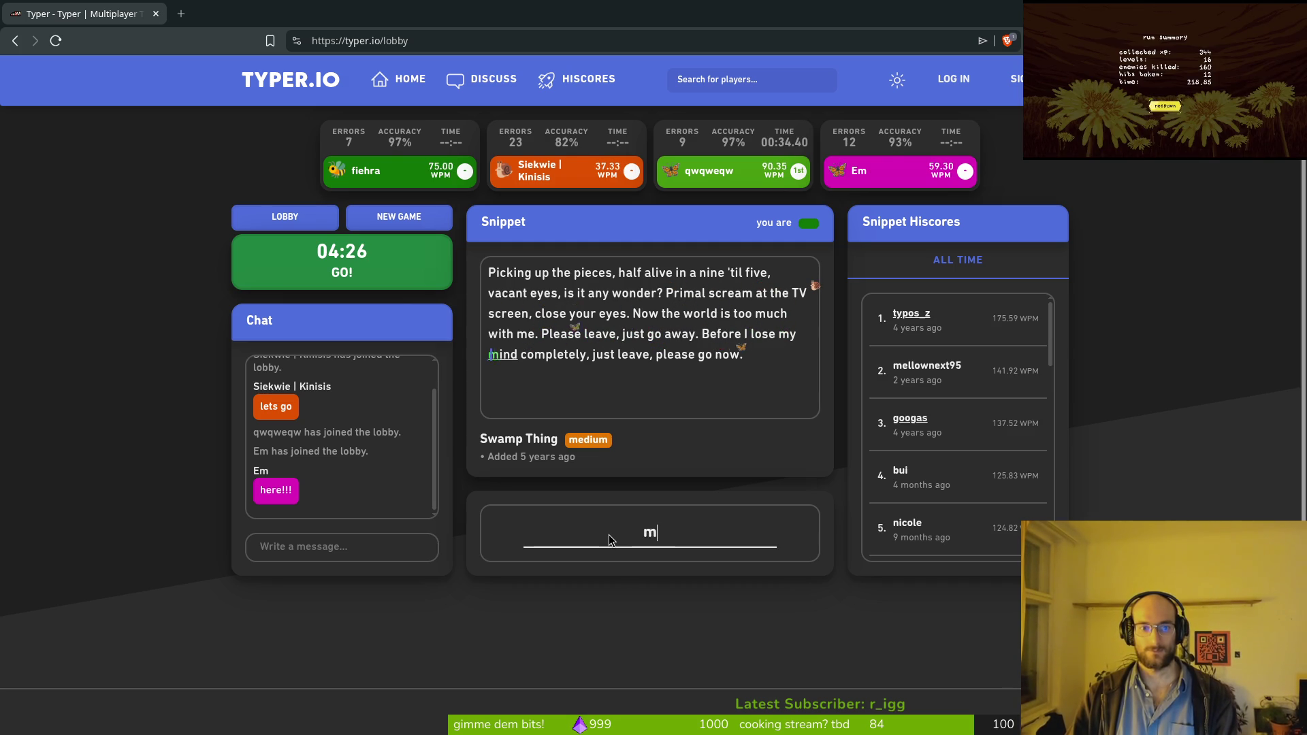
type("mplete")
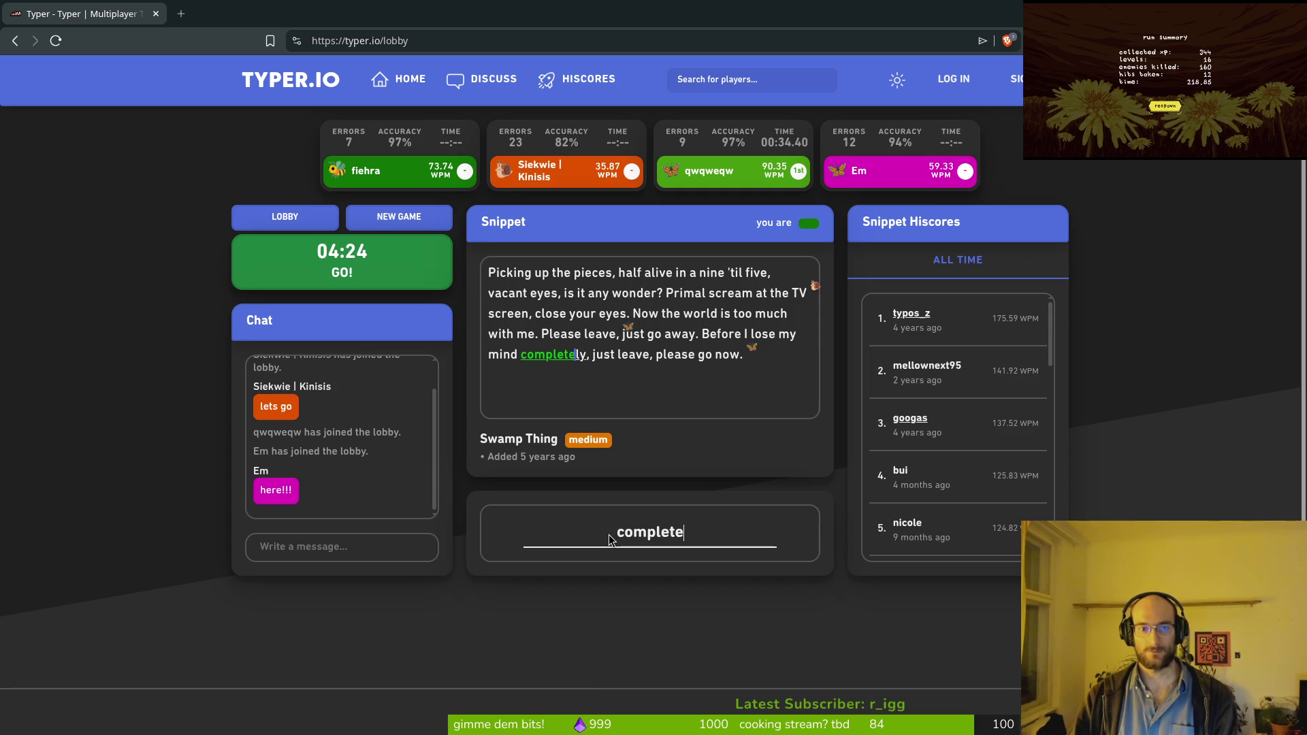
type("ly, just leave, please")
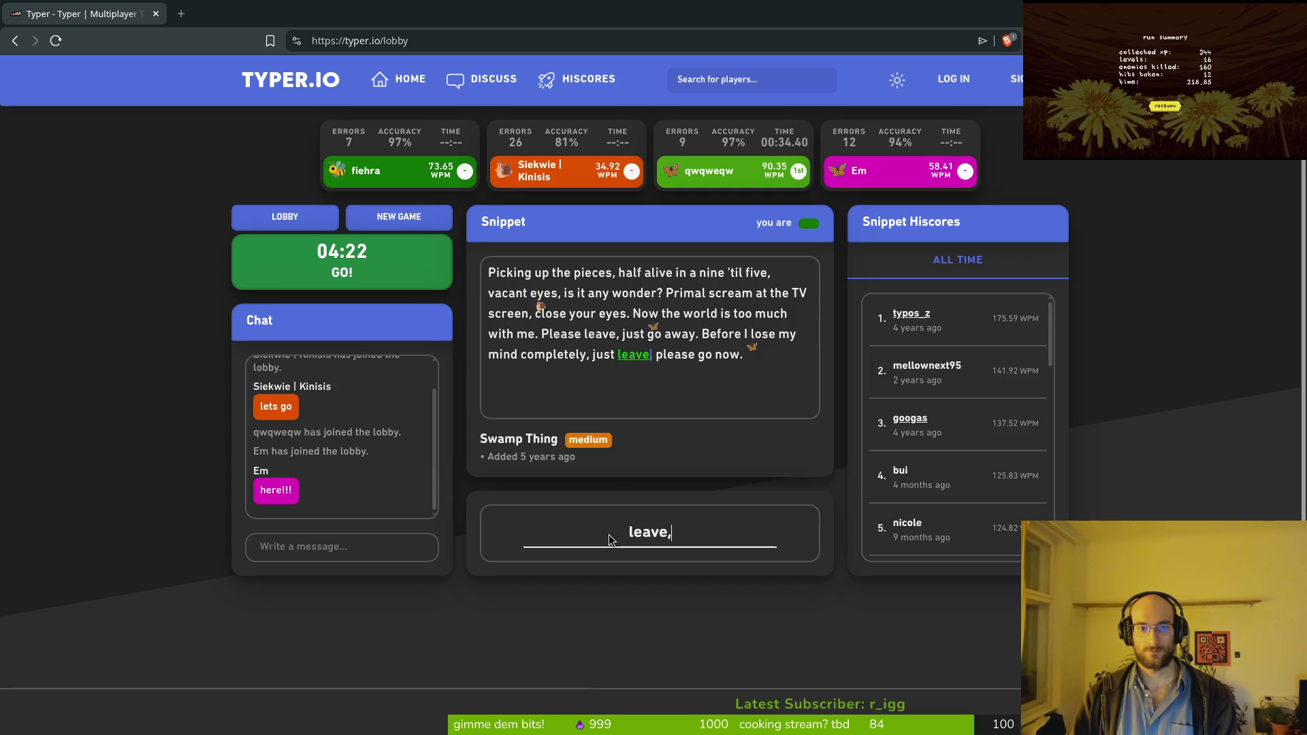
type(" go now.")
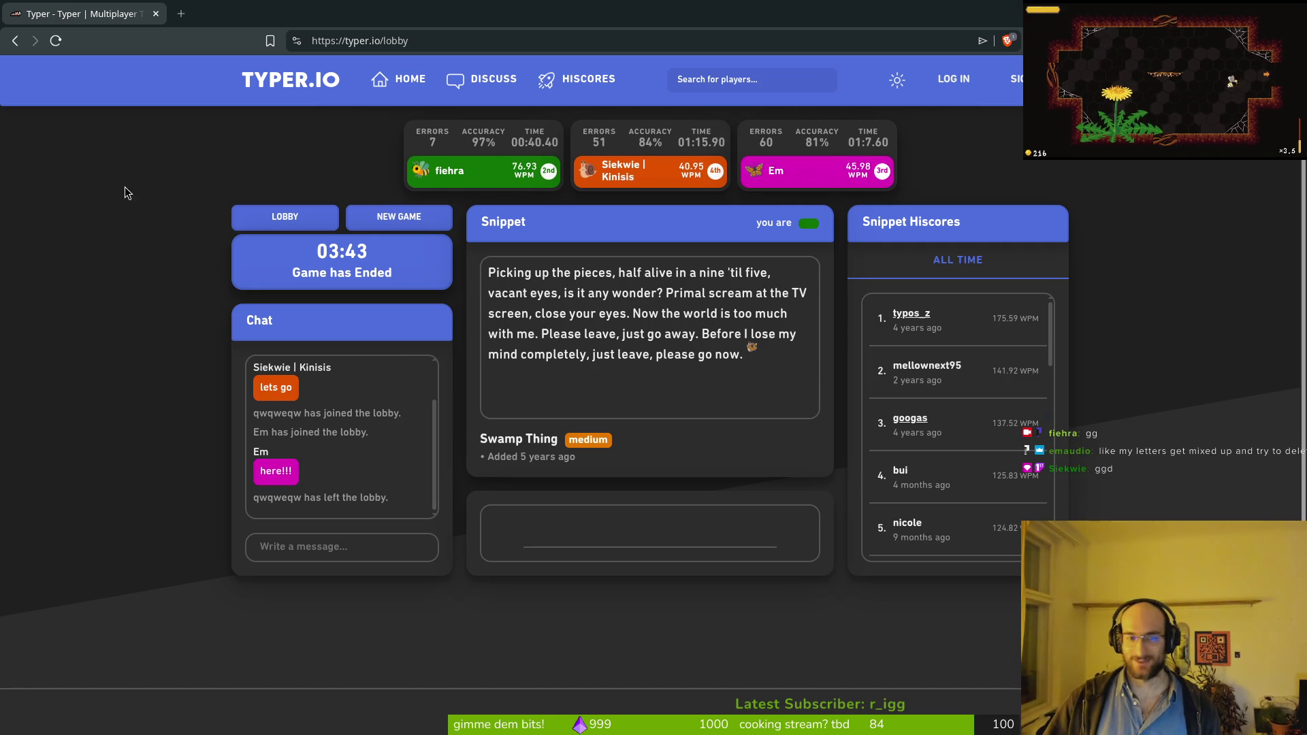
Step: Close the typing race tab, delete an empty line in nohit.manager.gd, and save it
left_click(156, 13)
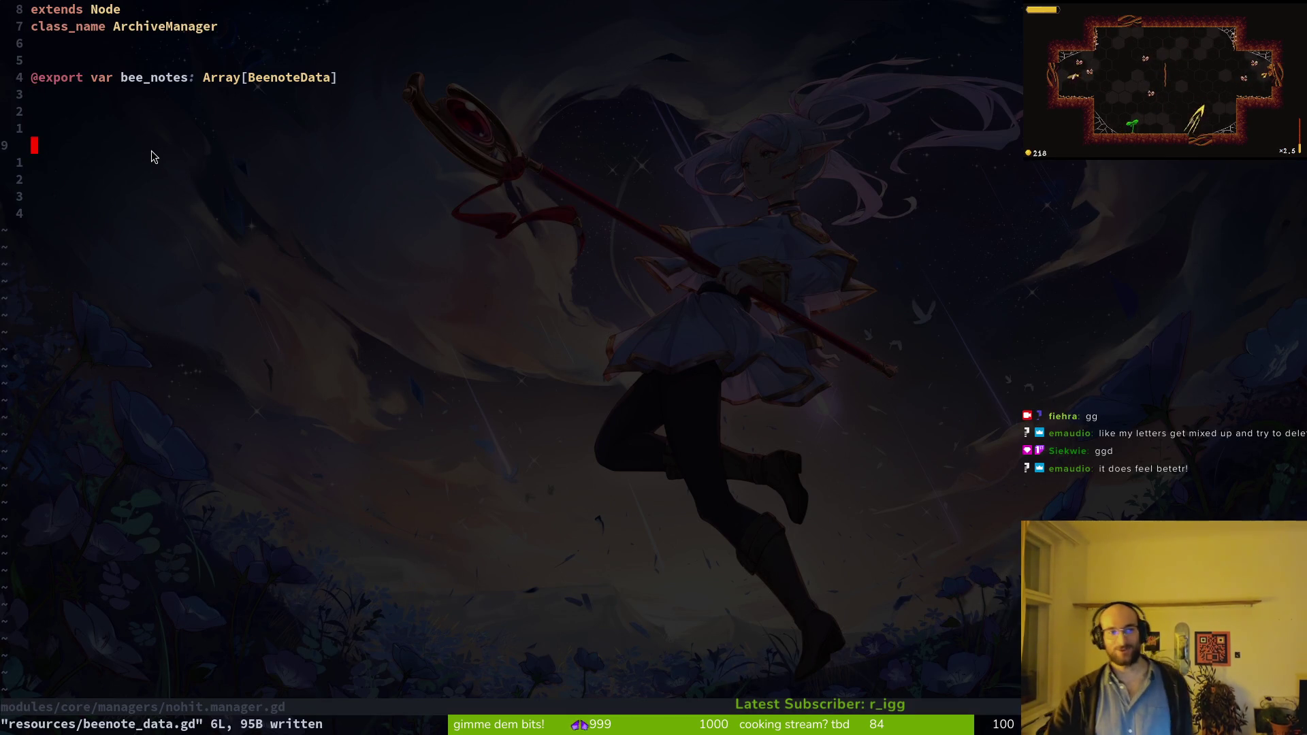
key("d")
key("d")
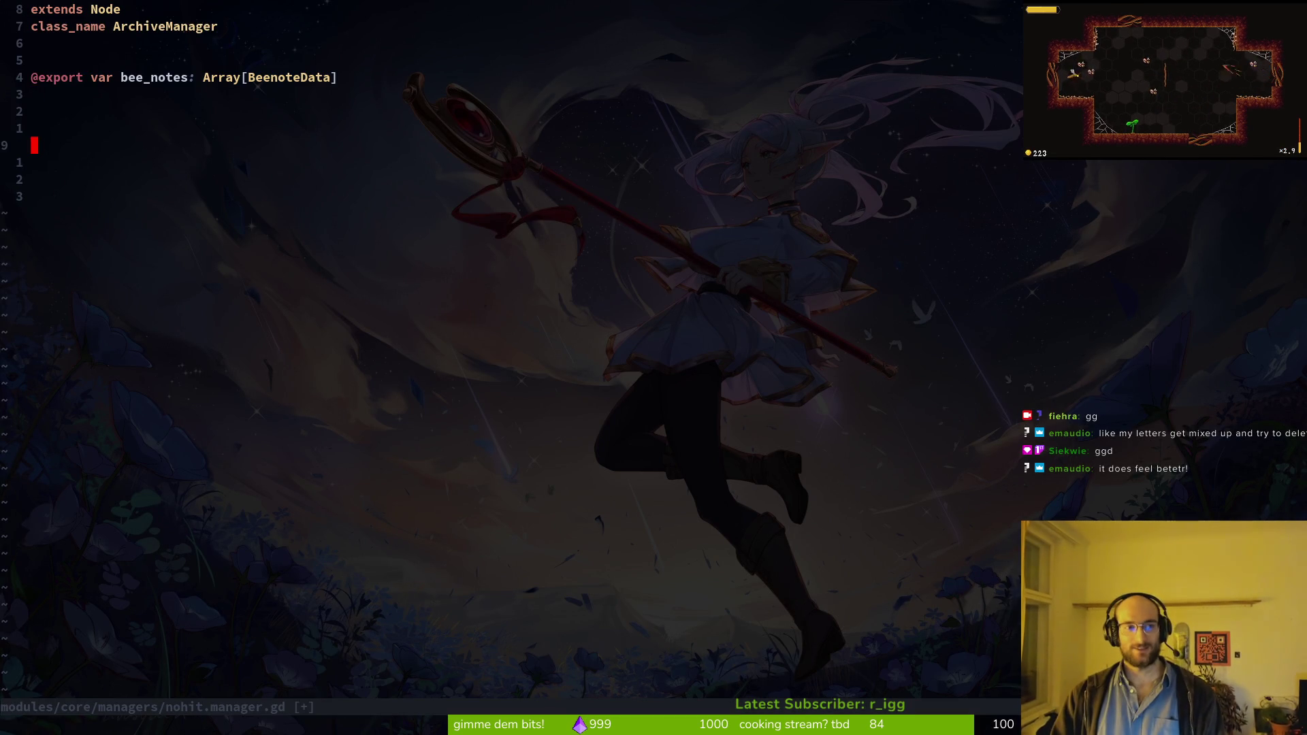
type(":w")
key("Return")
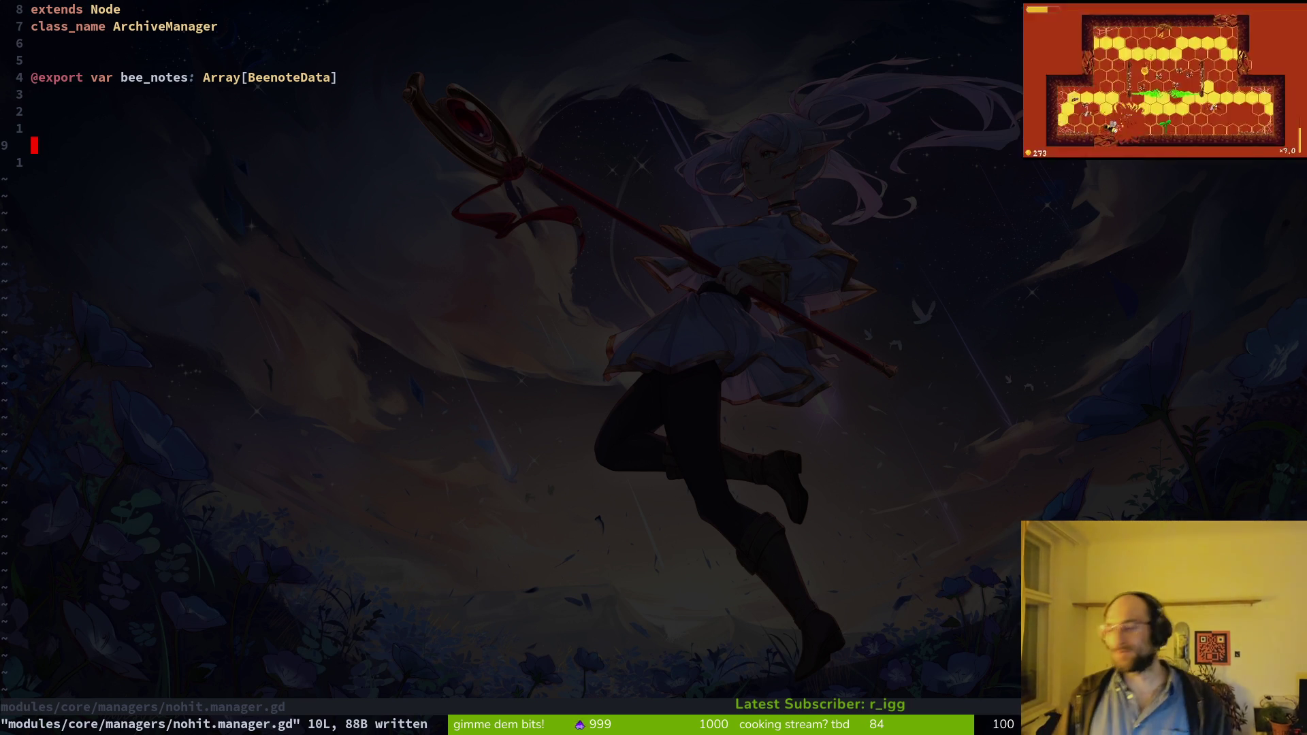
Step: Trim the manager script's trailing lines, save and quit, then check repository status in tig
key("j")
type("dk")
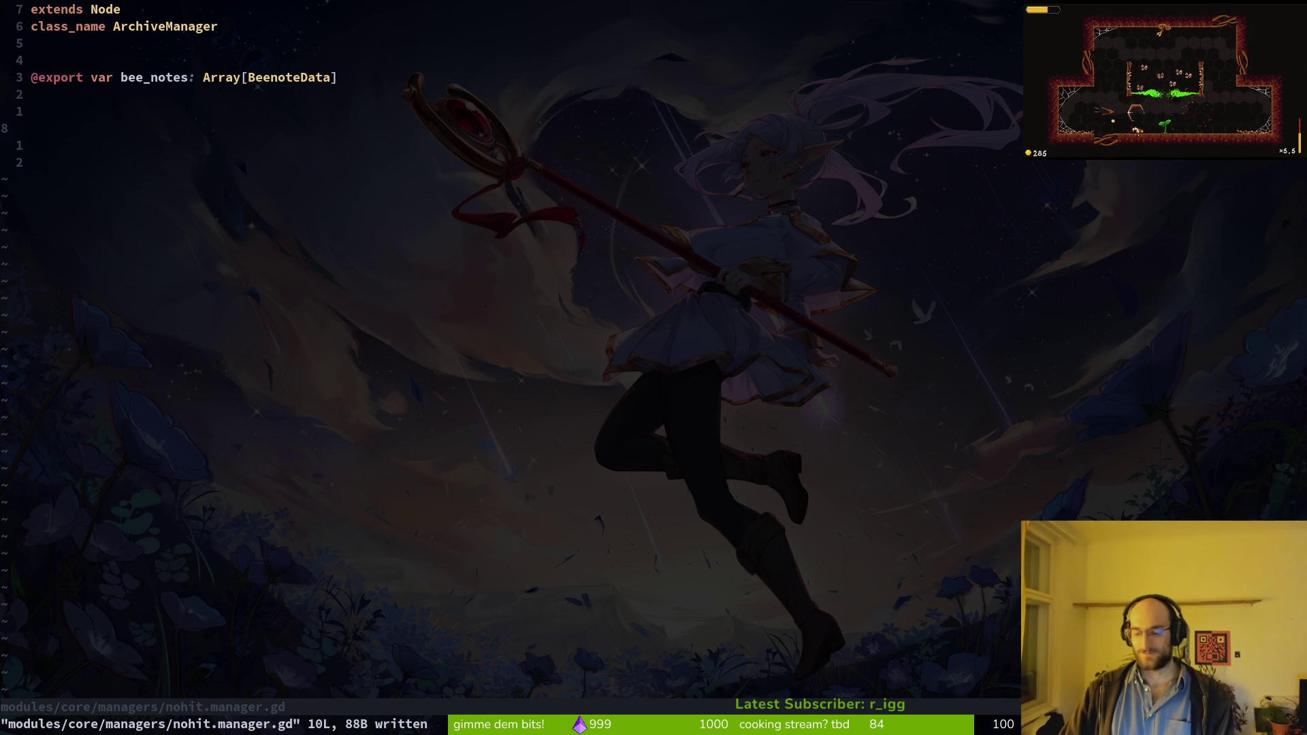
type(":w")
key("Return")
type(":q")
key("Return")
type("tig")
key("Return")
key("q")
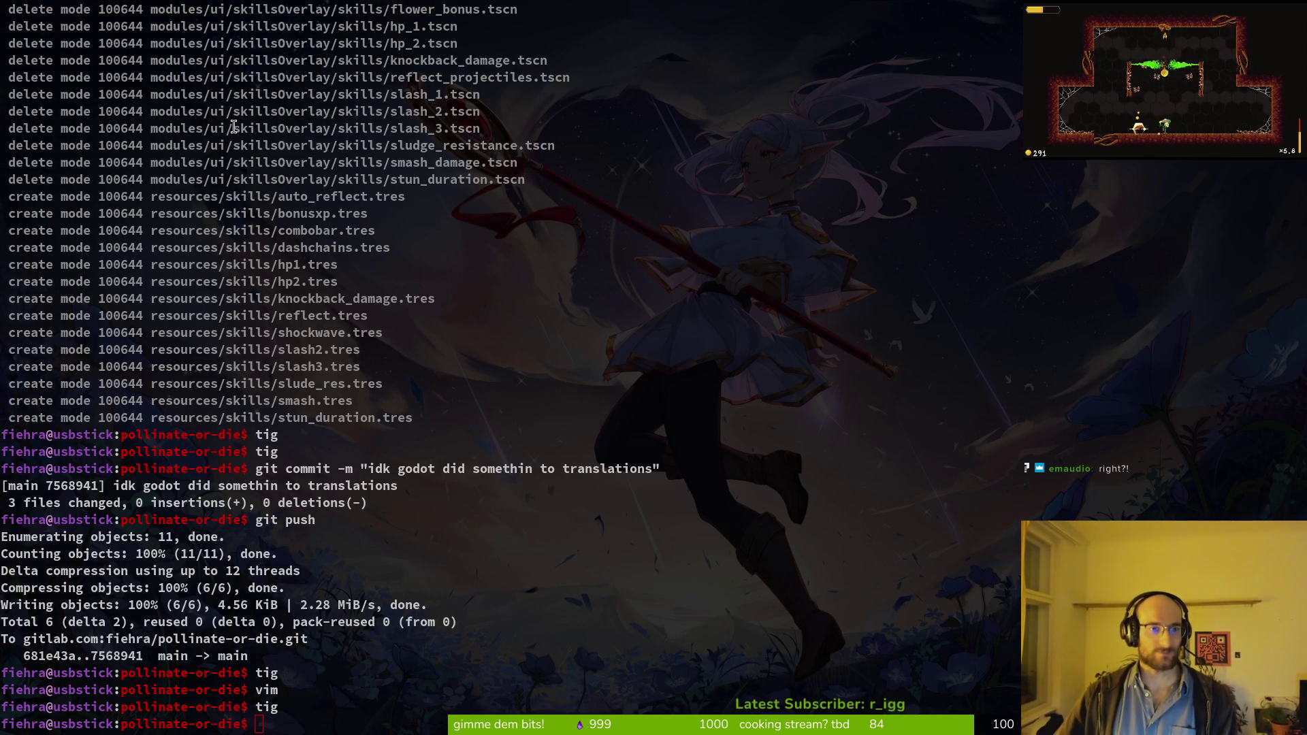
Step: Close the fruitfly scene in Godot and open level.gd in Neovim
key("alt+Tab")
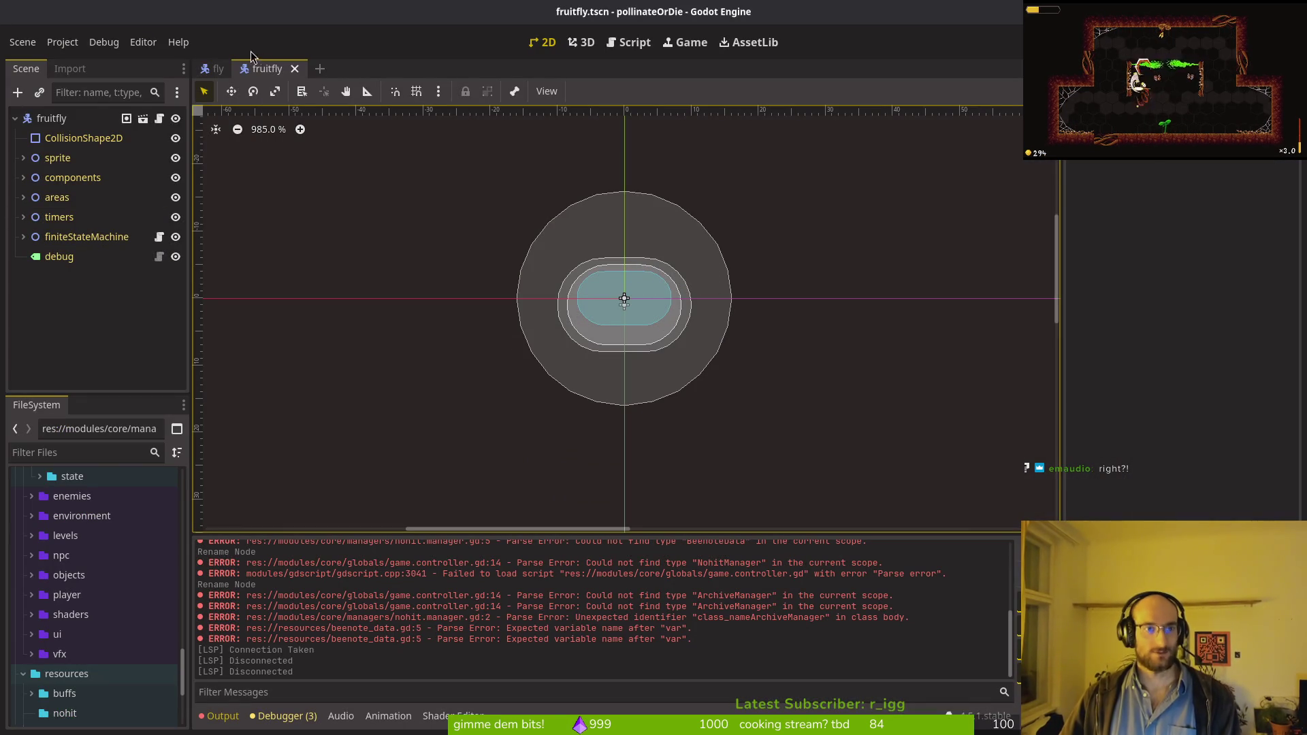
middle_click(238, 70)
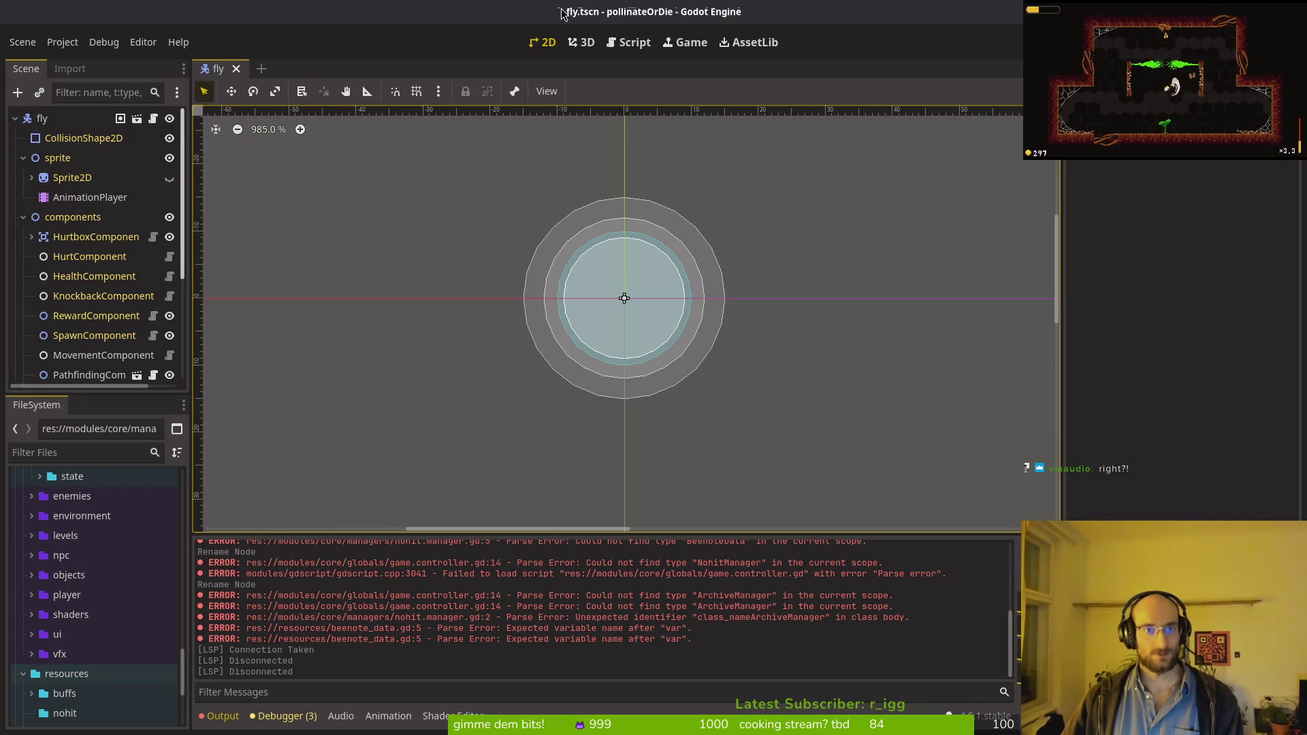
key("alt+Tab")
type("v .")
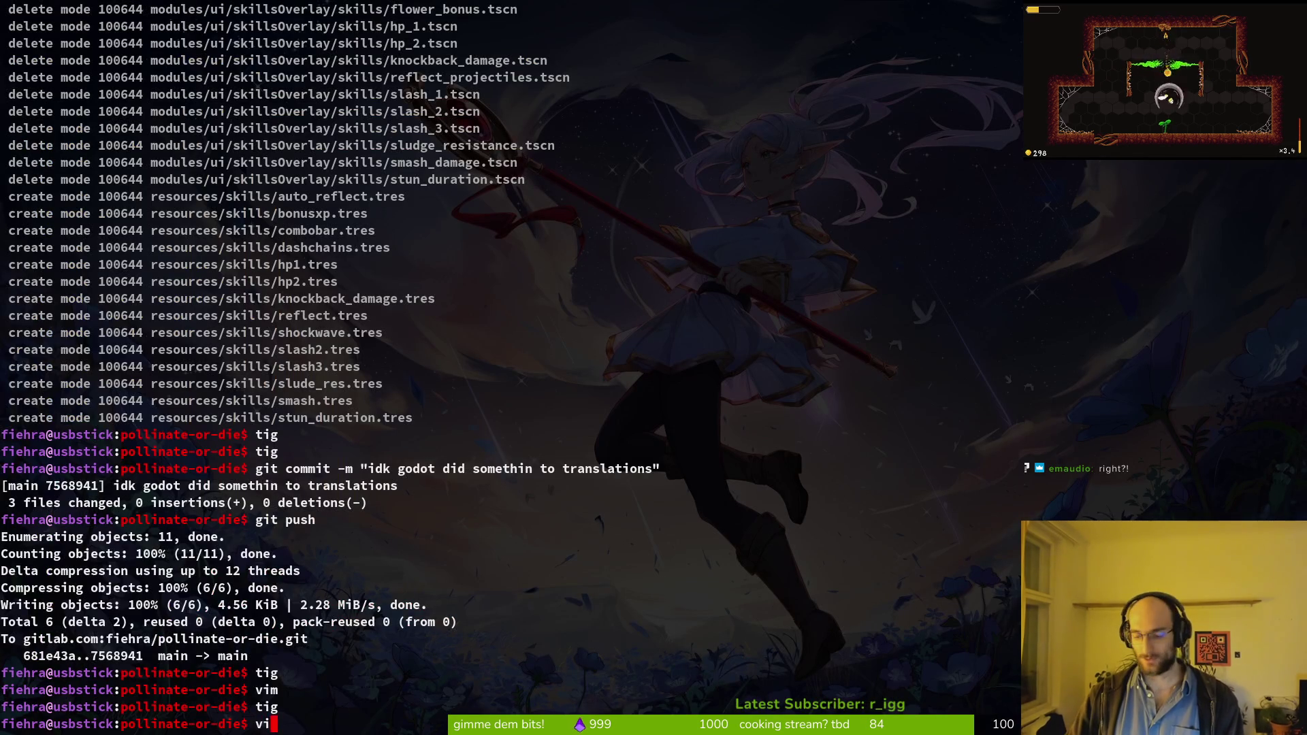
key("Return")
type("lev")
key("Return")
Step: Duplicate the flower_marker export line, retype the copy as BeenoteData, and save
key("j")
key("j")
key("j")
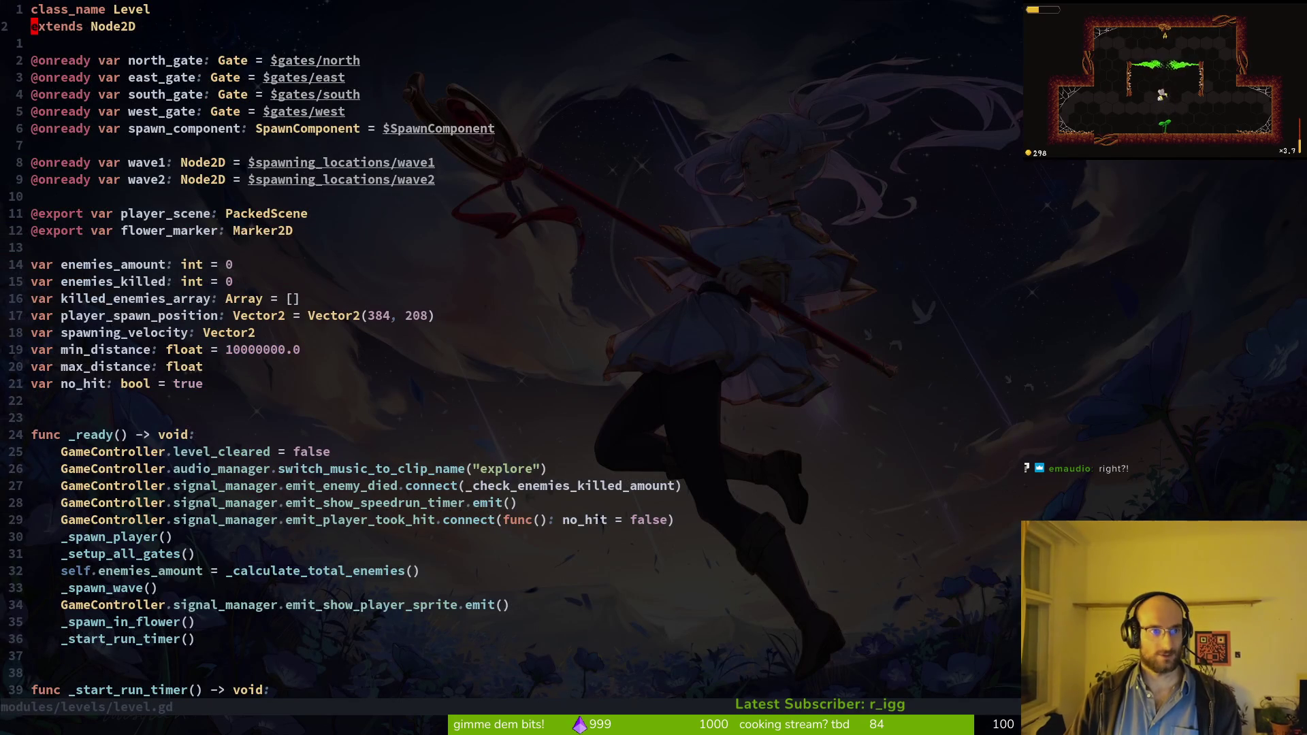
key("j")
key("j")
key("j")
key("g")
key("u")
key("u")
key("w")
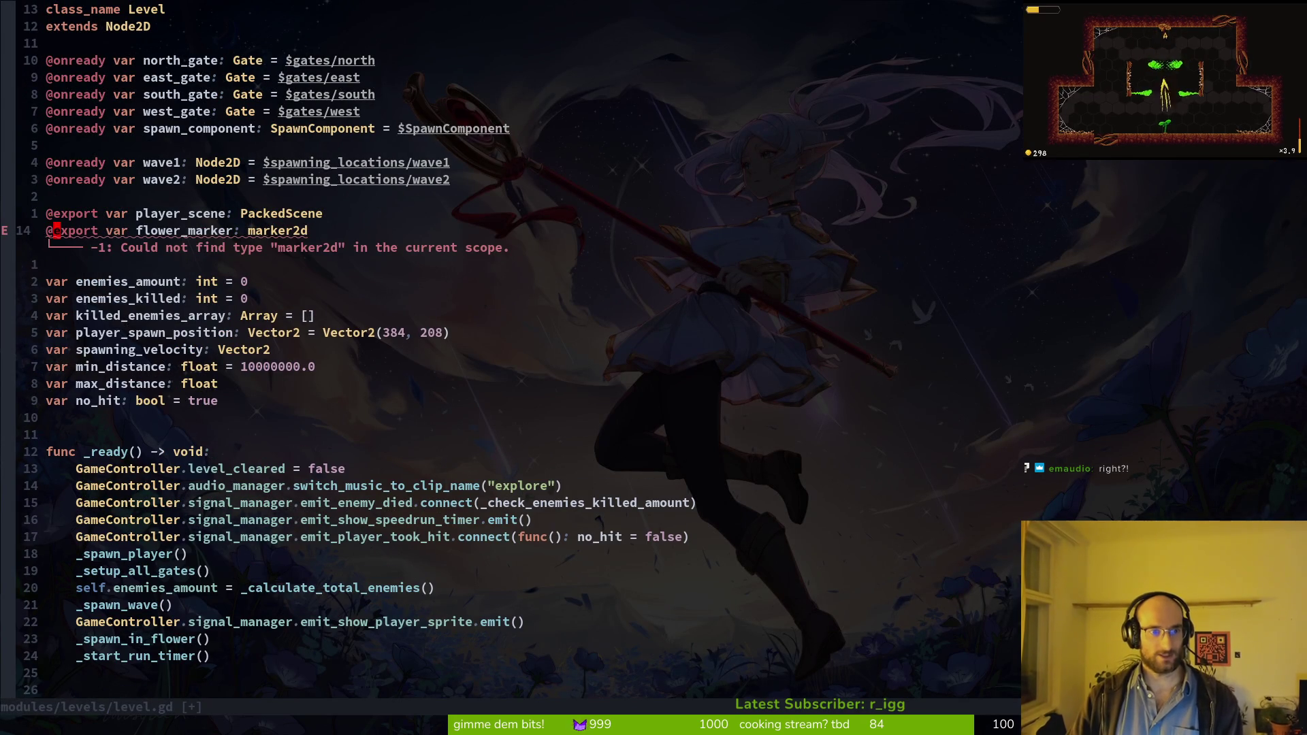
key("y")
key("y")
key("p")
key("w")
key("w")
type("wcwbeenote")
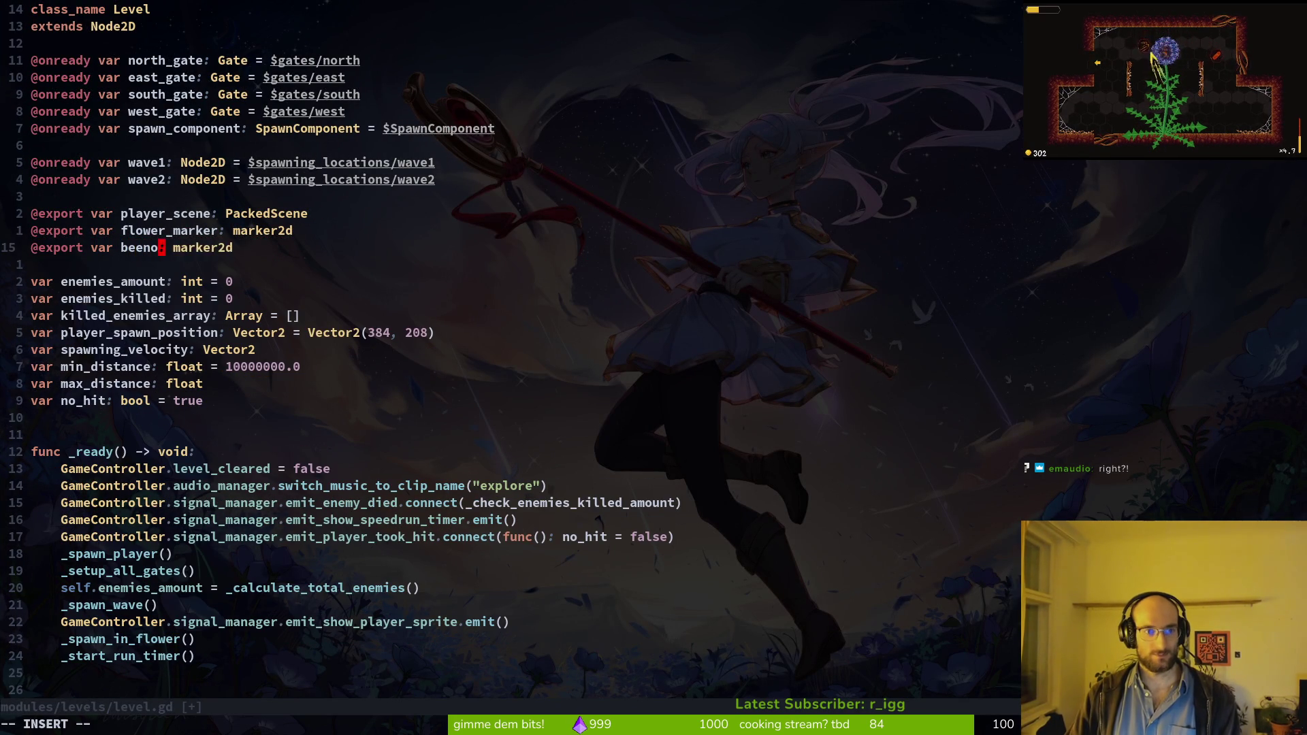
key("Escape")
key("w")
key("w")
type("cwBe")
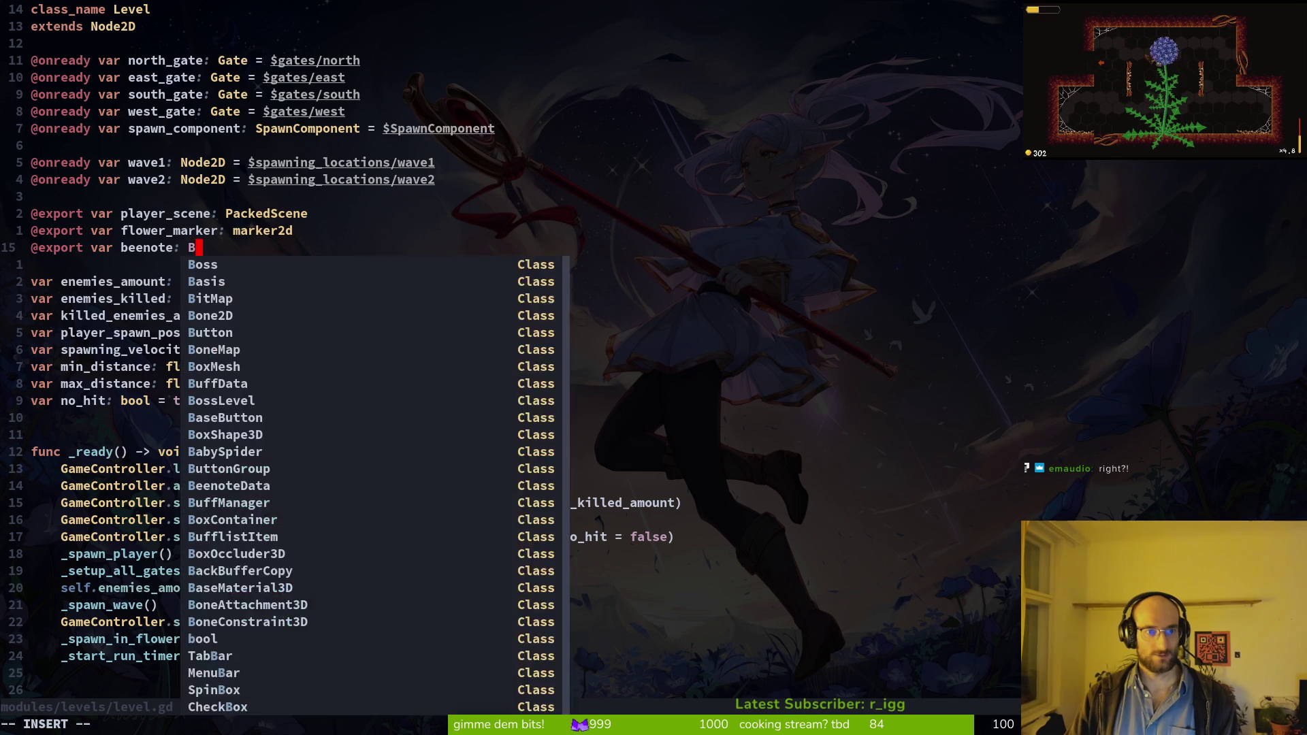
key("Return")
key("Escape")
type(":w")
key("Return")
key("k")
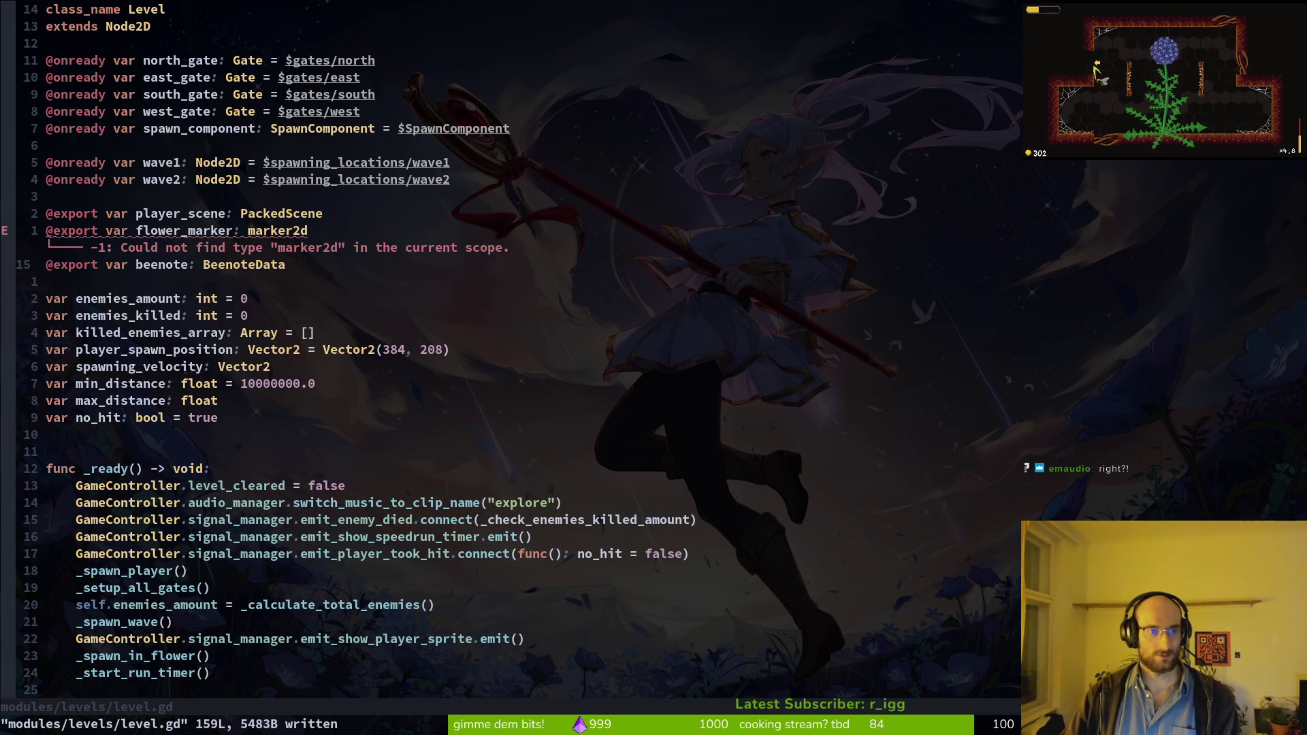
Step: Undo that edit and re-add the export as beenote_data typed BeenoteData
key("u")
key("u")
key("u")
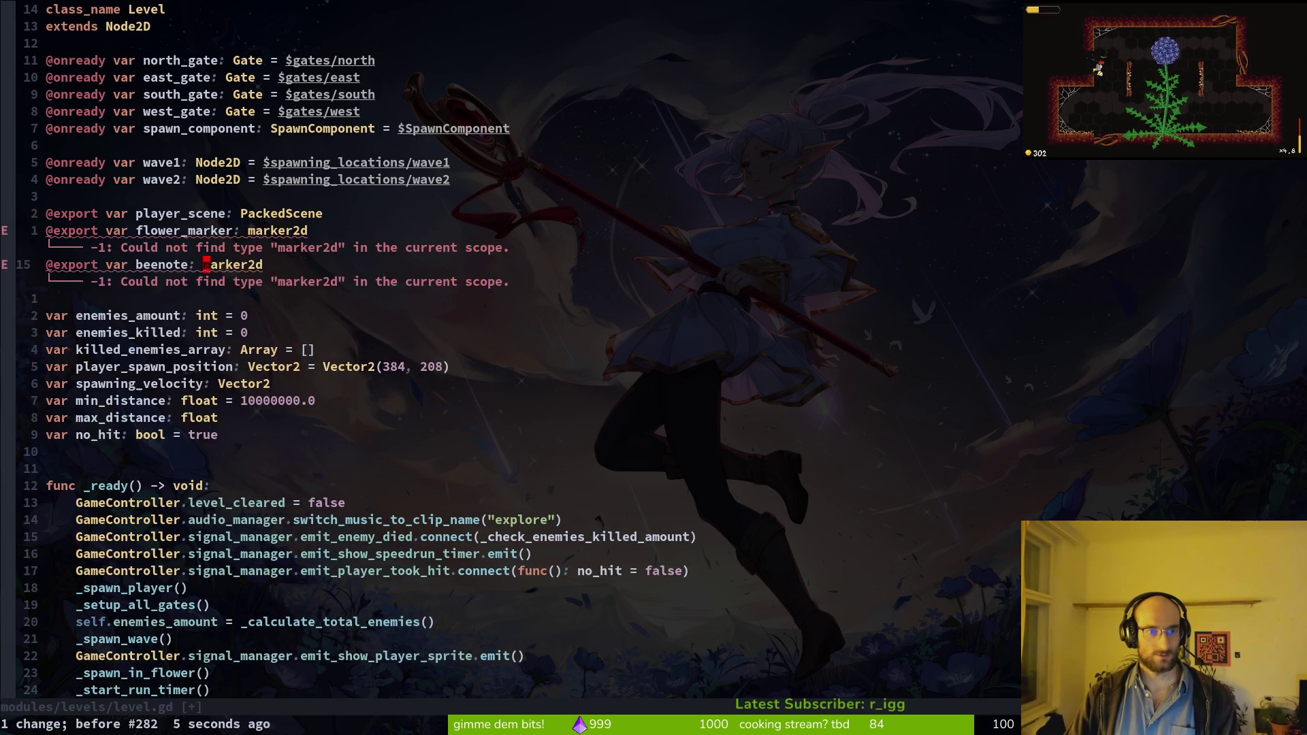
key("u")
key("V")
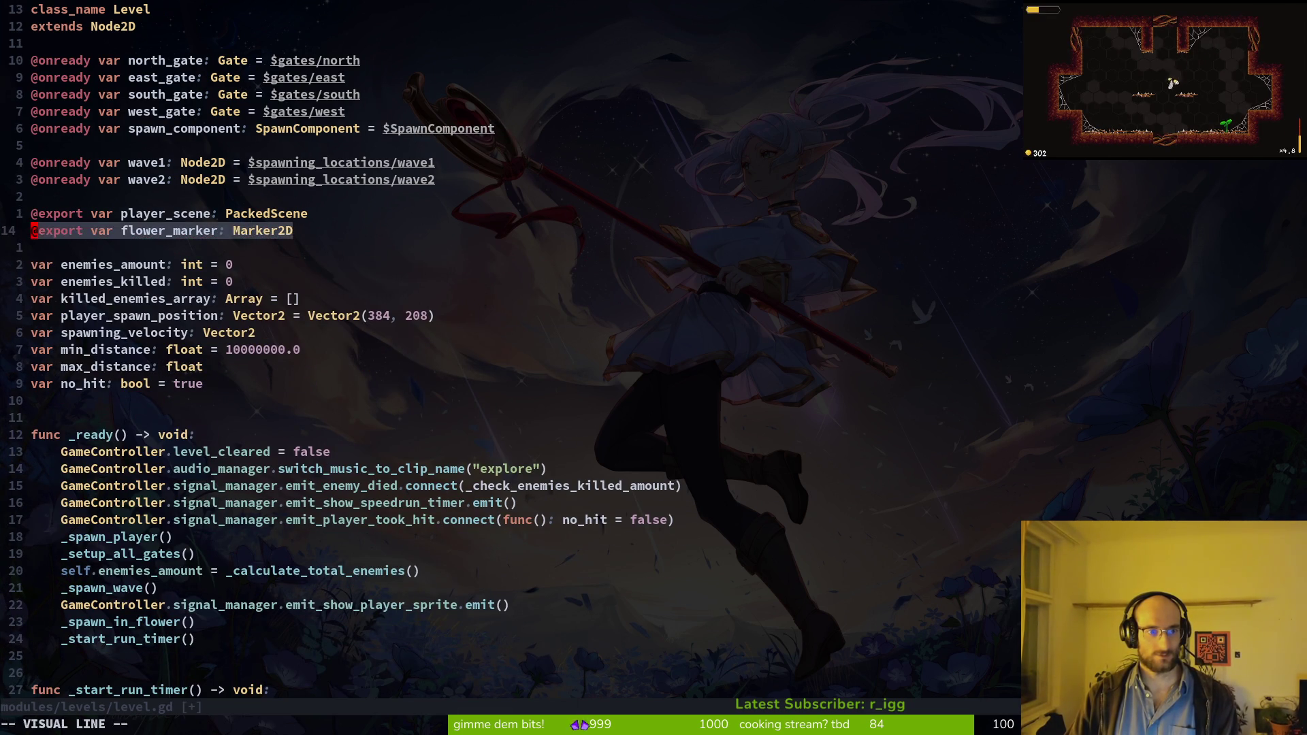
key("y")
key("p")
key("w")
key("w")
type("wcwbeenote")
type("_data: Bee")
key("Escape")
type("WcwBeeno")
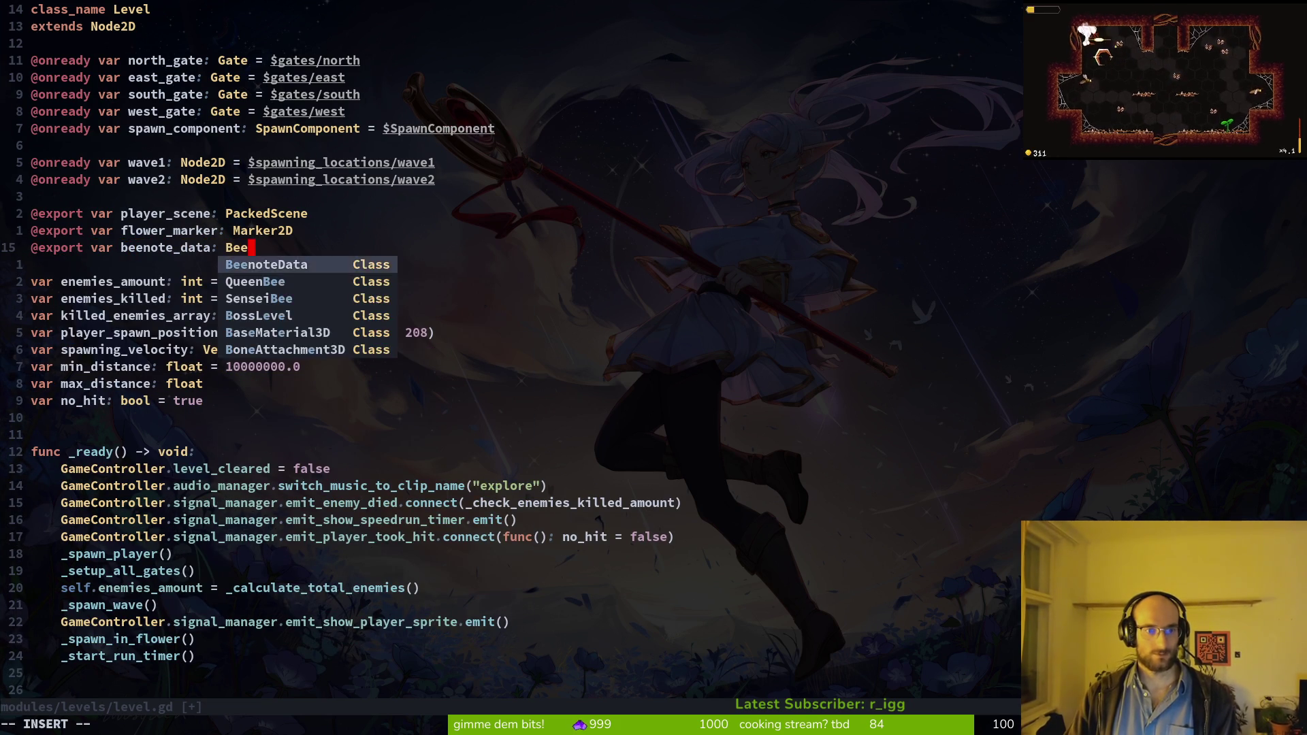
key("Return")
key("Escape")
type(":w")
key("Return")
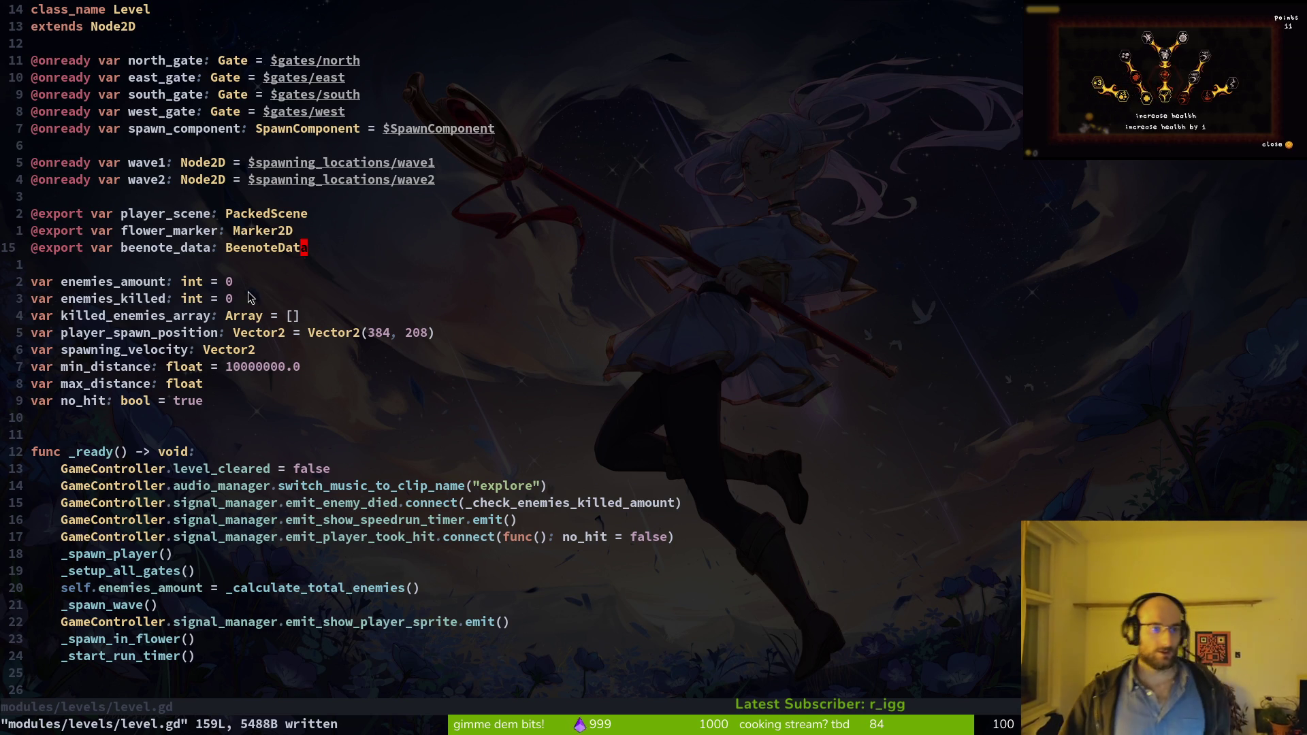
Step: Write level.gd with its full BeenoteData export and return to the Godot fly scene
type(":w")
key("Return")
key("j")
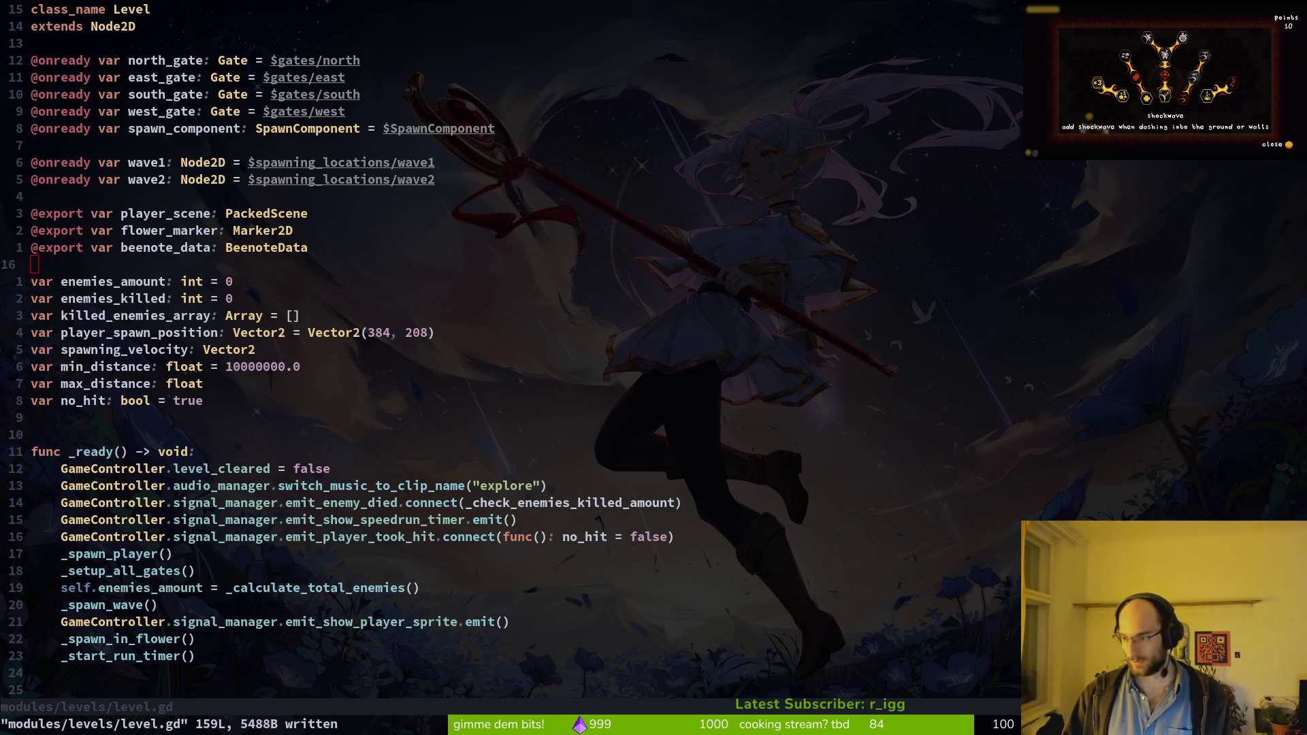
key("alt+Tab")
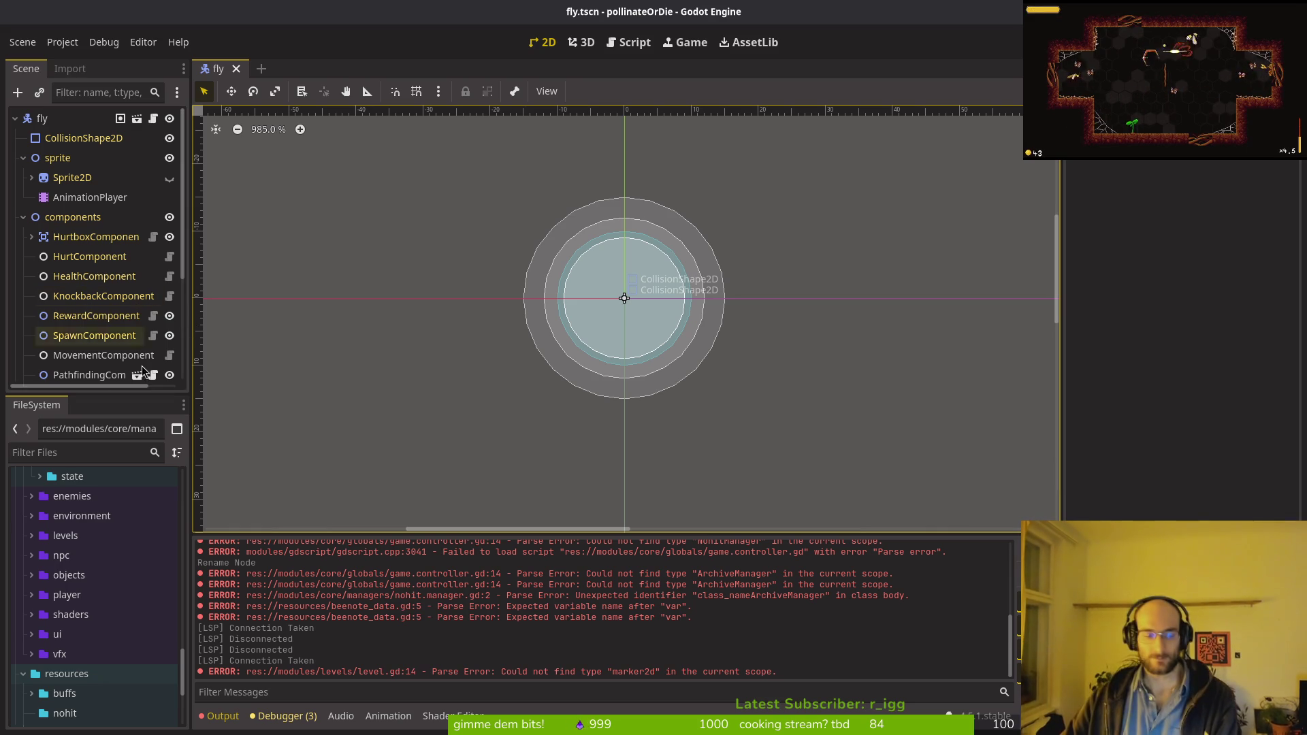
Step: Collapse the components, areas and sprite node groups, then select beenote_data.gd in FileSystem
left_click(23, 216)
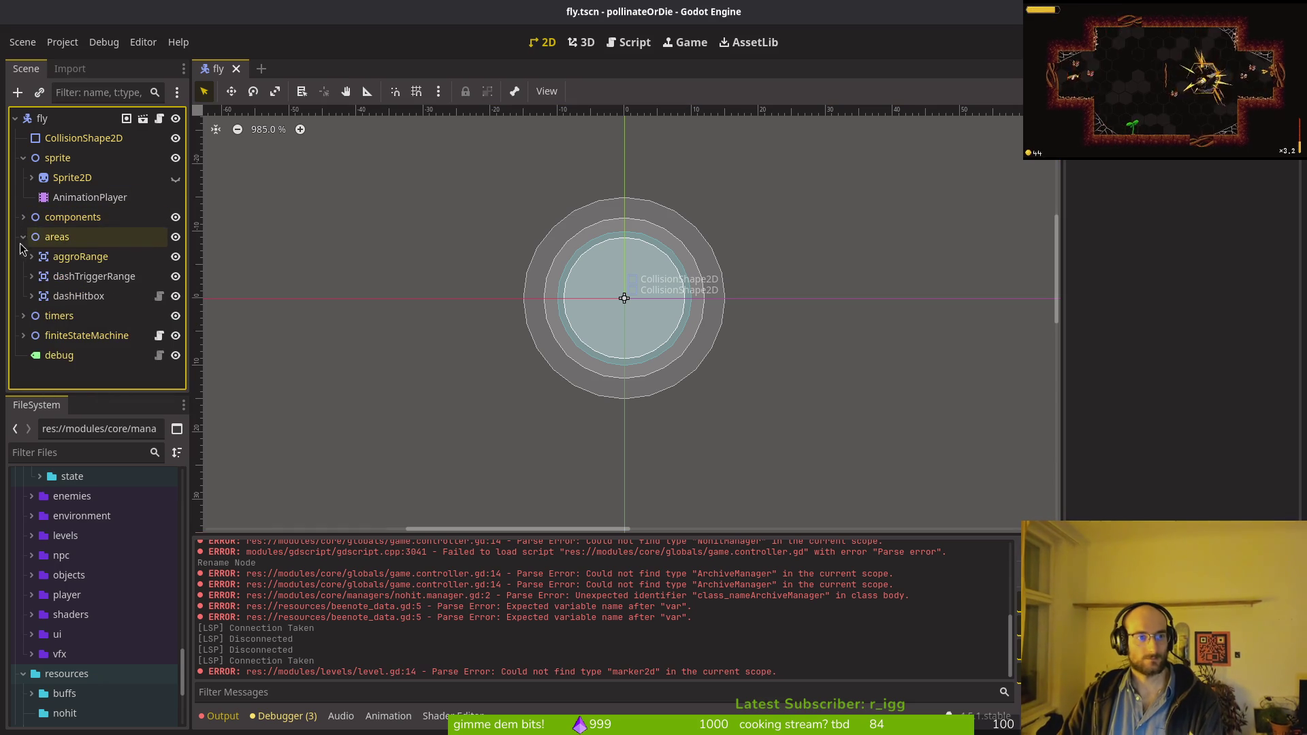
left_click(23, 236)
left_click(23, 158)
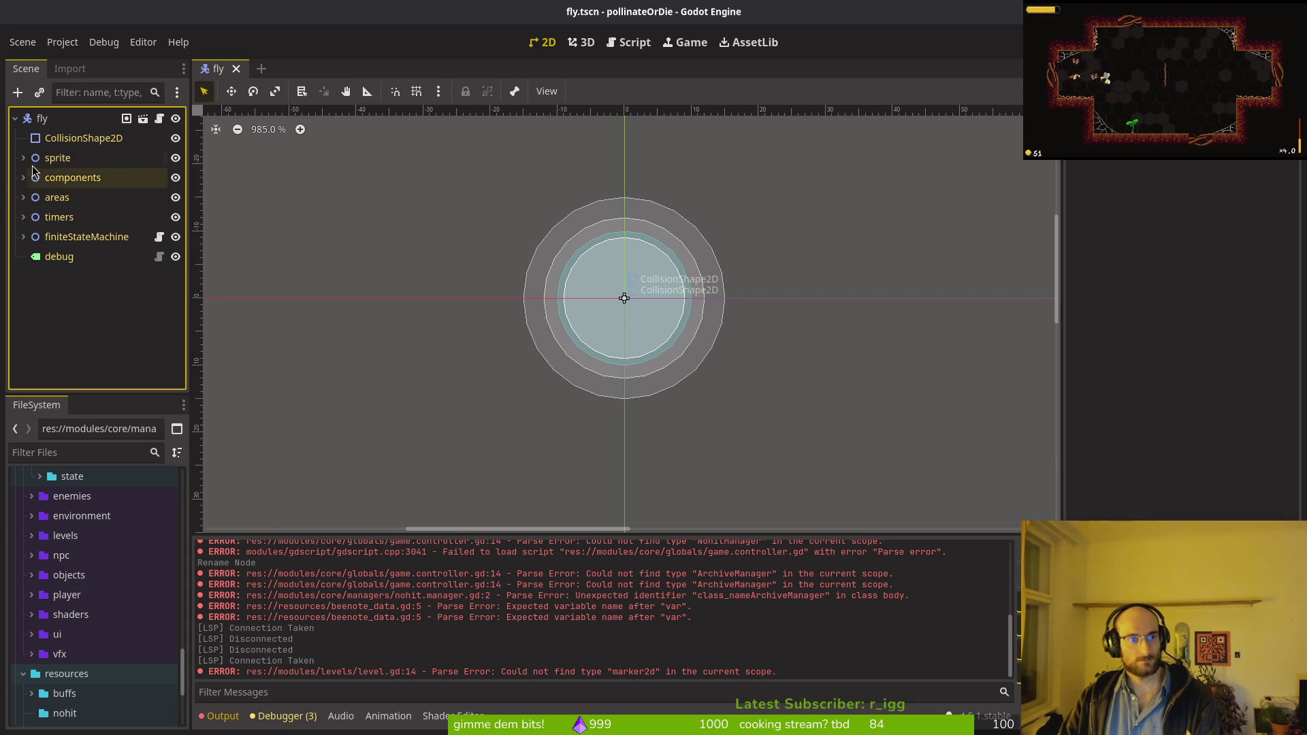
key("shift+alt+o")
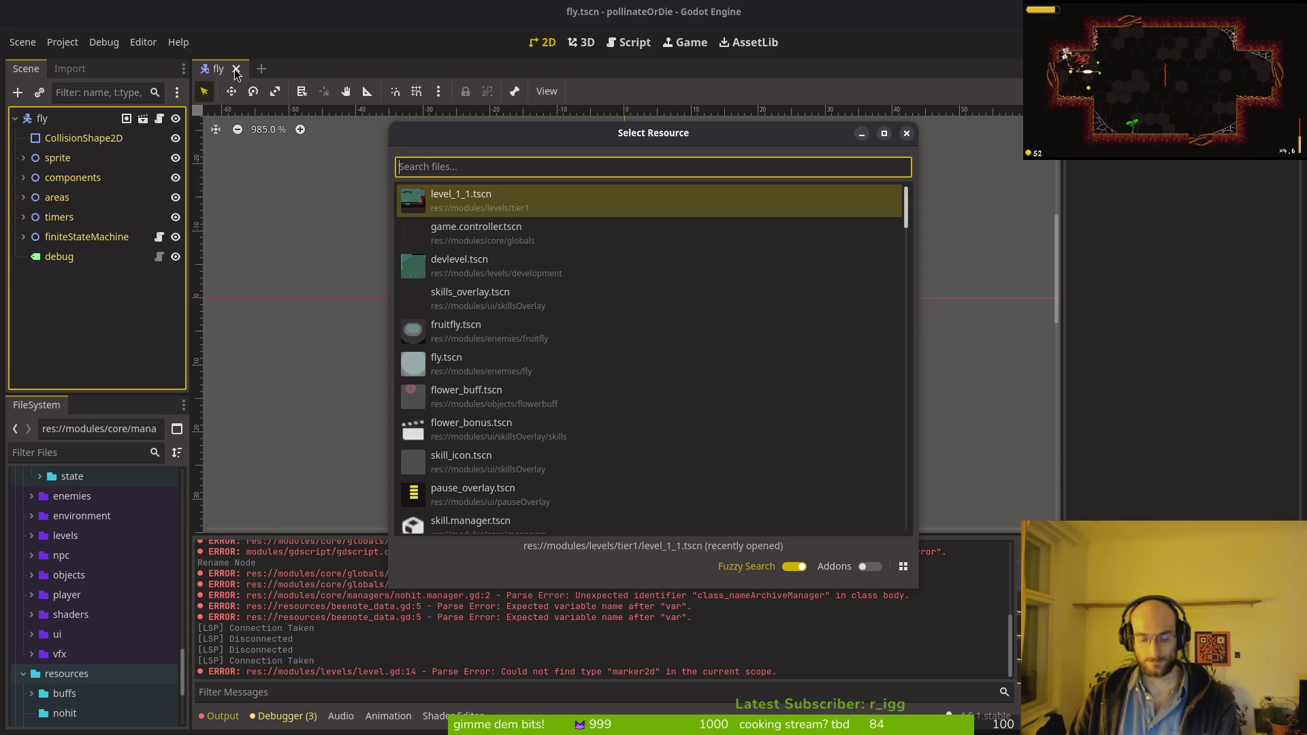
key("Escape")
key("alt+Tab")
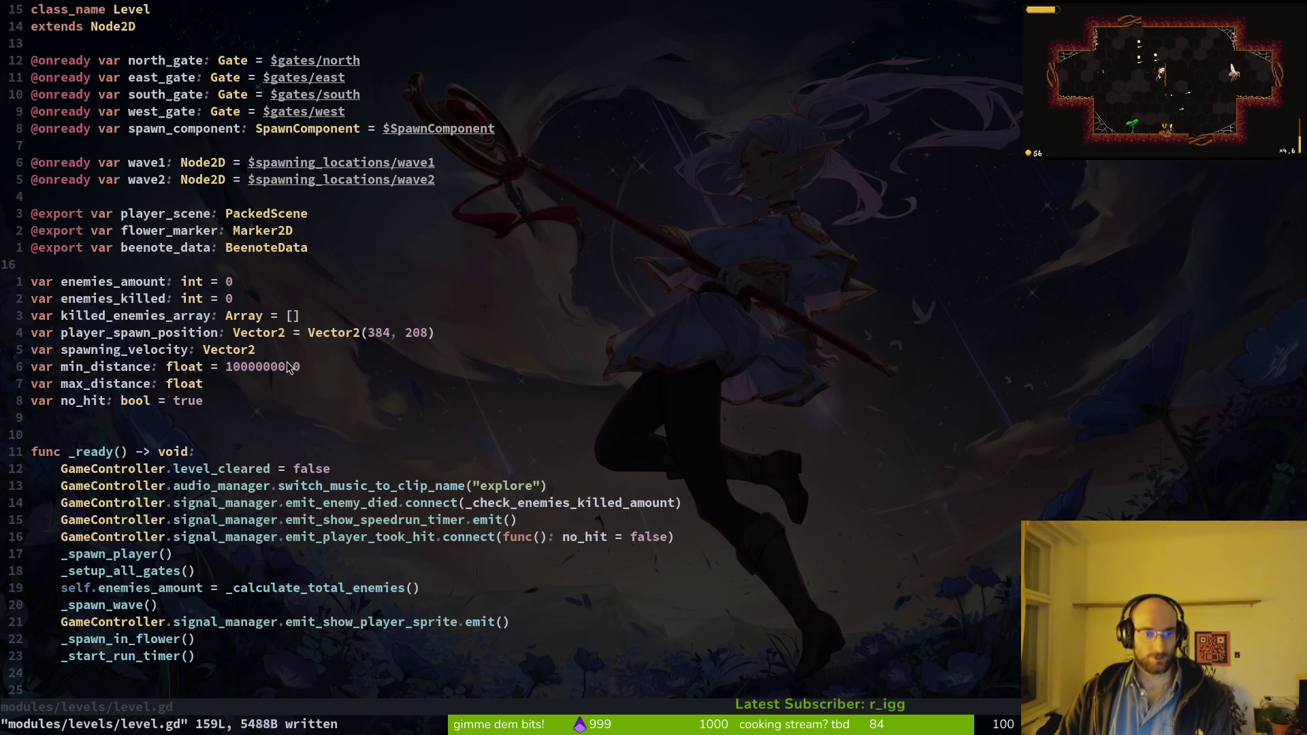
key("alt+Tab")
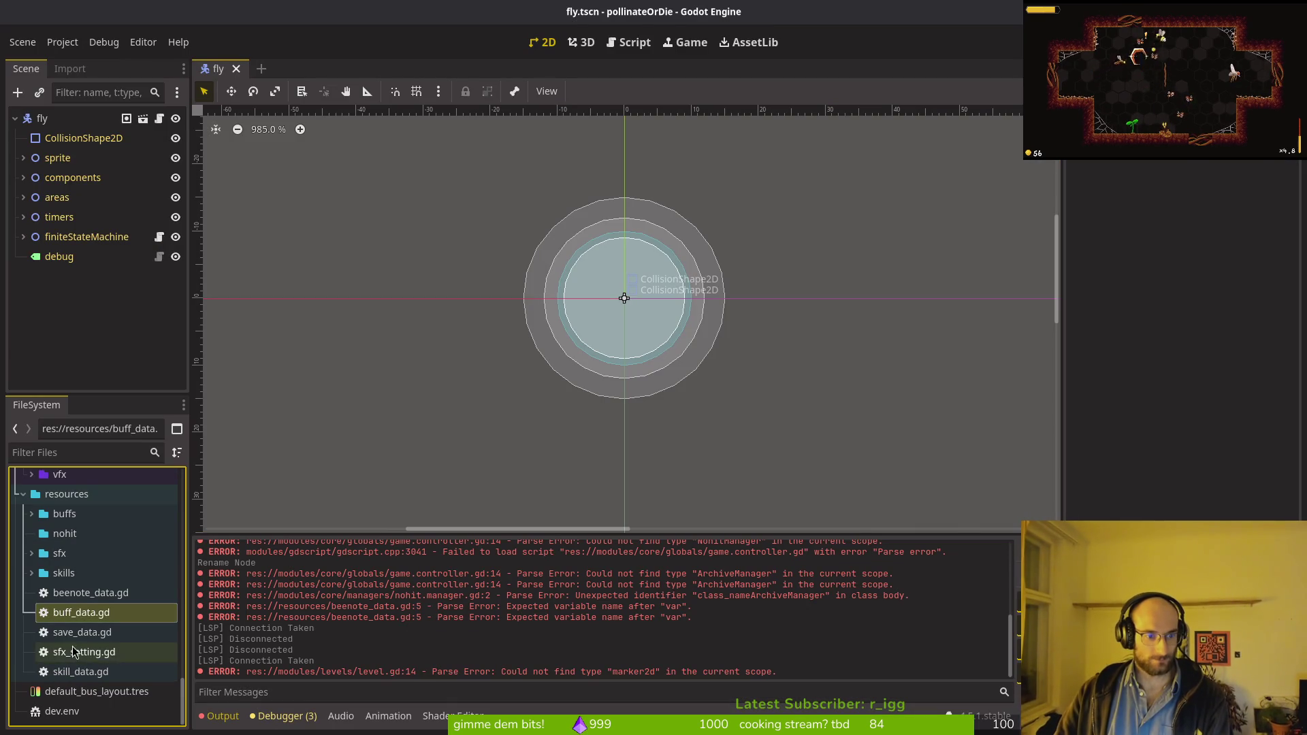
left_click(79, 594)
Step: Create a new BeenoteData resource from beenote_data.gd's context menu
right_click(82, 594)
mouse_move(164, 491)
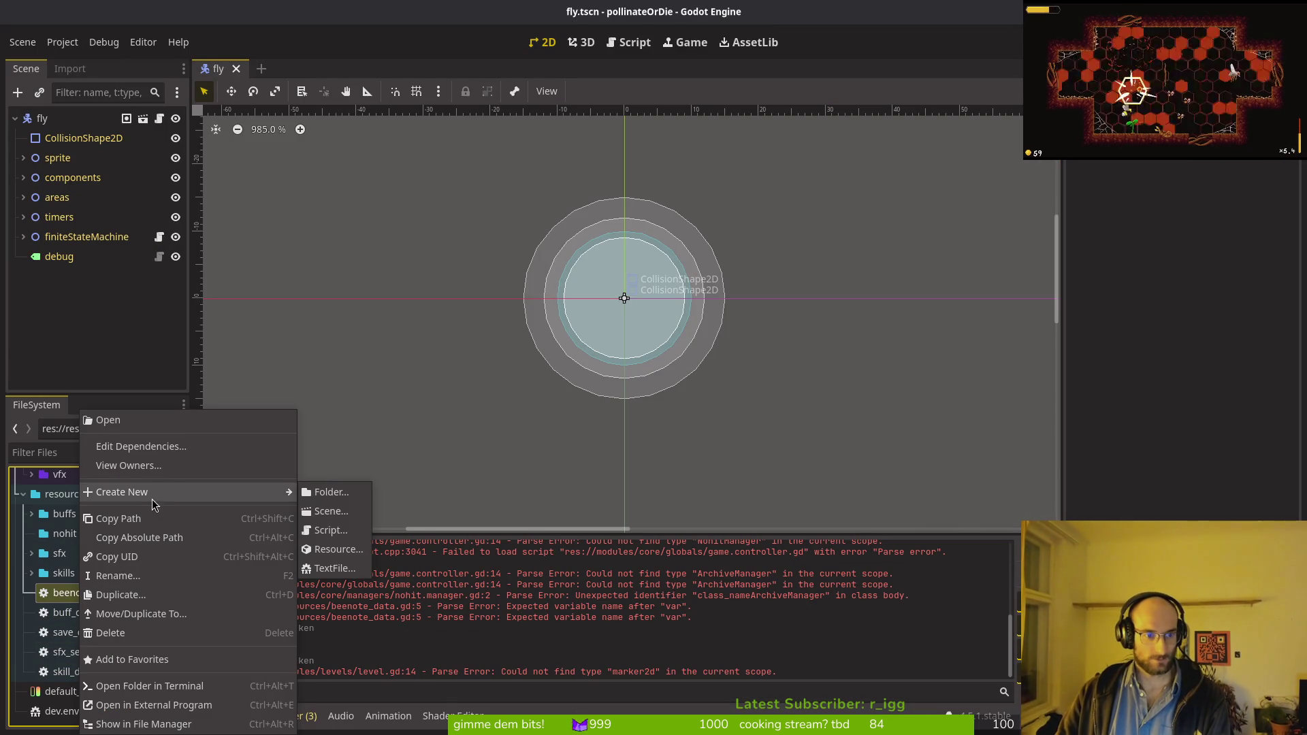
left_click(337, 552)
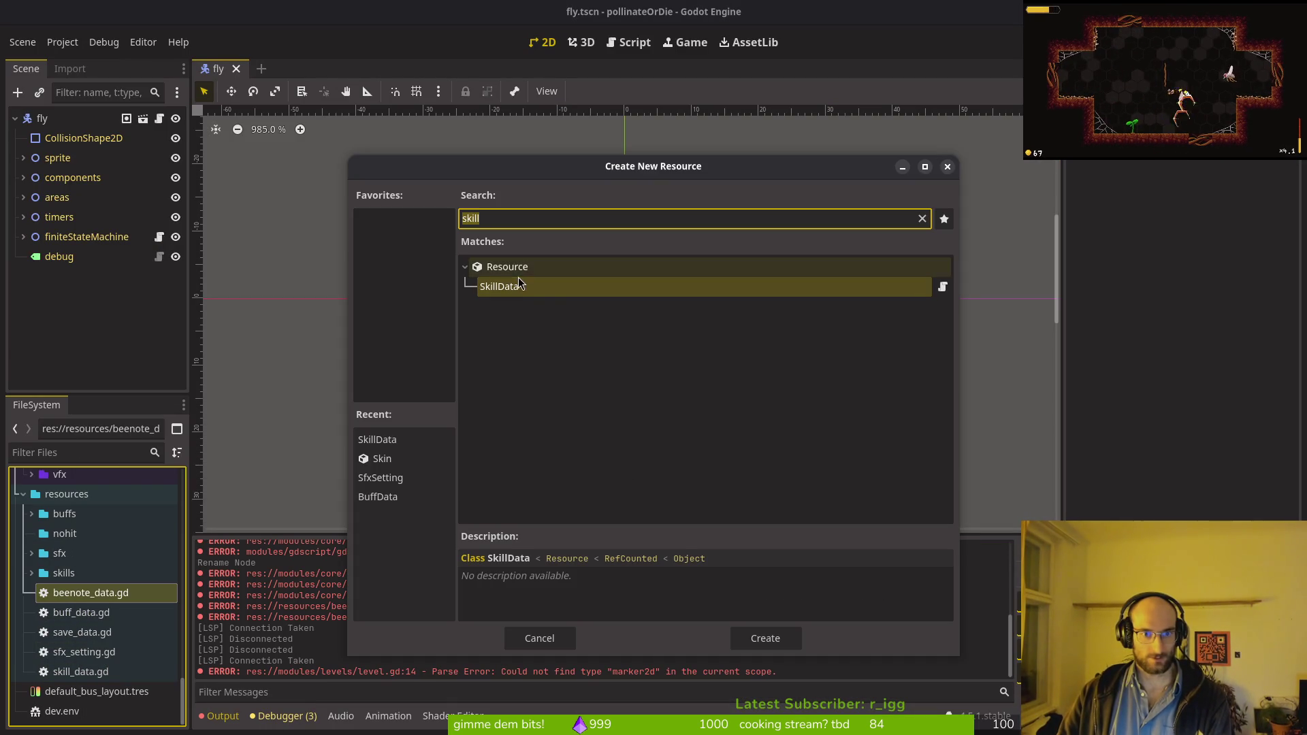
type("beeno")
key("Return")
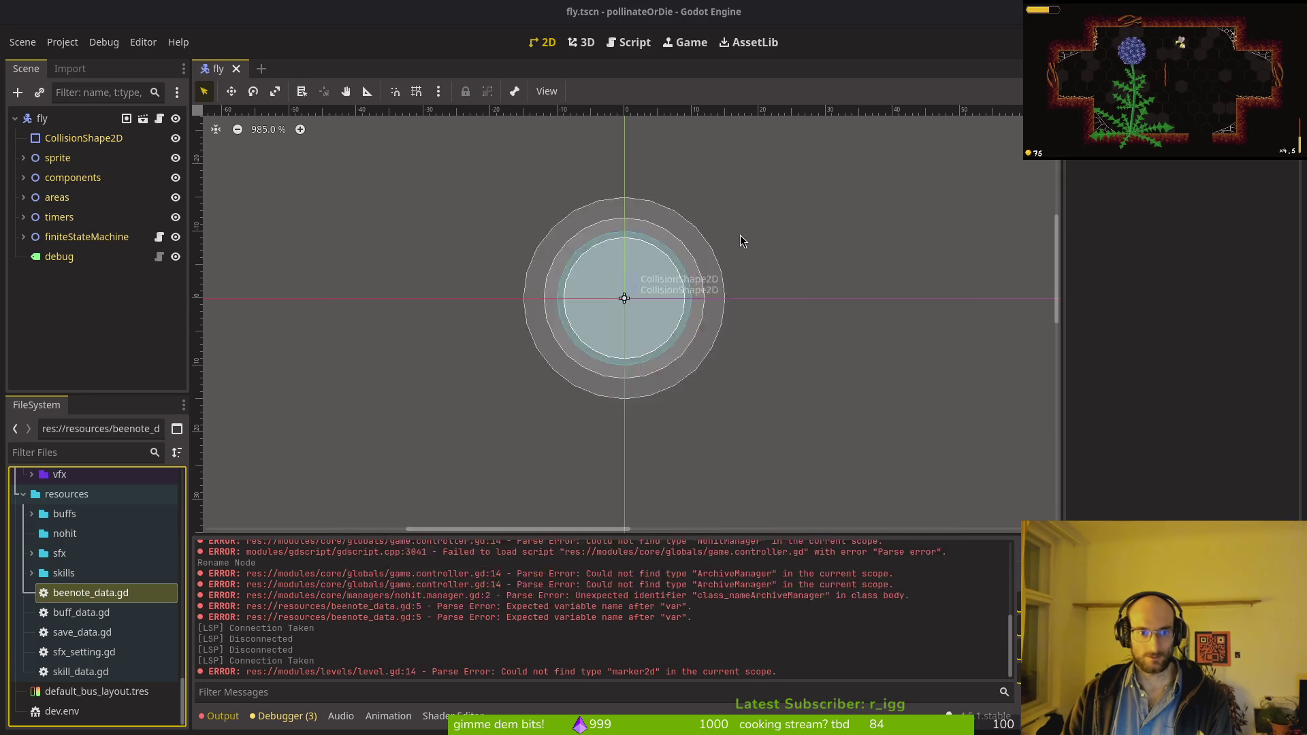
Step: Save the resource as 1-1.tres in a new beenotes folder under resources
right_click(612, 301)
left_click(654, 310)
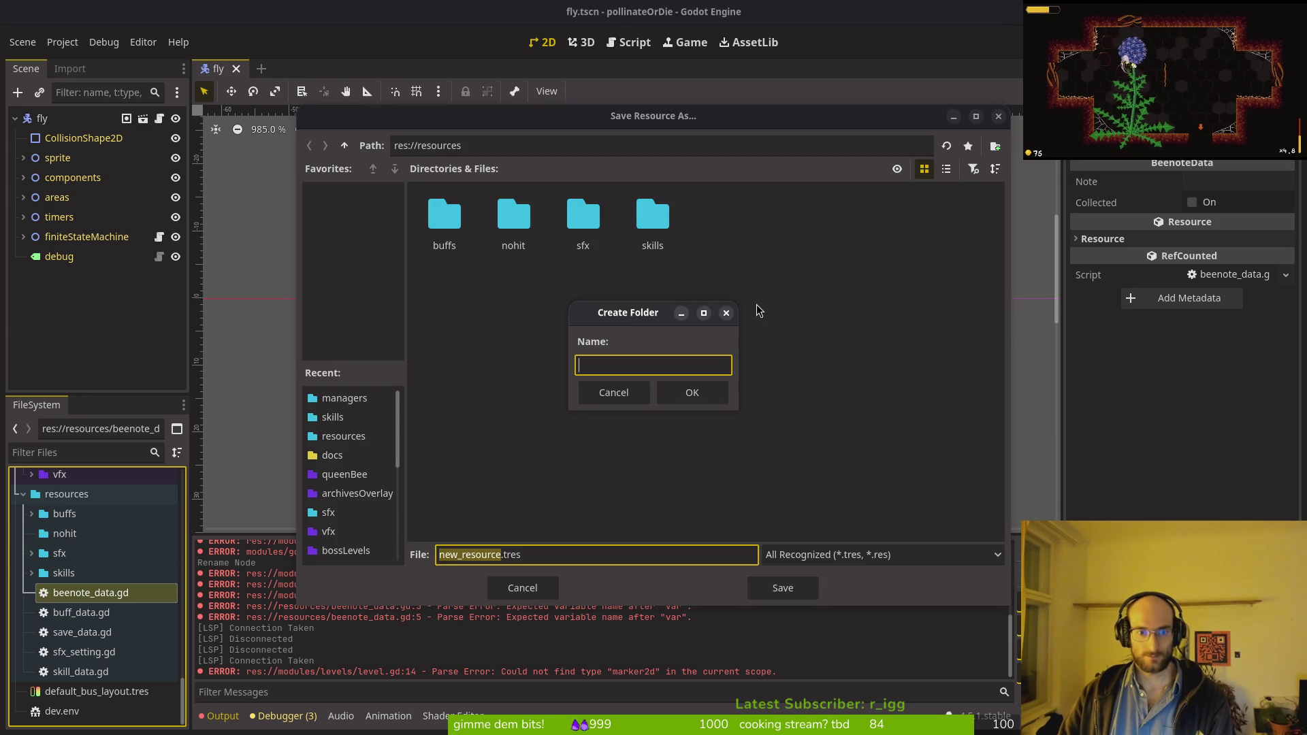
type("beenotes")
key("Return")
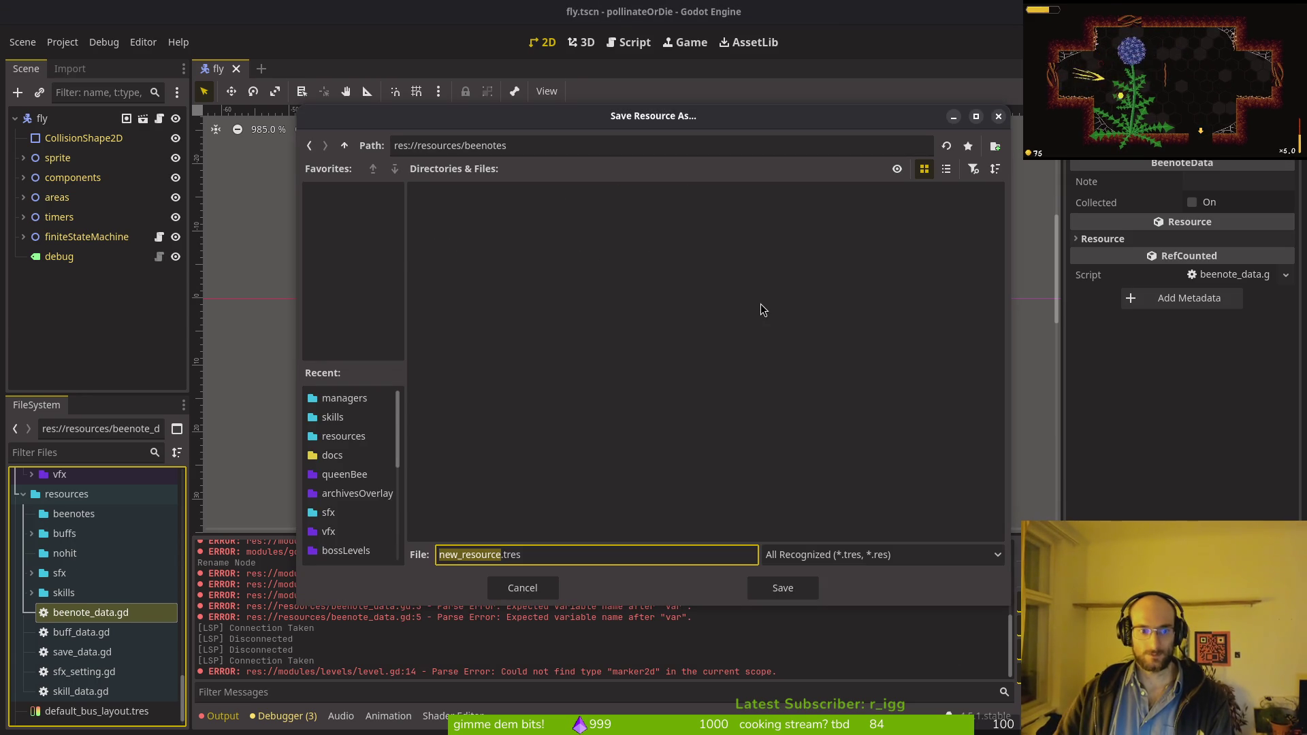
key("BackSpace")
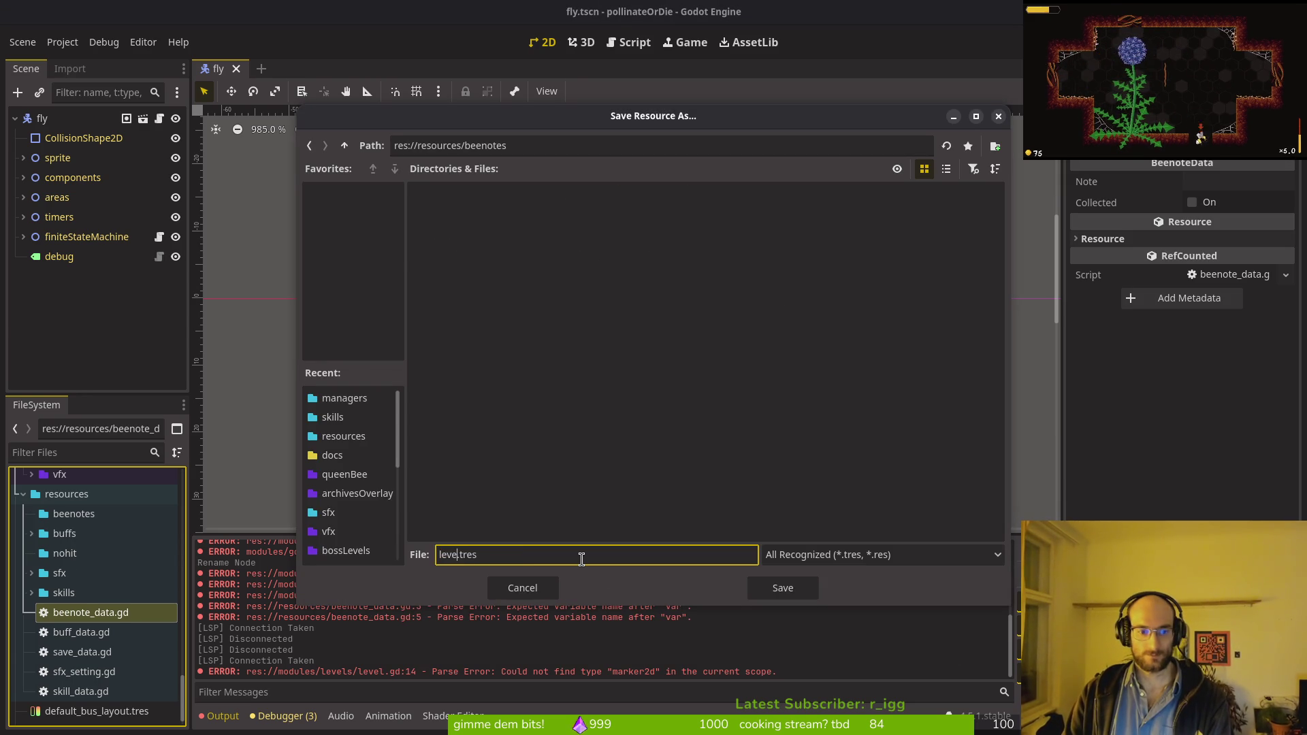
key("BackSpace")
key("BackSpace")
key("BackSpace")
type("1-1")
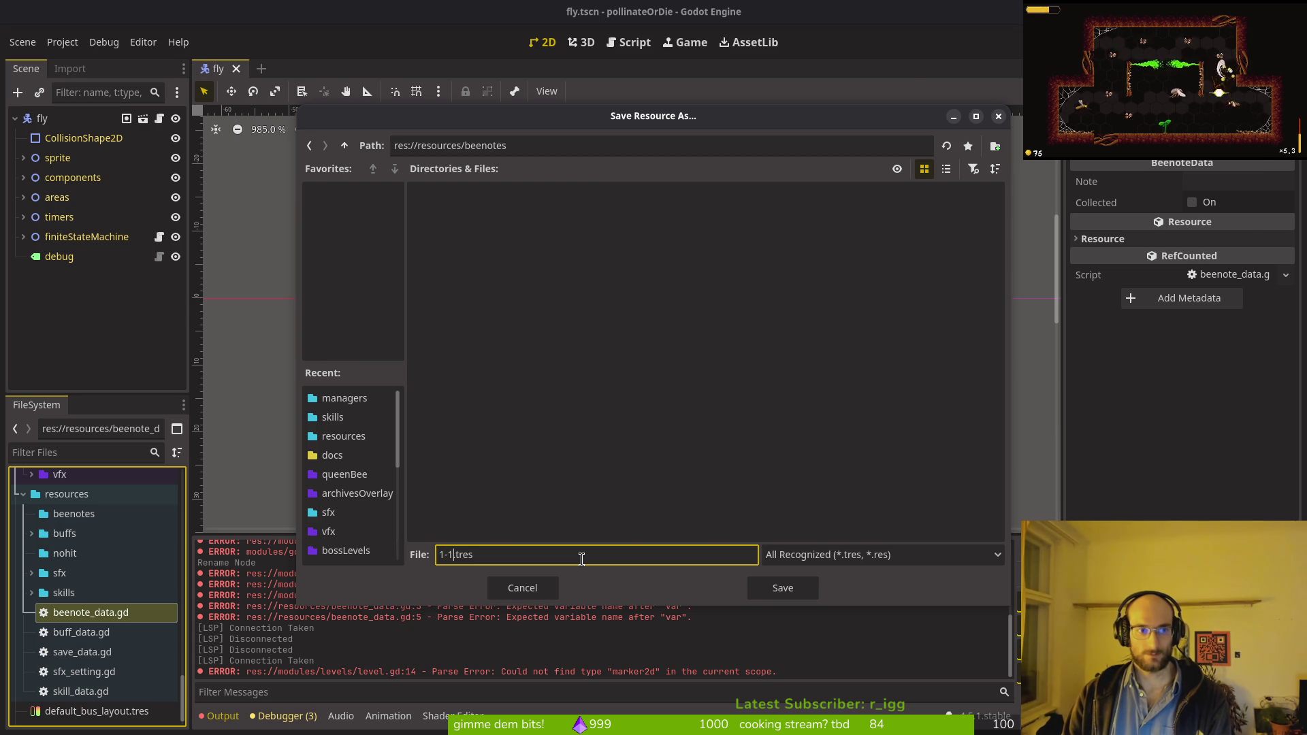
key("Return")
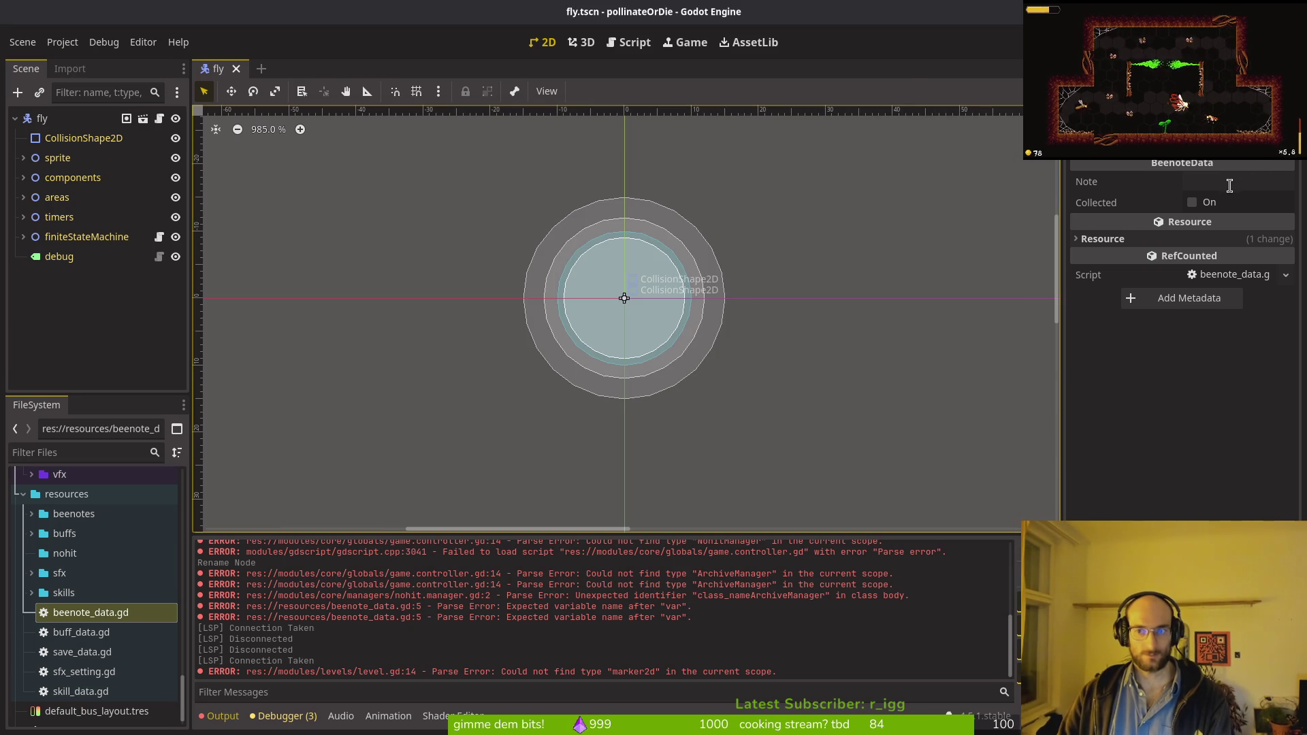
Step: Set the beenote's Note to 'bees be crazy', save, and move beenote_data.gd into beenotes
left_click(1230, 185)
type("bees be crazy")
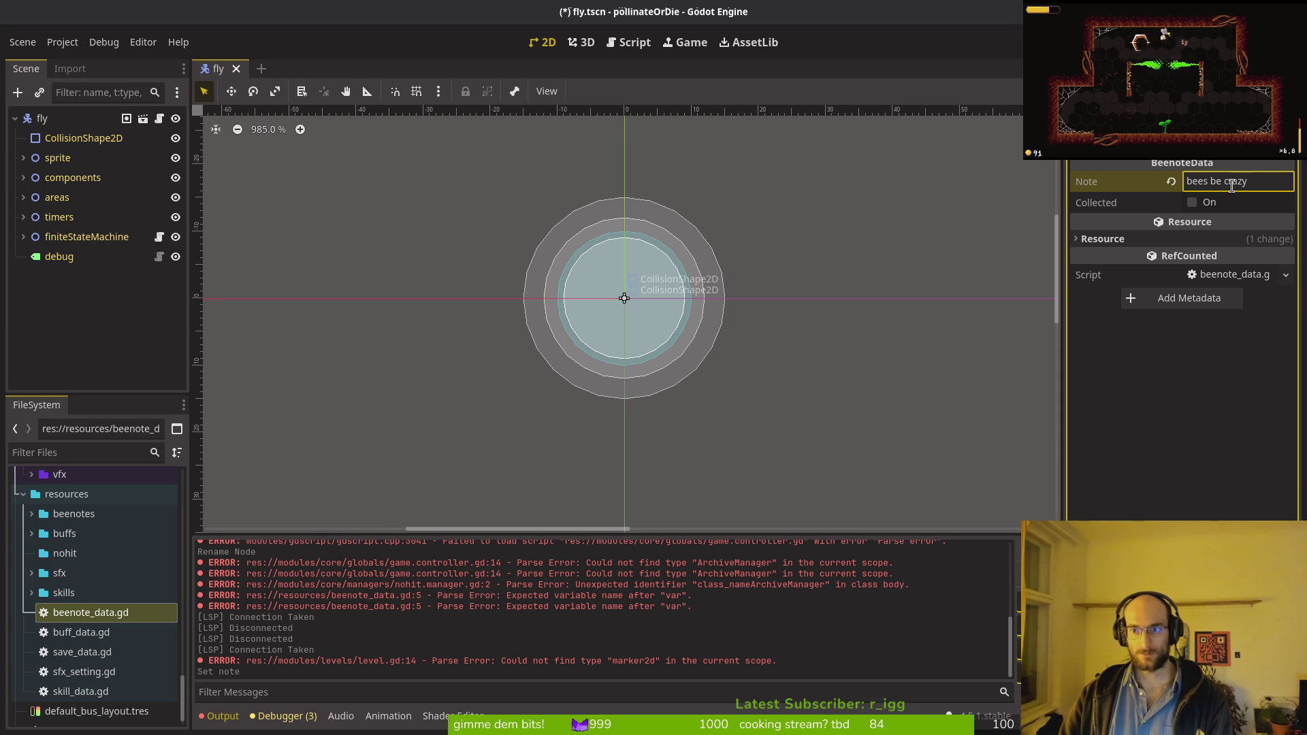
key("ctrl+s")
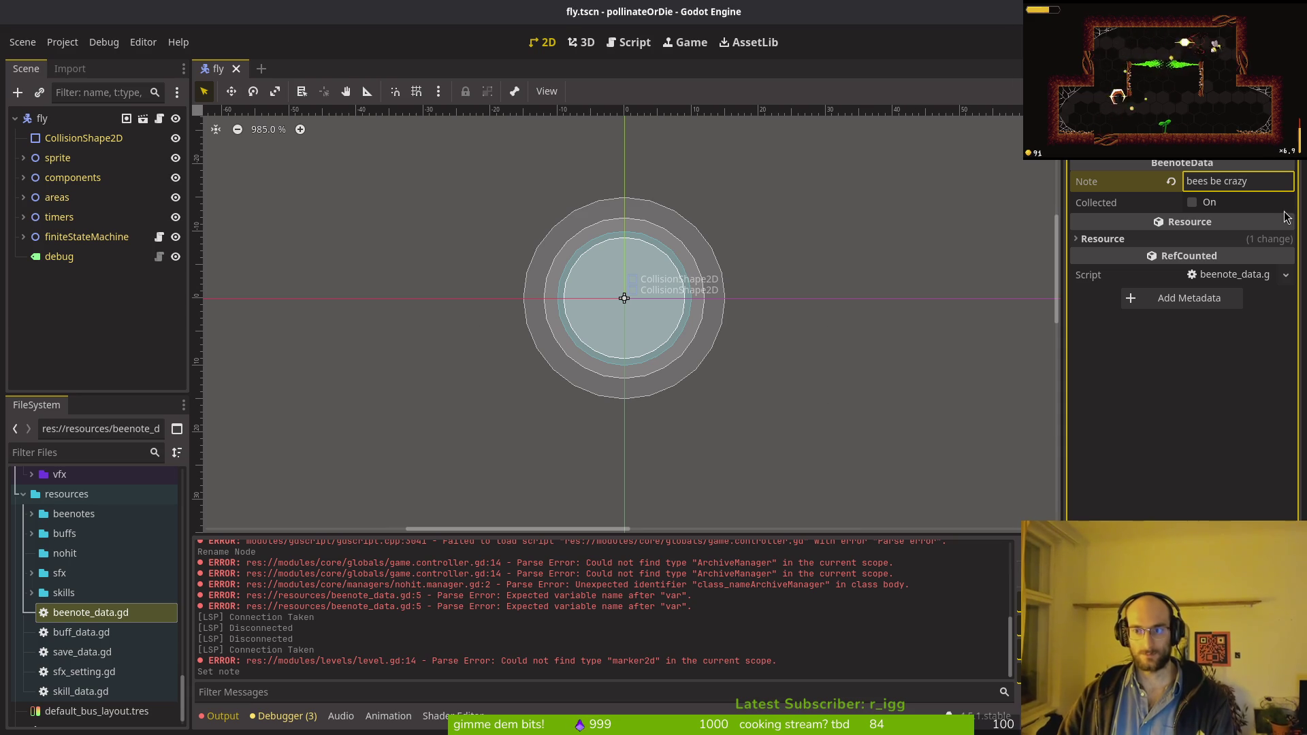
mouse_move(94, 621)
left_mouse_down()
mouse_move(89, 531)
mouse_move(71, 521)
left_mouse_up()
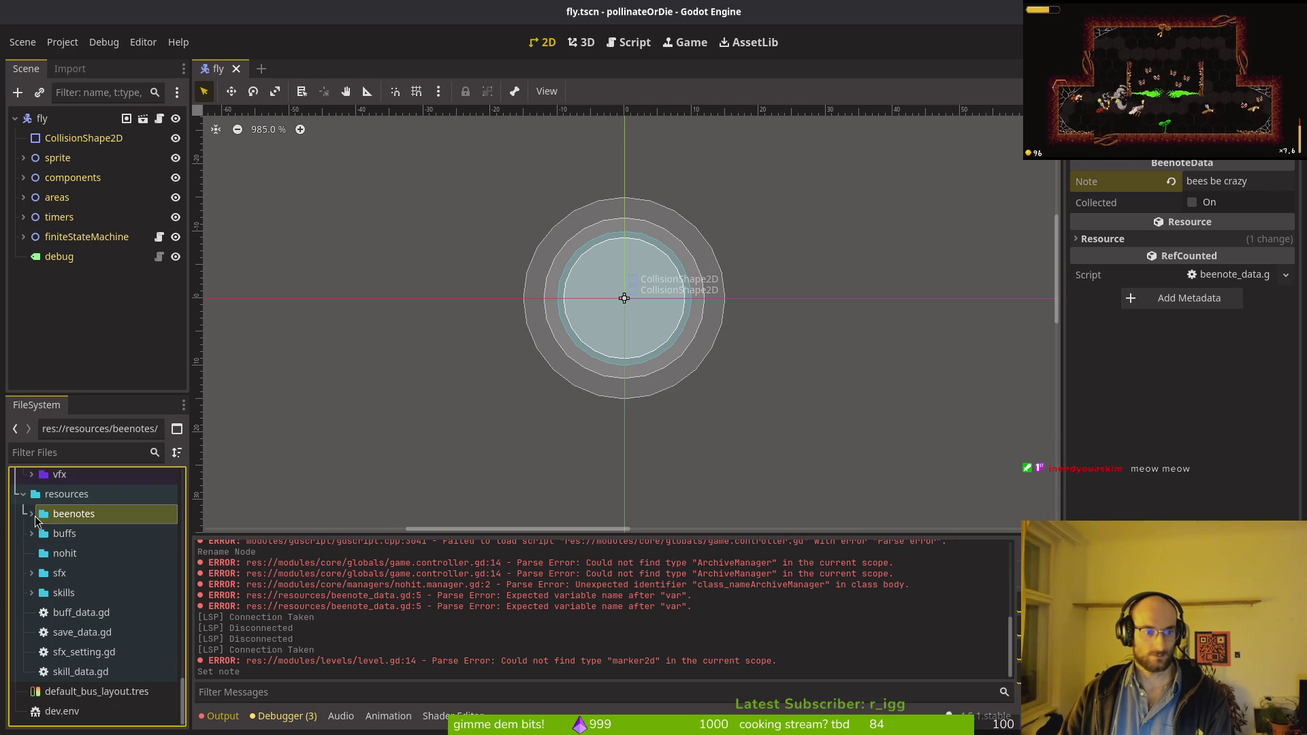
Step: Quick-open a level scene, then switch back to Neovim
key("ctrl+shift+o")
type("level")
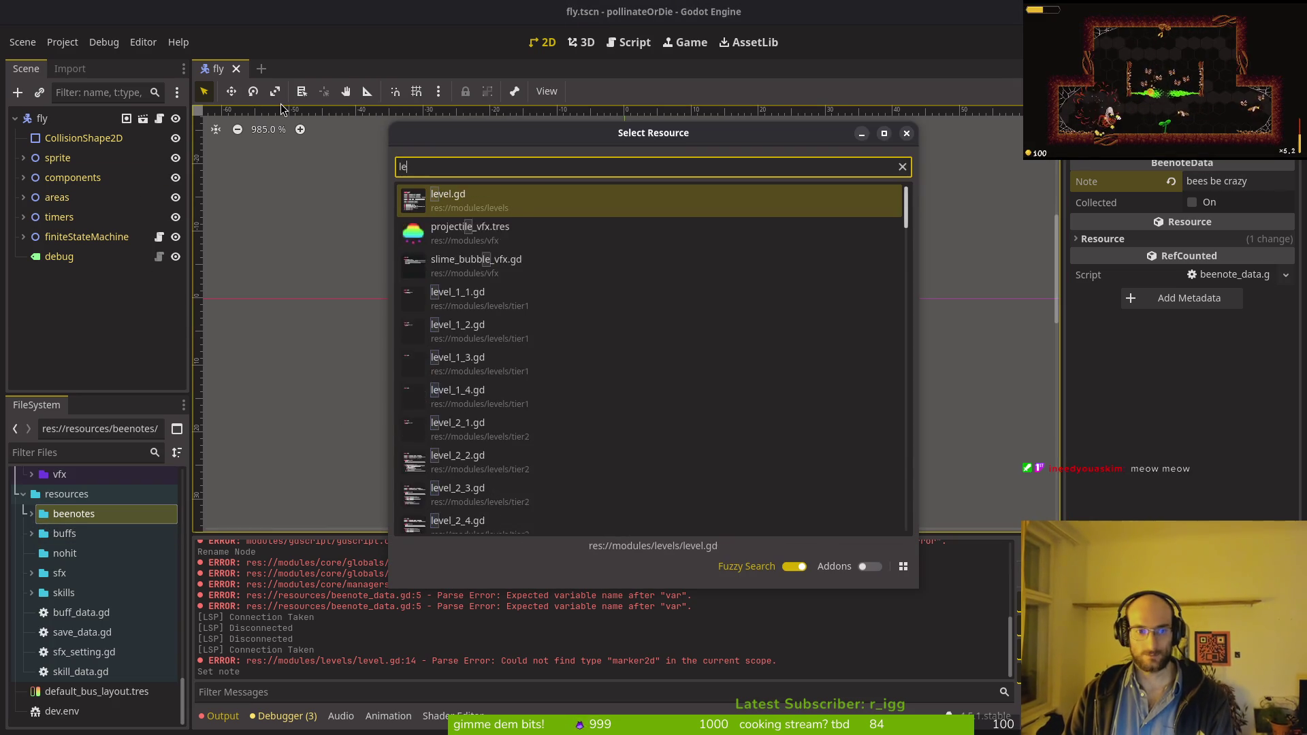
key("Return")
key("alt+Tab")
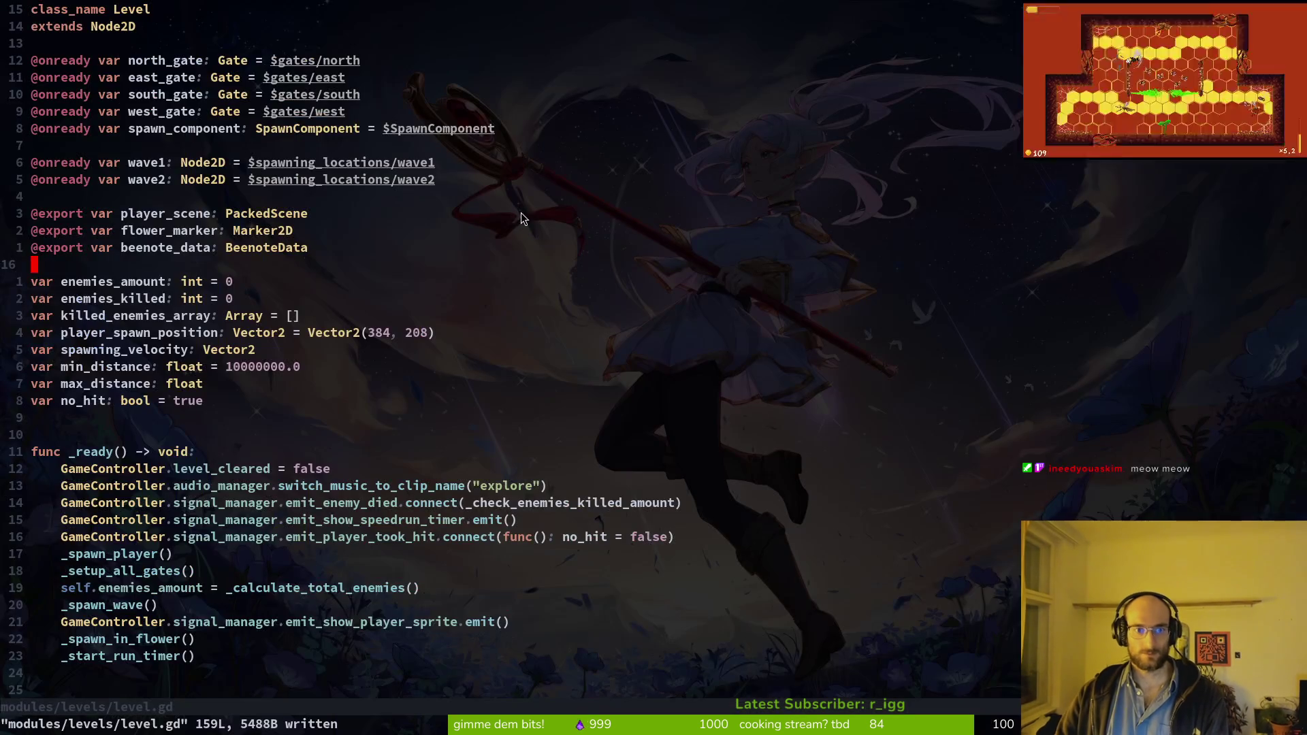
Step: Open level.gd via the file finder and move to the _start_run_timer() line
key("ctrl+p")
type("leve")
key("Return")
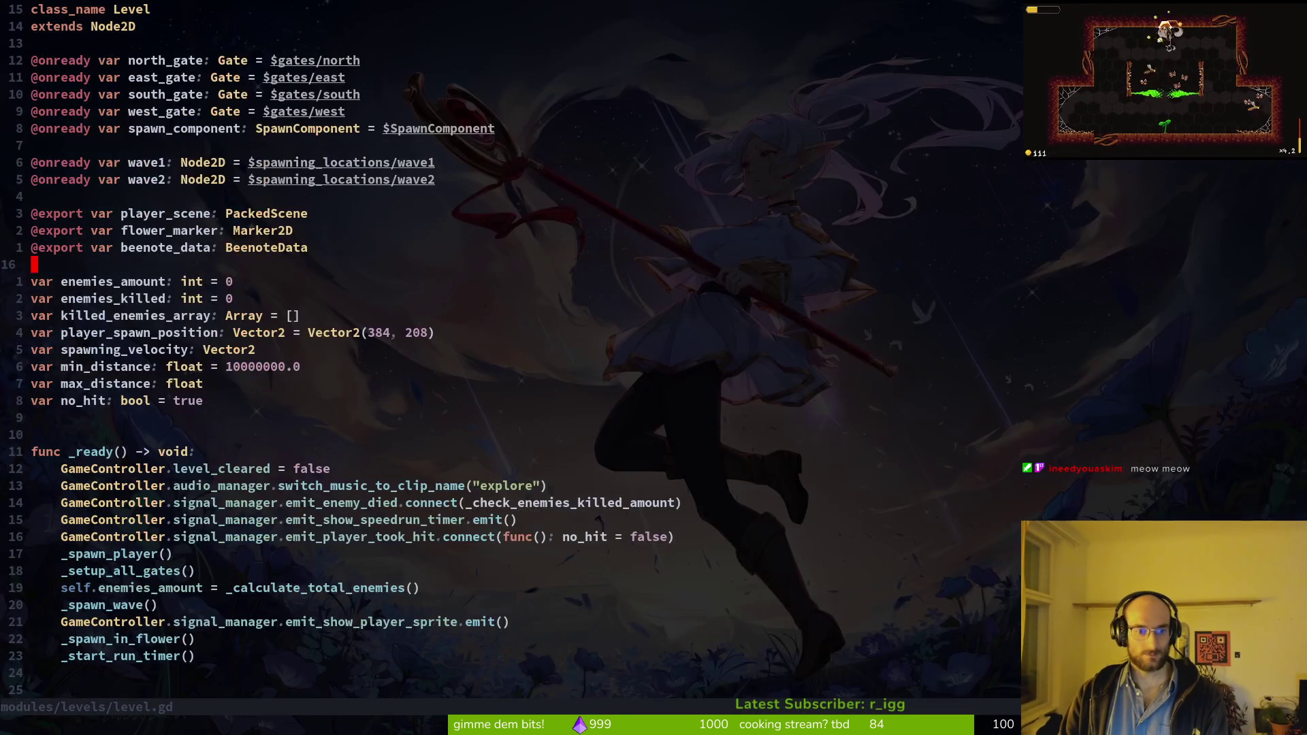
key("braceright")
key("k")
key("O")
key("Escape")
key("d")
key("d")
type(":w")
key("Return")
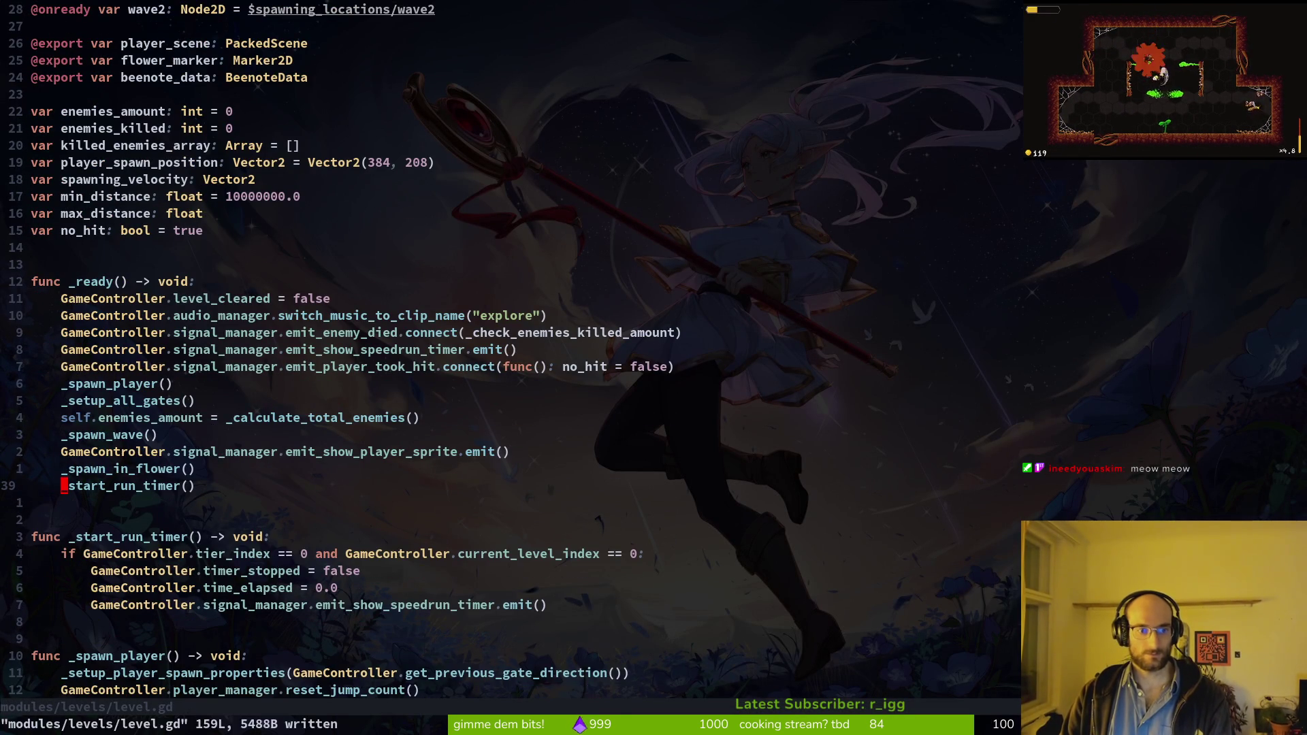
Step: Add print_debug(beenote_data.note) below _start_run_timer() and save level.gd
type("o")
type("pr")
key("Return")
type("be")
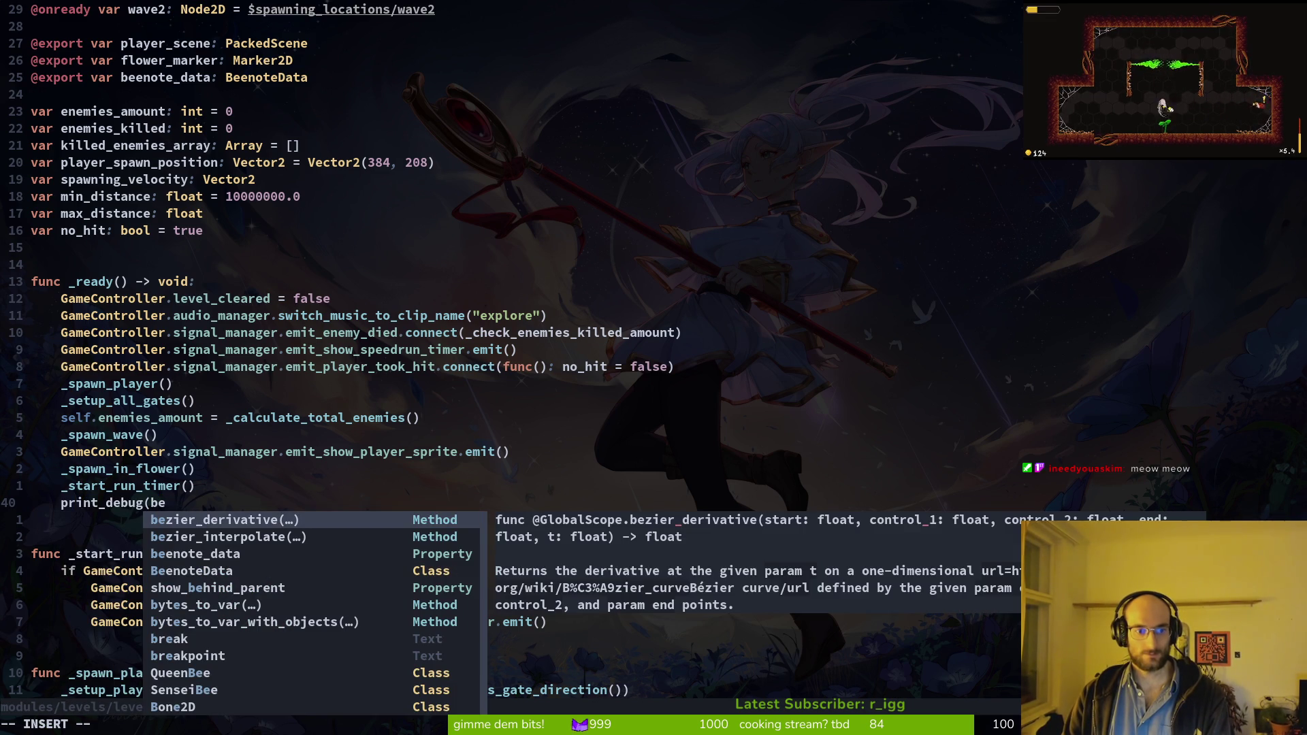
key("Down")
key("Down")
type(".")
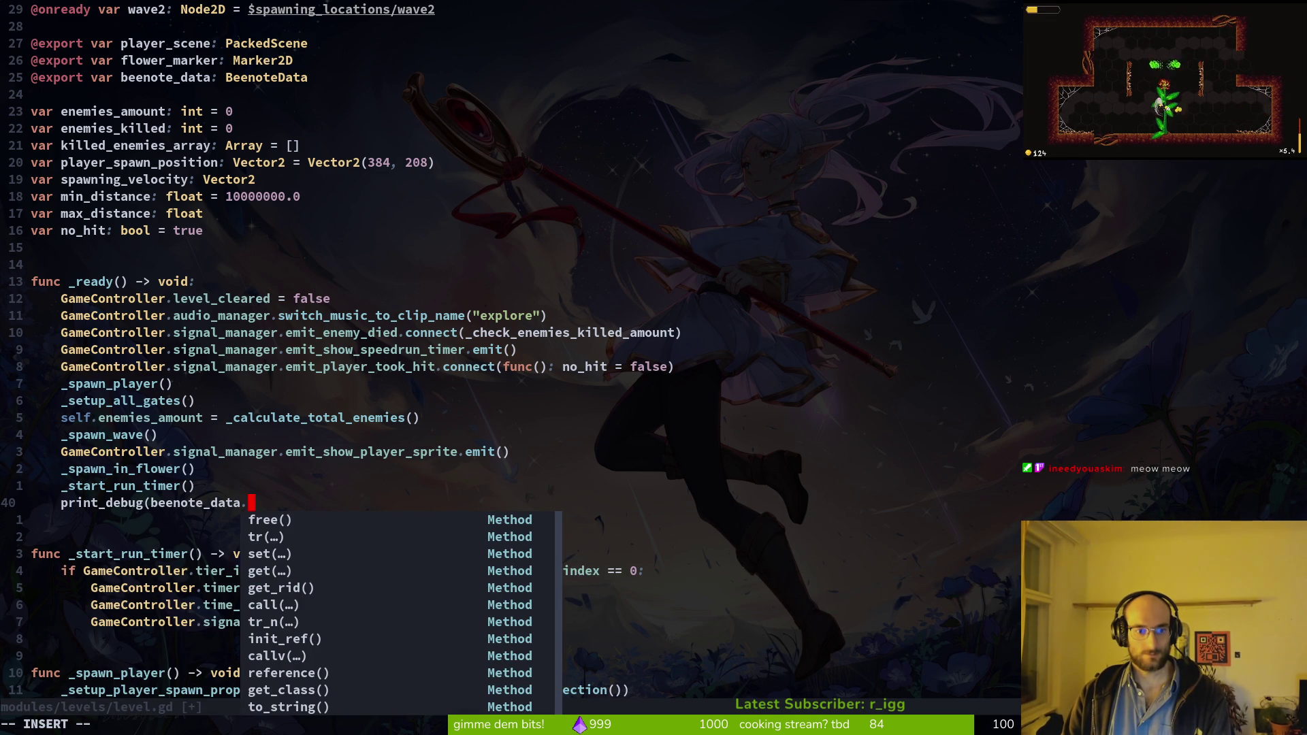
type("n")
key("BackSpace")
key("Down")
key("BackSpace")
type(".")
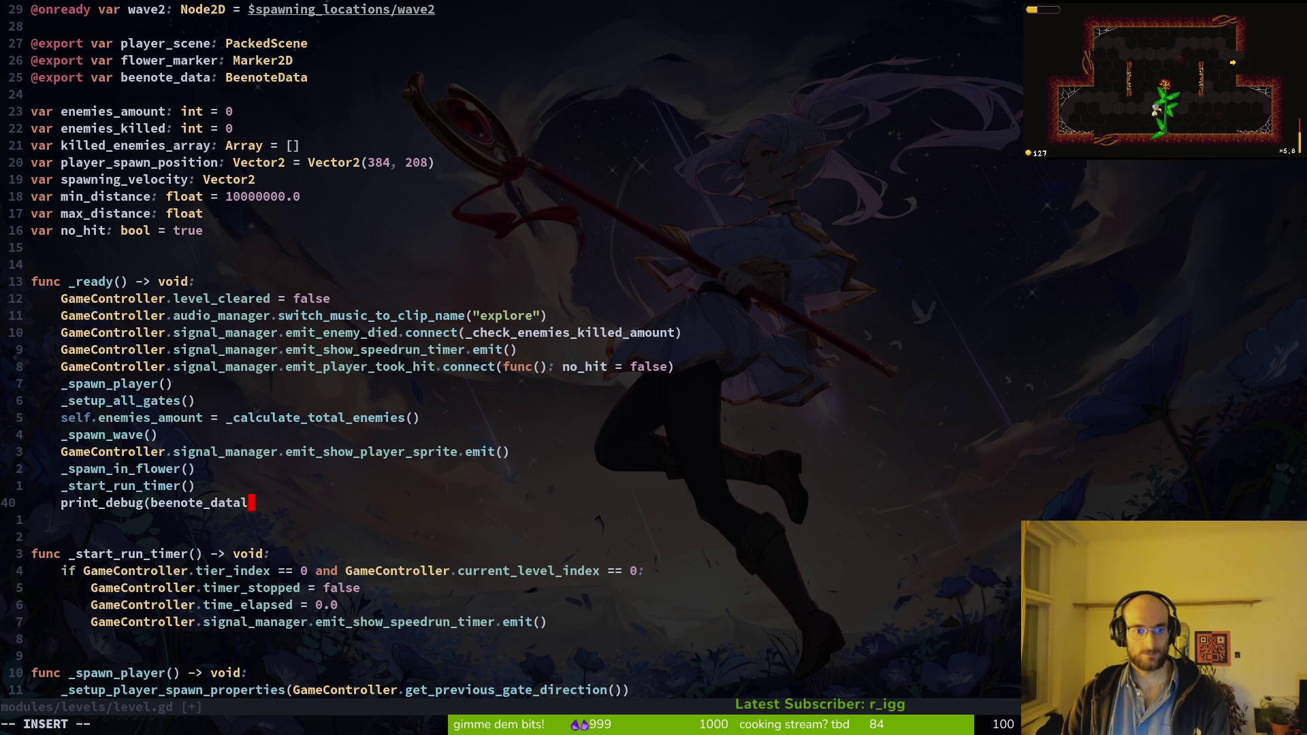
type("no")
key("Down")
key("Down")
key("Down")
key("Return")
key("Escape")
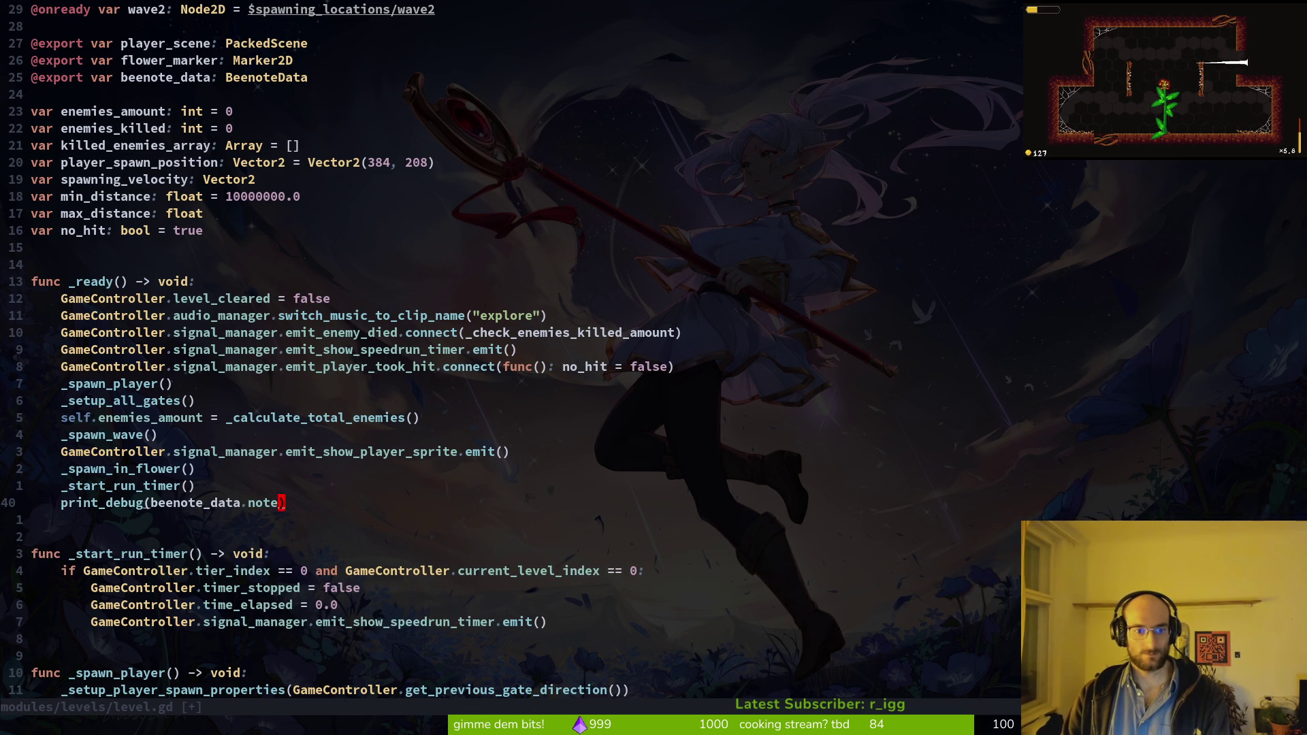
type(":w")
key("Return")
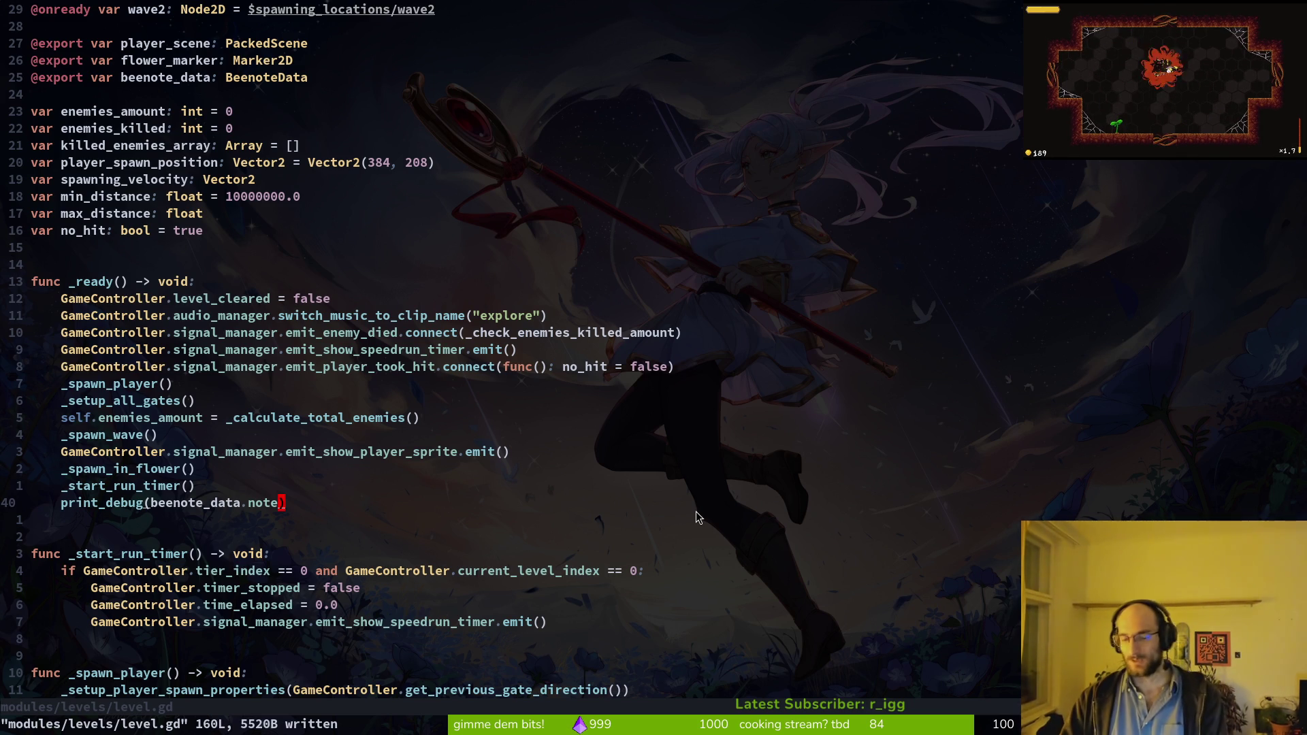
Step: Review the beenote_data.note call, then run the game from Godot with F5
left_click(257, 503)
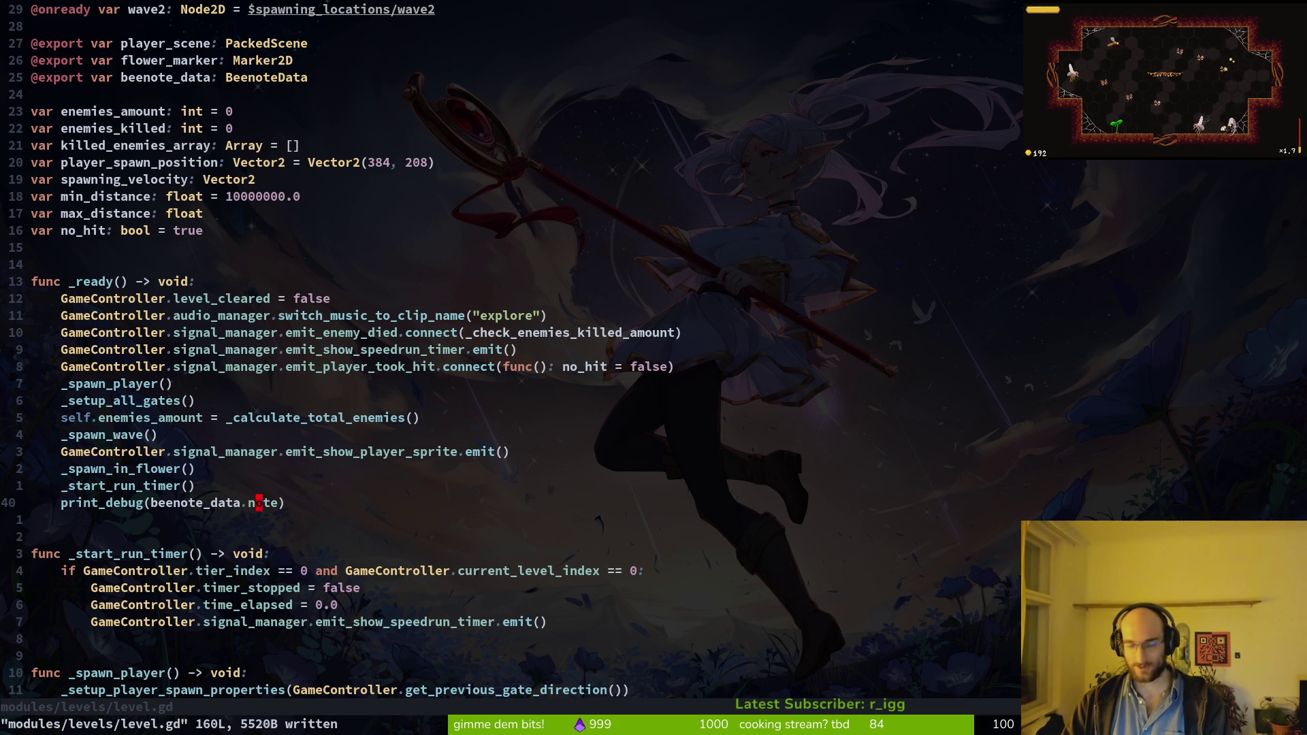
left_click(244, 503)
left_click(252, 503)
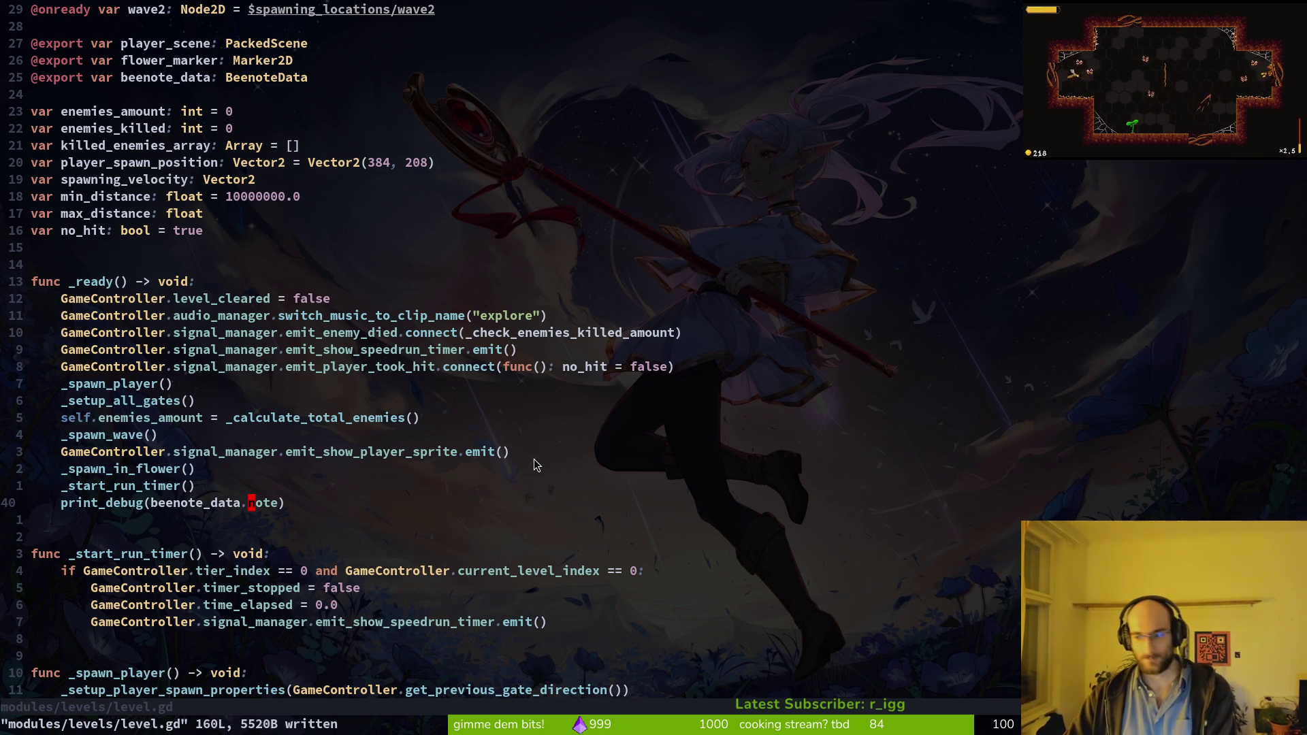
left_click(167, 505)
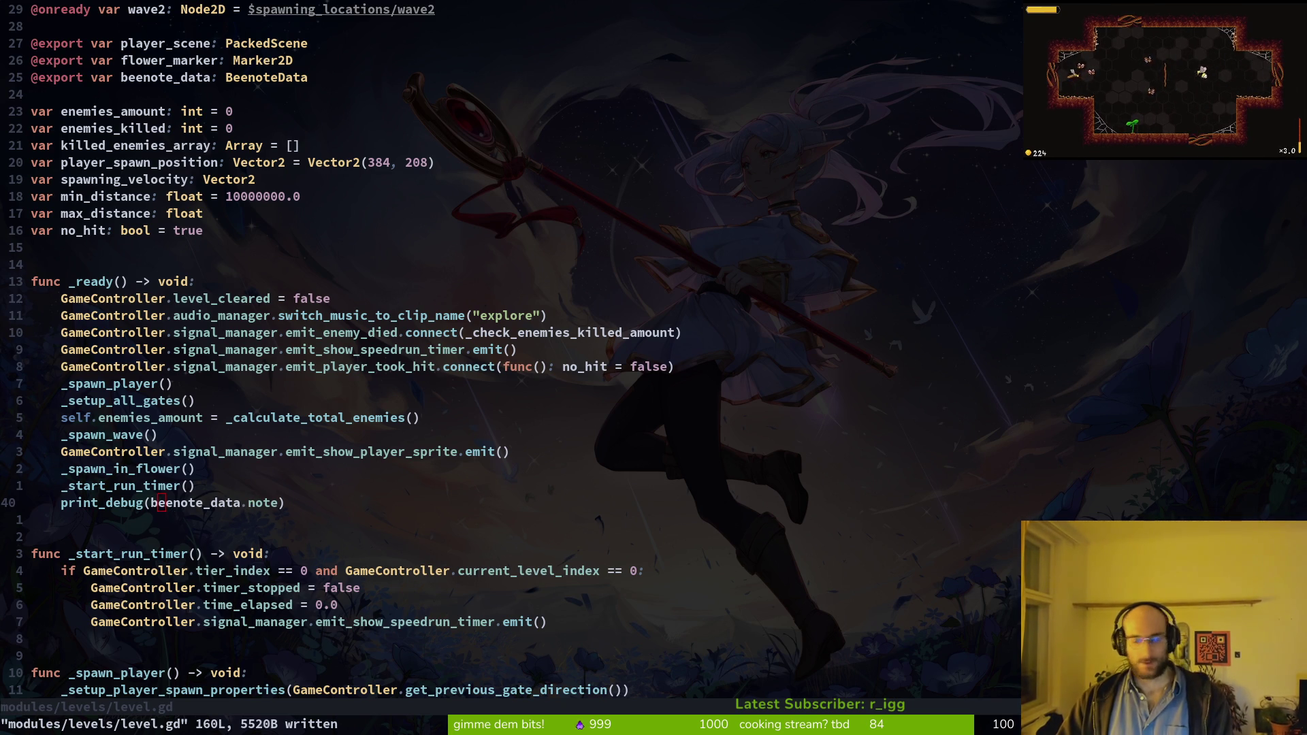
key("alt+Tab")
key("F5")
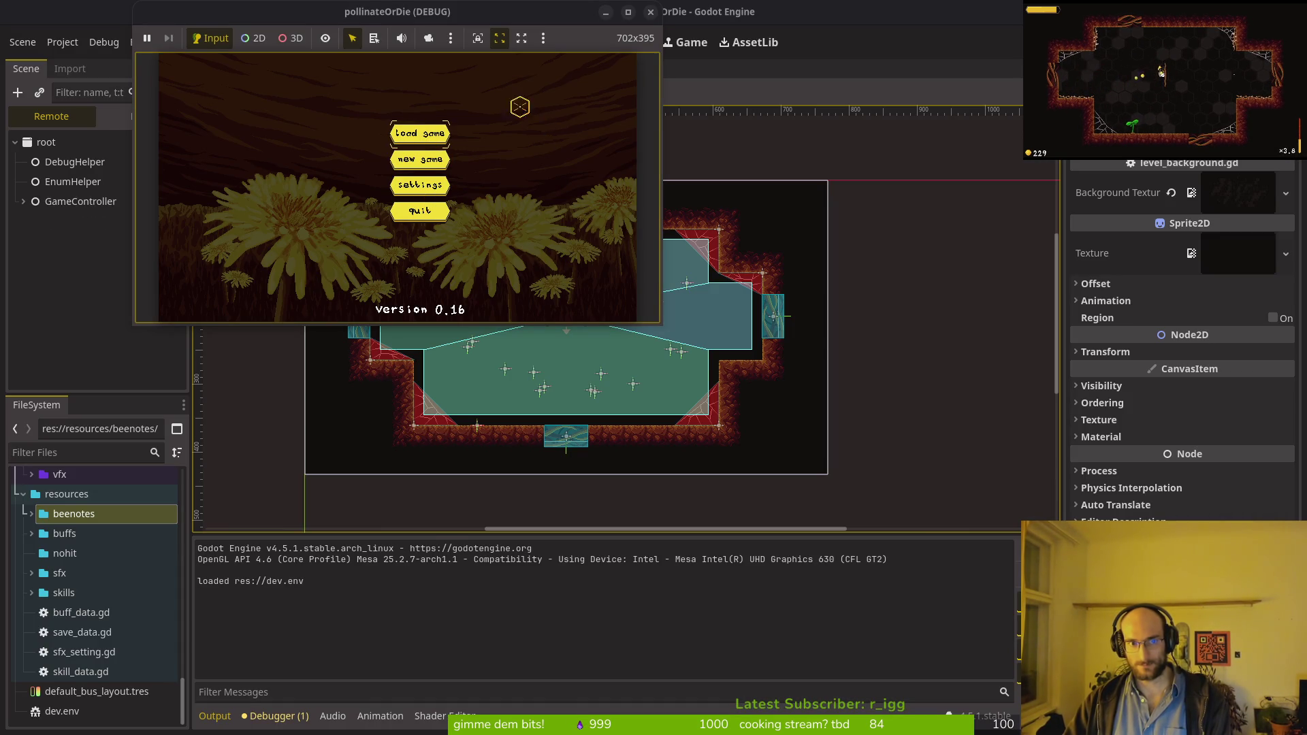
Step: Restart the game, load a save, and move the bee into the middle slot
key("F5")
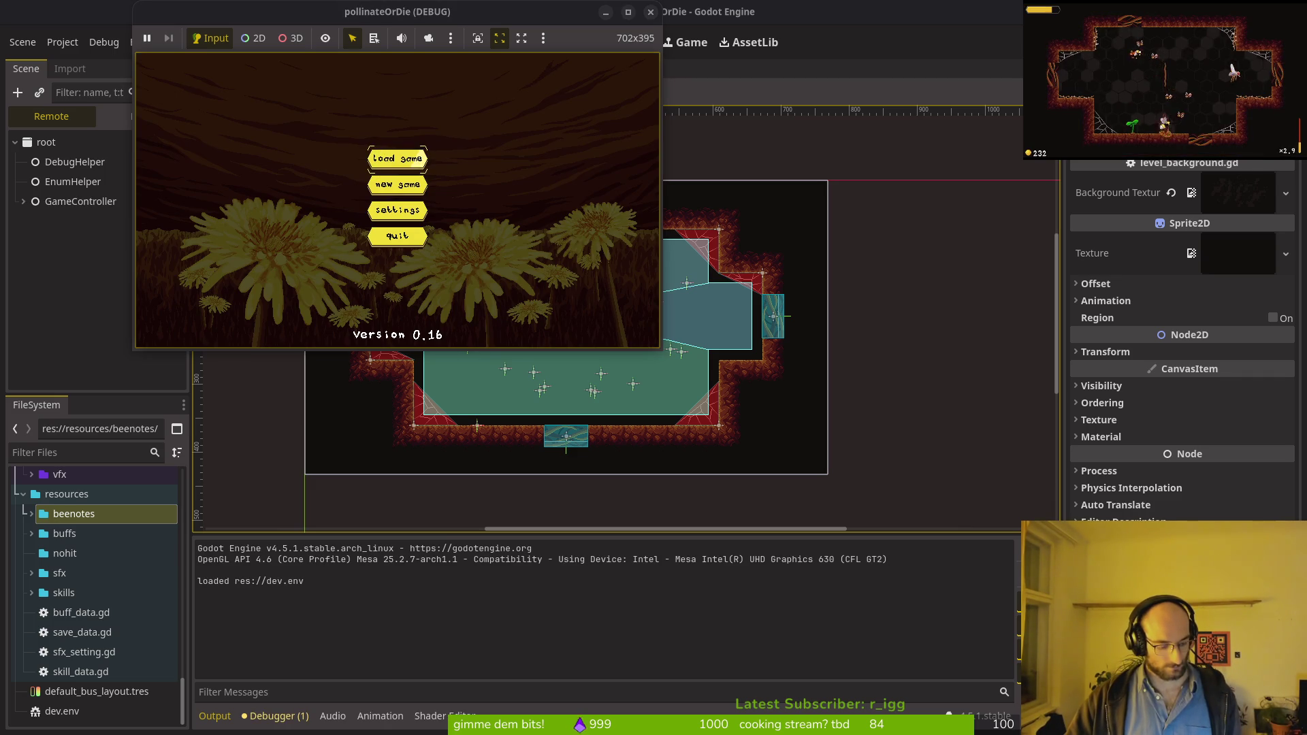
left_click(398, 158)
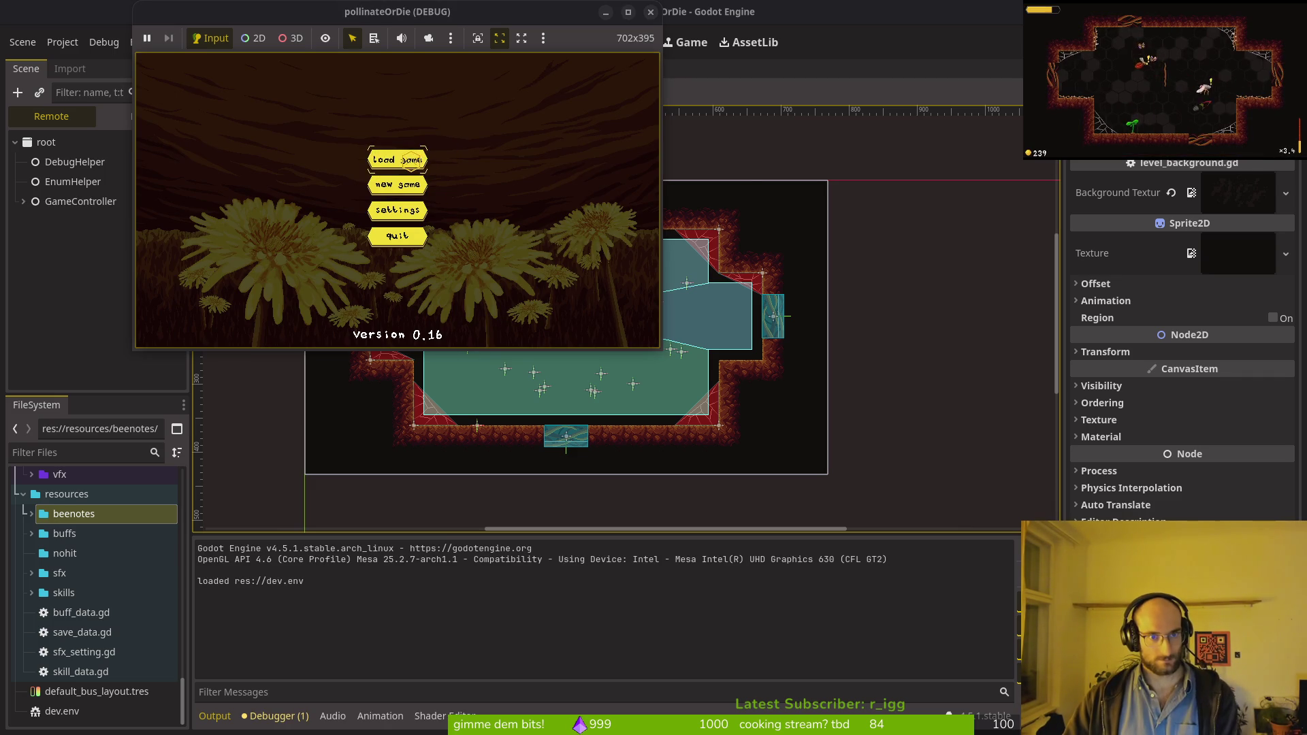
key("Up")
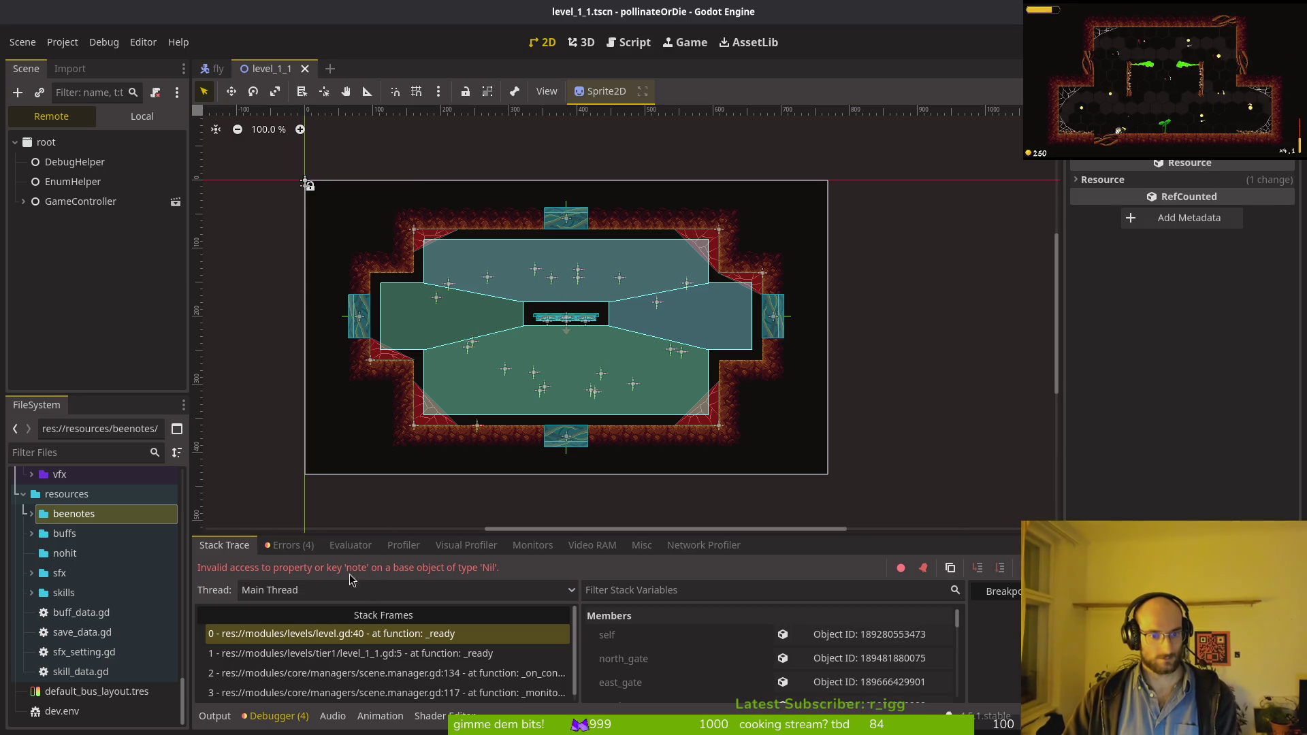
Step: Quick Load 1-1.tres as the Beenote Data of level_1_1's root node
left_click(137, 115)
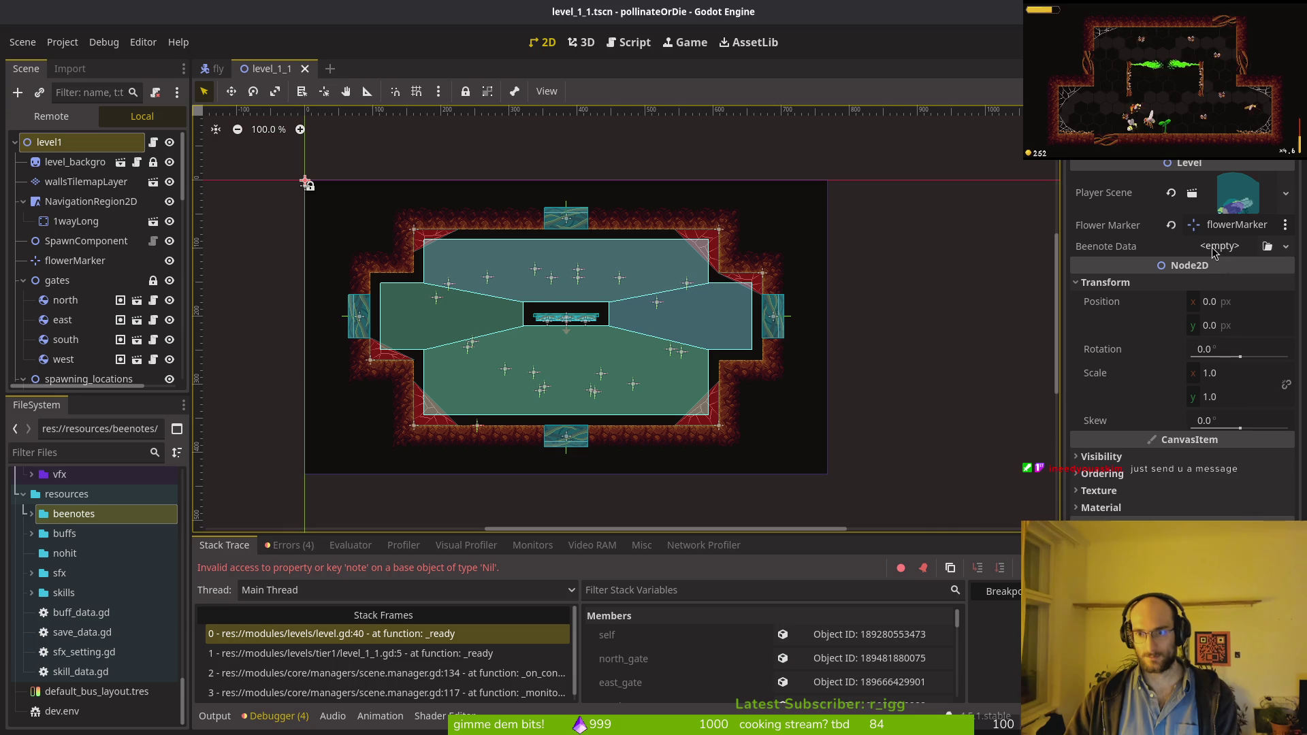
left_click(1214, 249)
left_click(1240, 311)
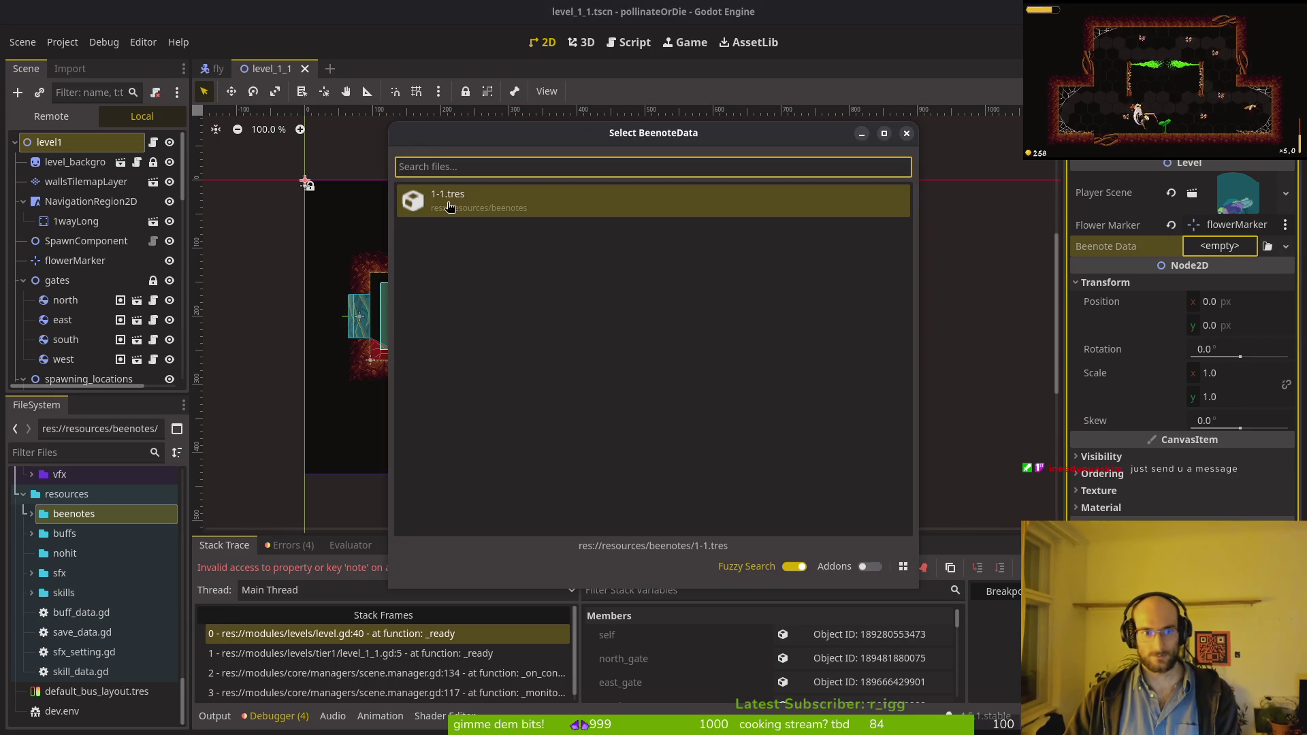
double_click(449, 206)
Step: Open level_1_2, set the level2 node's Beenote Data to 1-1.tres, and save the scene
key("alt+shift+o")
type("125")
key("BackSpace")
key("Return")
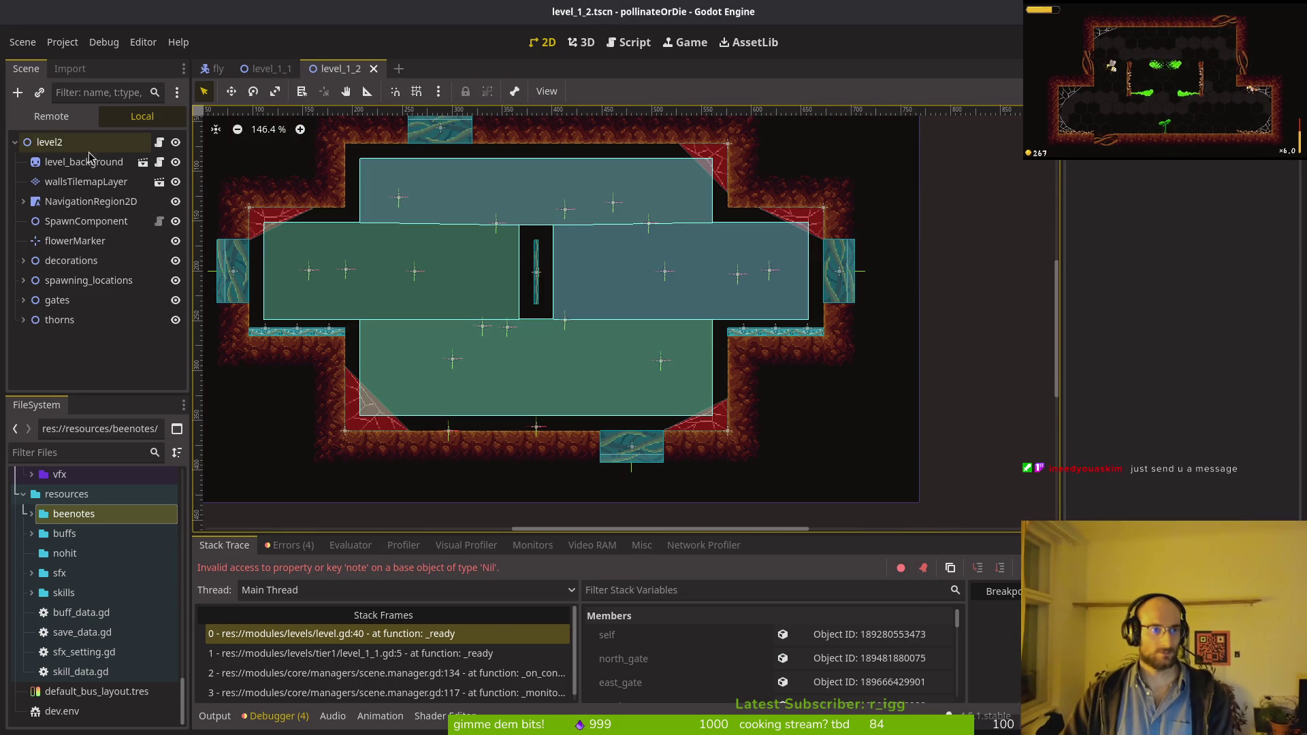
left_click(85, 148)
left_click(1222, 247)
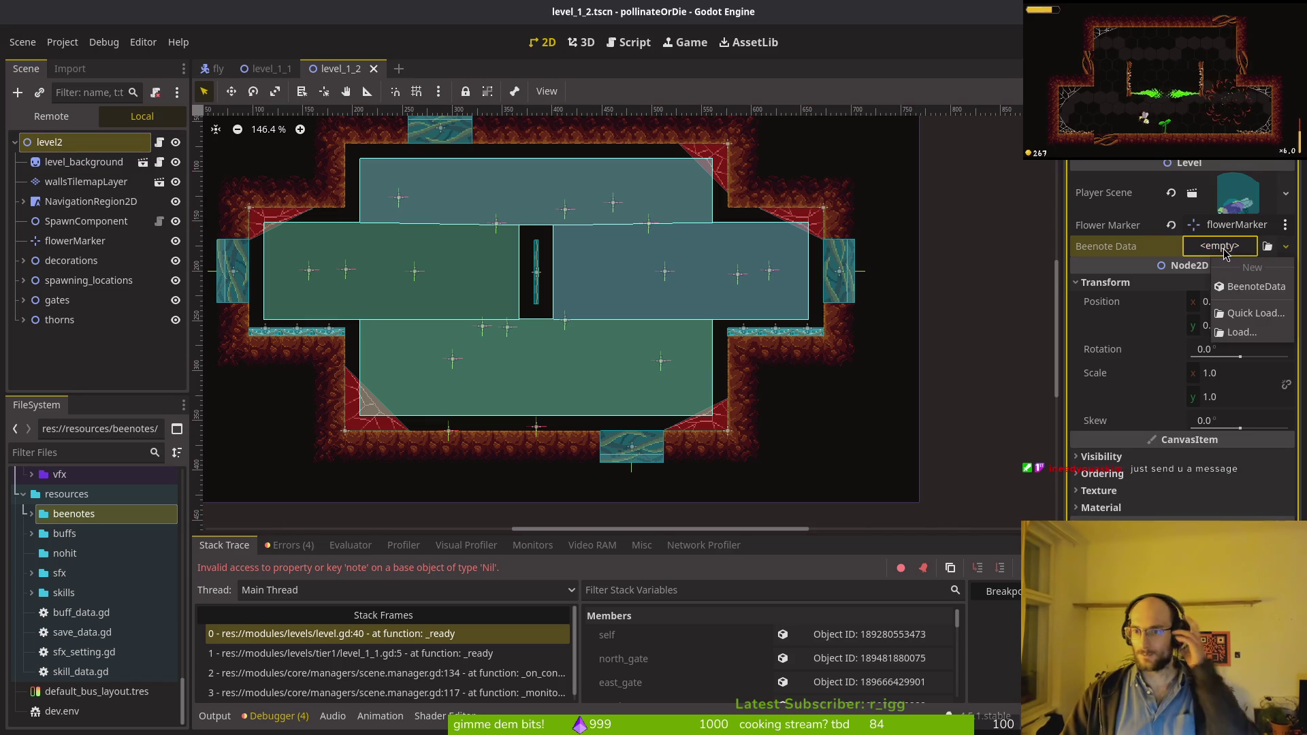
left_click(1253, 286)
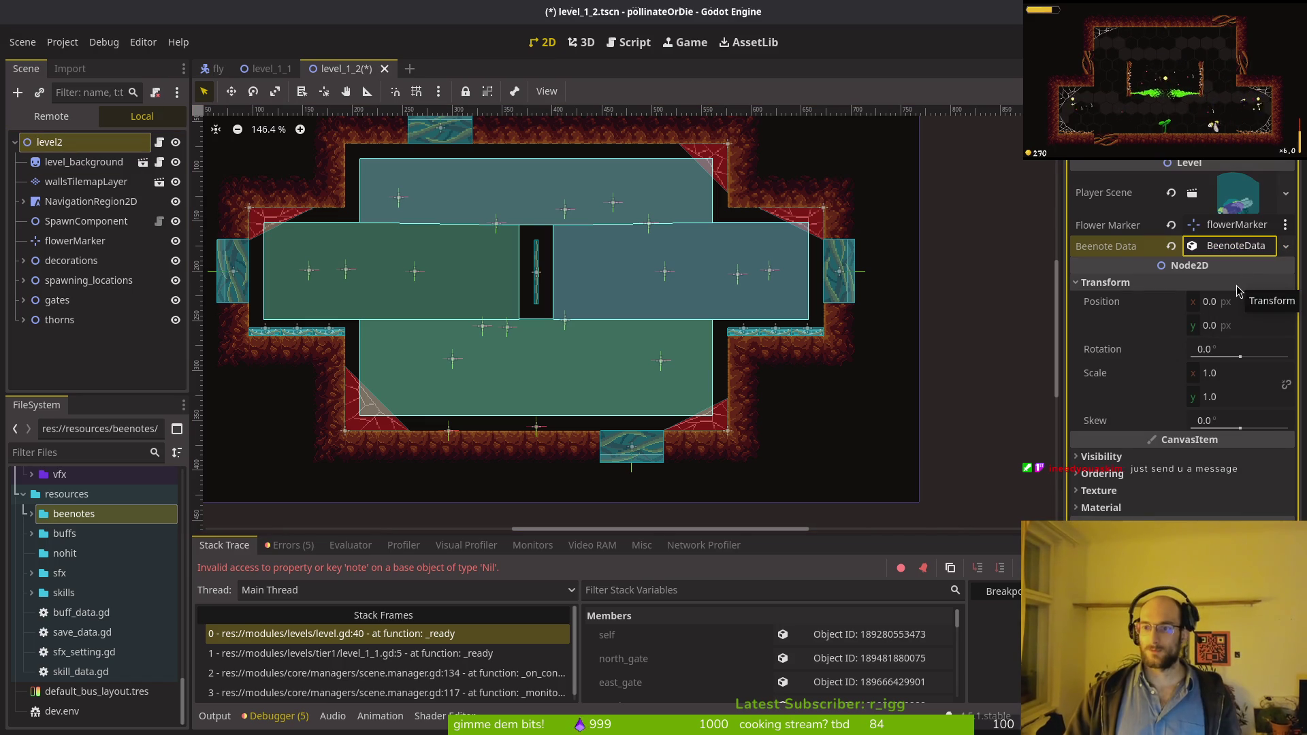
left_click(1286, 246)
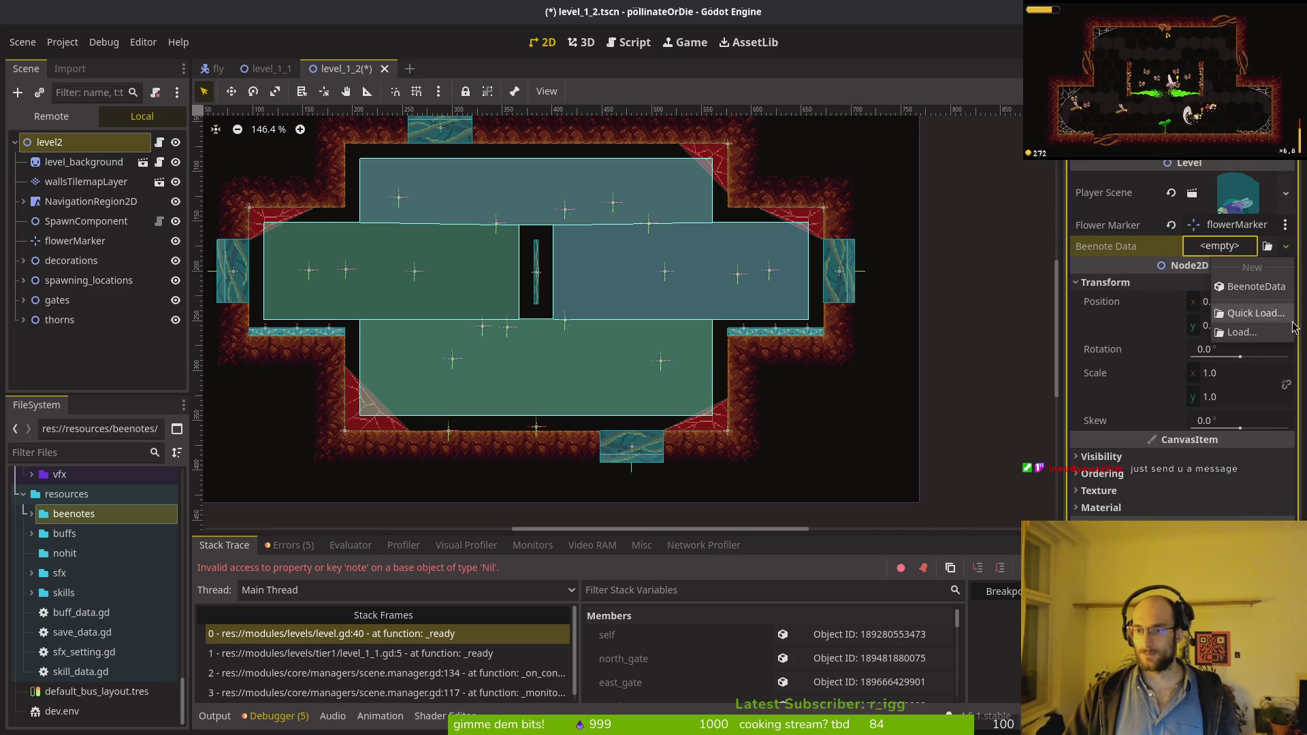
left_click(1266, 317)
left_click(486, 207)
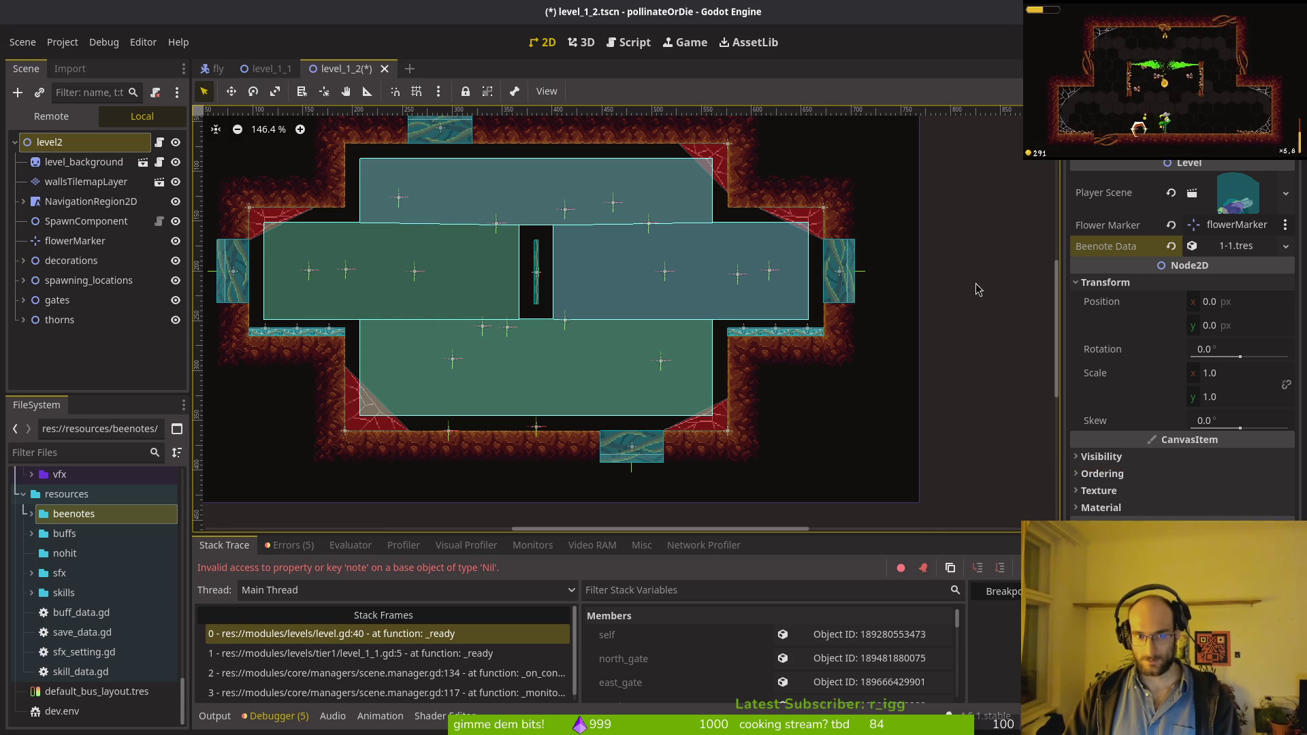
key("ctrl+s")
left_click(282, 69)
key("ctrl+Tab")
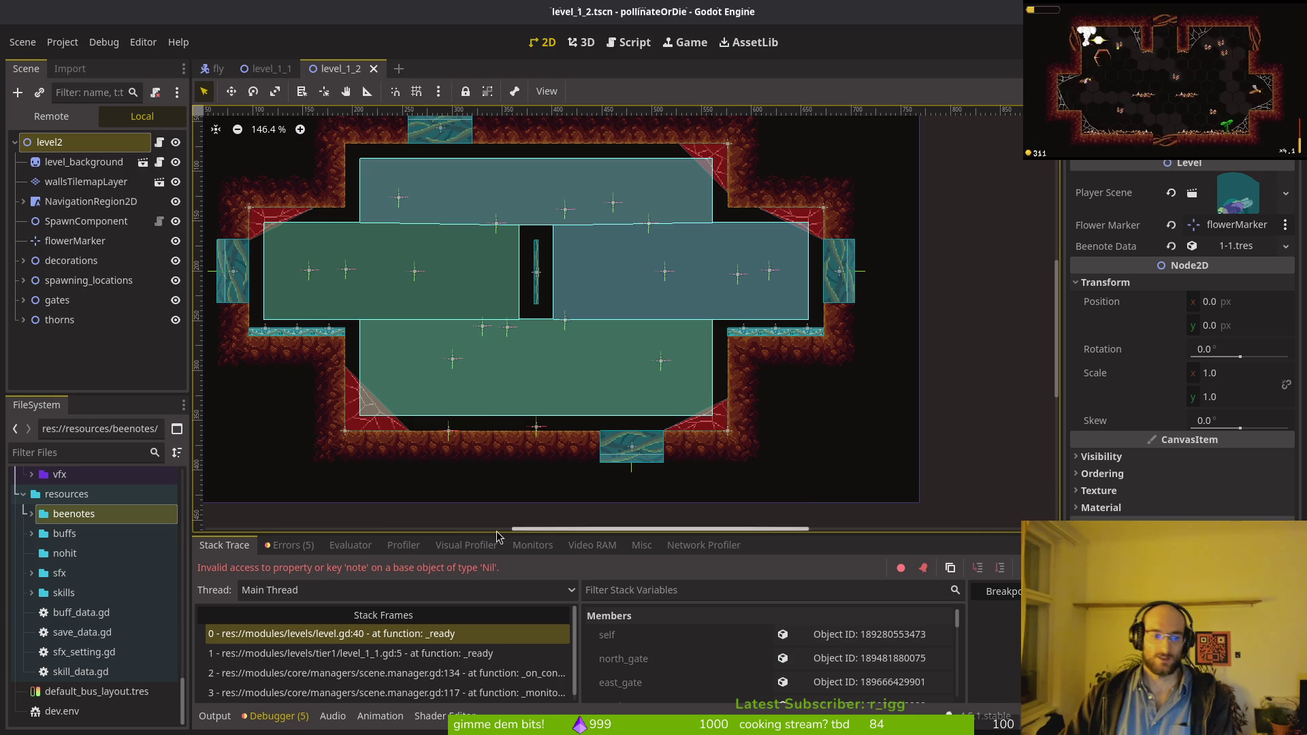
Step: Deselect the level2 node and quick-open the level_1_3.tscn scene by searching '1_3.tscn'
left_click(67, 369)
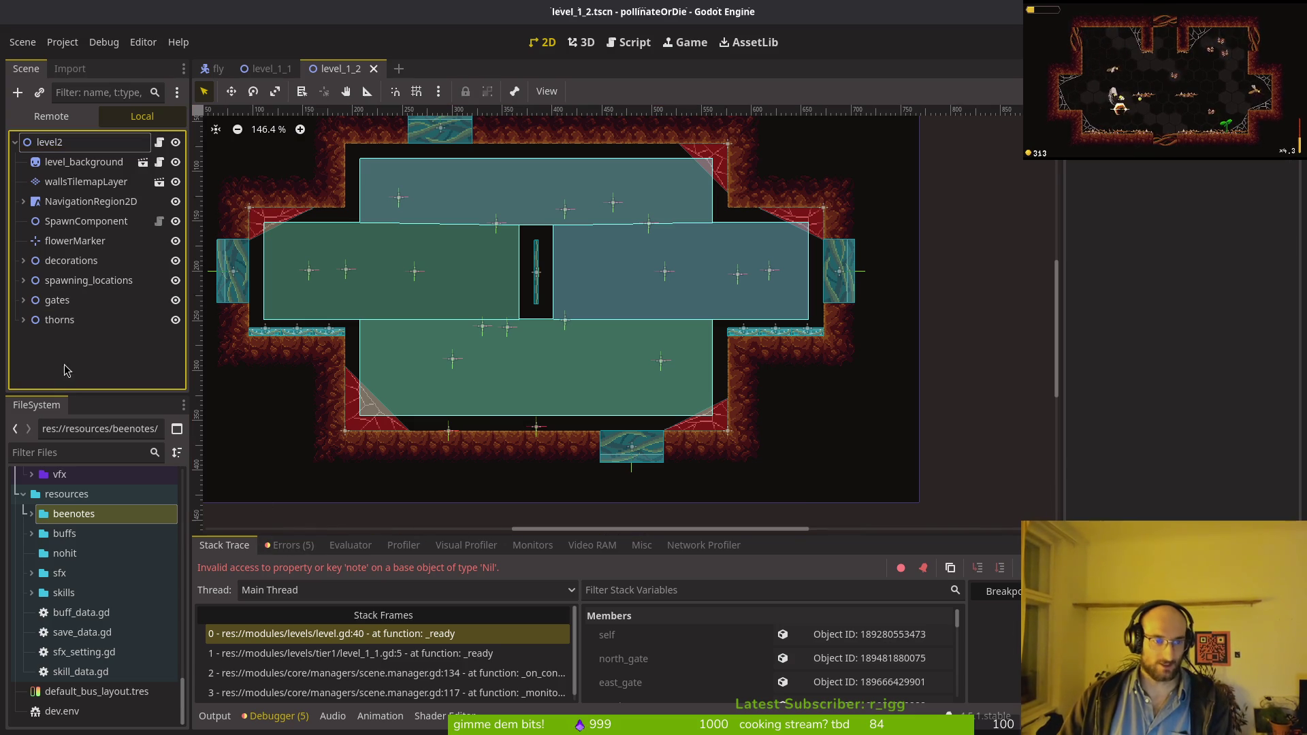
key("ctrl+shift+o")
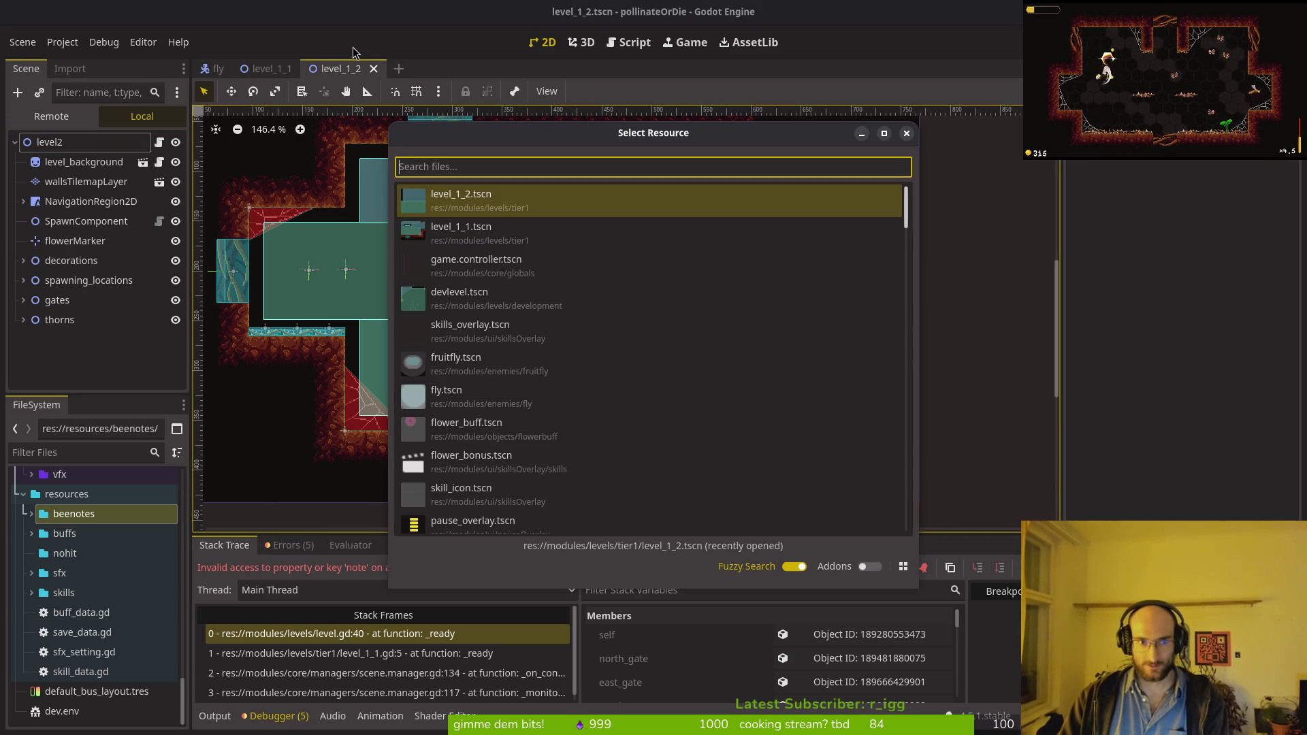
type("1_3.")
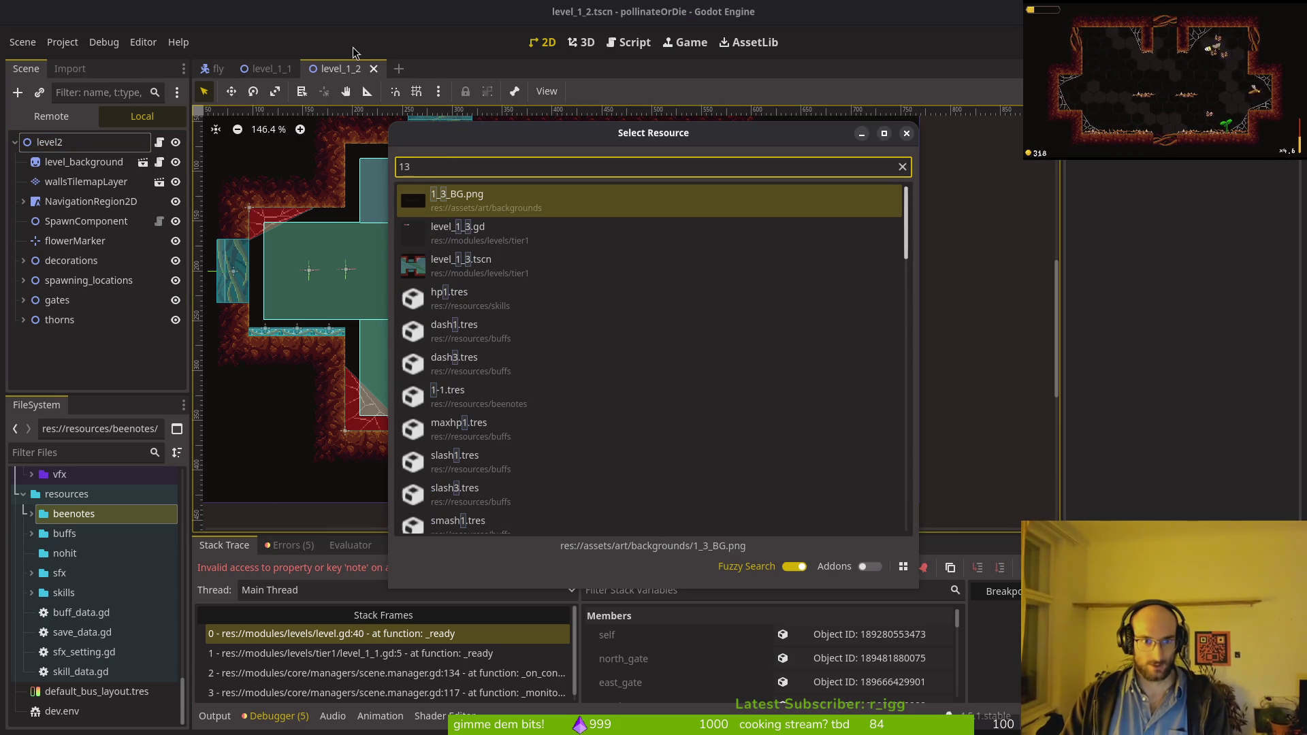
type("tscn")
key("Return")
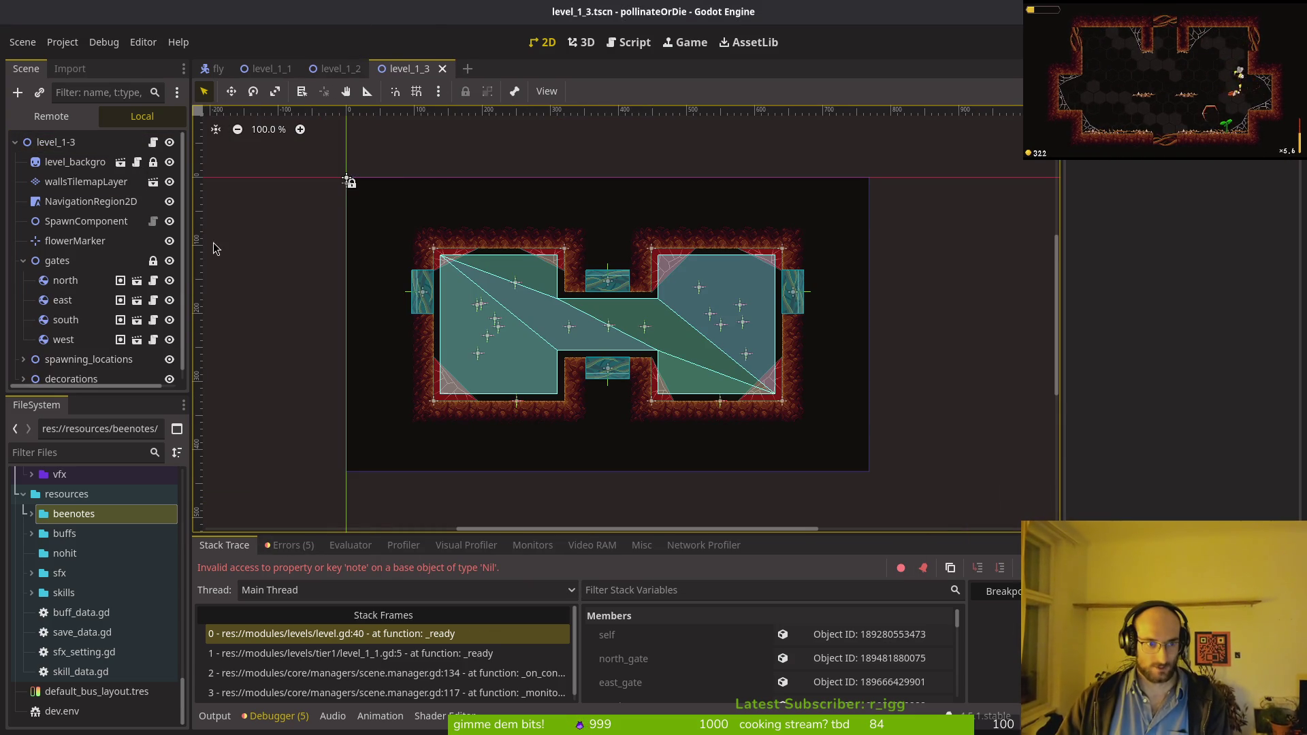
Step: Collapse the gates branch and view the Errors (5) list, including the level_1_2.tscn resource error
left_click(23, 261)
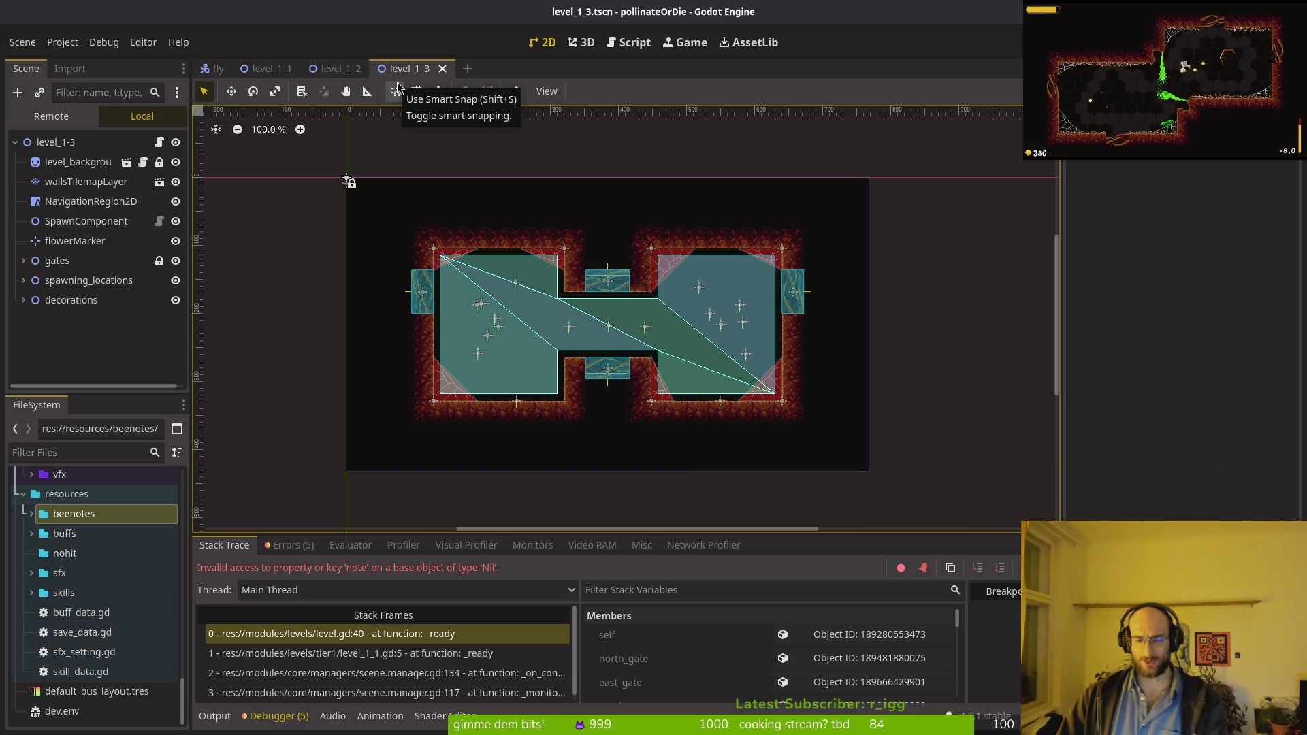
left_click(279, 546)
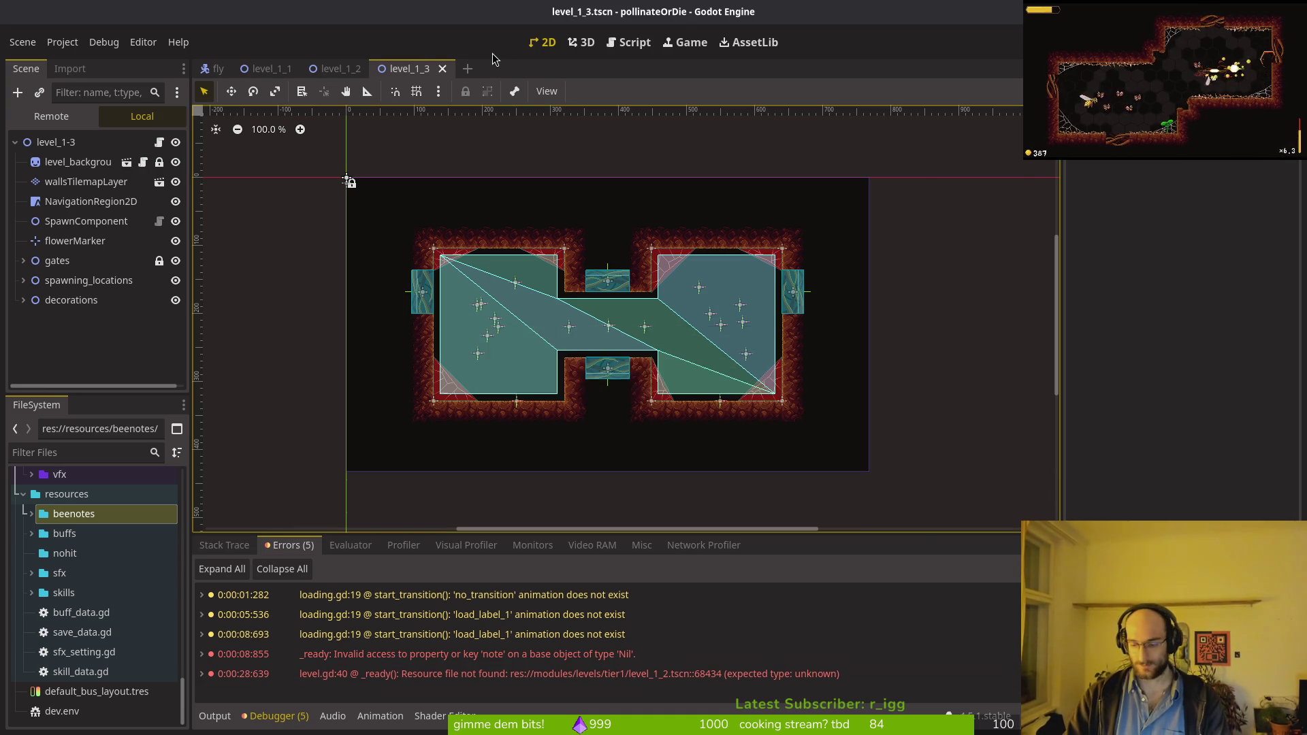
Step: Quick-open the level_1_4 scene and collapse its spawning_locations branch
key("ctrl+shift+o")
type("14ts")
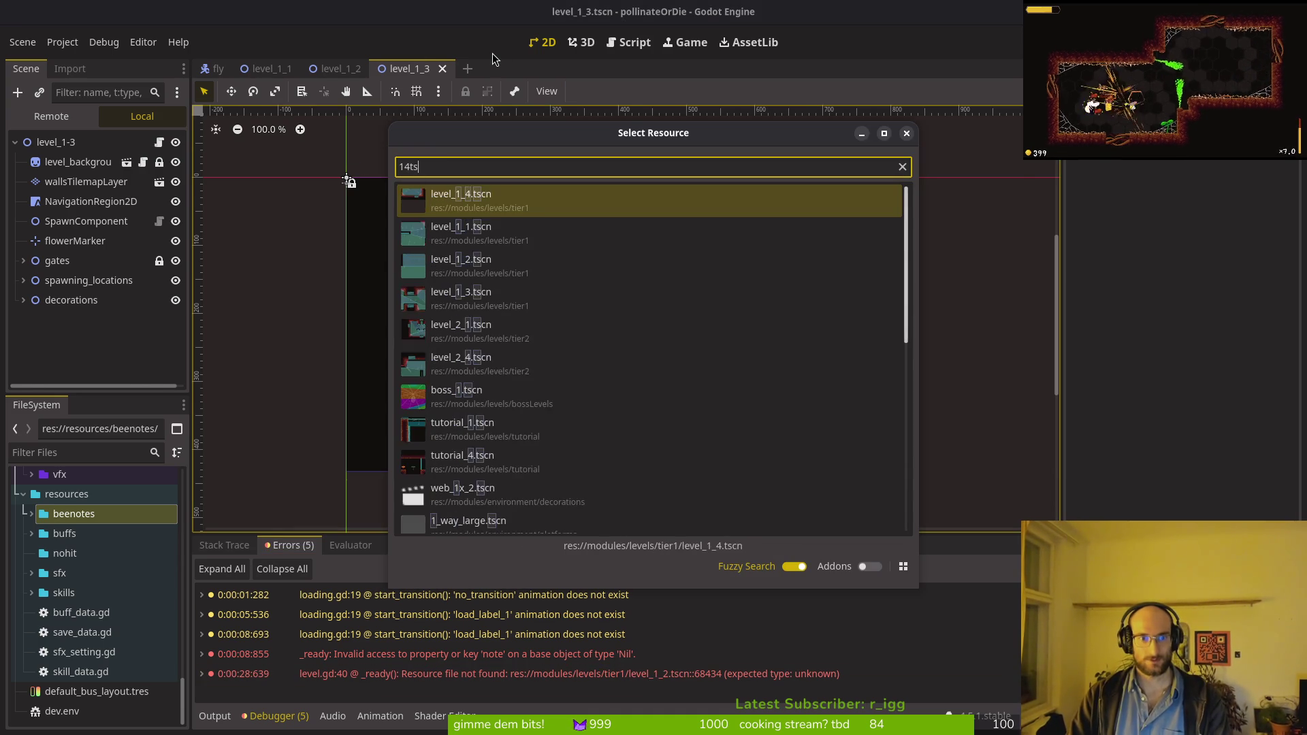
key("Return")
left_click(23, 281)
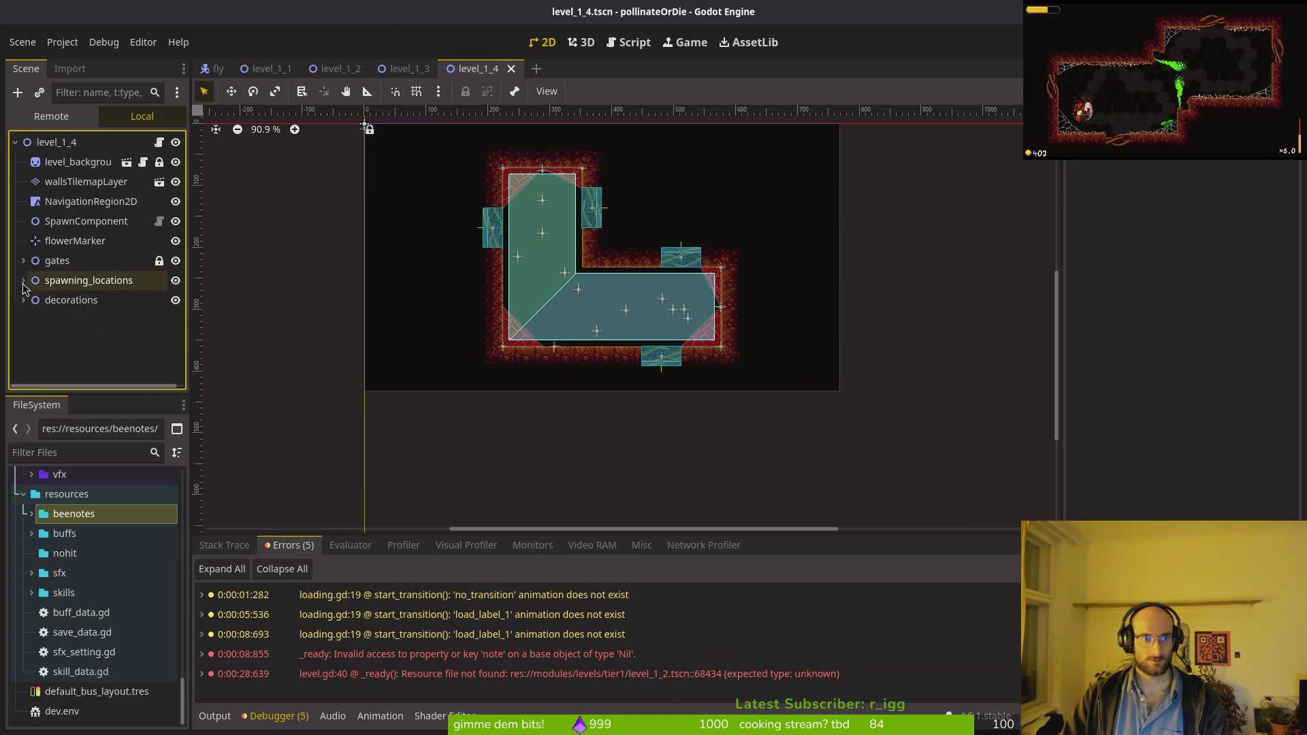
Step: Assign 1-1.tres as the level_1_4 root's Beenote Data and save the scene
left_click(57, 142)
left_click(1243, 249)
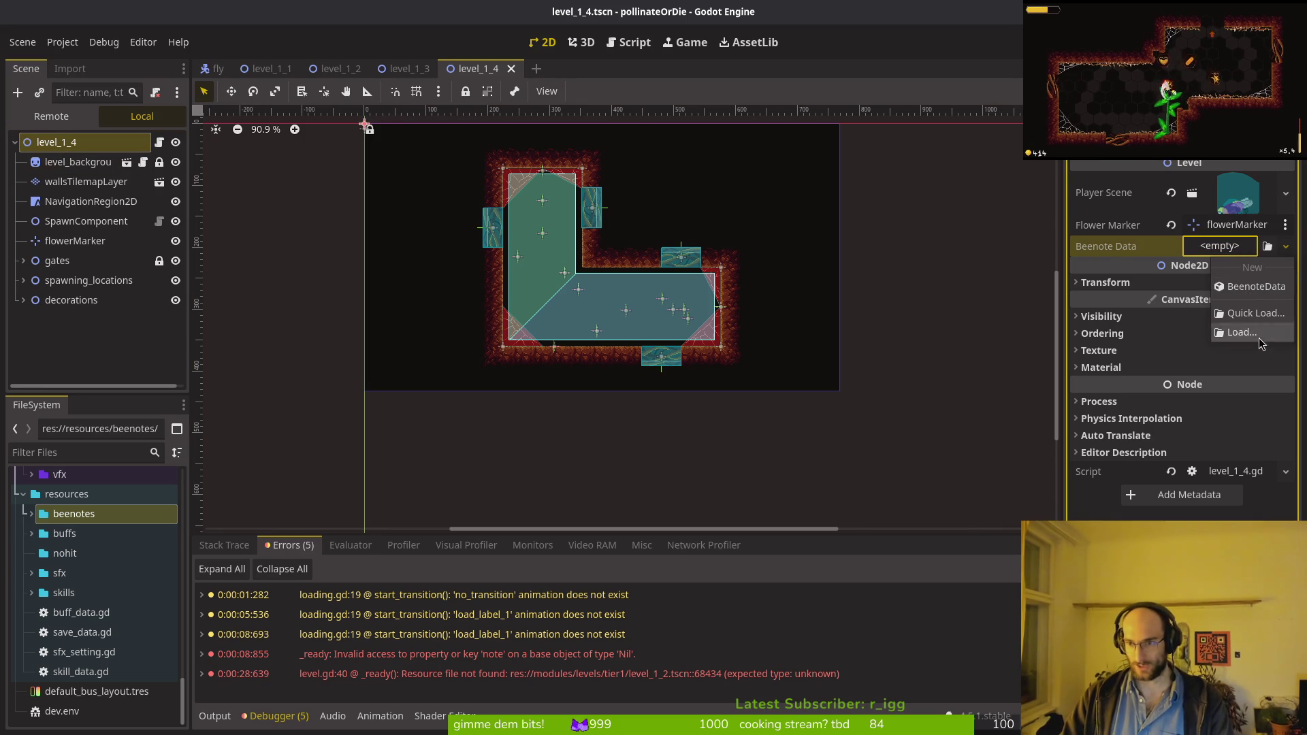
left_click(1251, 287)
left_click(1171, 246)
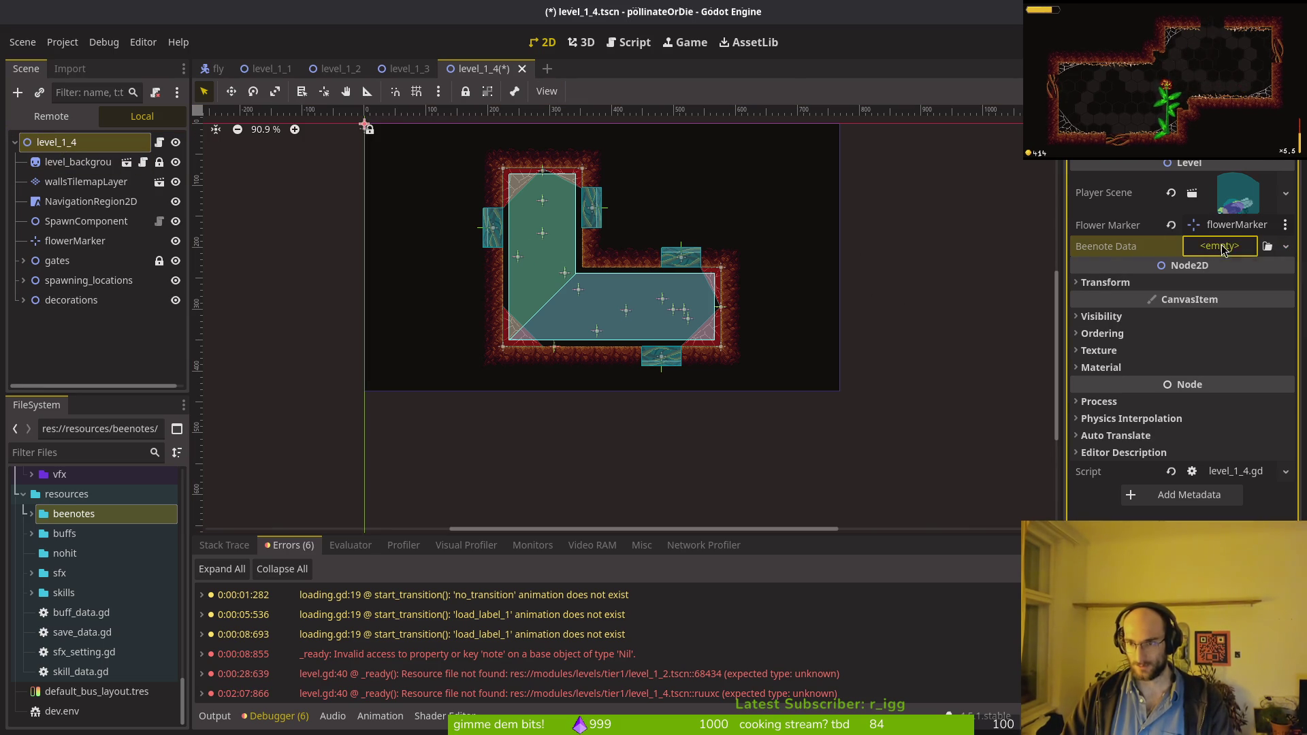
left_click(1219, 246)
left_click(1246, 315)
double_click(464, 215)
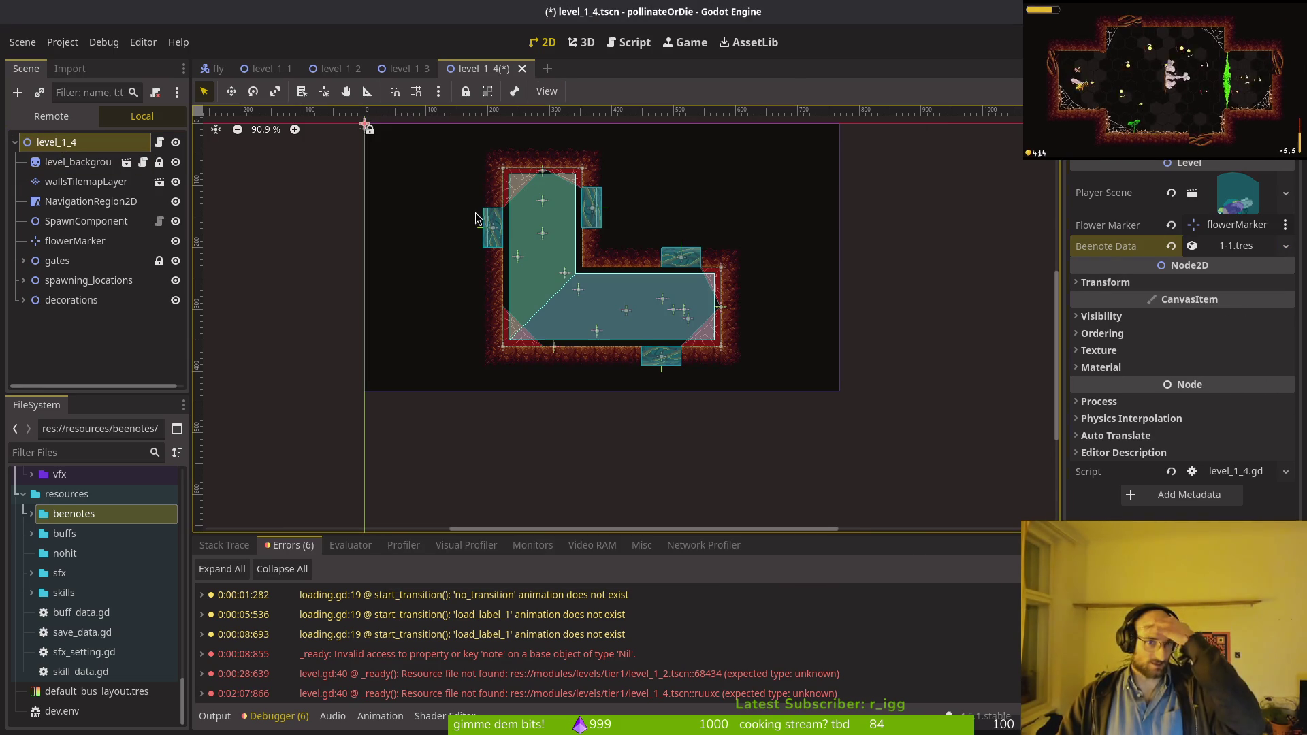
key("ctrl+s")
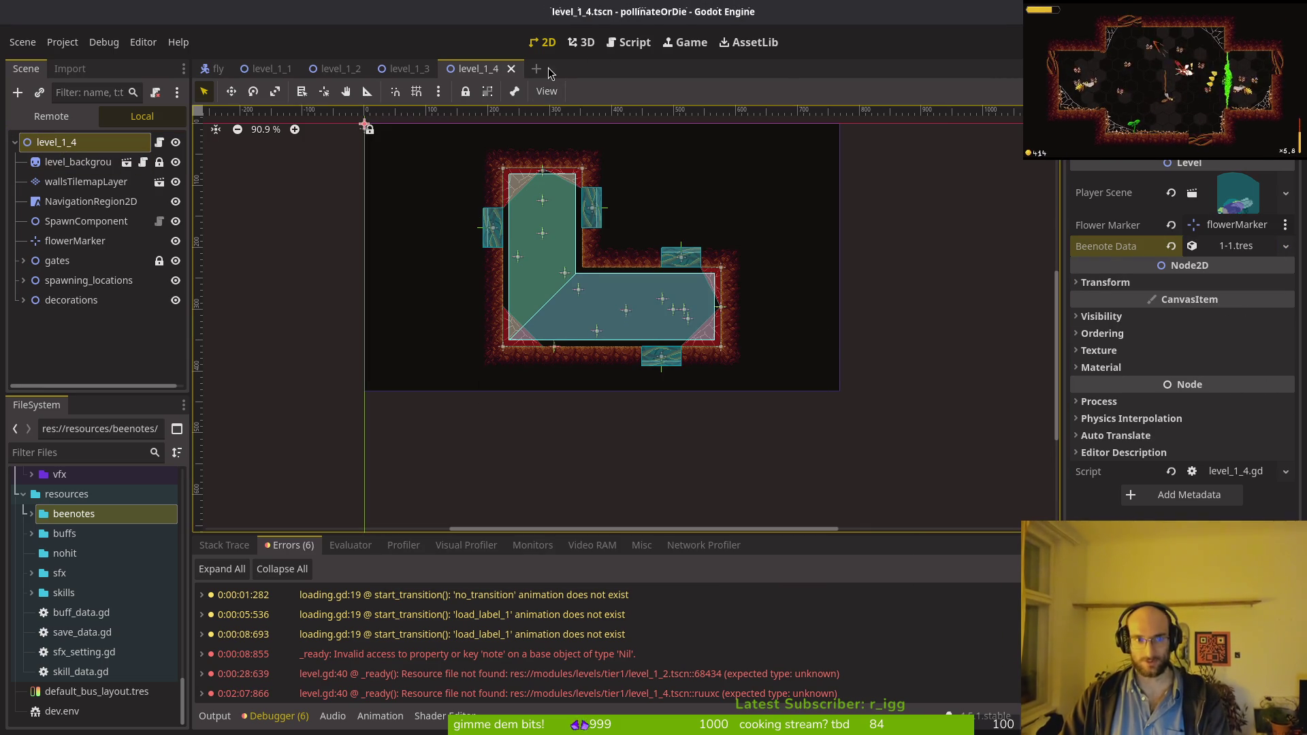
Step: Dismiss a project file search and run the game with F5 to test the changes
key("shift+alt+o")
type("leve5")
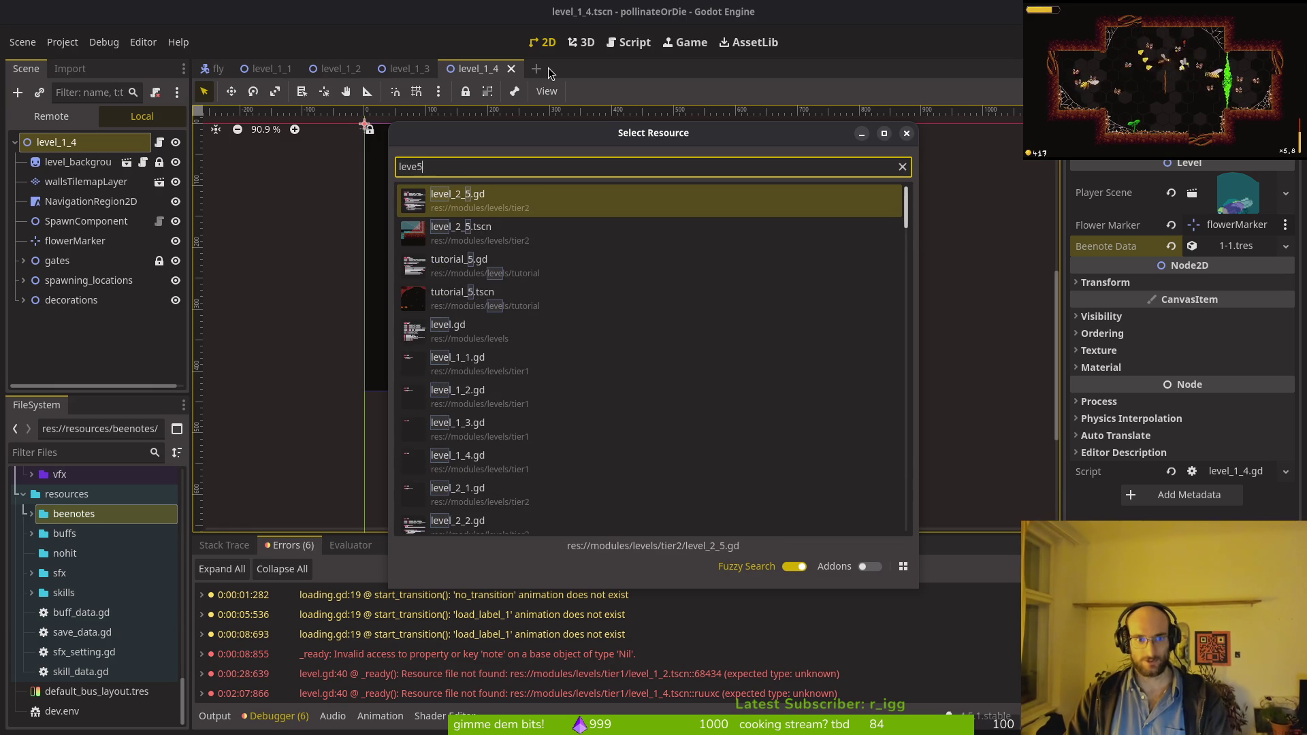
type("15ts")
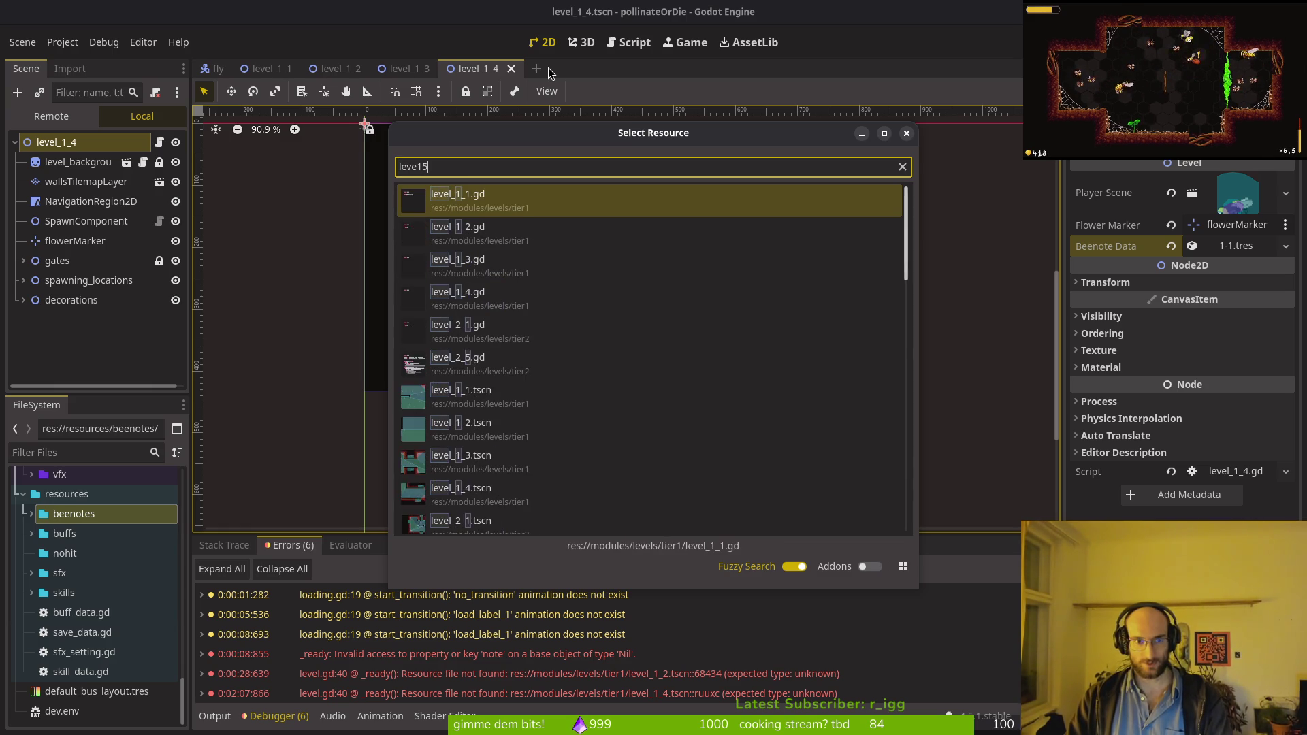
key("Escape")
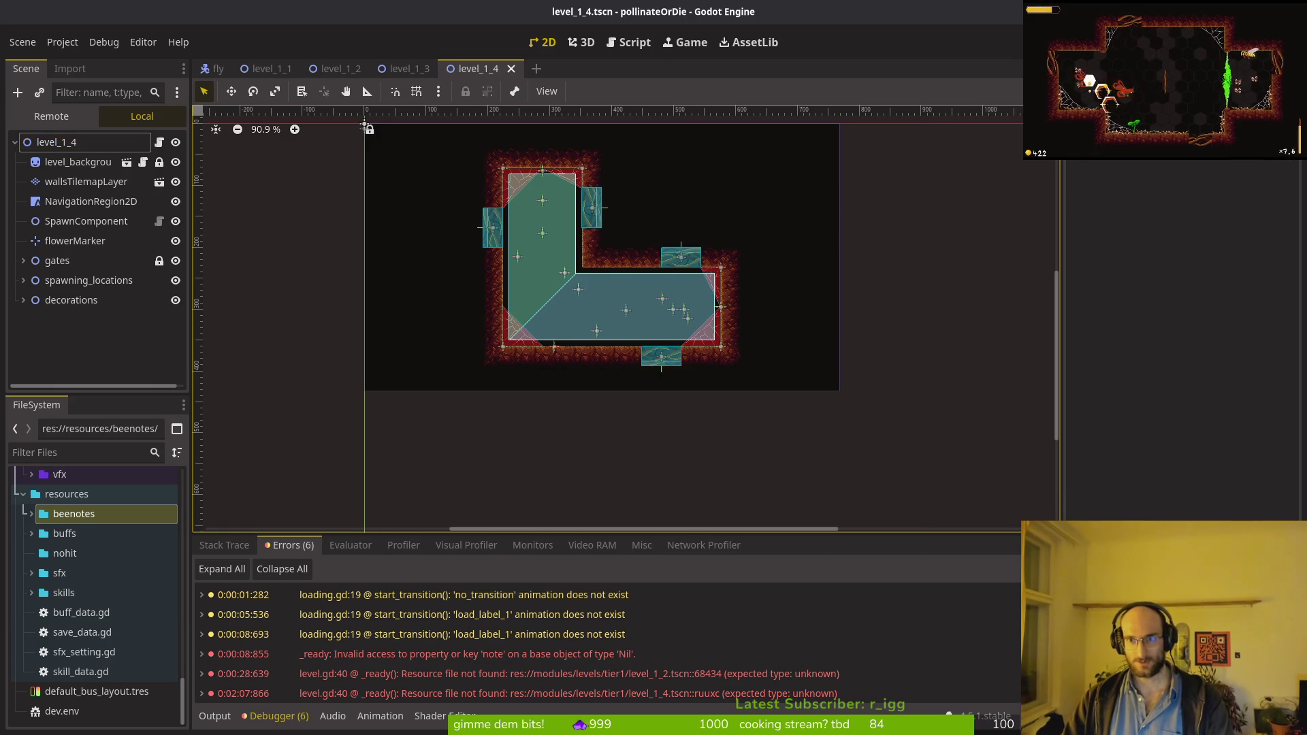
key("F5")
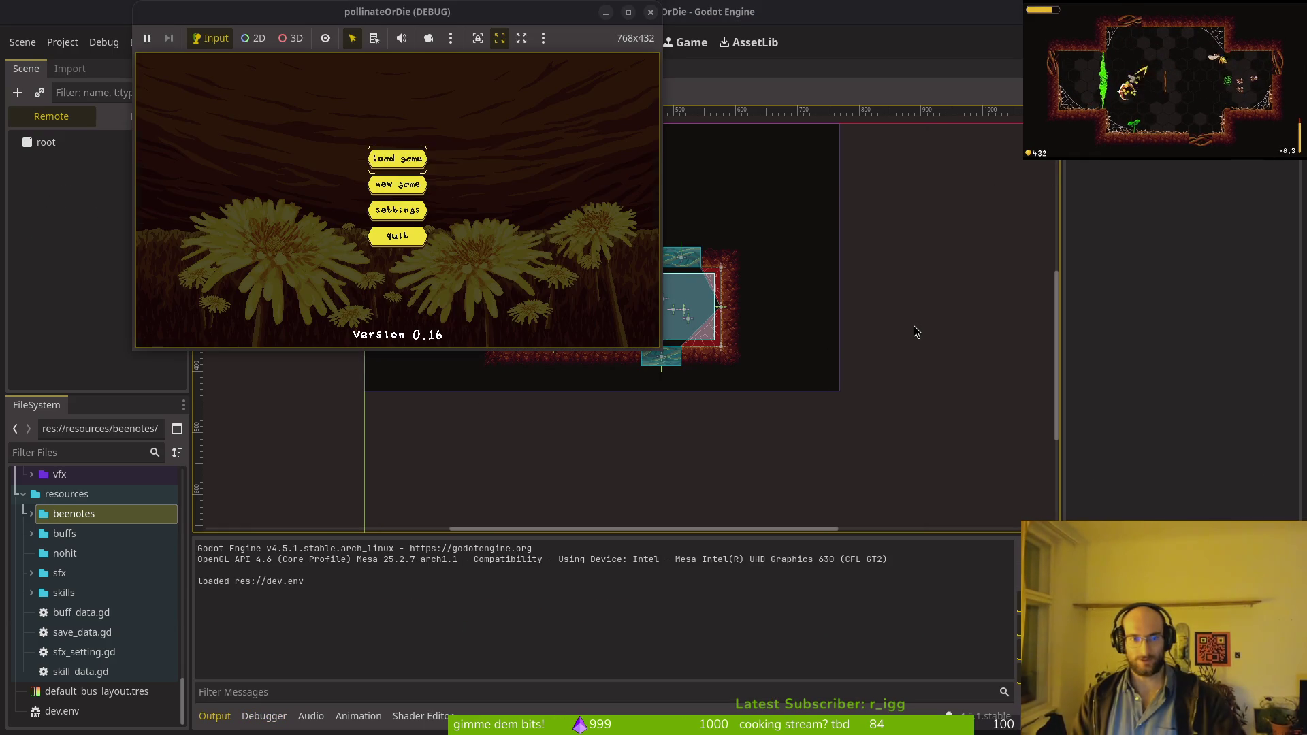